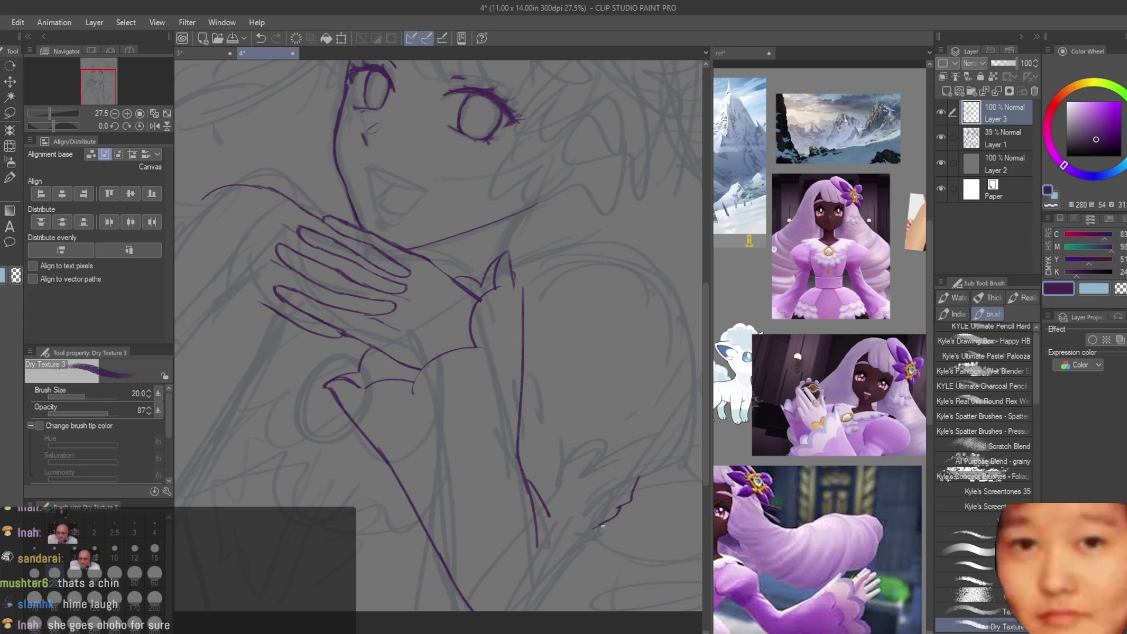
Step: Ink the curved purple stroke below the chest, undoing and redrawing the misplaced attempts
{"action": "left_click_drag", "start_coordinate": [616, 510], "coordinate": [537, 606]}
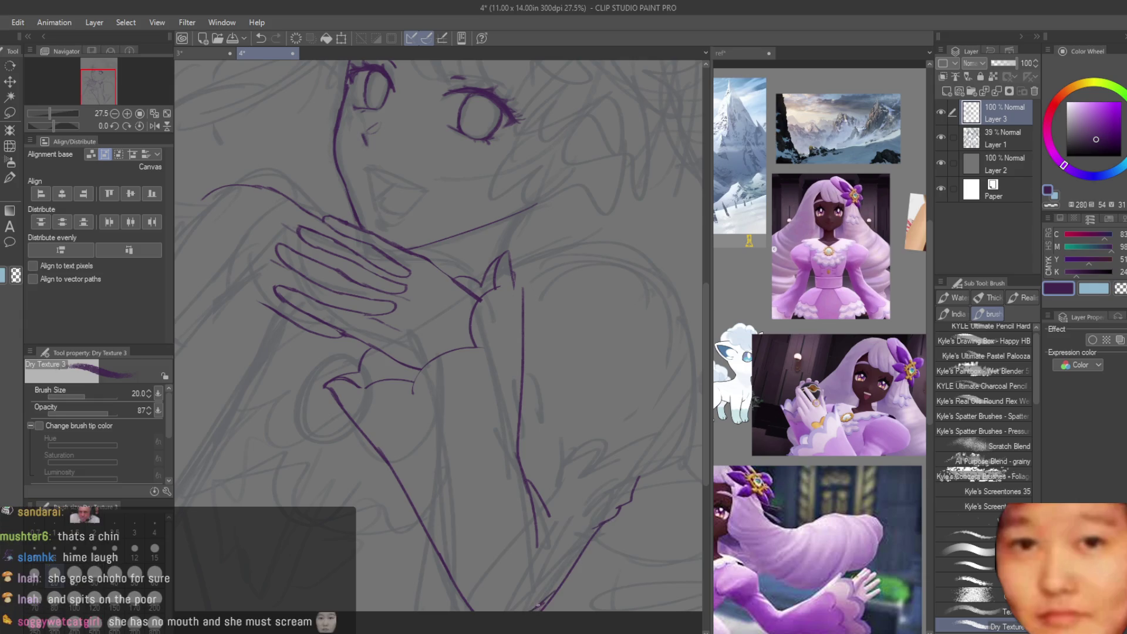
{"action": "scroll", "coordinate": [550, 463], "scroll_direction": "down", "scroll_amount": 2}
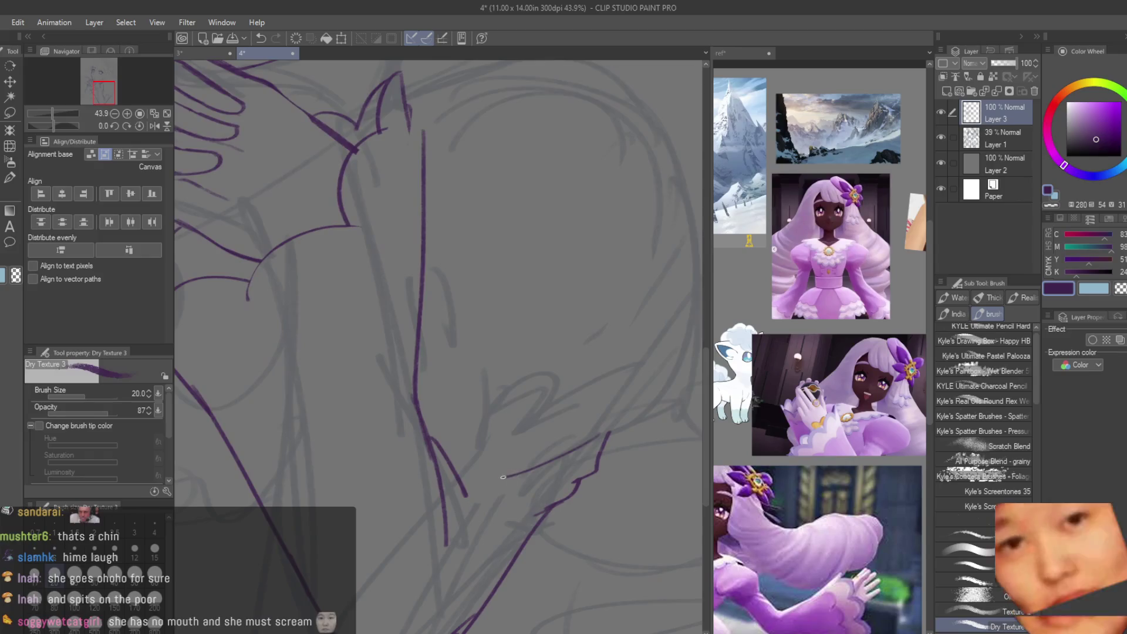
{"action": "scroll", "coordinate": [567, 502], "scroll_direction": "down", "scroll_amount": 1}
{"action": "scroll", "coordinate": [581, 507], "scroll_direction": "up", "scroll_amount": 4}
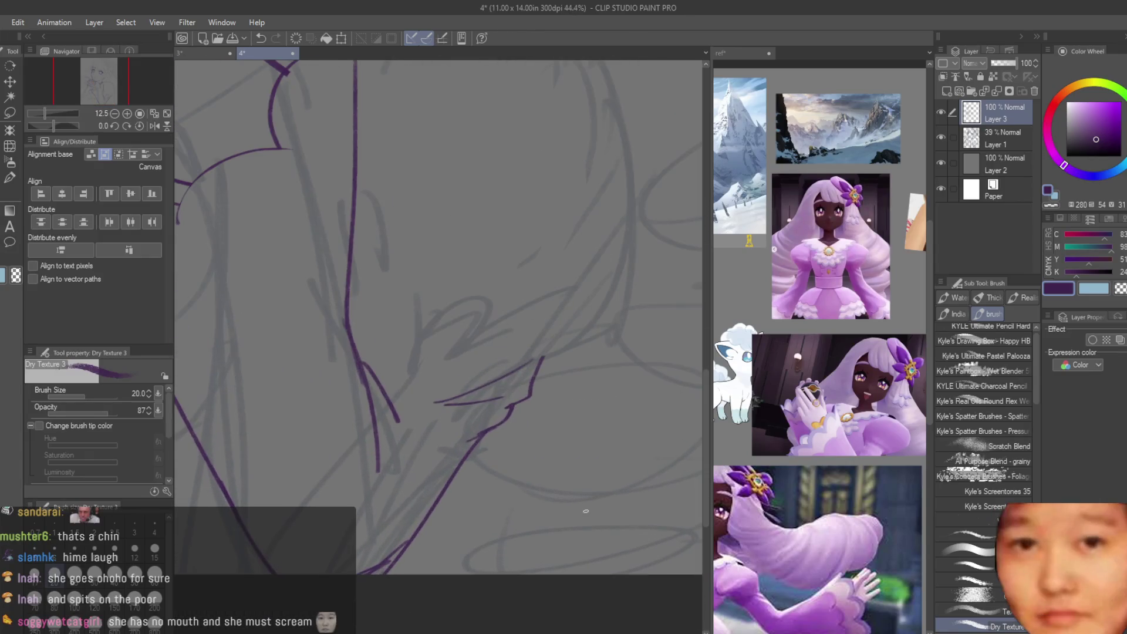
{"action": "key", "text": "ctrl+z"}
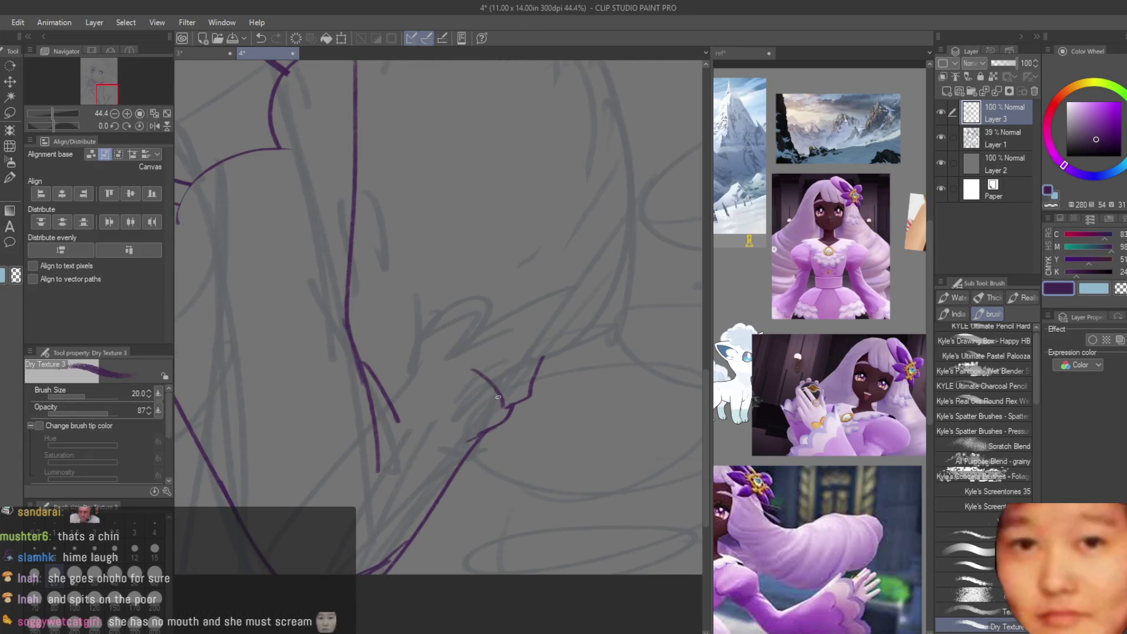
{"action": "left_click_drag", "start_coordinate": [459, 346], "coordinate": [502, 396]}
{"action": "key", "text": "ctrl+z"}
{"action": "key", "text": "ctrl+z"}
{"action": "key", "text": "ctrl+z"}
{"action": "left_click_drag", "start_coordinate": [450, 340], "coordinate": [500, 399]}
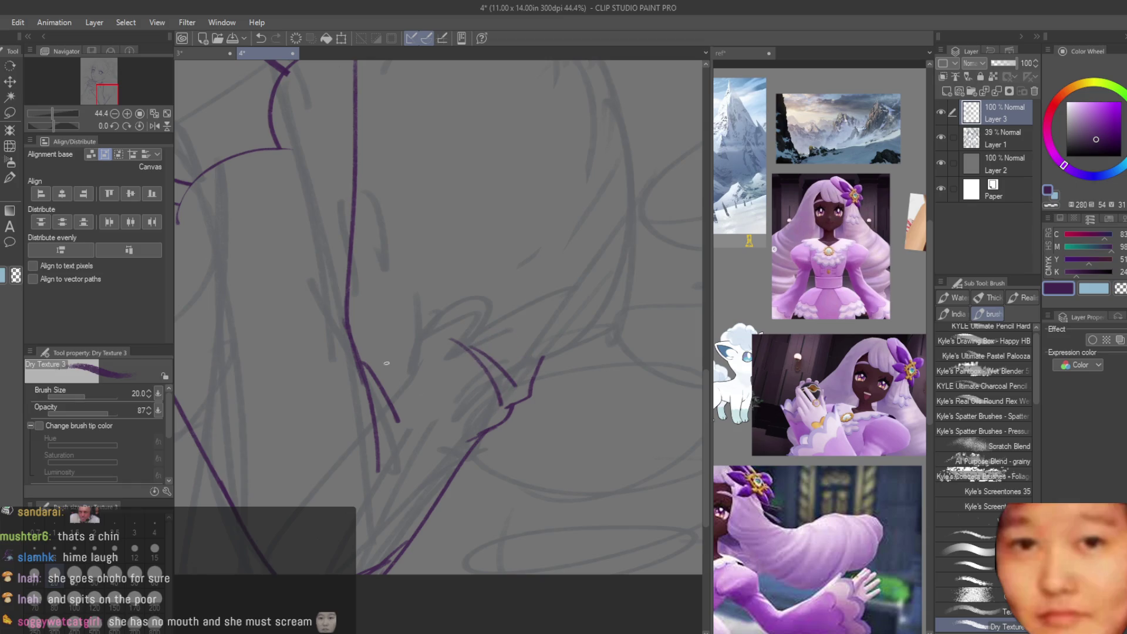
Step: Draw a purple line rising from the gown's lower-left strand
{"action": "key", "text": "e"}
{"action": "scroll", "coordinate": [611, 445], "scroll_direction": "down", "scroll_amount": 5}
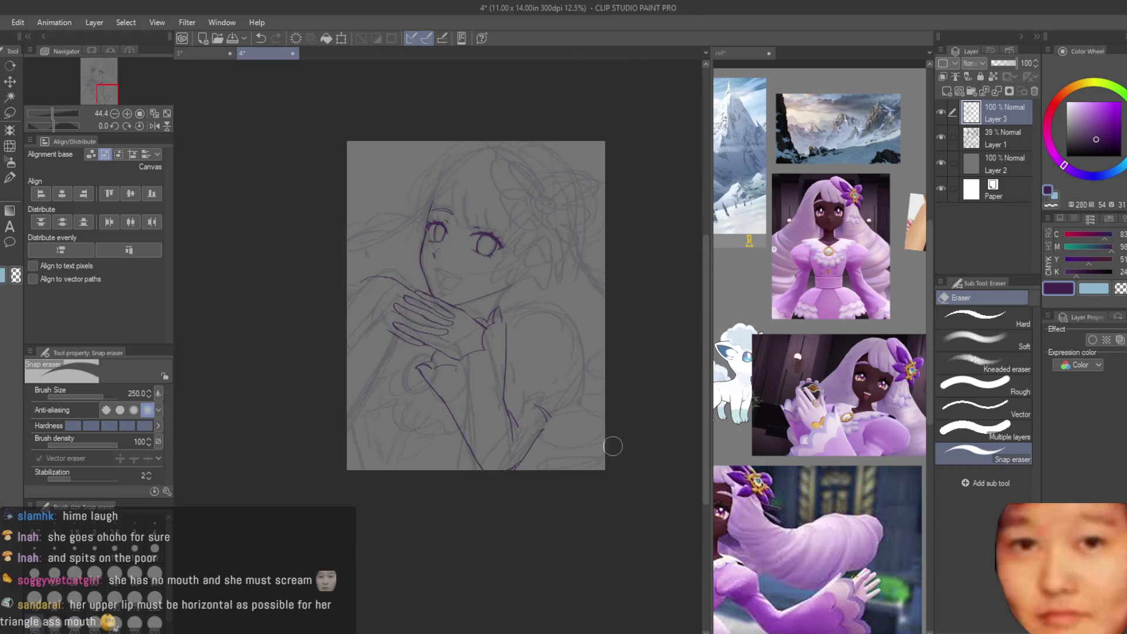
{"action": "scroll", "coordinate": [611, 445], "scroll_direction": "up", "scroll_amount": 3}
{"action": "key", "text": "b"}
{"action": "scroll", "coordinate": [452, 415], "scroll_direction": "up", "scroll_amount": 4}
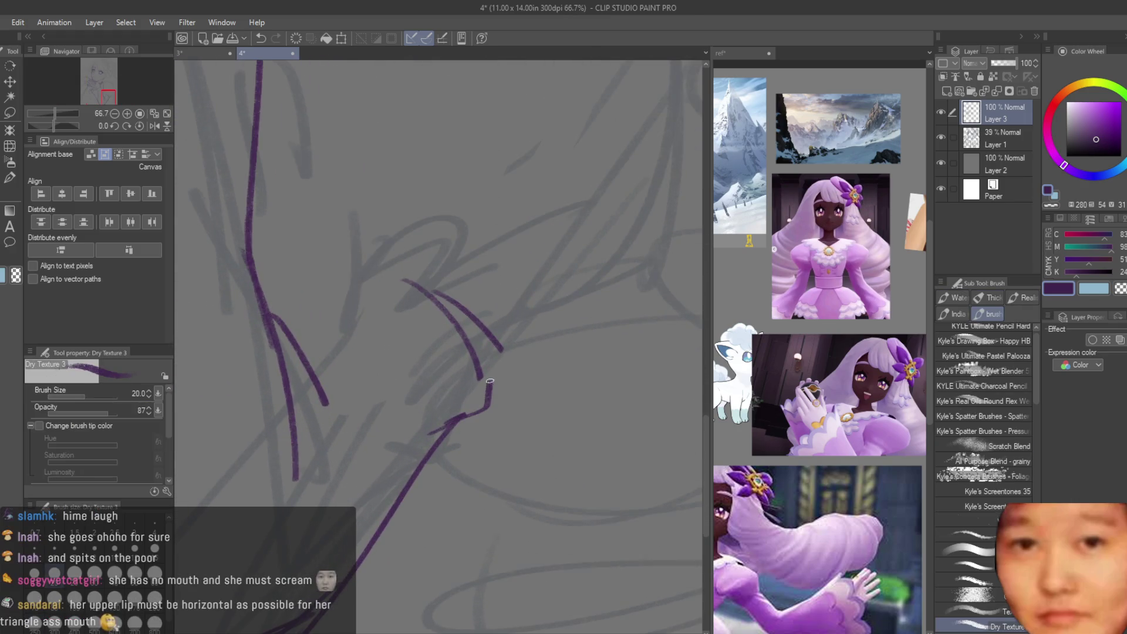
{"action": "scroll", "coordinate": [516, 345], "scroll_direction": "down", "scroll_amount": 5}
{"action": "scroll", "coordinate": [445, 571], "scroll_direction": "up", "scroll_amount": 3}
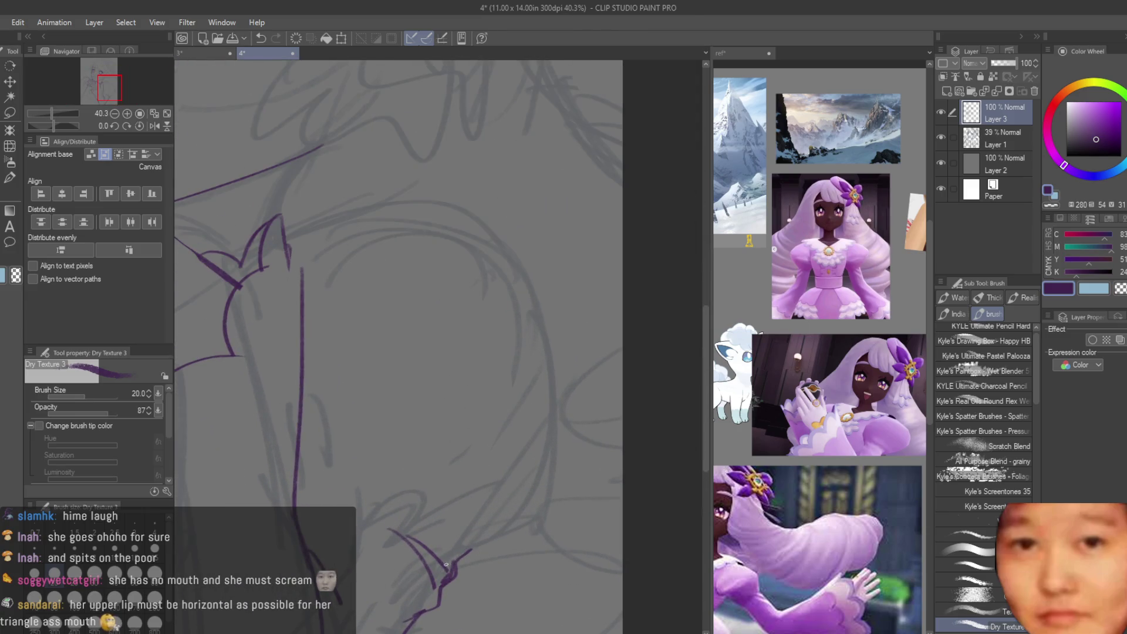
{"action": "left_click_drag", "start_coordinate": [462, 554], "coordinate": [569, 479]}
Step: Erase part of the vertical purple line and the short line below the hand
{"action": "scroll", "coordinate": [343, 266], "scroll_direction": "down", "scroll_amount": 3}
{"action": "scroll", "coordinate": [369, 248], "scroll_direction": "up", "scroll_amount": 2}
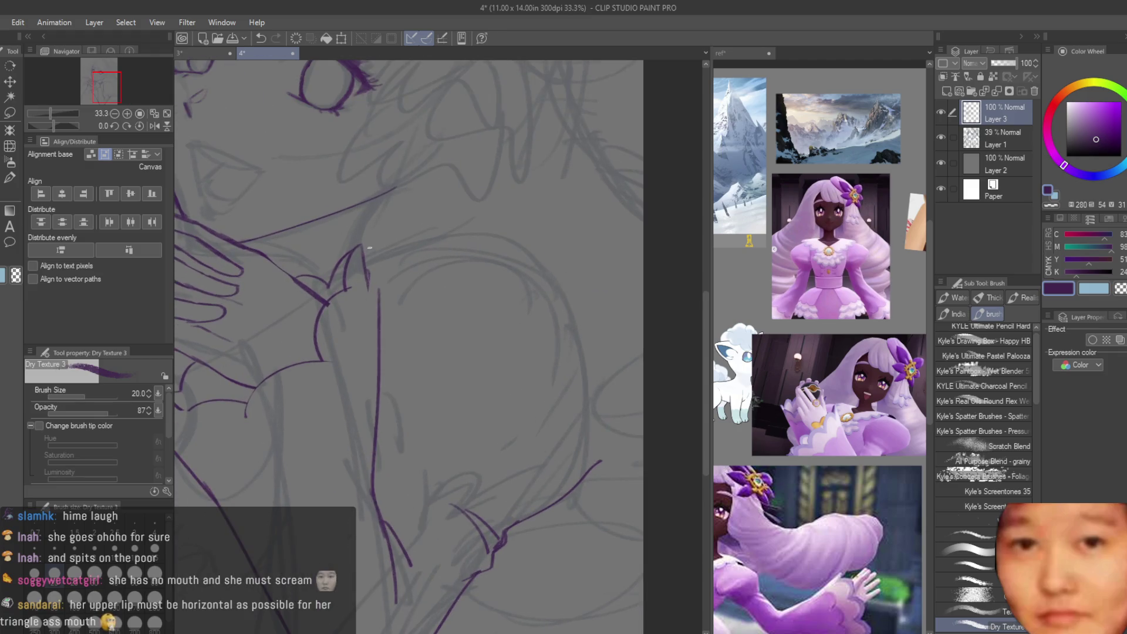
{"action": "scroll", "coordinate": [369, 279], "scroll_direction": "down", "scroll_amount": 3}
{"action": "scroll", "coordinate": [381, 376], "scroll_direction": "up", "scroll_amount": 1}
{"action": "key", "text": "e"}
{"action": "left_click_drag", "start_coordinate": [376, 288], "coordinate": [380, 415]}
{"action": "mouse_move", "coordinate": [382, 355]}
{"action": "left_mouse_down"}
{"action": "mouse_move", "coordinate": [373, 332]}
{"action": "mouse_move", "coordinate": [361, 351]}
{"action": "left_mouse_up"}
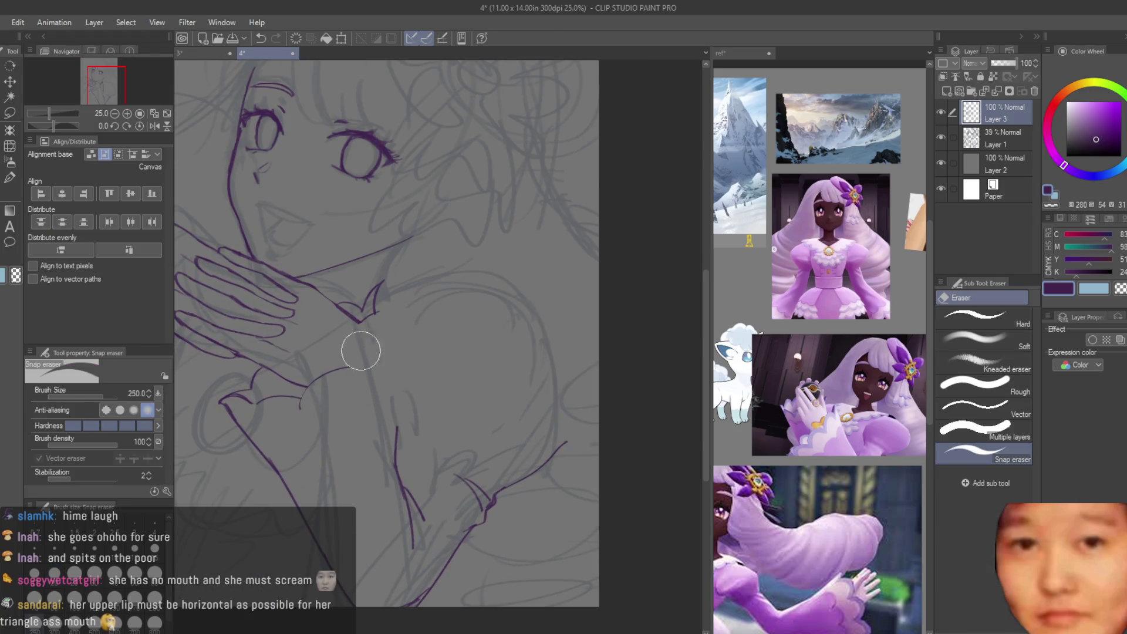
{"action": "key", "text": "b"}
Step: Draw a curve down from the chest V and erase the stray V strokes
{"action": "scroll", "coordinate": [381, 276], "scroll_direction": "up", "scroll_amount": 3}
{"action": "left_click_drag", "start_coordinate": [387, 258], "coordinate": [335, 376]}
{"action": "scroll", "coordinate": [394, 277], "scroll_direction": "down", "scroll_amount": 2}
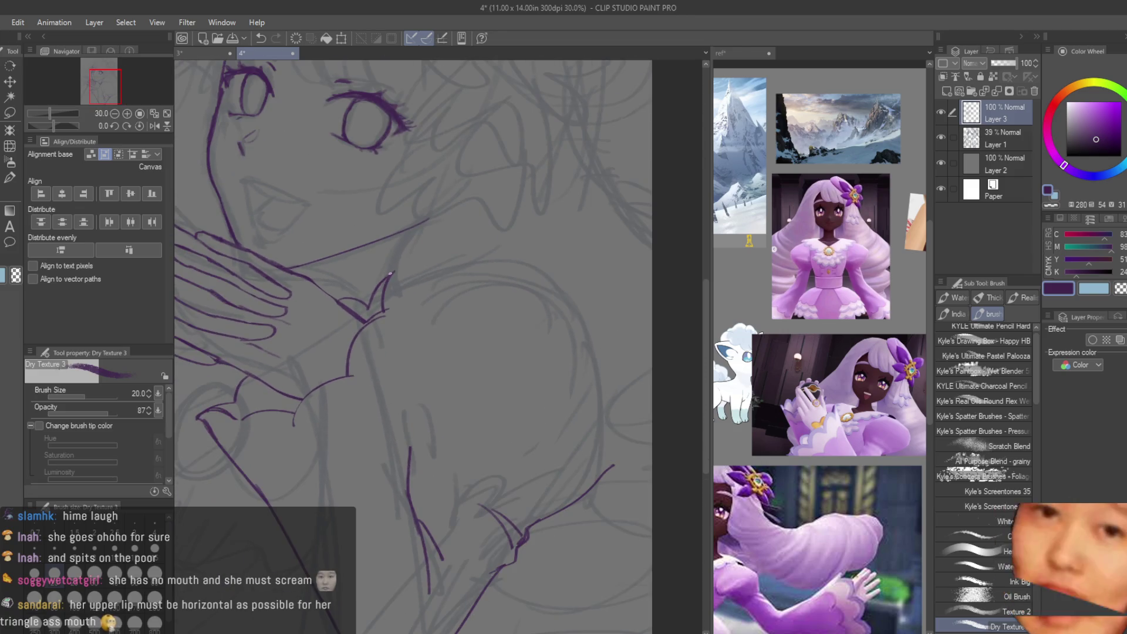
{"action": "scroll", "coordinate": [394, 277], "scroll_direction": "up", "scroll_amount": 2}
{"action": "key", "text": "e"}
{"action": "left_click_drag", "start_coordinate": [382, 259], "coordinate": [388, 291]}
{"action": "key", "text": "b"}
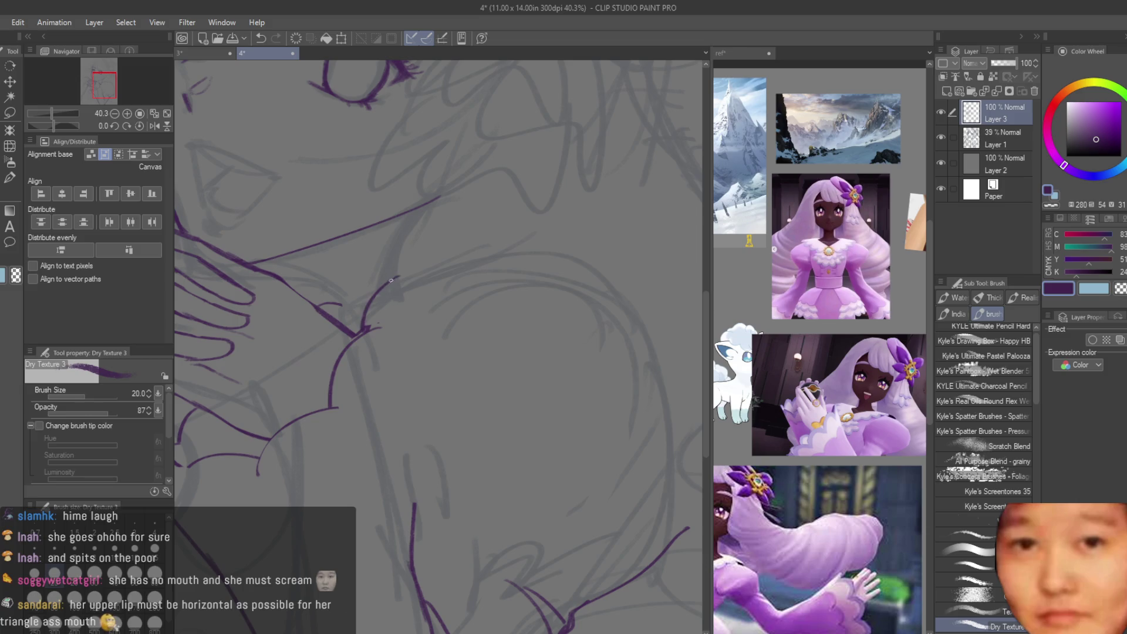
Step: Draw a vertical line down the gown's front, undoing its overlong extension
{"action": "scroll", "coordinate": [388, 317], "scroll_direction": "down", "scroll_amount": 2}
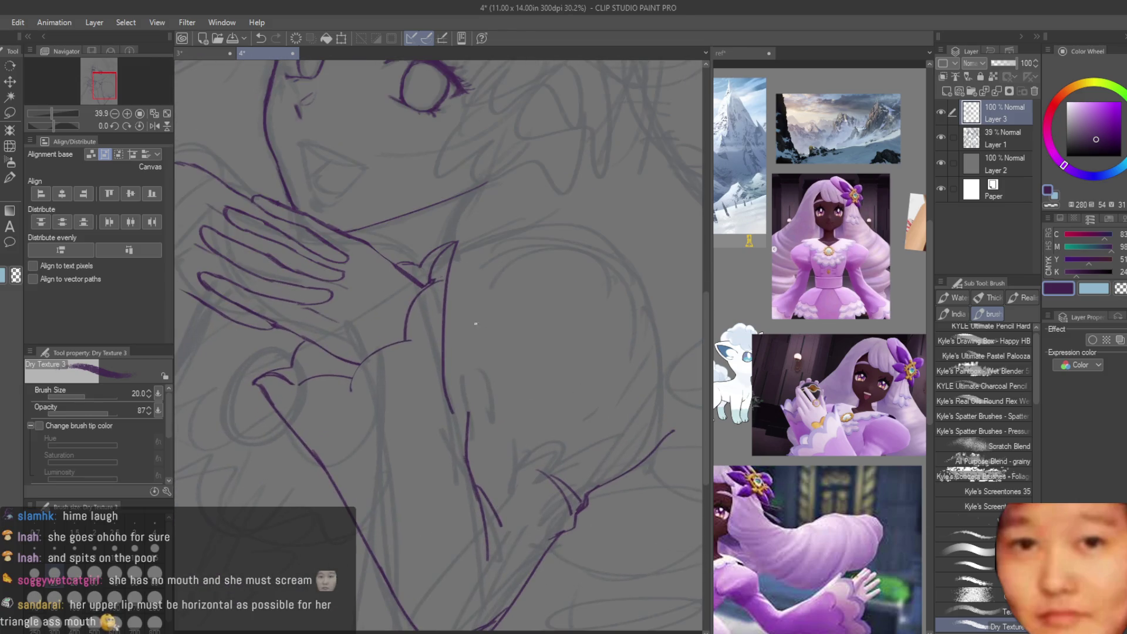
{"action": "left_click_drag", "start_coordinate": [458, 251], "coordinate": [468, 477]}
{"action": "key", "text": "ctrl+z"}
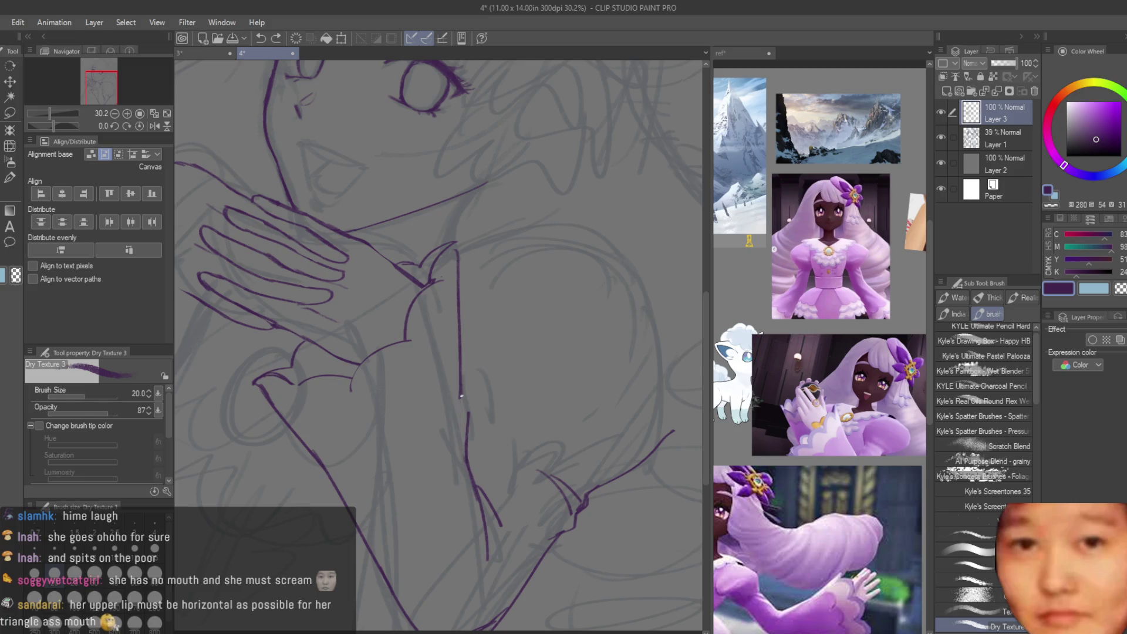
{"action": "key", "text": "e"}
{"action": "scroll", "coordinate": [516, 340], "scroll_direction": "down", "scroll_amount": 4}
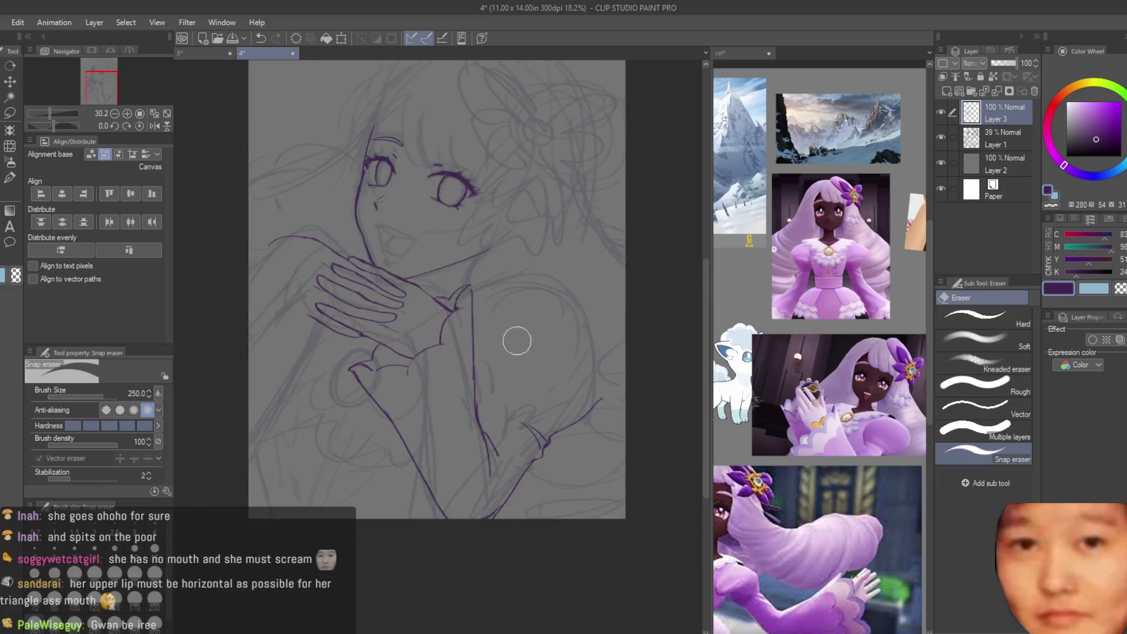
{"action": "scroll", "coordinate": [604, 352], "scroll_direction": "up", "scroll_amount": 4}
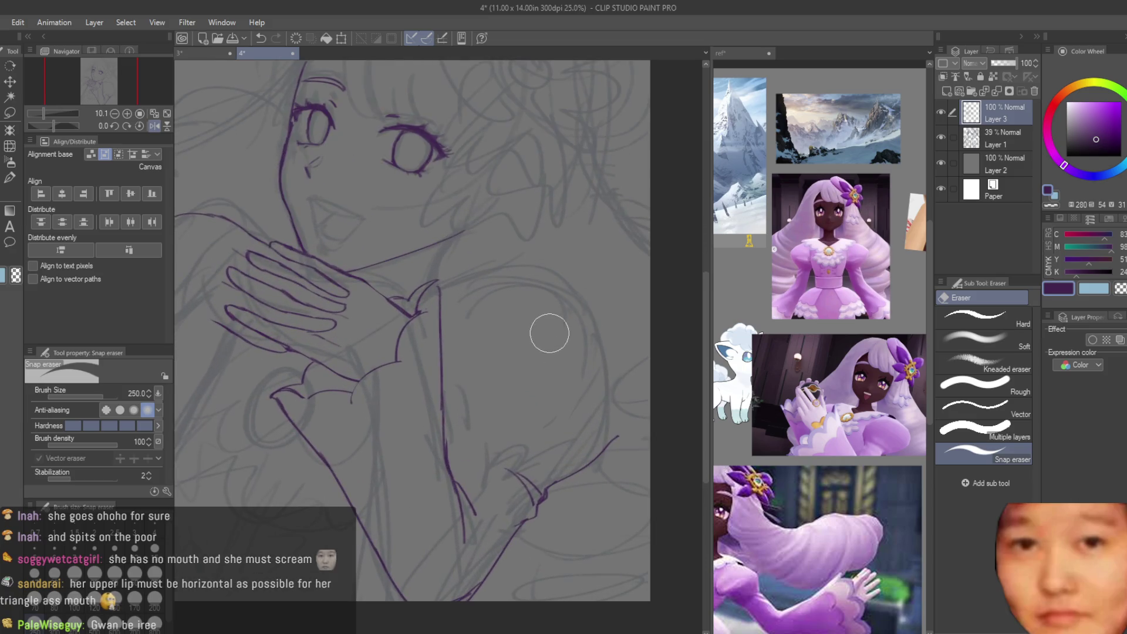
{"action": "scroll", "coordinate": [542, 332], "scroll_direction": "down", "scroll_amount": 1}
{"action": "key", "text": "b"}
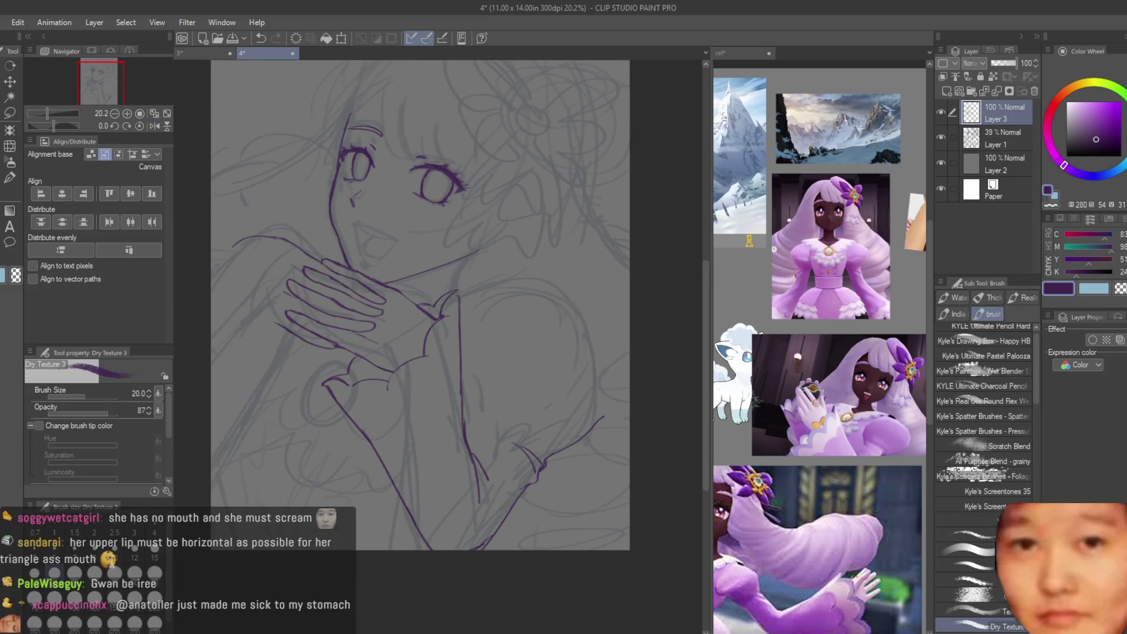
{"action": "scroll", "coordinate": [382, 228], "scroll_direction": "up", "scroll_amount": 2}
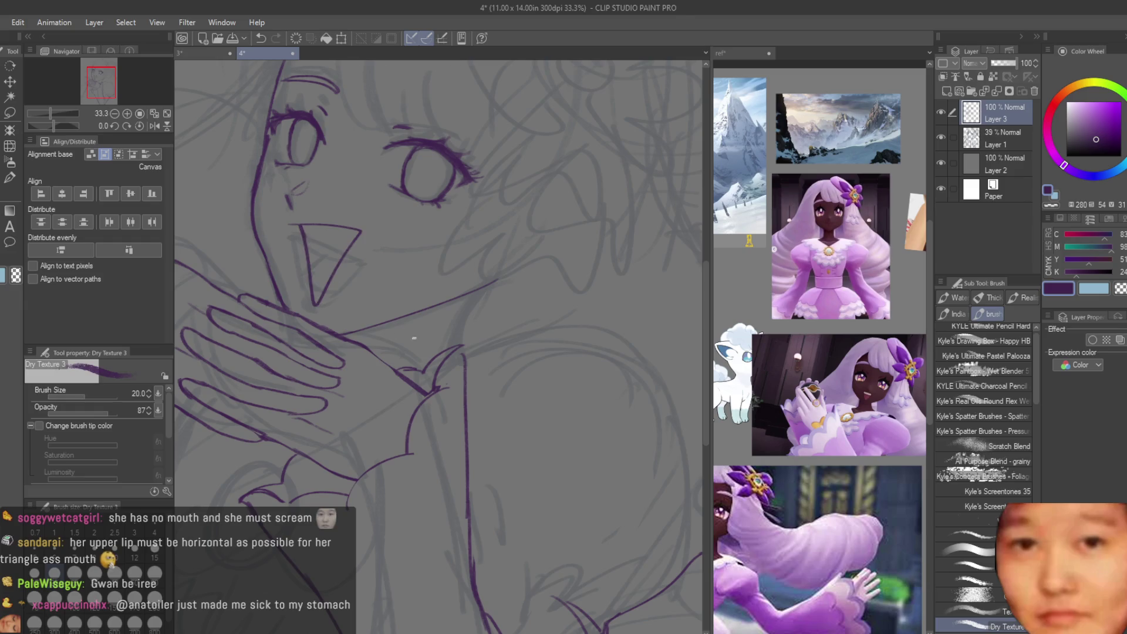
{"action": "scroll", "coordinate": [470, 341], "scroll_direction": "down", "scroll_amount": 4}
{"action": "scroll", "coordinate": [470, 341], "scroll_direction": "up", "scroll_amount": 3}
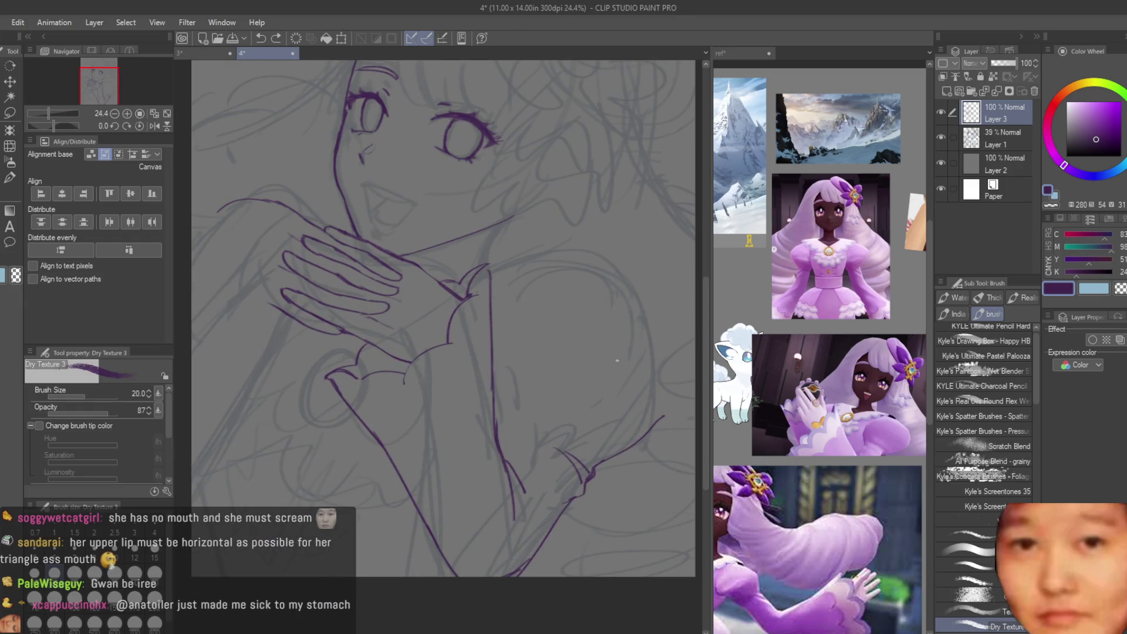
{"action": "scroll", "coordinate": [617, 360], "scroll_direction": "up", "scroll_amount": 1}
{"action": "scroll", "coordinate": [569, 445], "scroll_direction": "up", "scroll_amount": 1}
Step: Ink the right contour of the puffy sleeve
{"action": "left_click_drag", "start_coordinate": [570, 392], "coordinate": [577, 476]}
{"action": "key", "text": "e"}
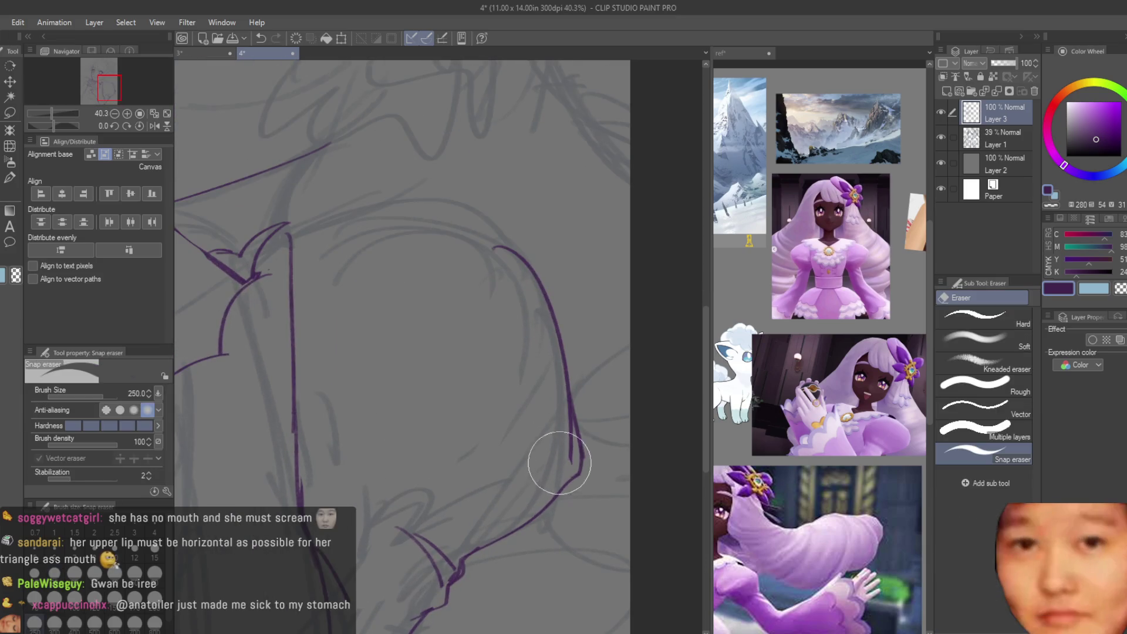
{"action": "scroll", "coordinate": [596, 395], "scroll_direction": "up", "scroll_amount": 1}
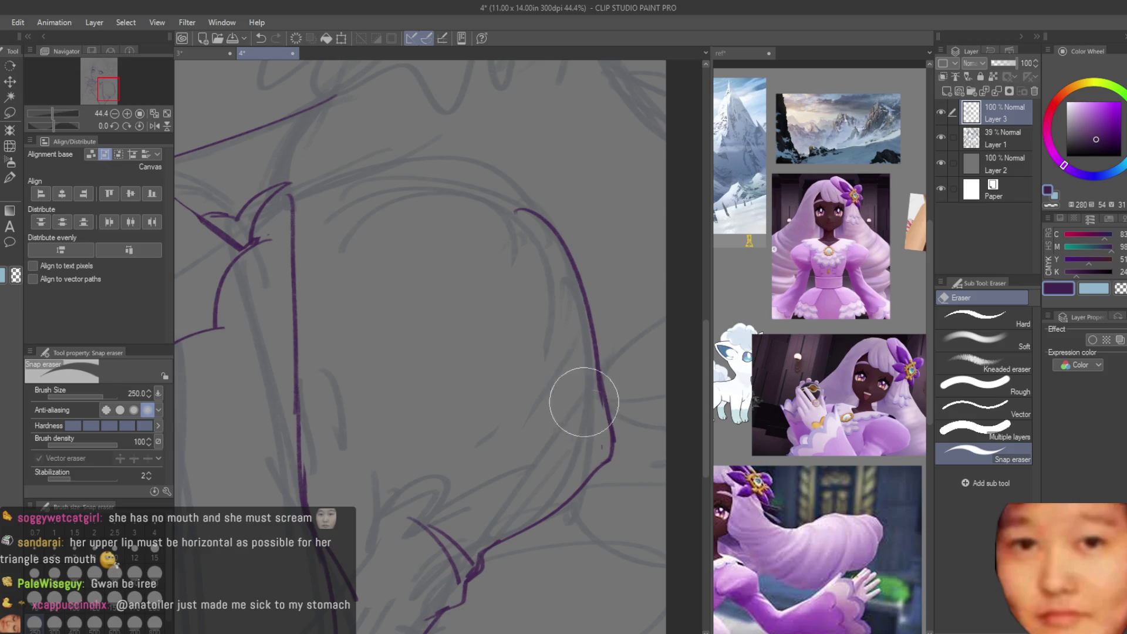
{"action": "left_click", "coordinate": [17, 193]}
{"action": "scroll", "coordinate": [618, 489], "scroll_direction": "down", "scroll_amount": 4}
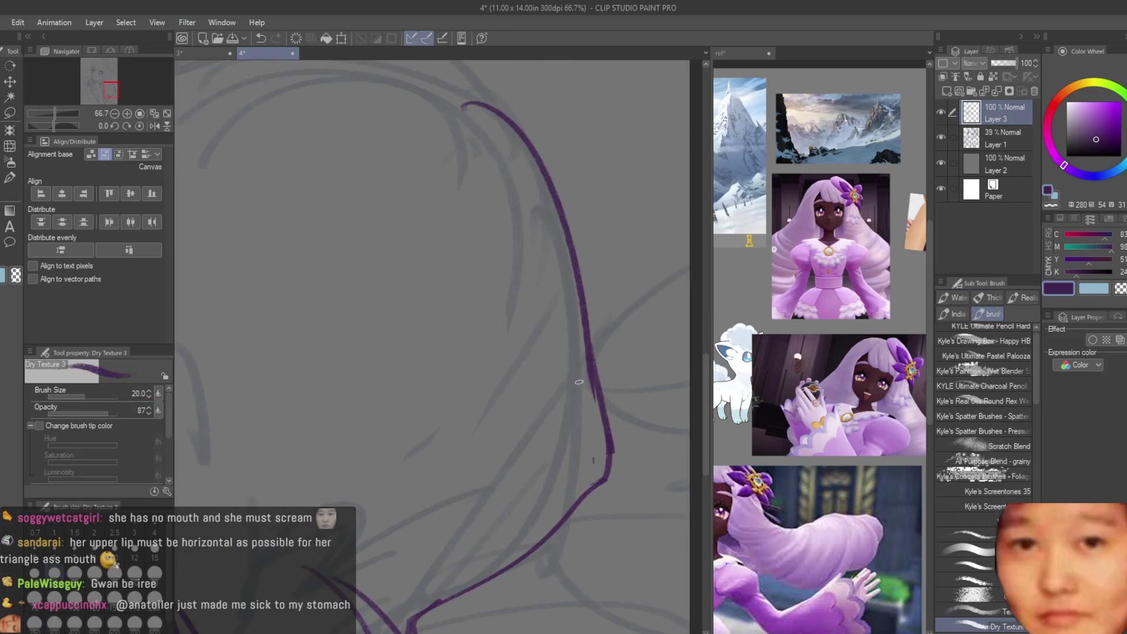
{"action": "scroll", "coordinate": [618, 489], "scroll_direction": "up", "scroll_amount": 3}
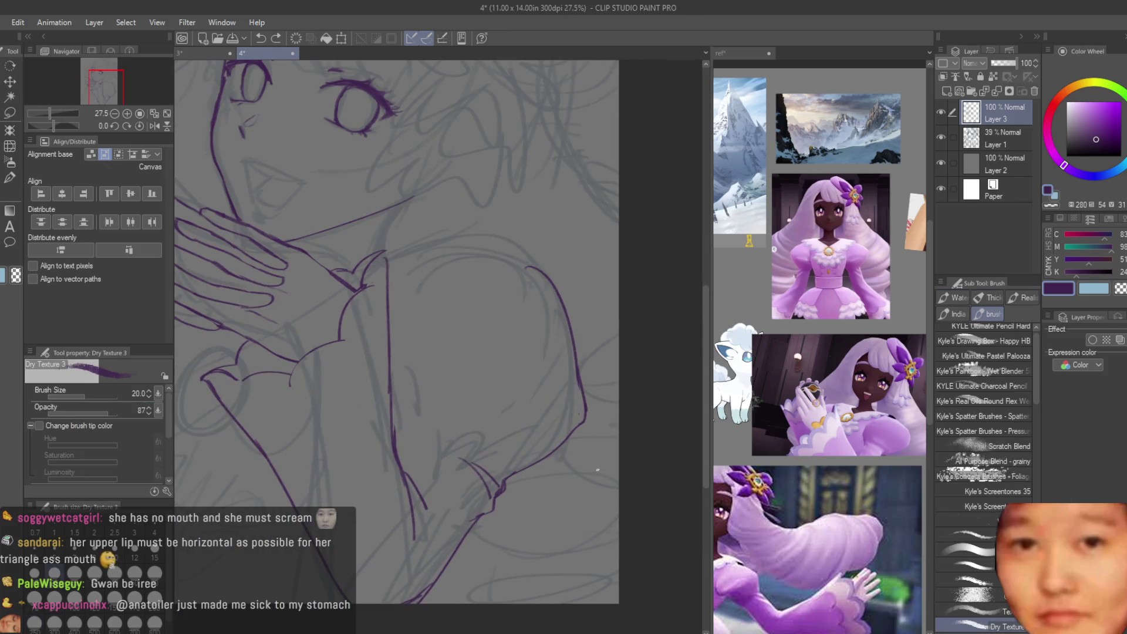
{"action": "scroll", "coordinate": [460, 263], "scroll_direction": "up", "scroll_amount": 3}
Step: Draw the sleeve's top curve and extend it toward the chest
{"action": "left_click_drag", "start_coordinate": [593, 282], "coordinate": [480, 229]}
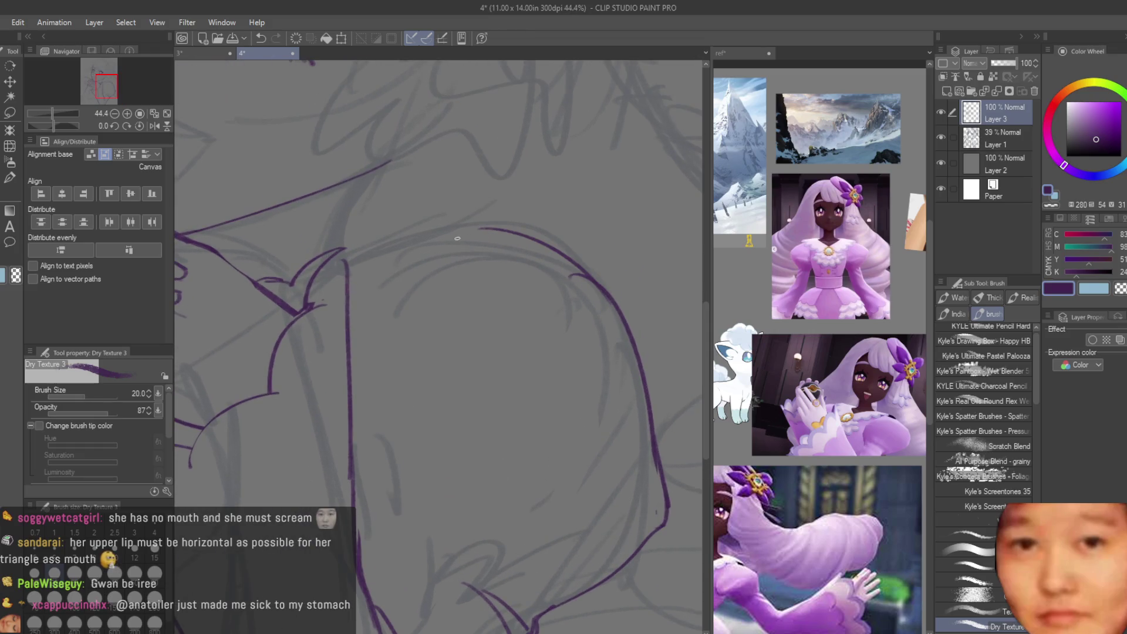
{"action": "scroll", "coordinate": [530, 276], "scroll_direction": "down", "scroll_amount": 2}
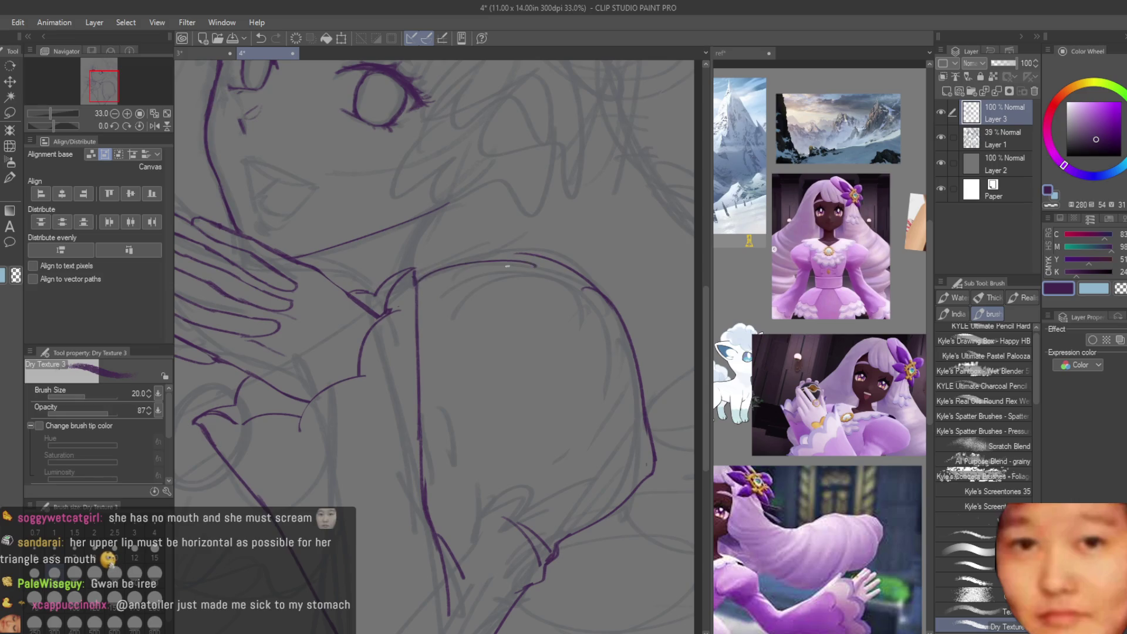
{"action": "left_click_drag", "start_coordinate": [524, 256], "coordinate": [416, 286]}
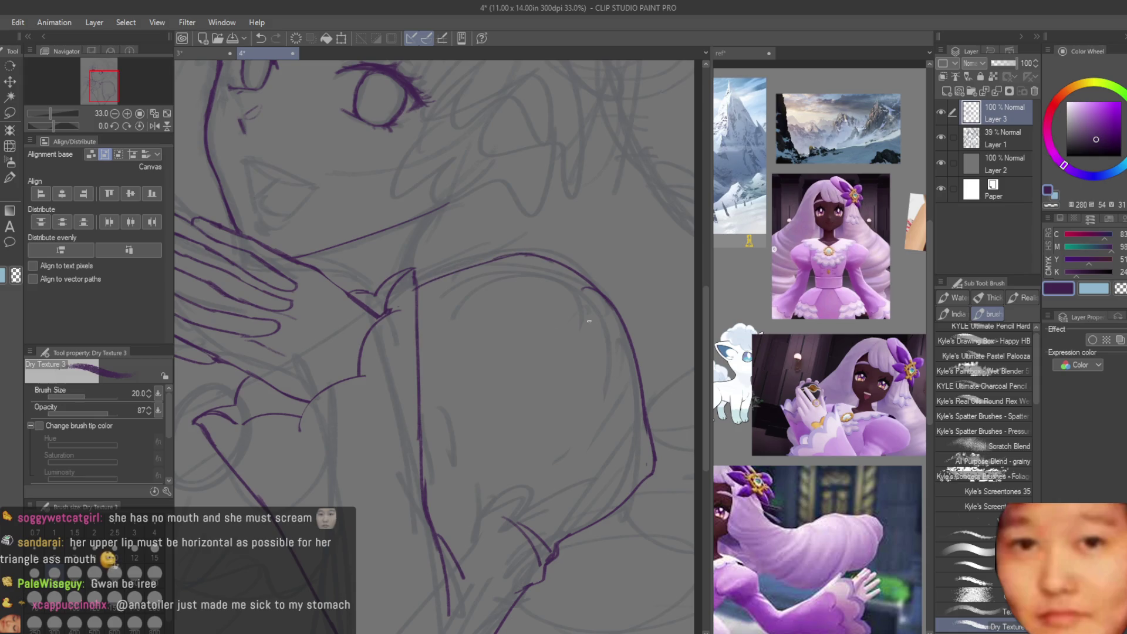
{"action": "key", "text": "e"}
{"action": "scroll", "coordinate": [592, 307], "scroll_direction": "down", "scroll_amount": 3}
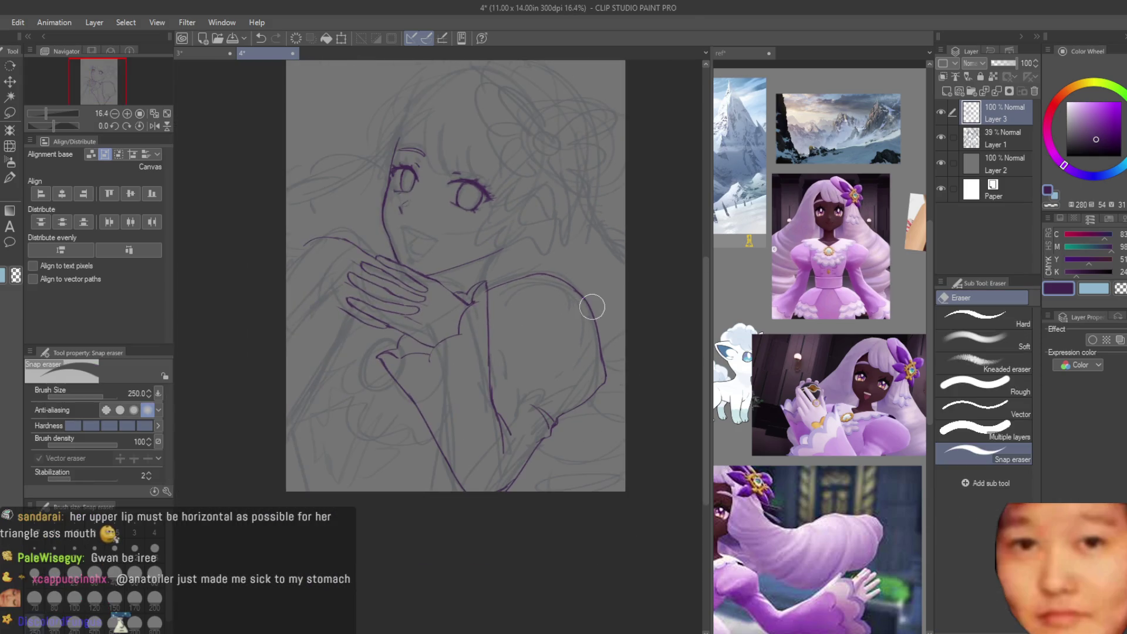
{"action": "scroll", "coordinate": [592, 307], "scroll_direction": "down", "scroll_amount": 1}
Step: Mirror the canvas to check the lines, then restore it unflipped with Dry Texture 3 active
{"action": "key", "text": "h"}
{"action": "key", "text": "h"}
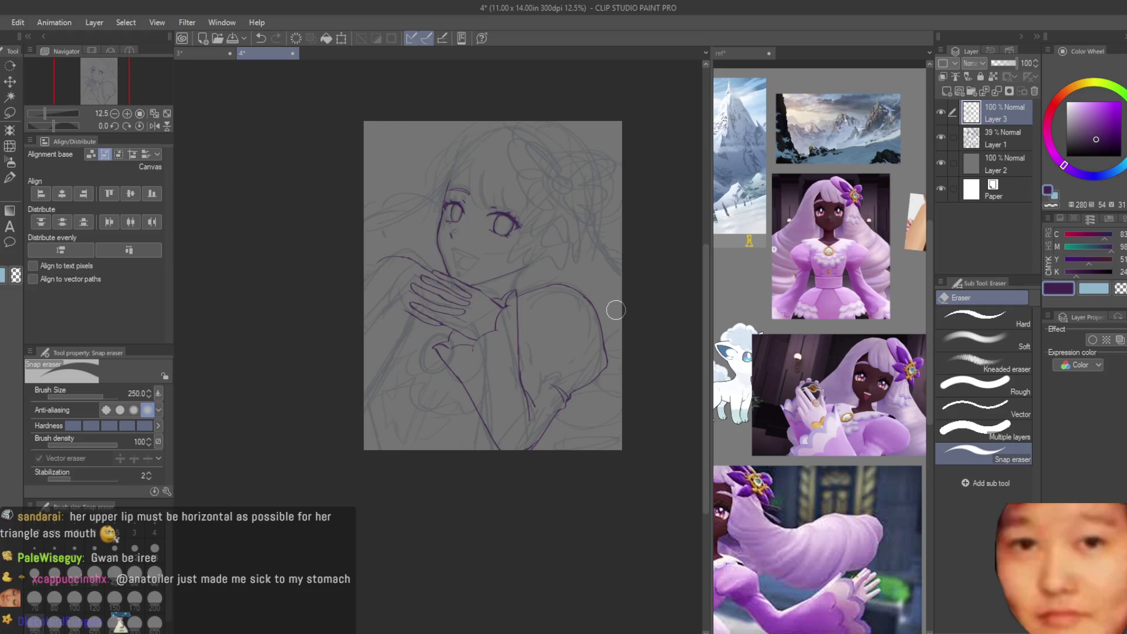
{"action": "scroll", "coordinate": [610, 302], "scroll_direction": "up", "scroll_amount": 3}
{"action": "key", "text": "b"}
{"action": "scroll", "coordinate": [399, 344], "scroll_direction": "up", "scroll_amount": 5}
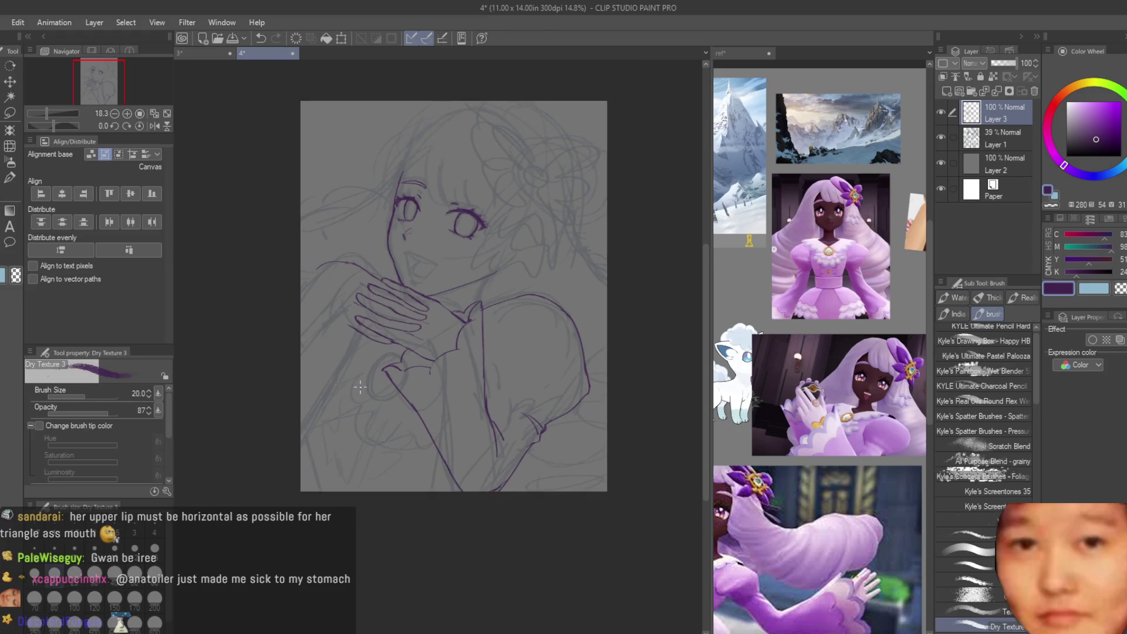
Step: Redraw the arm line running up-left from the clasped hands to the canvas edge
{"action": "left_click_drag", "start_coordinate": [406, 352], "coordinate": [264, 235]}
{"action": "scroll", "coordinate": [353, 352], "scroll_direction": "down", "scroll_amount": 2}
{"action": "key", "text": "ctrl+z"}
{"action": "left_click_drag", "start_coordinate": [386, 351], "coordinate": [323, 300]}
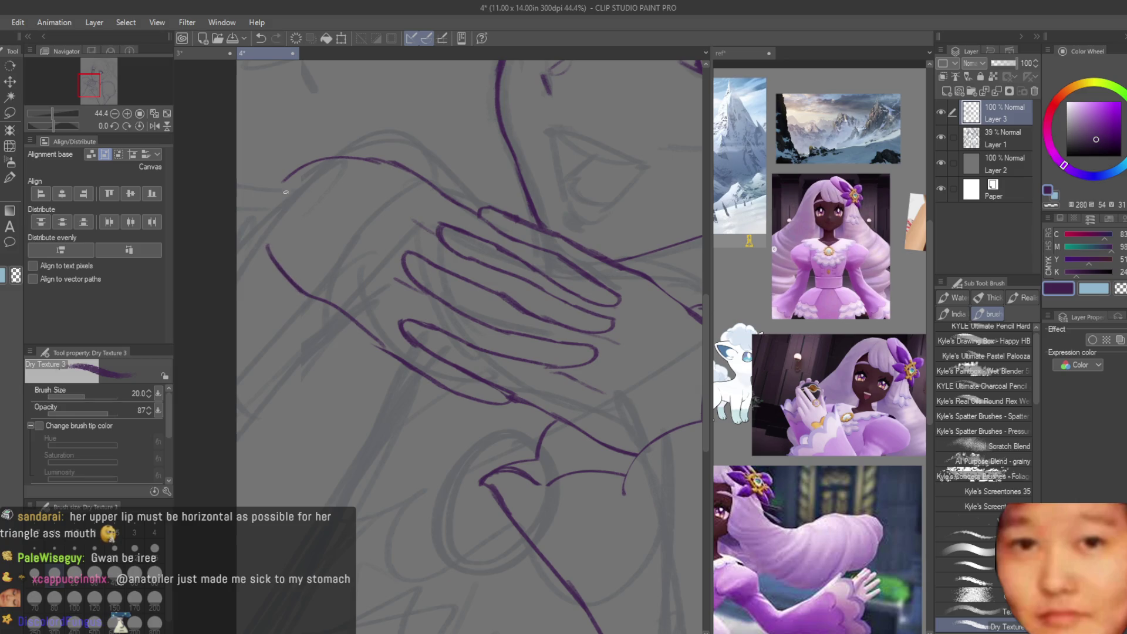
{"action": "left_click_drag", "start_coordinate": [308, 165], "coordinate": [220, 240]}
{"action": "scroll", "coordinate": [244, 251], "scroll_direction": "down", "scroll_amount": 5}
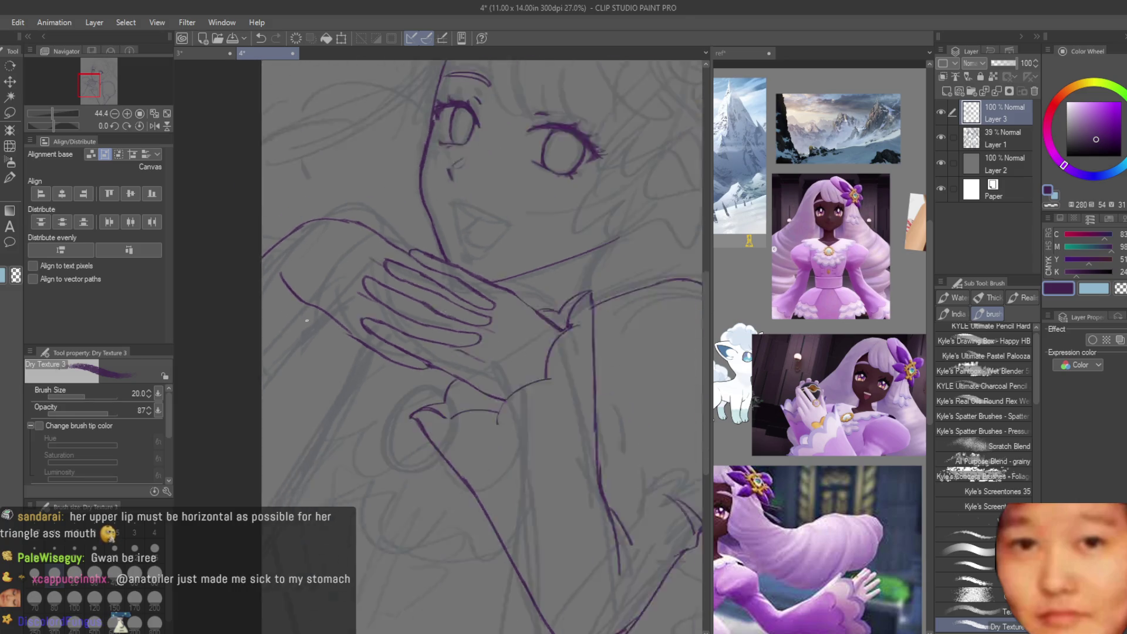
{"action": "scroll", "coordinate": [448, 315], "scroll_direction": "up", "scroll_amount": 6}
{"action": "scroll", "coordinate": [448, 316], "scroll_direction": "up", "scroll_amount": 2}
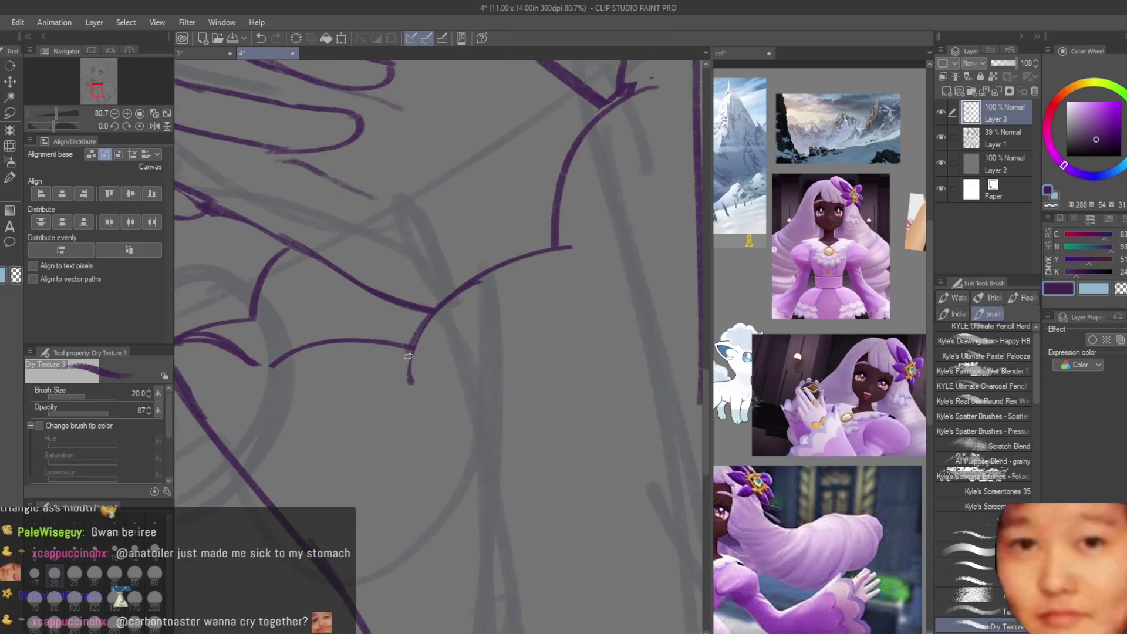
Step: Erase the stray tail below the cuff frill and return to the brush
{"action": "key", "text": "e"}
{"action": "left_click_drag", "start_coordinate": [390, 389], "coordinate": [411, 364]}
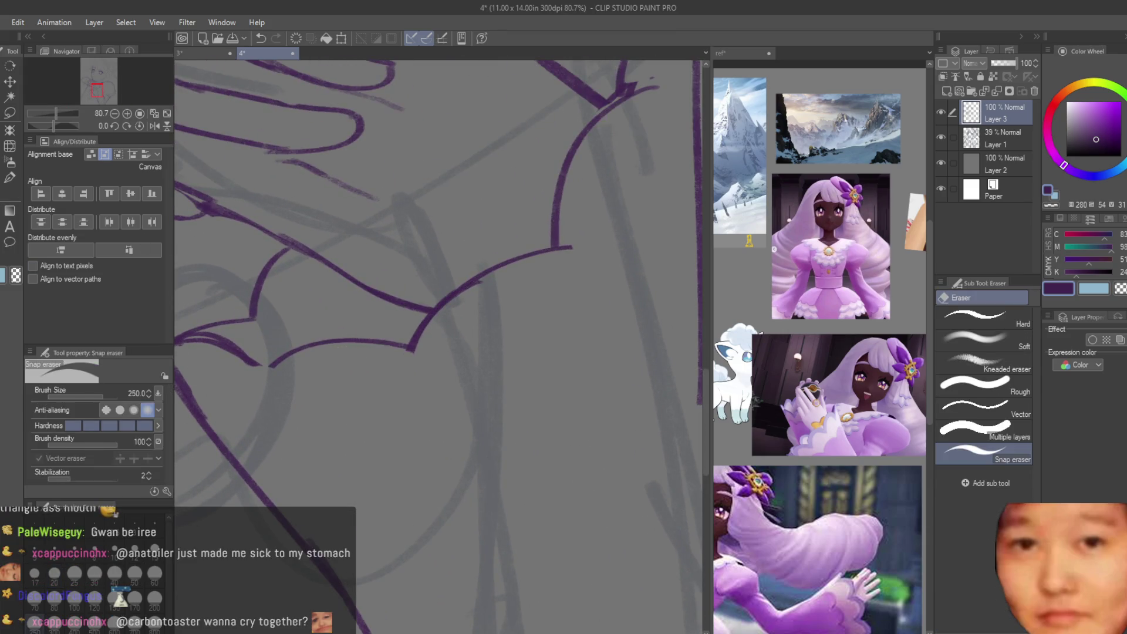
{"action": "key", "text": "b"}
{"action": "scroll", "coordinate": [256, 364], "scroll_direction": "down", "scroll_amount": 1}
Step: Check the reference images document, then return to the drawing
{"action": "left_click", "coordinate": [817, 455]}
{"action": "scroll", "coordinate": [817, 455], "scroll_direction": "down", "scroll_amount": 2}
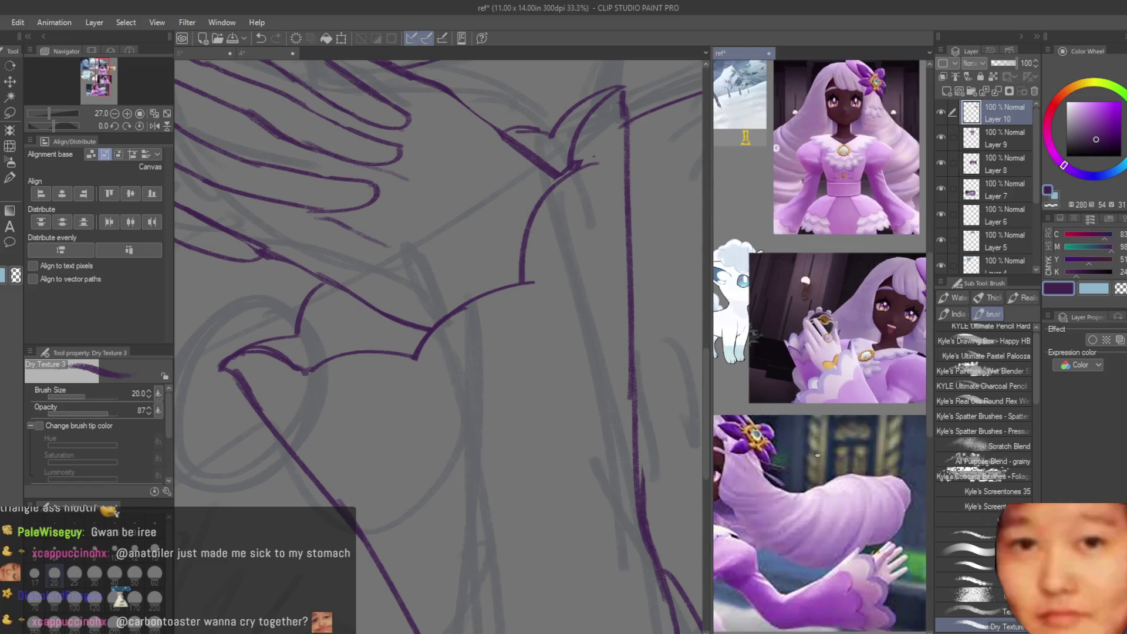
{"action": "key", "text": "ctrl+Tab"}
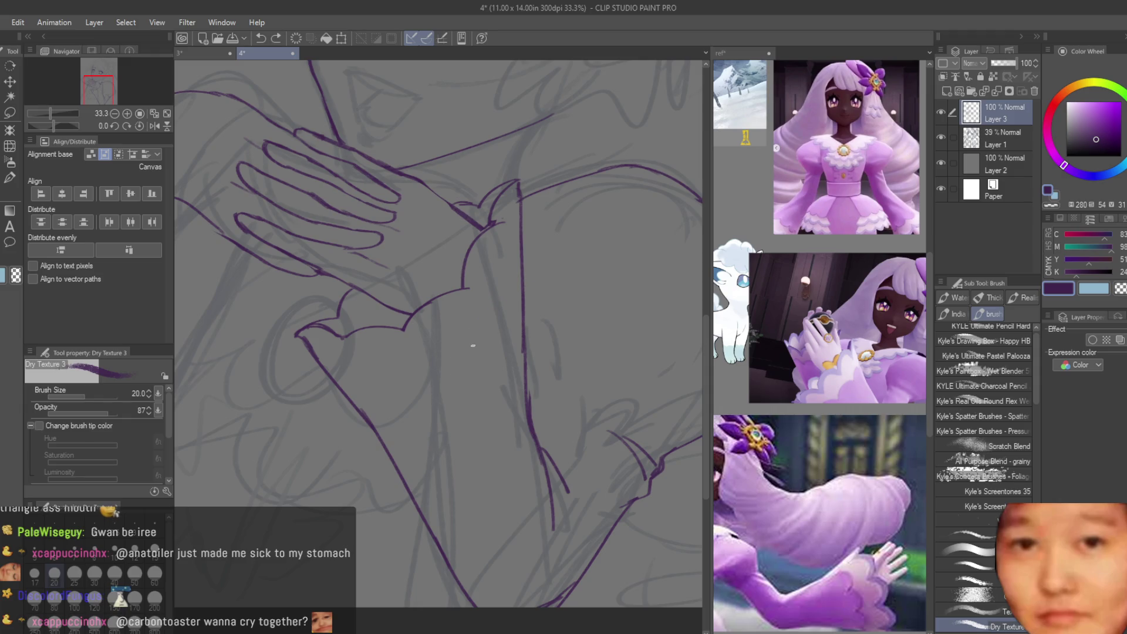
{"action": "scroll", "coordinate": [544, 378], "scroll_direction": "down", "scroll_amount": 4}
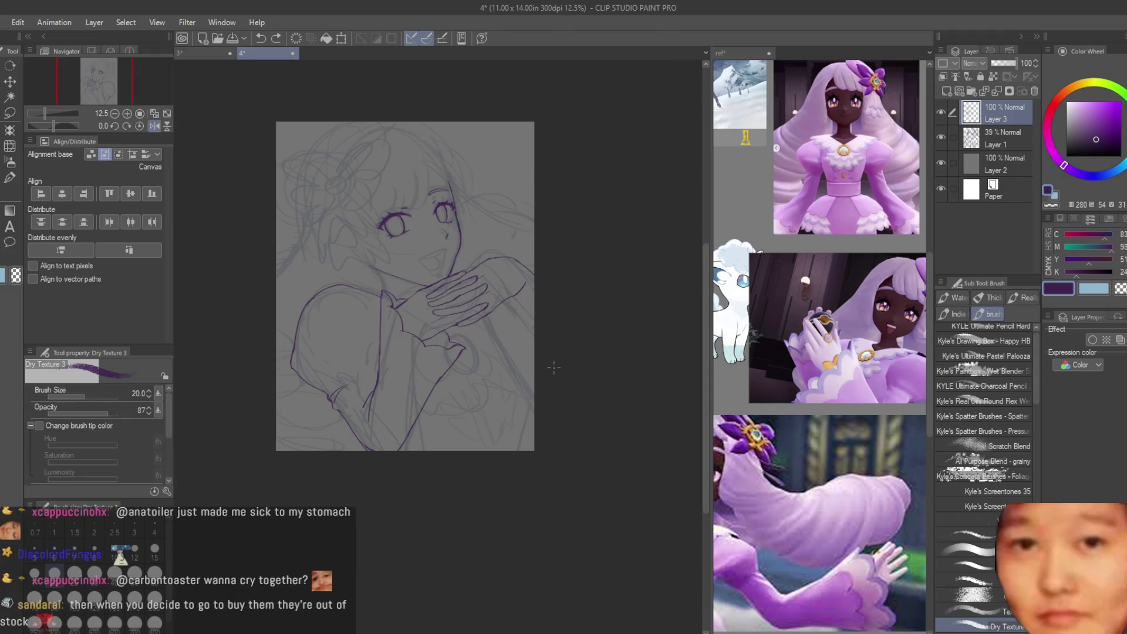
{"action": "scroll", "coordinate": [352, 297], "scroll_direction": "up", "scroll_amount": 1}
{"action": "scroll", "coordinate": [480, 317], "scroll_direction": "up", "scroll_amount": 2}
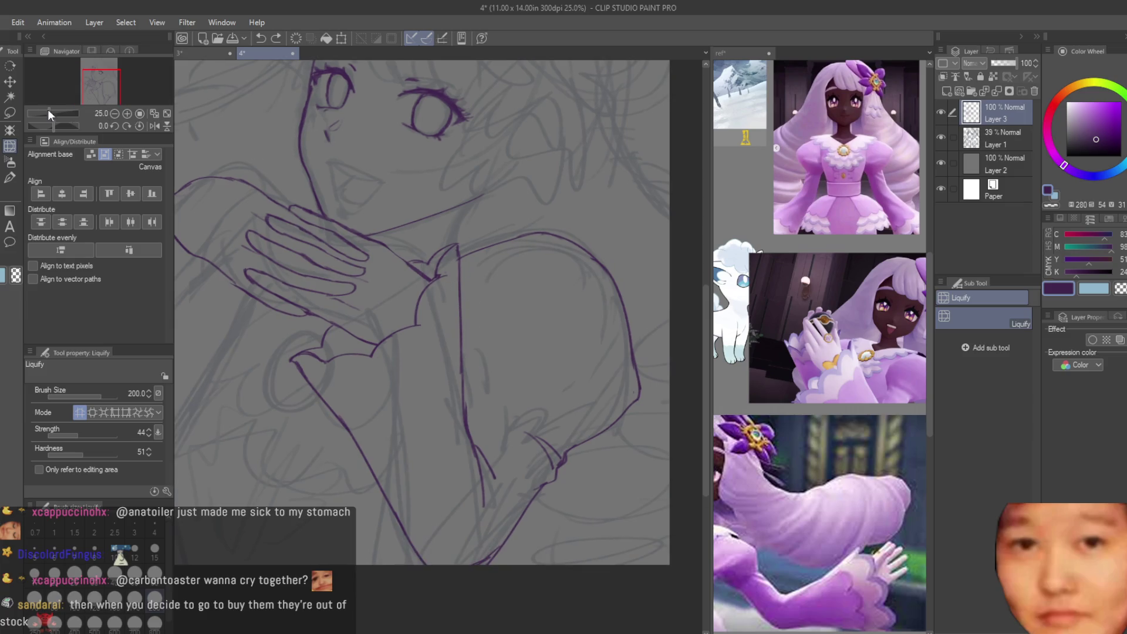
Step: Lasso the sleeve cuff lines, squash them with a transform, then deselect
{"action": "key", "text": "m"}
{"action": "scroll", "coordinate": [388, 250], "scroll_direction": "up", "scroll_amount": 1}
{"action": "left_click_drag", "start_coordinate": [405, 368], "coordinate": [546, 293]}
{"action": "scroll", "coordinate": [563, 235], "scroll_direction": "down", "scroll_amount": 2}
{"action": "left_click_drag", "start_coordinate": [511, 238], "coordinate": [514, 237]}
{"action": "key", "text": "ctrl+t"}
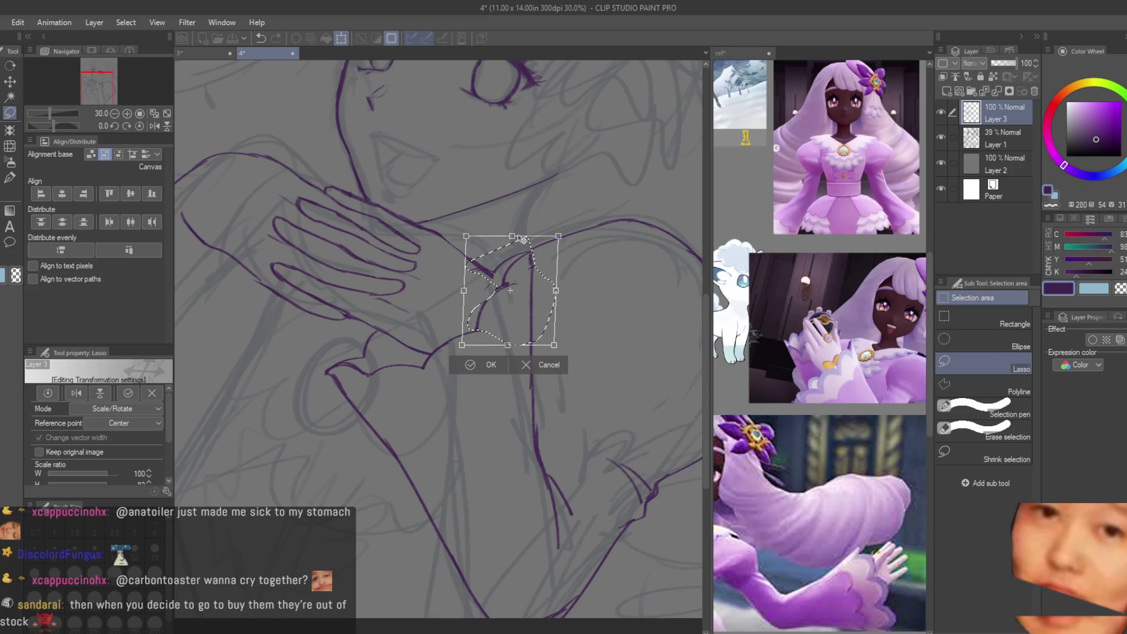
{"action": "key", "text": "Return"}
{"action": "key", "text": "ctrl+d"}
Step: Flip the canvas view horizontally and hide the rough sketch layer
{"action": "key", "text": "b"}
{"action": "scroll", "coordinate": [453, 251], "scroll_direction": "up", "scroll_amount": 2}
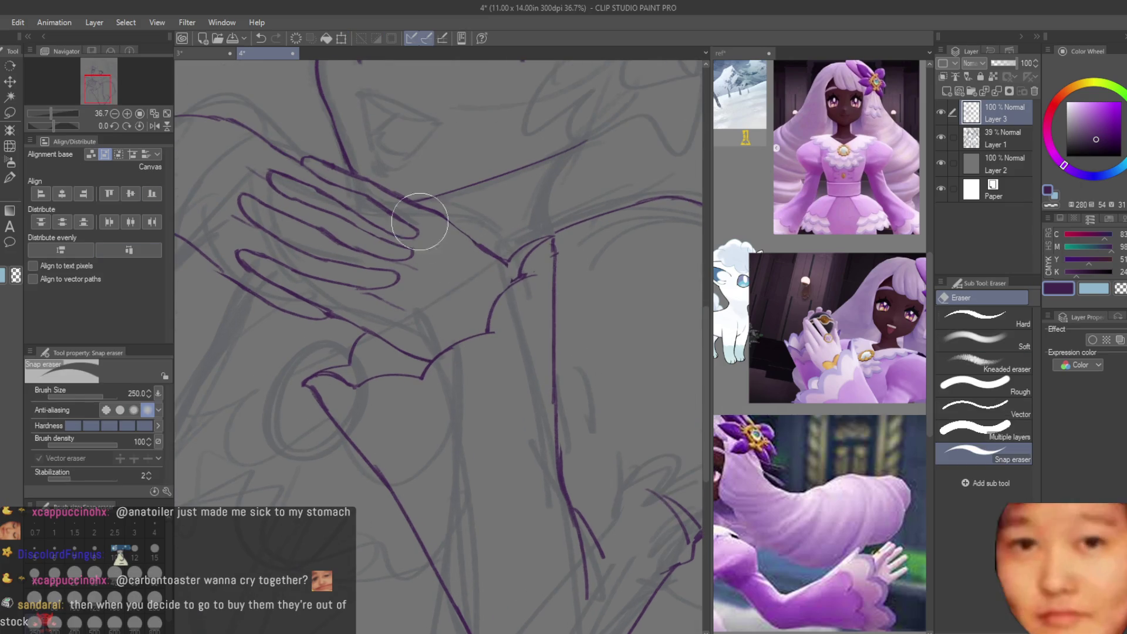
{"action": "scroll", "coordinate": [481, 251], "scroll_direction": "up", "scroll_amount": 1}
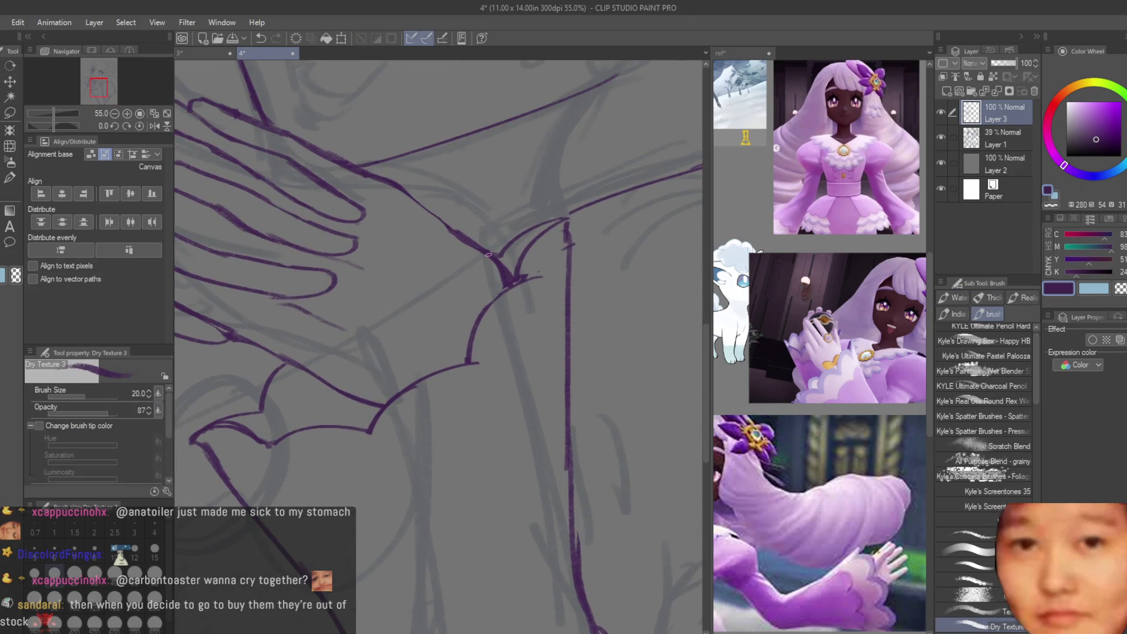
{"action": "scroll", "coordinate": [504, 267], "scroll_direction": "down", "scroll_amount": 5}
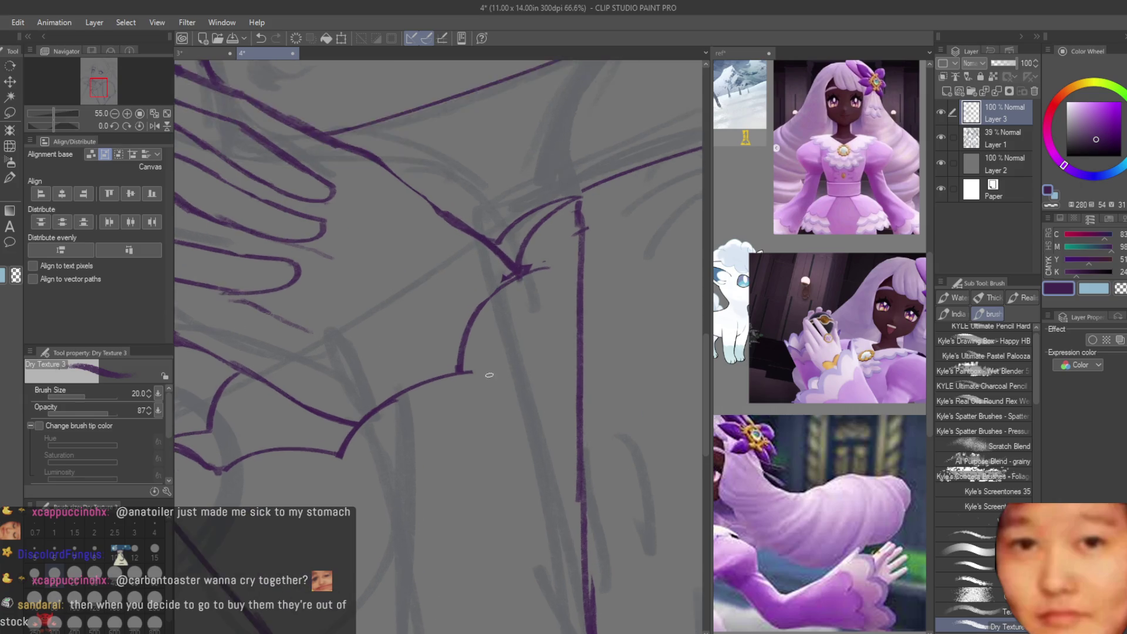
{"action": "key", "text": "h"}
{"action": "left_click", "coordinate": [941, 137]}
{"action": "scroll", "coordinate": [478, 269], "scroll_direction": "up", "scroll_amount": 4}
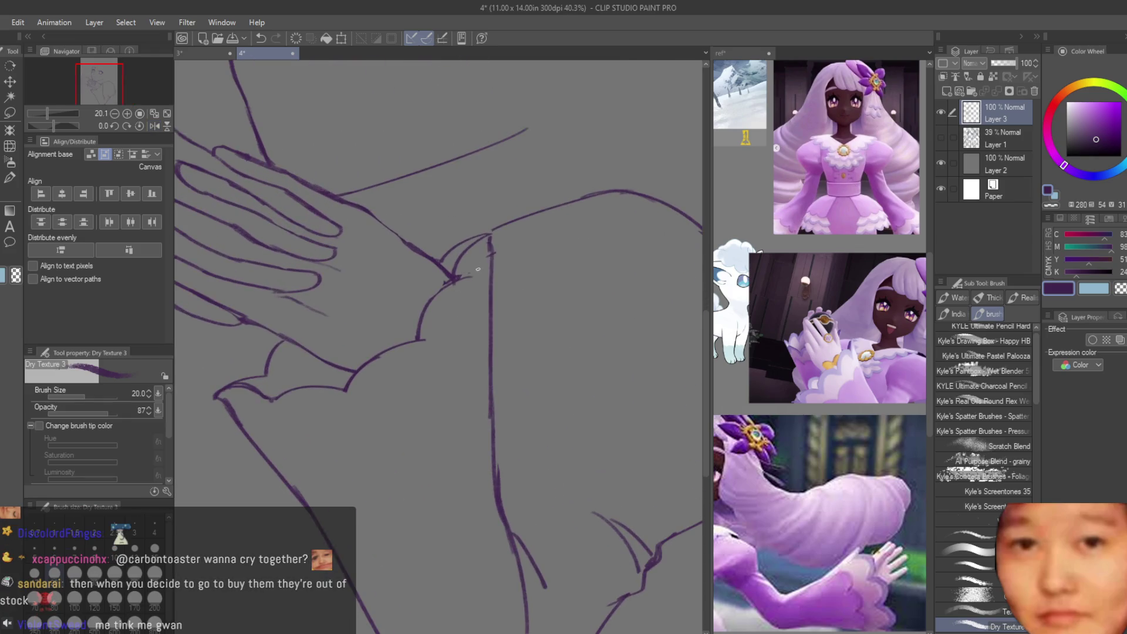
Step: Ink a long line beside the vertical sleeve line, erasing and redrawing its lower part
{"action": "left_click_drag", "start_coordinate": [491, 254], "coordinate": [492, 405]}
{"action": "key", "text": "ctrl+z"}
{"action": "left_click_drag", "start_coordinate": [491, 278], "coordinate": [496, 466]}
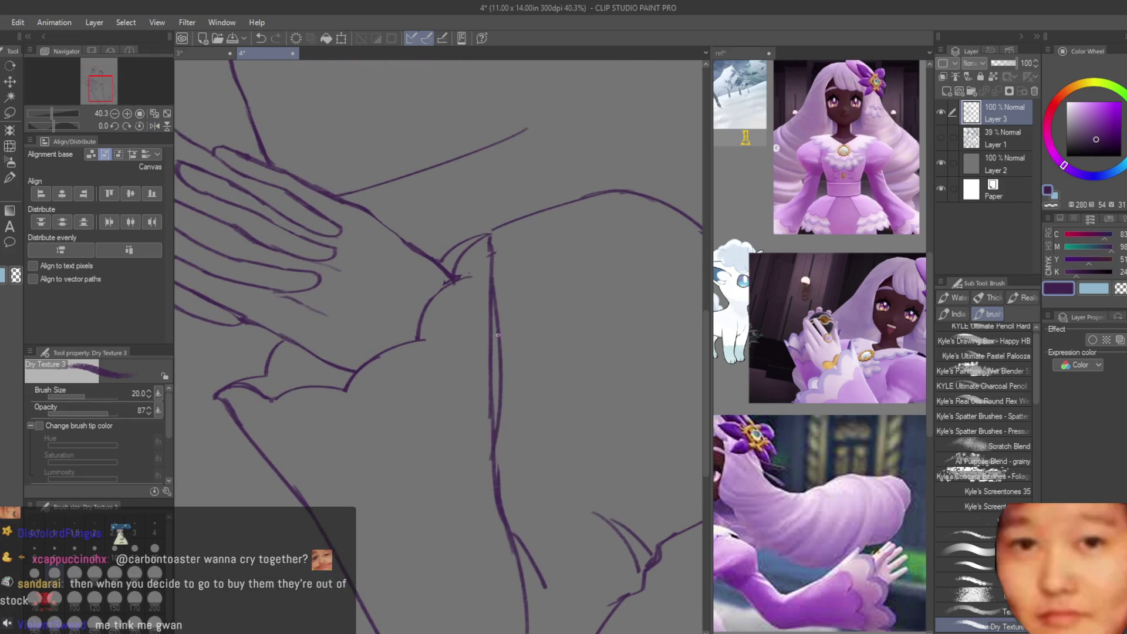
{"action": "key", "text": "e"}
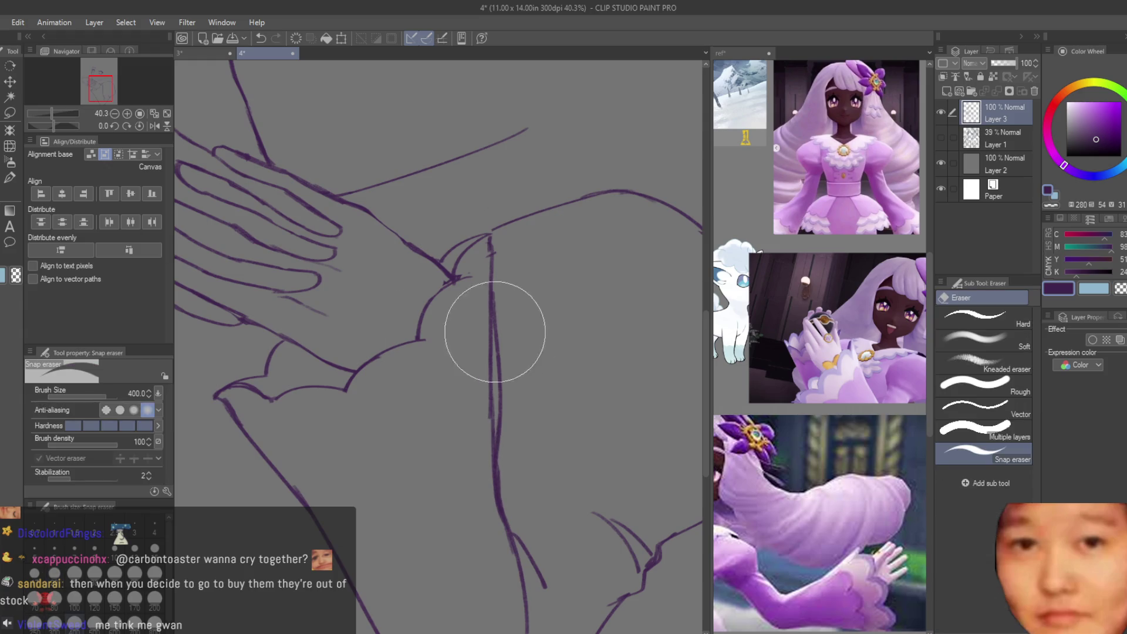
{"action": "key", "text": "b"}
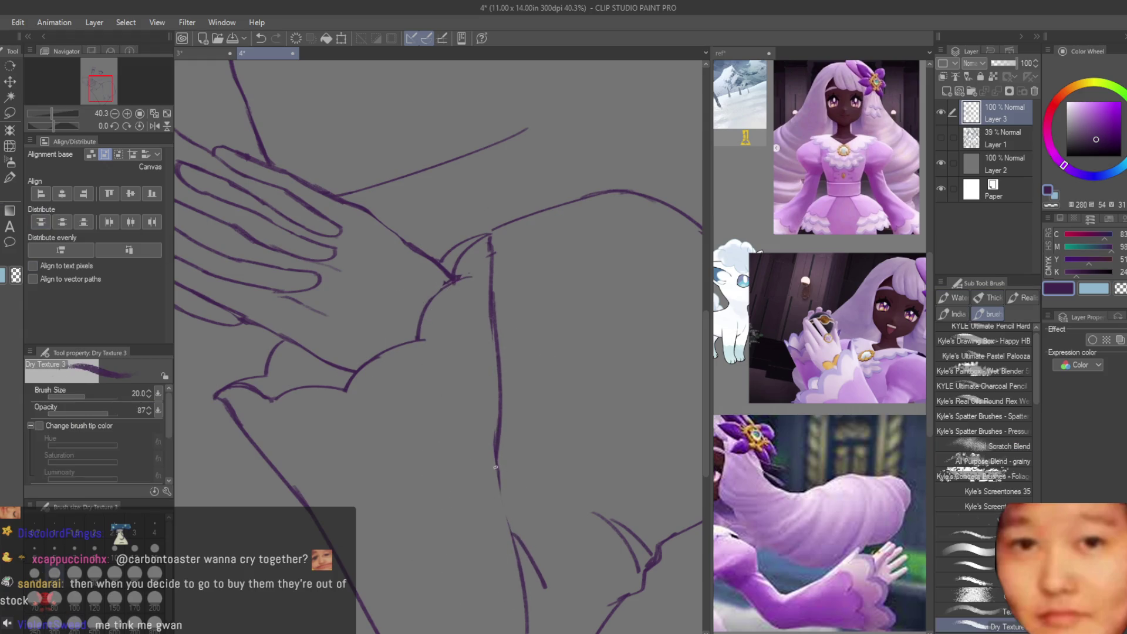
{"action": "key", "text": "e"}
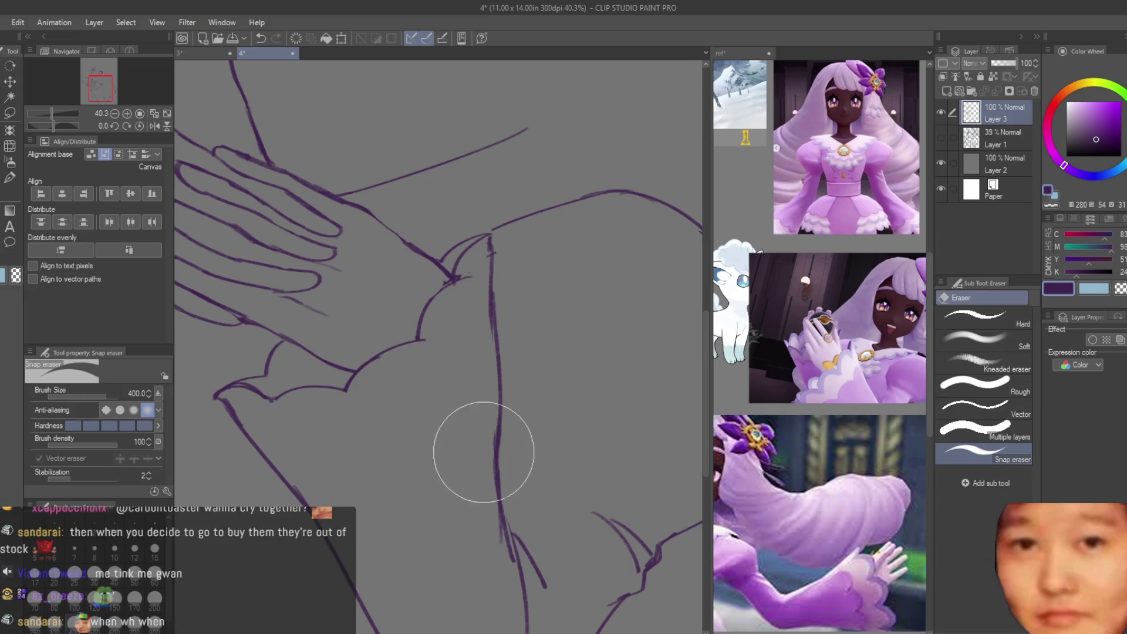
{"action": "left_click_drag", "start_coordinate": [484, 452], "coordinate": [505, 558]}
{"action": "key", "text": "b"}
{"action": "left_click_drag", "start_coordinate": [498, 448], "coordinate": [514, 547]}
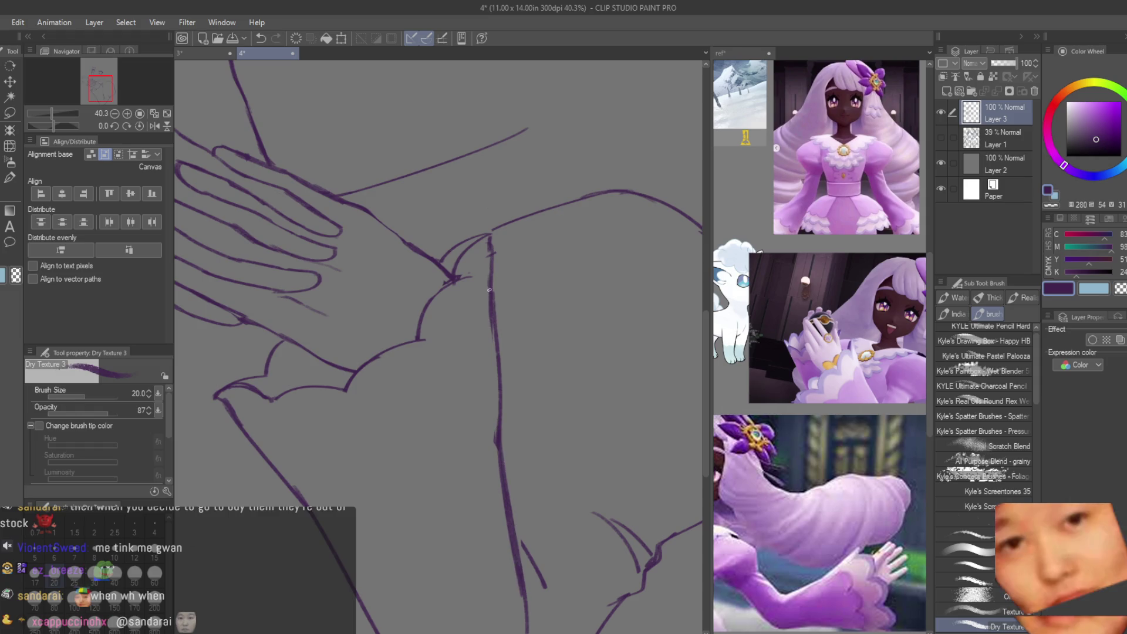
Step: Zoom out and add a light diagonal line on the sleeve
{"action": "key", "text": "ctrl+minus"}
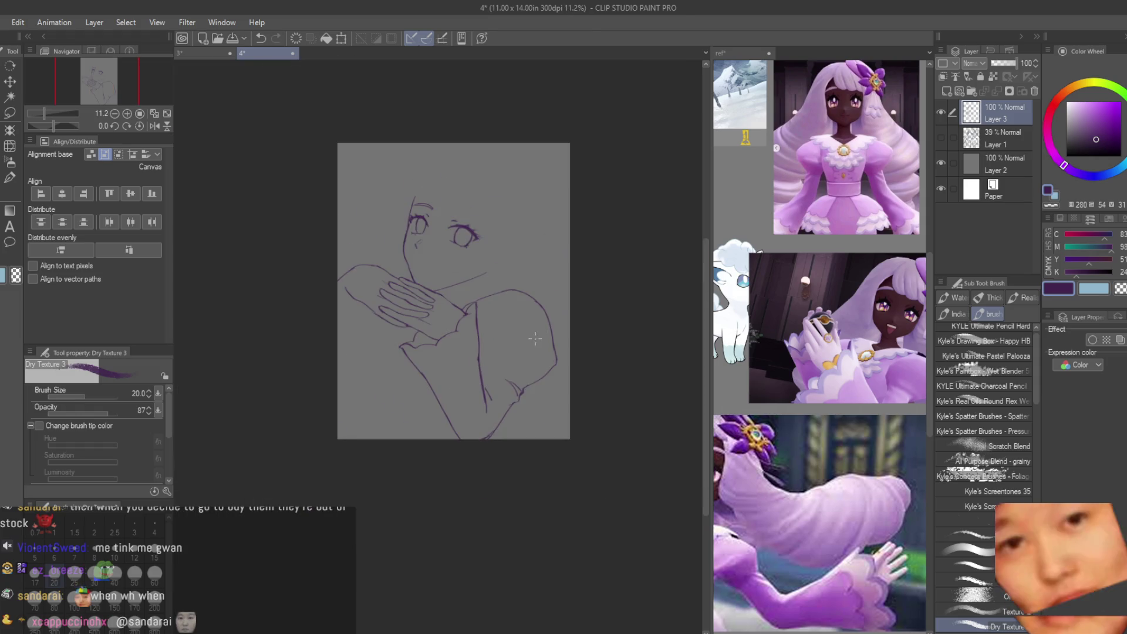
{"action": "scroll", "coordinate": [476, 349], "scroll_direction": "down", "scroll_amount": 1}
{"action": "key", "text": "e"}
{"action": "scroll", "coordinate": [415, 391], "scroll_direction": "up", "scroll_amount": 3}
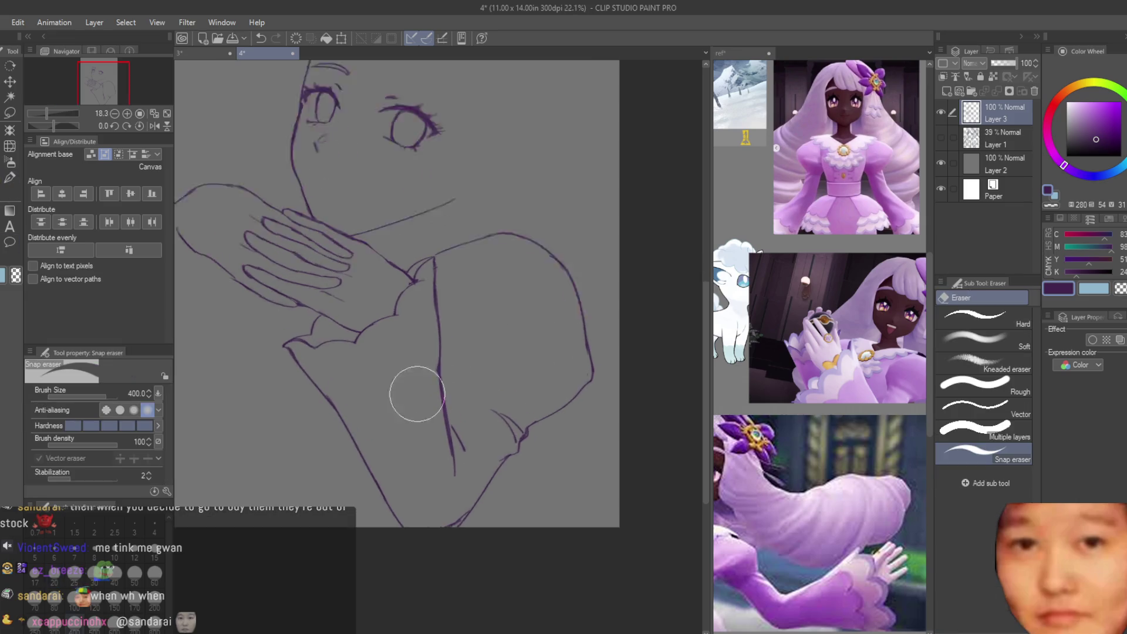
{"action": "scroll", "coordinate": [385, 465], "scroll_direction": "up", "scroll_amount": 2}
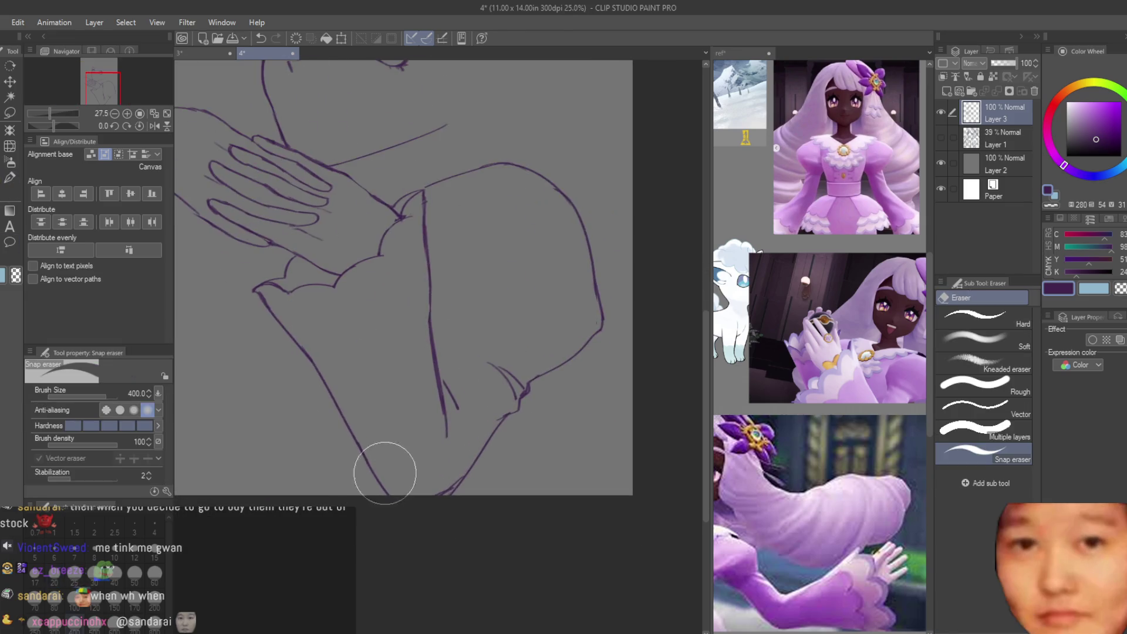
{"action": "key", "text": "b"}
{"action": "scroll", "coordinate": [433, 547], "scroll_direction": "down", "scroll_amount": 3}
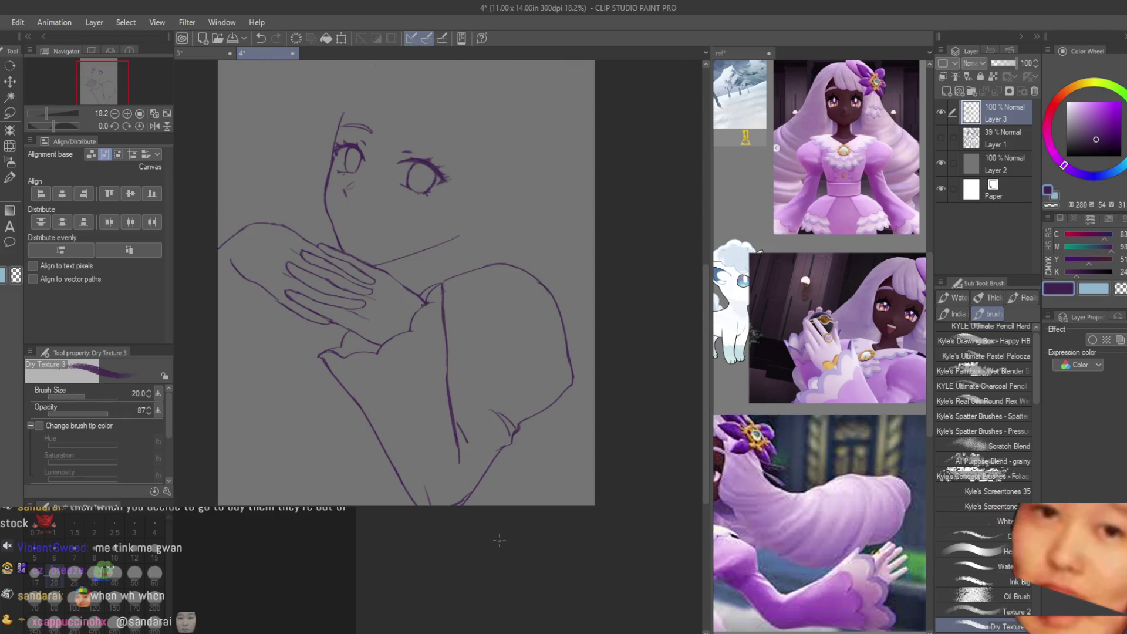
{"action": "scroll", "coordinate": [447, 506], "scroll_direction": "up", "scroll_amount": 3}
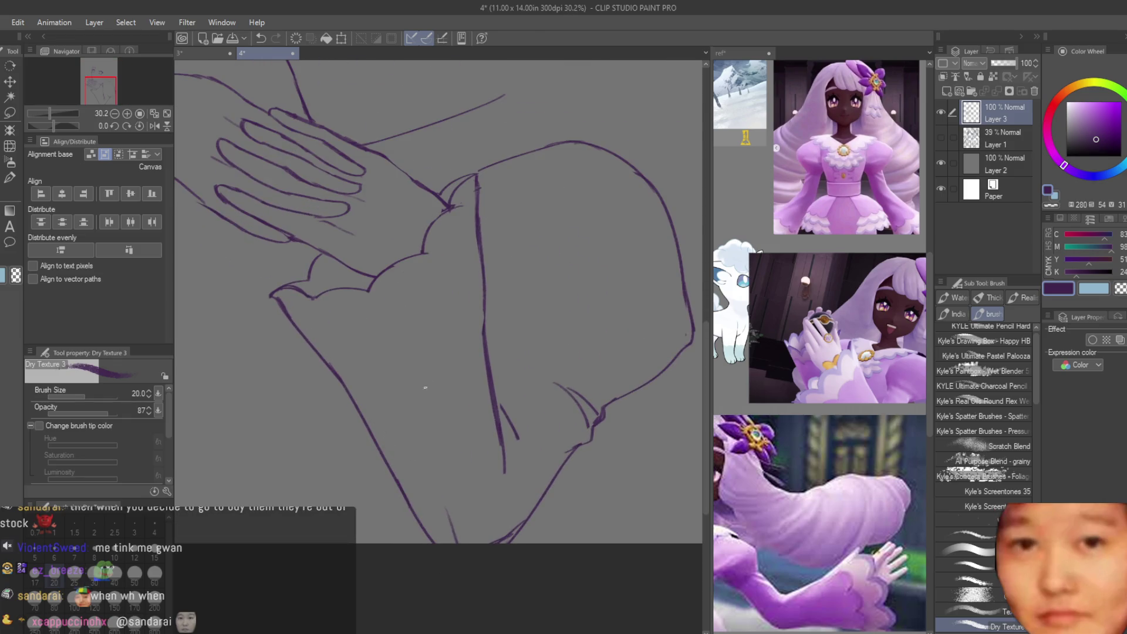
{"action": "left_click_drag", "start_coordinate": [320, 326], "coordinate": [398, 402]}
{"action": "scroll", "coordinate": [499, 364], "scroll_direction": "down", "scroll_amount": 1}
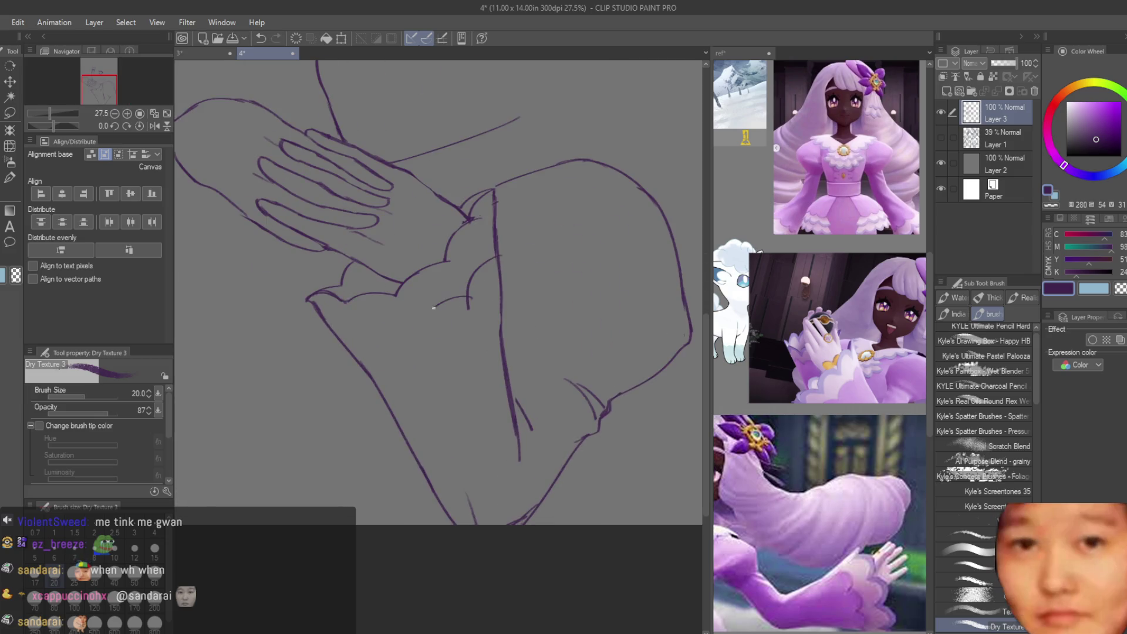
Step: Draw the cuff's curved frill edge, a diagonal frill line and a long line down its edge
{"action": "left_click_drag", "start_coordinate": [465, 304], "coordinate": [406, 348]}
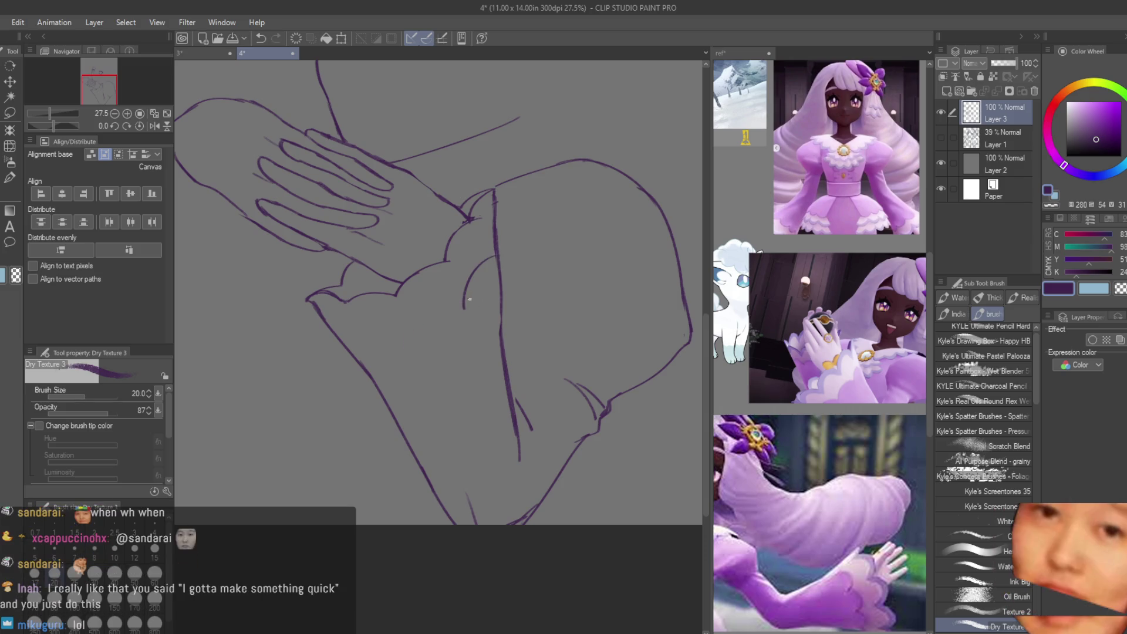
{"action": "mouse_move", "coordinate": [418, 326]}
{"action": "left_mouse_down"}
{"action": "mouse_move", "coordinate": [407, 347]}
{"action": "mouse_move", "coordinate": [355, 345]}
{"action": "left_mouse_up"}
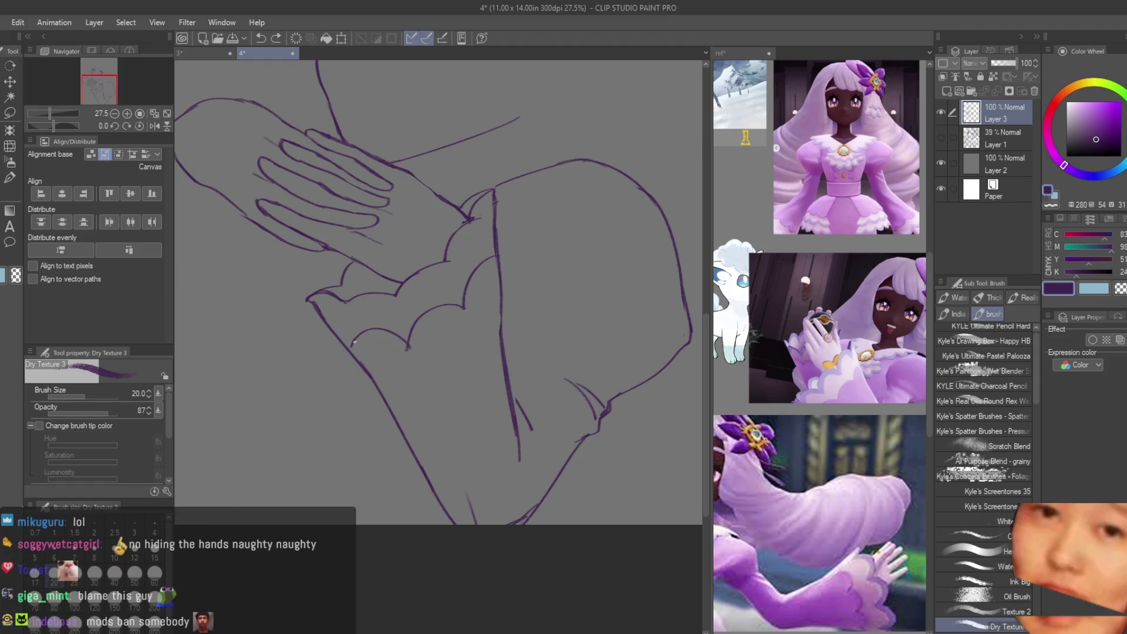
{"action": "left_click_drag", "start_coordinate": [323, 337], "coordinate": [356, 371]}
{"action": "mouse_move", "coordinate": [497, 254]}
{"action": "left_mouse_down"}
{"action": "mouse_move", "coordinate": [511, 274]}
{"action": "mouse_move", "coordinate": [499, 343]}
{"action": "left_mouse_up"}
{"action": "key", "text": "ctrl+z"}
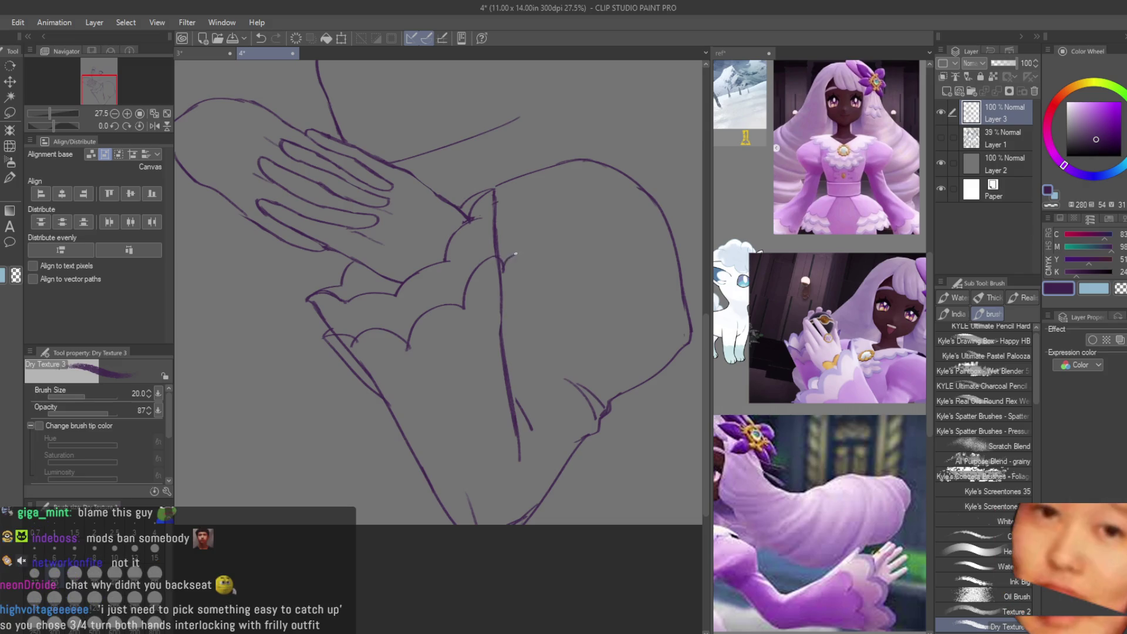
{"action": "left_click_drag", "start_coordinate": [514, 247], "coordinate": [501, 324]}
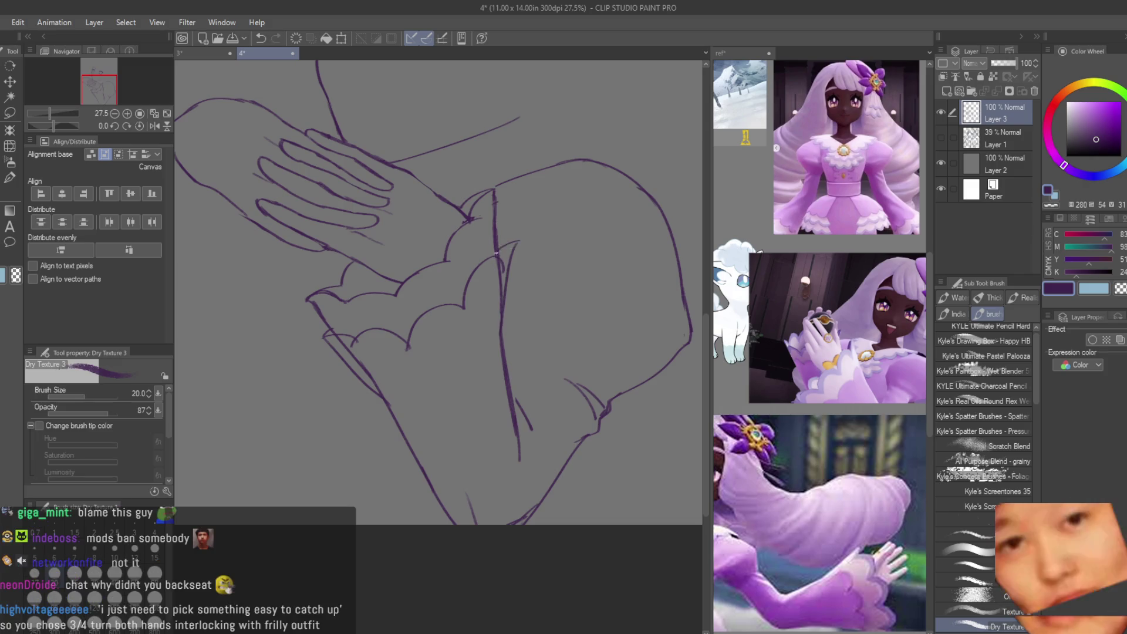
{"action": "scroll", "coordinate": [501, 265], "scroll_direction": "down", "scroll_amount": 2}
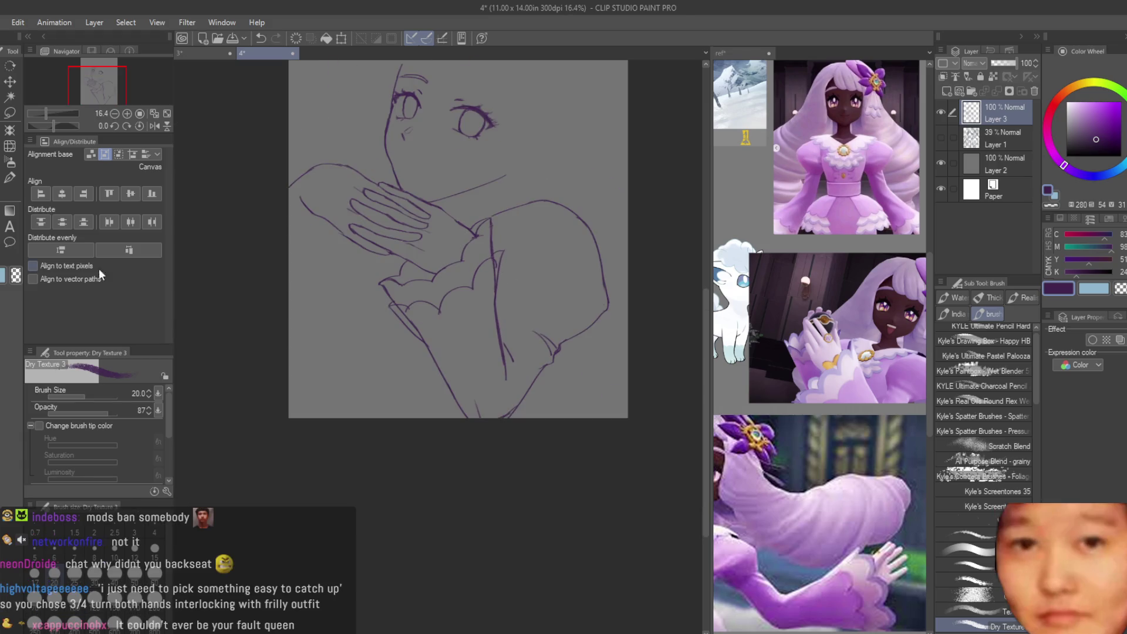
{"action": "scroll", "coordinate": [411, 256], "scroll_direction": "up", "scroll_amount": 2}
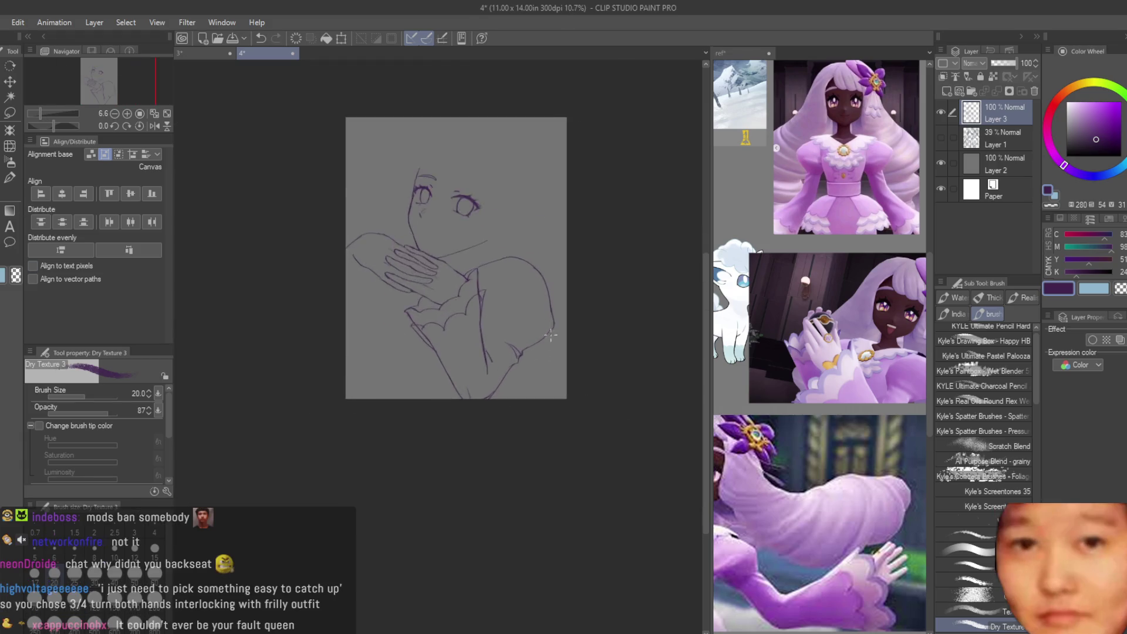
{"action": "scroll", "coordinate": [380, 259], "scroll_direction": "up", "scroll_amount": 2}
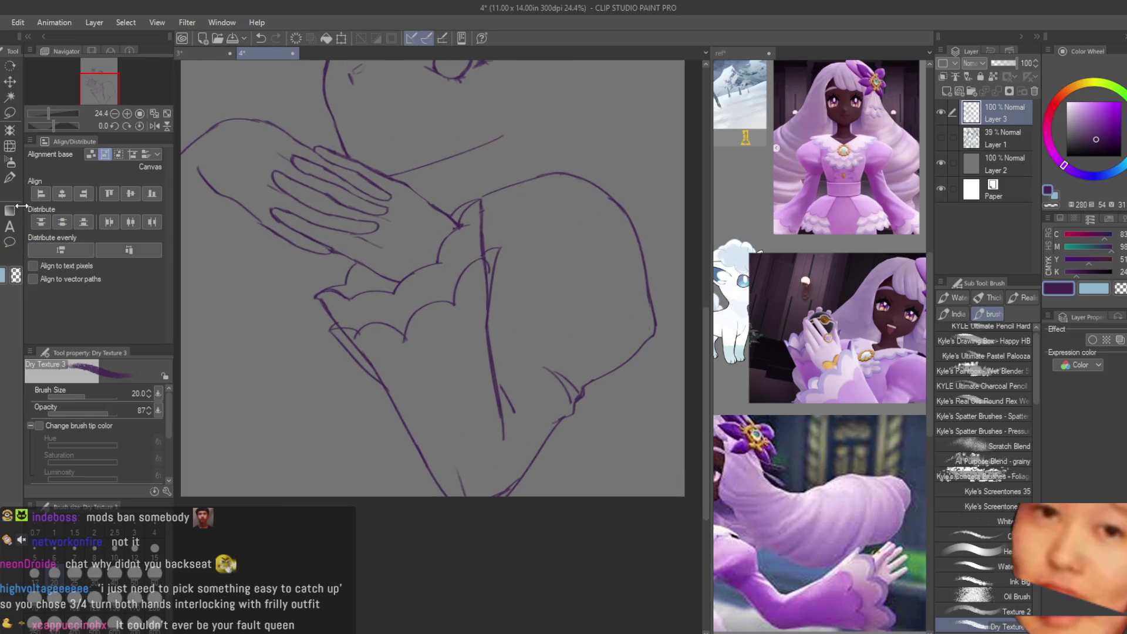
Step: Set the Snap eraser to size 120, return to Dry Texture 3 and show Layer 1's sketch
{"action": "key", "text": "e"}
{"action": "scroll", "coordinate": [371, 354], "scroll_direction": "up", "scroll_amount": 2}
{"action": "key", "text": "bracketleft"}
{"action": "key", "text": "bracketleft"}
{"action": "key", "text": "bracketleft"}
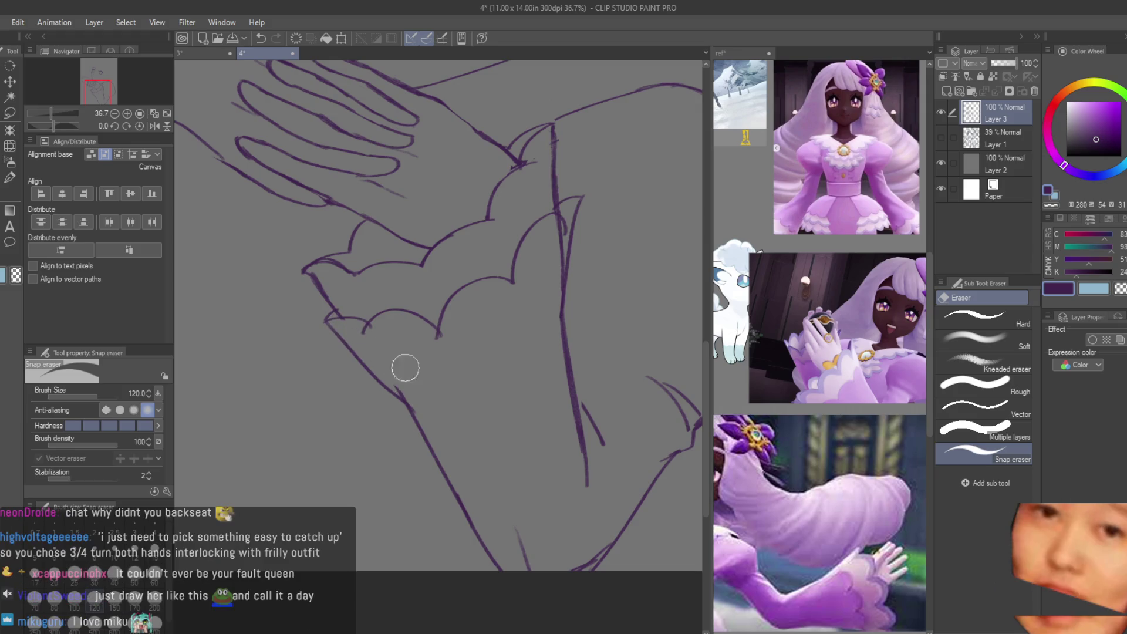
{"action": "scroll", "coordinate": [403, 368], "scroll_direction": "up", "scroll_amount": 1}
{"action": "scroll", "coordinate": [579, 277], "scroll_direction": "up", "scroll_amount": 2}
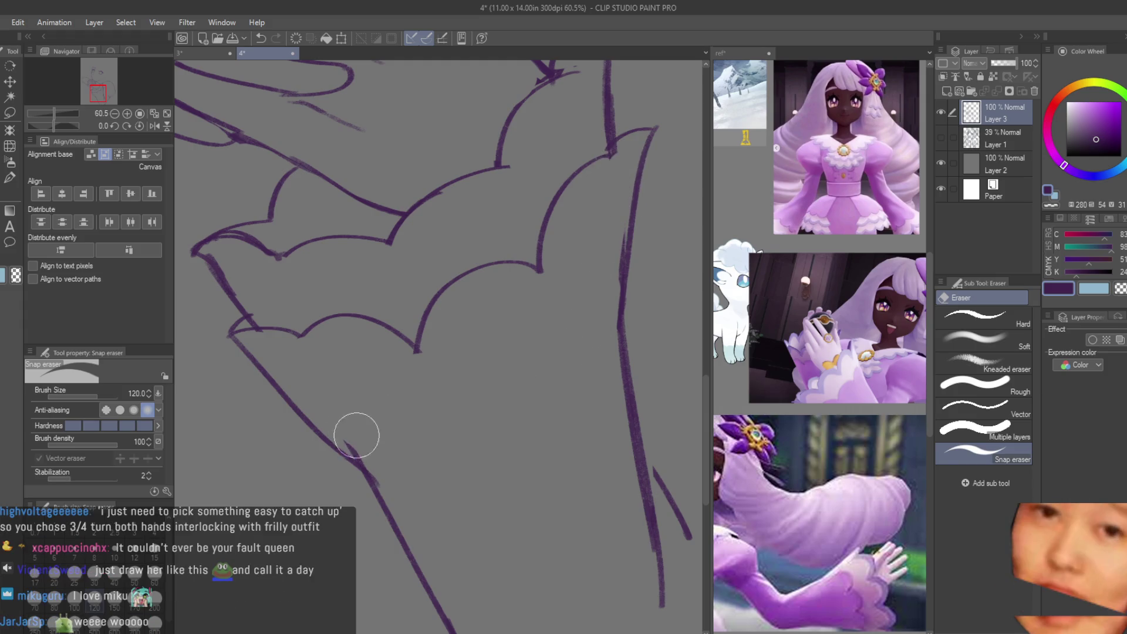
{"action": "scroll", "coordinate": [505, 452], "scroll_direction": "down", "scroll_amount": 1}
{"action": "scroll", "coordinate": [528, 352], "scroll_direction": "down", "scroll_amount": 2}
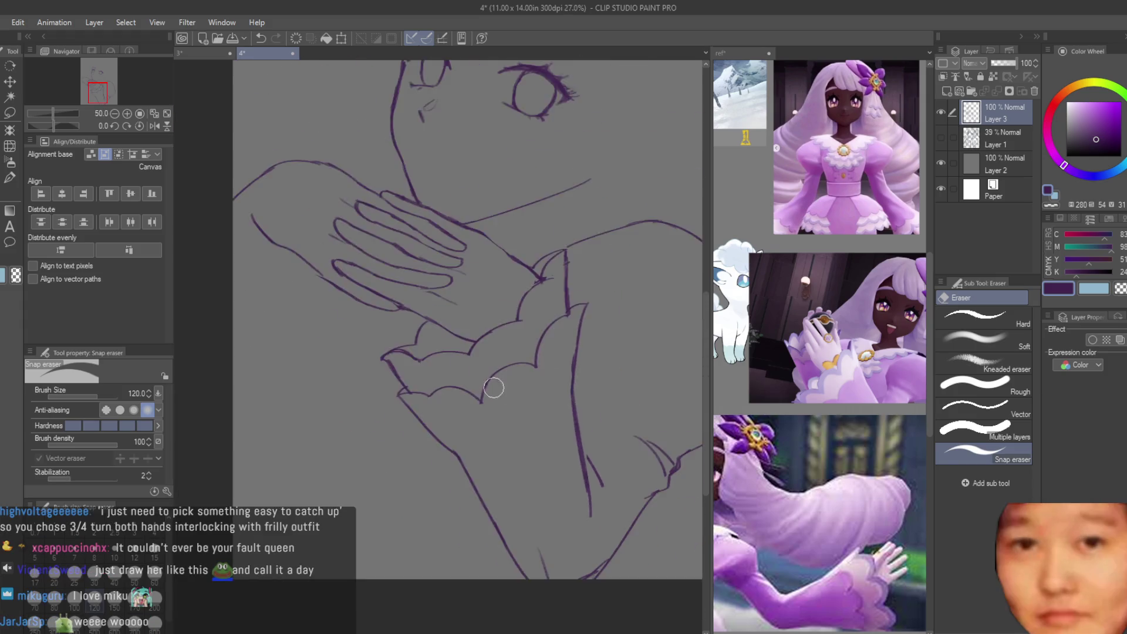
{"action": "scroll", "coordinate": [511, 339], "scroll_direction": "up", "scroll_amount": 2}
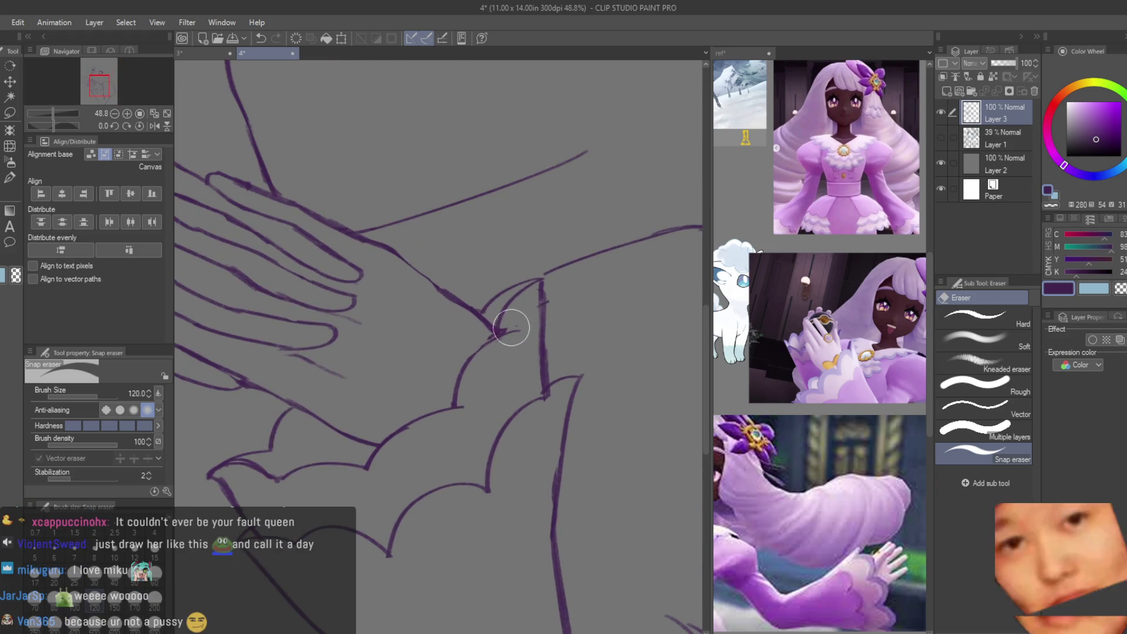
{"action": "scroll", "coordinate": [527, 318], "scroll_direction": "down", "scroll_amount": 6}
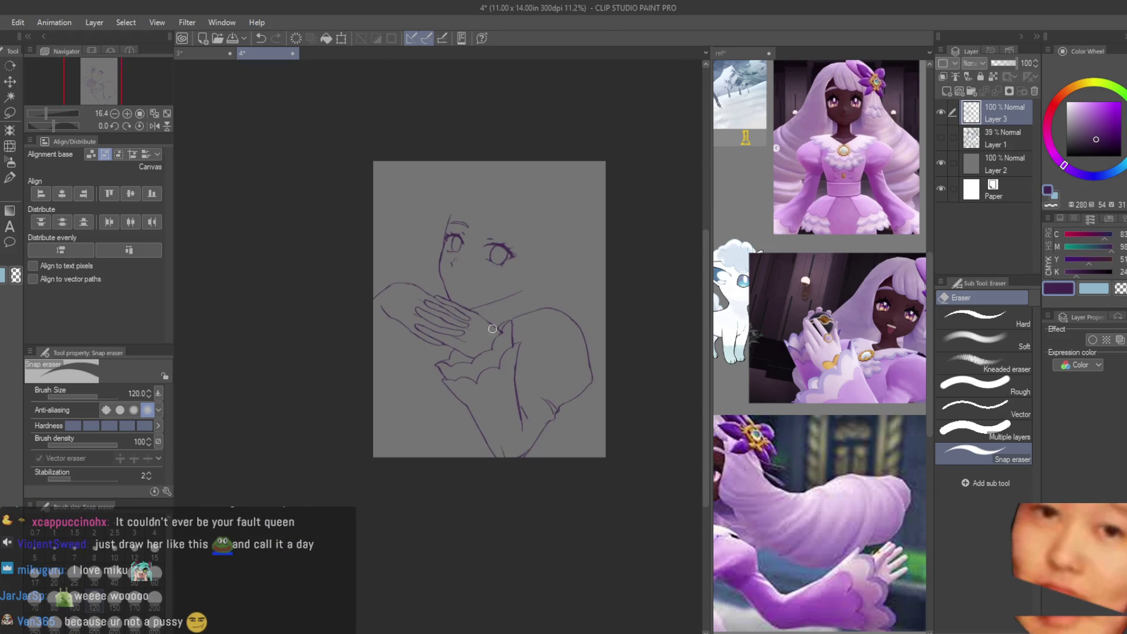
{"action": "scroll", "coordinate": [587, 367], "scroll_direction": "down", "scroll_amount": 1}
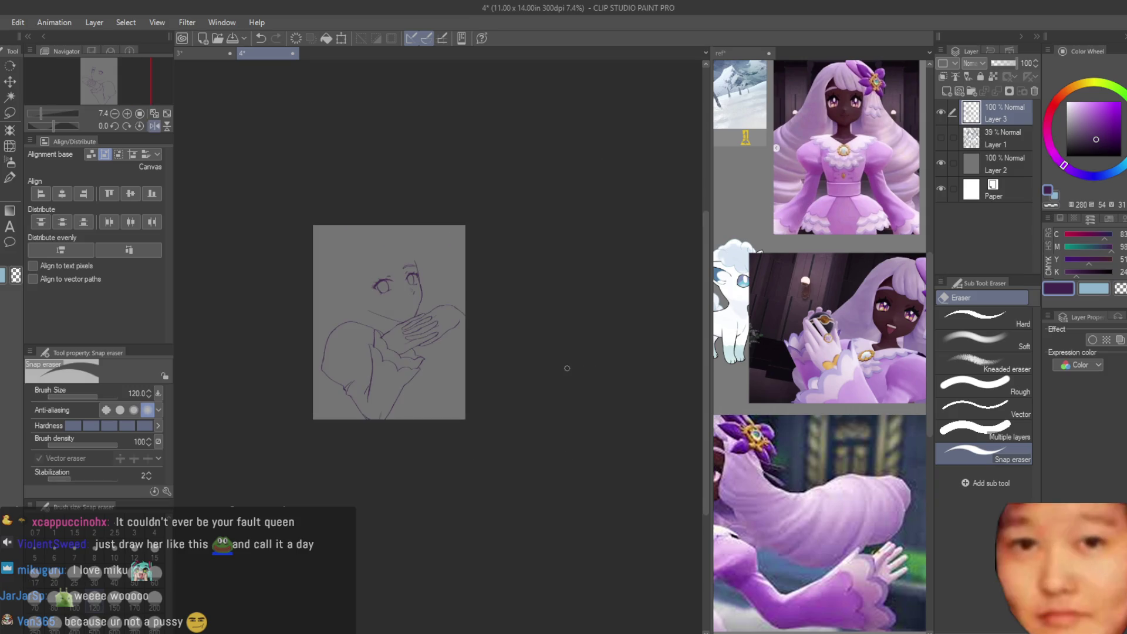
{"action": "scroll", "coordinate": [469, 354], "scroll_direction": "up", "scroll_amount": 3}
{"action": "scroll", "coordinate": [469, 354], "scroll_direction": "up", "scroll_amount": 1}
{"action": "key", "text": "b"}
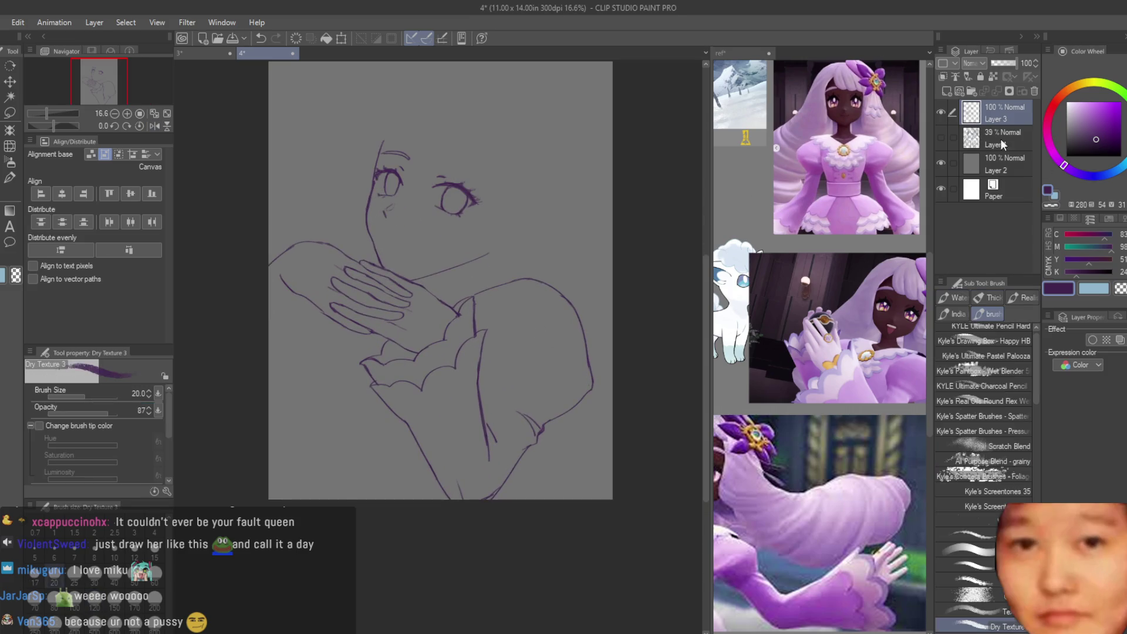
{"action": "left_click", "coordinate": [941, 136]}
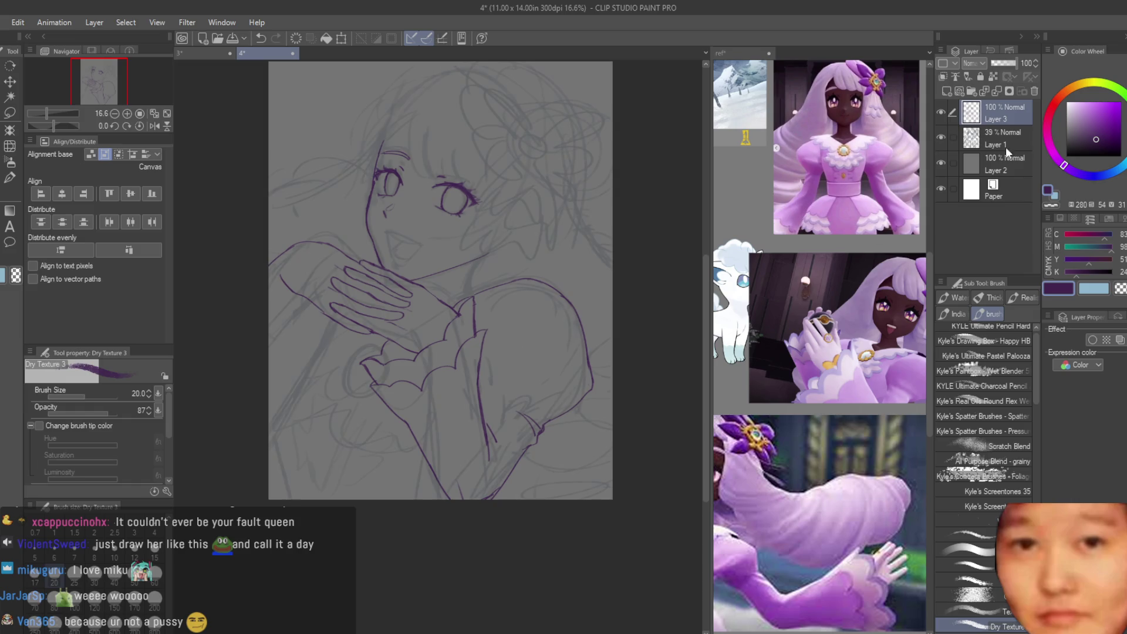
Step: Fade the Layer 1 sketch to 22% opacity, return to Layer 3, and save
{"action": "left_click", "coordinate": [1007, 141]}
{"action": "left_click", "coordinate": [1003, 113]}
{"action": "key", "text": "ctrl+s"}
{"action": "scroll", "coordinate": [487, 411], "scroll_direction": "up", "scroll_amount": 3}
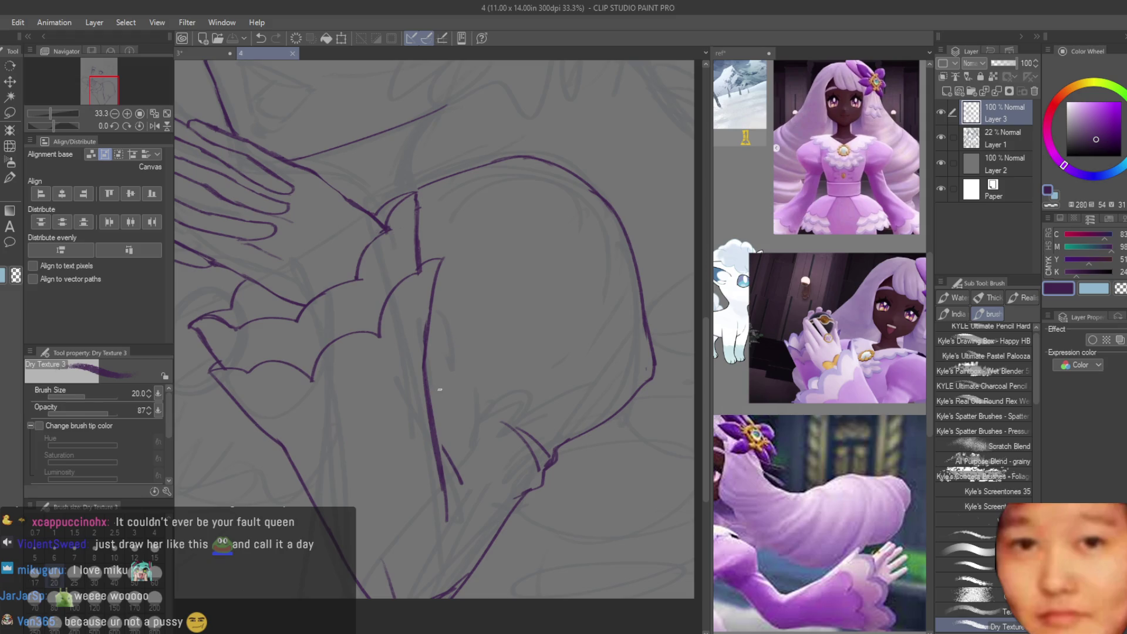
Step: Discard the trial sleeve strokes and ink one short fold line inside the lower puffed sleeve
{"action": "left_click_drag", "start_coordinate": [445, 390], "coordinate": [451, 427]}
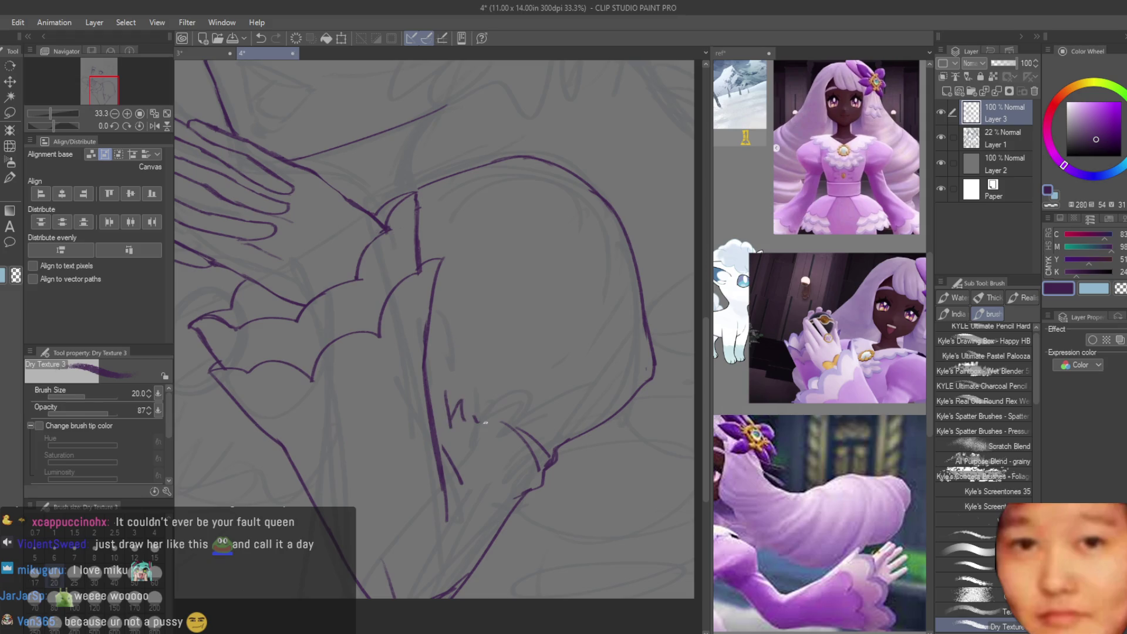
{"action": "left_click_drag", "start_coordinate": [547, 418], "coordinate": [609, 292]}
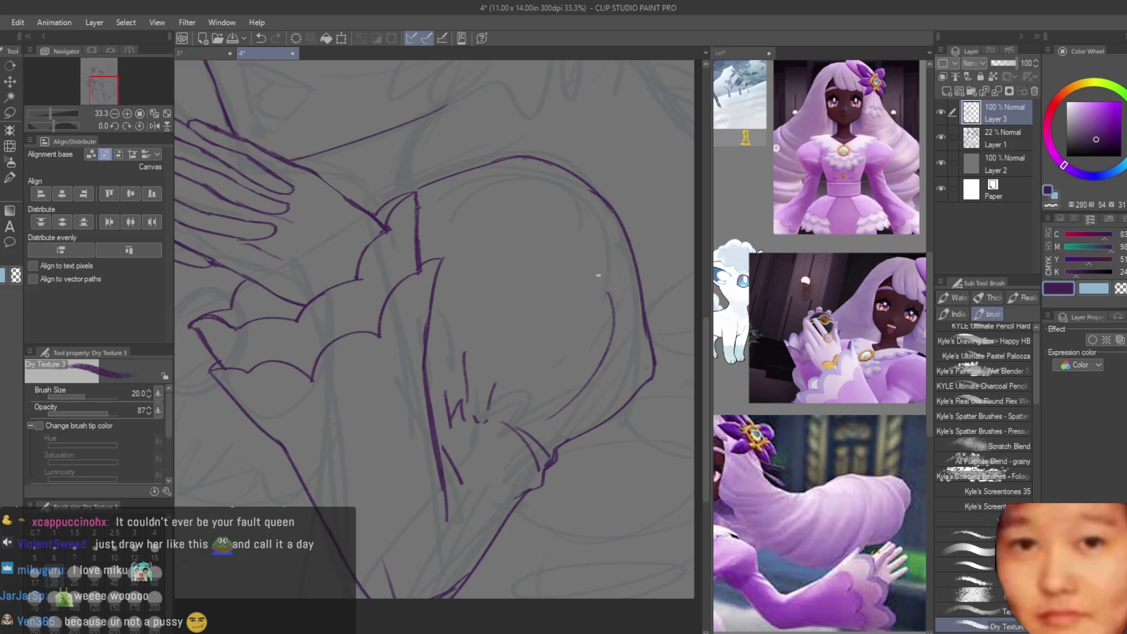
{"action": "key", "text": "ctrl+z"}
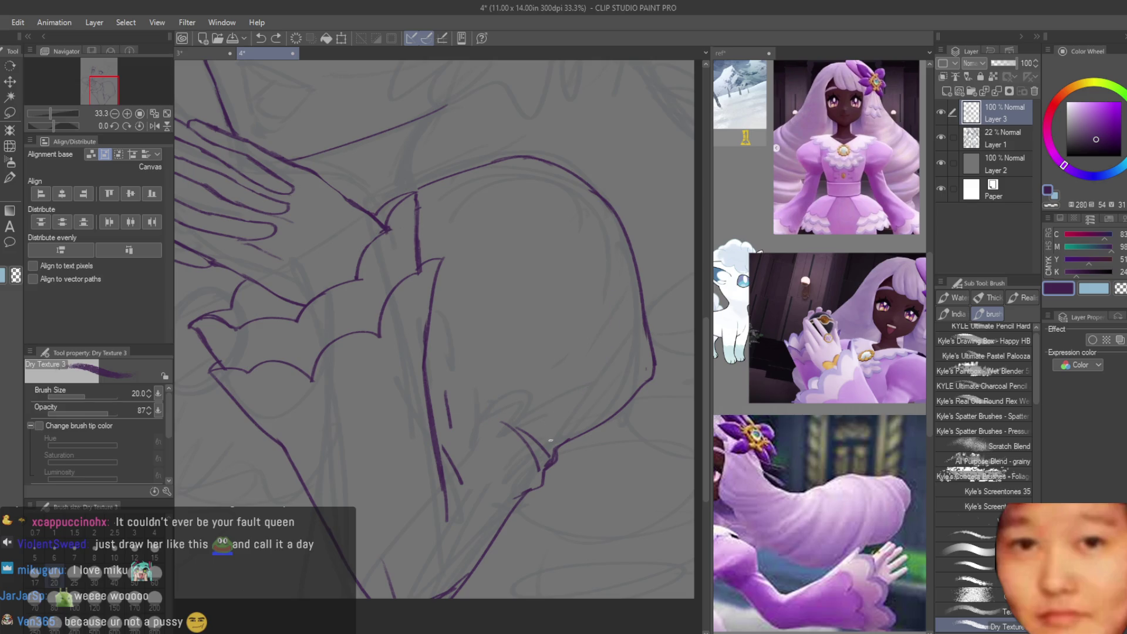
{"action": "key", "text": "ctrl+z"}
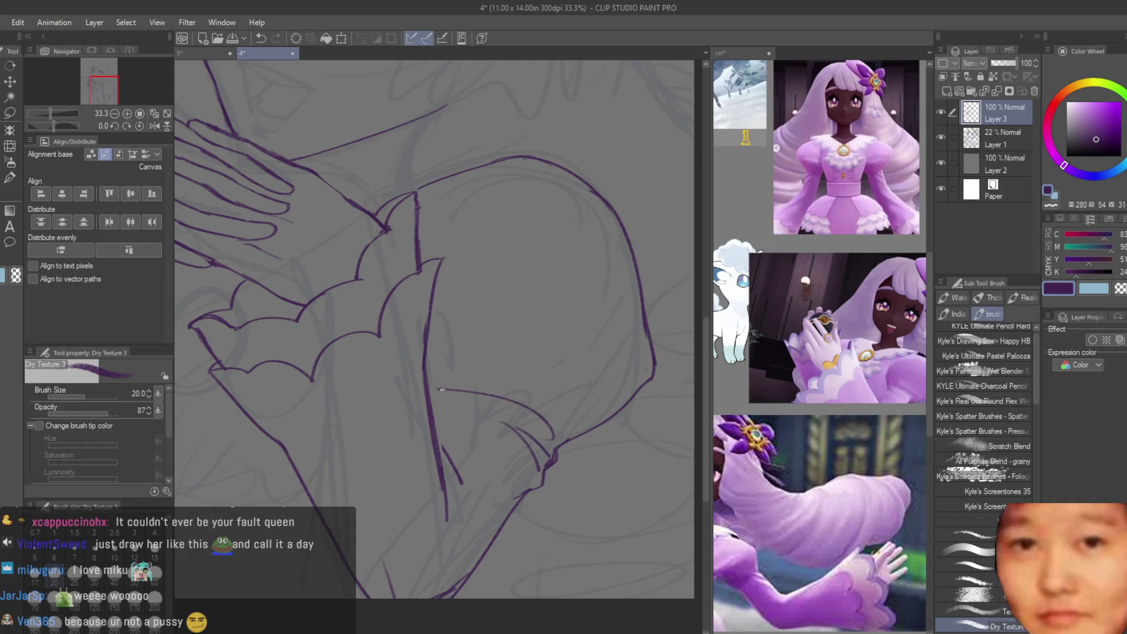
{"action": "key", "text": "ctrl+z"}
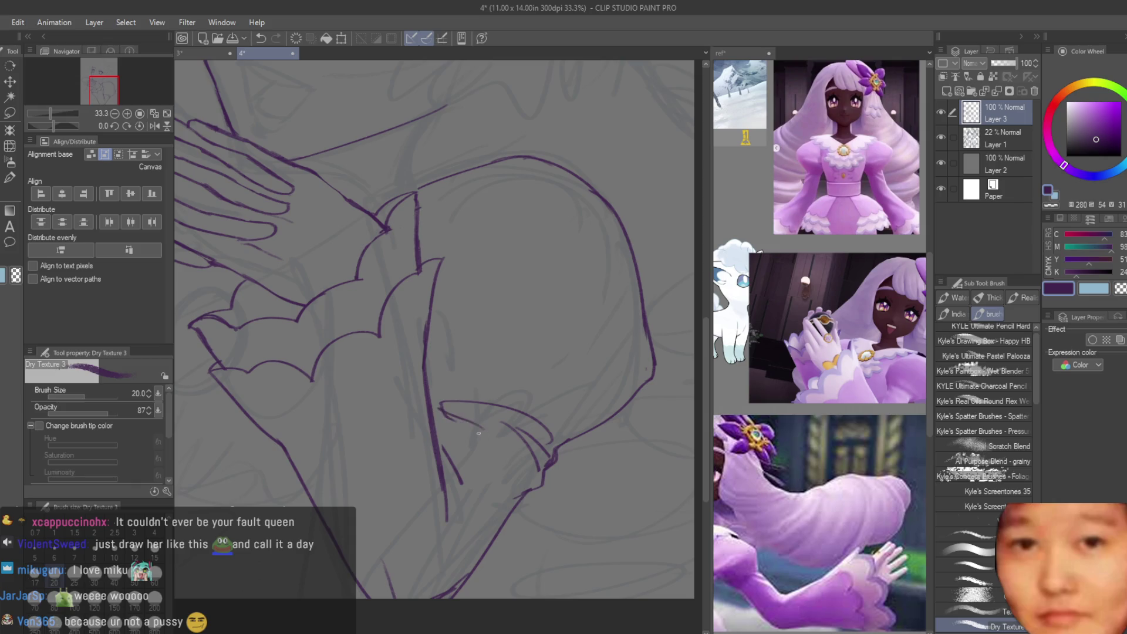
{"action": "left_click_drag", "start_coordinate": [502, 427], "coordinate": [554, 455]}
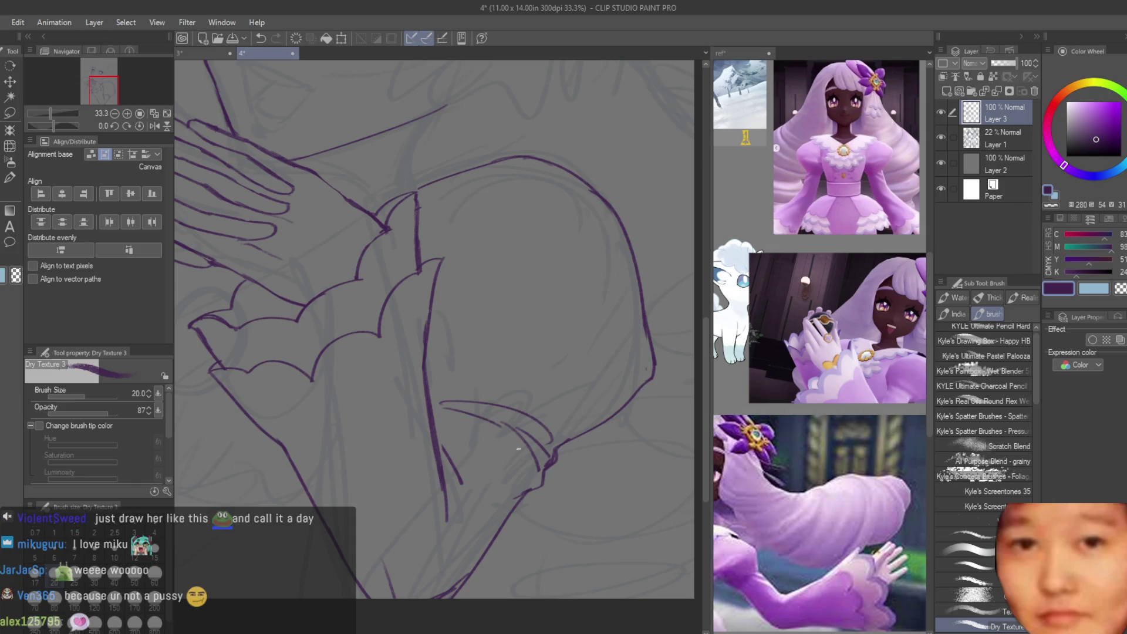
{"action": "scroll", "coordinate": [529, 453], "scroll_direction": "down", "scroll_amount": 5}
{"action": "scroll", "coordinate": [550, 403], "scroll_direction": "up", "scroll_amount": 3}
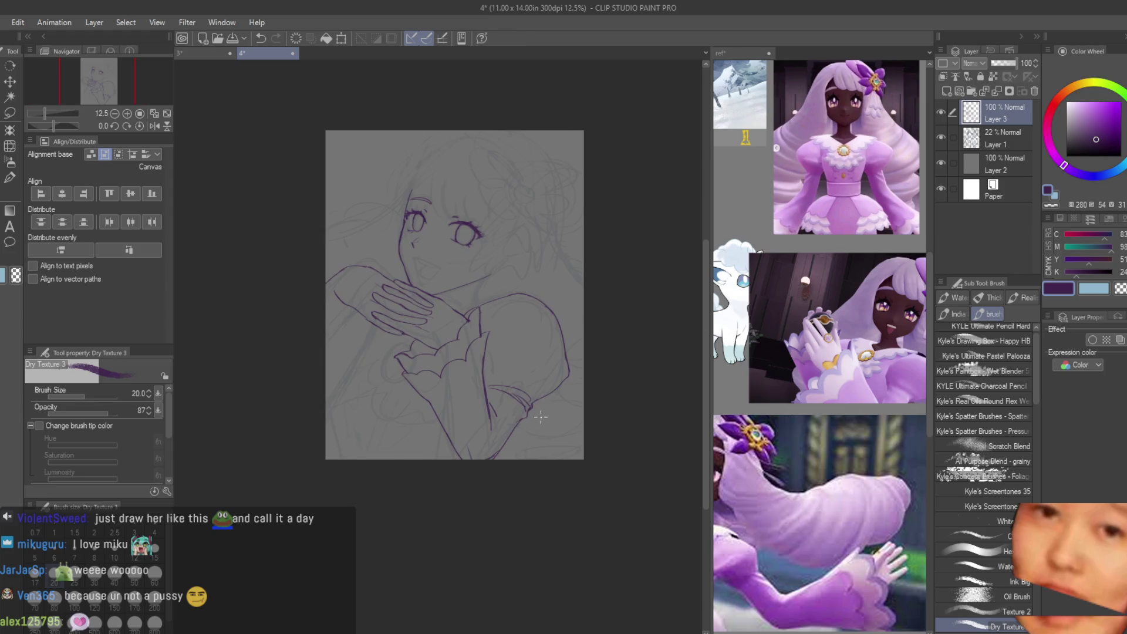
{"action": "scroll", "coordinate": [550, 403], "scroll_direction": "up", "scroll_amount": 4}
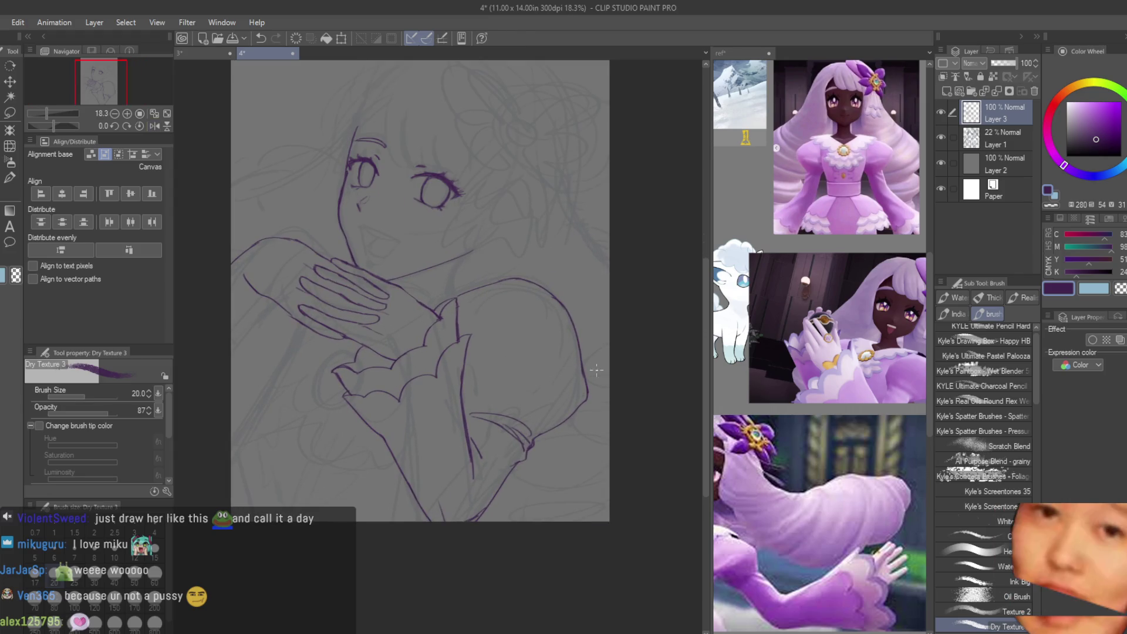
{"action": "scroll", "coordinate": [572, 334], "scroll_direction": "down", "scroll_amount": 1}
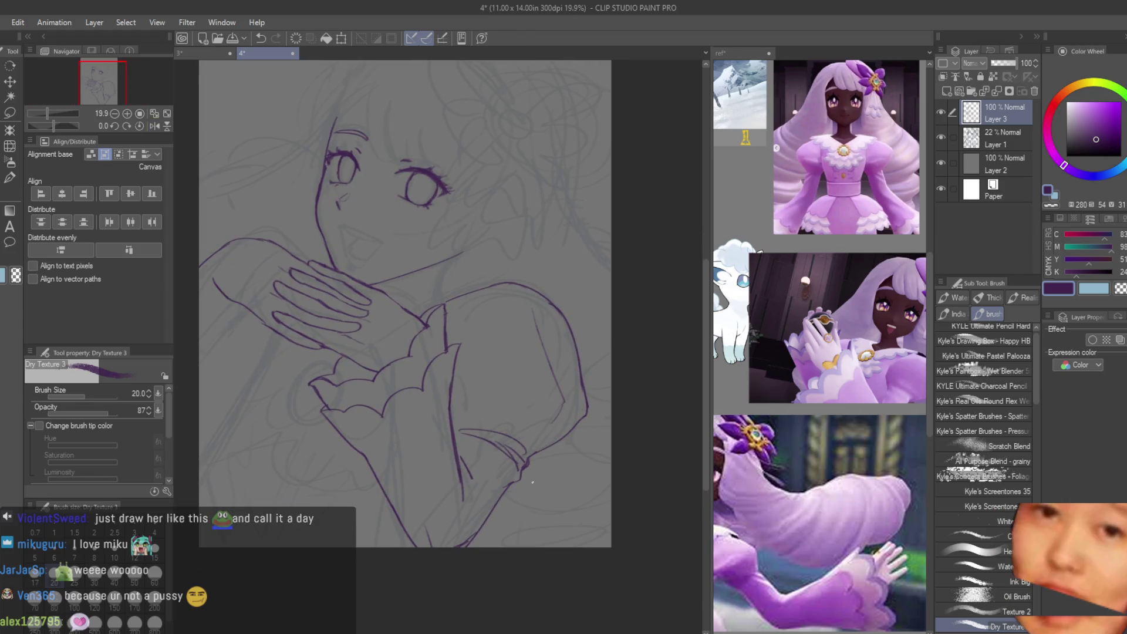
{"action": "scroll", "coordinate": [532, 482], "scroll_direction": "up", "scroll_amount": 1}
{"action": "scroll", "coordinate": [517, 434], "scroll_direction": "down", "scroll_amount": 2}
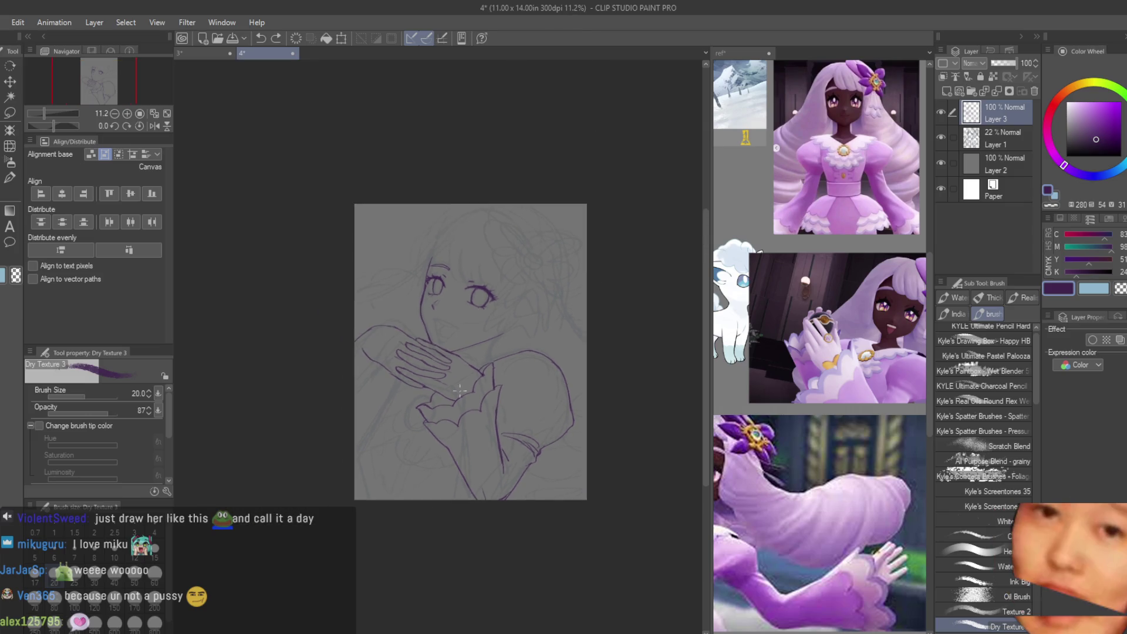
{"action": "scroll", "coordinate": [487, 352], "scroll_direction": "up", "scroll_amount": 3}
{"action": "scroll", "coordinate": [433, 239], "scroll_direction": "up", "scroll_amount": 4}
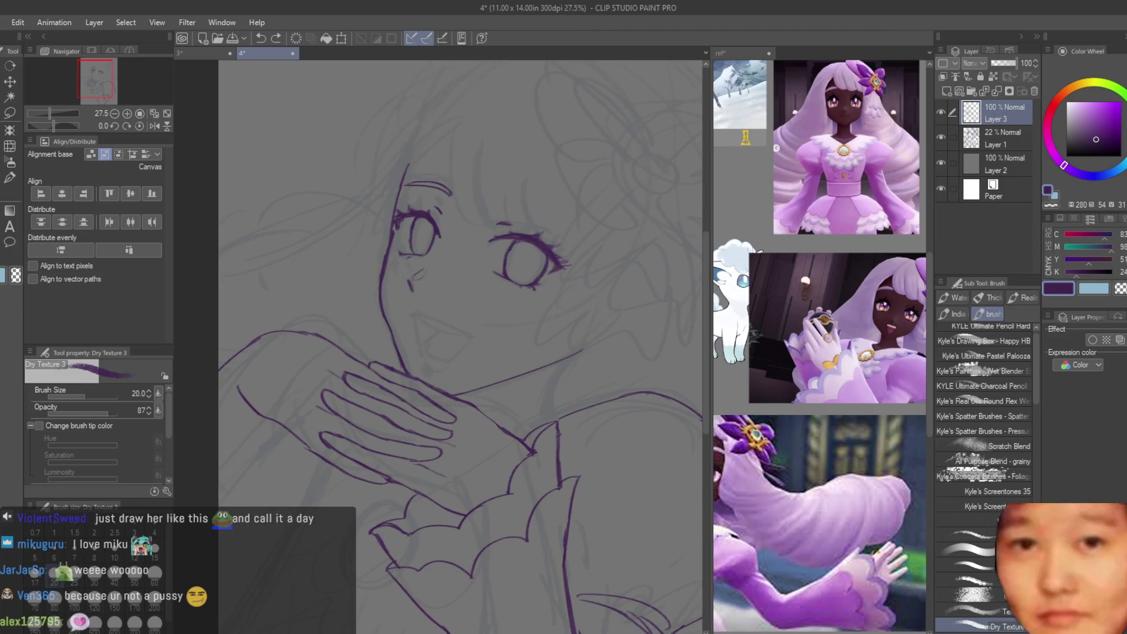
Step: Outline the open mouth with the upper lip, left side and a closing bottom stroke
{"action": "key", "text": "e"}
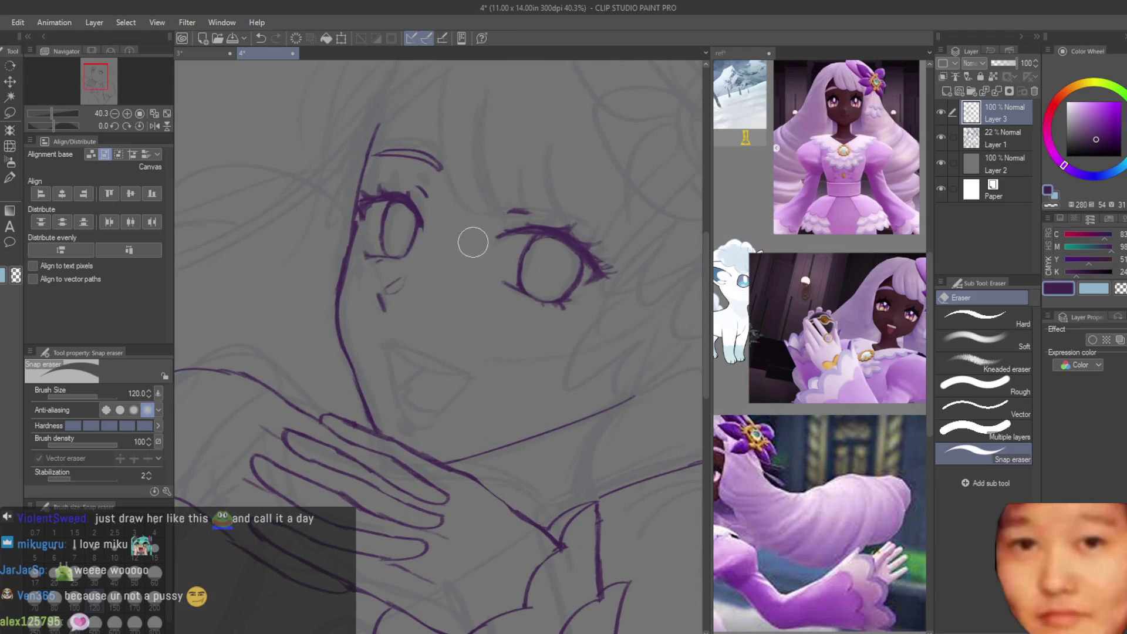
{"action": "key", "text": "b"}
{"action": "scroll", "coordinate": [512, 245], "scroll_direction": "up", "scroll_amount": 3}
{"action": "scroll", "coordinate": [512, 246], "scroll_direction": "down", "scroll_amount": 6}
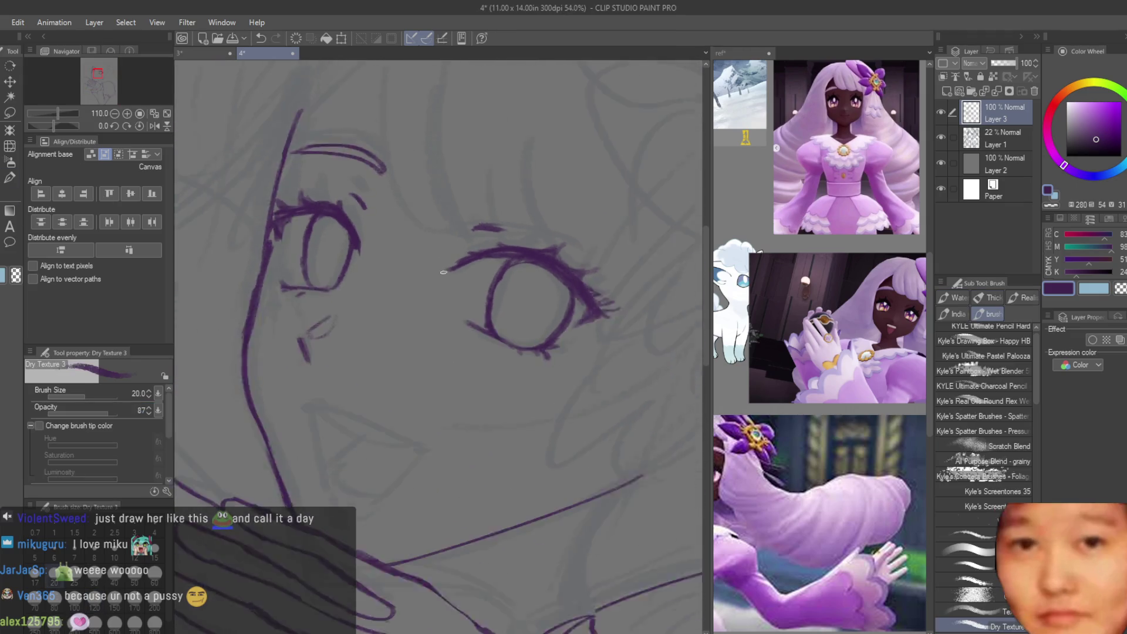
{"action": "scroll", "coordinate": [463, 355], "scroll_direction": "up", "scroll_amount": 4}
{"action": "scroll", "coordinate": [464, 355], "scroll_direction": "up", "scroll_amount": 2}
{"action": "left_click_drag", "start_coordinate": [339, 313], "coordinate": [506, 387]}
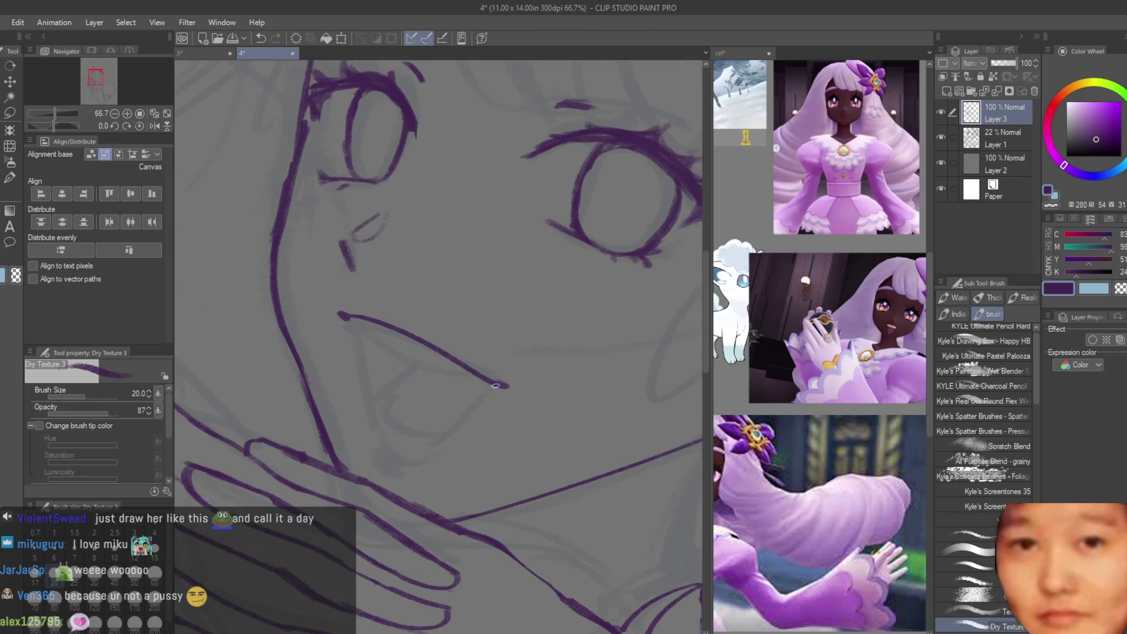
{"action": "scroll", "coordinate": [340, 319], "scroll_direction": "up", "scroll_amount": 2}
{"action": "left_click_drag", "start_coordinate": [344, 316], "coordinate": [389, 463]}
{"action": "left_click_drag", "start_coordinate": [539, 401], "coordinate": [435, 475]}
{"action": "scroll", "coordinate": [481, 418], "scroll_direction": "down", "scroll_amount": 3}
{"action": "scroll", "coordinate": [478, 419], "scroll_direction": "up", "scroll_amount": 2}
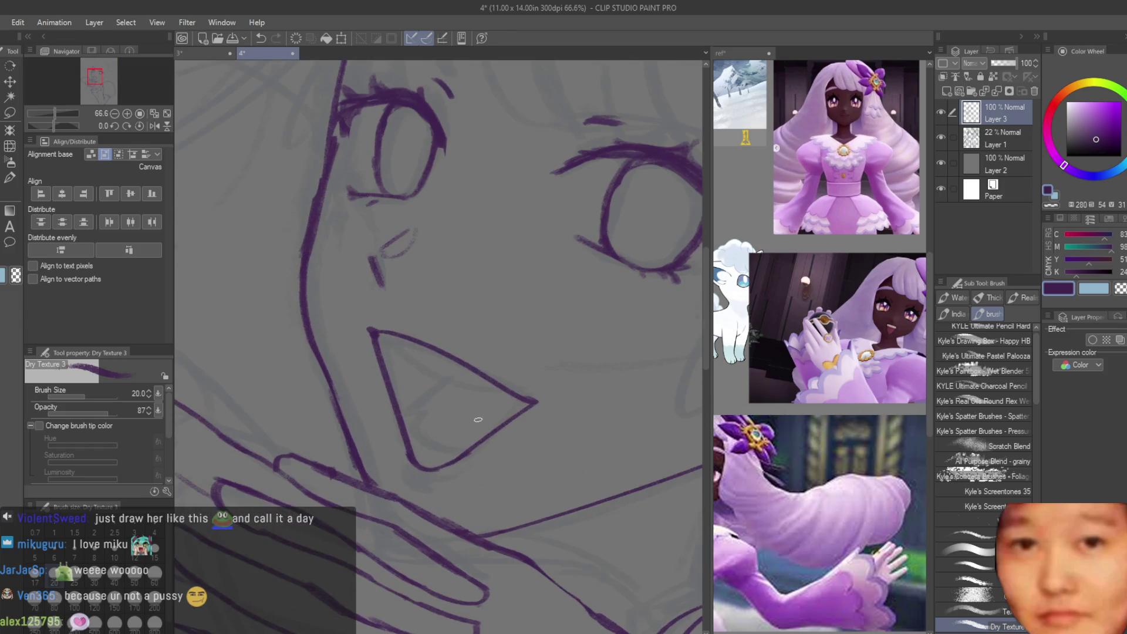
{"action": "key", "text": "ctrl+z"}
{"action": "key", "text": "ctrl+z"}
{"action": "key", "text": "ctrl+z"}
{"action": "mouse_move", "coordinate": [371, 338]}
{"action": "left_mouse_down"}
{"action": "mouse_move", "coordinate": [405, 437]}
{"action": "mouse_move", "coordinate": [432, 472]}
{"action": "left_mouse_up"}
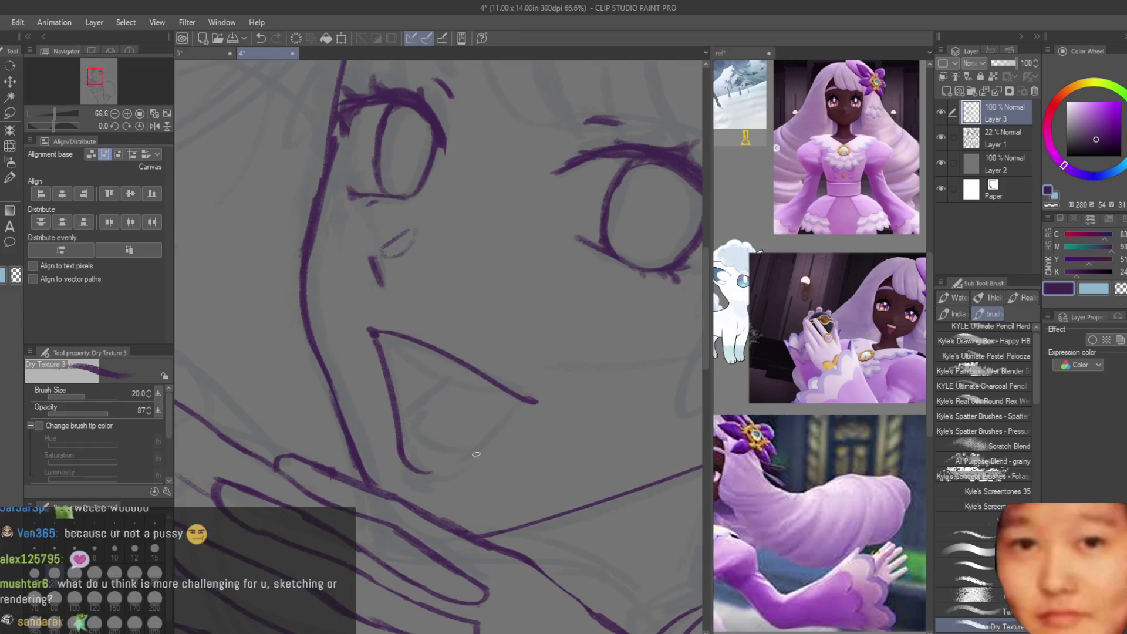
{"action": "left_click_drag", "start_coordinate": [528, 404], "coordinate": [434, 473]}
{"action": "key", "text": "ctrl+z"}
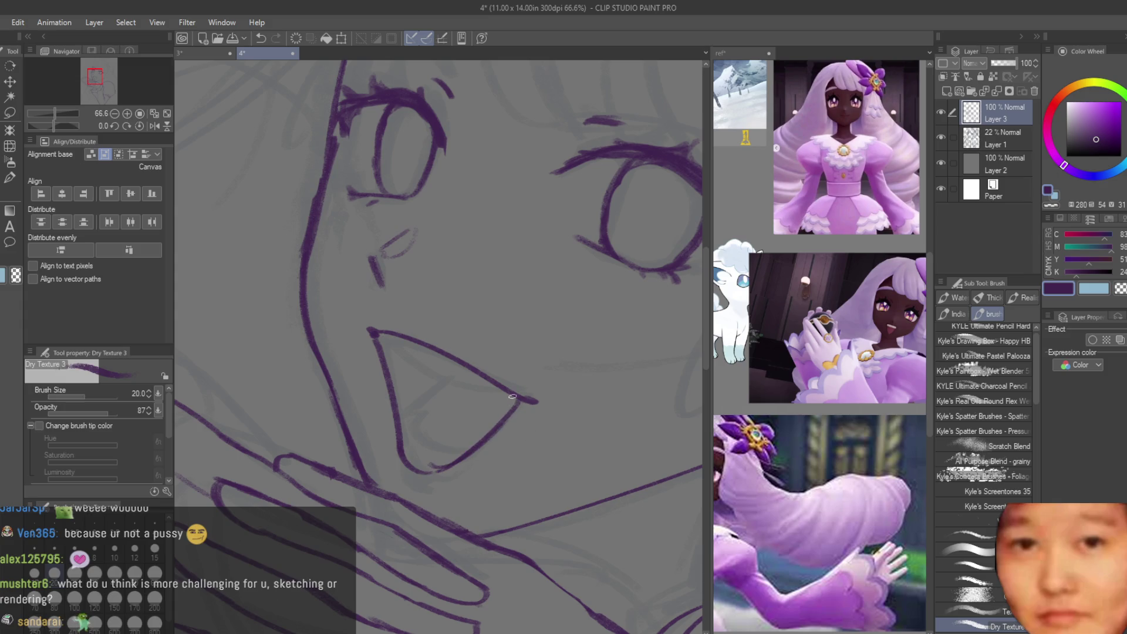
Step: Erase stray mouth lines, flip the canvas to check it, and show the sketch again
{"action": "key", "text": "e"}
{"action": "scroll", "coordinate": [554, 395], "scroll_direction": "down", "scroll_amount": 4}
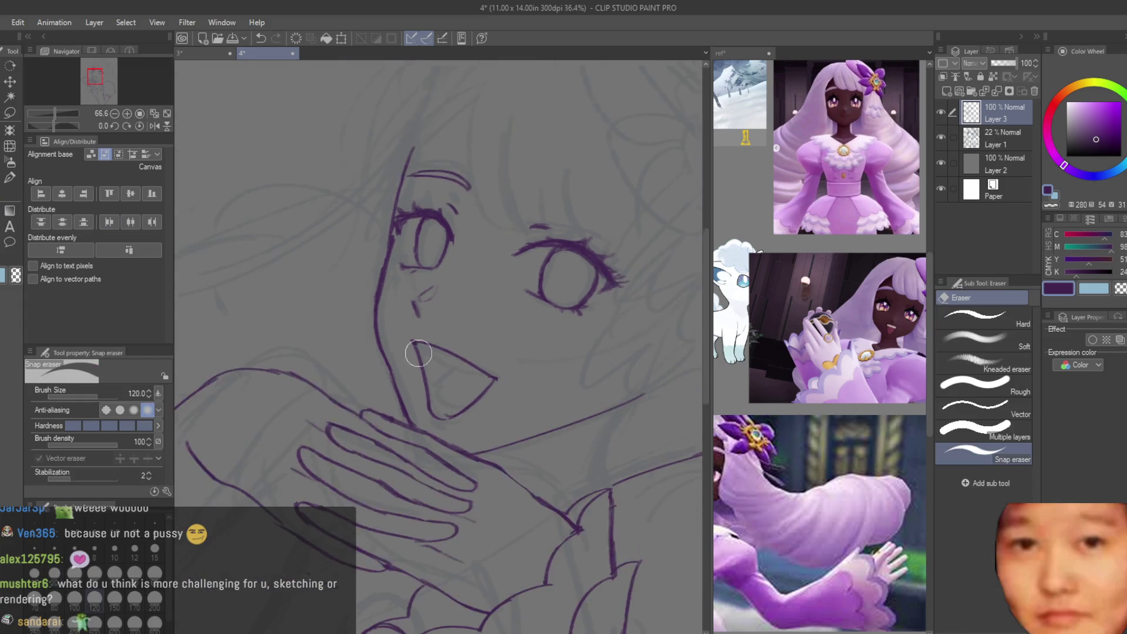
{"action": "scroll", "coordinate": [435, 386], "scroll_direction": "up", "scroll_amount": 2}
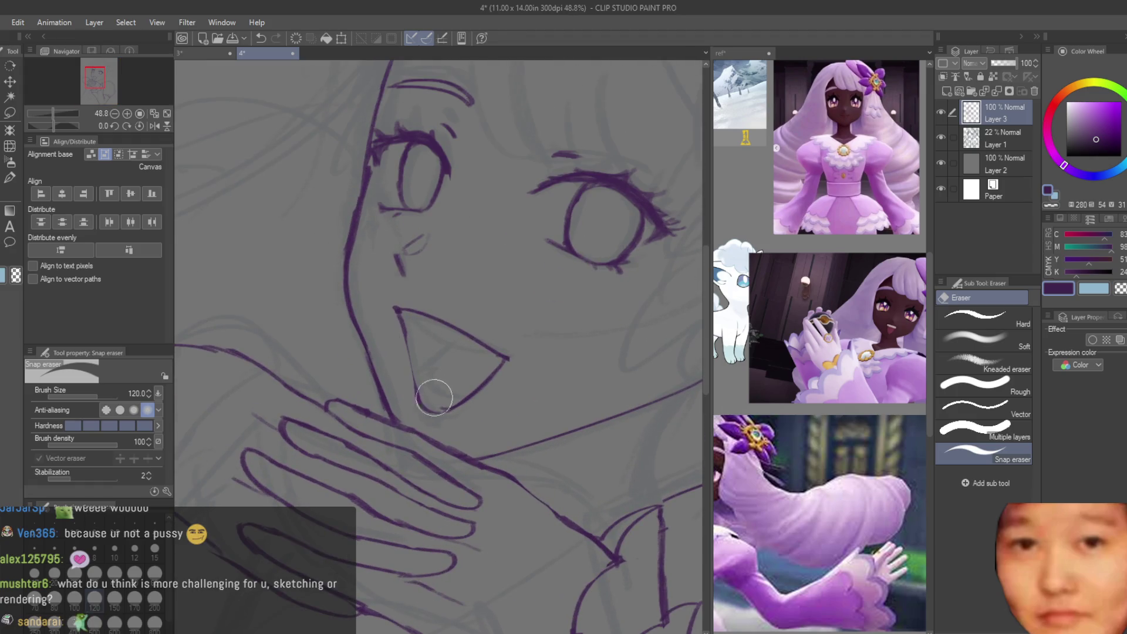
{"action": "key", "text": "b"}
{"action": "scroll", "coordinate": [431, 380], "scroll_direction": "up", "scroll_amount": 1}
{"action": "scroll", "coordinate": [432, 381], "scroll_direction": "up", "scroll_amount": 1}
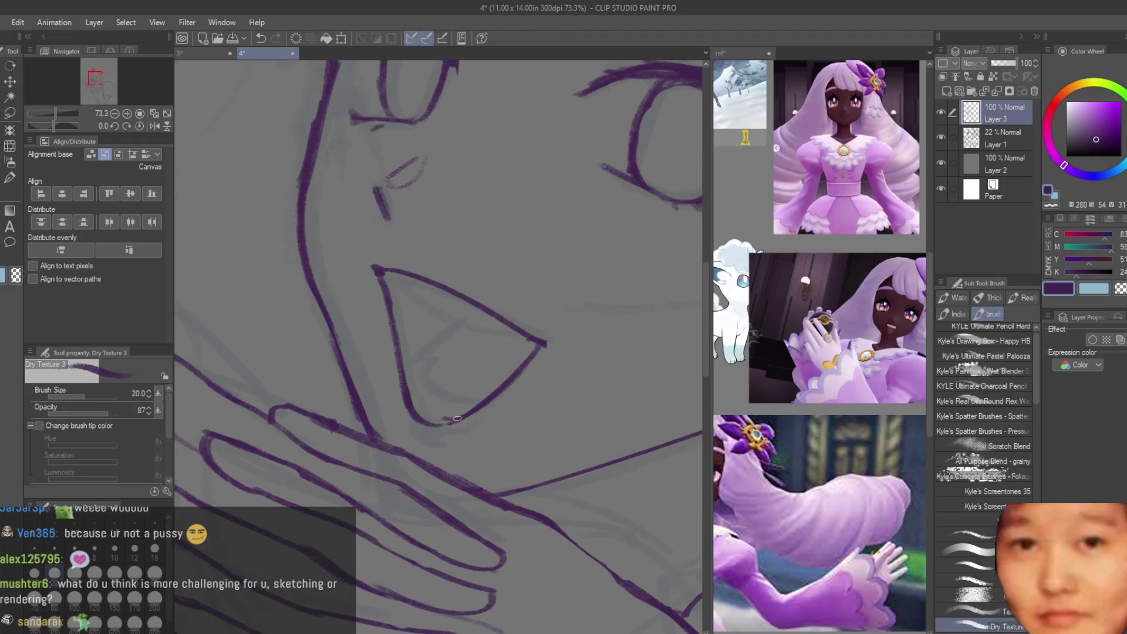
{"action": "scroll", "coordinate": [457, 419], "scroll_direction": "down", "scroll_amount": 6}
{"action": "key", "text": "h"}
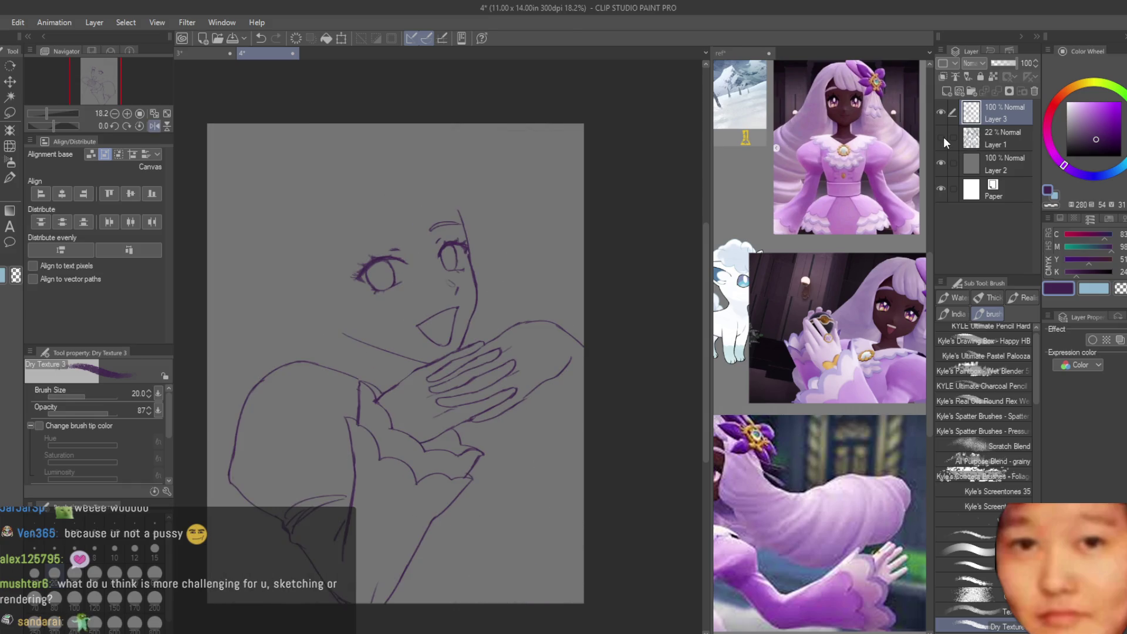
{"action": "left_click", "coordinate": [941, 137]}
{"action": "key", "text": "h"}
{"action": "scroll", "coordinate": [375, 262], "scroll_direction": "up", "scroll_amount": 4}
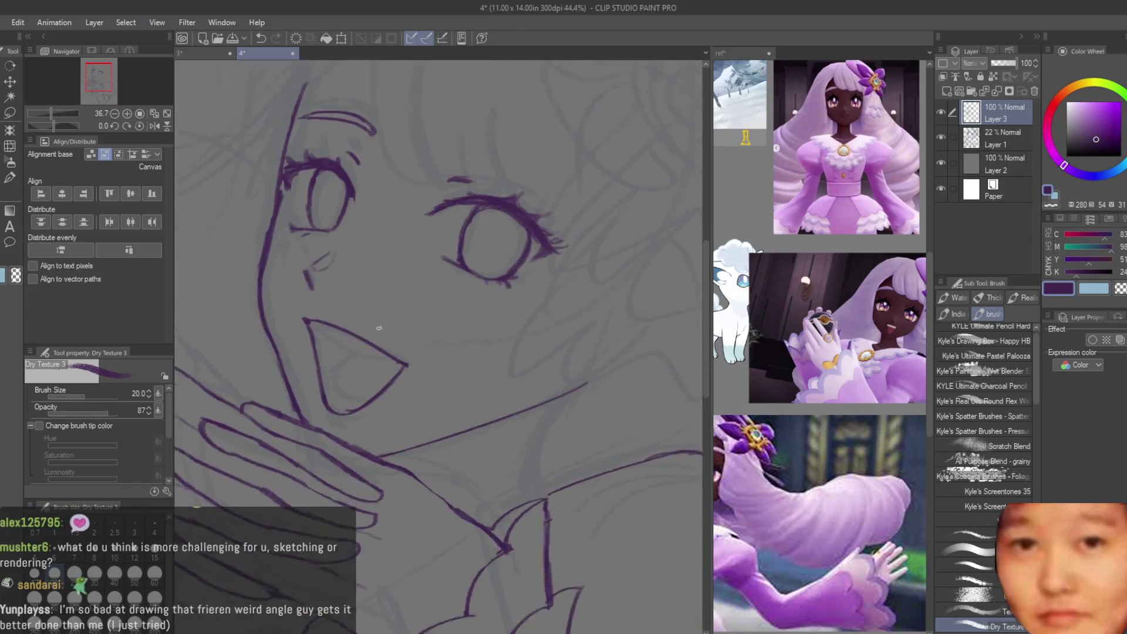
{"action": "scroll", "coordinate": [364, 311], "scroll_direction": "up", "scroll_amount": 3}
Step: Add the tongue and inner-mouth curves, and strengthen the upper lip toward the right corner
{"action": "mouse_move", "coordinate": [300, 335]}
{"action": "left_mouse_down"}
{"action": "mouse_move", "coordinate": [356, 375]}
{"action": "mouse_move", "coordinate": [438, 397]}
{"action": "left_mouse_up"}
{"action": "scroll", "coordinate": [335, 436], "scroll_direction": "up", "scroll_amount": 2}
{"action": "mouse_move", "coordinate": [329, 458]}
{"action": "left_mouse_down"}
{"action": "mouse_move", "coordinate": [355, 476]}
{"action": "mouse_move", "coordinate": [404, 469]}
{"action": "left_mouse_up"}
{"action": "left_click_drag", "start_coordinate": [314, 422], "coordinate": [397, 369]}
{"action": "scroll", "coordinate": [408, 411], "scroll_direction": "down", "scroll_amount": 5}
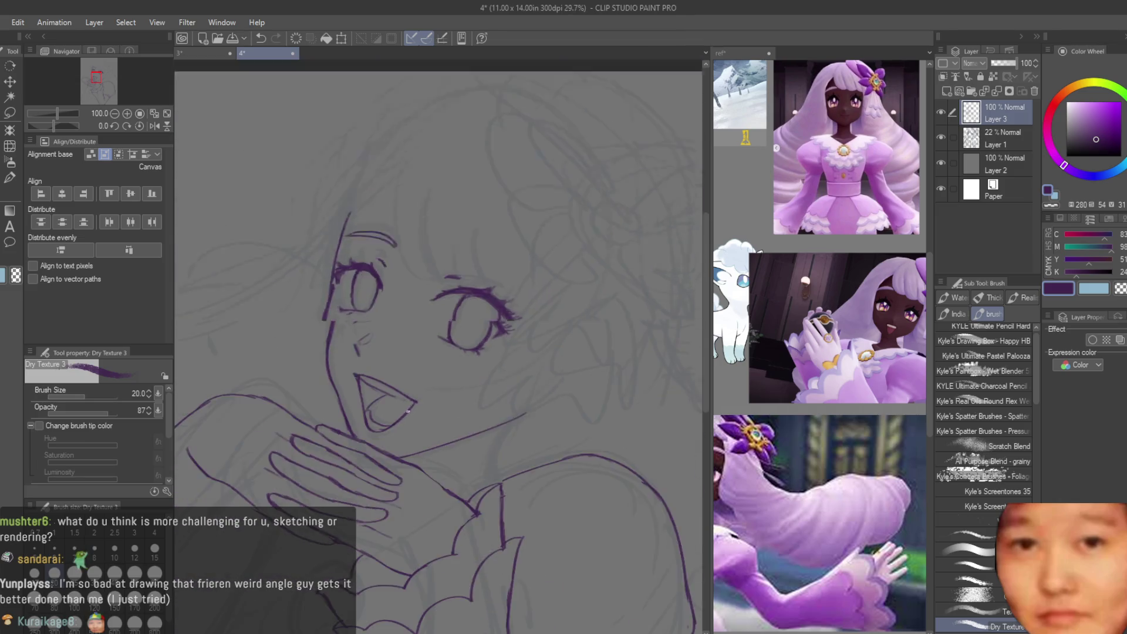
{"action": "scroll", "coordinate": [408, 411], "scroll_direction": "up", "scroll_amount": 3}
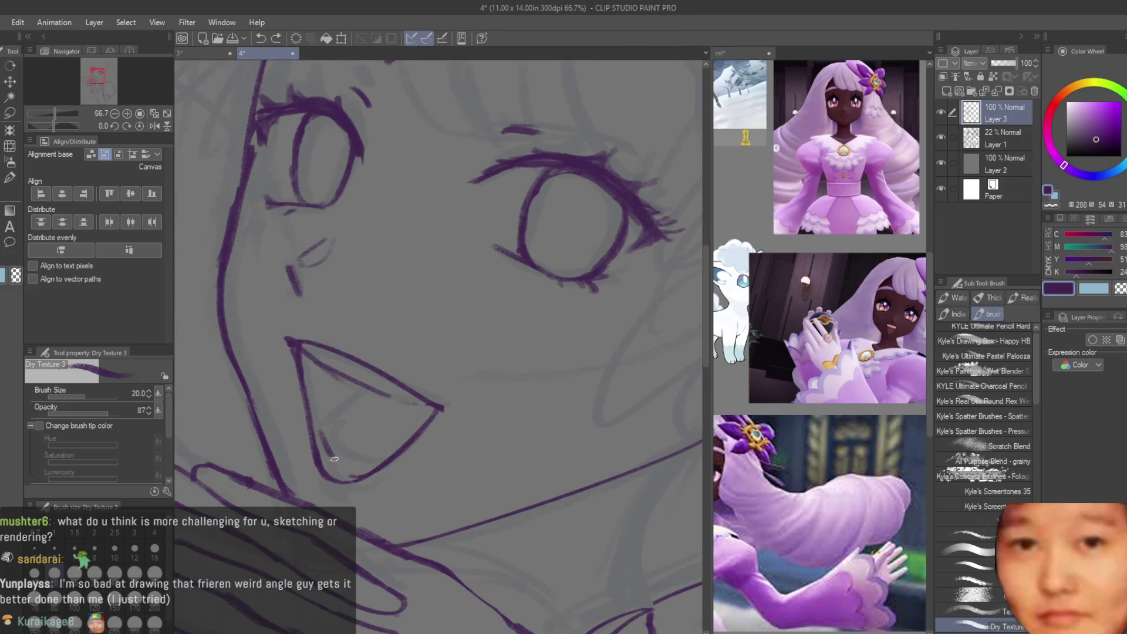
{"action": "key", "text": "ctrl+z"}
{"action": "left_click_drag", "start_coordinate": [321, 430], "coordinate": [359, 468]}
{"action": "key", "text": "ctrl+z"}
{"action": "left_click_drag", "start_coordinate": [321, 428], "coordinate": [386, 465]}
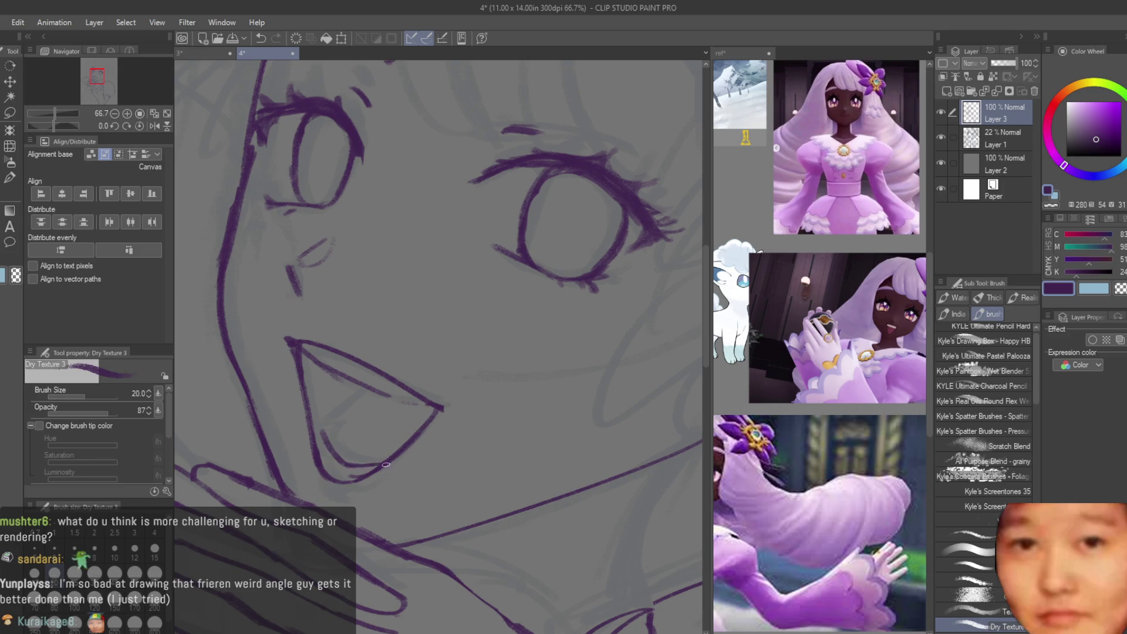
{"action": "mouse_move", "coordinate": [362, 389]}
{"action": "left_mouse_down"}
{"action": "mouse_move", "coordinate": [329, 419]}
{"action": "mouse_move", "coordinate": [380, 395]}
{"action": "left_mouse_up"}
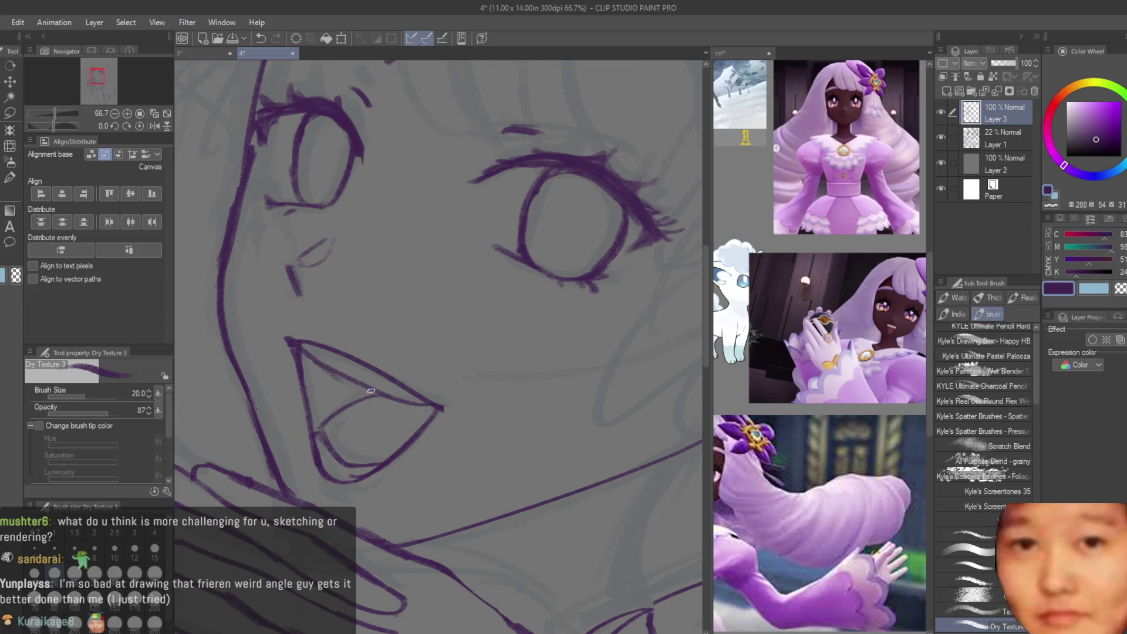
{"action": "scroll", "coordinate": [579, 309], "scroll_direction": "down", "scroll_amount": 5}
{"action": "scroll", "coordinate": [412, 359], "scroll_direction": "up", "scroll_amount": 5}
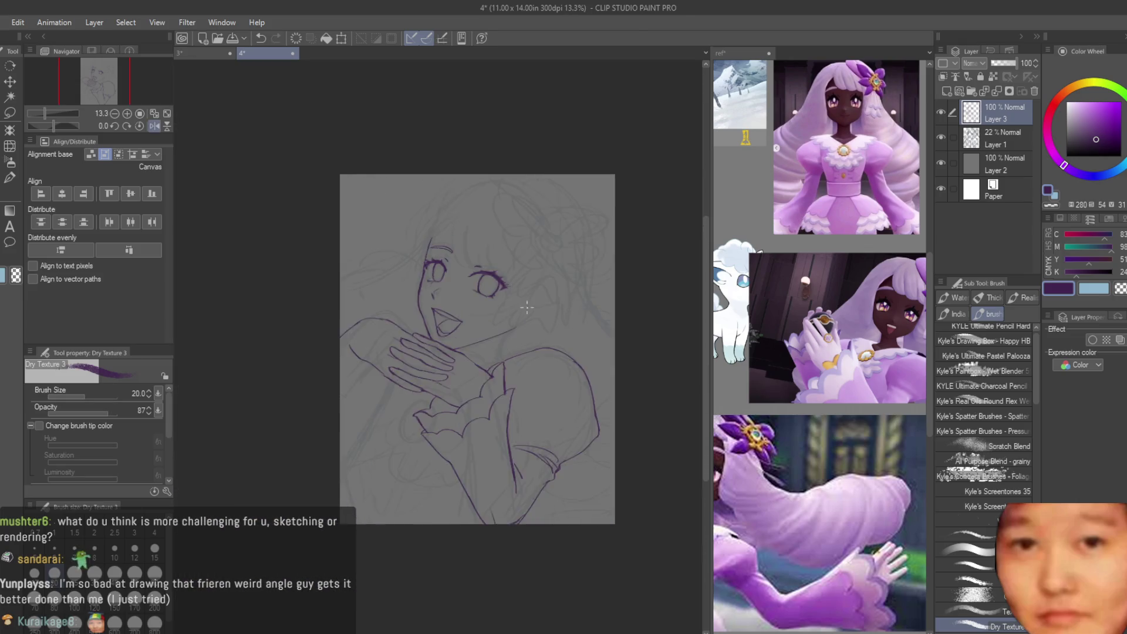
{"action": "scroll", "coordinate": [411, 360], "scroll_direction": "up", "scroll_amount": 2}
{"action": "left_click_drag", "start_coordinate": [375, 291], "coordinate": [506, 356]}
Step: Clean up stray line ends around the mouth with the Snap eraser
{"action": "key", "text": "e"}
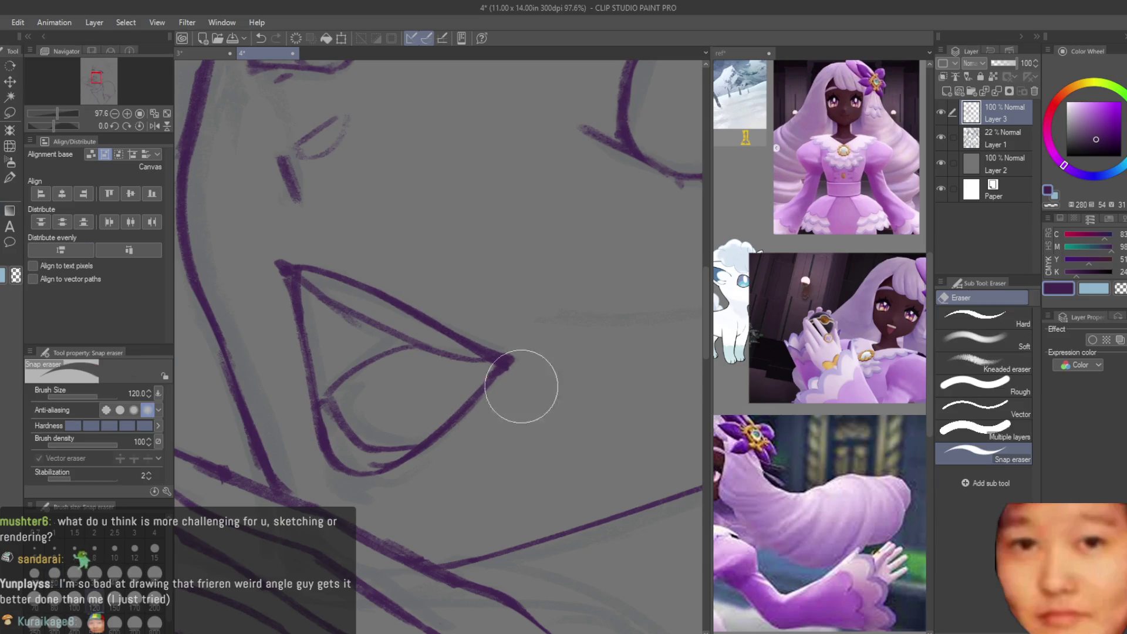
{"action": "scroll", "coordinate": [538, 360], "scroll_direction": "down", "scroll_amount": 3}
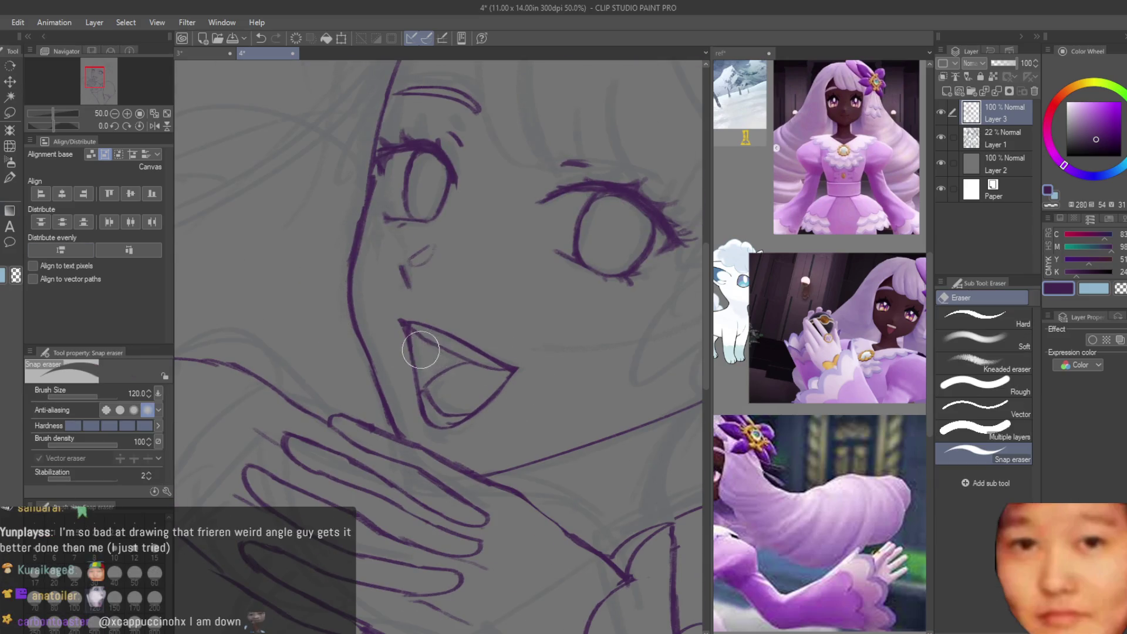
{"action": "scroll", "coordinate": [416, 355], "scroll_direction": "down", "scroll_amount": 4}
{"action": "scroll", "coordinate": [497, 339], "scroll_direction": "up", "scroll_amount": 2}
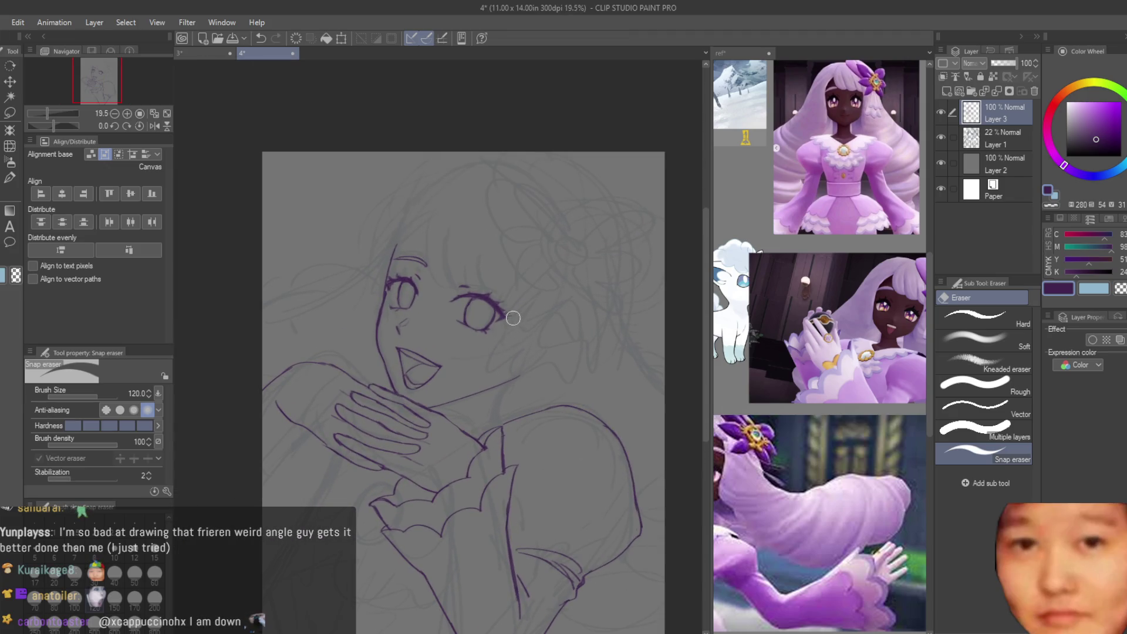
{"action": "scroll", "coordinate": [303, 329], "scroll_direction": "up", "scroll_amount": 3}
{"action": "key", "text": "b"}
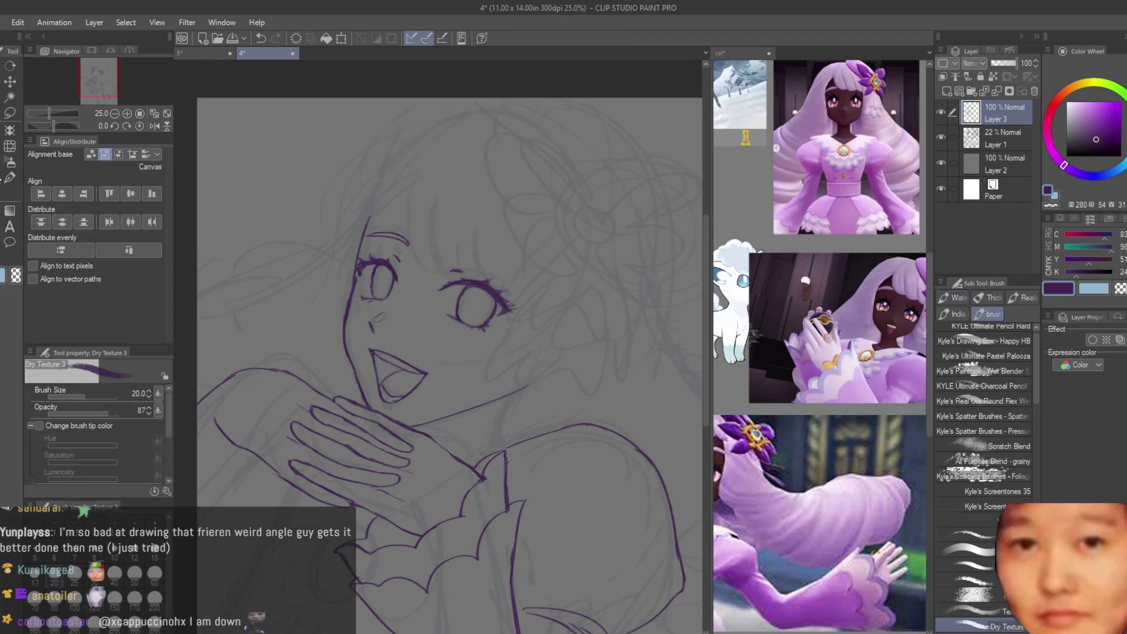
{"action": "key", "text": "e"}
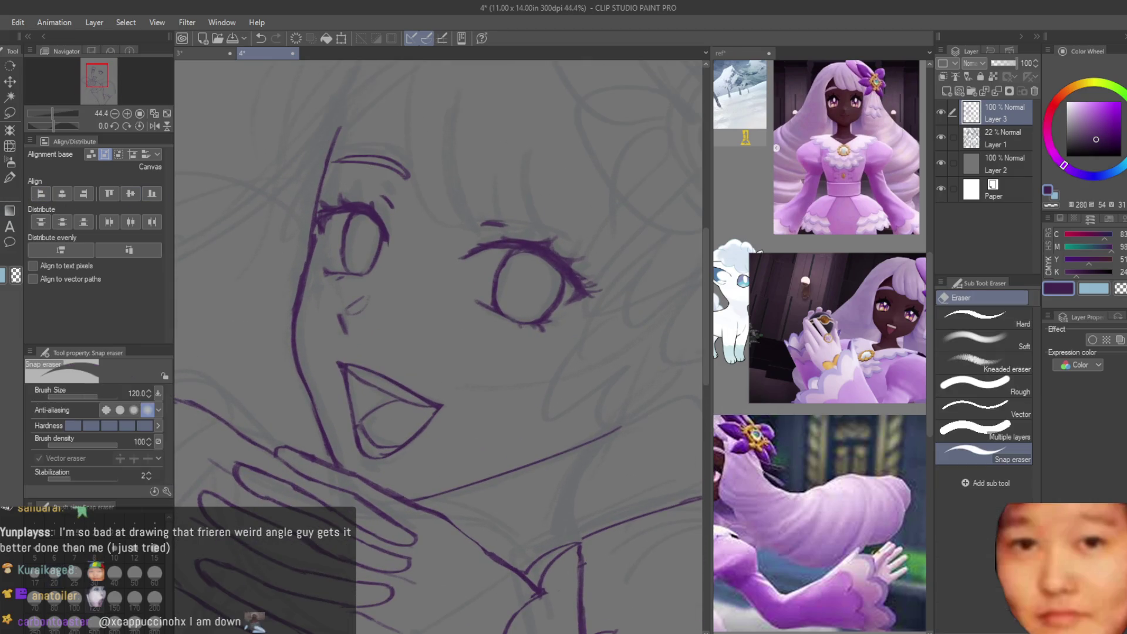
{"action": "scroll", "coordinate": [346, 282], "scroll_direction": "up", "scroll_amount": 1}
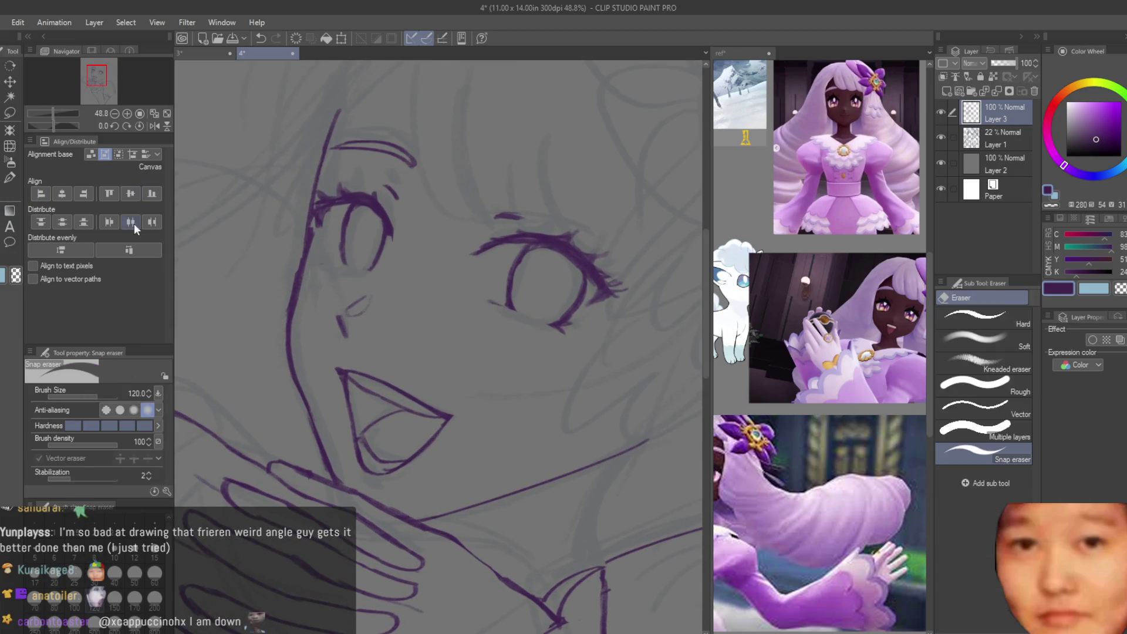
{"action": "key", "text": "b"}
{"action": "scroll", "coordinate": [522, 323], "scroll_direction": "up", "scroll_amount": 2}
Step: Redraw a cleaner lower-eyelid line under the eye
{"action": "left_click_drag", "start_coordinate": [459, 287], "coordinate": [567, 333]}
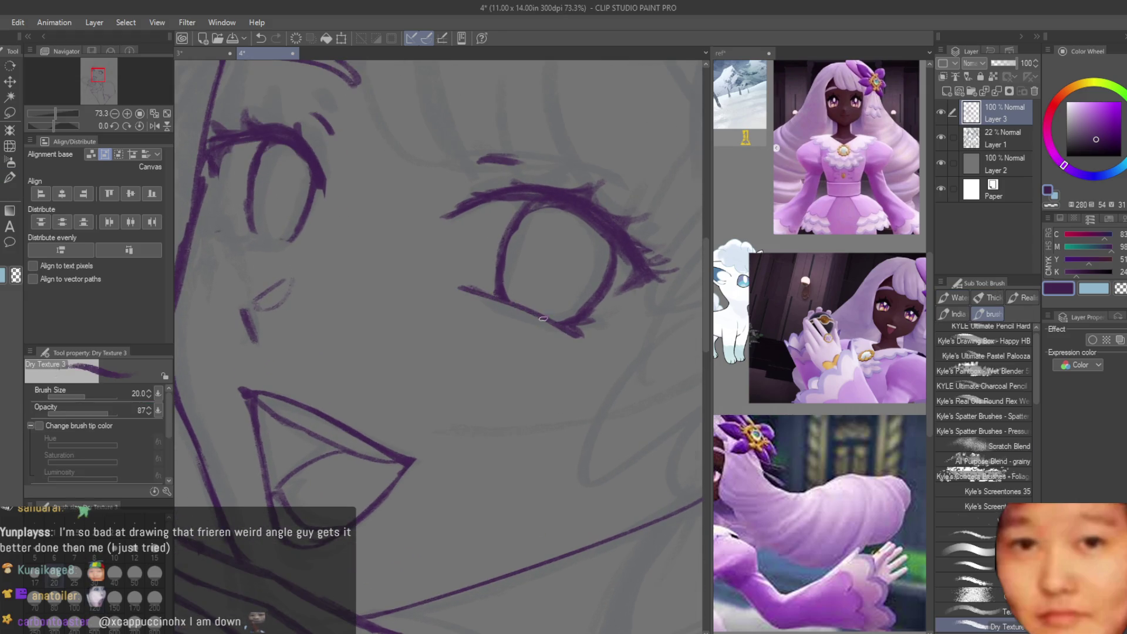
{"action": "key", "text": "ctrl+z"}
{"action": "key", "text": "ctrl+z"}
{"action": "left_click_drag", "start_coordinate": [467, 288], "coordinate": [580, 335]}
{"action": "left_click_drag", "start_coordinate": [285, 241], "coordinate": [218, 226]}
{"action": "key", "text": "ctrl+z"}
{"action": "left_click_drag", "start_coordinate": [287, 240], "coordinate": [220, 227]}
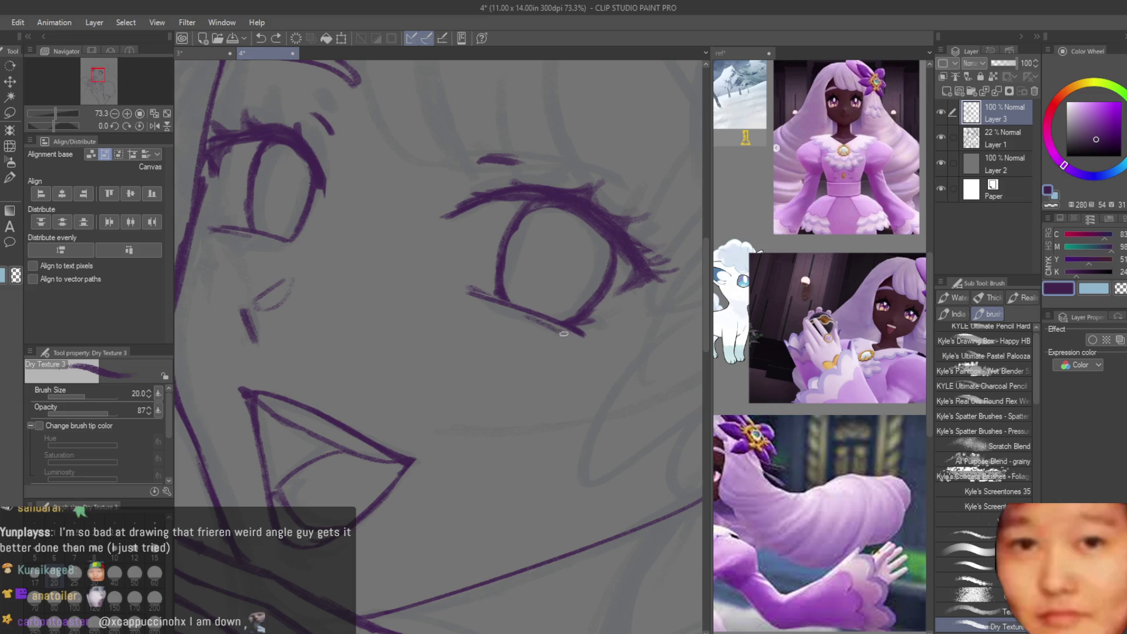
{"action": "scroll", "coordinate": [511, 320], "scroll_direction": "down", "scroll_amount": 8}
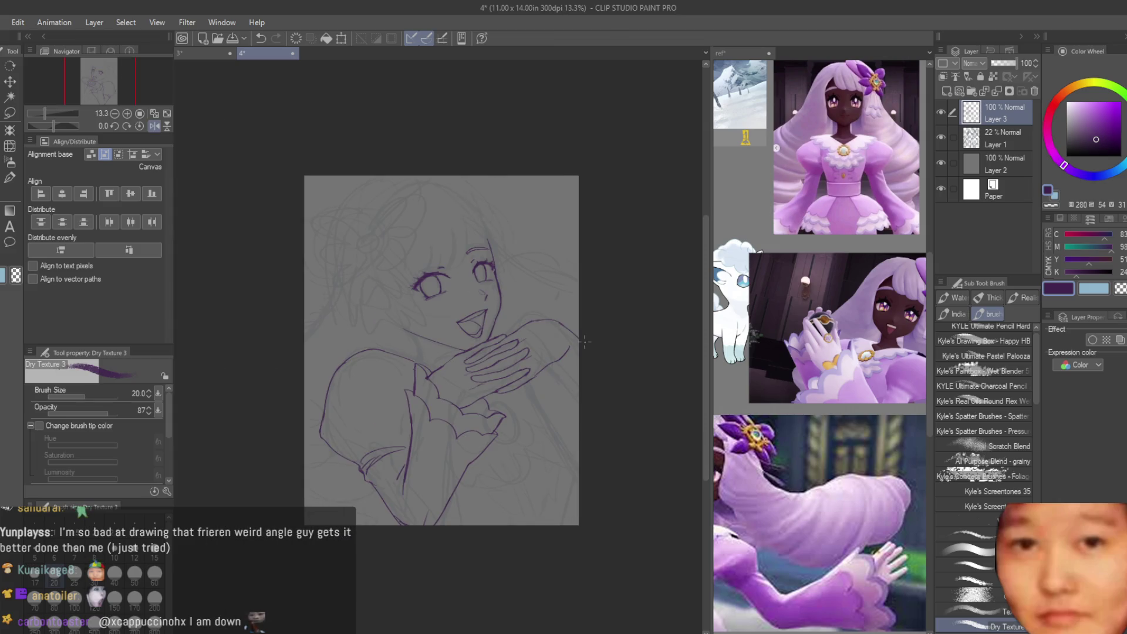
{"action": "scroll", "coordinate": [446, 282], "scroll_direction": "up", "scroll_amount": 2}
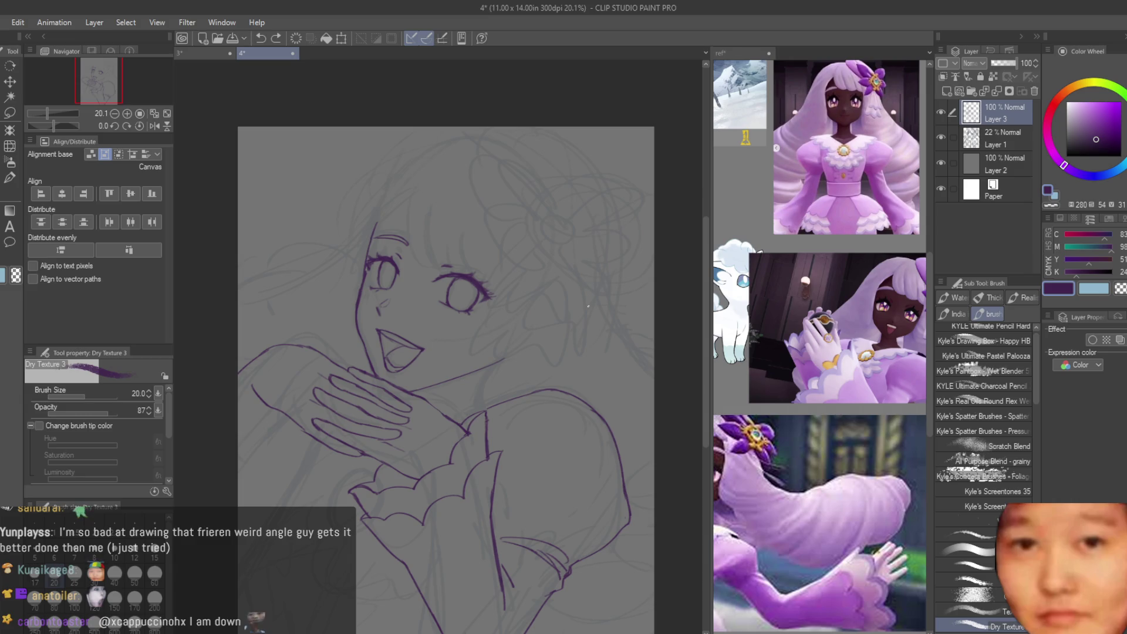
{"action": "scroll", "coordinate": [589, 305], "scroll_direction": "up", "scroll_amount": 1}
Step: Lasso the left eyebrow and rotate it slightly upward with a transform
{"action": "key", "text": "m"}
{"action": "scroll", "coordinate": [328, 224], "scroll_direction": "up", "scroll_amount": 4}
{"action": "mouse_move", "coordinate": [252, 264]}
{"action": "left_mouse_down"}
{"action": "mouse_move", "coordinate": [448, 282]}
{"action": "mouse_move", "coordinate": [252, 265]}
{"action": "left_mouse_up"}
{"action": "scroll", "coordinate": [493, 295], "scroll_direction": "down", "scroll_amount": 1}
{"action": "key", "text": "ctrl+t"}
{"action": "mouse_move", "coordinate": [492, 292]}
{"action": "left_mouse_down"}
{"action": "mouse_move", "coordinate": [474, 276]}
{"action": "mouse_move", "coordinate": [404, 263]}
{"action": "left_mouse_up"}
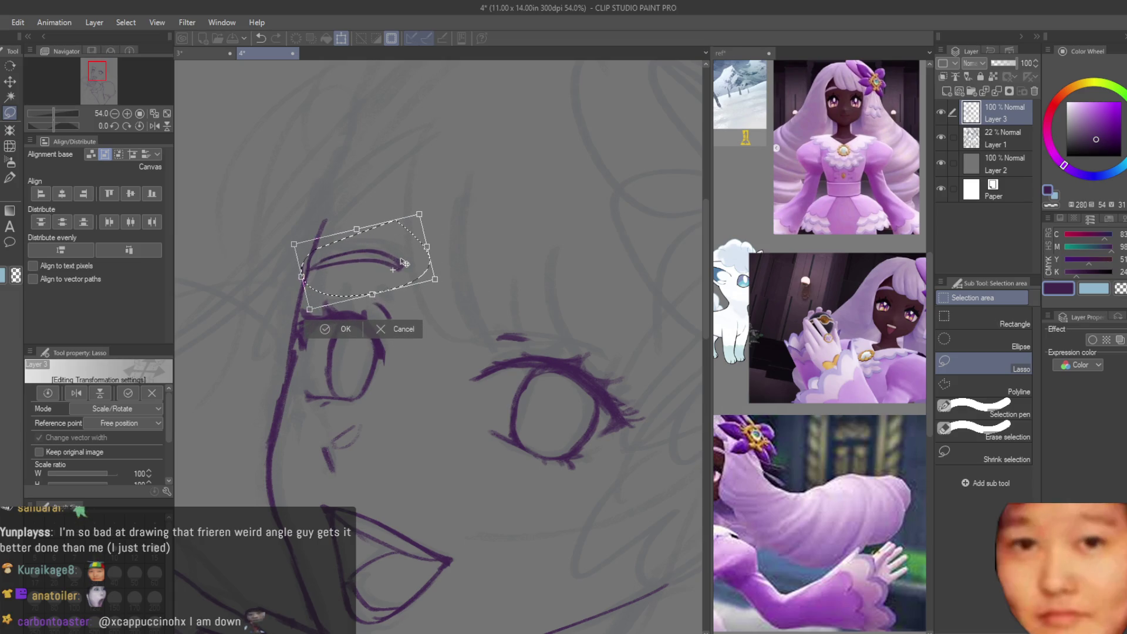
Step: Commit the eyebrow rotation, clear the selection, and save the drawing
{"action": "key", "text": "Return"}
{"action": "scroll", "coordinate": [403, 258], "scroll_direction": "down", "scroll_amount": 4}
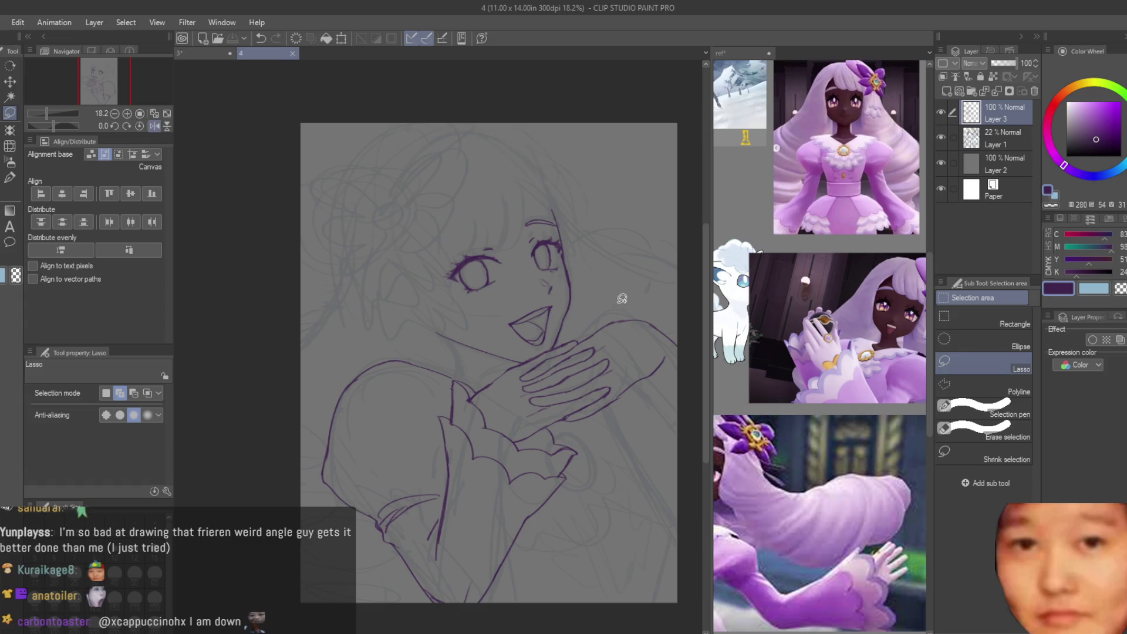
{"action": "scroll", "coordinate": [463, 251], "scroll_direction": "up", "scroll_amount": 5}
{"action": "key", "text": "ctrl+t"}
{"action": "key", "text": "Return"}
{"action": "key", "text": "b"}
{"action": "key", "text": "ctrl+d"}
{"action": "scroll", "coordinate": [443, 193], "scroll_direction": "down", "scroll_amount": 2}
{"action": "key", "text": "ctrl+s"}
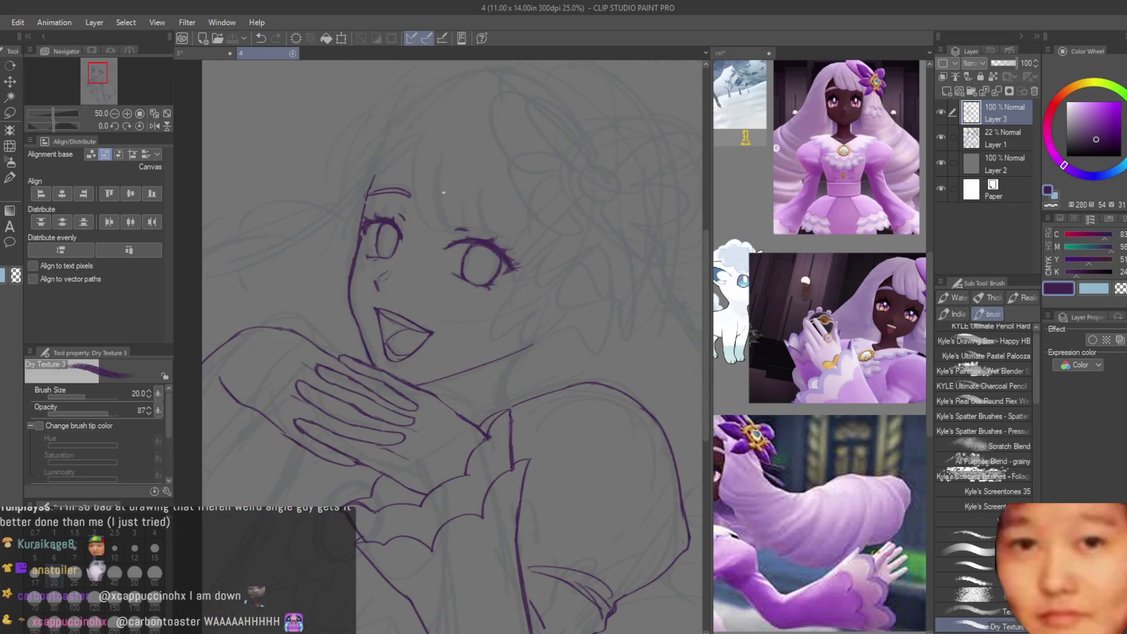
{"action": "scroll", "coordinate": [443, 192], "scroll_direction": "down", "scroll_amount": 1}
{"action": "scroll", "coordinate": [274, 362], "scroll_direction": "up", "scroll_amount": 2}
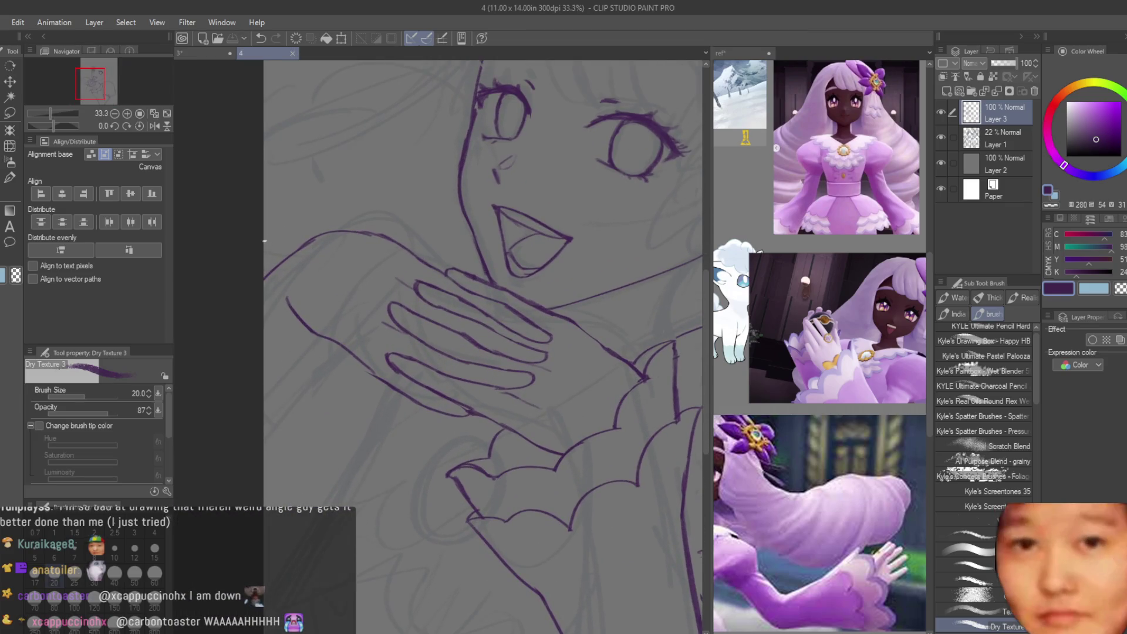
{"action": "scroll", "coordinate": [296, 247], "scroll_direction": "up", "scroll_amount": 2}
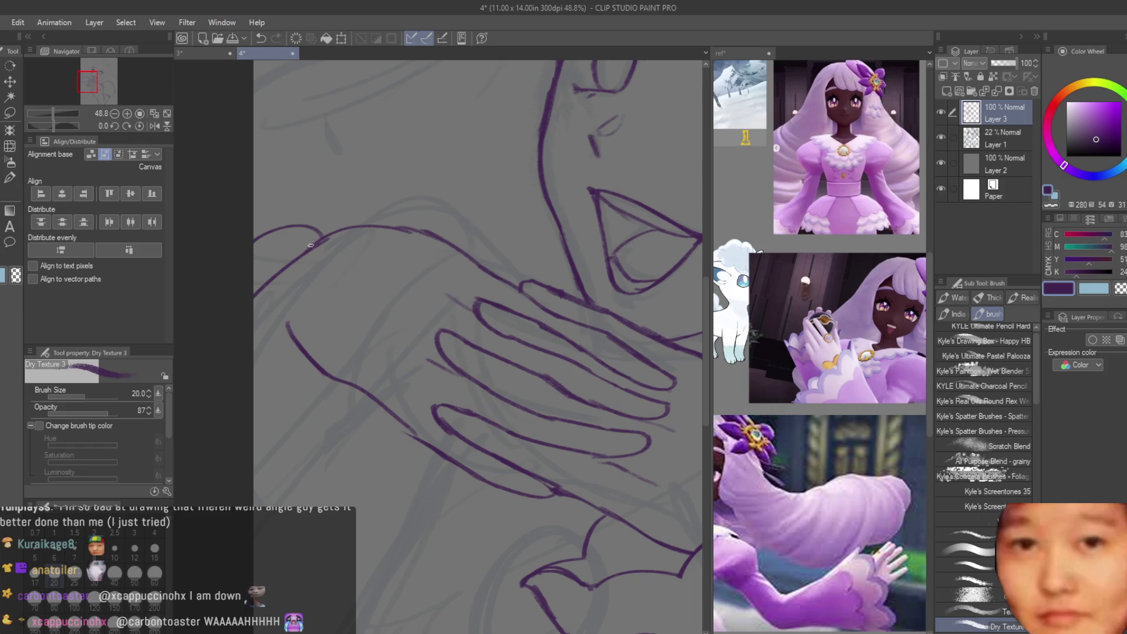
Step: Redraw the arm line just below the hands
{"action": "key", "text": "ctrl+z"}
{"action": "mouse_move", "coordinate": [267, 259]}
{"action": "left_mouse_down"}
{"action": "mouse_move", "coordinate": [254, 374]}
{"action": "mouse_move", "coordinate": [315, 472]}
{"action": "mouse_move", "coordinate": [387, 539]}
{"action": "left_mouse_up"}
{"action": "key", "text": "ctrl+z"}
{"action": "left_click_drag", "start_coordinate": [313, 473], "coordinate": [403, 510]}
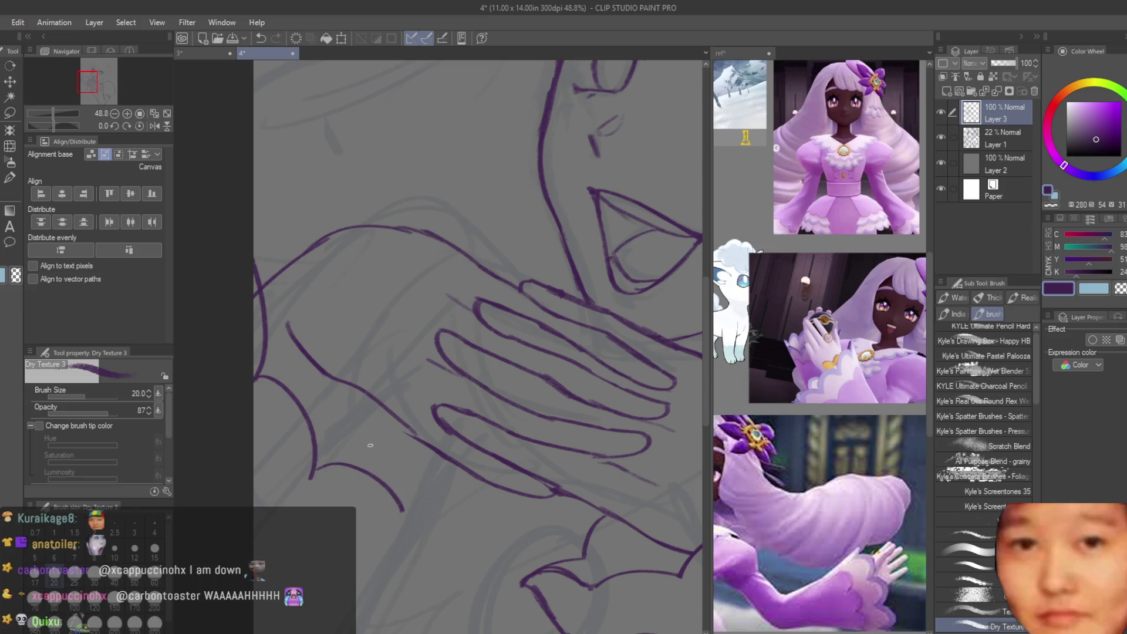
{"action": "scroll", "coordinate": [361, 399], "scroll_direction": "down", "scroll_amount": 4}
{"action": "scroll", "coordinate": [354, 401], "scroll_direction": "up", "scroll_amount": 2}
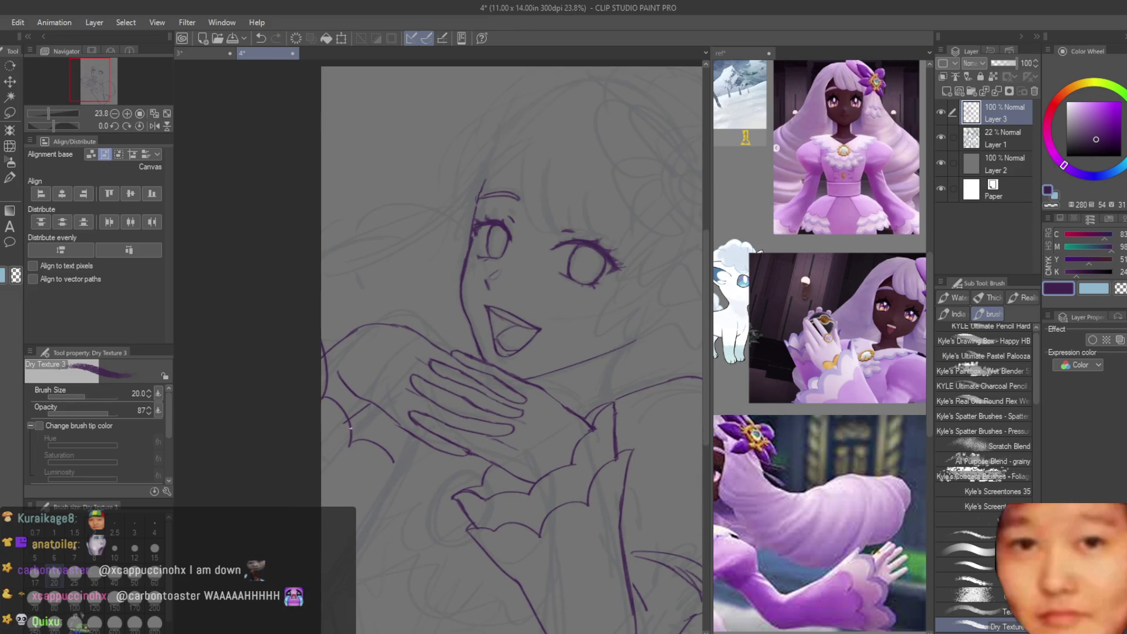
{"action": "scroll", "coordinate": [345, 313], "scroll_direction": "up", "scroll_amount": 5}
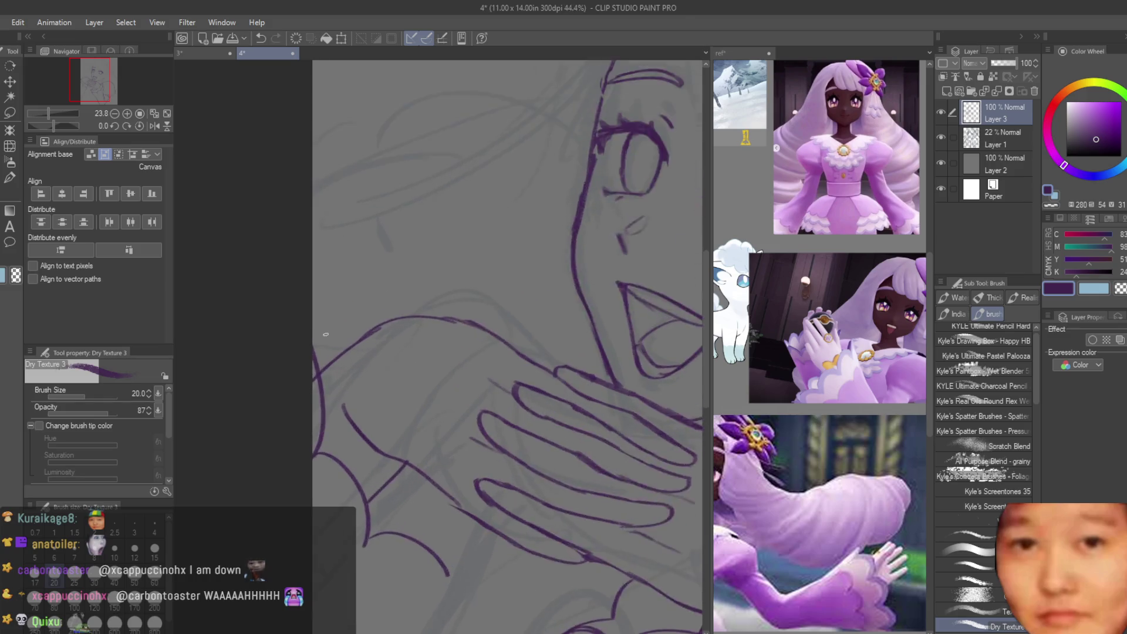
{"action": "scroll", "coordinate": [394, 414], "scroll_direction": "down", "scroll_amount": 4}
{"action": "scroll", "coordinate": [394, 414], "scroll_direction": "up", "scroll_amount": 1}
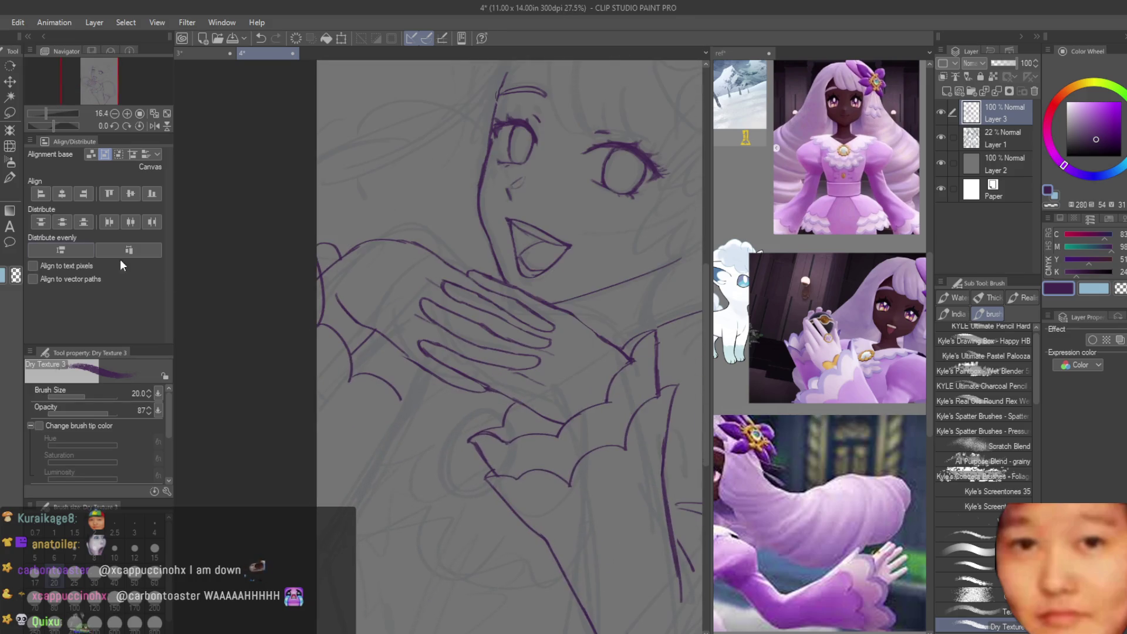
Step: Erase the stray tail of the lower curved stroke near the hands
{"action": "key", "text": "e"}
{"action": "scroll", "coordinate": [387, 405], "scroll_direction": "up", "scroll_amount": 3}
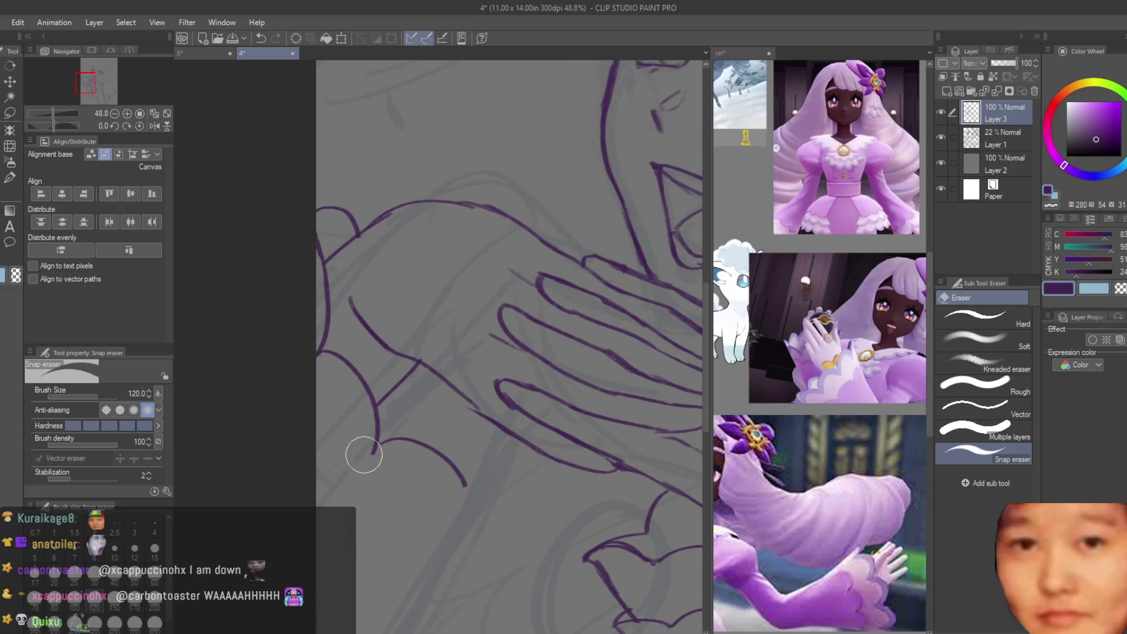
{"action": "left_click", "coordinate": [451, 480]}
{"action": "key", "text": "b"}
{"action": "scroll", "coordinate": [440, 380], "scroll_direction": "down", "scroll_amount": 3}
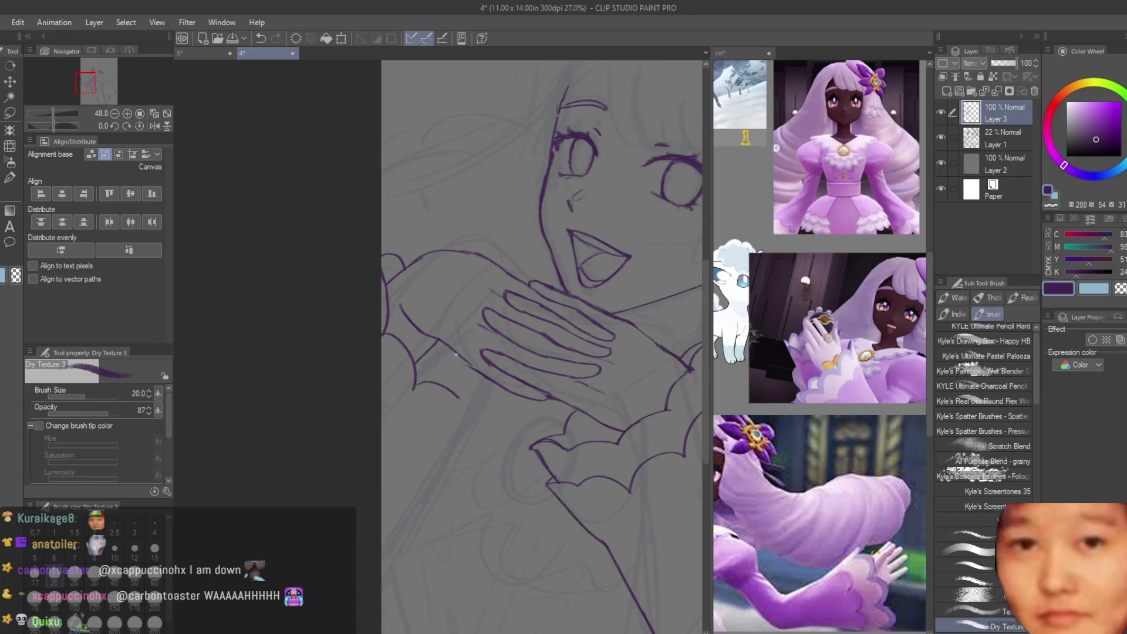
{"action": "key", "text": "ctrl+z"}
{"action": "scroll", "coordinate": [404, 400], "scroll_direction": "down", "scroll_amount": 2}
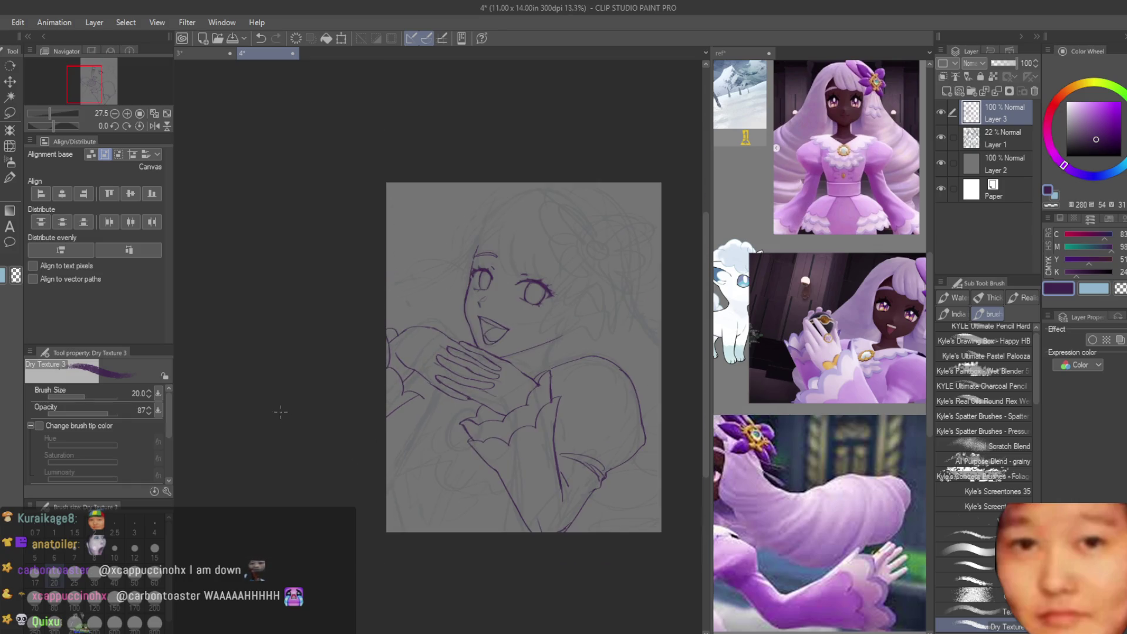
{"action": "scroll", "coordinate": [403, 400], "scroll_direction": "up", "scroll_amount": 3}
{"action": "key", "text": "e"}
{"action": "scroll", "coordinate": [385, 372], "scroll_direction": "up", "scroll_amount": 1}
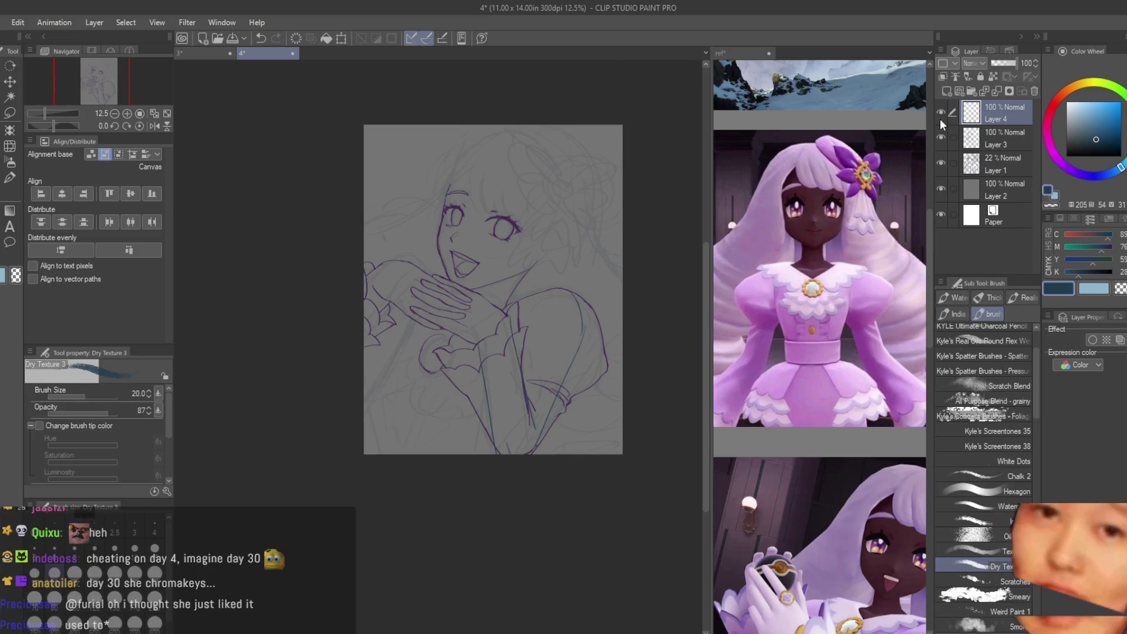
Step: Delete the empty Layer 4 and zoom in on the left sleeve
{"action": "left_click", "coordinate": [1031, 93]}
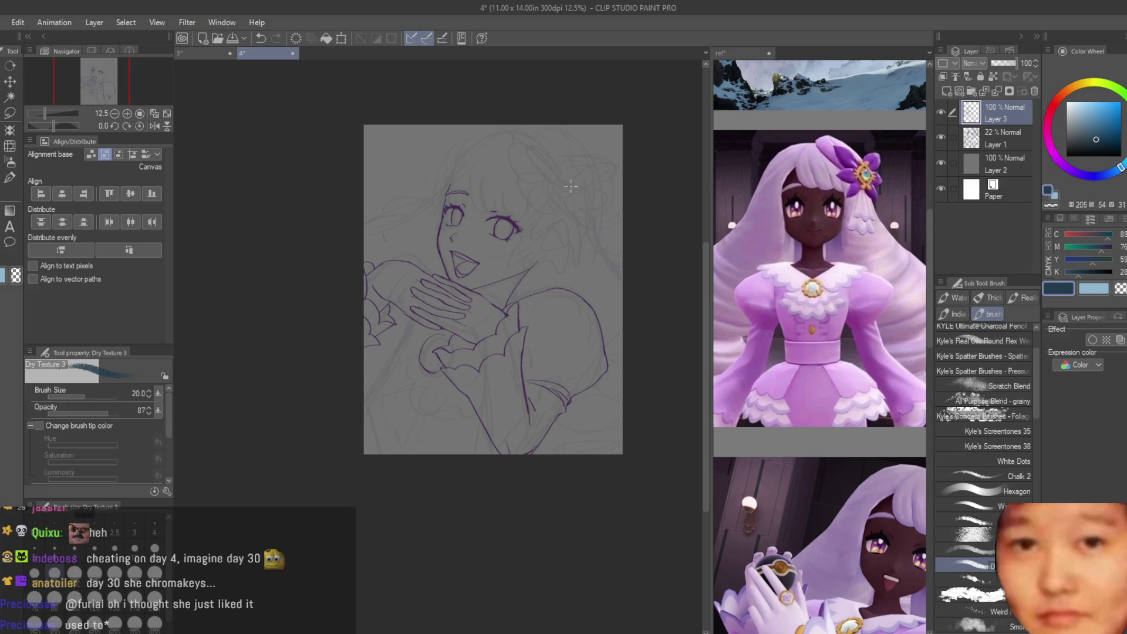
{"action": "scroll", "coordinate": [394, 297], "scroll_direction": "up", "scroll_amount": 2}
{"action": "scroll", "coordinate": [541, 449], "scroll_direction": "up", "scroll_amount": 1}
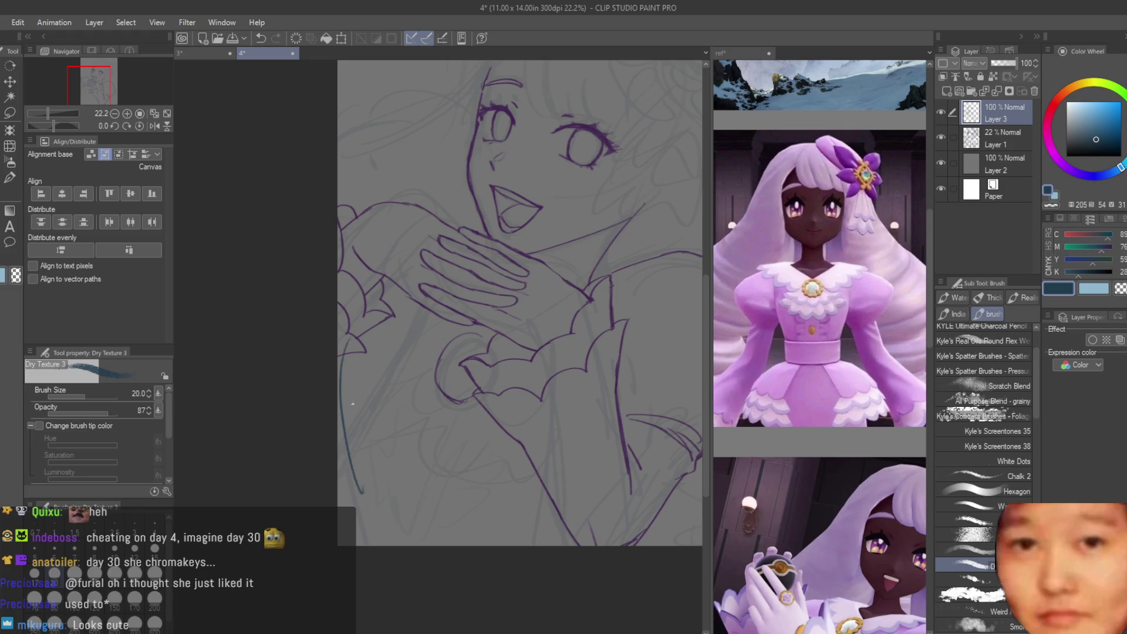
Step: Rough in a long teal line down the figure's left edge
{"action": "left_click_drag", "start_coordinate": [347, 385], "coordinate": [354, 469]}
{"action": "key", "text": "ctrl+z"}
{"action": "left_click_drag", "start_coordinate": [339, 420], "coordinate": [372, 534]}
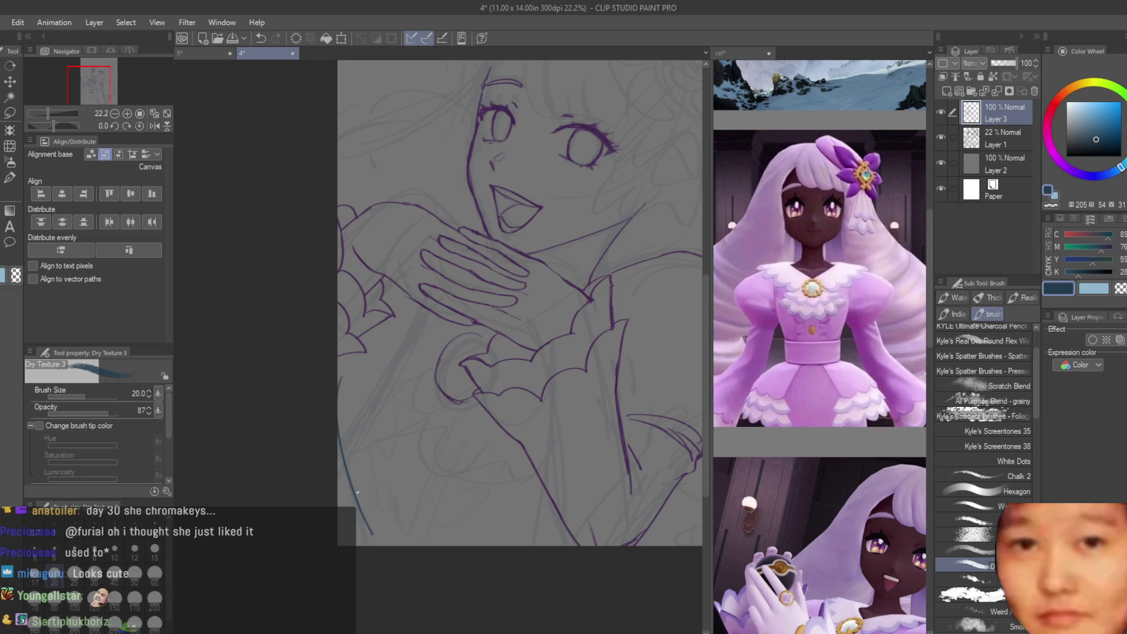
{"action": "key", "text": "ctrl+z"}
{"action": "left_click_drag", "start_coordinate": [340, 411], "coordinate": [372, 543]}
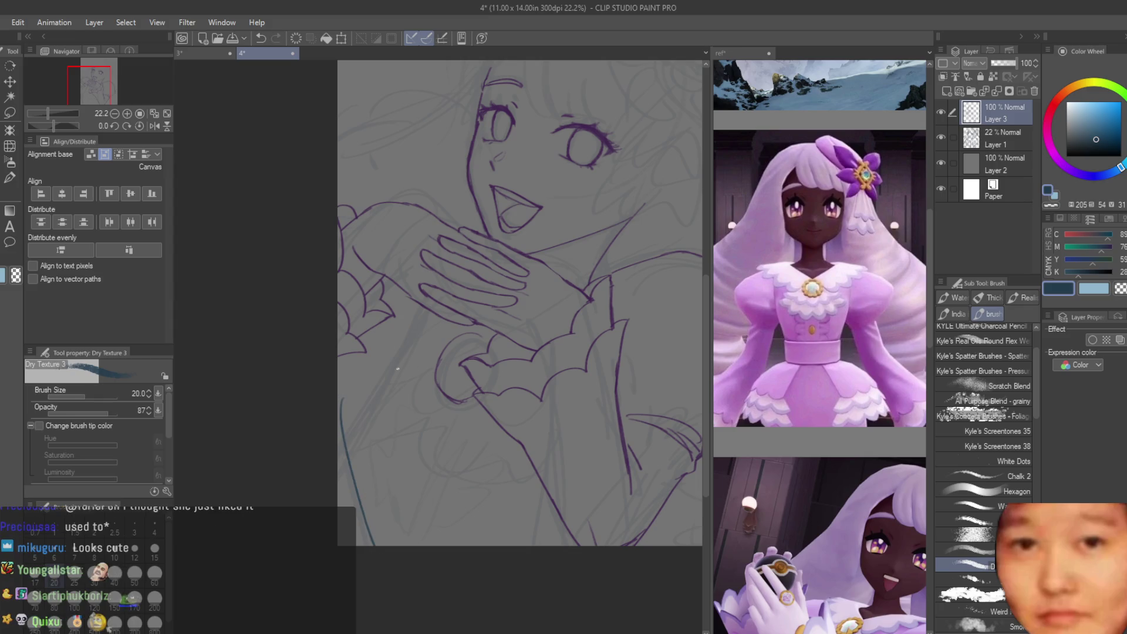
{"action": "left_click_drag", "start_coordinate": [366, 327], "coordinate": [343, 432]}
{"action": "key", "text": "ctrl+z"}
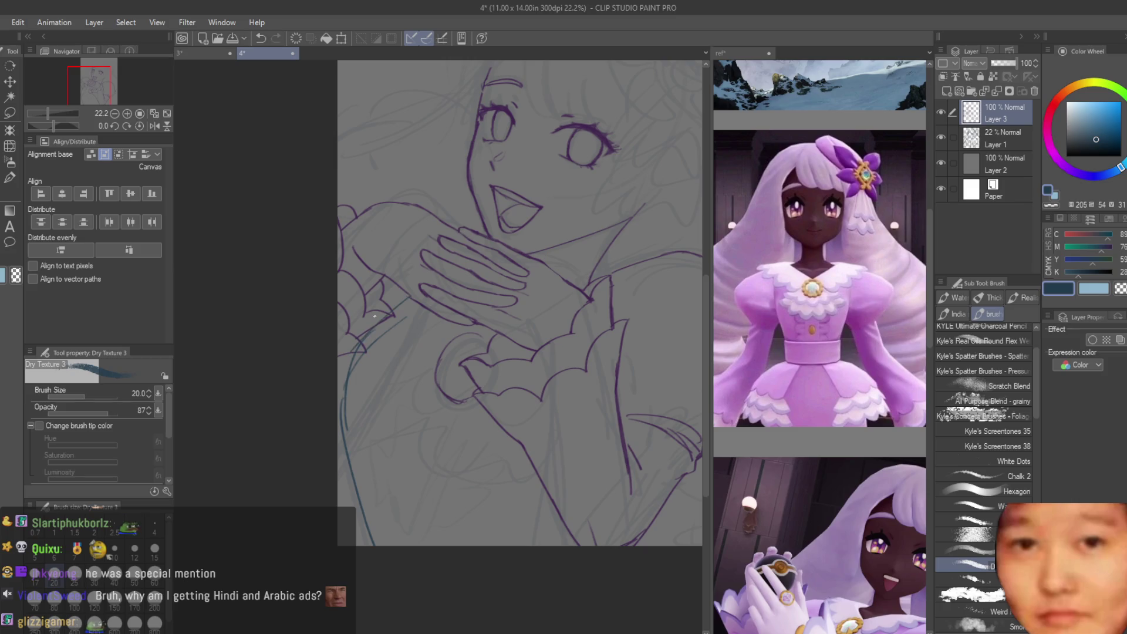
Step: Trace the teal left sleeve edge from the sleeve curve down to the page bottom
{"action": "left_click_drag", "start_coordinate": [391, 317], "coordinate": [345, 384]}
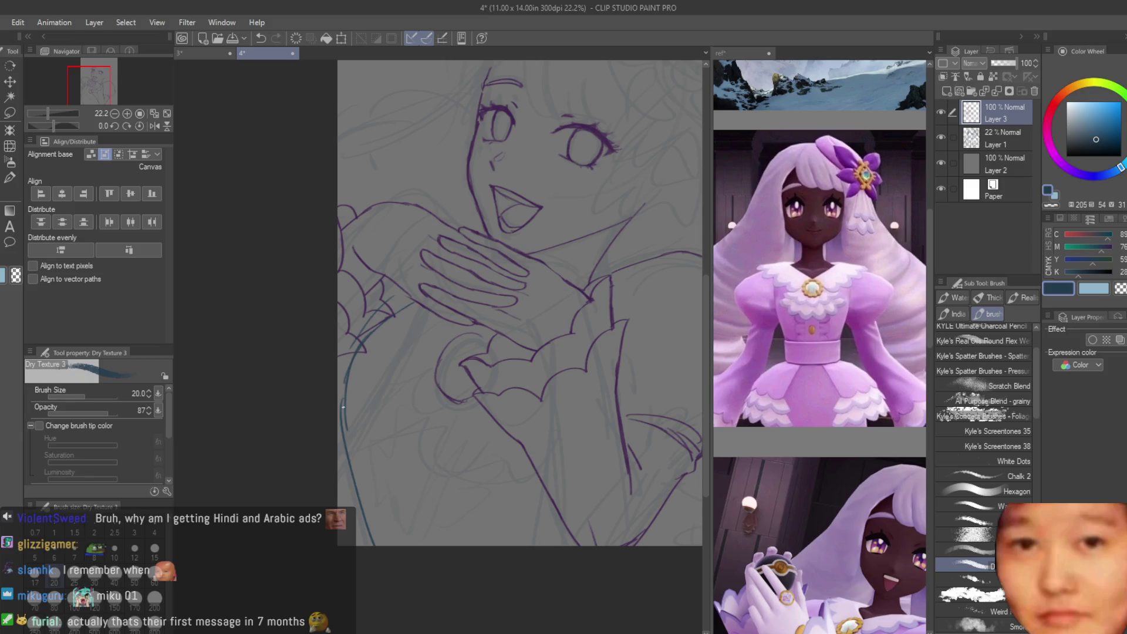
{"action": "left_click_drag", "start_coordinate": [344, 376], "coordinate": [358, 505]}
{"action": "key", "text": "ctrl+z"}
{"action": "key", "text": "ctrl+z"}
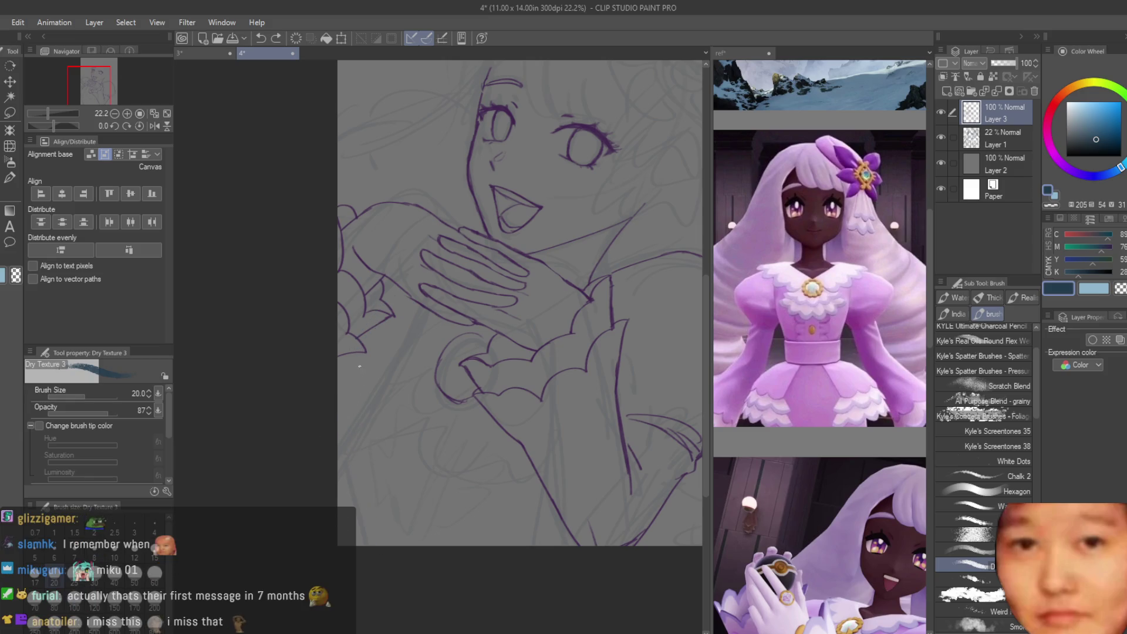
{"action": "left_click_drag", "start_coordinate": [352, 358], "coordinate": [367, 506]}
{"action": "left_click_drag", "start_coordinate": [359, 433], "coordinate": [371, 545]}
{"action": "key", "text": "ctrl+z"}
{"action": "left_click_drag", "start_coordinate": [364, 479], "coordinate": [372, 545]}
{"action": "left_click_drag", "start_coordinate": [379, 301], "coordinate": [362, 334]}
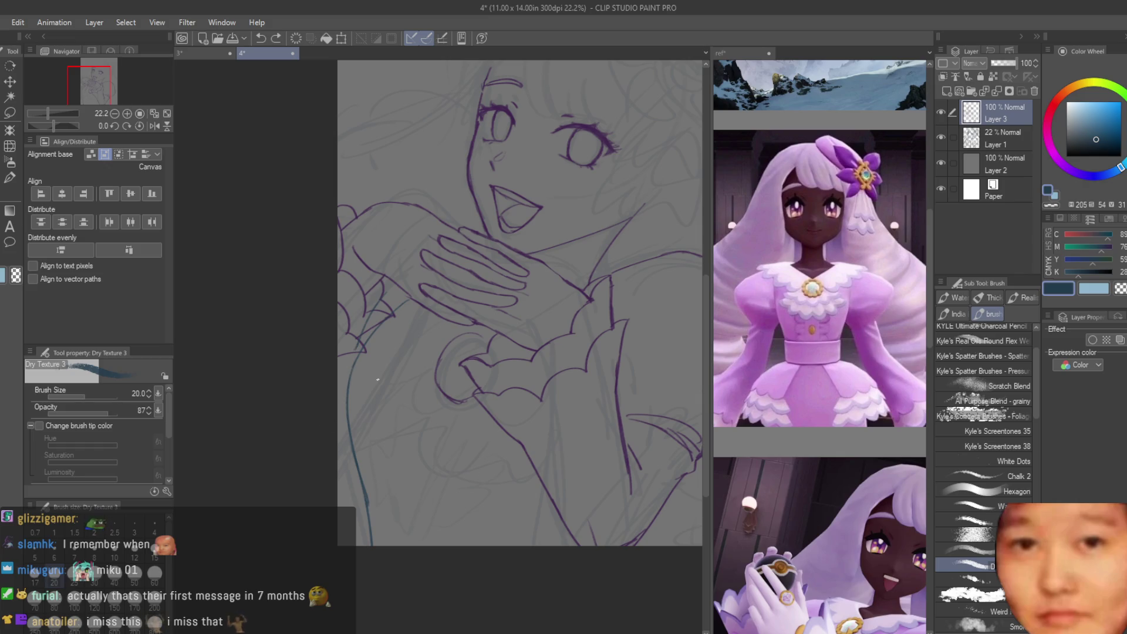
{"action": "scroll", "coordinate": [300, 394], "scroll_direction": "down", "scroll_amount": 3}
{"action": "scroll", "coordinate": [411, 411], "scroll_direction": "up", "scroll_amount": 2}
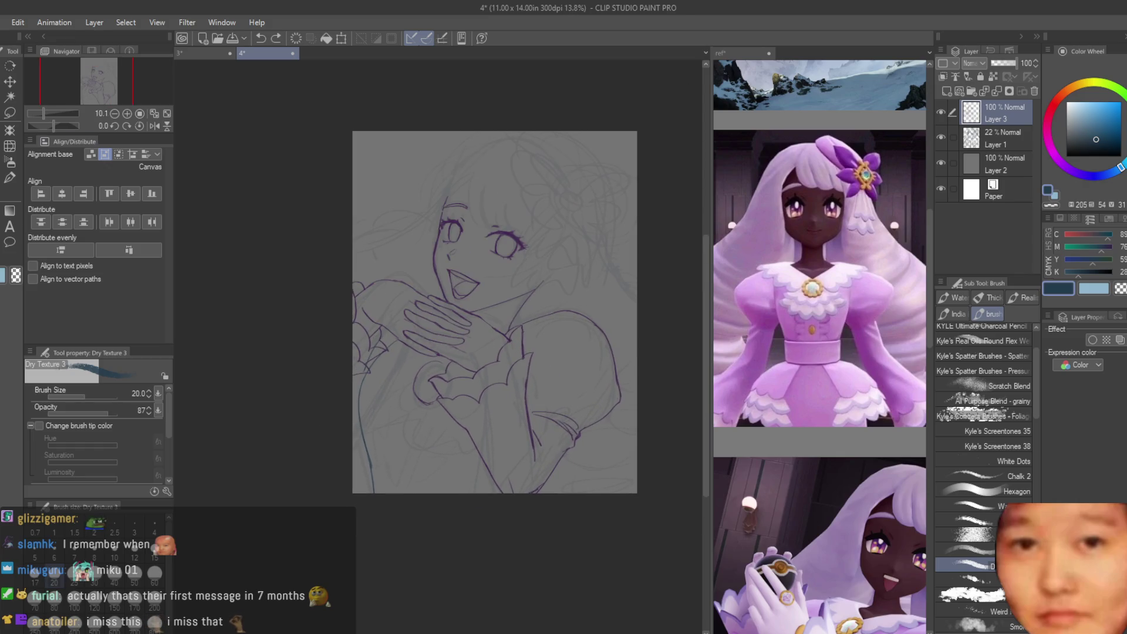
{"action": "key", "text": "k"}
{"action": "scroll", "coordinate": [440, 439], "scroll_direction": "up", "scroll_amount": 1}
{"action": "scroll", "coordinate": [438, 422], "scroll_direction": "up", "scroll_amount": 1}
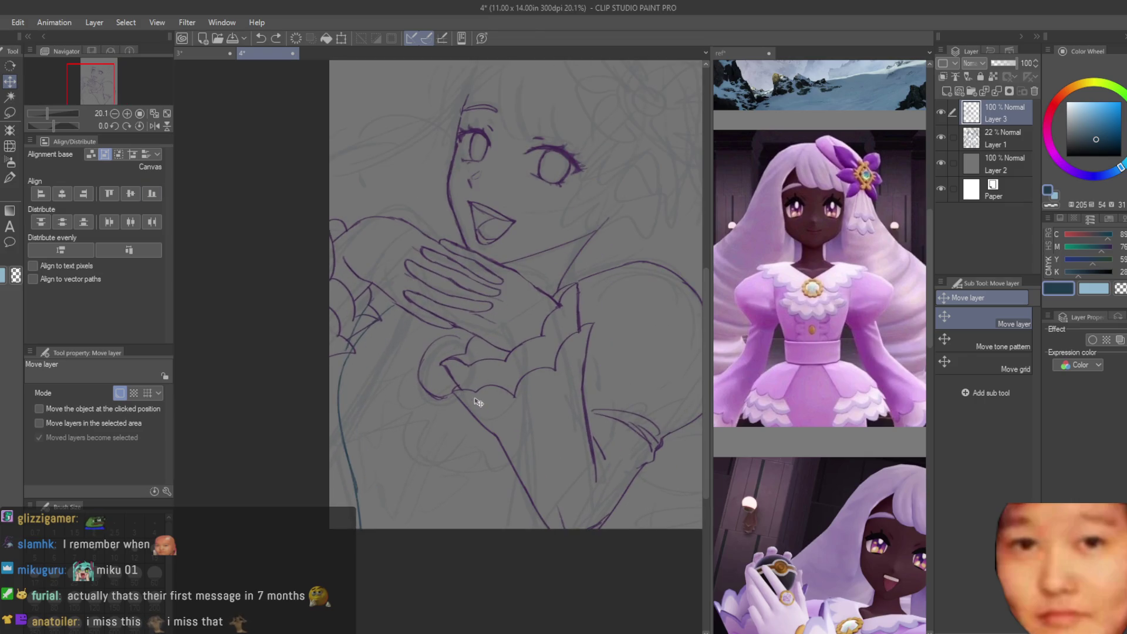
Step: On a new raster layer, draw a curved blue-grey Dry Texture line down the gown's left side, redoing it several times
{"action": "left_click", "coordinate": [946, 91]}
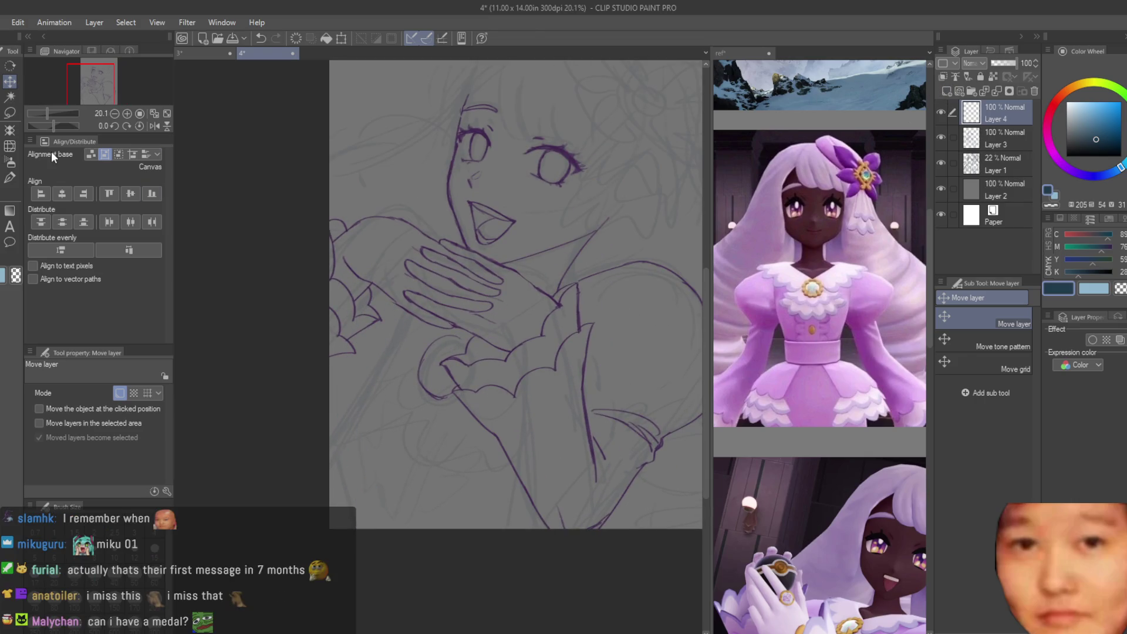
{"action": "key", "text": "b"}
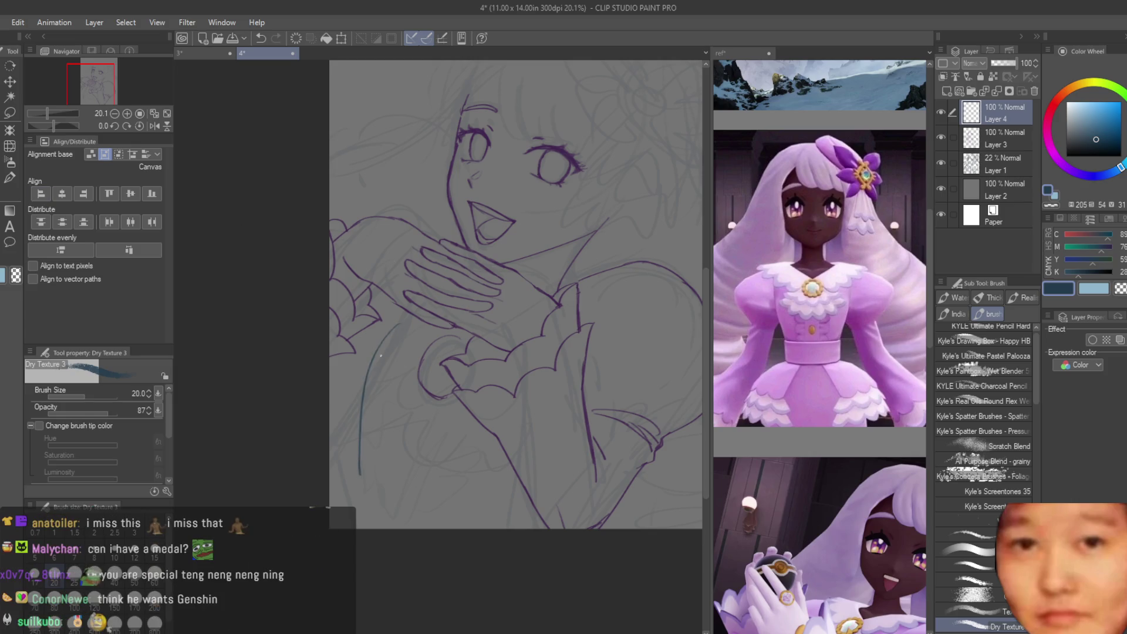
{"action": "key", "text": "ctrl+z"}
{"action": "left_click_drag", "start_coordinate": [361, 332], "coordinate": [350, 467]}
{"action": "key", "text": "ctrl+z"}
{"action": "key", "text": "ctrl+z"}
{"action": "left_click_drag", "start_coordinate": [358, 353], "coordinate": [351, 457]}
{"action": "key", "text": "ctrl+z"}
{"action": "mouse_move", "coordinate": [371, 336]}
{"action": "left_mouse_down"}
{"action": "mouse_move", "coordinate": [352, 435]}
{"action": "mouse_move", "coordinate": [356, 510]}
{"action": "left_mouse_up"}
{"action": "key", "text": "ctrl+z"}
{"action": "key", "text": "ctrl+z"}
{"action": "left_click_drag", "start_coordinate": [376, 322], "coordinate": [357, 436]}
{"action": "key", "text": "ctrl+z"}
{"action": "left_click_drag", "start_coordinate": [371, 326], "coordinate": [360, 458]}
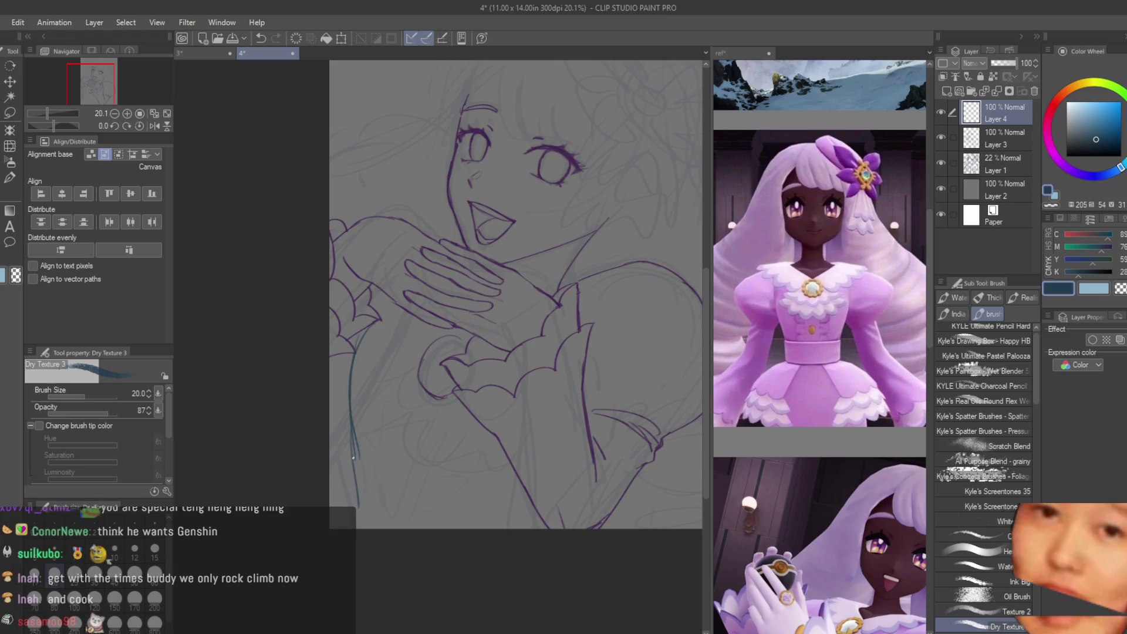
Step: Extend the lower-left vertical stroke and sweep a blue-grey curve along the page bottom
{"action": "left_click_drag", "start_coordinate": [359, 446], "coordinate": [500, 496]}
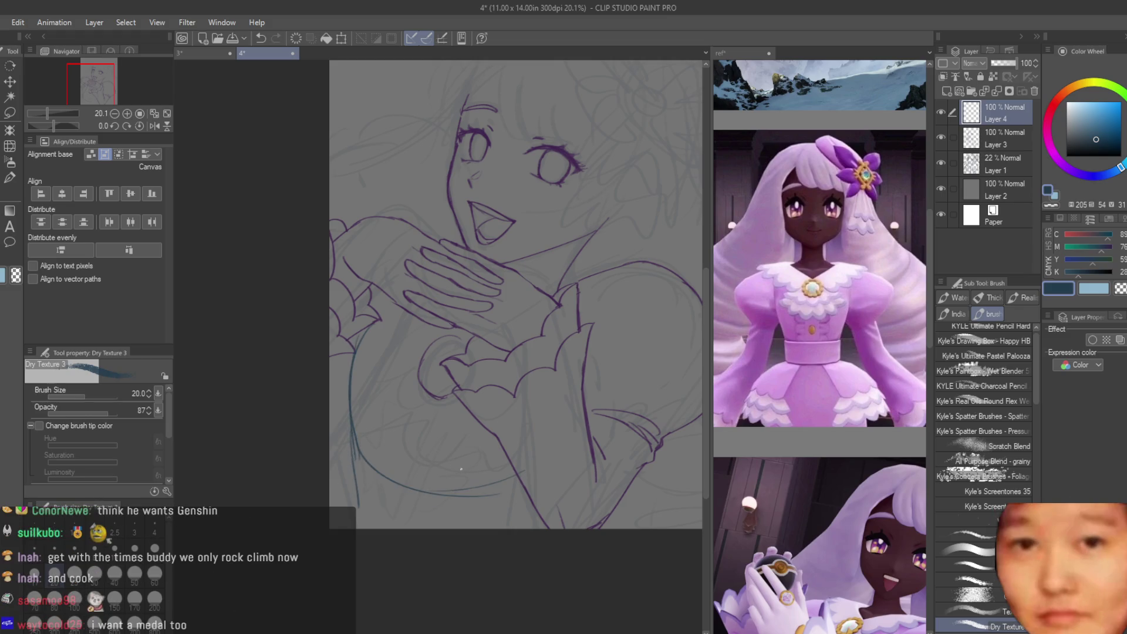
{"action": "key", "text": "ctrl+z"}
{"action": "left_click_drag", "start_coordinate": [352, 444], "coordinate": [366, 486]}
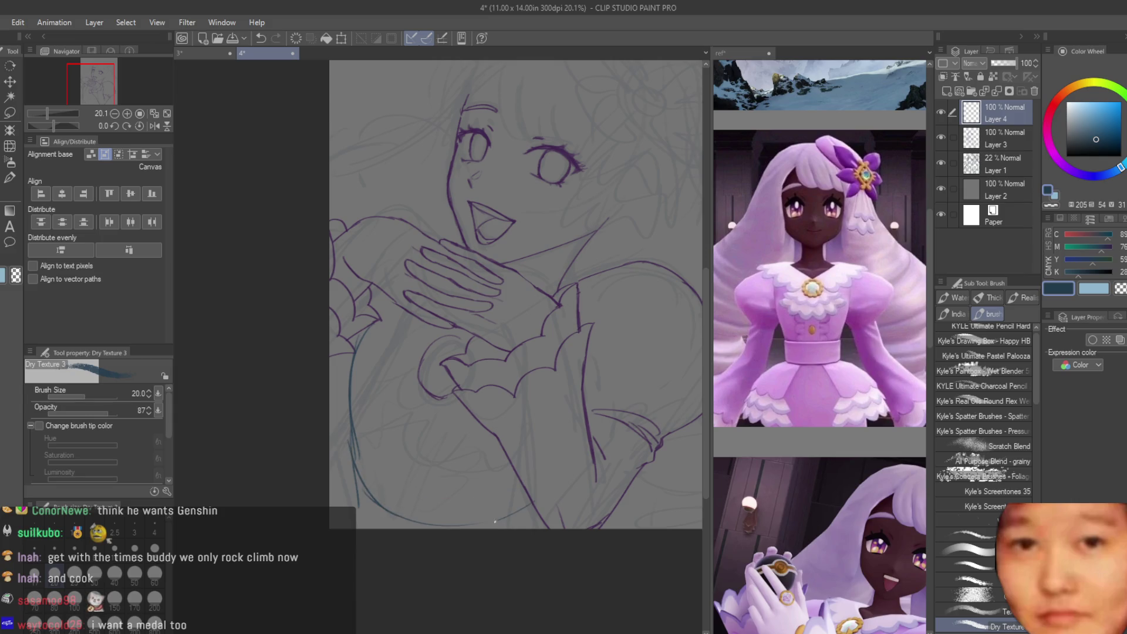
{"action": "key", "text": "ctrl+z"}
{"action": "left_click_drag", "start_coordinate": [380, 495], "coordinate": [463, 525]}
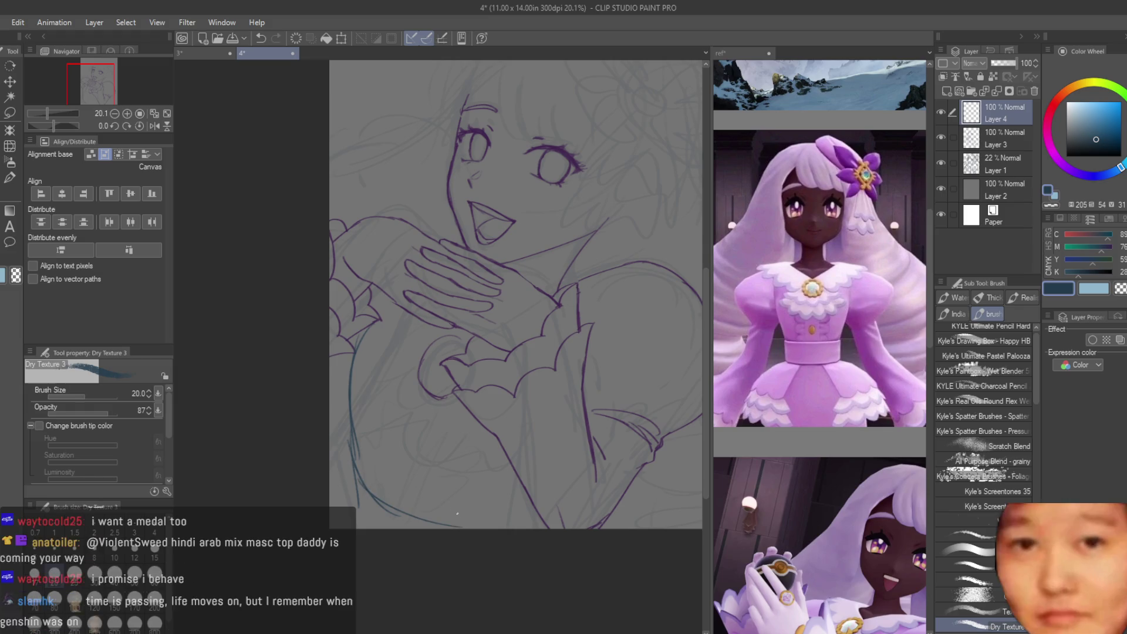
{"action": "key", "text": "ctrl+z"}
{"action": "left_click_drag", "start_coordinate": [353, 434], "coordinate": [365, 529]}
{"action": "key", "text": "ctrl+z"}
{"action": "left_click_drag", "start_coordinate": [351, 429], "coordinate": [366, 529]}
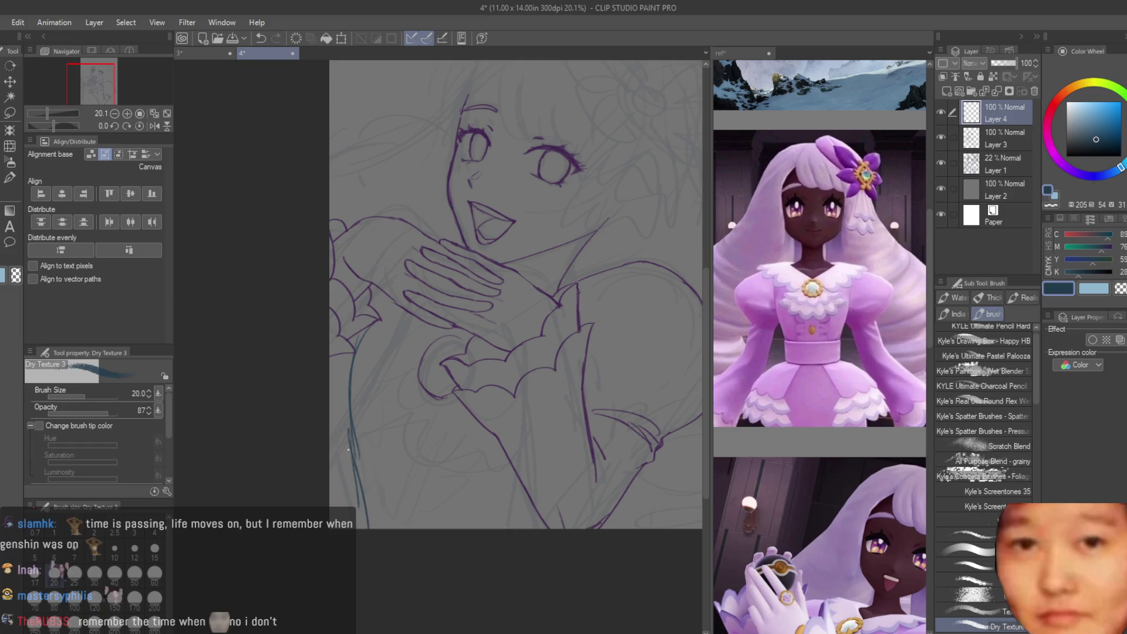
{"action": "mouse_move", "coordinate": [527, 493]}
{"action": "left_mouse_down"}
{"action": "mouse_move", "coordinate": [420, 505]}
{"action": "mouse_move", "coordinate": [539, 472]}
{"action": "left_mouse_up"}
{"action": "key", "text": "ctrl+z"}
{"action": "key", "text": "ctrl+z"}
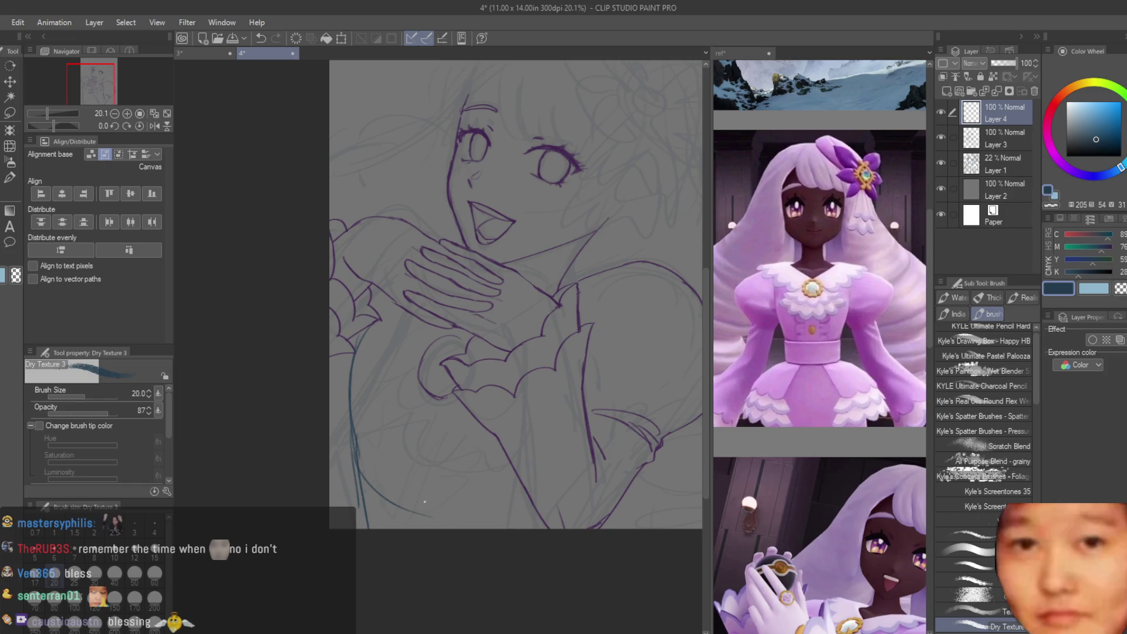
{"action": "mouse_move", "coordinate": [356, 459]}
{"action": "left_mouse_down"}
{"action": "mouse_move", "coordinate": [435, 520]}
{"action": "mouse_move", "coordinate": [468, 513]}
{"action": "left_mouse_up"}
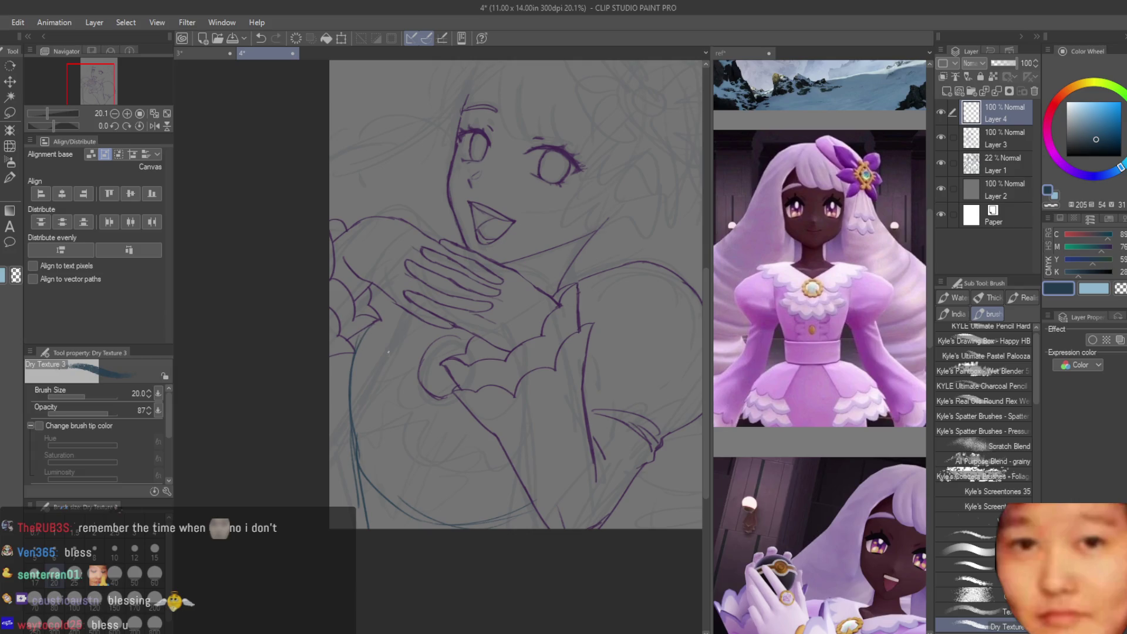
Step: Undo the stray stroke near the sleeve and switch the drawing colour to dark purple
{"action": "key", "text": "ctrl+z"}
{"action": "scroll", "coordinate": [382, 400], "scroll_direction": "down", "scroll_amount": 1}
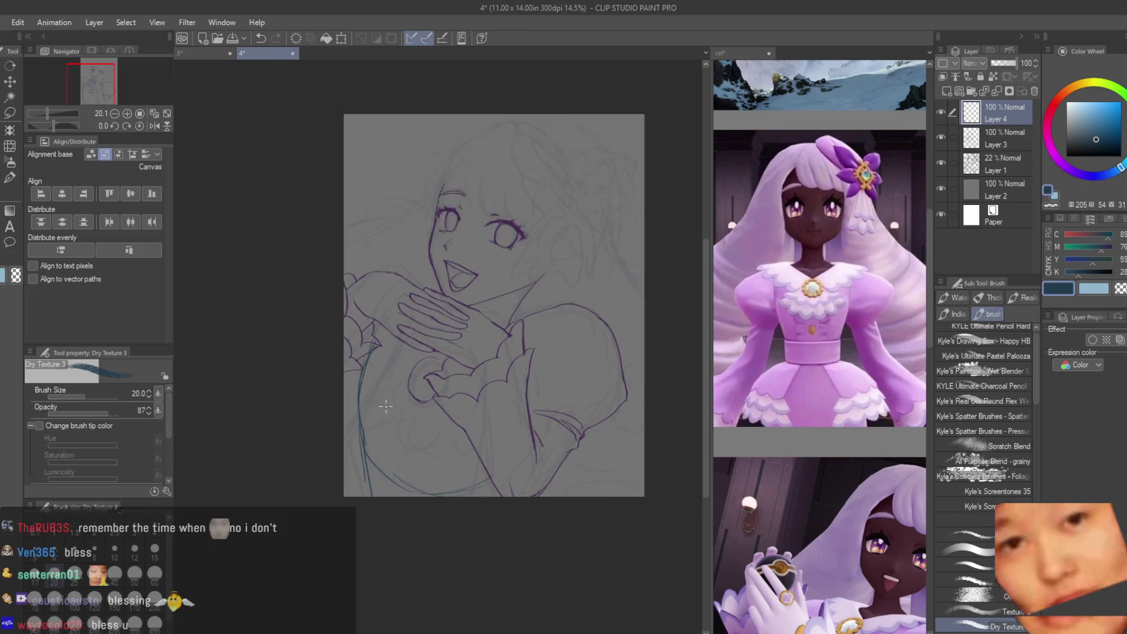
{"action": "left_click", "coordinate": [1102, 142]}
{"action": "left_click", "coordinate": [1060, 161]}
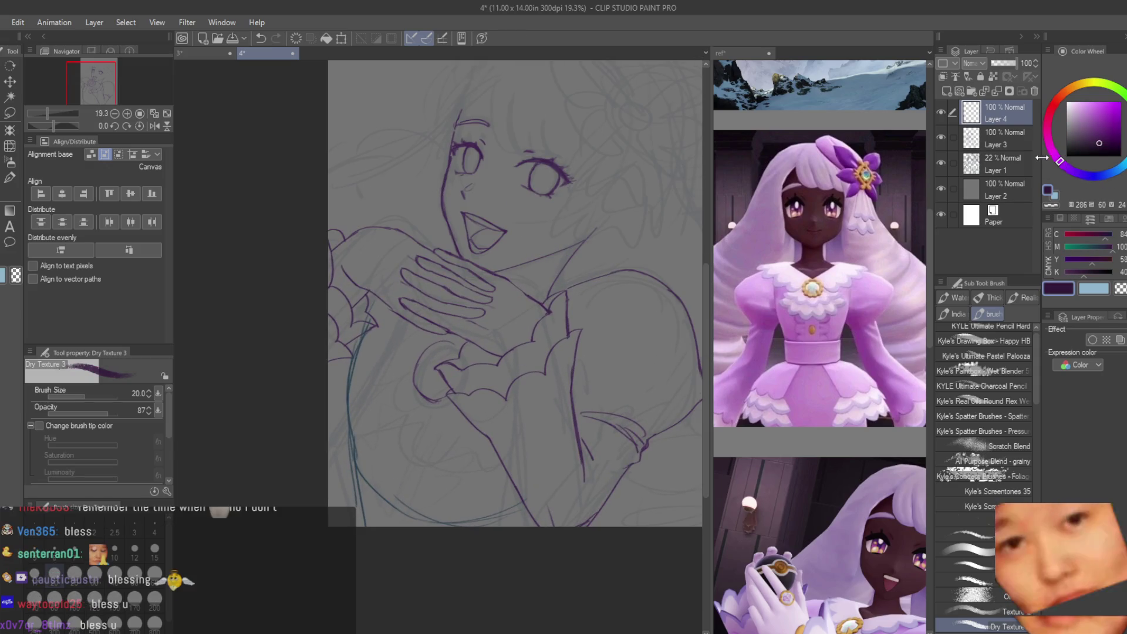
Step: Ink the purple frill curves below the clasped hands, retrying until one sweeps left and down cleanly
{"action": "scroll", "coordinate": [346, 376], "scroll_direction": "up", "scroll_amount": 2}
{"action": "scroll", "coordinate": [346, 376], "scroll_direction": "down", "scroll_amount": 3}
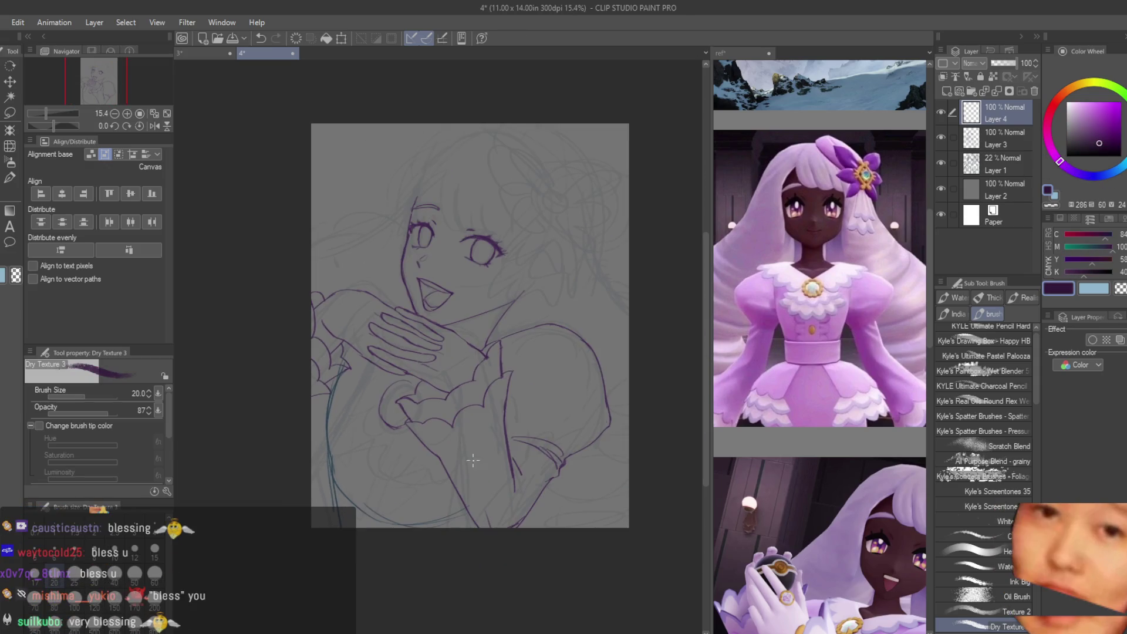
{"action": "scroll", "coordinate": [411, 369], "scroll_direction": "down", "scroll_amount": 2}
{"action": "scroll", "coordinate": [456, 362], "scroll_direction": "up", "scroll_amount": 6}
{"action": "scroll", "coordinate": [455, 363], "scroll_direction": "up", "scroll_amount": 1}
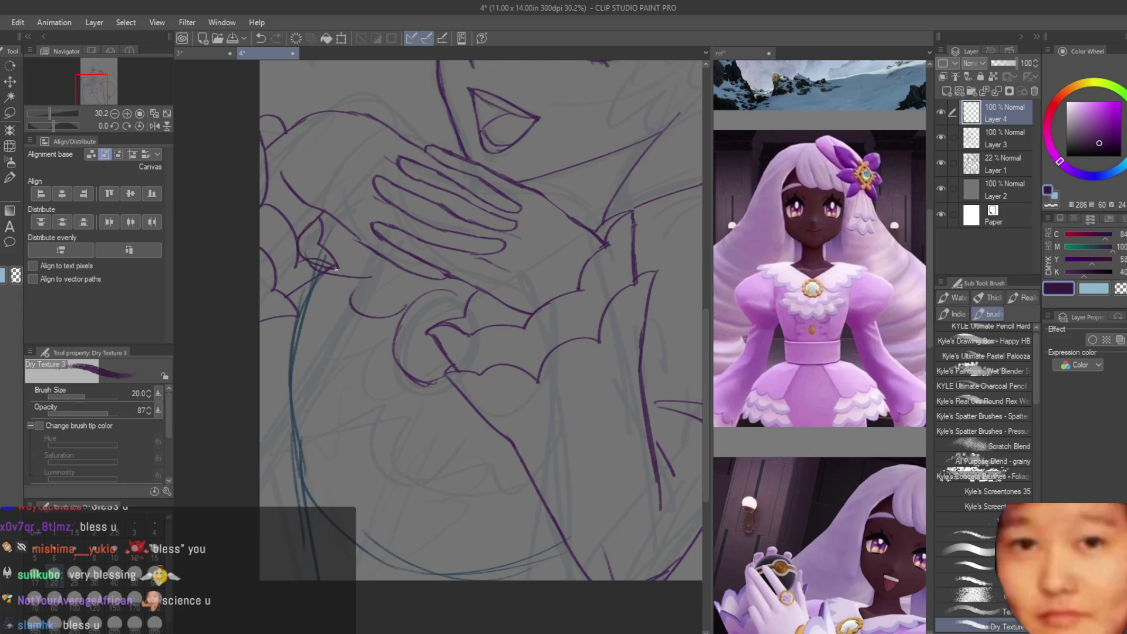
{"action": "scroll", "coordinate": [439, 287], "scroll_direction": "up", "scroll_amount": 1}
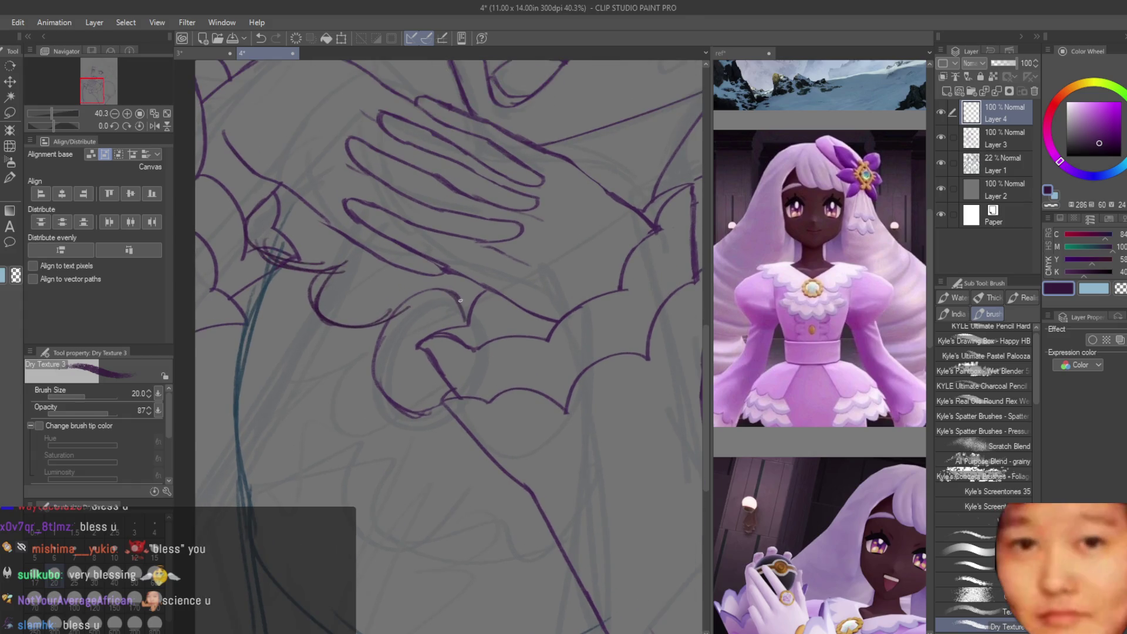
{"action": "scroll", "coordinate": [413, 489], "scroll_direction": "down", "scroll_amount": 3}
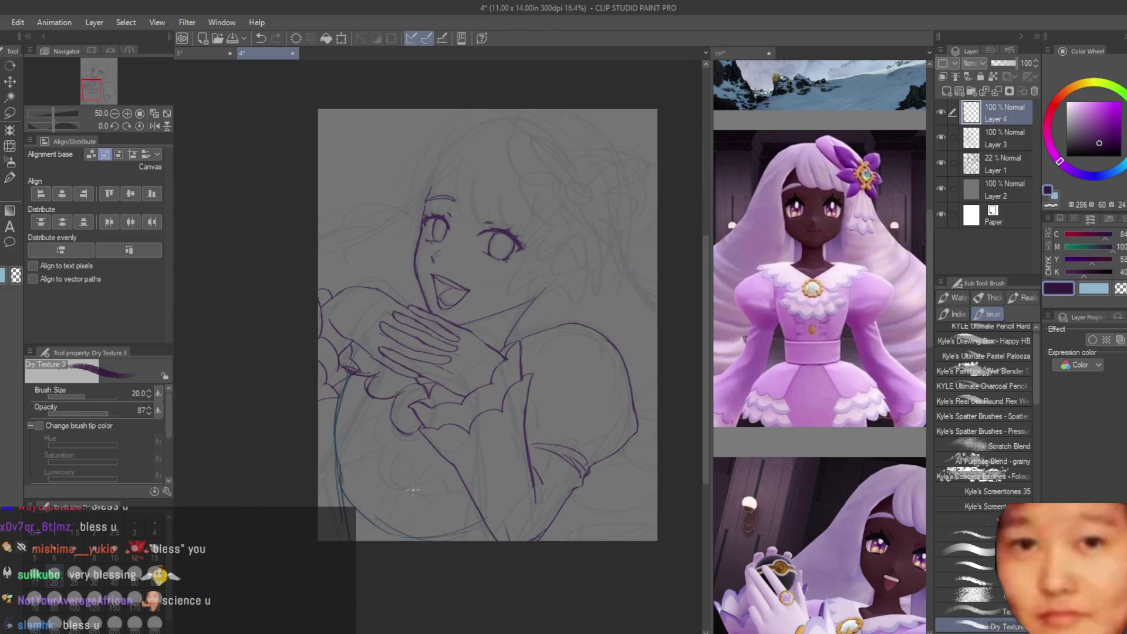
{"action": "scroll", "coordinate": [382, 481], "scroll_direction": "up", "scroll_amount": 3}
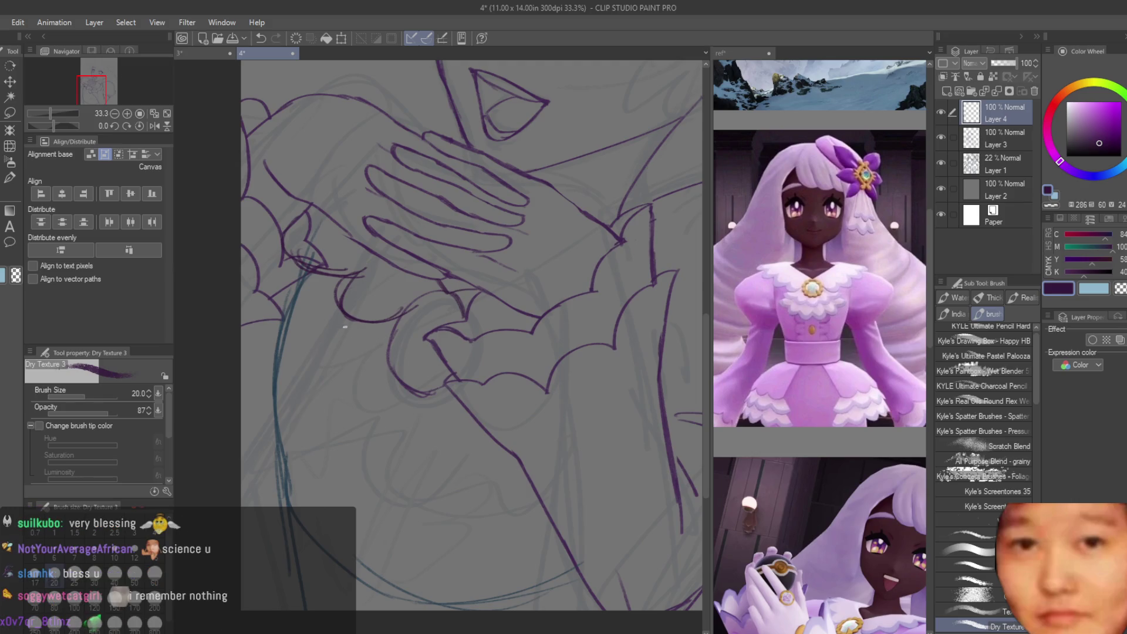
{"action": "mouse_move", "coordinate": [306, 330]}
{"action": "left_mouse_down"}
{"action": "mouse_move", "coordinate": [326, 388]}
{"action": "mouse_move", "coordinate": [369, 380]}
{"action": "left_mouse_up"}
{"action": "left_click_drag", "start_coordinate": [337, 408], "coordinate": [417, 420]}
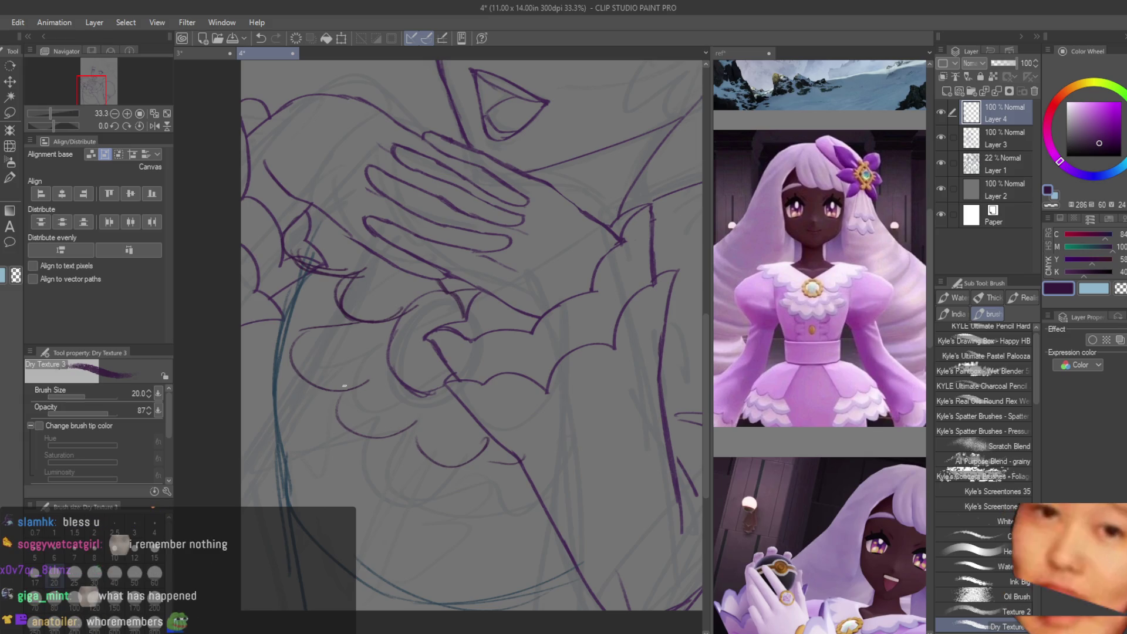
{"action": "key", "text": "ctrl+z"}
{"action": "key", "text": "ctrl+z"}
{"action": "key", "text": "ctrl+z"}
{"action": "key", "text": "ctrl+z"}
{"action": "mouse_move", "coordinate": [306, 330]}
{"action": "left_mouse_down"}
{"action": "mouse_move", "coordinate": [353, 322]}
{"action": "mouse_move", "coordinate": [346, 380]}
{"action": "left_mouse_up"}
{"action": "key", "text": "ctrl+z"}
{"action": "key", "text": "ctrl+z"}
{"action": "left_click_drag", "start_coordinate": [345, 333], "coordinate": [322, 372]}
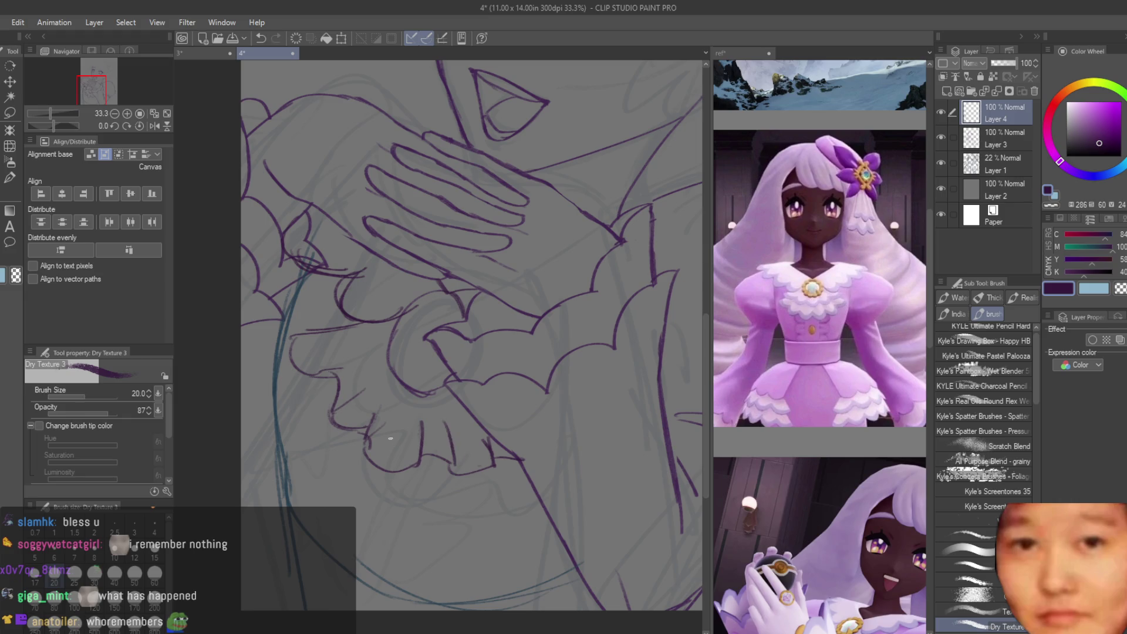
{"action": "scroll", "coordinate": [391, 438], "scroll_direction": "down", "scroll_amount": 4}
{"action": "scroll", "coordinate": [441, 432], "scroll_direction": "up", "scroll_amount": 4}
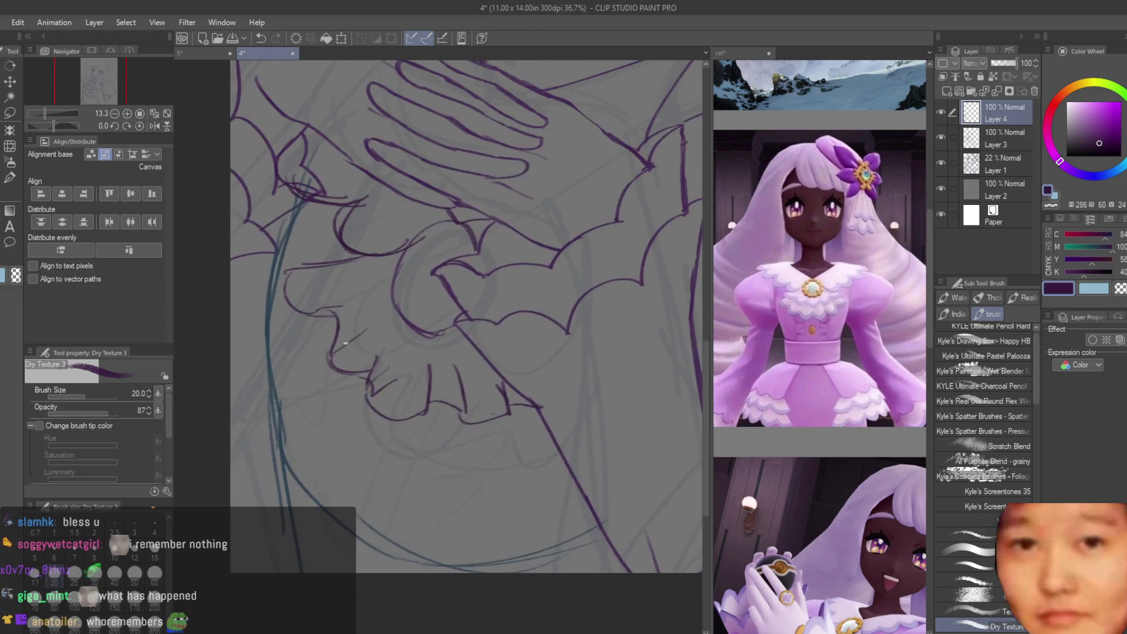
Step: Ink a long frill edge toward the lower right and add short pleat lines across the ruffles
{"action": "left_click_drag", "start_coordinate": [250, 292], "coordinate": [313, 421]}
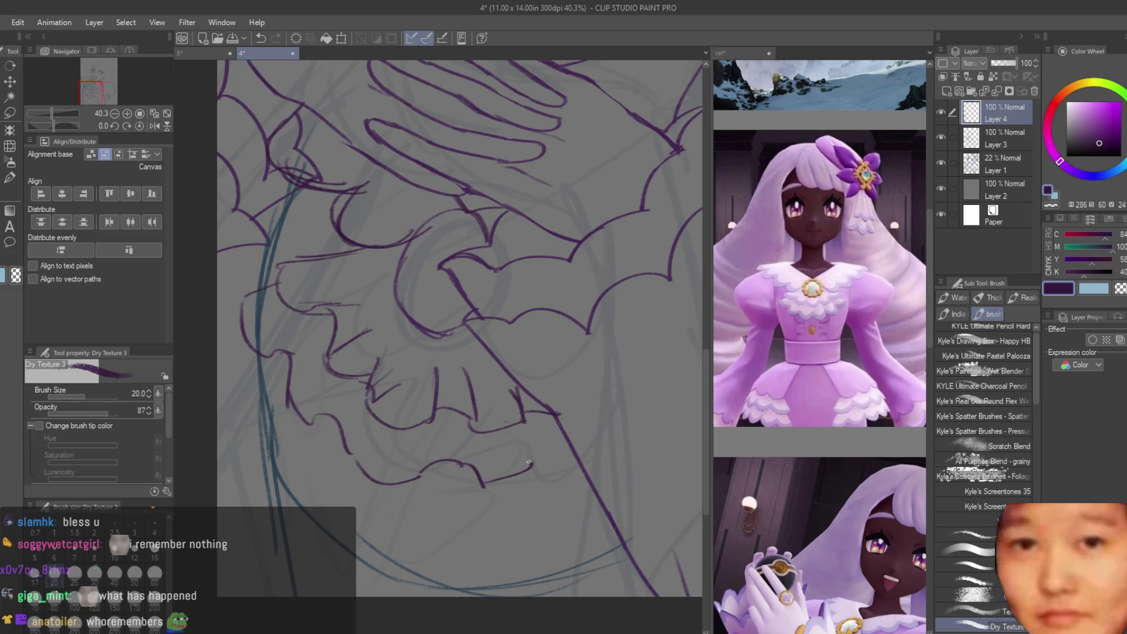
{"action": "left_click_drag", "start_coordinate": [473, 430], "coordinate": [485, 481]}
{"action": "left_click_drag", "start_coordinate": [439, 426], "coordinate": [423, 469]}
{"action": "left_click_drag", "start_coordinate": [521, 440], "coordinate": [530, 466]}
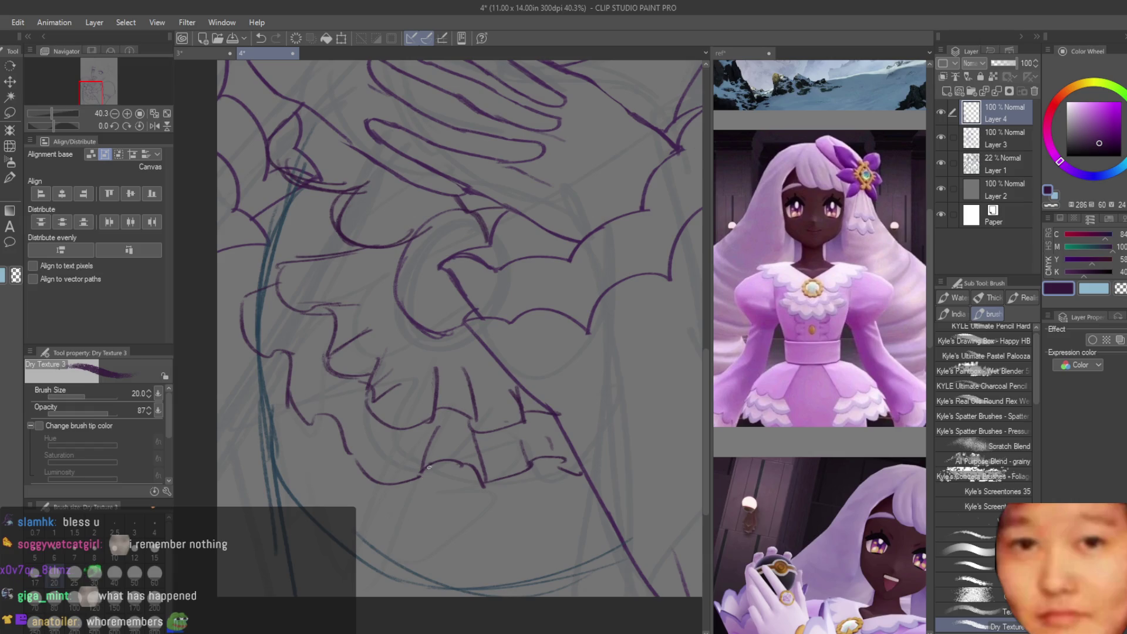
{"action": "left_click_drag", "start_coordinate": [343, 388], "coordinate": [311, 413]}
{"action": "left_click_drag", "start_coordinate": [358, 413], "coordinate": [363, 443]}
{"action": "left_click_drag", "start_coordinate": [312, 327], "coordinate": [275, 345]}
{"action": "left_click_drag", "start_coordinate": [330, 345], "coordinate": [299, 365]}
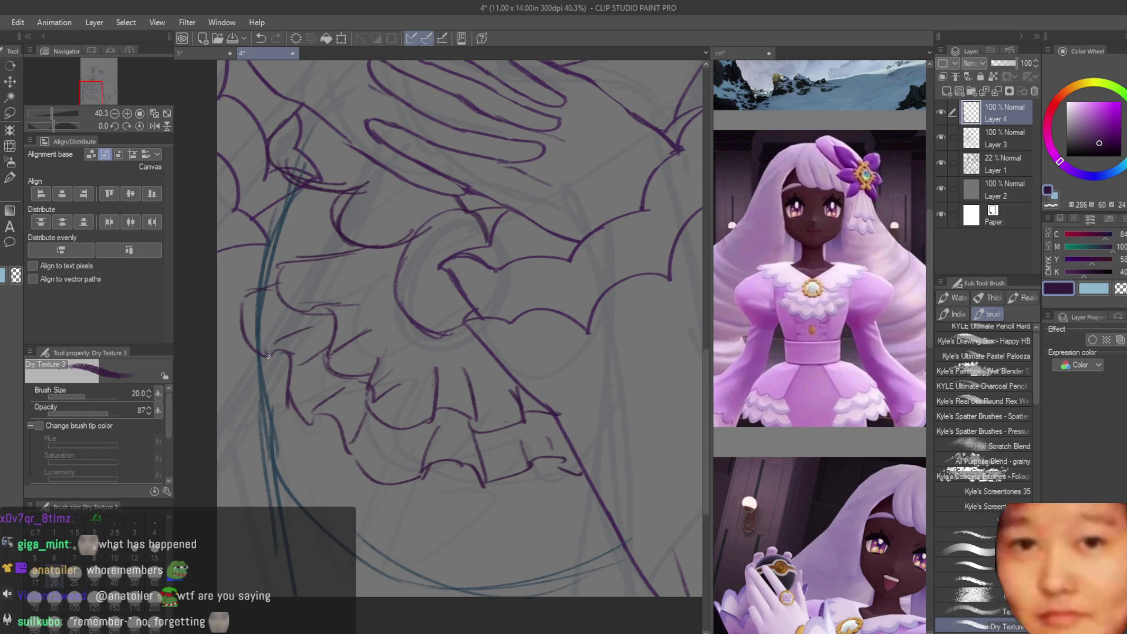
Step: Add fold lines in the lower frills, redrawing the misplaced ones
{"action": "scroll", "coordinate": [471, 544], "scroll_direction": "up", "scroll_amount": 1}
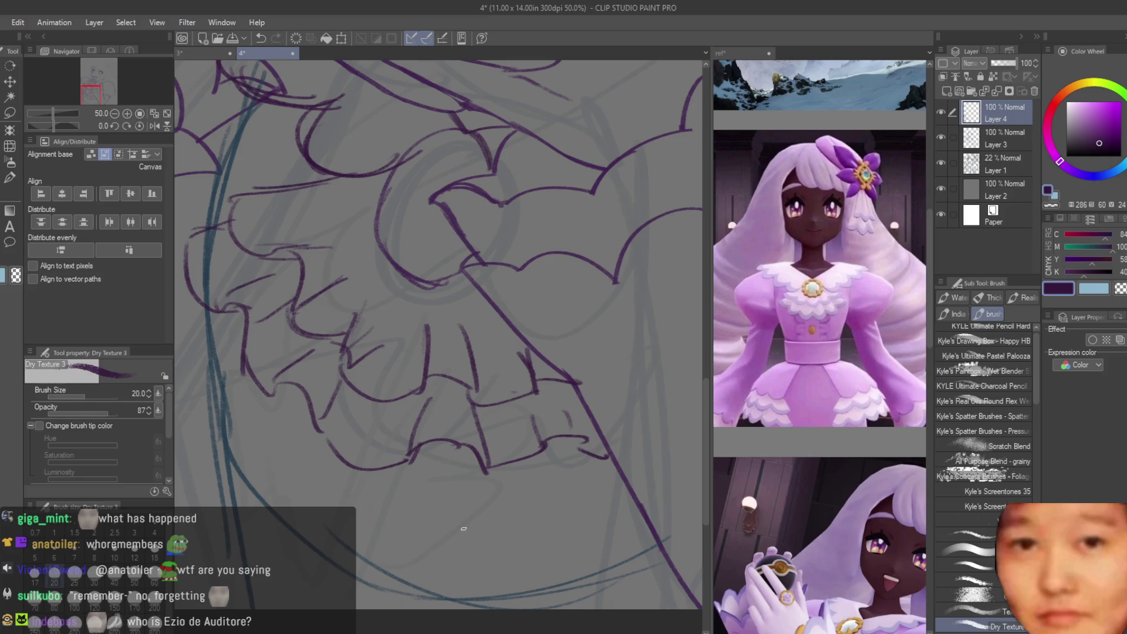
{"action": "scroll", "coordinate": [463, 528], "scroll_direction": "down", "scroll_amount": 3}
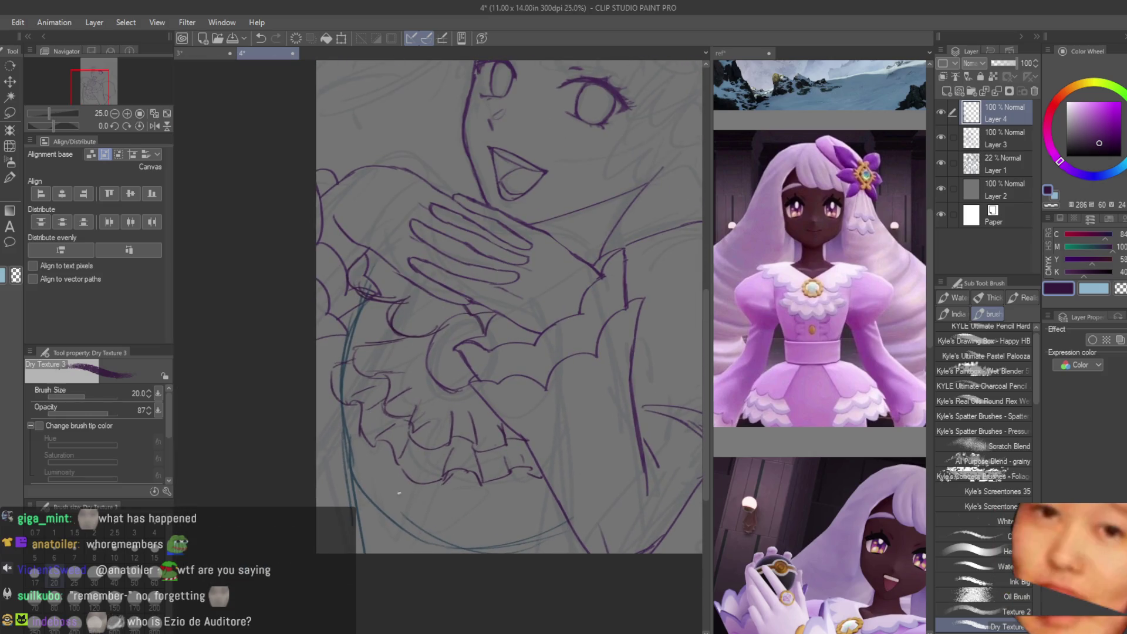
{"action": "left_click_drag", "start_coordinate": [464, 472], "coordinate": [433, 549]}
{"action": "left_click_drag", "start_coordinate": [400, 461], "coordinate": [398, 492]}
{"action": "key", "text": "ctrl+z"}
{"action": "key", "text": "ctrl+z"}
{"action": "left_click_drag", "start_coordinate": [464, 472], "coordinate": [432, 545]}
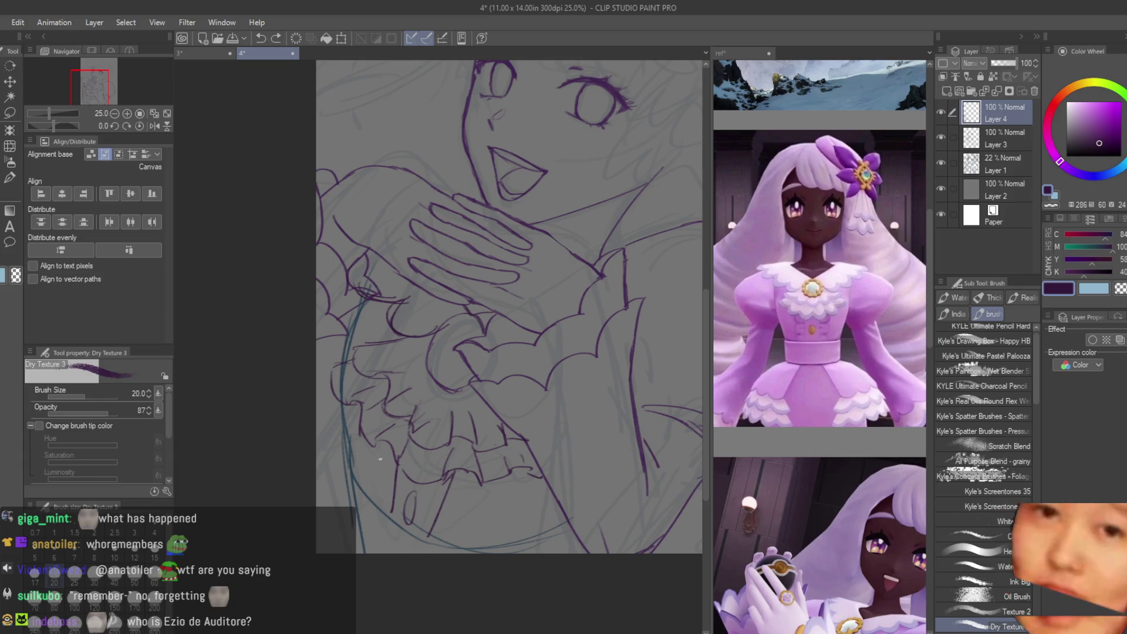
{"action": "left_click_drag", "start_coordinate": [374, 466], "coordinate": [392, 504]}
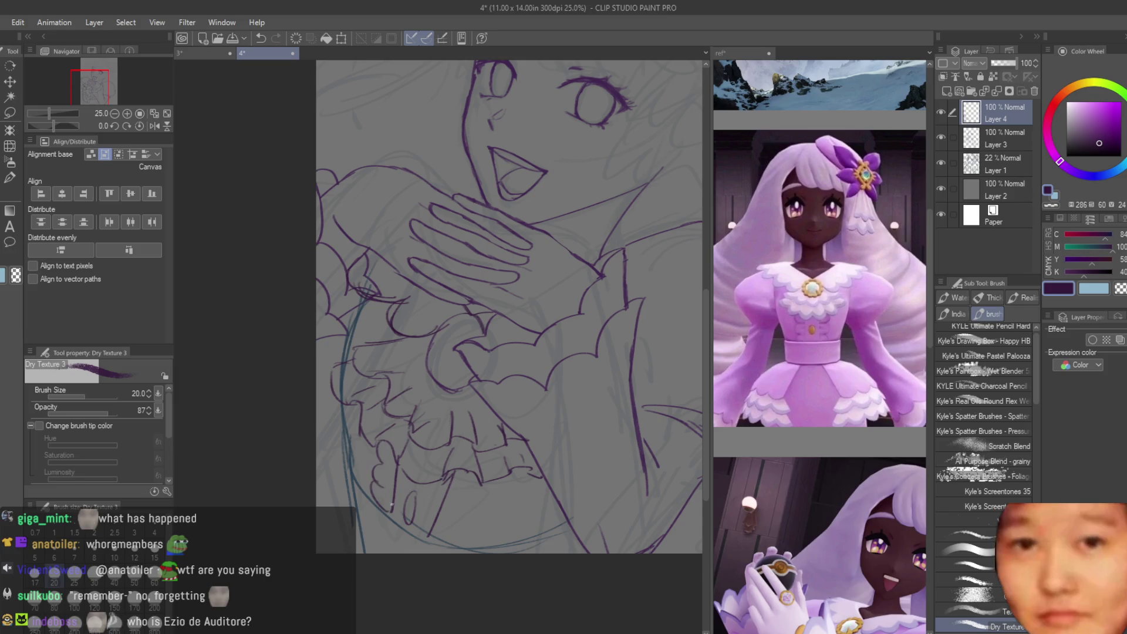
{"action": "left_click_drag", "start_coordinate": [462, 473], "coordinate": [444, 517]}
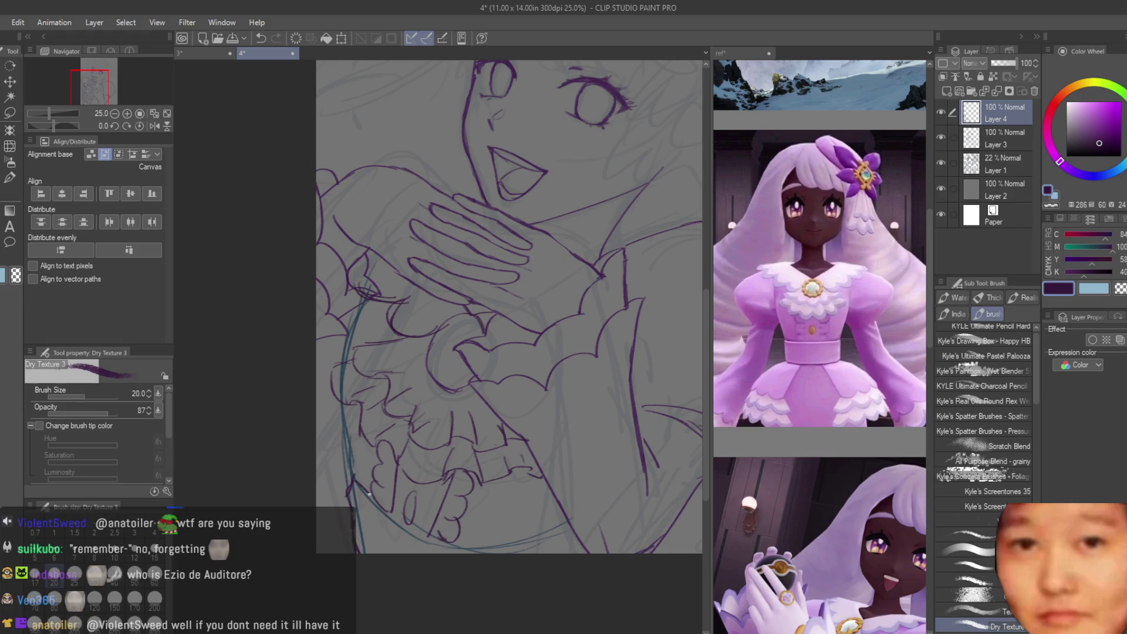
Step: Ink the skirt's left edge, then toggle Layer 3 off and on to check the lineart
{"action": "left_click_drag", "start_coordinate": [342, 405], "coordinate": [366, 487]}
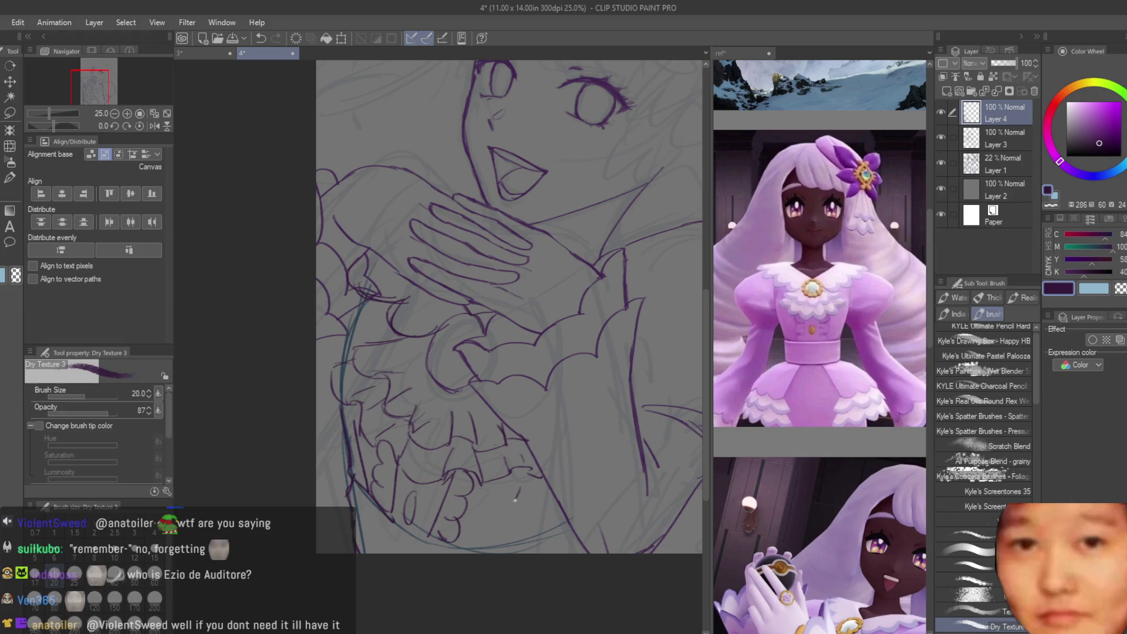
{"action": "scroll", "coordinate": [414, 424], "scroll_direction": "down", "scroll_amount": 2}
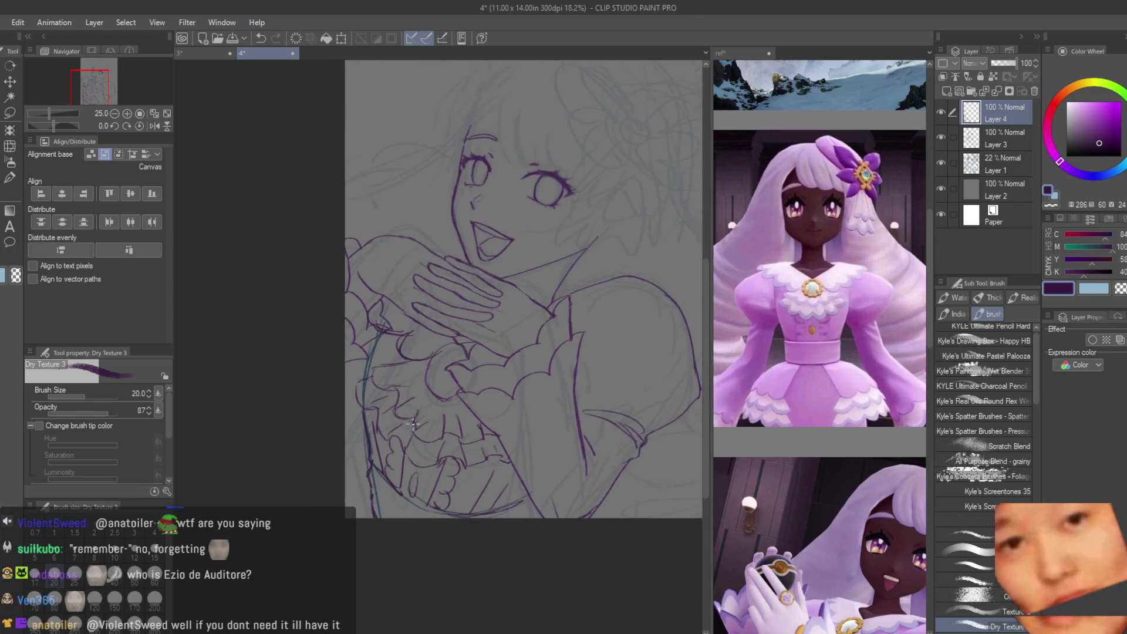
{"action": "left_click", "coordinate": [940, 139]}
{"action": "left_click", "coordinate": [940, 139]}
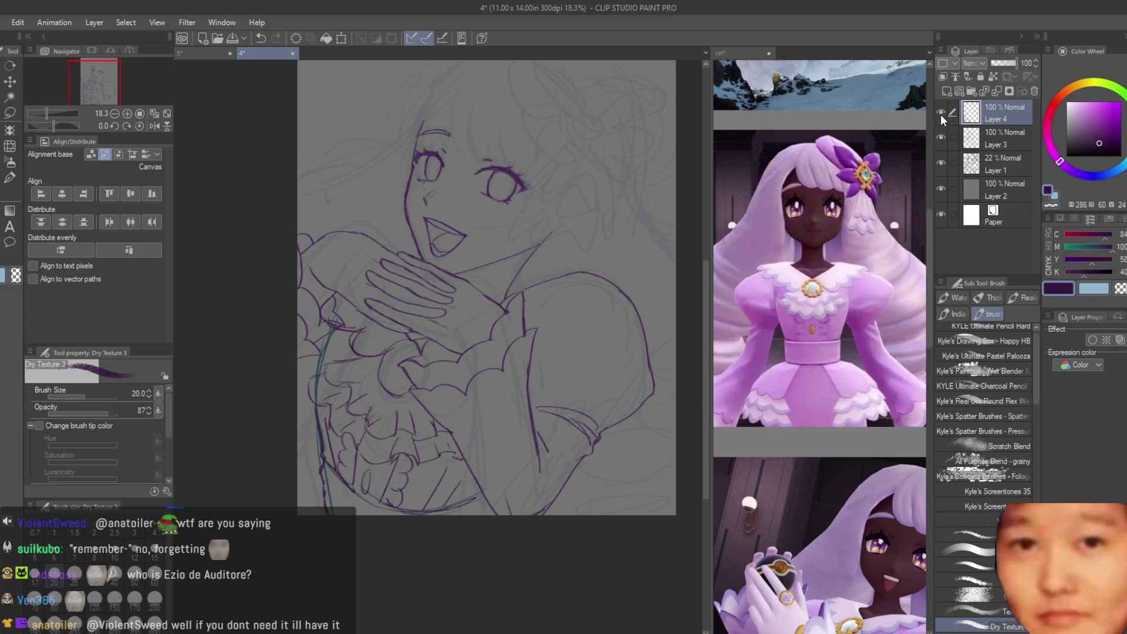
{"action": "key", "text": "e"}
{"action": "scroll", "coordinate": [276, 455], "scroll_direction": "down", "scroll_amount": 1}
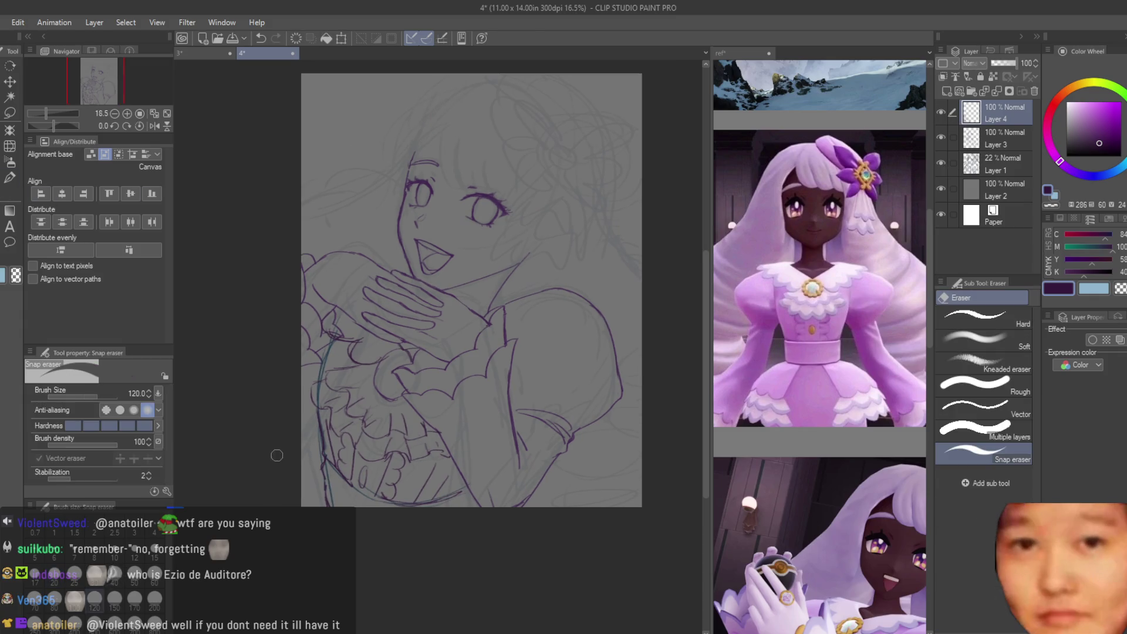
Step: Erase the stray teal guide and purple marks near the hand
{"action": "scroll", "coordinate": [311, 455], "scroll_direction": "up", "scroll_amount": 4}
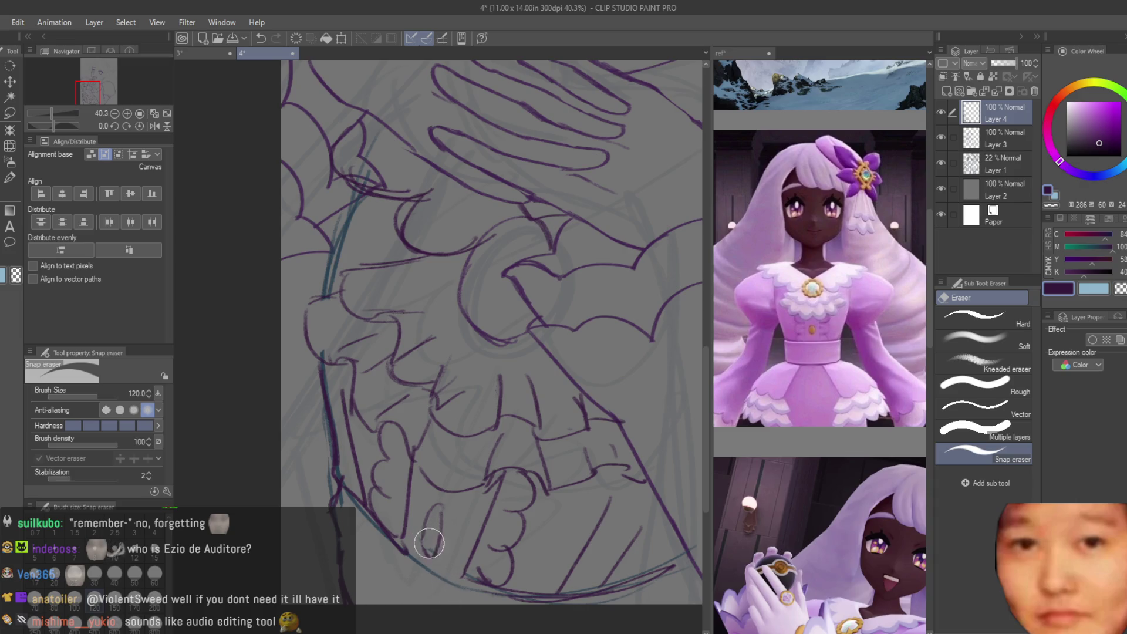
{"action": "scroll", "coordinate": [429, 544], "scroll_direction": "down", "scroll_amount": 5}
{"action": "scroll", "coordinate": [419, 358], "scroll_direction": "up", "scroll_amount": 6}
{"action": "mouse_move", "coordinate": [419, 358]}
{"action": "left_mouse_down"}
{"action": "mouse_move", "coordinate": [377, 382]}
{"action": "mouse_move", "coordinate": [377, 360]}
{"action": "mouse_move", "coordinate": [400, 350]}
{"action": "left_mouse_up"}
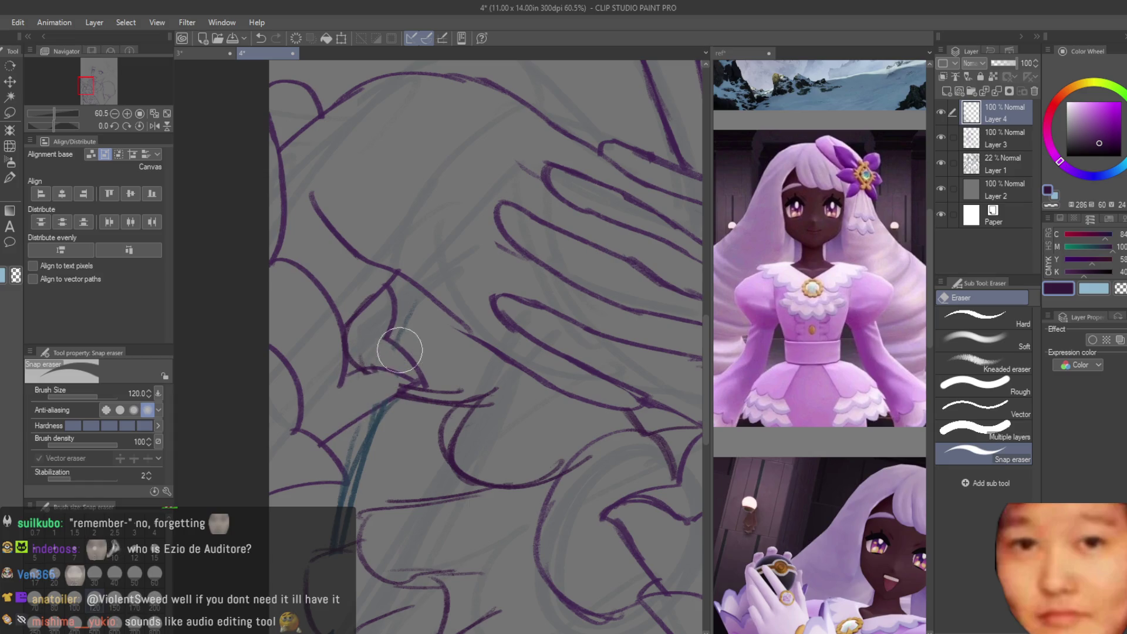
{"action": "scroll", "coordinate": [415, 307], "scroll_direction": "down", "scroll_amount": 2}
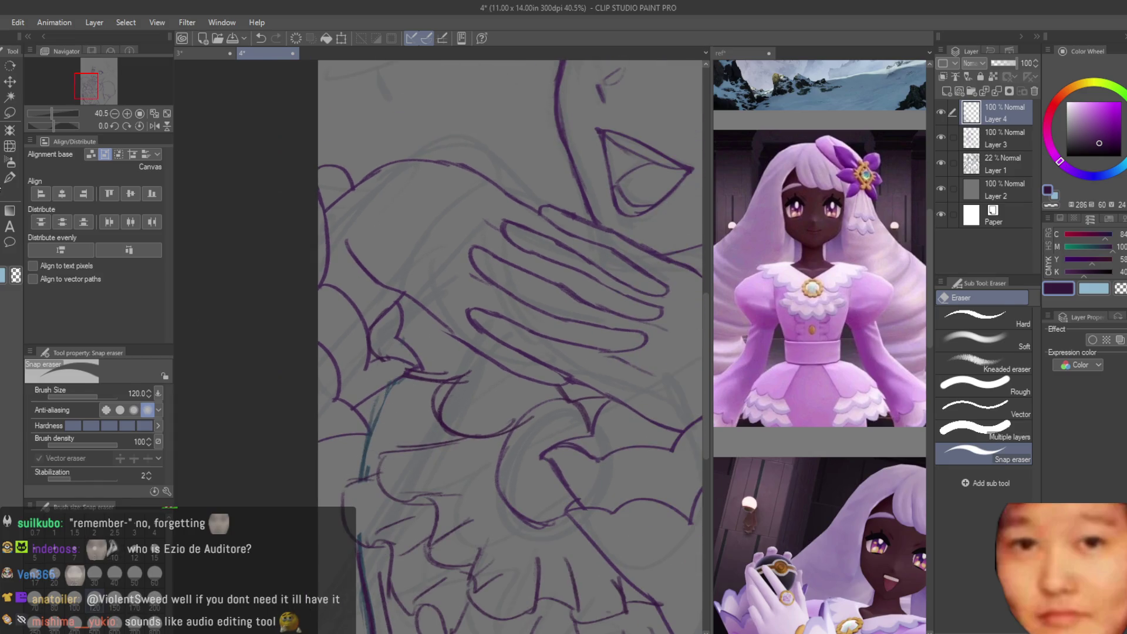
Step: Switch back to the brush and ink a purple line along the teal guide at left
{"action": "key", "text": "b"}
{"action": "left_click_drag", "start_coordinate": [385, 391], "coordinate": [363, 475]}
{"action": "scroll", "coordinate": [369, 446], "scroll_direction": "down", "scroll_amount": 2}
{"action": "scroll", "coordinate": [435, 352], "scroll_direction": "down", "scroll_amount": 5}
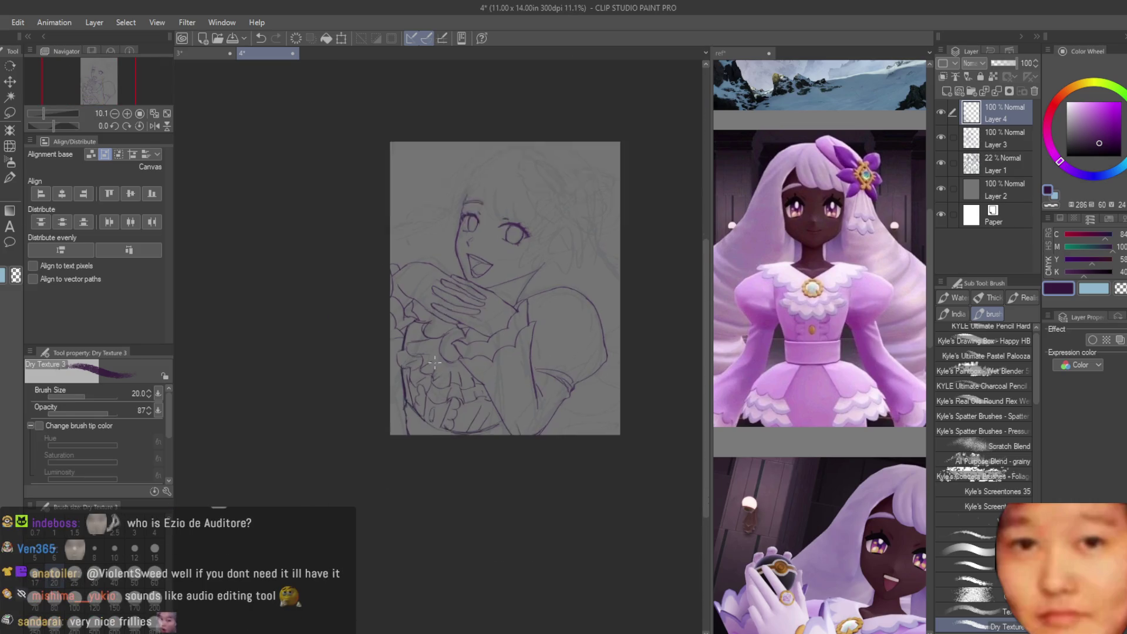
Step: Redraw the line across the hand with a gentle curve
{"action": "scroll", "coordinate": [434, 361], "scroll_direction": "up", "scroll_amount": 3}
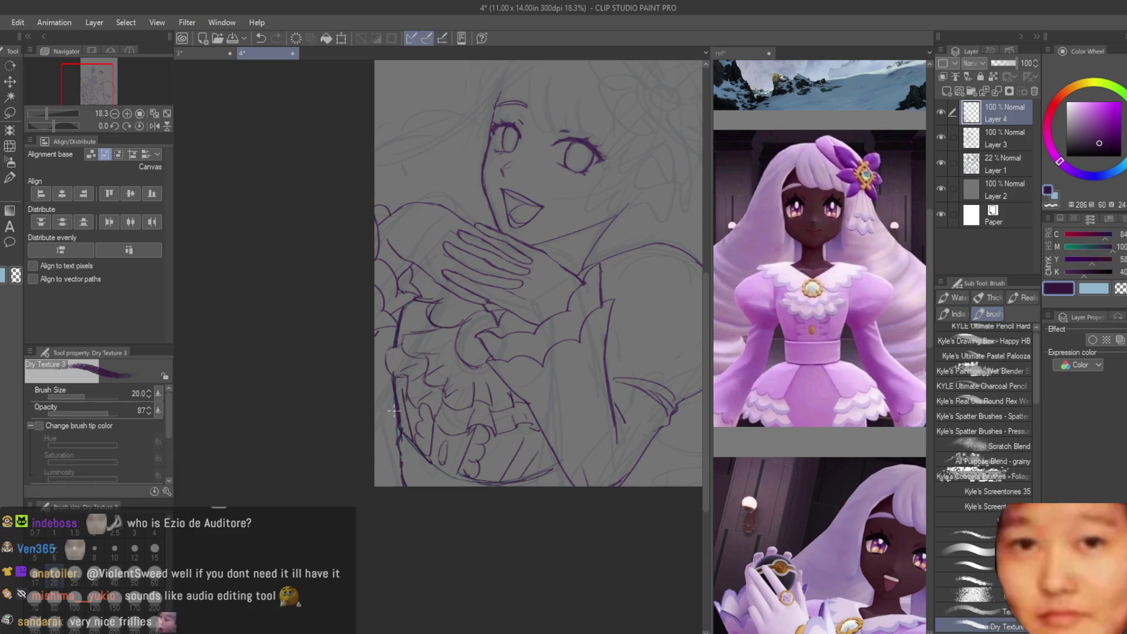
{"action": "scroll", "coordinate": [473, 236], "scroll_direction": "up", "scroll_amount": 2}
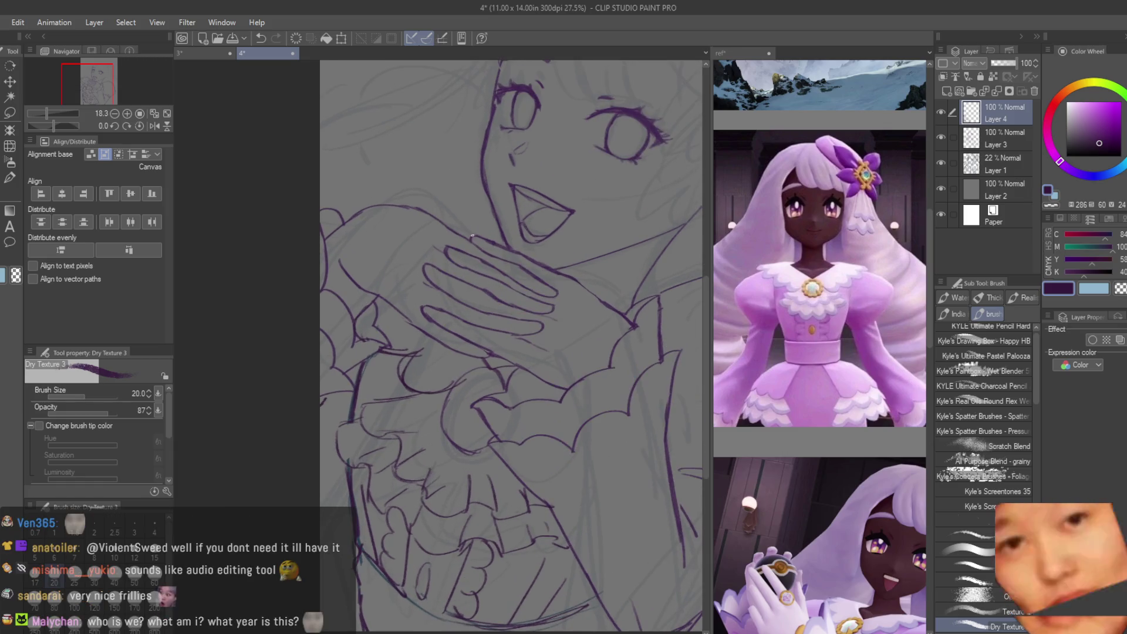
{"action": "scroll", "coordinate": [472, 236], "scroll_direction": "down", "scroll_amount": 3}
{"action": "scroll", "coordinate": [414, 359], "scroll_direction": "up", "scroll_amount": 3}
{"action": "scroll", "coordinate": [414, 358], "scroll_direction": "down", "scroll_amount": 1}
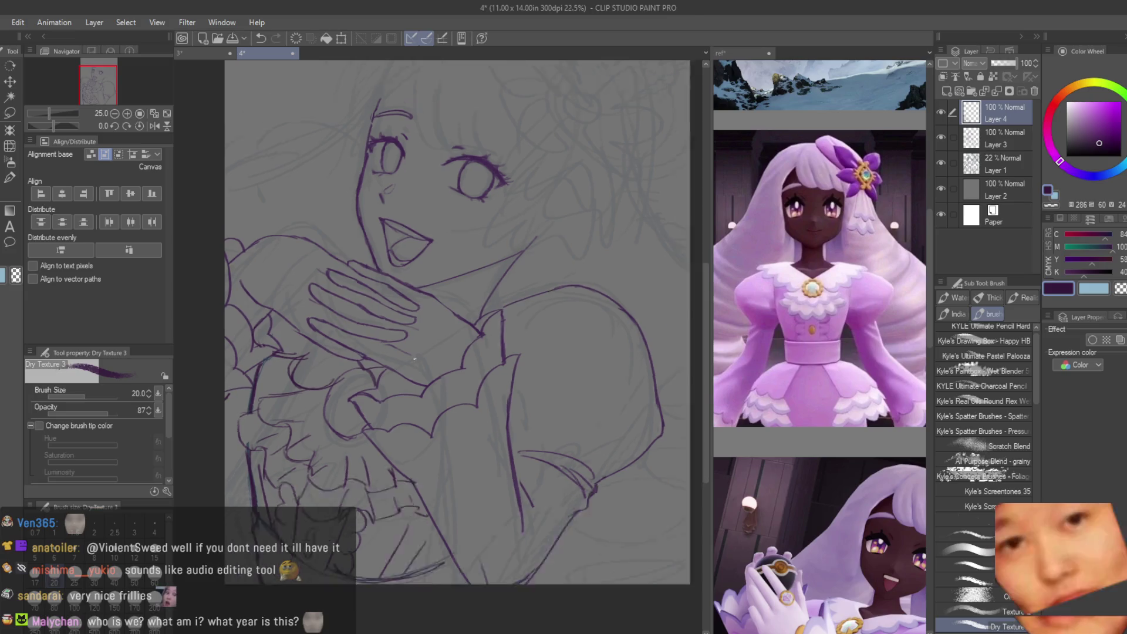
{"action": "scroll", "coordinate": [415, 359], "scroll_direction": "down", "scroll_amount": 3}
{"action": "scroll", "coordinate": [432, 326], "scroll_direction": "up", "scroll_amount": 3}
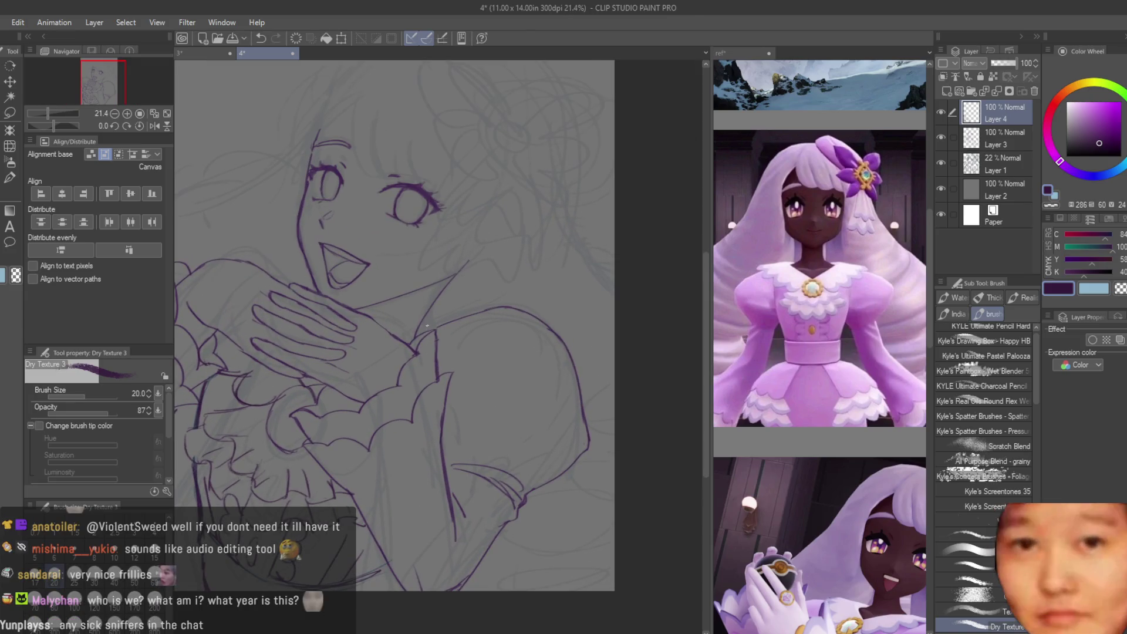
{"action": "scroll", "coordinate": [445, 299], "scroll_direction": "up", "scroll_amount": 1}
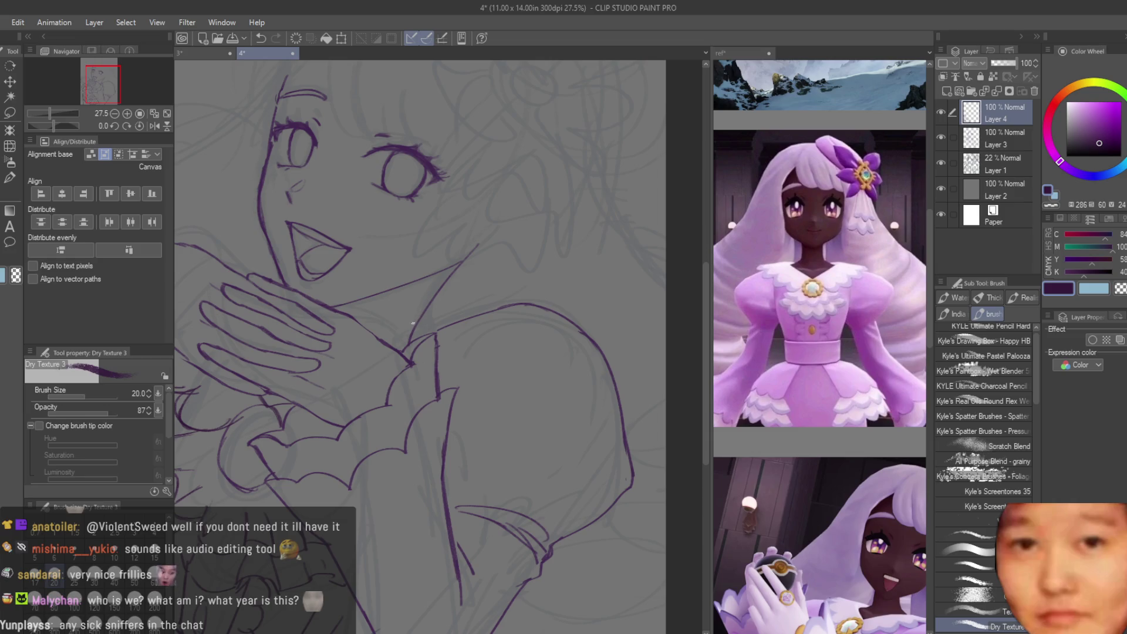
{"action": "key", "text": "ctrl+z"}
{"action": "key", "text": "ctrl+z"}
{"action": "left_click_drag", "start_coordinate": [403, 317], "coordinate": [515, 305]}
{"action": "key", "text": "ctrl+z"}
{"action": "key", "text": "ctrl+z"}
{"action": "key", "text": "ctrl+z"}
{"action": "left_click_drag", "start_coordinate": [404, 323], "coordinate": [514, 304]}
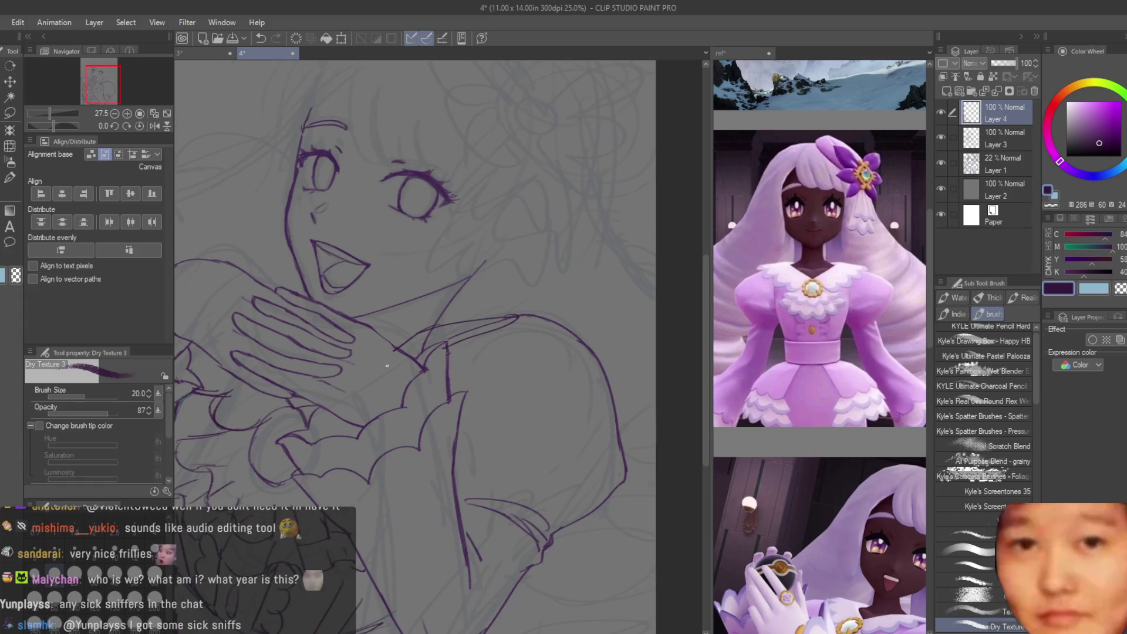
Step: Compare lines by toggling Layer 3 and mirroring the view, then remove Layer 4
{"action": "scroll", "coordinate": [318, 356], "scroll_direction": "down", "scroll_amount": 2}
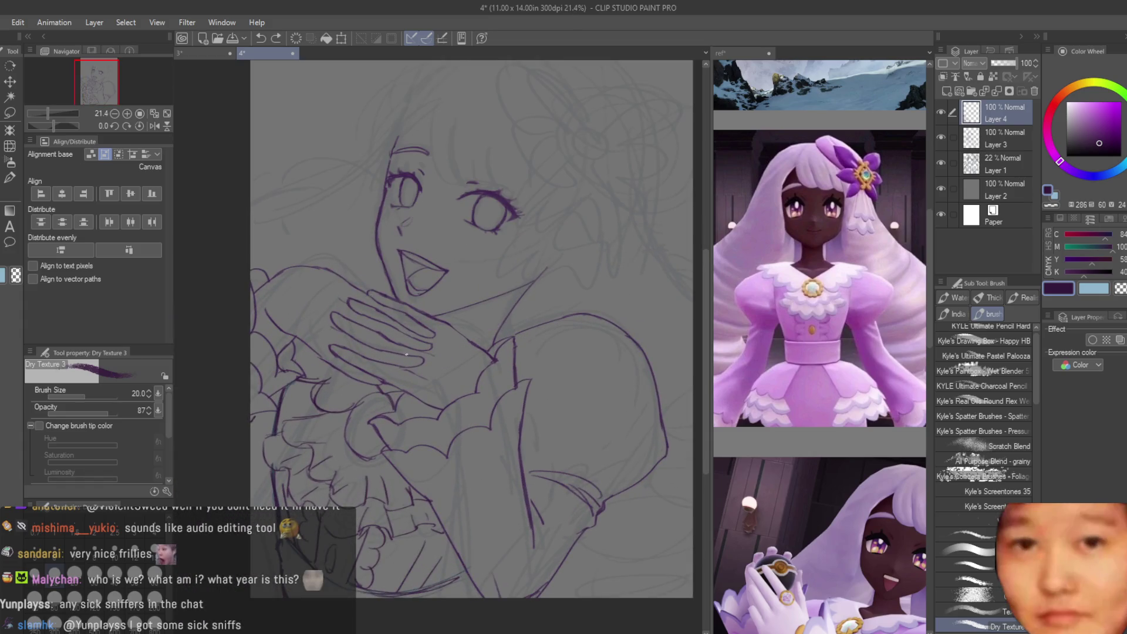
{"action": "left_click", "coordinate": [940, 137]}
{"action": "left_click", "coordinate": [941, 136]}
{"action": "scroll", "coordinate": [526, 275], "scroll_direction": "down", "scroll_amount": 3}
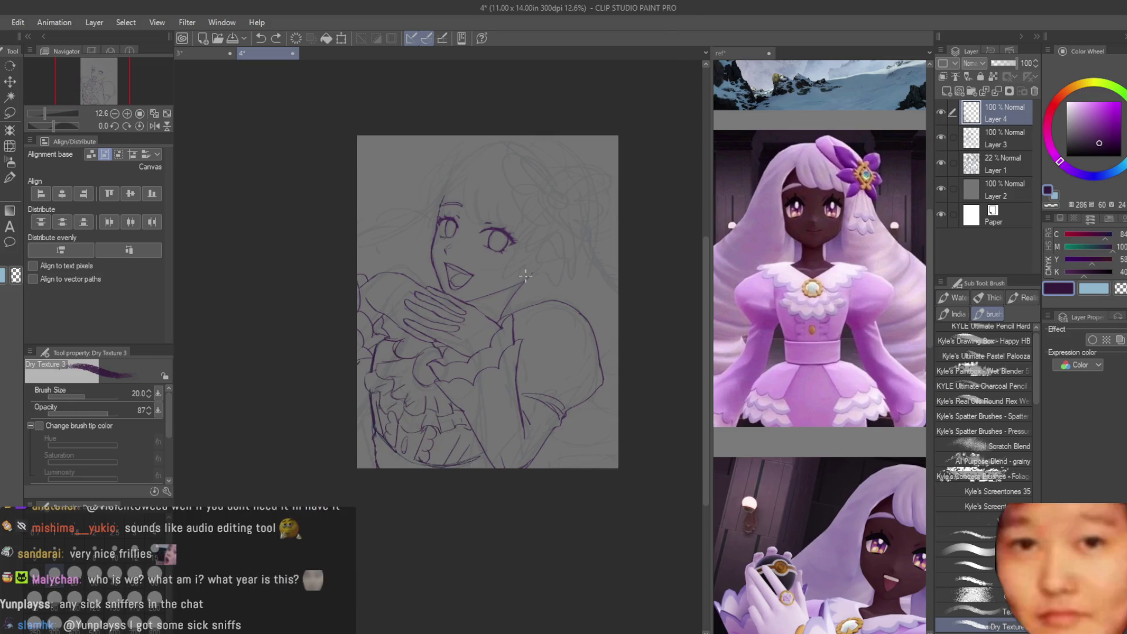
{"action": "key", "text": "h"}
{"action": "scroll", "coordinate": [542, 269], "scroll_direction": "up", "scroll_amount": 1}
{"action": "key", "text": "h"}
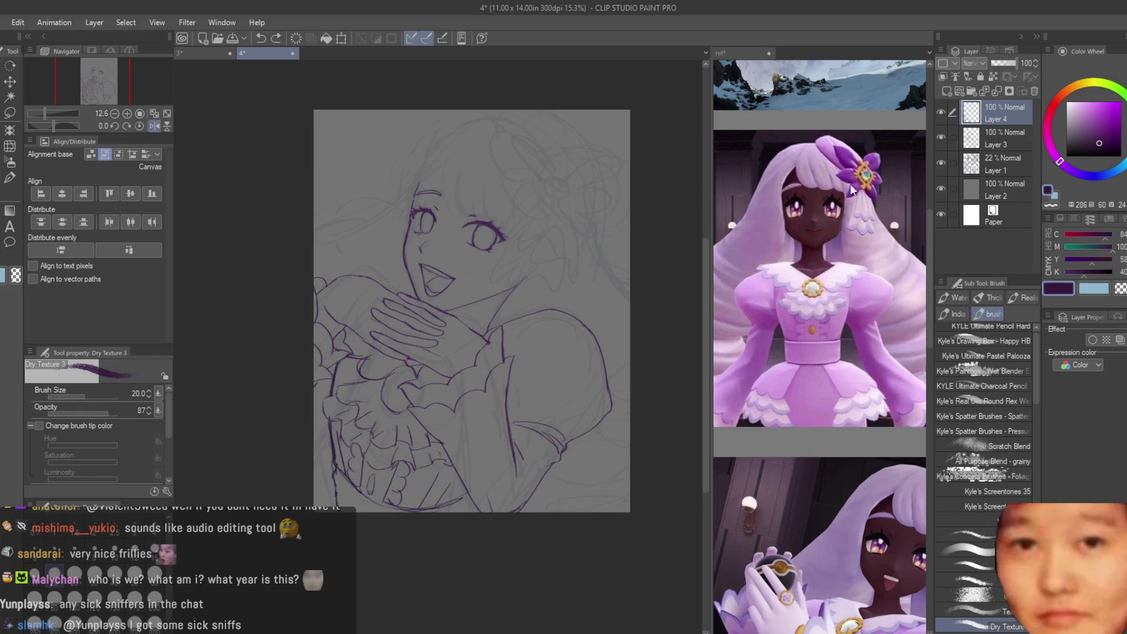
{"action": "key", "text": "ctrl+z"}
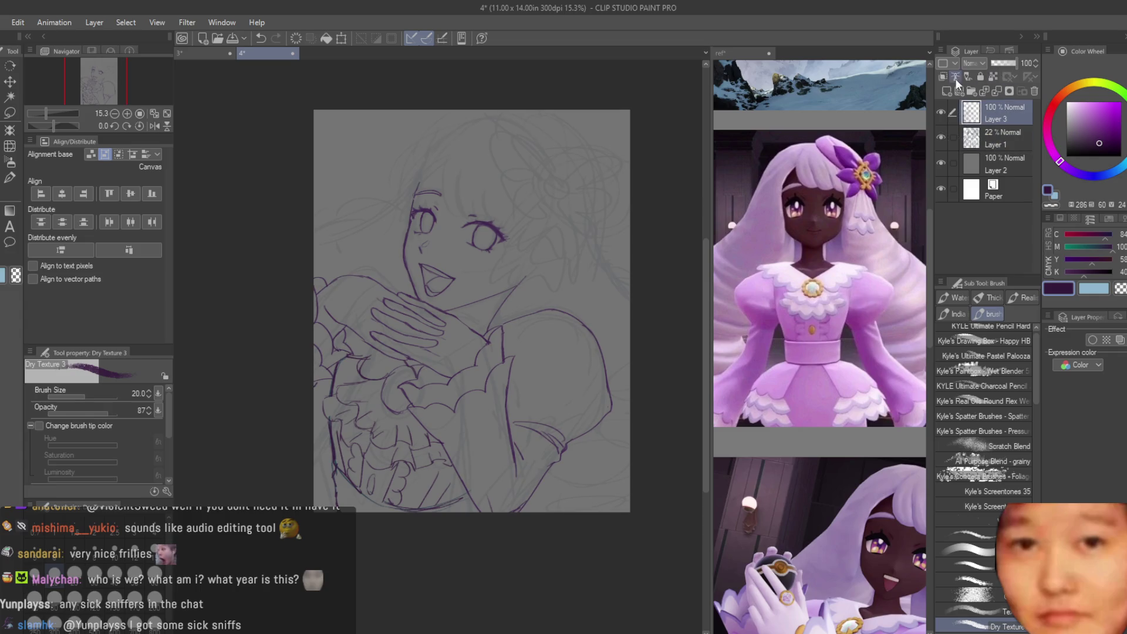
Step: On a new layer with adjusted purple, draw the diagonal dress line rising toward the right shoulder
{"action": "left_click", "coordinate": [946, 91]}
{"action": "left_click_drag", "start_coordinate": [1060, 162], "coordinate": [1073, 170]}
{"action": "scroll", "coordinate": [479, 301], "scroll_direction": "up", "scroll_amount": 4}
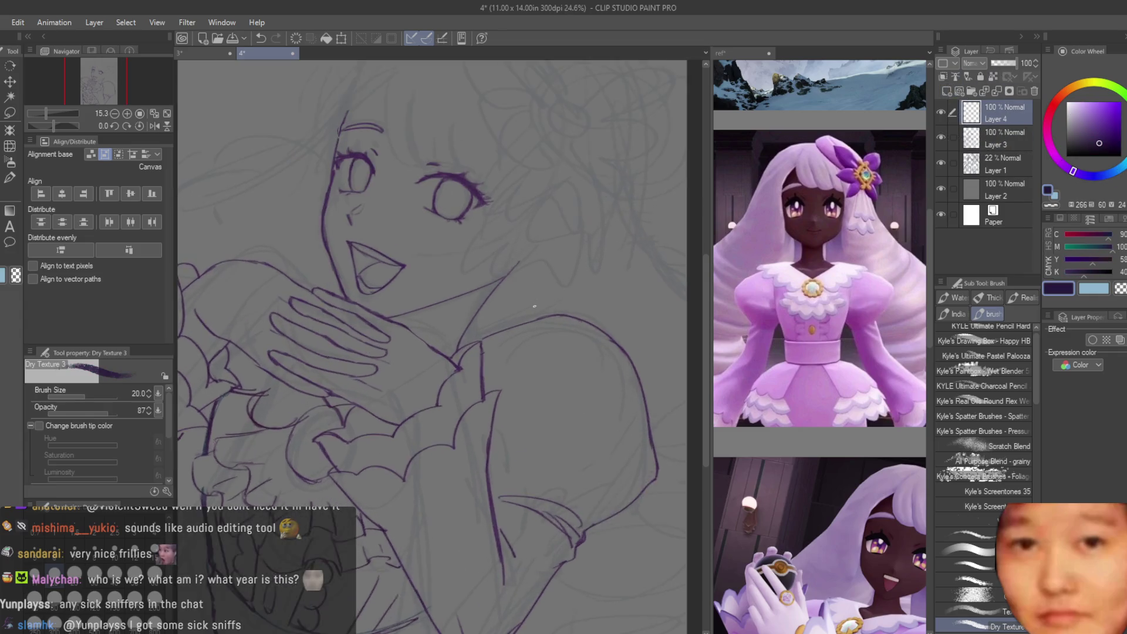
{"action": "left_click_drag", "start_coordinate": [481, 298], "coordinate": [448, 370]}
{"action": "key", "text": "ctrl+z"}
{"action": "left_click_drag", "start_coordinate": [500, 274], "coordinate": [465, 349]}
{"action": "key", "text": "ctrl+z"}
{"action": "mouse_move", "coordinate": [500, 278]}
{"action": "left_mouse_down"}
{"action": "mouse_move", "coordinate": [464, 349]}
{"action": "mouse_move", "coordinate": [561, 321]}
{"action": "left_mouse_up"}
Step: Redraw the dress outline beside the hands as a flatter purple stroke, keeping the upper one
{"action": "key", "text": "ctrl+z"}
{"action": "key", "text": "ctrl+z"}
{"action": "left_click_drag", "start_coordinate": [461, 333], "coordinate": [545, 324]}
{"action": "key", "text": "ctrl+z"}
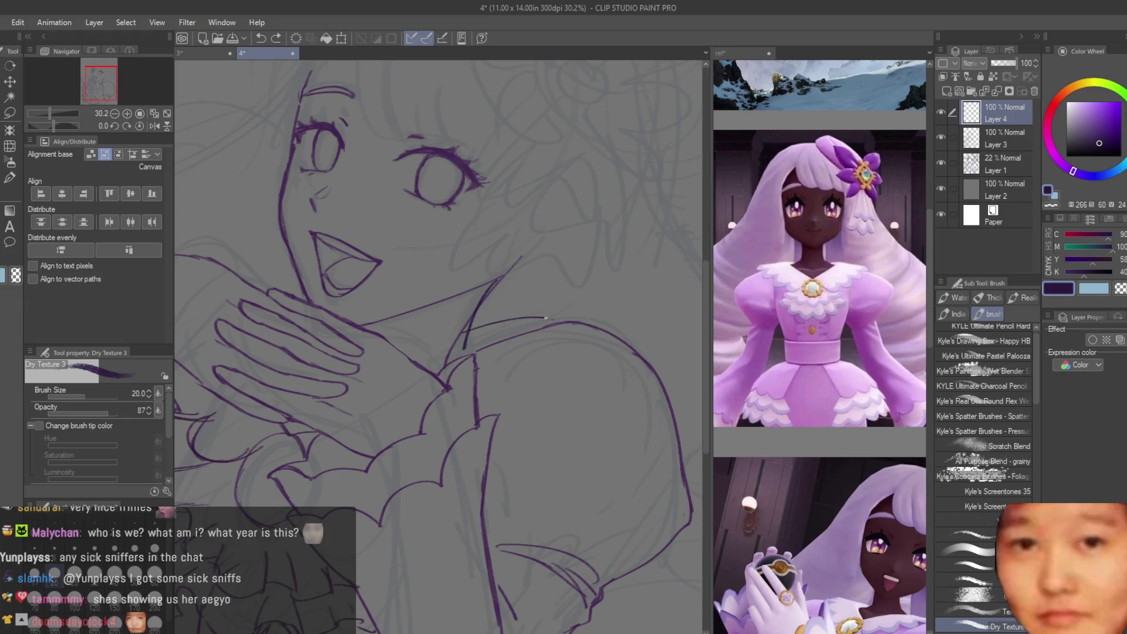
{"action": "left_click_drag", "start_coordinate": [461, 332], "coordinate": [569, 322]}
{"action": "left_click_drag", "start_coordinate": [475, 360], "coordinate": [565, 326]}
{"action": "key", "text": "ctrl+z"}
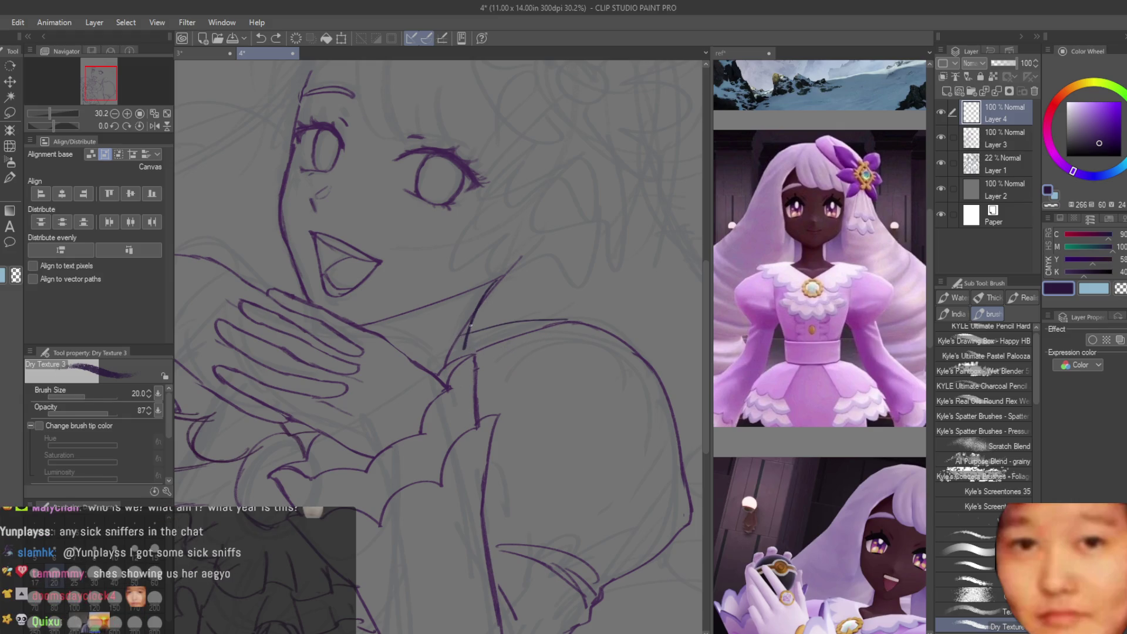
{"action": "left_click", "coordinate": [13, 194]}
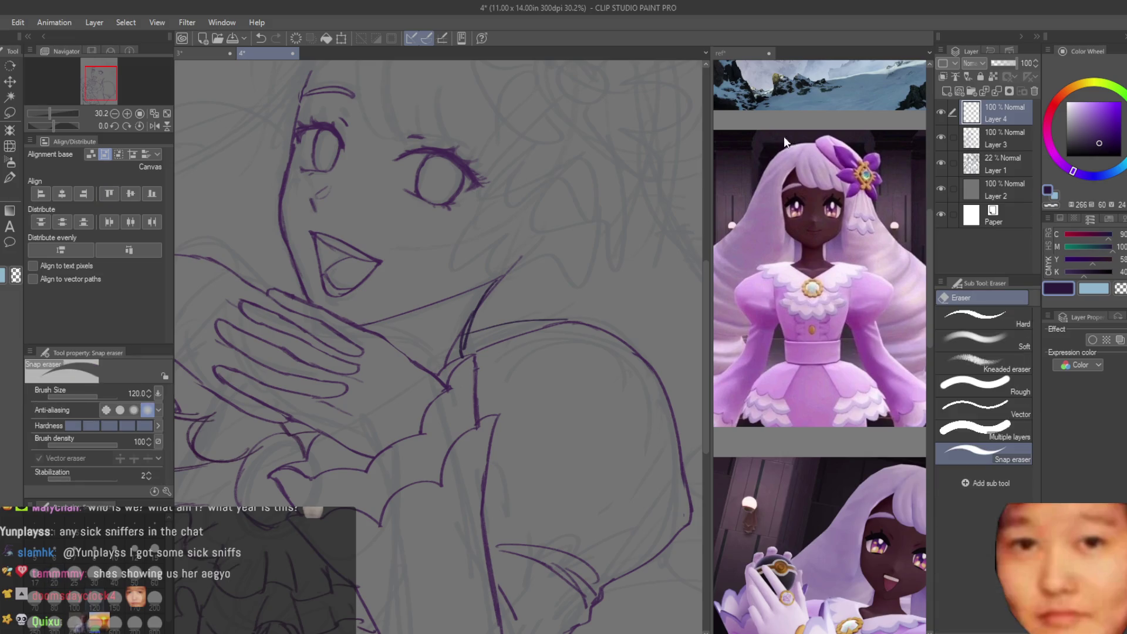
Step: Un-flip the canvas and undo the thin stroke across the shoulder on Layer 4
{"action": "left_click", "coordinate": [1010, 147]}
{"action": "scroll", "coordinate": [498, 347], "scroll_direction": "up", "scroll_amount": 2}
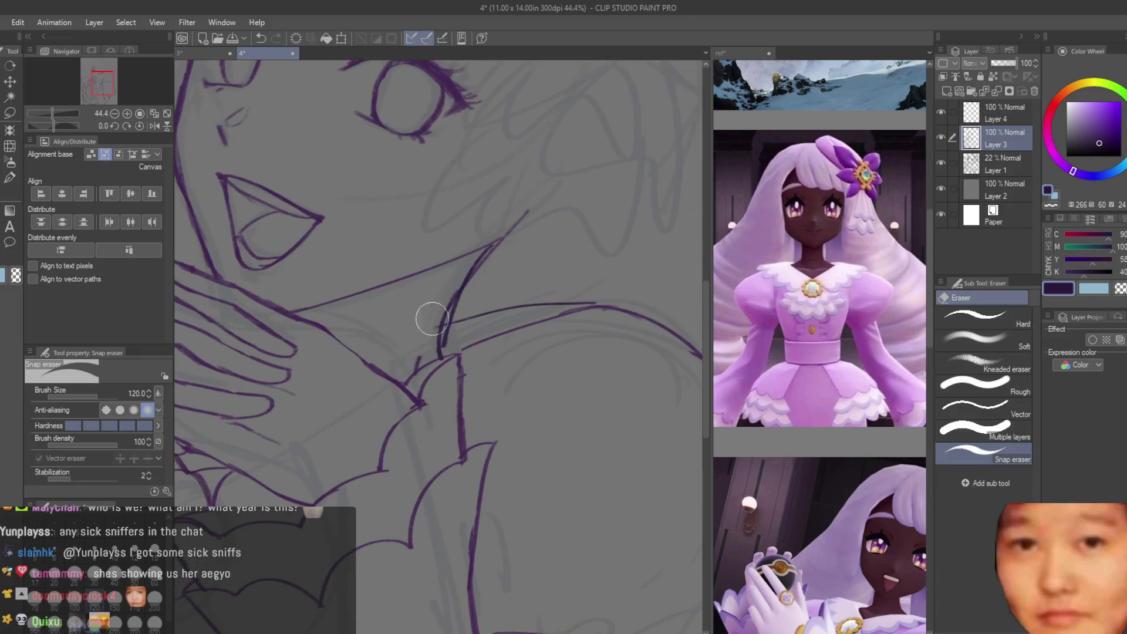
{"action": "scroll", "coordinate": [453, 323], "scroll_direction": "down", "scroll_amount": 5}
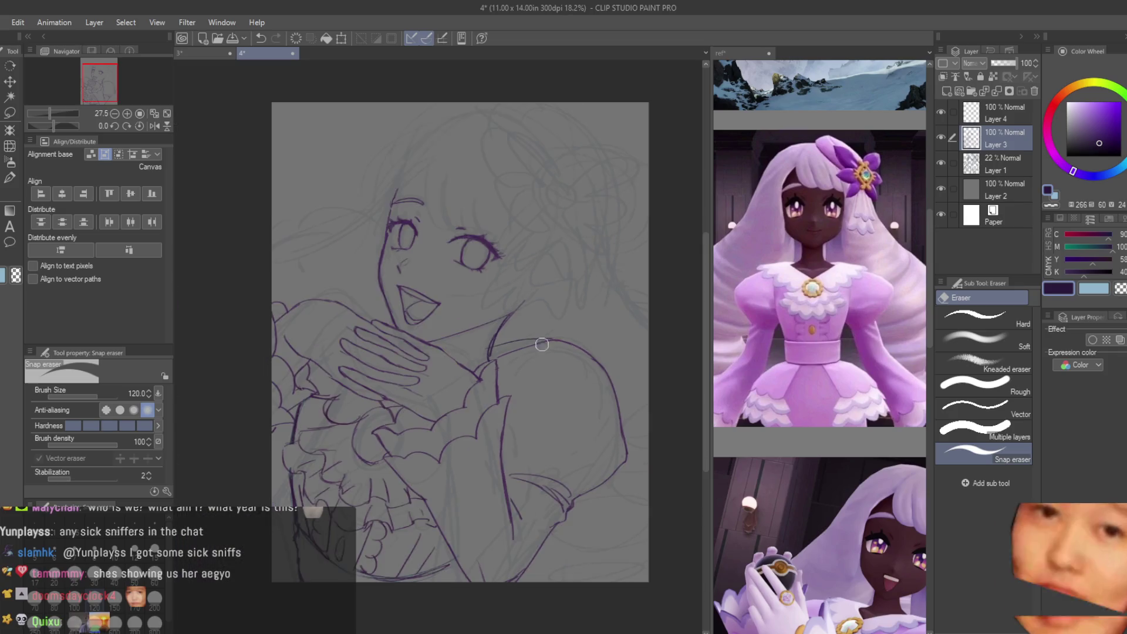
{"action": "scroll", "coordinate": [587, 349], "scroll_direction": "down", "scroll_amount": 2}
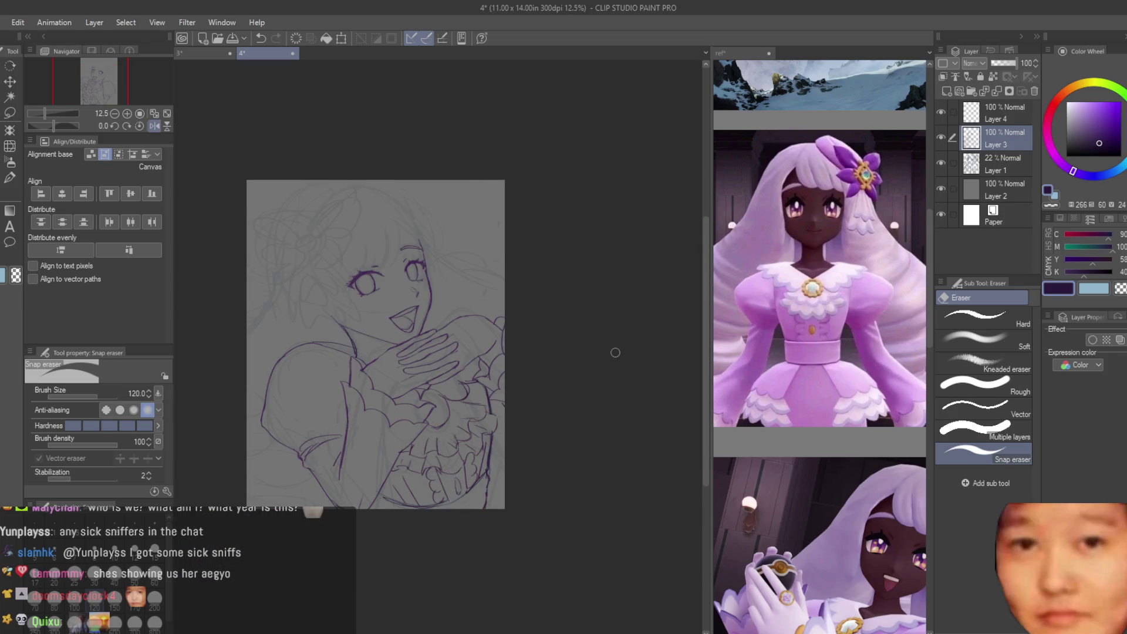
{"action": "key", "text": "h"}
{"action": "scroll", "coordinate": [609, 359], "scroll_direction": "up", "scroll_amount": 2}
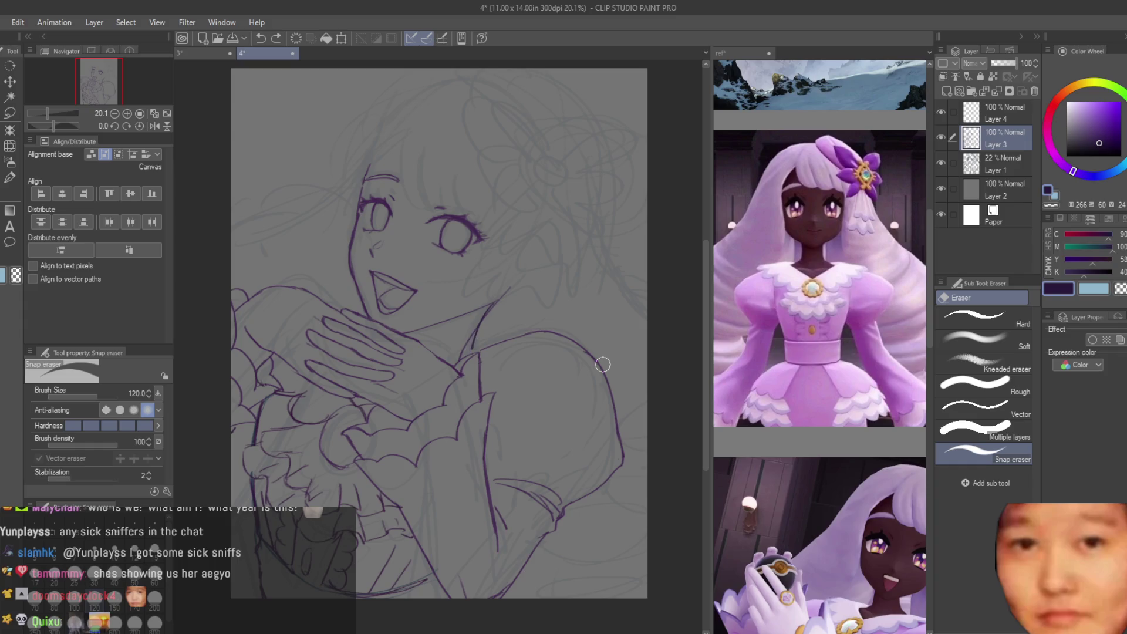
{"action": "key", "text": "alt+bracketright"}
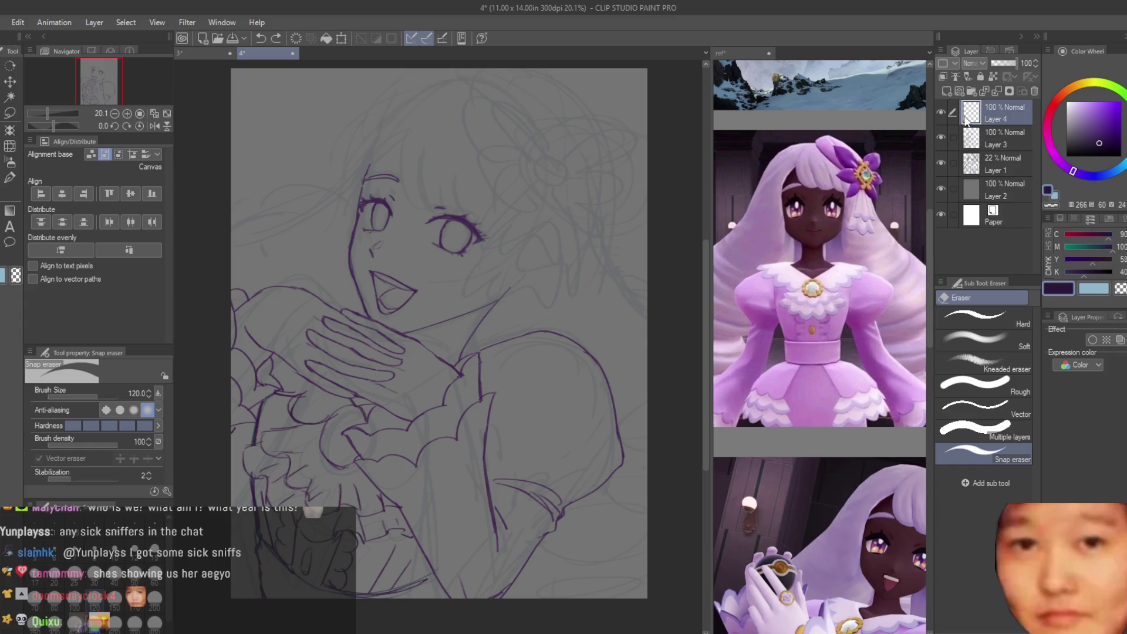
{"action": "key", "text": "b"}
{"action": "scroll", "coordinate": [455, 346], "scroll_direction": "up", "scroll_amount": 2}
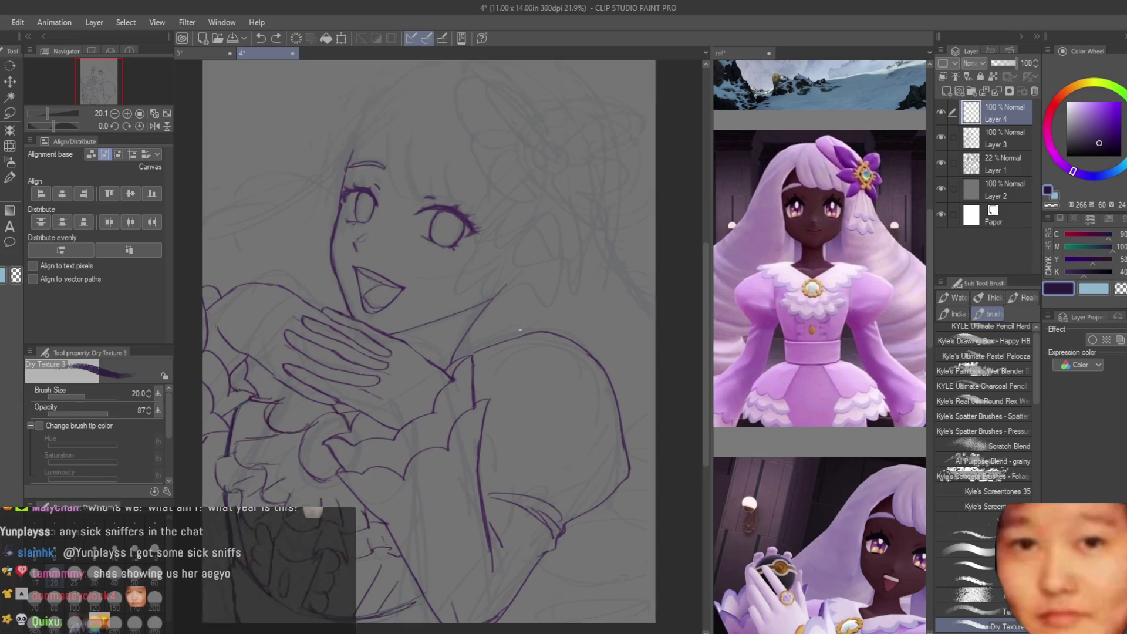
{"action": "key", "text": "ctrl+z"}
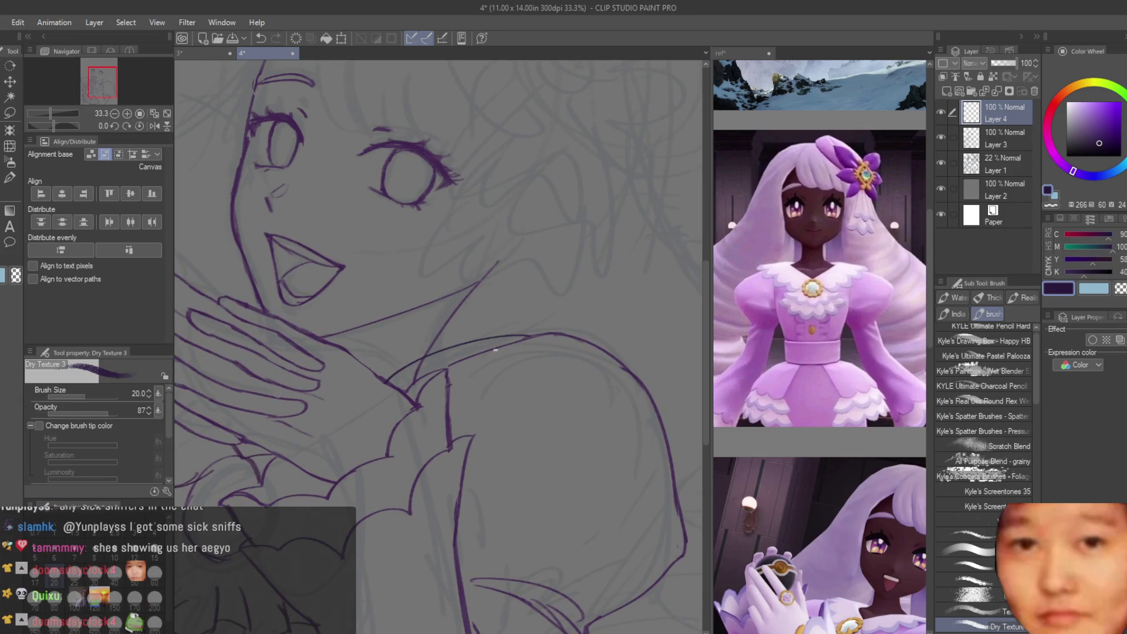
{"action": "scroll", "coordinate": [549, 366], "scroll_direction": "down", "scroll_amount": 3}
{"action": "scroll", "coordinate": [549, 366], "scroll_direction": "up", "scroll_amount": 2}
Step: Try several thin strokes near the hand on Layer 4, undoing each attempt
{"action": "key", "text": "e"}
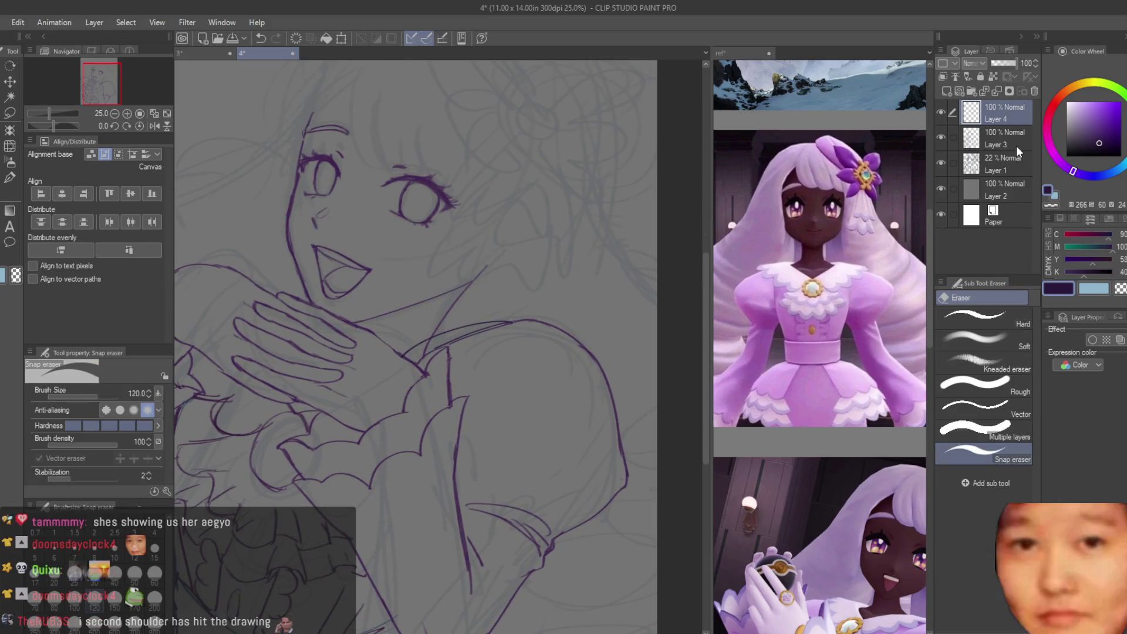
{"action": "left_click", "coordinate": [1016, 140]}
{"action": "scroll", "coordinate": [411, 358], "scroll_direction": "up", "scroll_amount": 2}
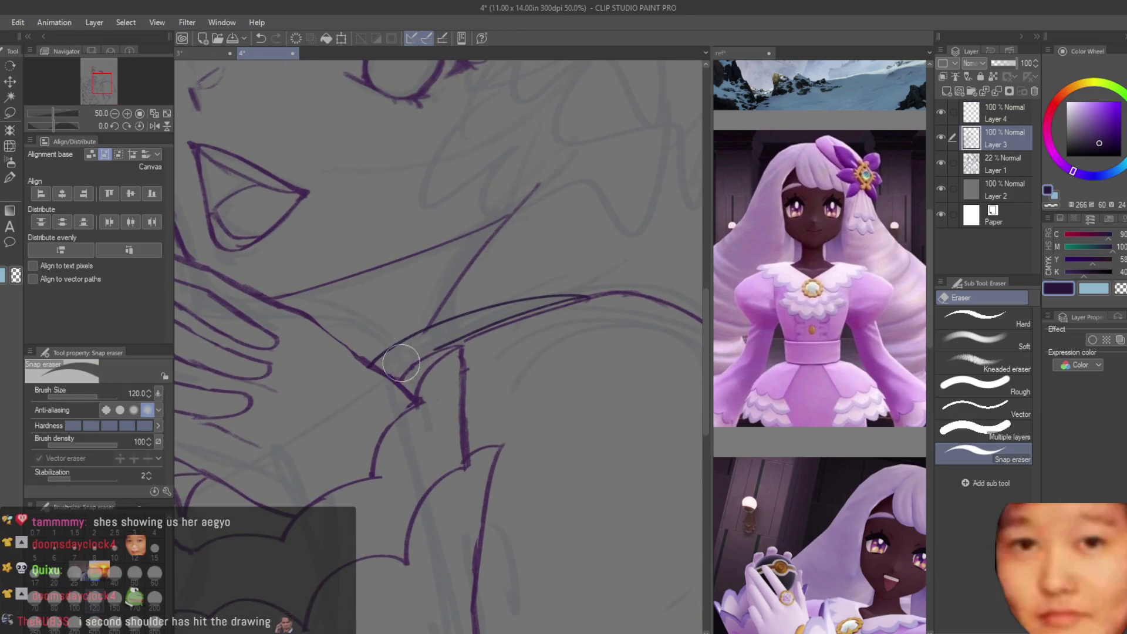
{"action": "scroll", "coordinate": [542, 332], "scroll_direction": "down", "scroll_amount": 4}
{"action": "scroll", "coordinate": [598, 315], "scroll_direction": "up", "scroll_amount": 2}
{"action": "left_click", "coordinate": [1001, 113]}
{"action": "key", "text": "b"}
{"action": "scroll", "coordinate": [550, 363], "scroll_direction": "up", "scroll_amount": 1}
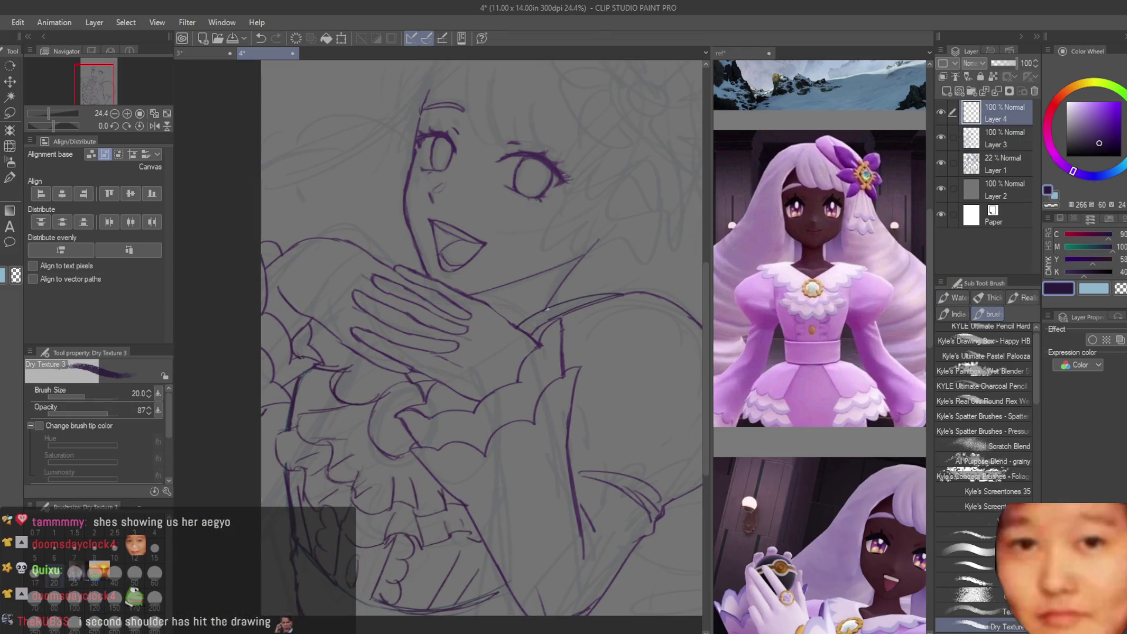
{"action": "key", "text": "ctrl+z"}
{"action": "left_click_drag", "start_coordinate": [610, 295], "coordinate": [446, 367]}
{"action": "key", "text": "ctrl+z"}
{"action": "left_click_drag", "start_coordinate": [524, 319], "coordinate": [412, 386]}
{"action": "key", "text": "ctrl+z"}
Step: Redraw the shoulder curve above the hand several times, undoing unsatisfying attempts
{"action": "key", "text": "e"}
{"action": "scroll", "coordinate": [417, 339], "scroll_direction": "up", "scroll_amount": 2}
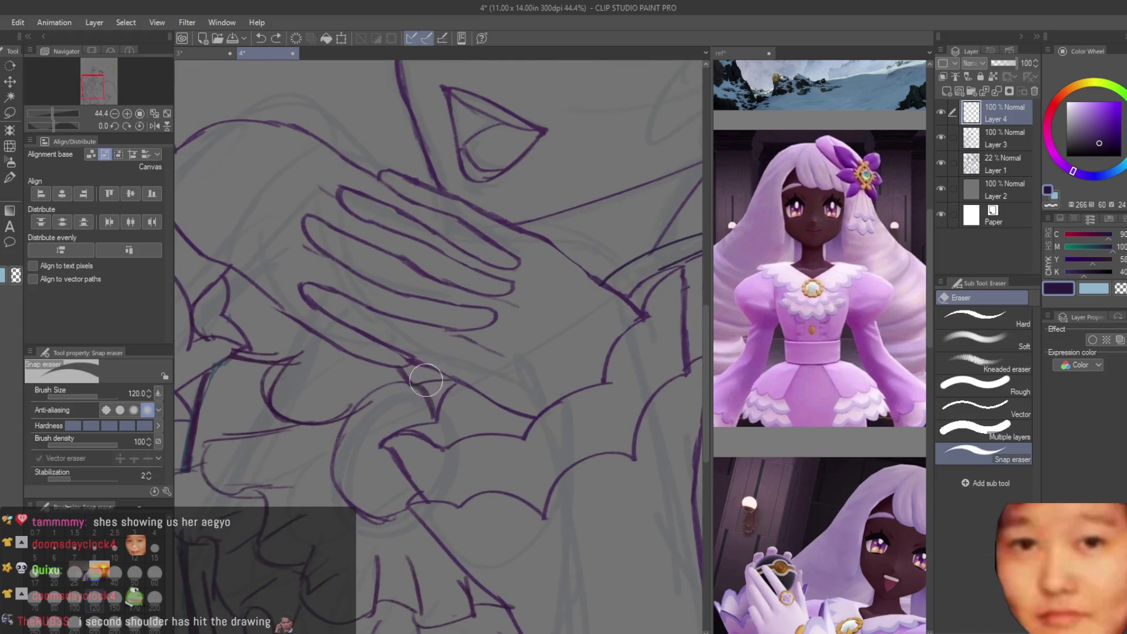
{"action": "left_click", "coordinate": [998, 141]}
{"action": "scroll", "coordinate": [410, 397], "scroll_direction": "up", "scroll_amount": 2}
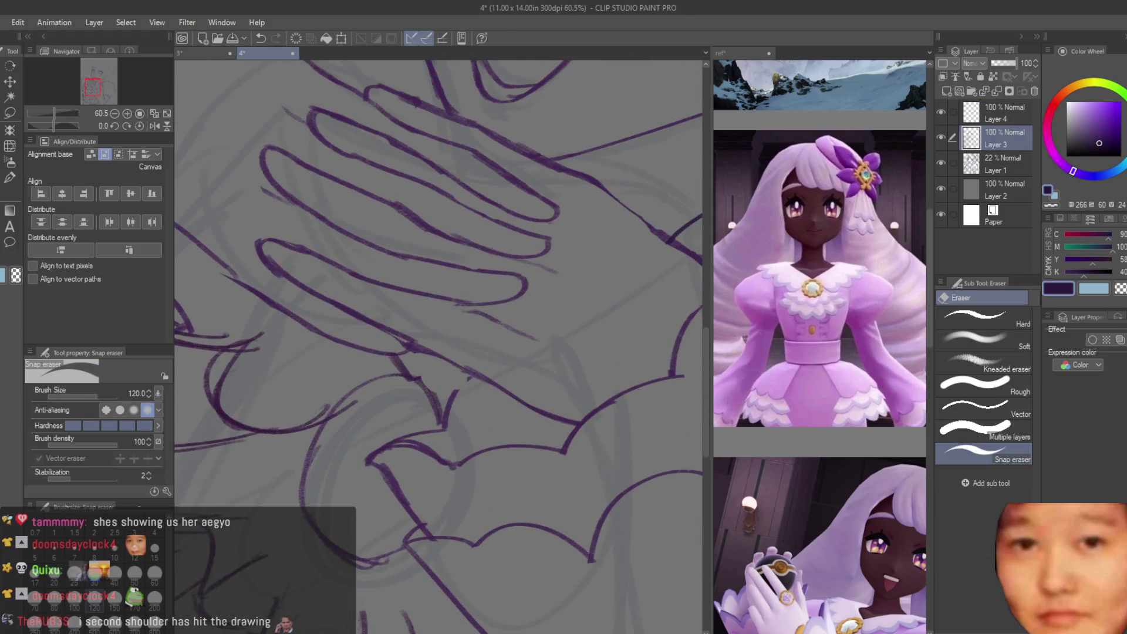
{"action": "key", "text": "b"}
{"action": "scroll", "coordinate": [416, 425], "scroll_direction": "down", "scroll_amount": 3}
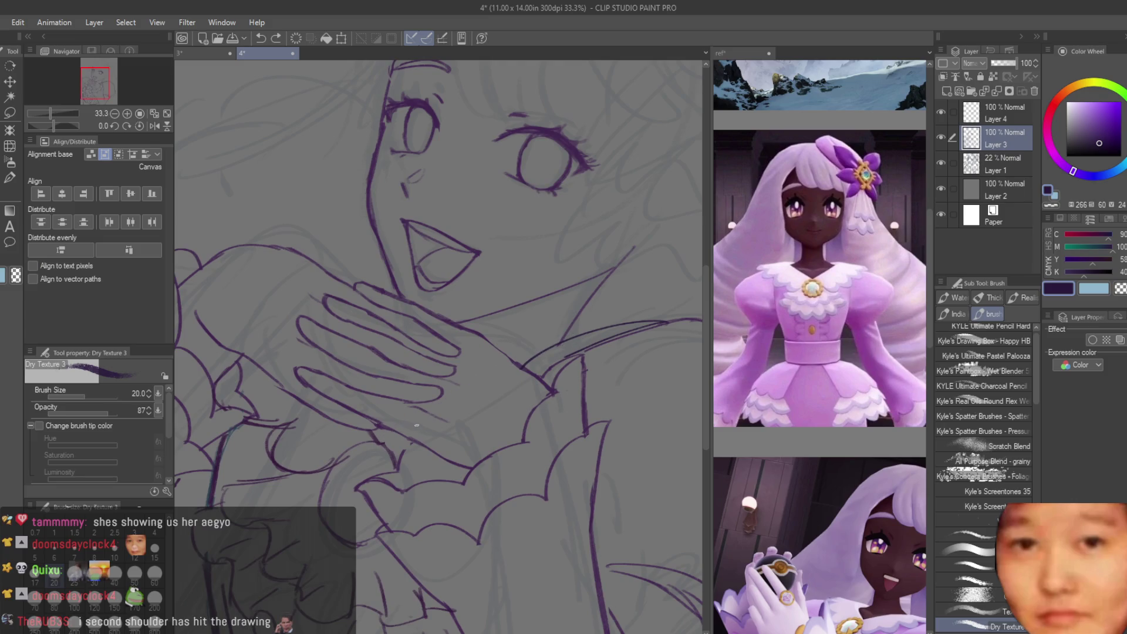
{"action": "scroll", "coordinate": [393, 281], "scroll_direction": "down", "scroll_amount": 2}
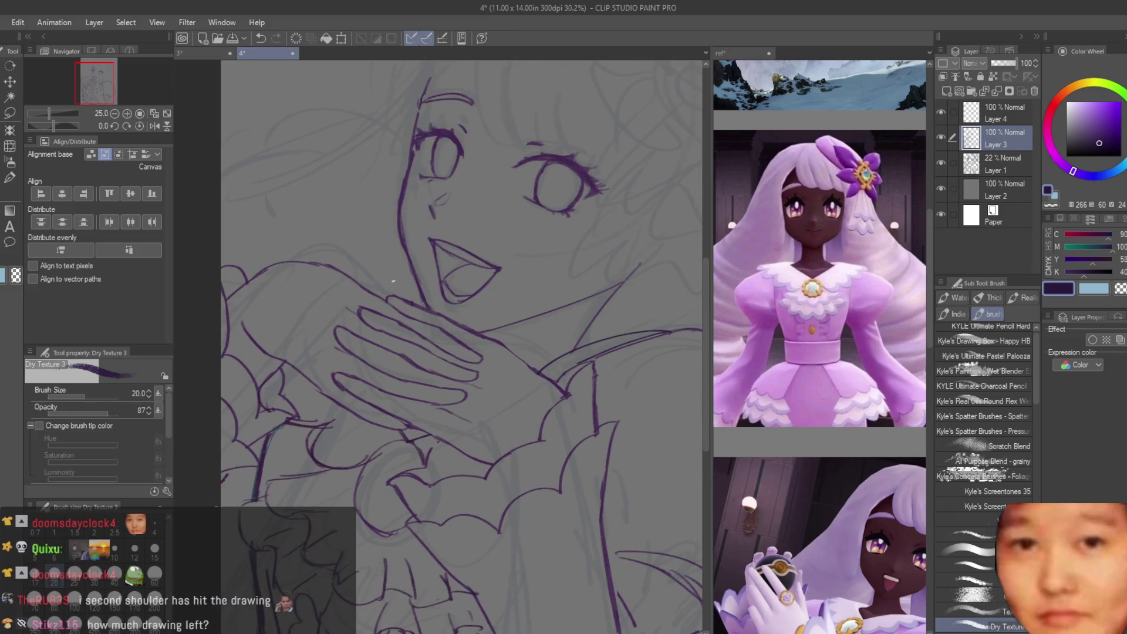
{"action": "scroll", "coordinate": [363, 279], "scroll_direction": "down", "scroll_amount": 2}
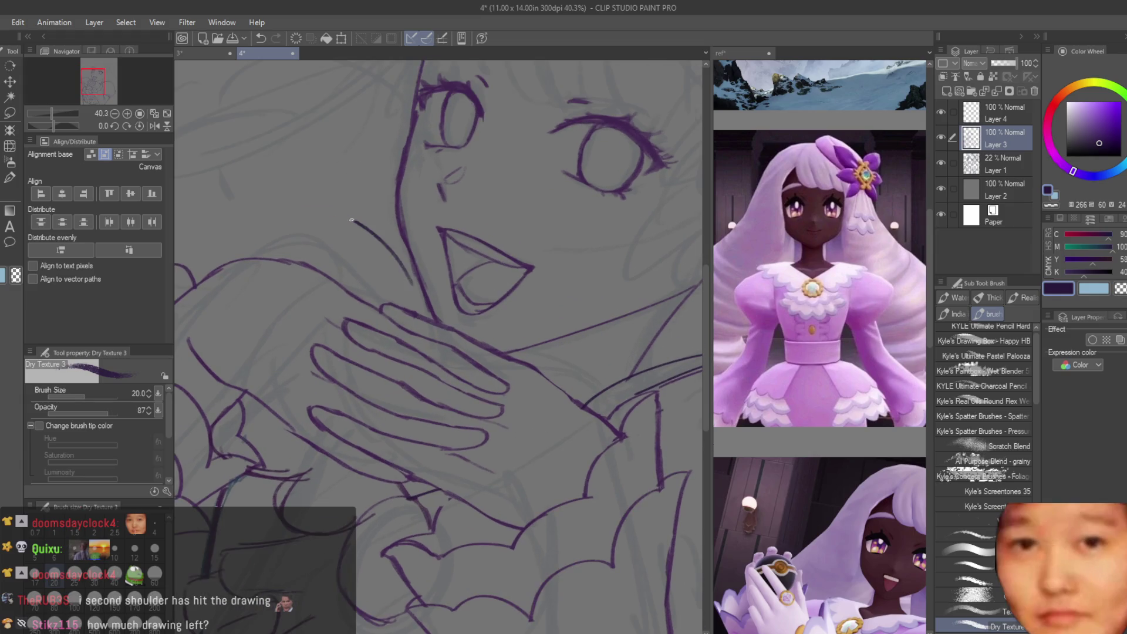
{"action": "key", "text": "ctrl+z"}
{"action": "left_click_drag", "start_coordinate": [220, 296], "coordinate": [352, 291]}
{"action": "key", "text": "ctrl+z"}
{"action": "key", "text": "ctrl+z"}
{"action": "mouse_move", "coordinate": [269, 257]}
{"action": "left_mouse_down"}
{"action": "mouse_move", "coordinate": [344, 282]}
{"action": "mouse_move", "coordinate": [280, 251]}
{"action": "left_mouse_up"}
{"action": "key", "text": "ctrl+z"}
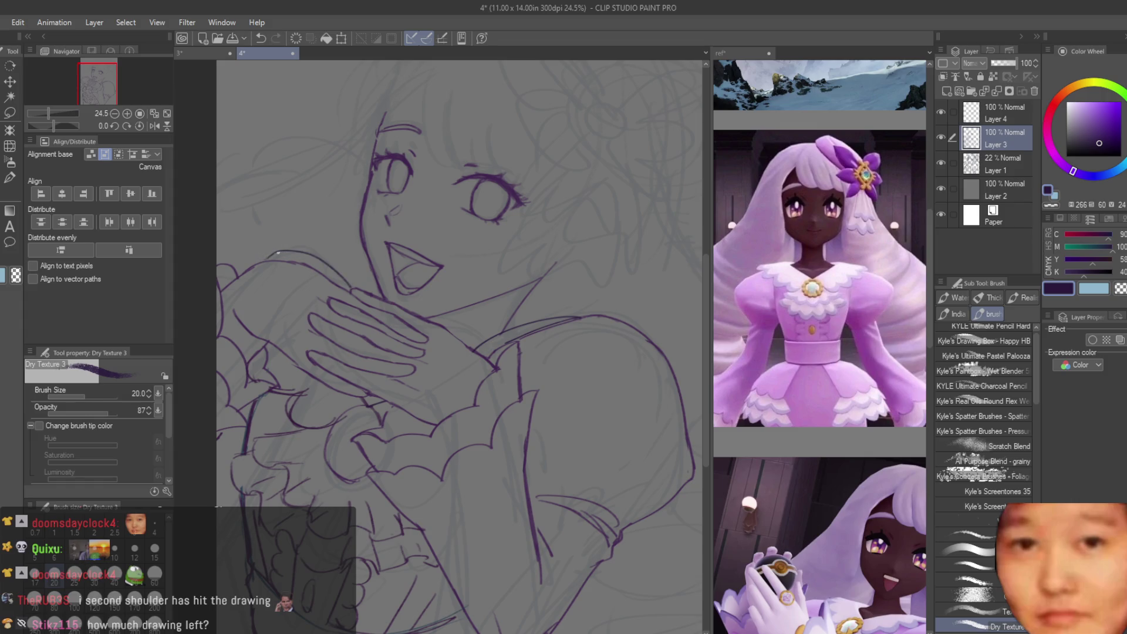
{"action": "scroll", "coordinate": [368, 365], "scroll_direction": "down", "scroll_amount": 4}
{"action": "scroll", "coordinate": [371, 263], "scroll_direction": "up", "scroll_amount": 3}
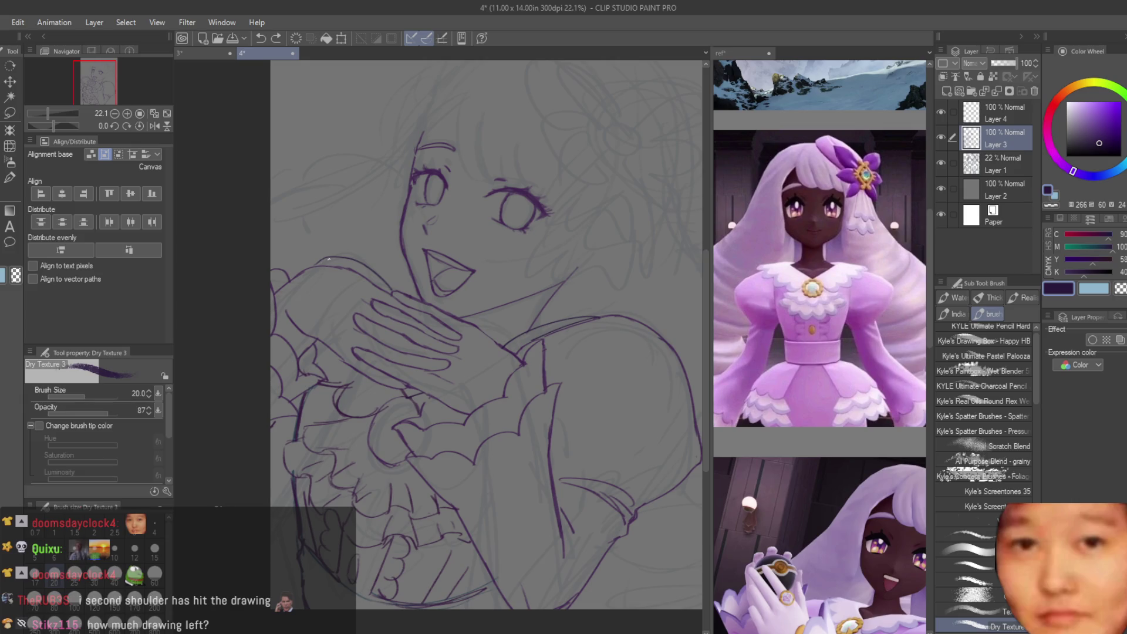
{"action": "scroll", "coordinate": [322, 273], "scroll_direction": "down", "scroll_amount": 4}
{"action": "scroll", "coordinate": [404, 319], "scroll_direction": "up", "scroll_amount": 3}
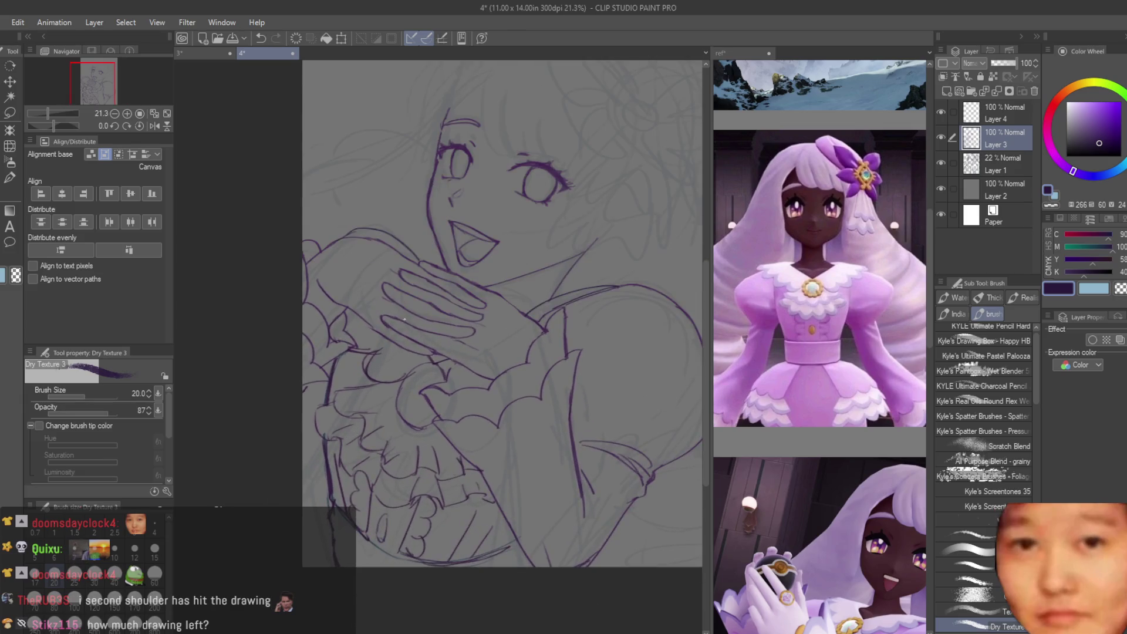
{"action": "key", "text": "ctrl+z"}
{"action": "left_click_drag", "start_coordinate": [324, 404], "coordinate": [339, 371]}
{"action": "scroll", "coordinate": [328, 352], "scroll_direction": "up", "scroll_amount": 5}
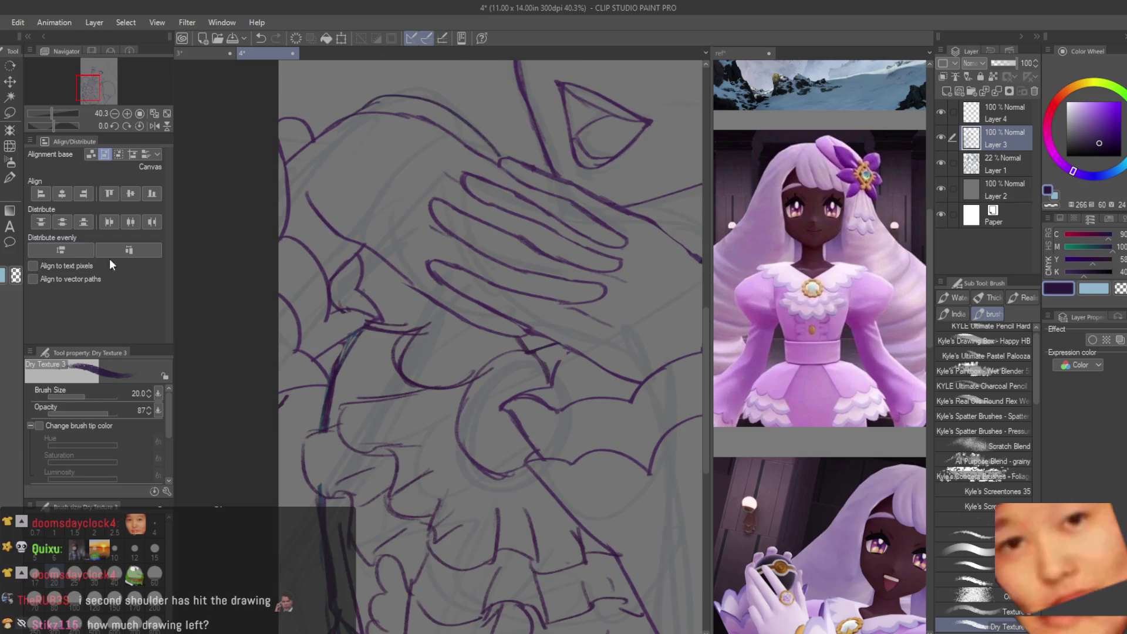
{"action": "scroll", "coordinate": [376, 515], "scroll_direction": "down", "scroll_amount": 5}
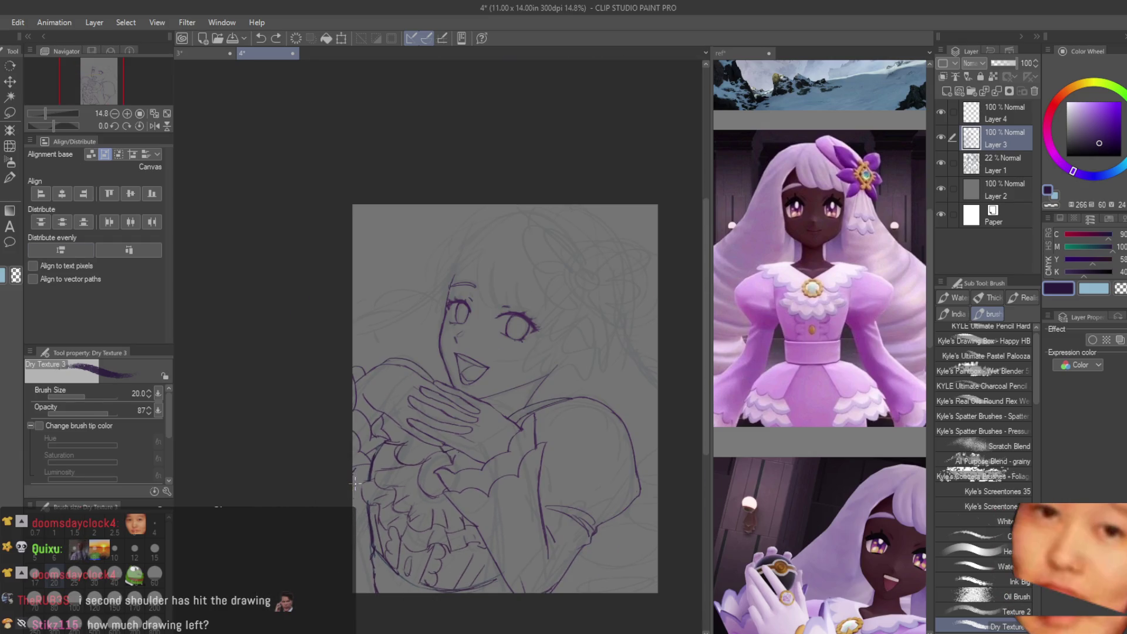
{"action": "left_click_drag", "start_coordinate": [359, 539], "coordinate": [367, 531]}
{"action": "key", "text": "ctrl+z"}
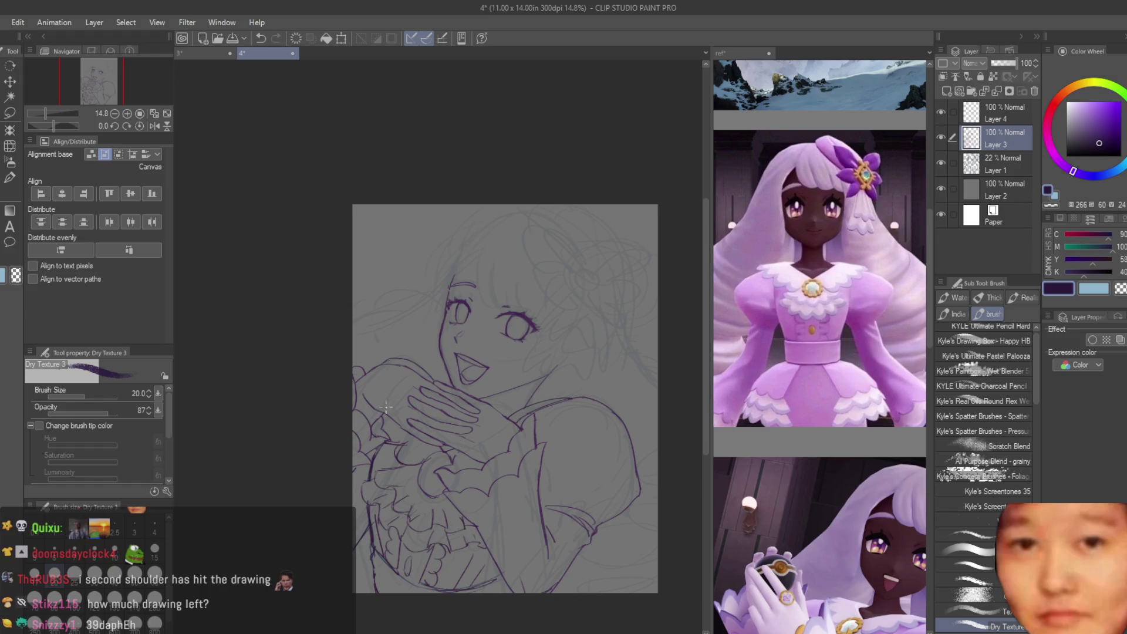
{"action": "key", "text": "ctrl+z"}
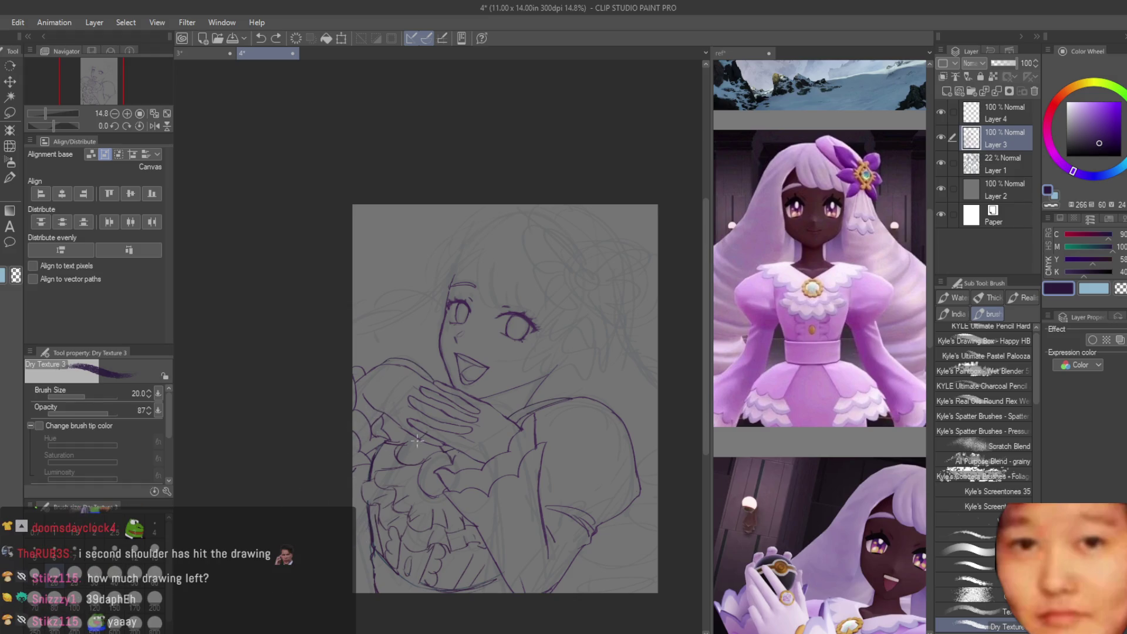
{"action": "key", "text": "ctrl+z"}
{"action": "scroll", "coordinate": [578, 366], "scroll_direction": "down", "scroll_amount": 1}
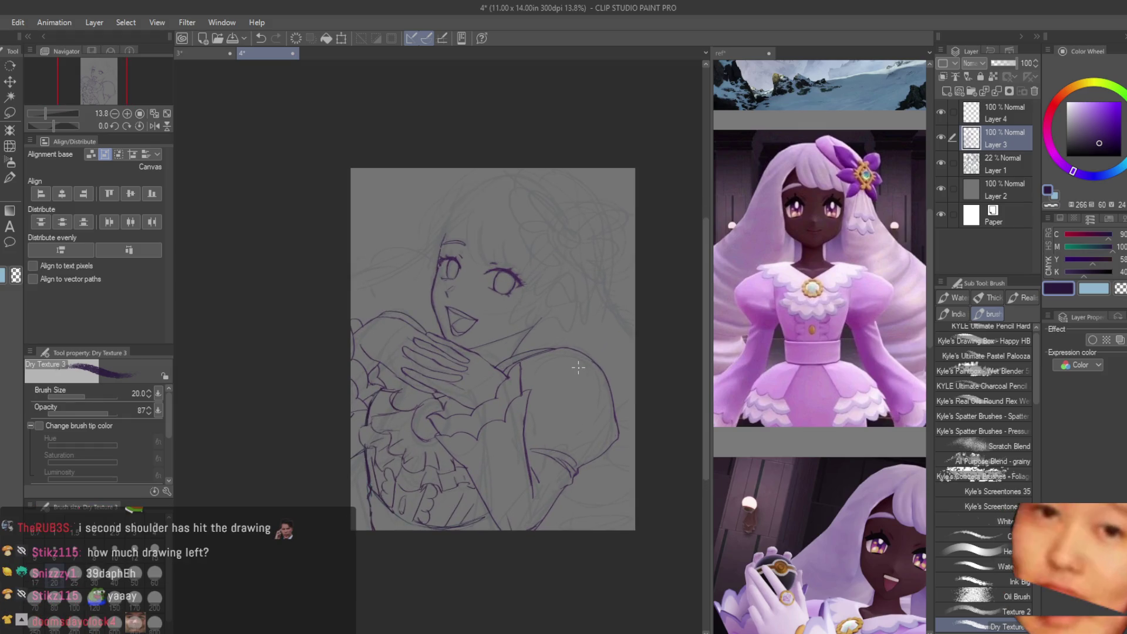
Step: Mirror the canvas to check the drawing, show rough sketch Layer 1, and save
{"action": "left_click", "coordinate": [940, 137]}
{"action": "left_click", "coordinate": [940, 137]}
{"action": "left_click", "coordinate": [940, 155]}
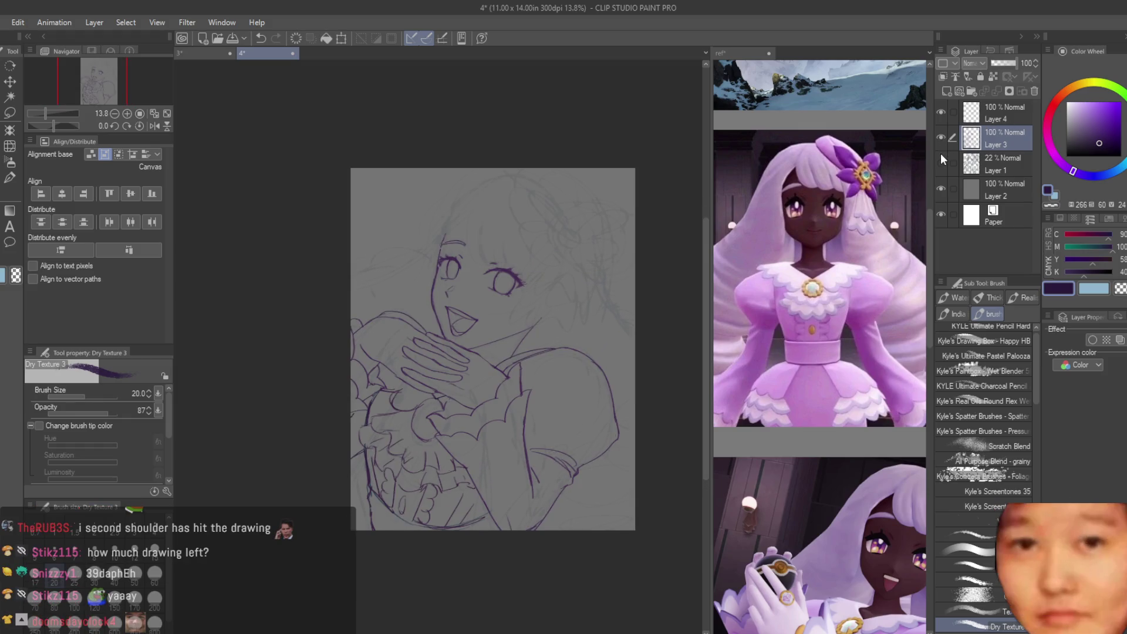
{"action": "scroll", "coordinate": [519, 186], "scroll_direction": "down", "scroll_amount": 2}
{"action": "key", "text": "h"}
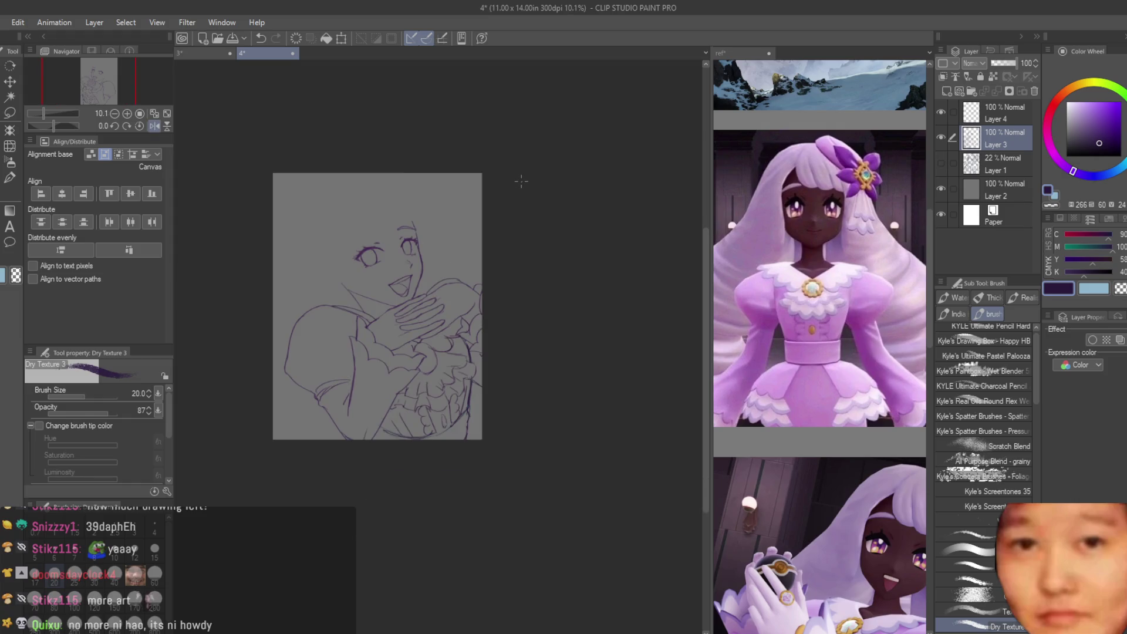
{"action": "left_click", "coordinate": [998, 164]}
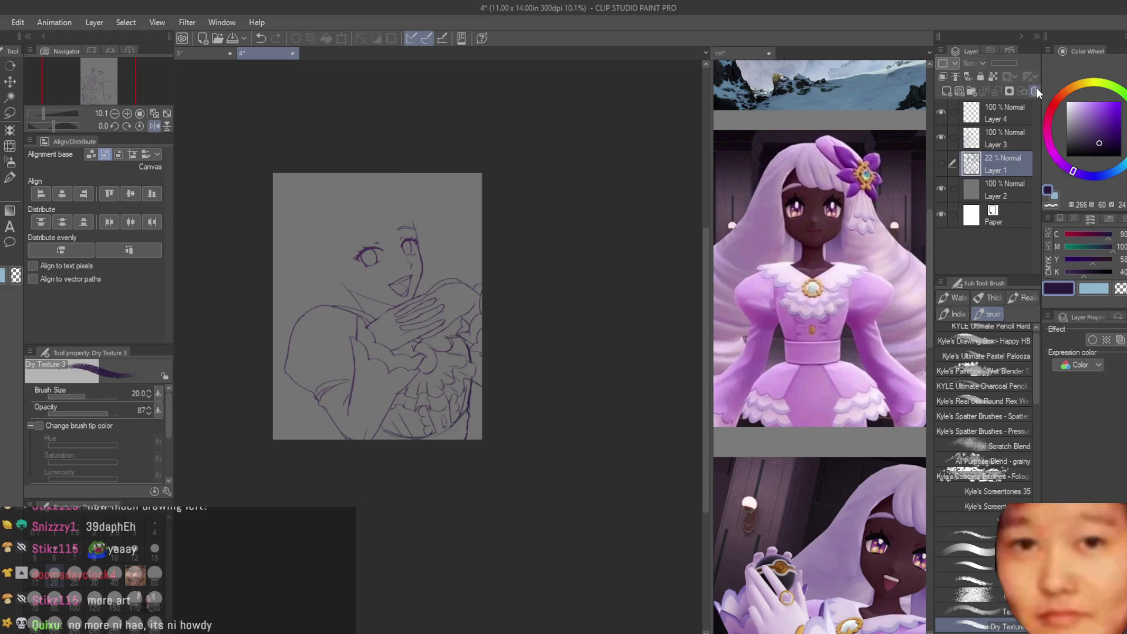
{"action": "left_click", "coordinate": [940, 162]}
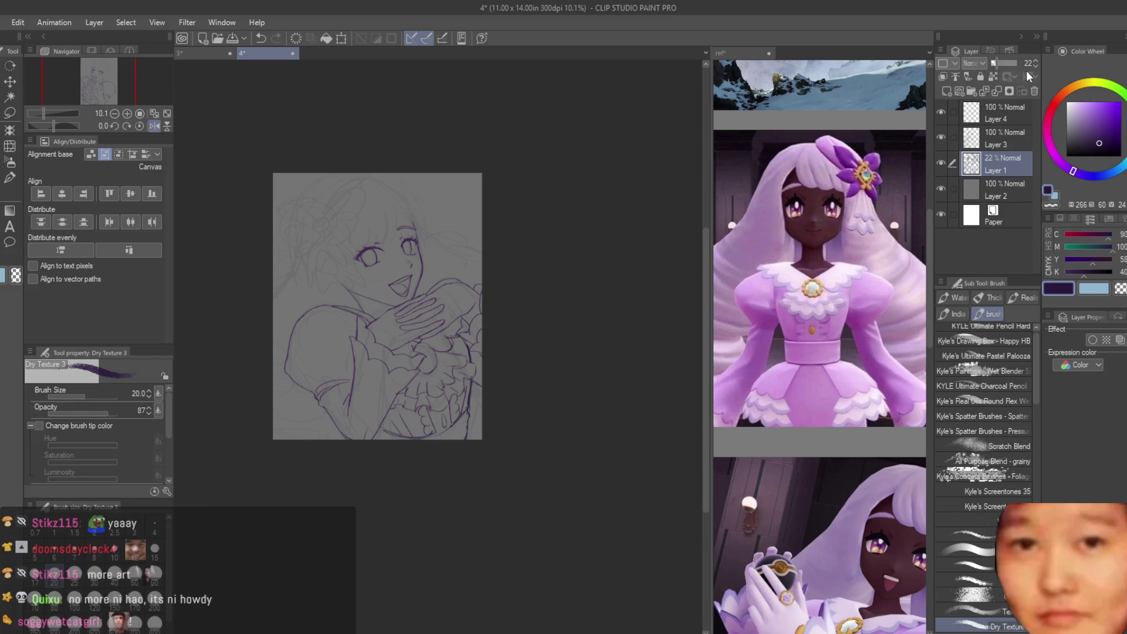
{"action": "key", "text": "ctrl+s"}
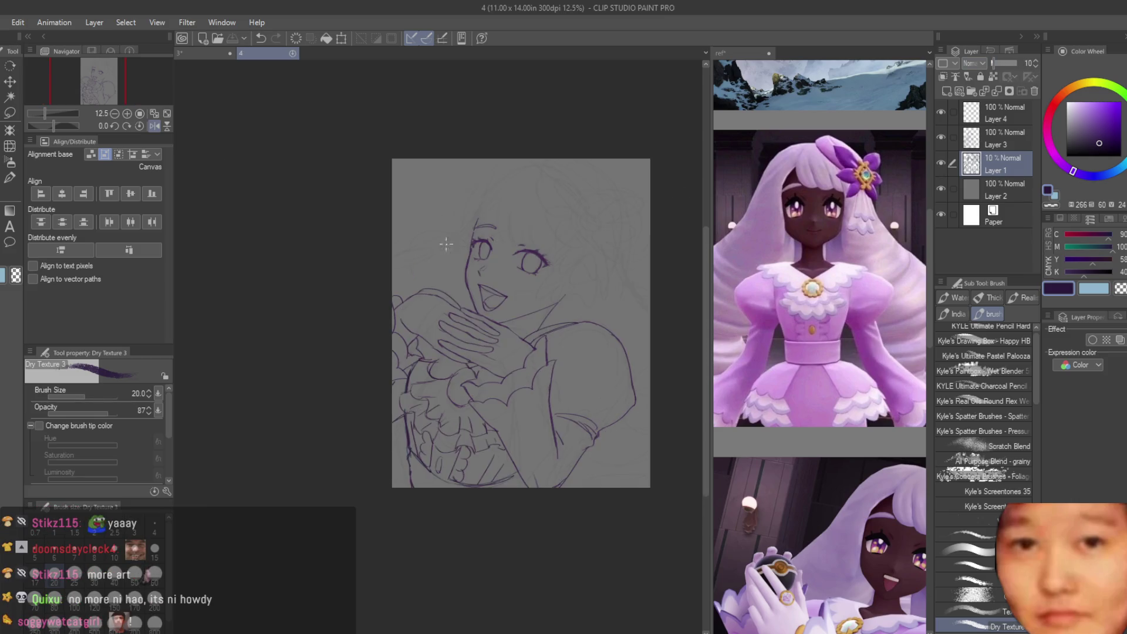
{"action": "scroll", "coordinate": [452, 241], "scroll_direction": "up", "scroll_amount": 3}
Step: Select Layer 3, then add a new guide layer and pick red as the drawing colour
{"action": "left_click", "coordinate": [945, 115]}
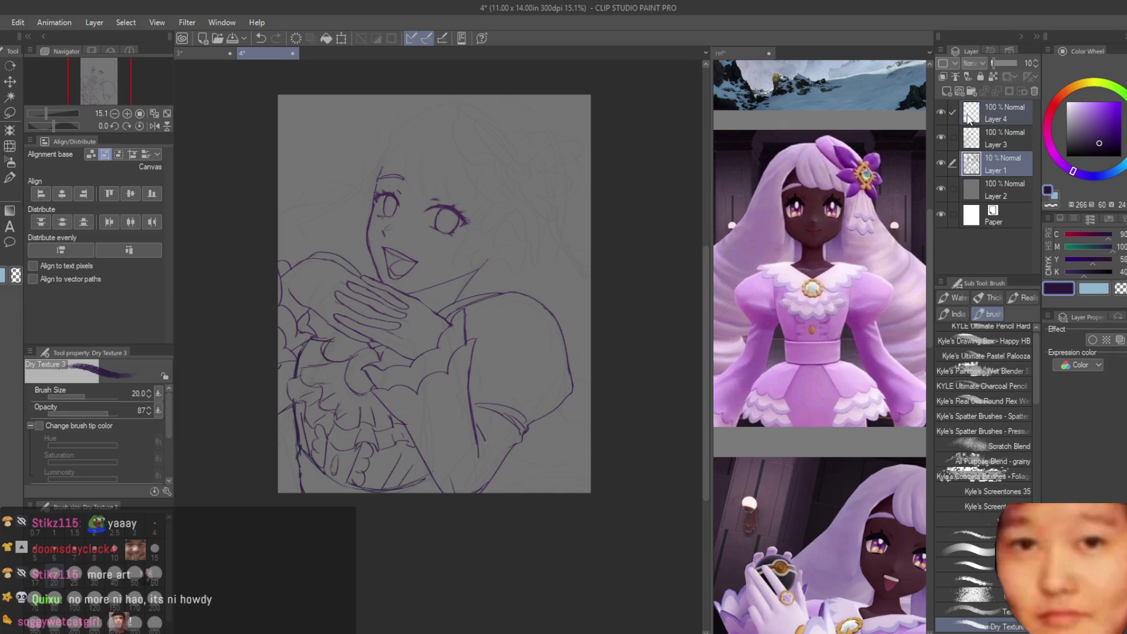
{"action": "left_click", "coordinate": [981, 135]}
{"action": "key", "text": "e"}
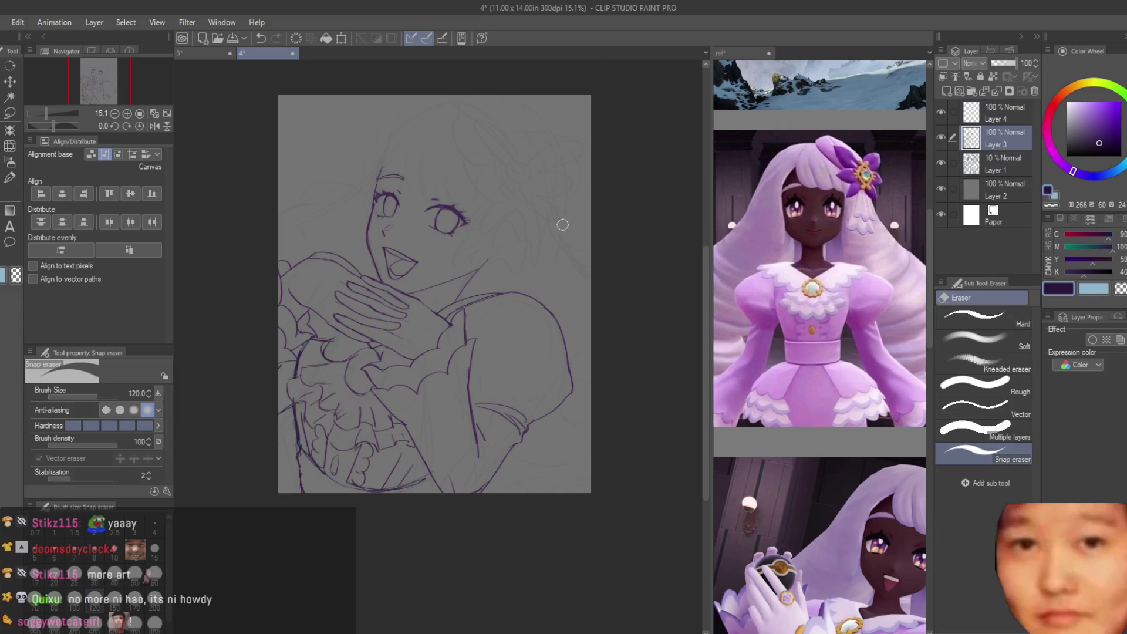
{"action": "scroll", "coordinate": [516, 258], "scroll_direction": "up", "scroll_amount": 5}
{"action": "scroll", "coordinate": [389, 313], "scroll_direction": "down", "scroll_amount": 3}
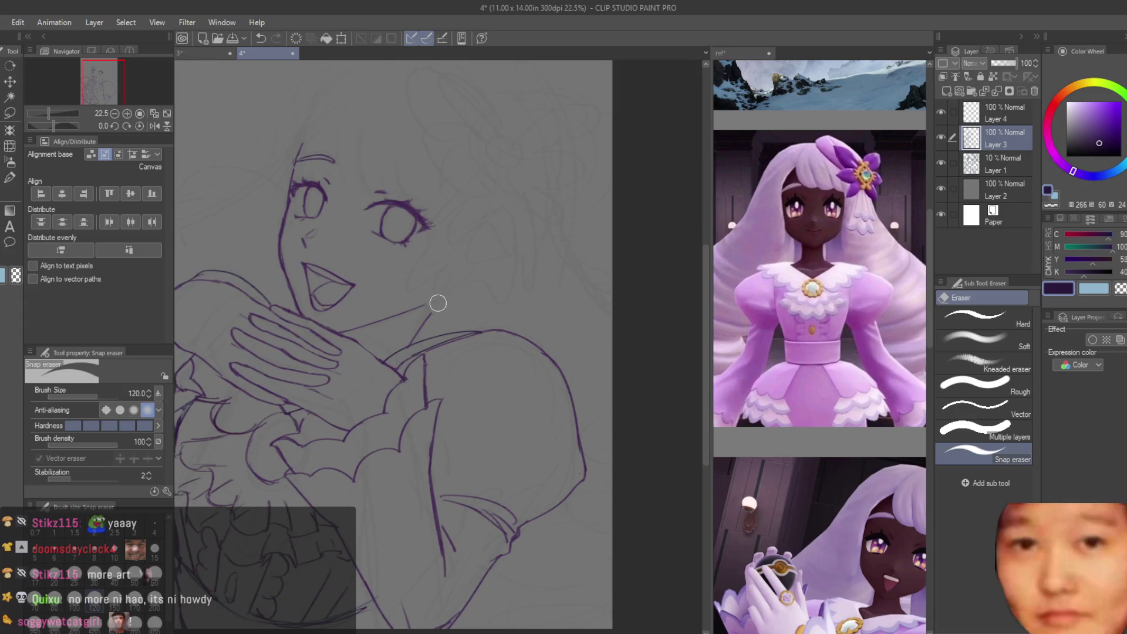
{"action": "scroll", "coordinate": [438, 302], "scroll_direction": "down", "scroll_amount": 3}
{"action": "key", "text": "b"}
{"action": "scroll", "coordinate": [496, 273], "scroll_direction": "up", "scroll_amount": 2}
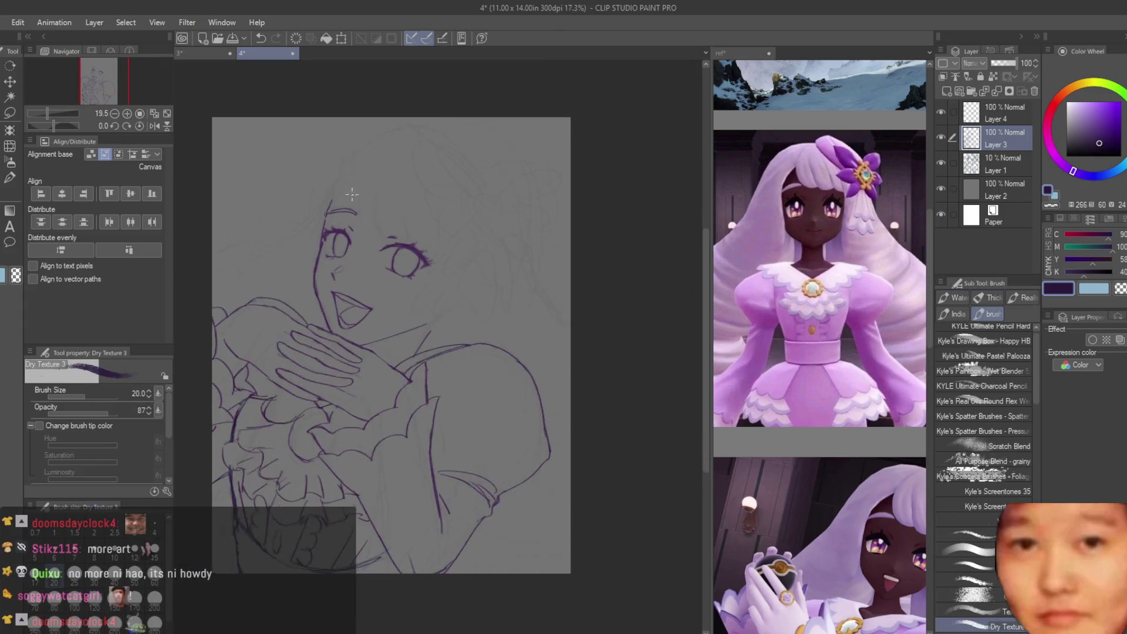
{"action": "scroll", "coordinate": [496, 273], "scroll_direction": "down", "scroll_amount": 2}
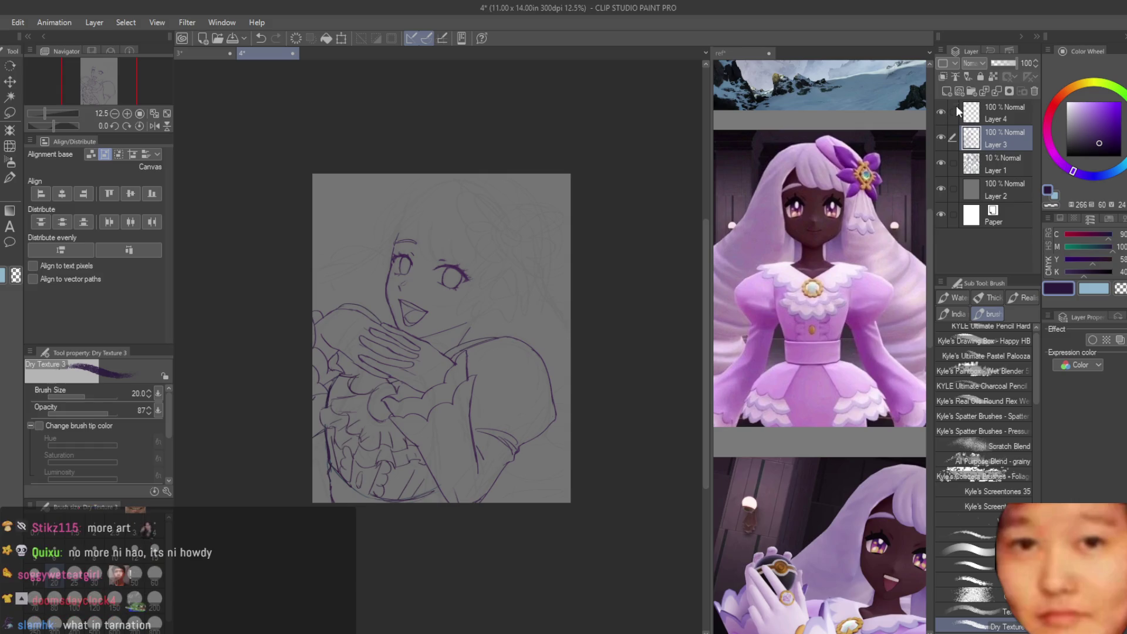
{"action": "left_click", "coordinate": [946, 91]}
{"action": "left_click", "coordinate": [1053, 105]}
{"action": "left_click", "coordinate": [1120, 102]}
Step: Draw red guides across the chest and hand and down the arm and sleeve
{"action": "scroll", "coordinate": [428, 374], "scroll_direction": "up", "scroll_amount": 3}
{"action": "left_click_drag", "start_coordinate": [550, 218], "coordinate": [473, 338]}
{"action": "left_click_drag", "start_coordinate": [534, 305], "coordinate": [373, 354]}
{"action": "mouse_move", "coordinate": [534, 304]}
{"action": "left_mouse_down"}
{"action": "mouse_move", "coordinate": [615, 328]}
{"action": "mouse_move", "coordinate": [624, 404]}
{"action": "mouse_move", "coordinate": [531, 543]}
{"action": "left_mouse_up"}
{"action": "key", "text": "ctrl+z"}
{"action": "left_click_drag", "start_coordinate": [636, 393], "coordinate": [520, 613]}
{"action": "left_click_drag", "start_coordinate": [426, 422], "coordinate": [434, 564]}
{"action": "key", "text": "ctrl+z"}
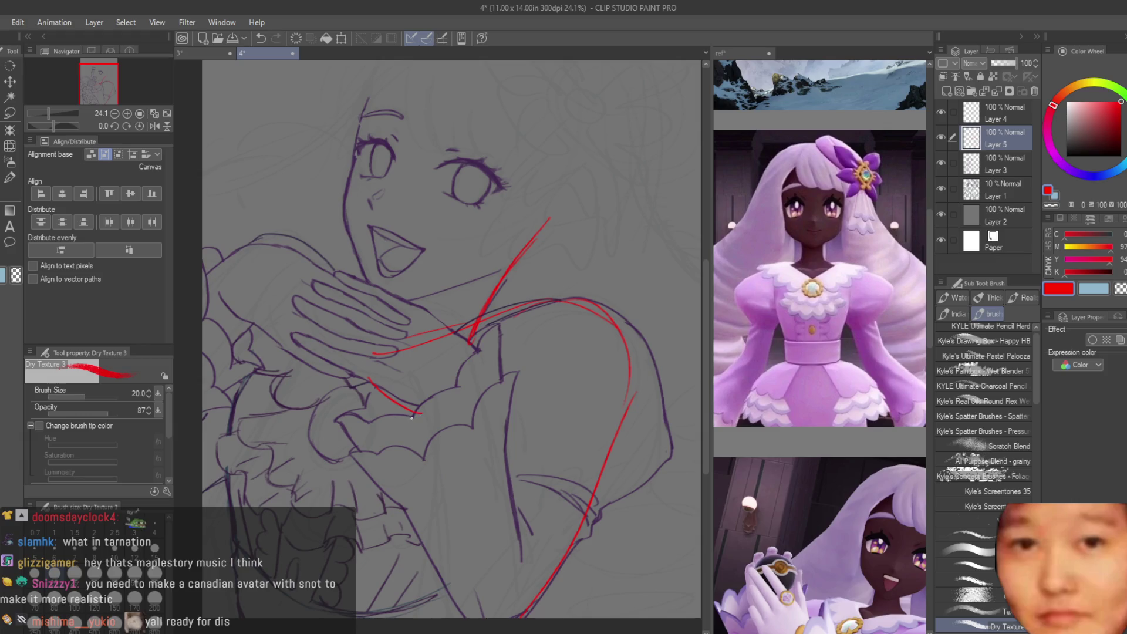
{"action": "key", "text": "ctrl+z"}
{"action": "mouse_move", "coordinate": [370, 379]}
{"action": "left_mouse_down"}
{"action": "mouse_move", "coordinate": [437, 424]}
{"action": "mouse_move", "coordinate": [469, 616]}
{"action": "left_mouse_up"}
{"action": "key", "text": "ctrl+z"}
{"action": "left_click_drag", "start_coordinate": [442, 425], "coordinate": [445, 611]}
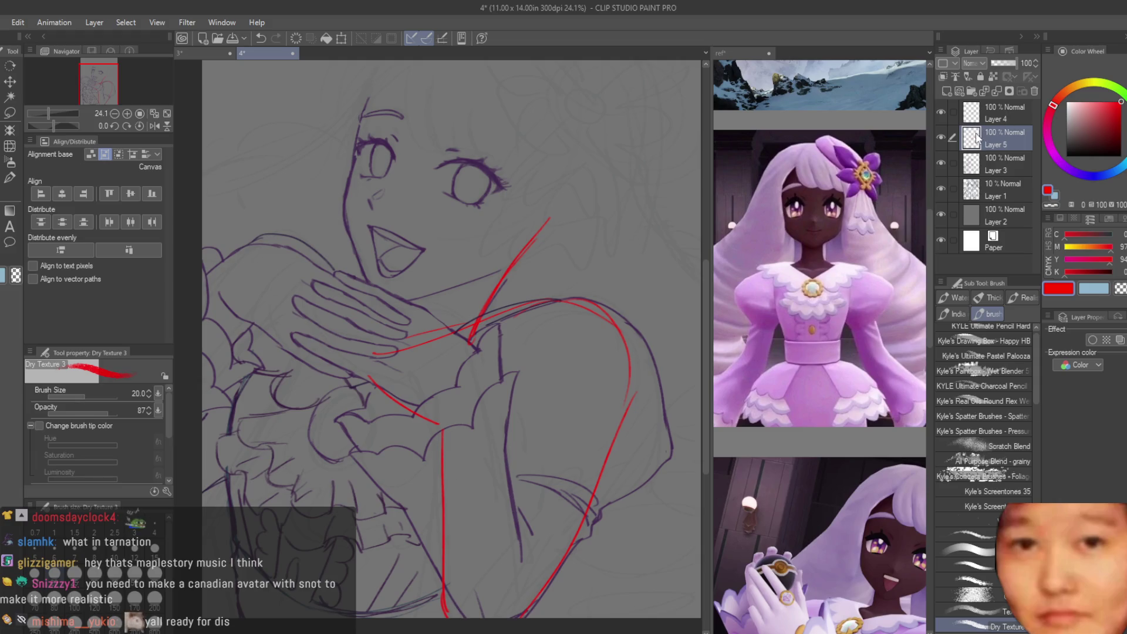
Step: Add red guides over the left shoulder and down the figure's left side, then hide the lineart
{"action": "scroll", "coordinate": [379, 296], "scroll_direction": "down", "scroll_amount": 2}
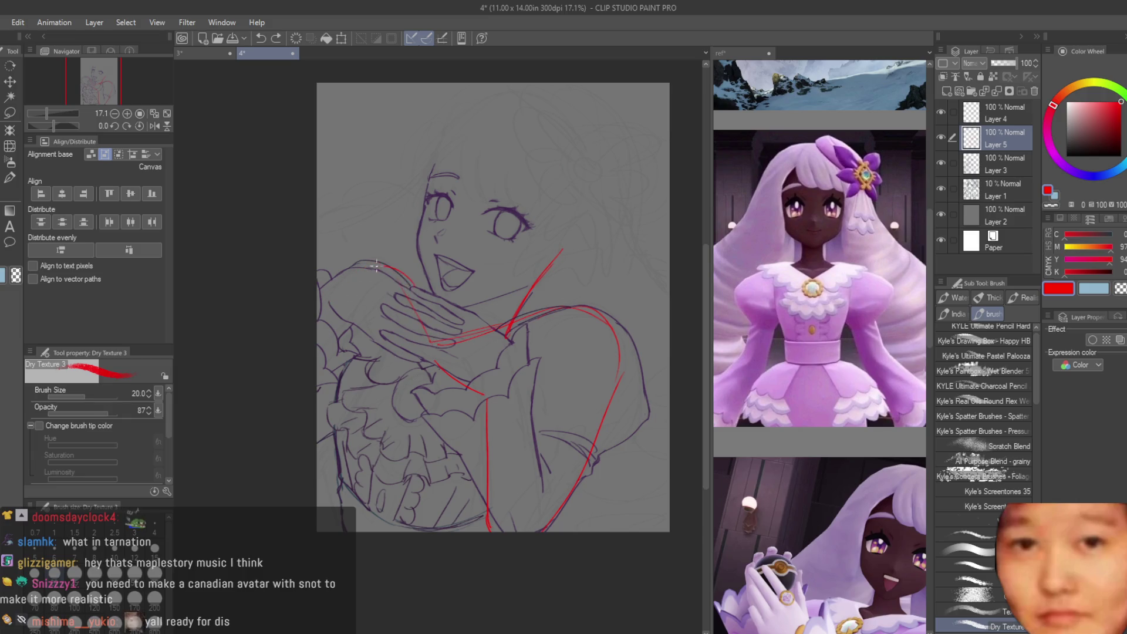
{"action": "mouse_move", "coordinate": [426, 275]}
{"action": "left_mouse_down"}
{"action": "mouse_move", "coordinate": [356, 293]}
{"action": "mouse_move", "coordinate": [337, 316]}
{"action": "left_mouse_up"}
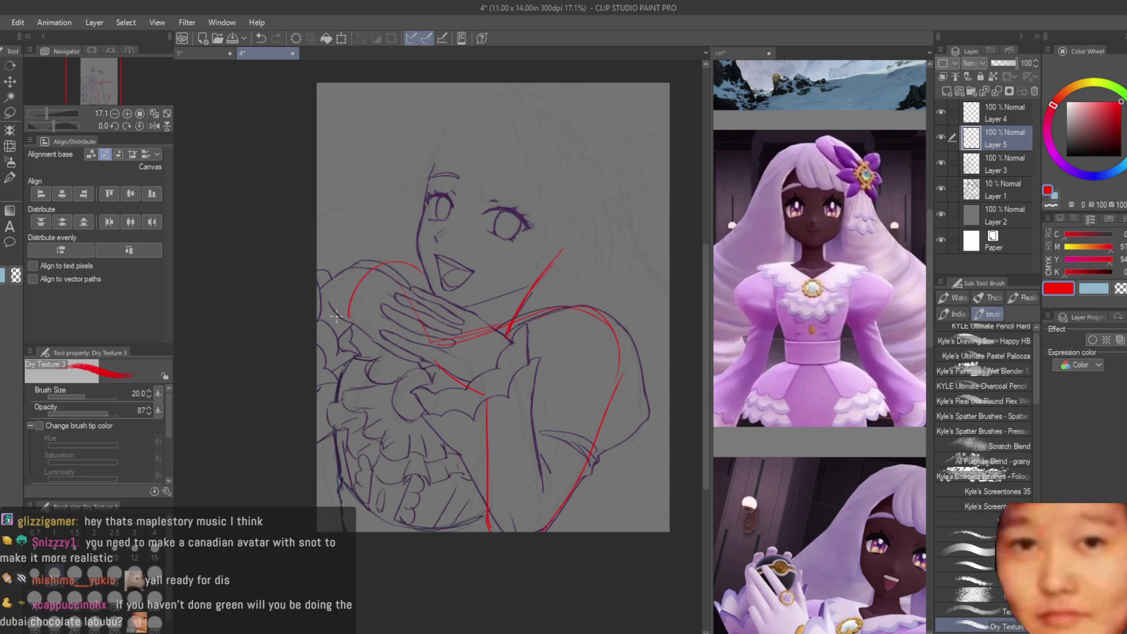
{"action": "key", "text": "ctrl+z"}
{"action": "left_click_drag", "start_coordinate": [395, 270], "coordinate": [347, 291]}
{"action": "mouse_move", "coordinate": [378, 325]}
{"action": "left_mouse_down"}
{"action": "mouse_move", "coordinate": [355, 355]}
{"action": "mouse_move", "coordinate": [331, 470]}
{"action": "left_mouse_up"}
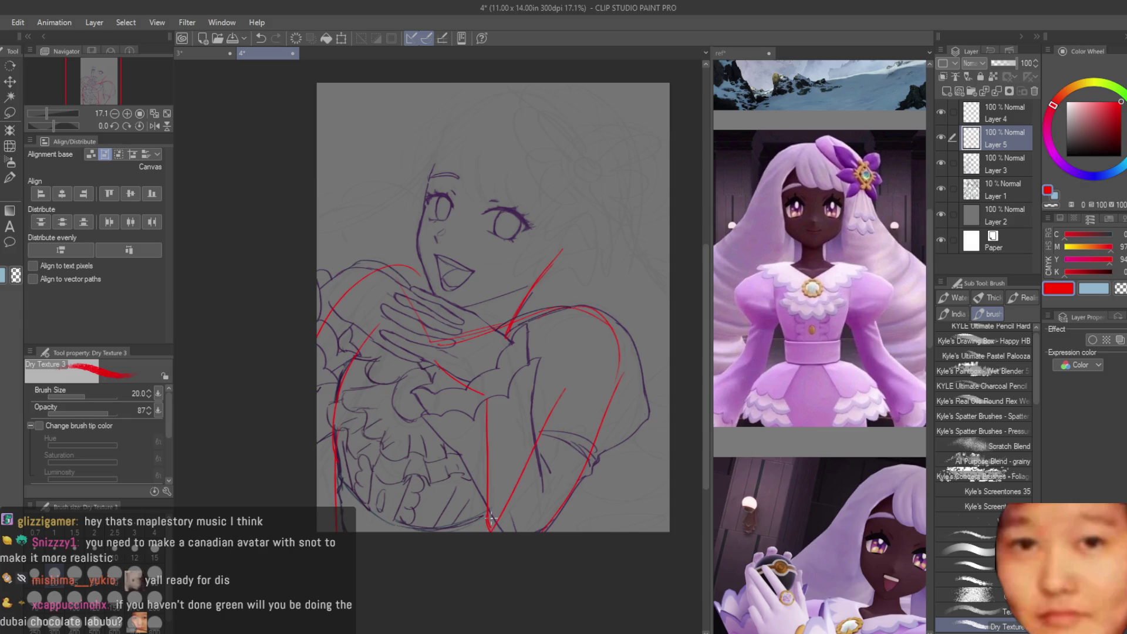
{"action": "scroll", "coordinate": [437, 343], "scroll_direction": "down", "scroll_amount": 1}
{"action": "scroll", "coordinate": [437, 343], "scroll_direction": "down", "scroll_amount": 1}
{"action": "left_click", "coordinate": [940, 163]}
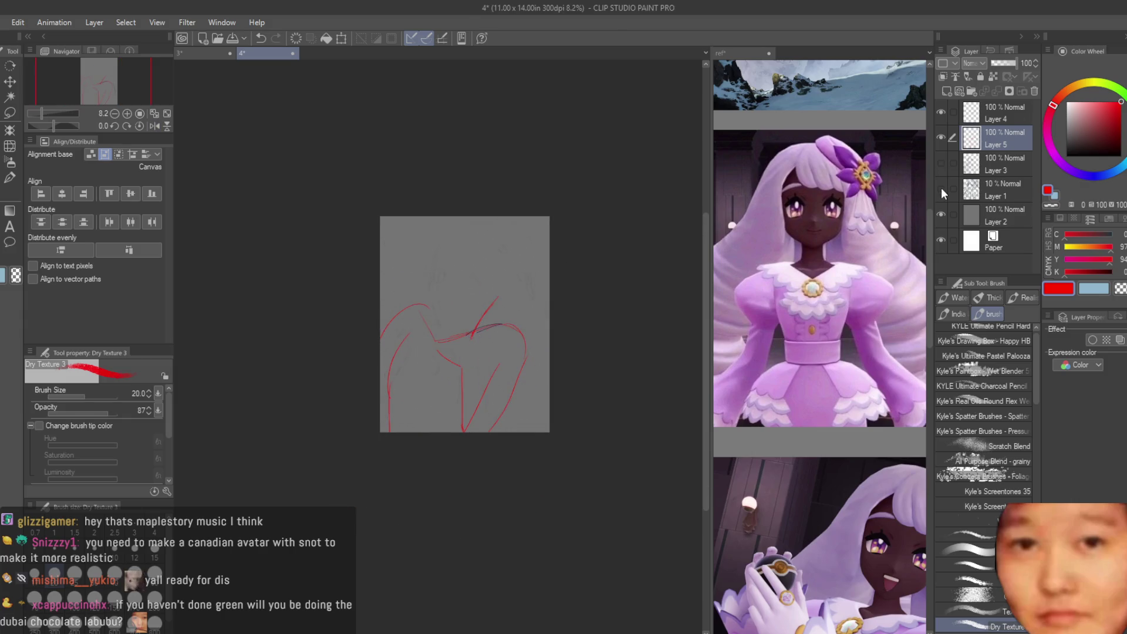
Step: Show the purple lineart again and delete the red guide layer and Layer 4
{"action": "left_click", "coordinate": [941, 188]}
{"action": "left_click", "coordinate": [1033, 92]}
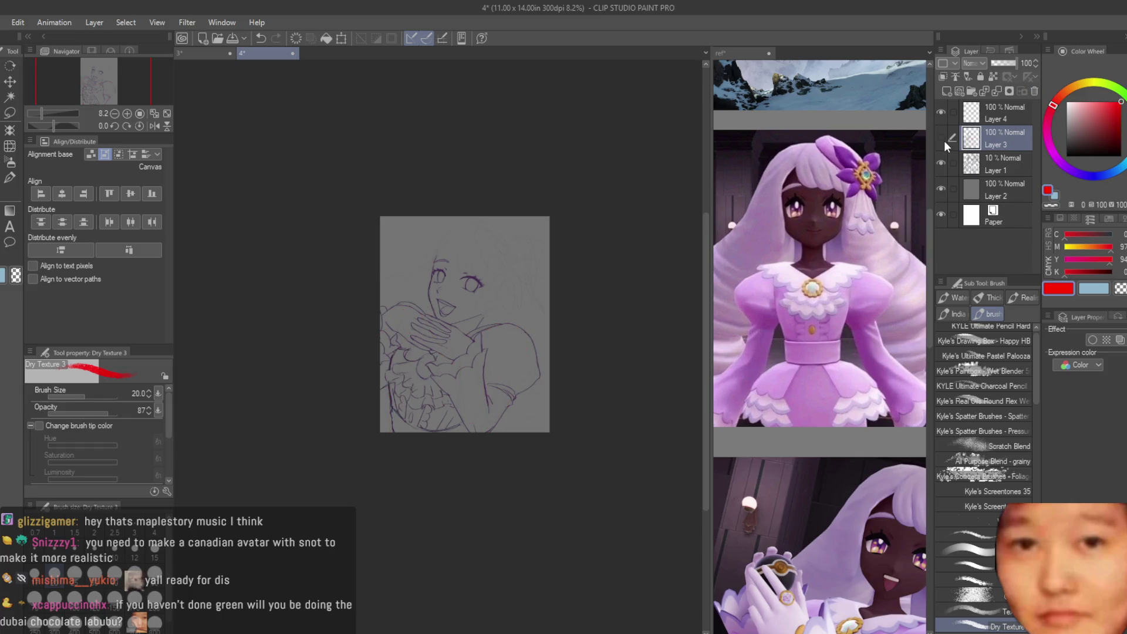
{"action": "left_click", "coordinate": [1003, 120]}
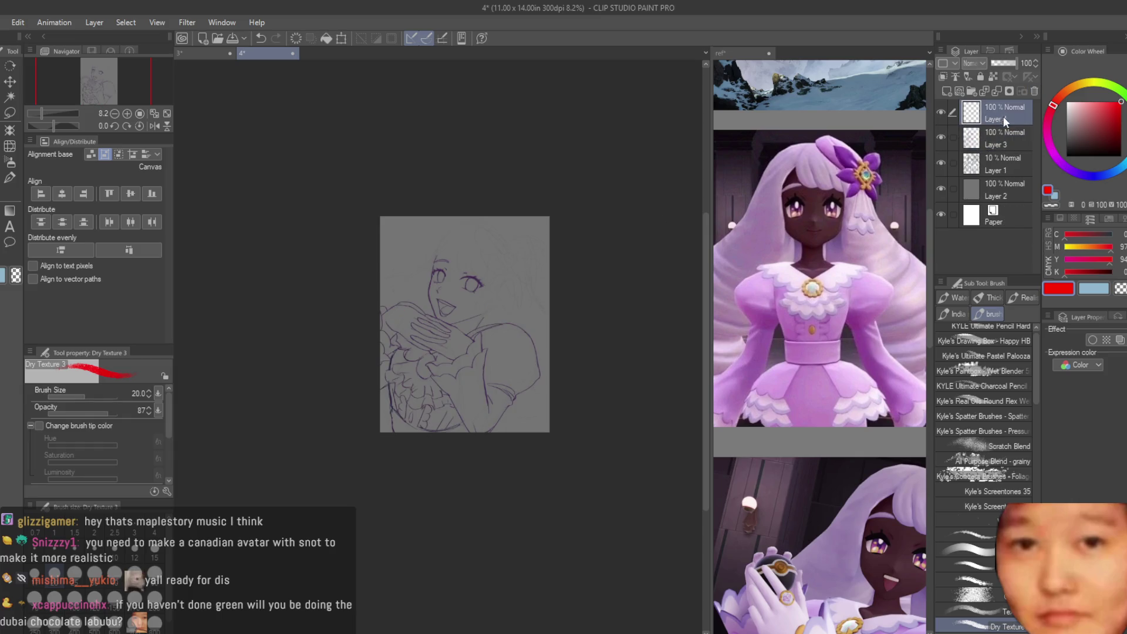
{"action": "left_click", "coordinate": [1034, 92]}
{"action": "scroll", "coordinate": [486, 467], "scroll_direction": "up", "scroll_amount": 2}
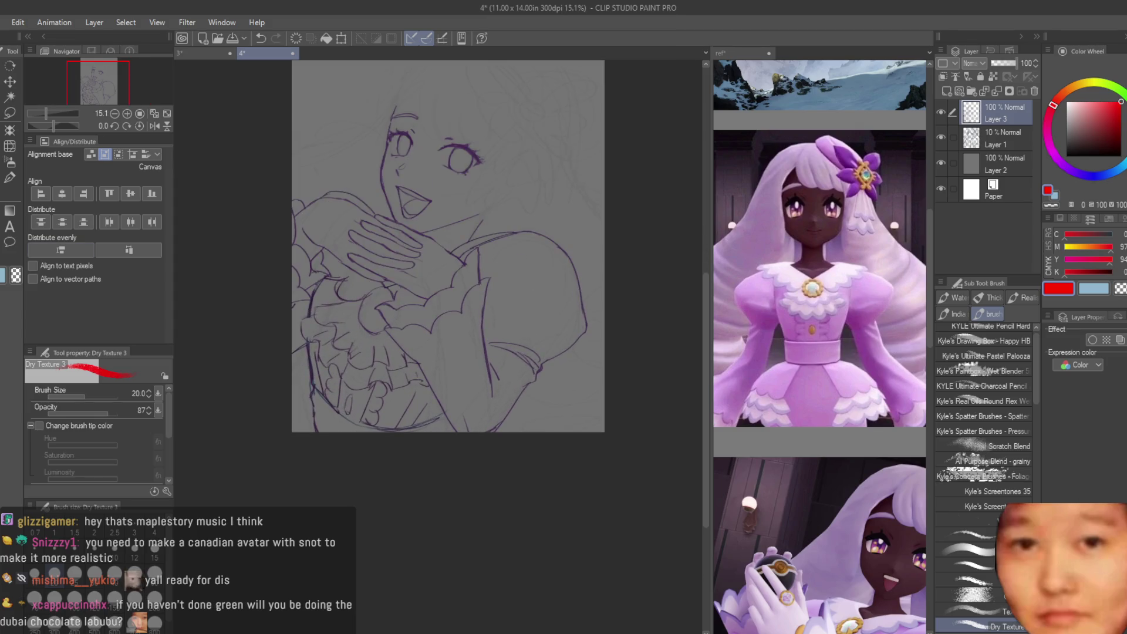
Step: Redraw the lower sleeve line with the Dry Texture 3 brush
{"action": "key", "text": "e"}
{"action": "scroll", "coordinate": [433, 368], "scroll_direction": "up", "scroll_amount": 2}
{"action": "key", "text": "b"}
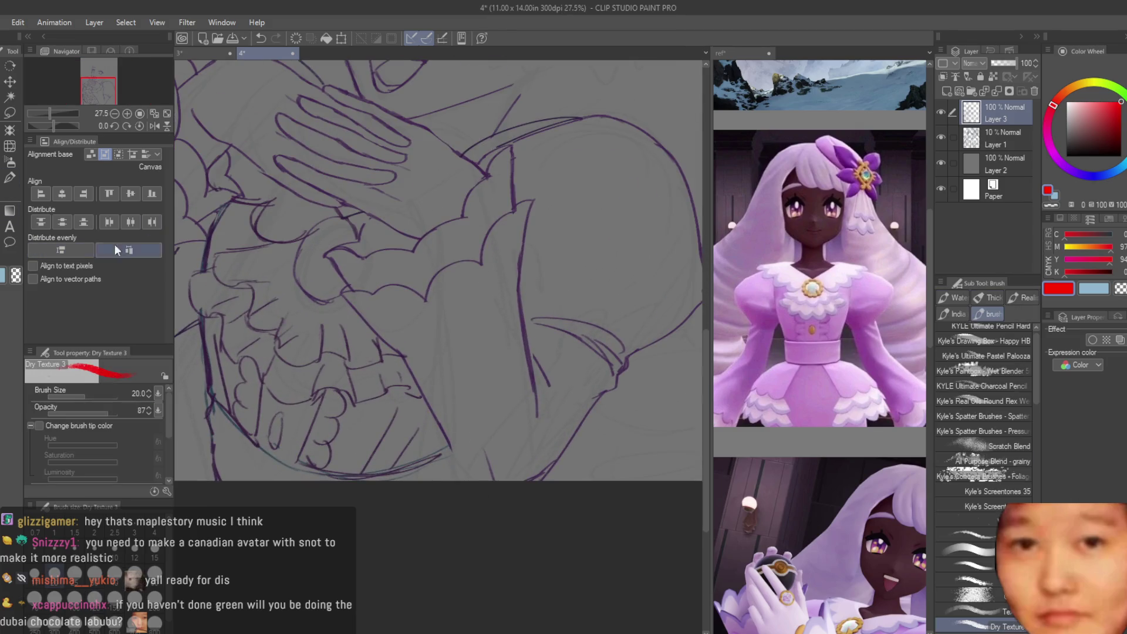
{"action": "scroll", "coordinate": [446, 411], "scroll_direction": "up", "scroll_amount": 2}
{"action": "left_click_drag", "start_coordinate": [408, 361], "coordinate": [468, 533]}
{"action": "scroll", "coordinate": [468, 533], "scroll_direction": "down", "scroll_amount": 2}
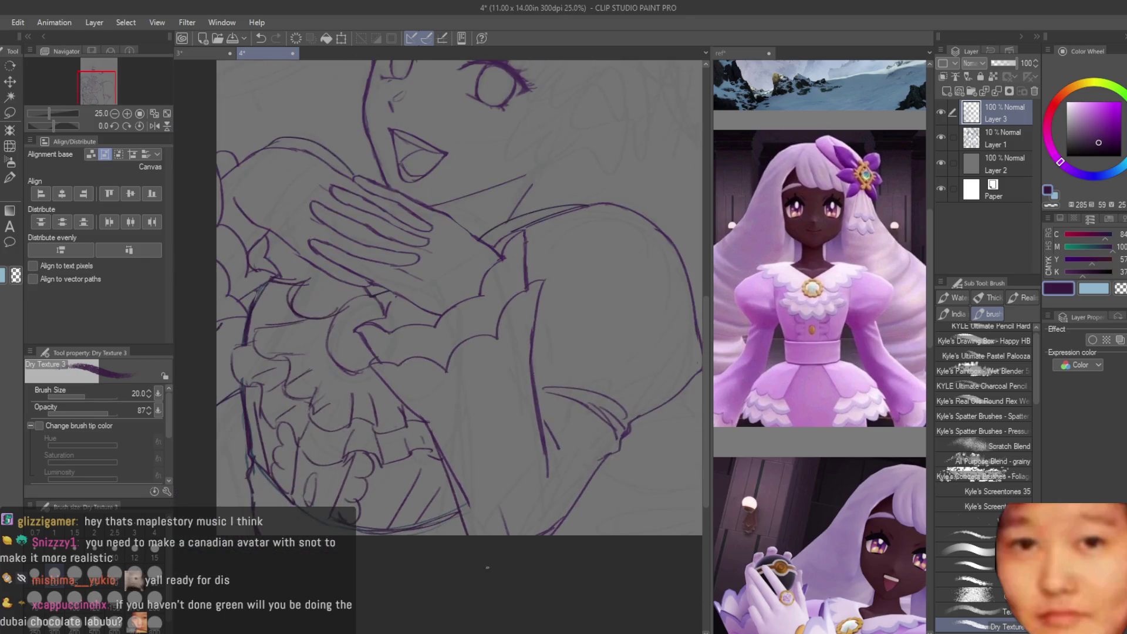
{"action": "key", "text": "ctrl+z"}
{"action": "left_click_drag", "start_coordinate": [405, 382], "coordinate": [470, 517]}
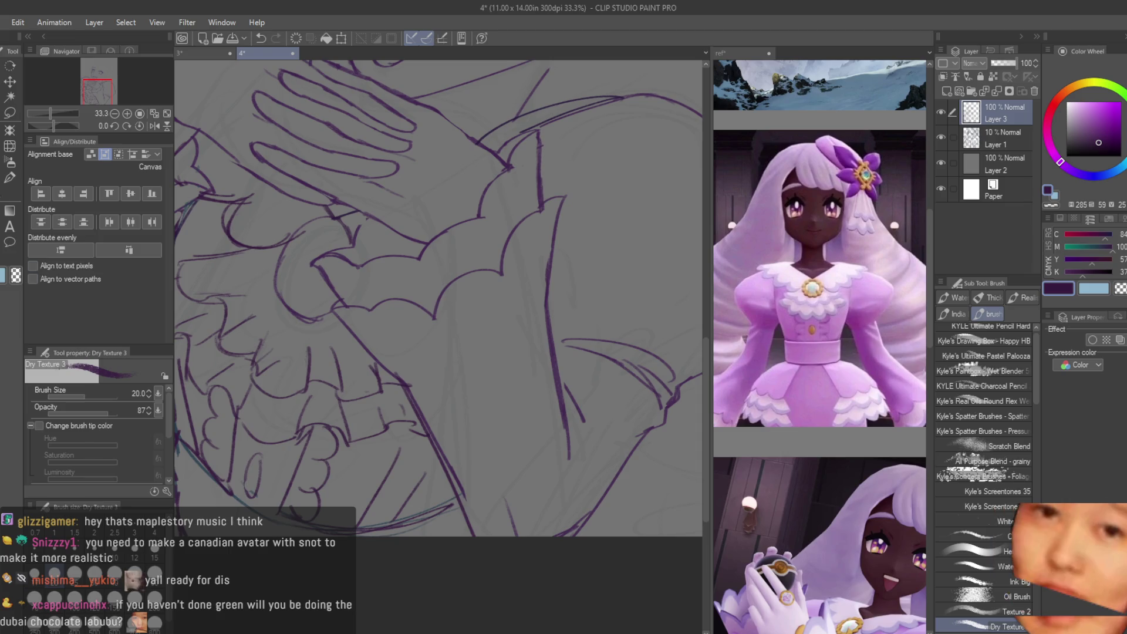
Step: Erase the stray dark stroke along the arm with the Snap eraser
{"action": "key", "text": "e"}
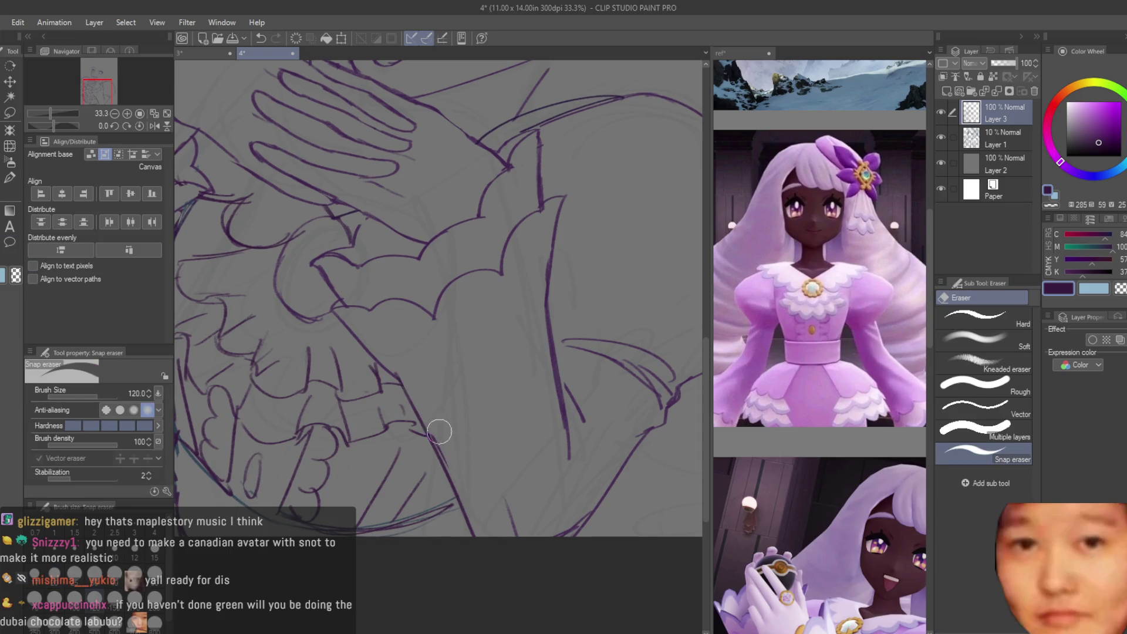
{"action": "scroll", "coordinate": [438, 428], "scroll_direction": "down", "scroll_amount": 5}
{"action": "scroll", "coordinate": [547, 473], "scroll_direction": "up", "scroll_amount": 2}
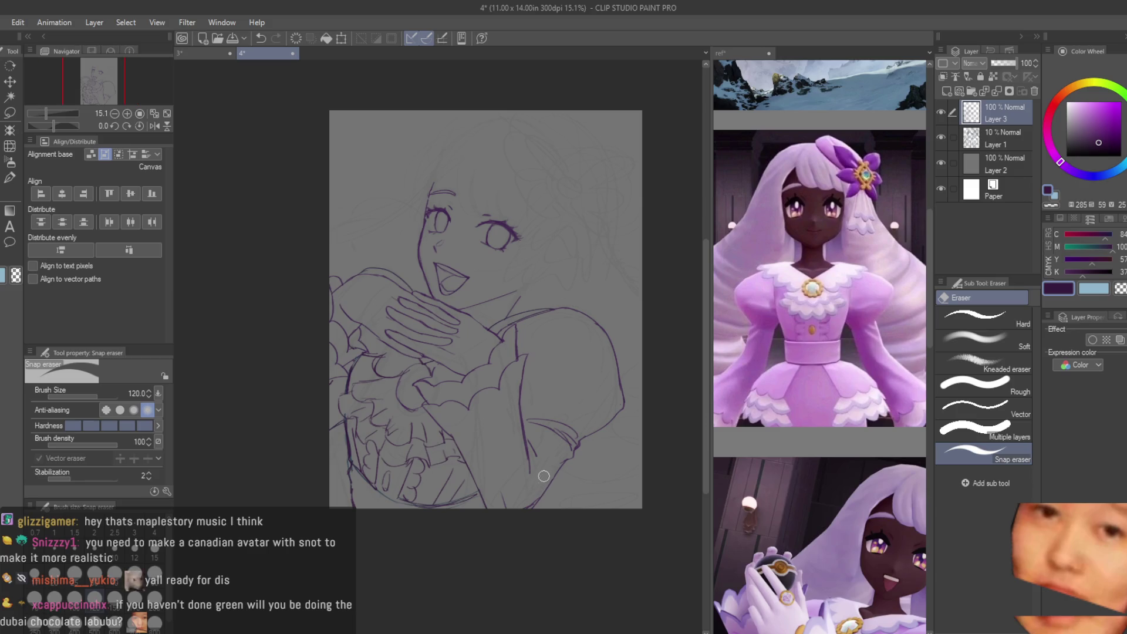
{"action": "scroll", "coordinate": [397, 239], "scroll_direction": "up", "scroll_amount": 4}
{"action": "mouse_move", "coordinate": [342, 283]}
{"action": "left_mouse_down"}
{"action": "mouse_move", "coordinate": [315, 298]}
{"action": "mouse_move", "coordinate": [415, 302]}
{"action": "mouse_move", "coordinate": [446, 350]}
{"action": "left_mouse_up"}
{"action": "key", "text": "b"}
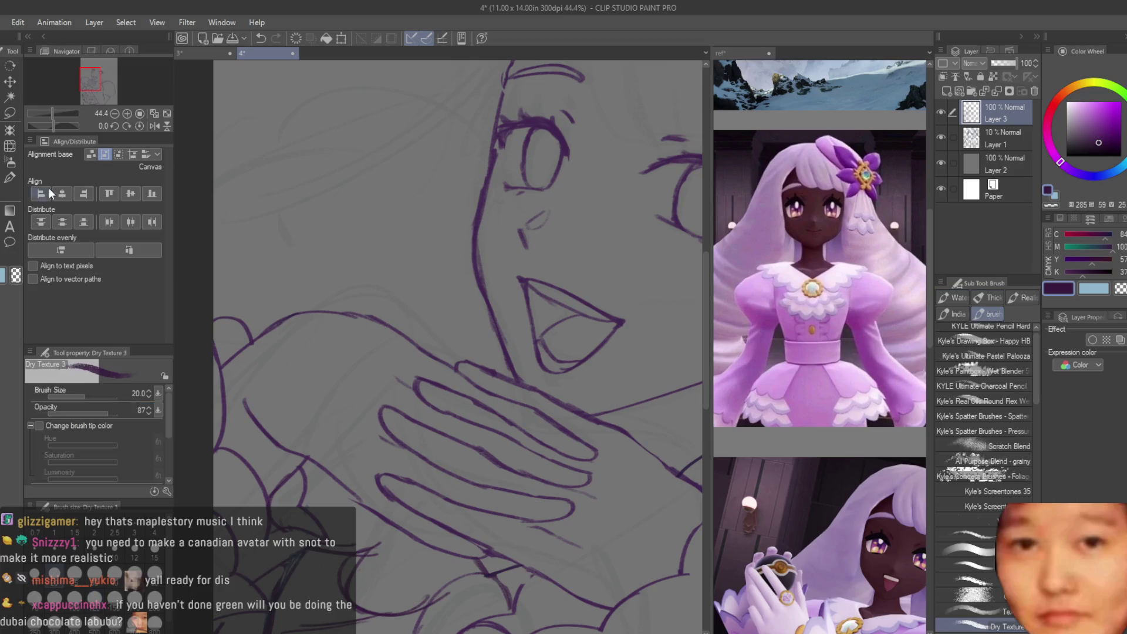
{"action": "scroll", "coordinate": [472, 296], "scroll_direction": "down", "scroll_amount": 5}
{"action": "scroll", "coordinate": [378, 319], "scroll_direction": "up", "scroll_amount": 2}
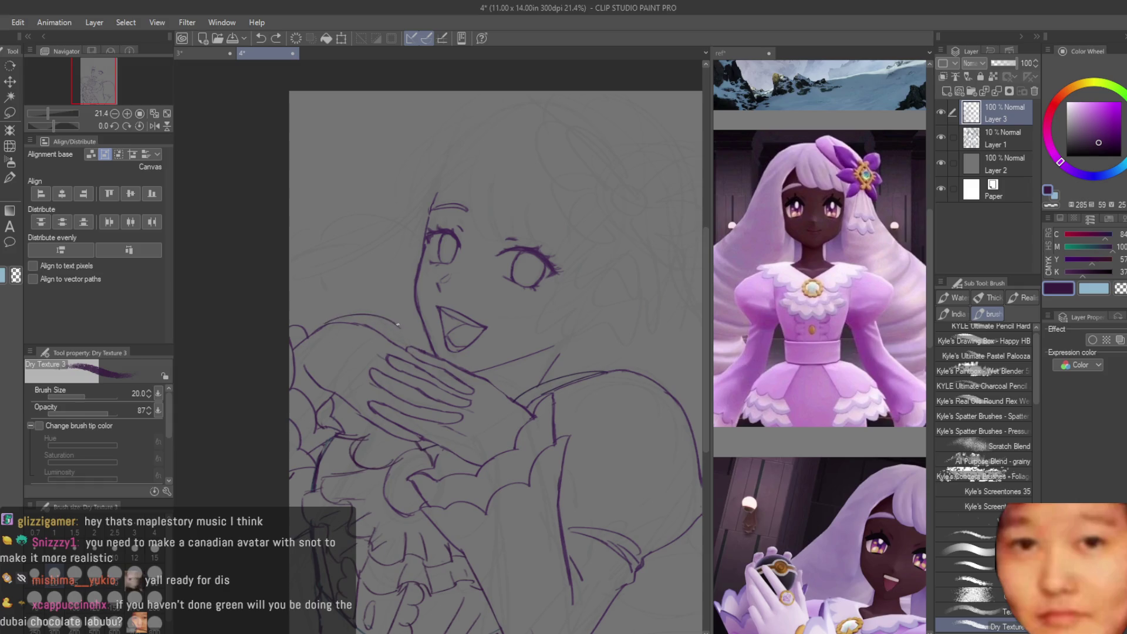
Step: Erase stray lines near the mouth, ink again with Dry Texture 3, and undo the last stroke
{"action": "scroll", "coordinate": [391, 367], "scroll_direction": "up", "scroll_amount": 4}
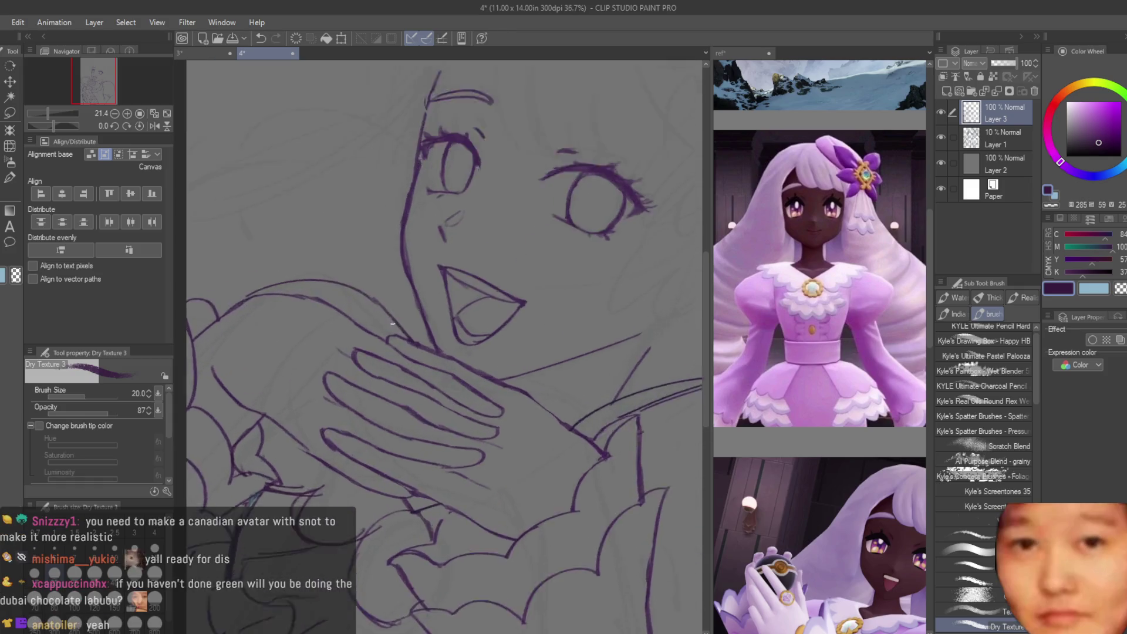
{"action": "scroll", "coordinate": [427, 345], "scroll_direction": "down", "scroll_amount": 3}
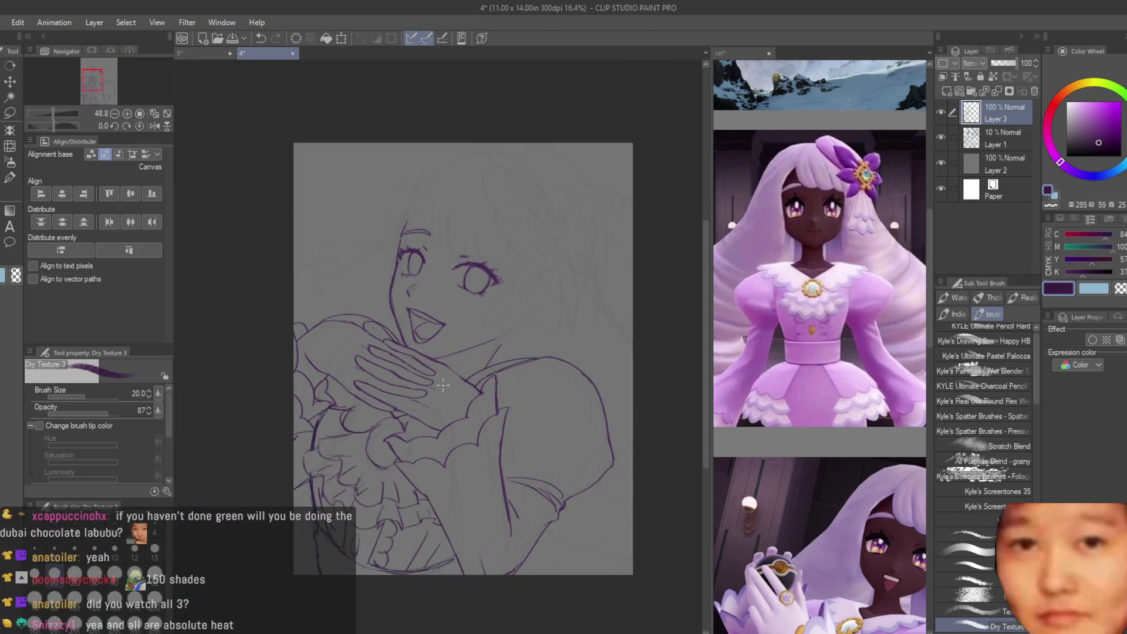
{"action": "key", "text": "e"}
{"action": "scroll", "coordinate": [352, 318], "scroll_direction": "up", "scroll_amount": 3}
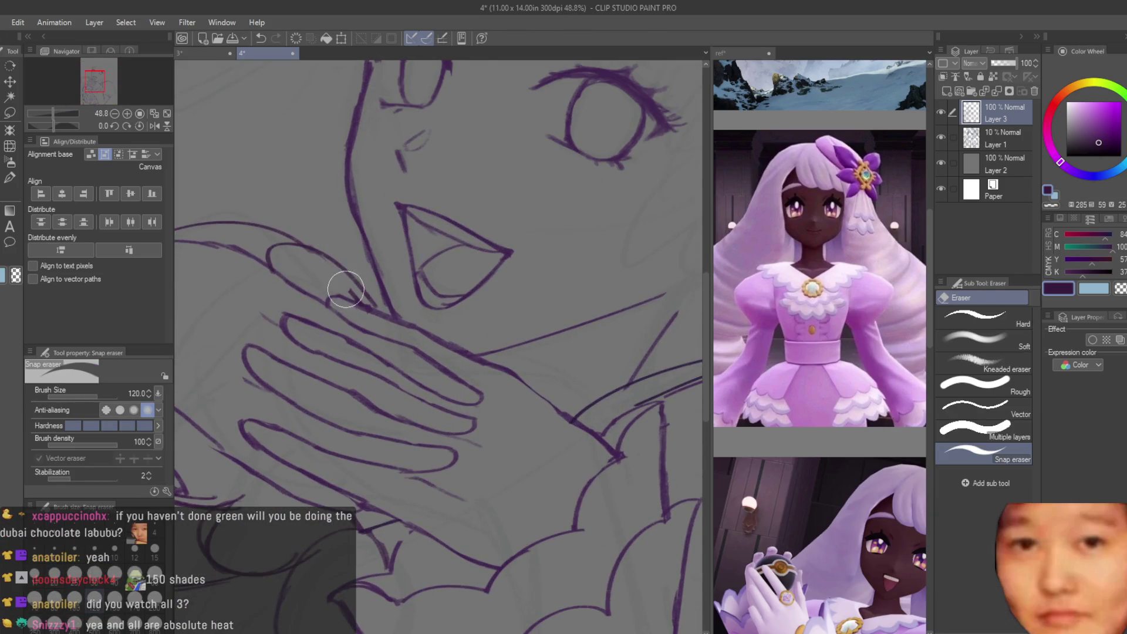
{"action": "key", "text": "b"}
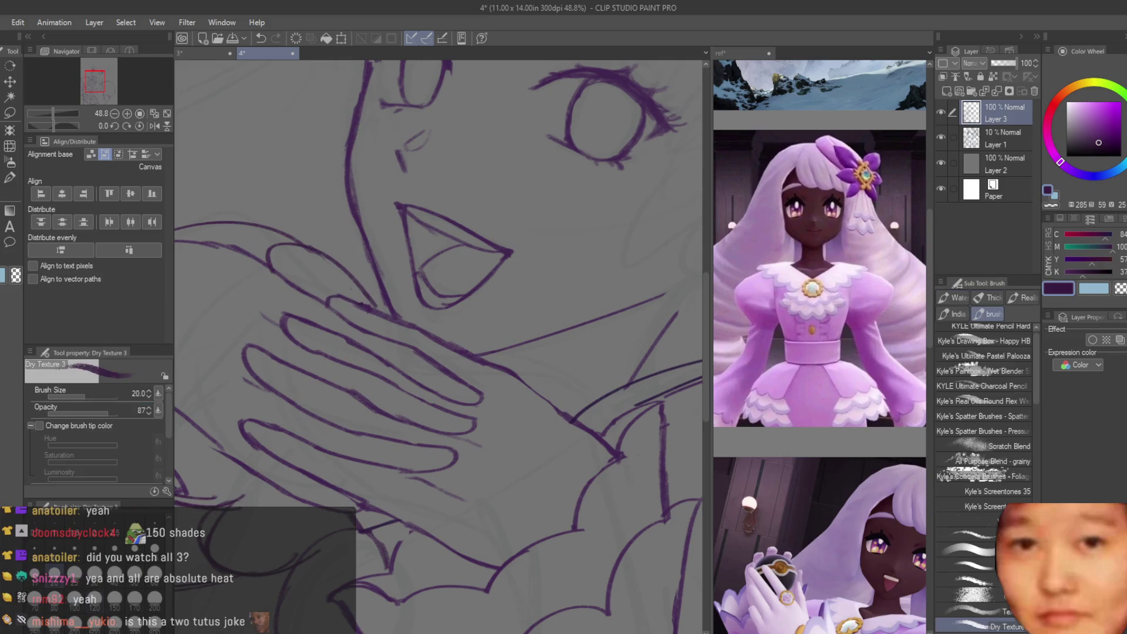
{"action": "scroll", "coordinate": [382, 347], "scroll_direction": "down", "scroll_amount": 2}
{"action": "scroll", "coordinate": [382, 347], "scroll_direction": "down", "scroll_amount": 5}
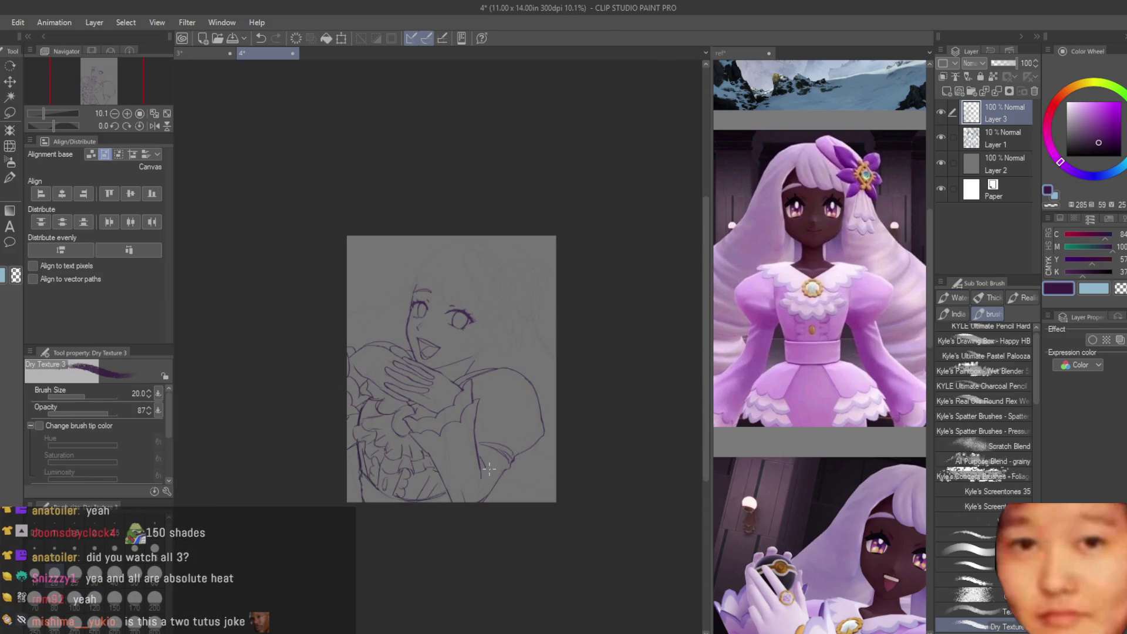
{"action": "key", "text": "ctrl+z"}
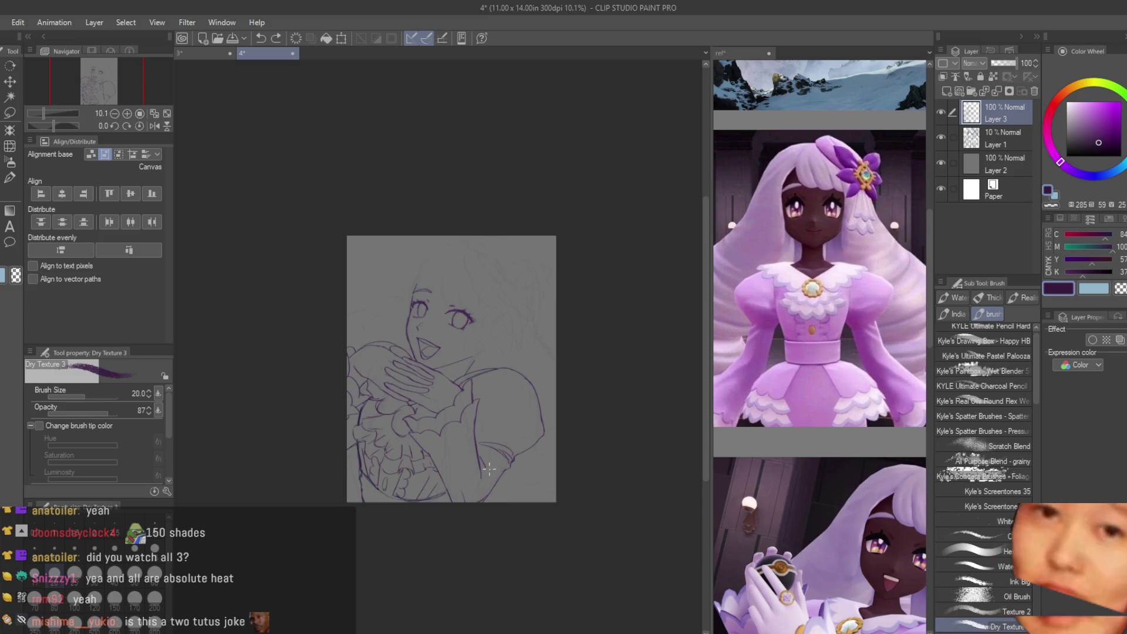
Step: Zoom in, erase around the mouth, and ink its lower edge darker with Dry Texture 3
{"action": "scroll", "coordinate": [405, 397], "scroll_direction": "up", "scroll_amount": 2}
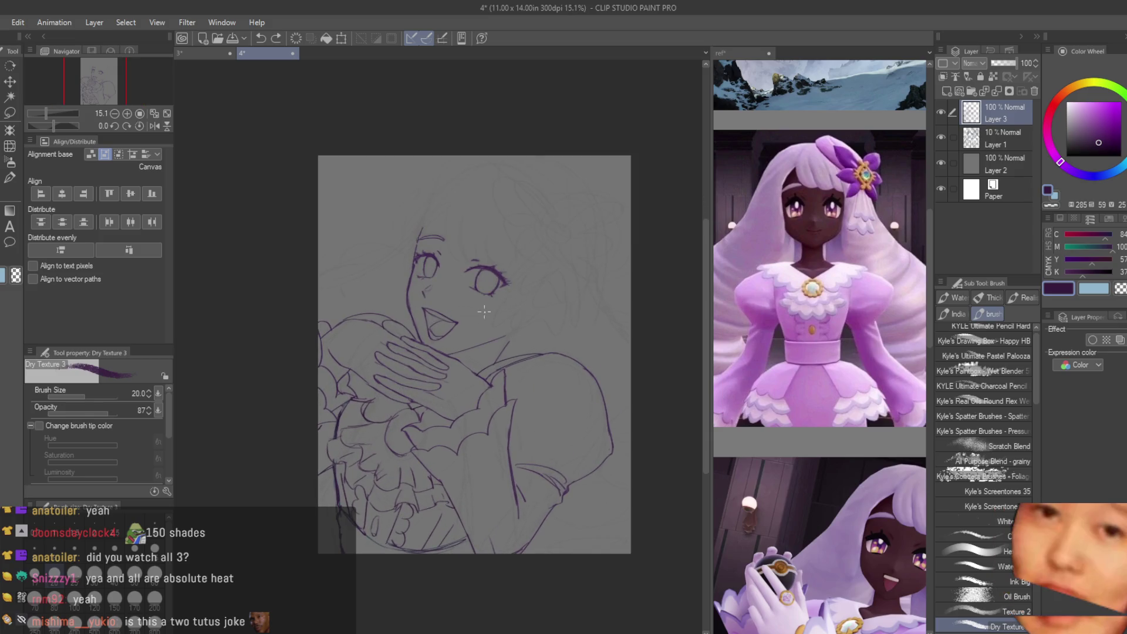
{"action": "scroll", "coordinate": [483, 312], "scroll_direction": "up", "scroll_amount": 5}
{"action": "scroll", "coordinate": [535, 359], "scroll_direction": "up", "scroll_amount": 1}
{"action": "scroll", "coordinate": [535, 359], "scroll_direction": "down", "scroll_amount": 6}
{"action": "scroll", "coordinate": [388, 251], "scroll_direction": "up", "scroll_amount": 4}
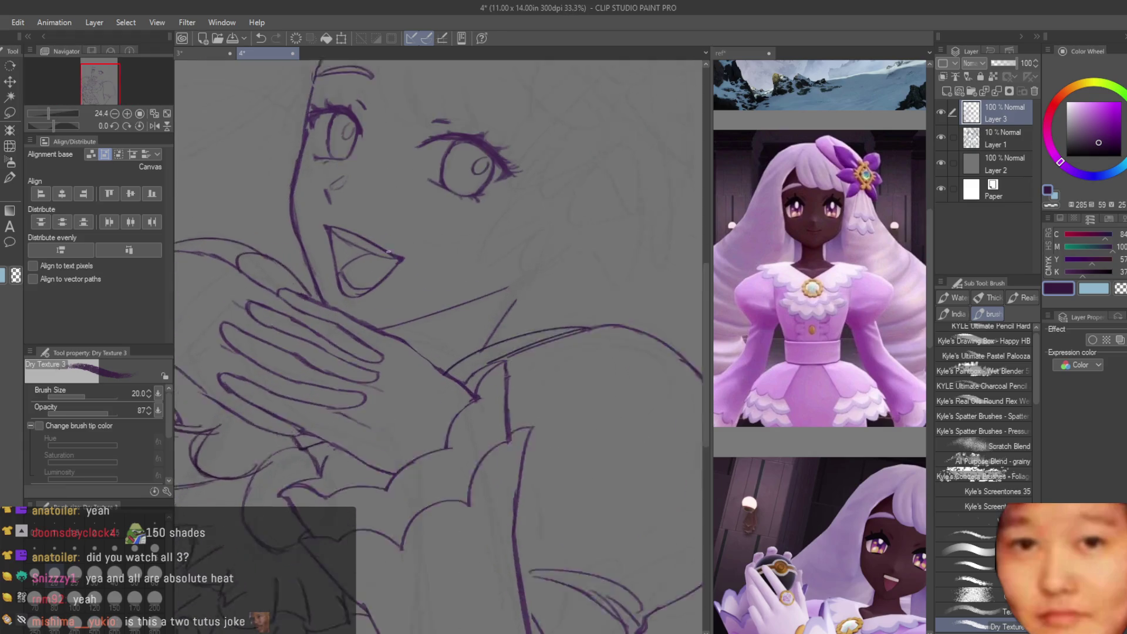
{"action": "scroll", "coordinate": [388, 252], "scroll_direction": "up", "scroll_amount": 2}
{"action": "scroll", "coordinate": [332, 207], "scroll_direction": "up", "scroll_amount": 1}
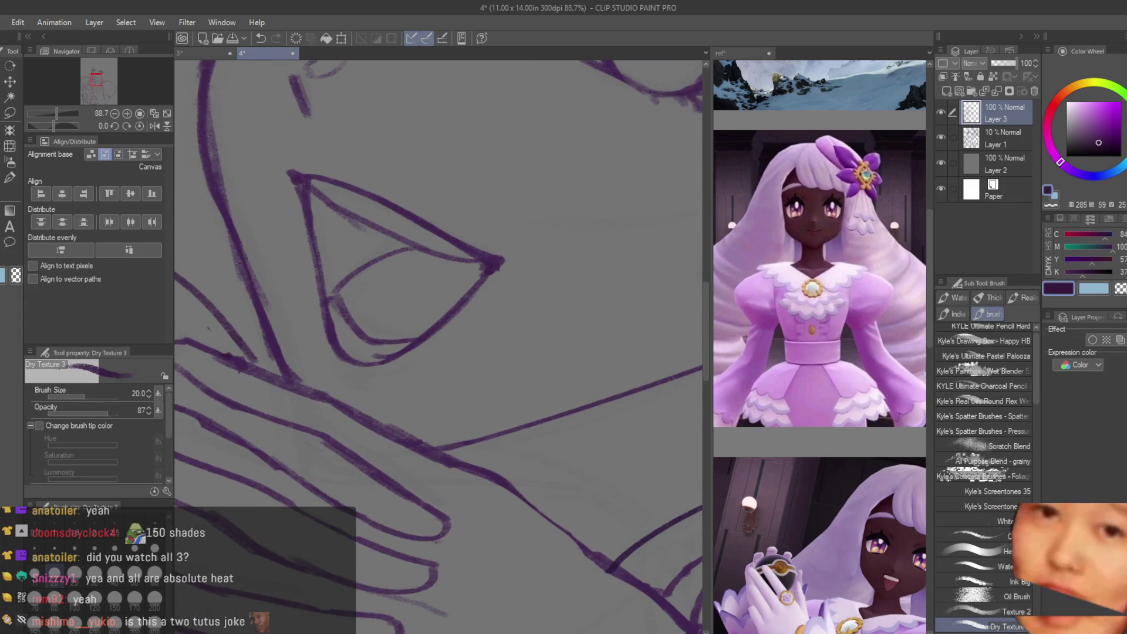
{"action": "key", "text": "e"}
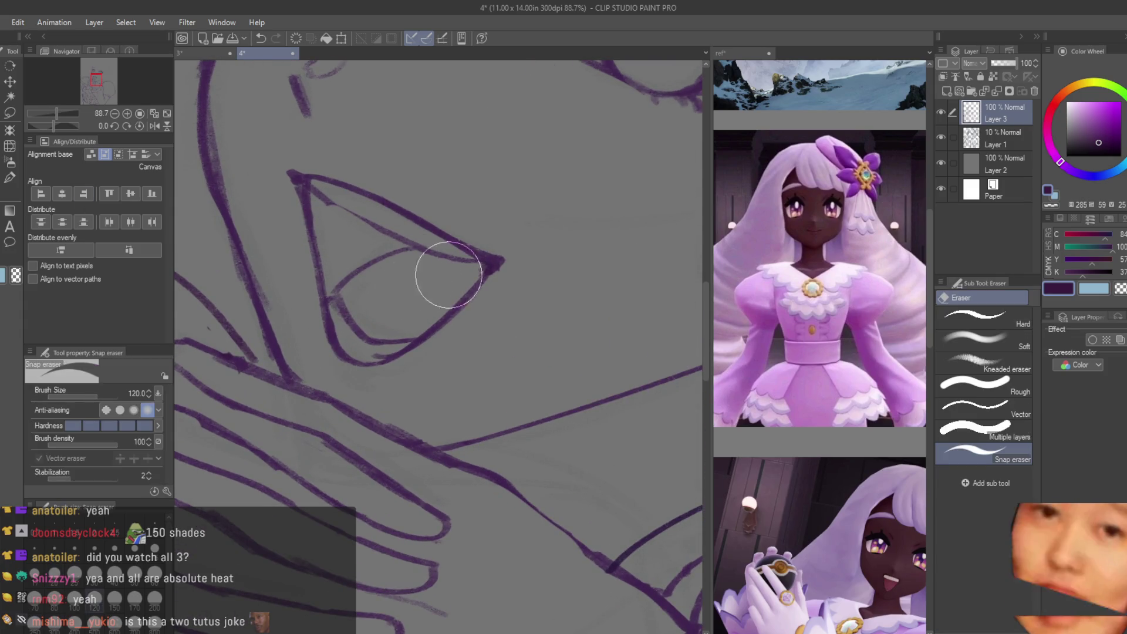
{"action": "key", "text": "b"}
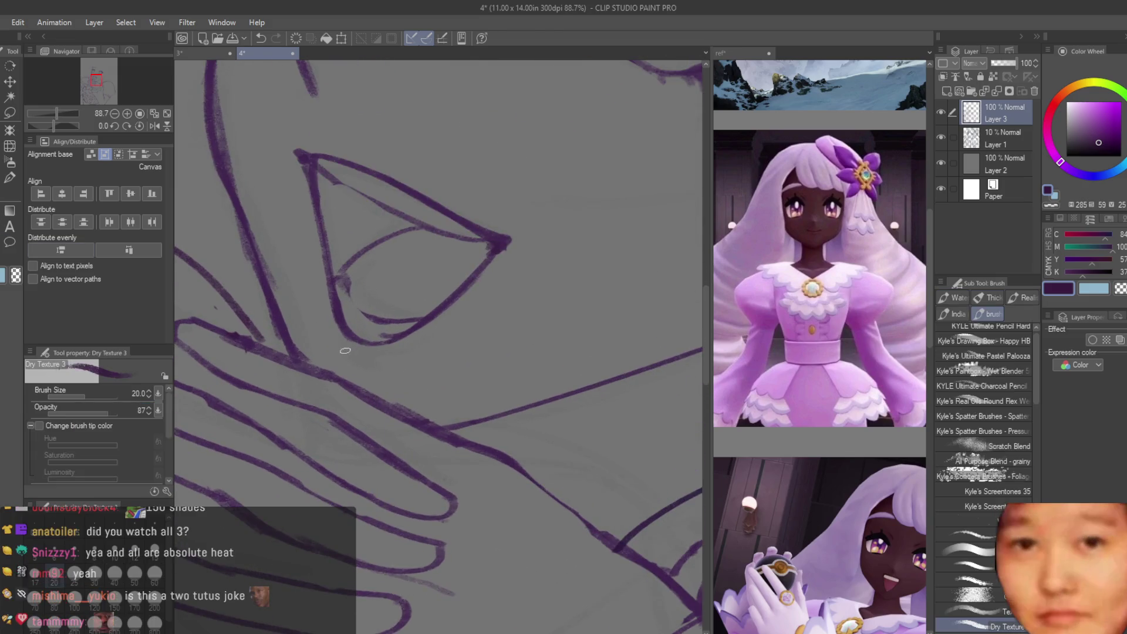
{"action": "scroll", "coordinate": [351, 353], "scroll_direction": "down", "scroll_amount": 4}
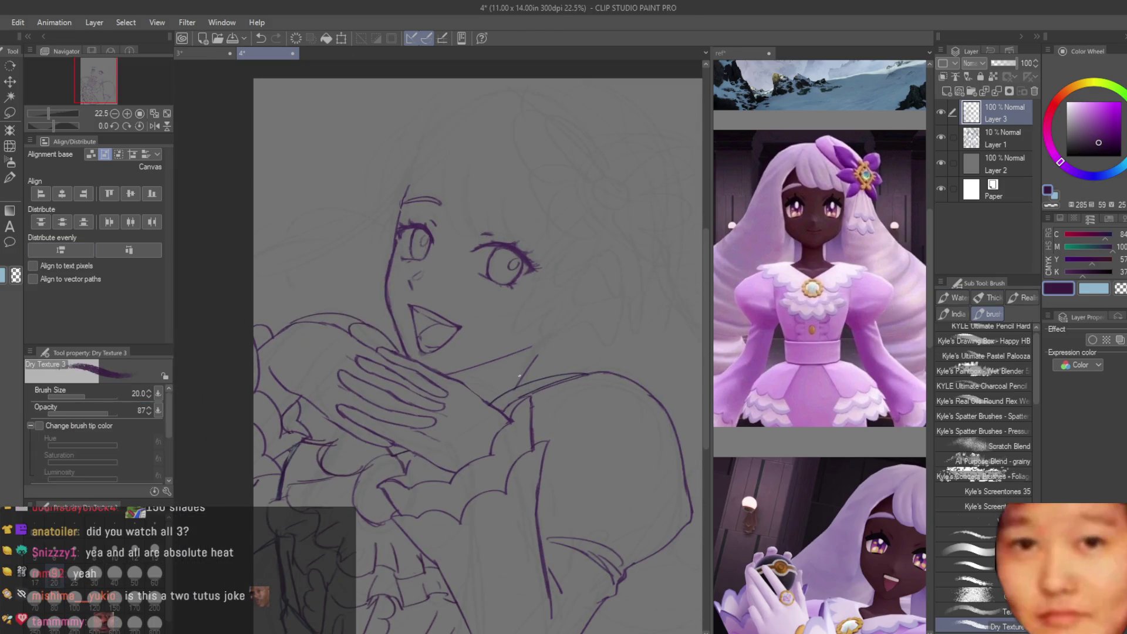
{"action": "scroll", "coordinate": [406, 366], "scroll_direction": "up", "scroll_amount": 3}
{"action": "scroll", "coordinate": [407, 367], "scroll_direction": "up", "scroll_amount": 2}
{"action": "left_click_drag", "start_coordinate": [371, 349], "coordinate": [405, 379]}
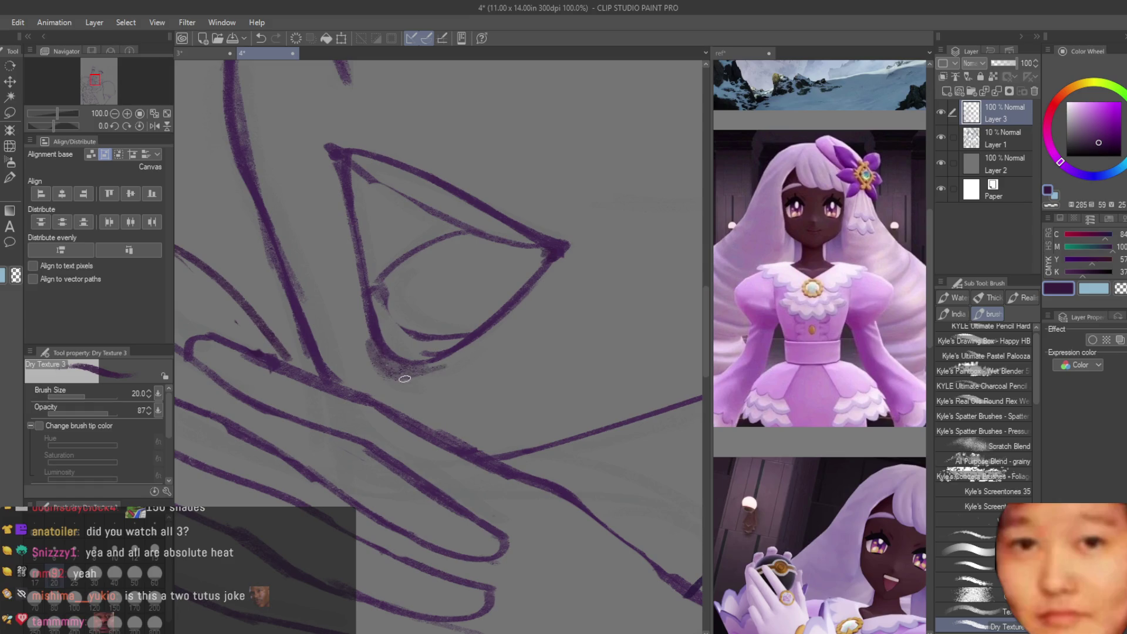
Step: Reinforce the open mouth line and mirror the view horizontally to check proportions
{"action": "left_click_drag", "start_coordinate": [367, 145], "coordinate": [481, 203]}
{"action": "scroll", "coordinate": [506, 256], "scroll_direction": "down", "scroll_amount": 6}
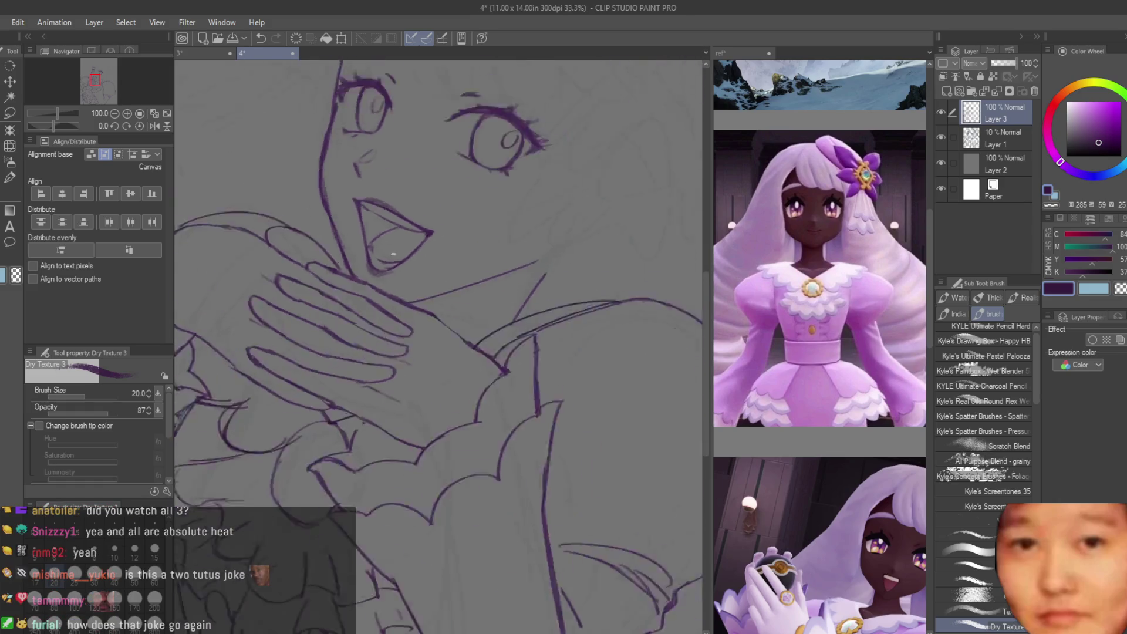
{"action": "key", "text": "h"}
{"action": "key", "text": "h"}
{"action": "scroll", "coordinate": [523, 133], "scroll_direction": "up", "scroll_amount": 4}
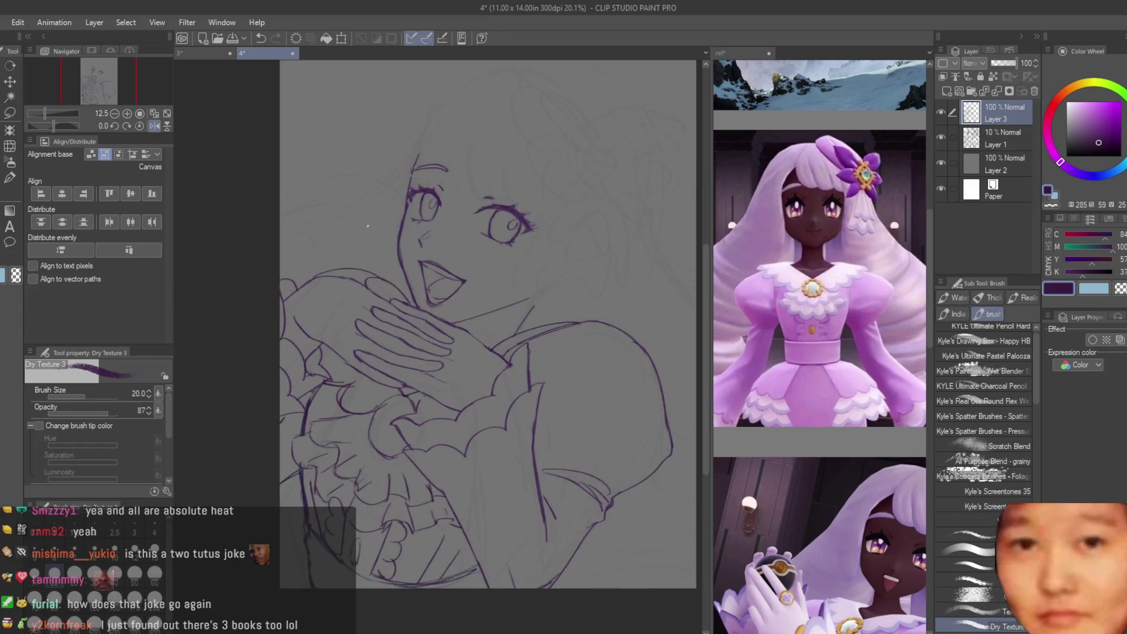
{"action": "scroll", "coordinate": [457, 348], "scroll_direction": "up", "scroll_amount": 5}
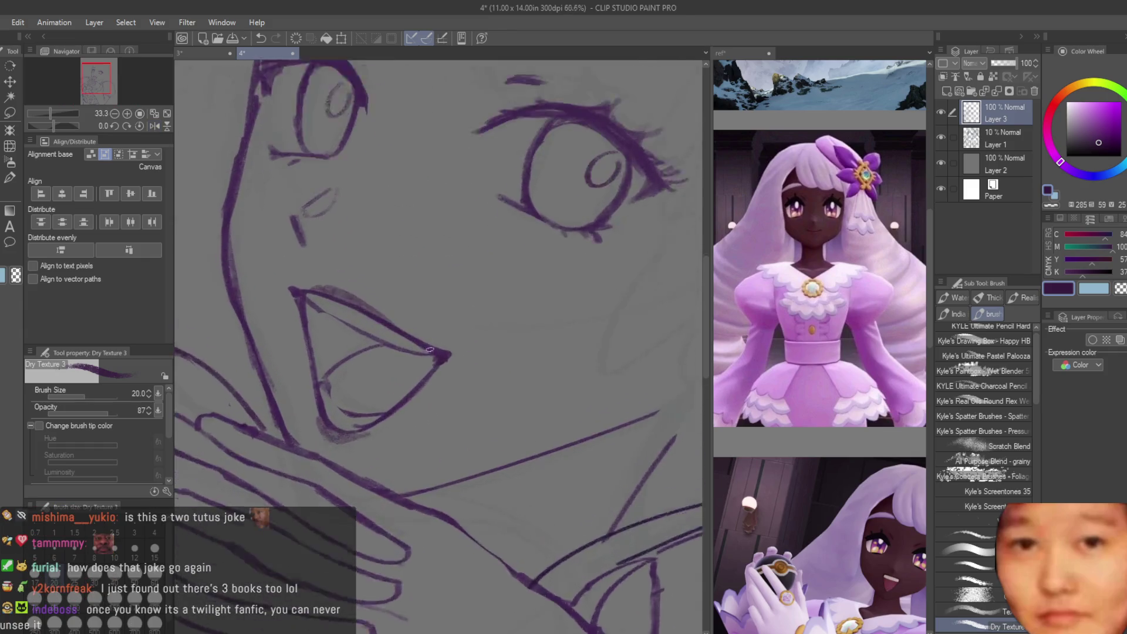
{"action": "scroll", "coordinate": [503, 286], "scroll_direction": "down", "scroll_amount": 6}
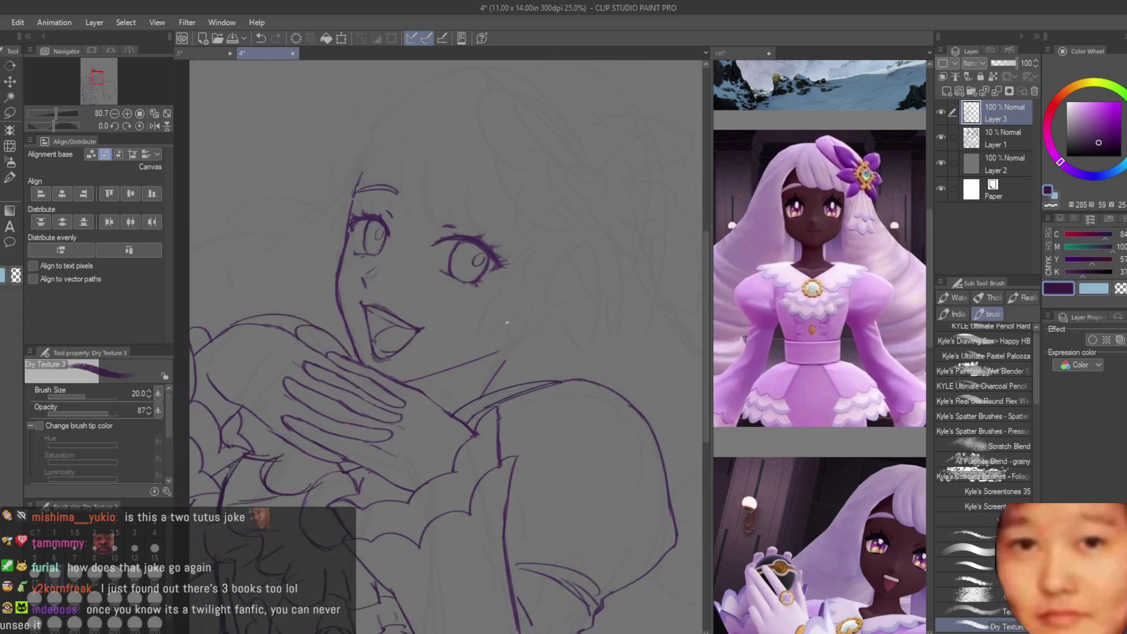
{"action": "scroll", "coordinate": [503, 285], "scroll_direction": "up", "scroll_amount": 2}
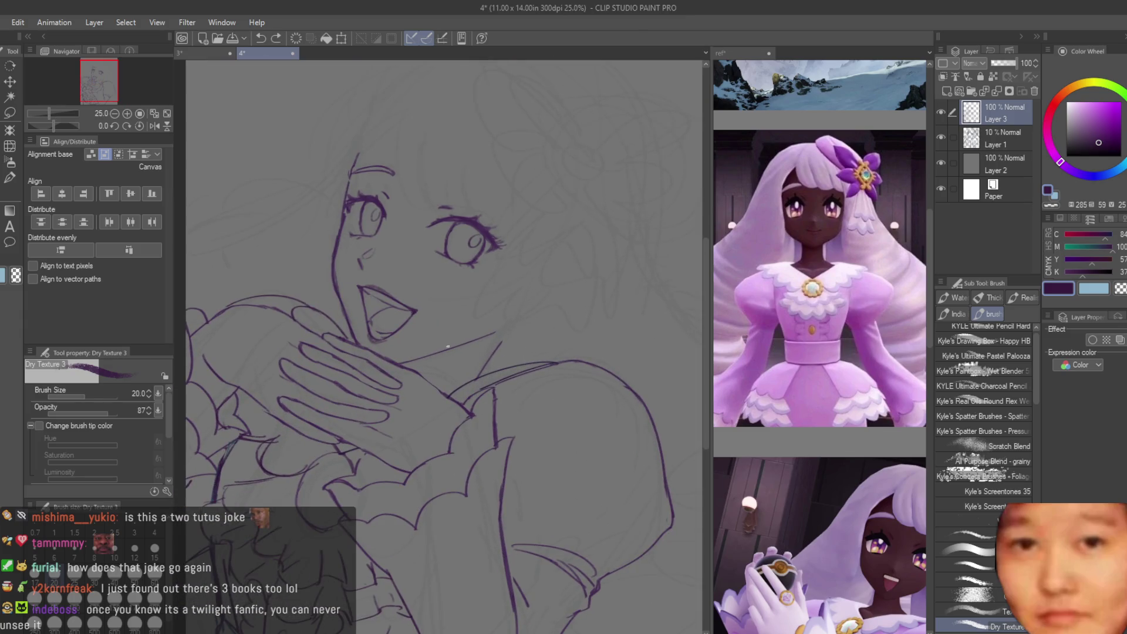
{"action": "scroll", "coordinate": [460, 221], "scroll_direction": "up", "scroll_amount": 4}
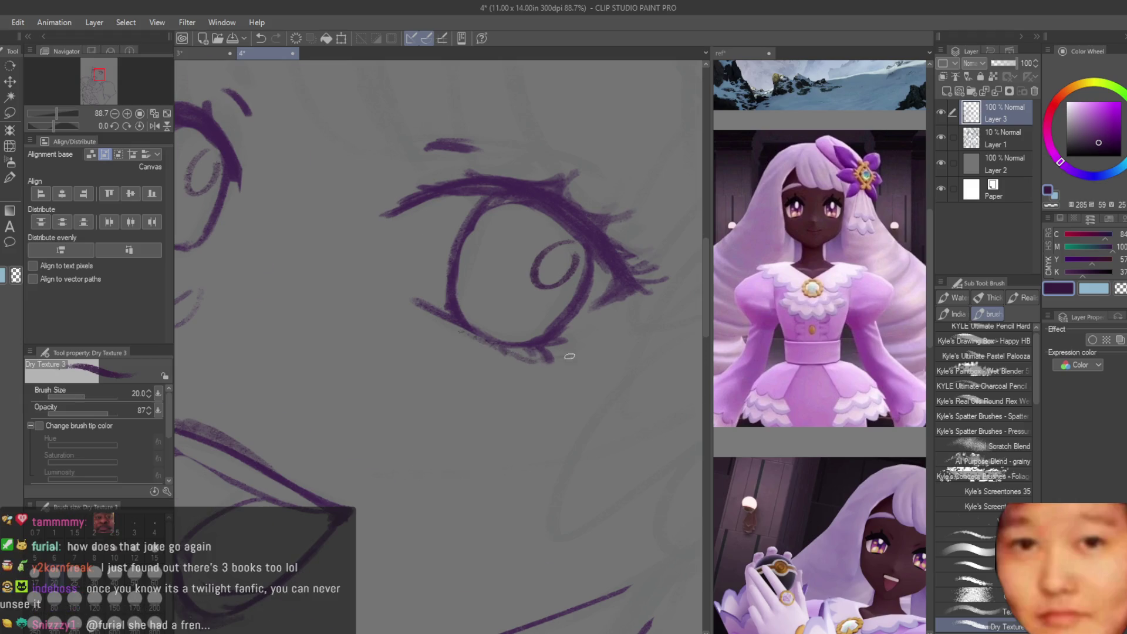
{"action": "scroll", "coordinate": [545, 297], "scroll_direction": "down", "scroll_amount": 4}
{"action": "scroll", "coordinate": [545, 297], "scroll_direction": "down", "scroll_amount": 4}
Step: Check the face in a mirrored view once more, then restore the normal orientation
{"action": "key", "text": "h"}
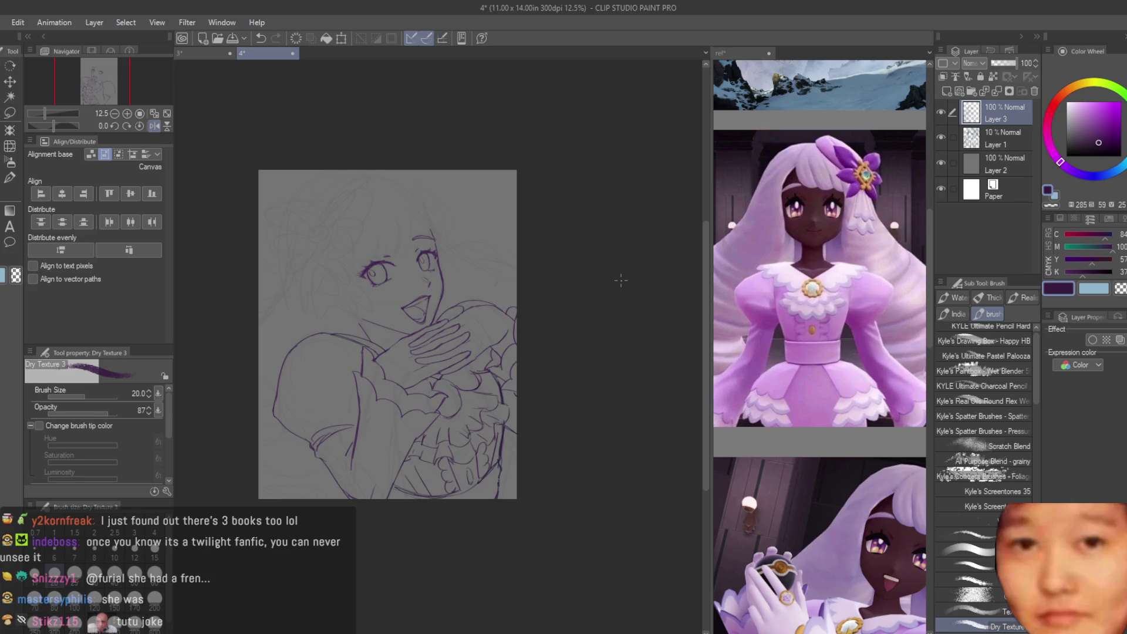
{"action": "key", "text": "h"}
{"action": "scroll", "coordinate": [530, 298], "scroll_direction": "up", "scroll_amount": 5}
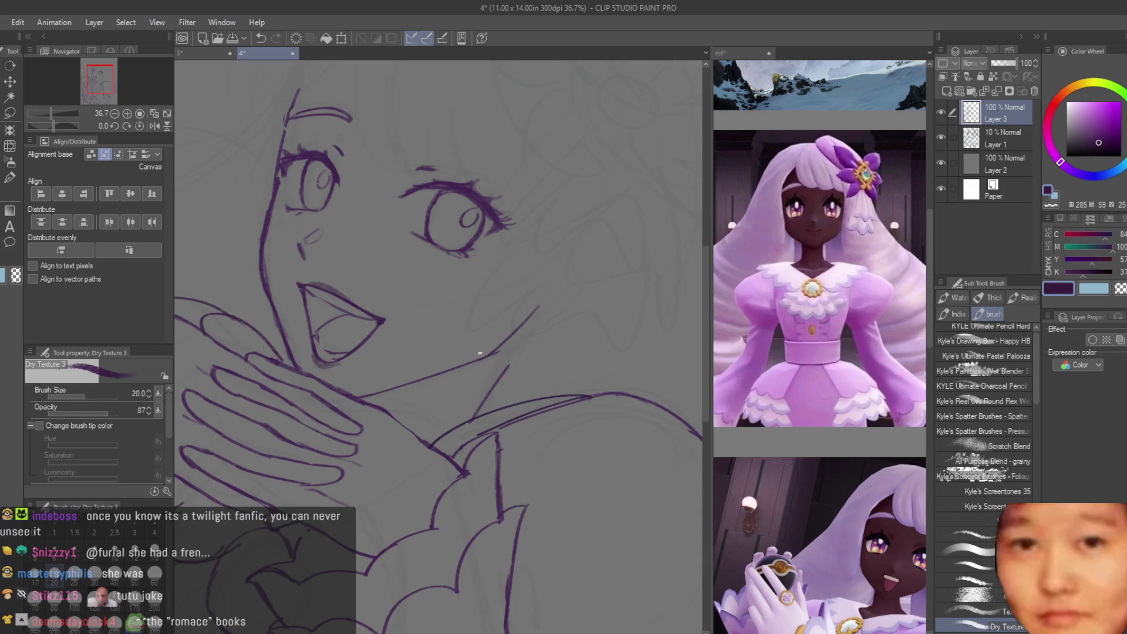
{"action": "scroll", "coordinate": [545, 361], "scroll_direction": "down", "scroll_amount": 2}
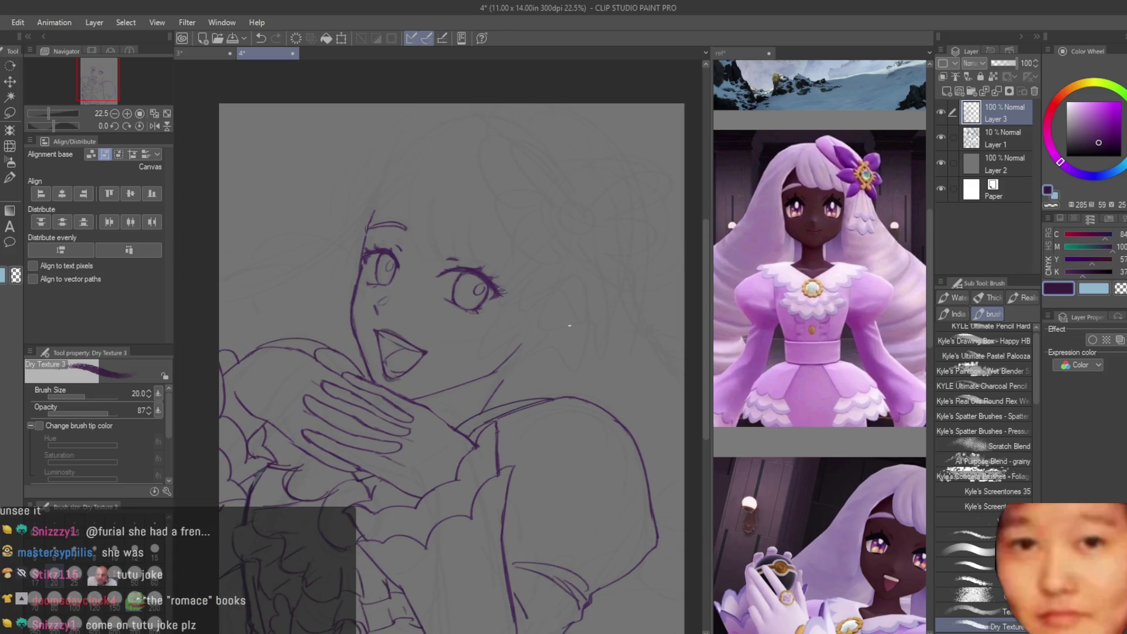
{"action": "scroll", "coordinate": [488, 382], "scroll_direction": "up", "scroll_amount": 2}
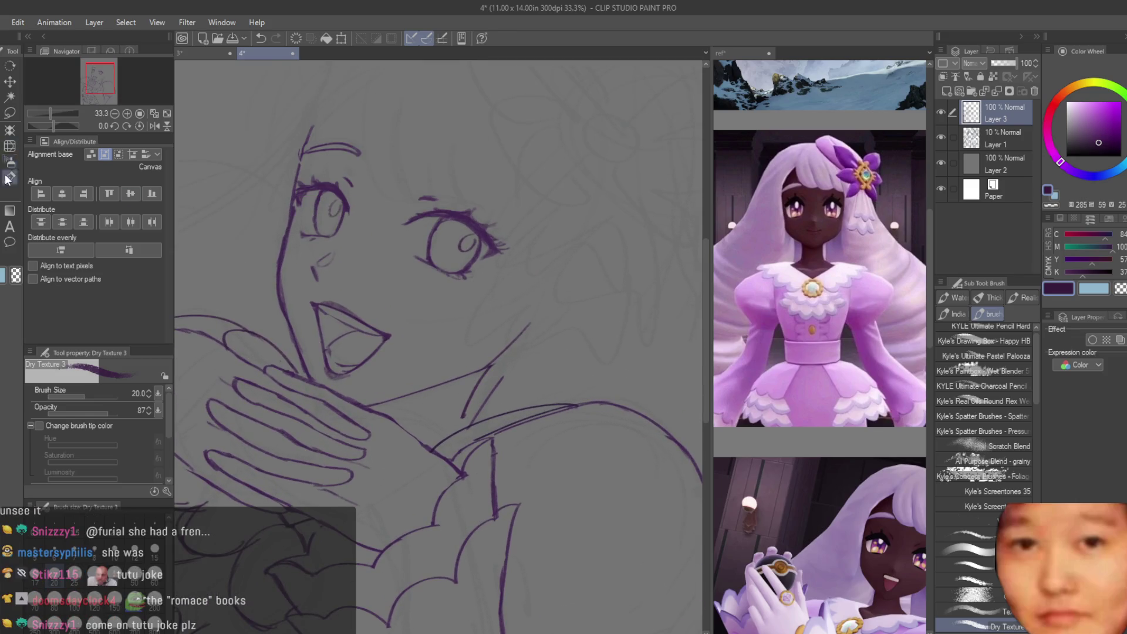
Step: Erase stray lines with the Snap eraser, return to Dry Texture 3, and select sketch Layer 1
{"action": "key", "text": "e"}
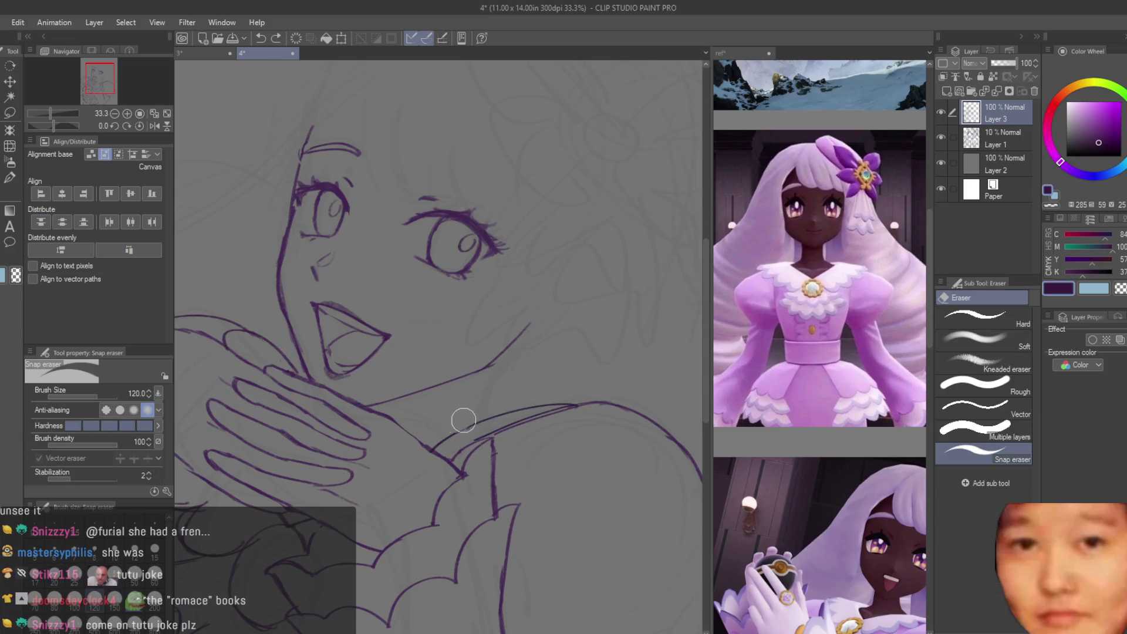
{"action": "scroll", "coordinate": [463, 421], "scroll_direction": "down", "scroll_amount": 3}
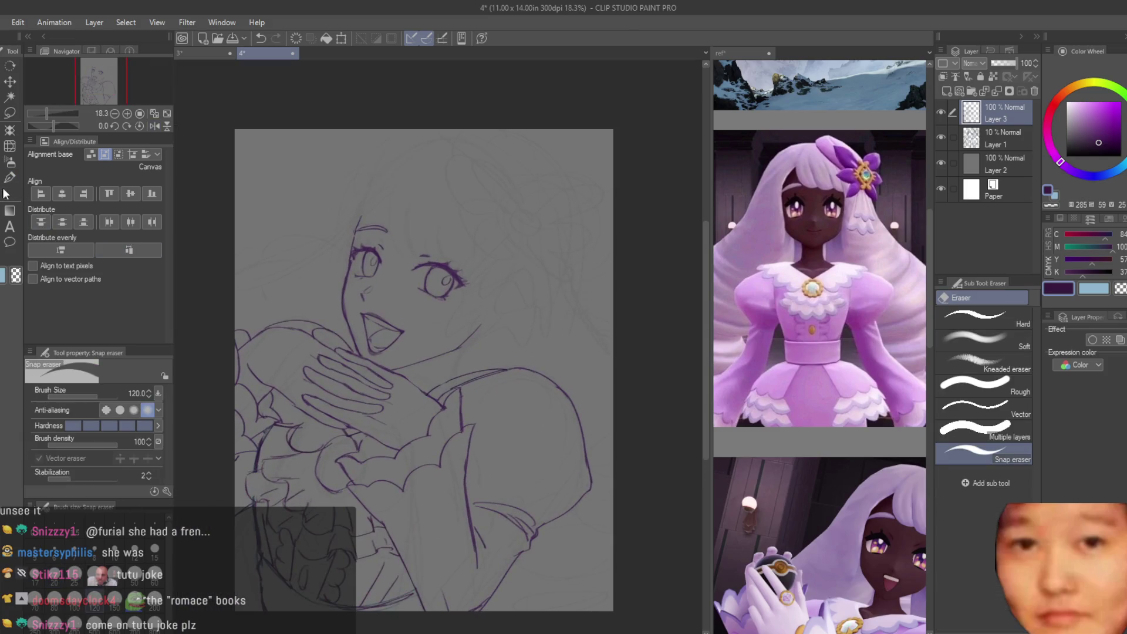
{"action": "left_click", "coordinate": [5, 194]}
{"action": "scroll", "coordinate": [586, 303], "scroll_direction": "down", "scroll_amount": 3}
{"action": "scroll", "coordinate": [586, 303], "scroll_direction": "up", "scroll_amount": 1}
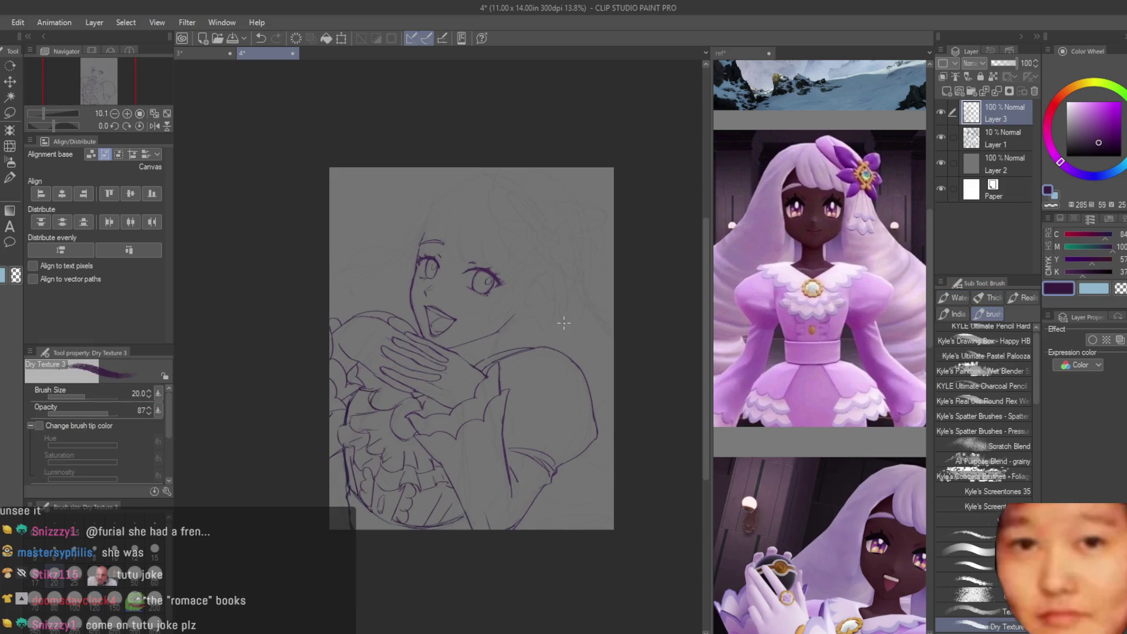
{"action": "left_click", "coordinate": [992, 151]}
Step: Raise Layer 1's opacity from 10% to 24% and return to drawing on Layer 3
{"action": "left_click_drag", "start_coordinate": [993, 67], "coordinate": [998, 65]}
{"action": "left_click", "coordinate": [1006, 117]}
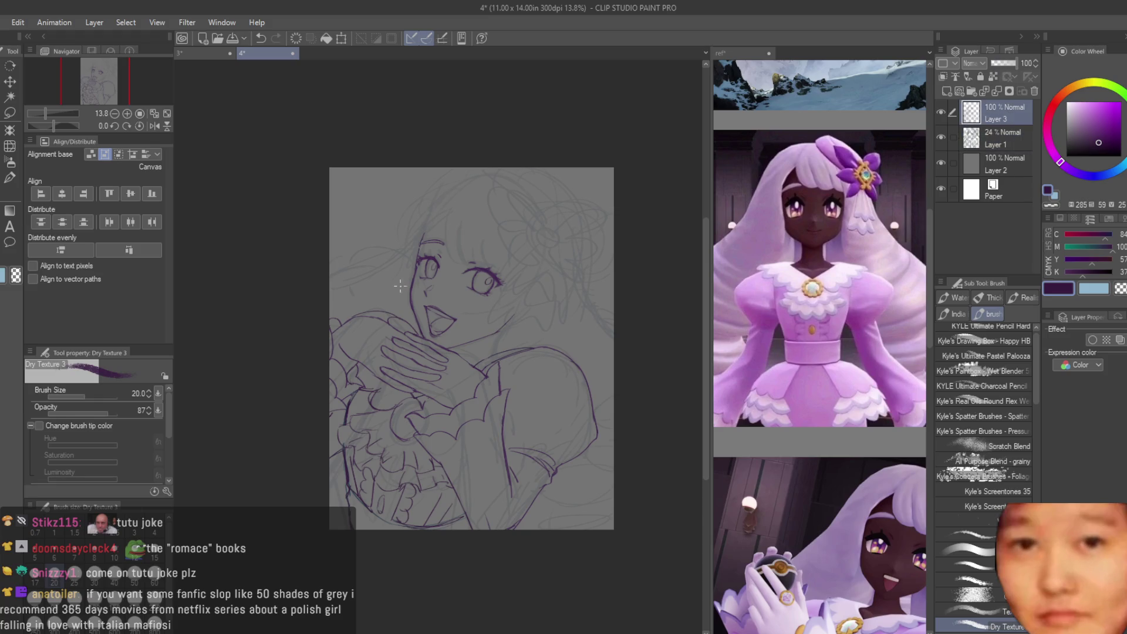
{"action": "scroll", "coordinate": [416, 317], "scroll_direction": "up", "scroll_amount": 2}
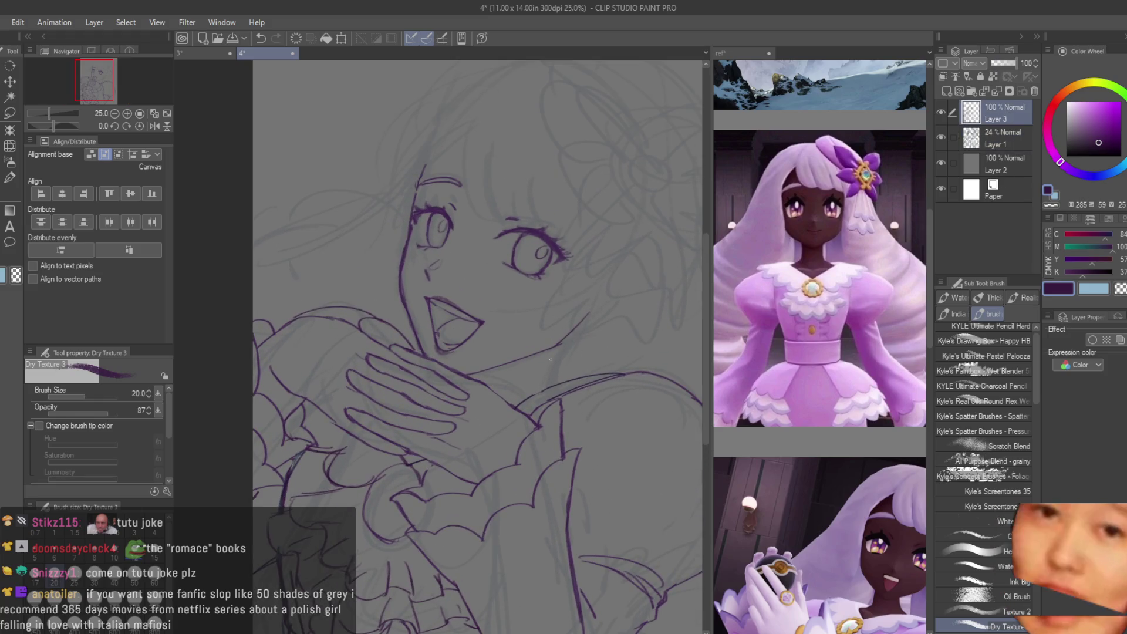
Step: Undo two strokes near the neck, then draw curved hair strokes beside and right of the face
{"action": "key", "text": "ctrl+z"}
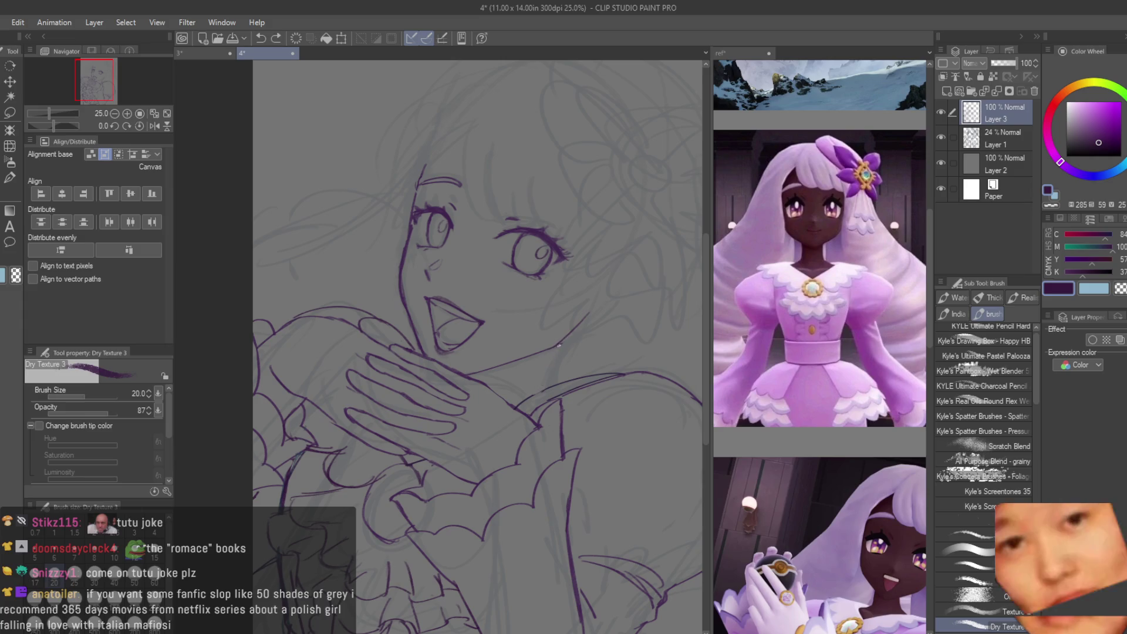
{"action": "key", "text": "ctrl+z"}
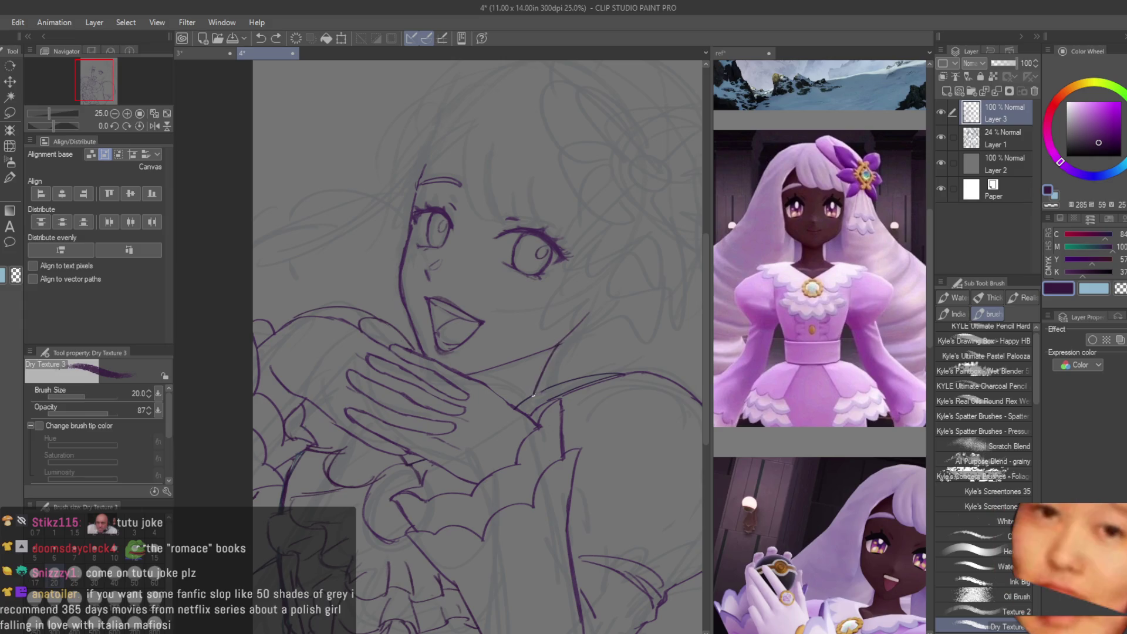
{"action": "scroll", "coordinate": [531, 364], "scroll_direction": "down", "scroll_amount": 3}
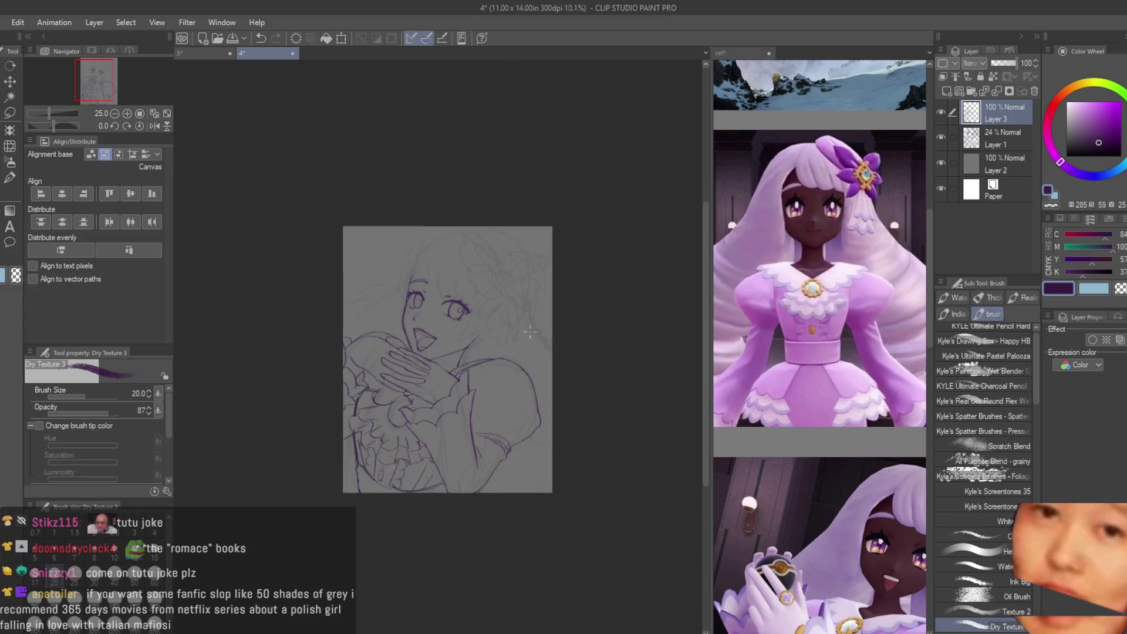
{"action": "scroll", "coordinate": [530, 332], "scroll_direction": "up", "scroll_amount": 3}
{"action": "scroll", "coordinate": [591, 539], "scroll_direction": "down", "scroll_amount": 2}
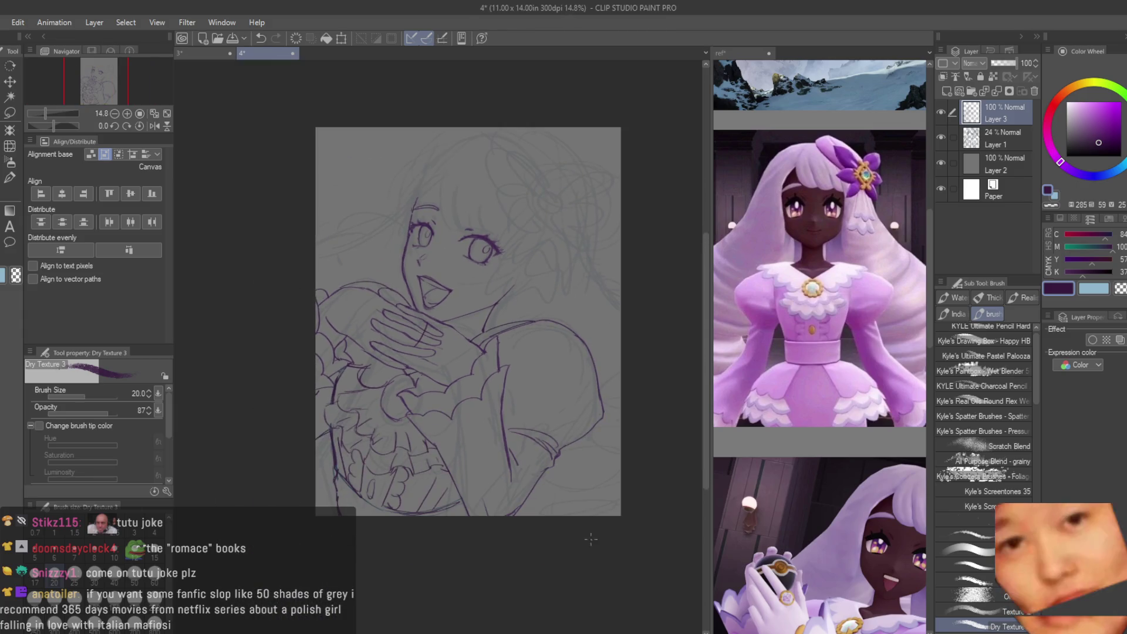
{"action": "scroll", "coordinate": [493, 162], "scroll_direction": "up", "scroll_amount": 4}
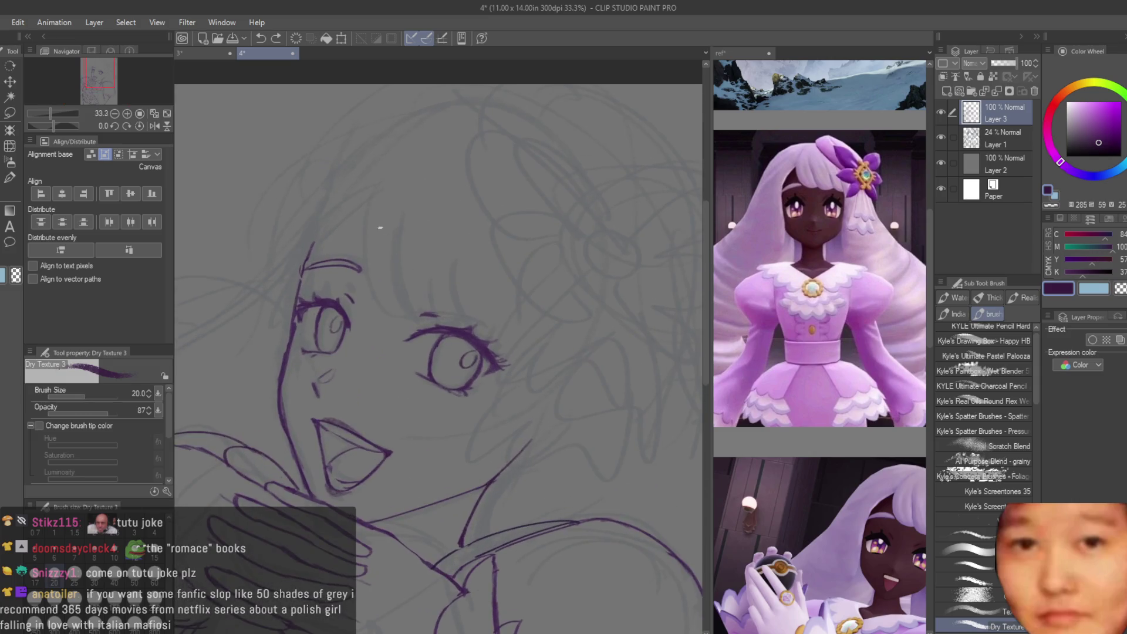
{"action": "scroll", "coordinate": [381, 227], "scroll_direction": "up", "scroll_amount": 1}
{"action": "left_click_drag", "start_coordinate": [374, 190], "coordinate": [386, 334]}
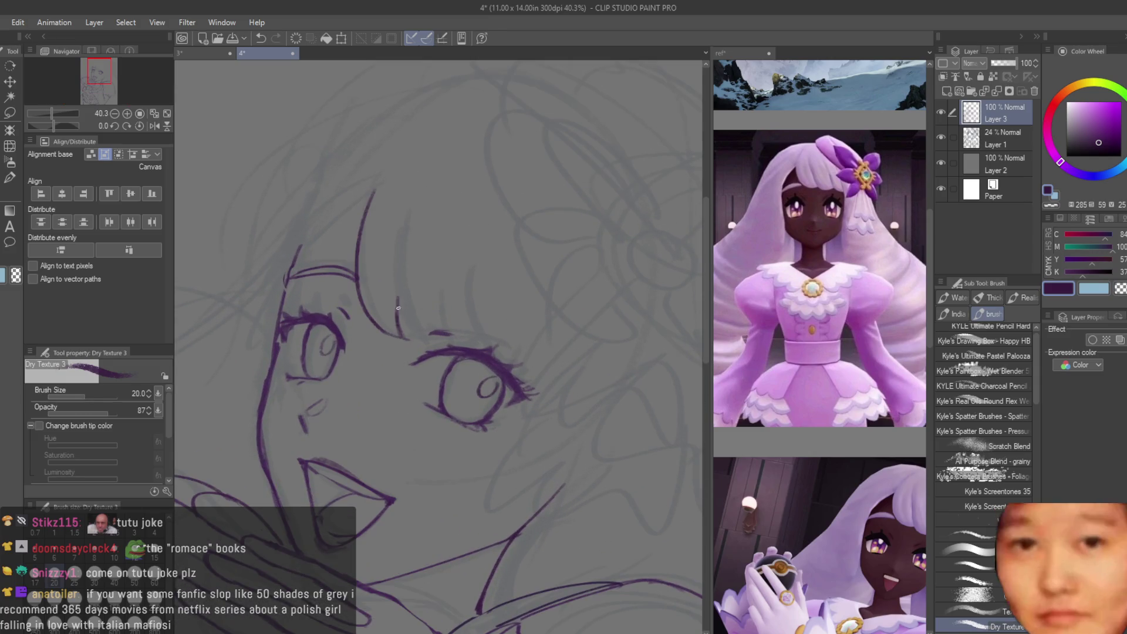
{"action": "left_click_drag", "start_coordinate": [441, 264], "coordinate": [456, 340]}
{"action": "left_click_drag", "start_coordinate": [488, 309], "coordinate": [524, 381]}
{"action": "scroll", "coordinate": [436, 289], "scroll_direction": "down", "scroll_amount": 1}
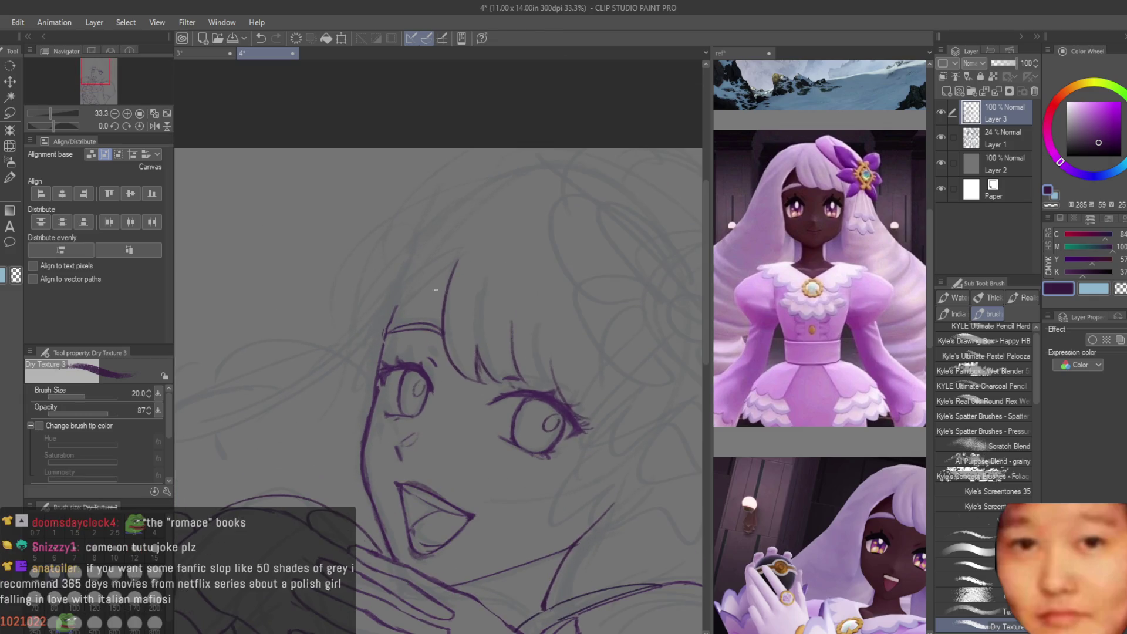
{"action": "scroll", "coordinate": [452, 275], "scroll_direction": "down", "scroll_amount": 3}
{"action": "scroll", "coordinate": [386, 347], "scroll_direction": "up", "scroll_amount": 3}
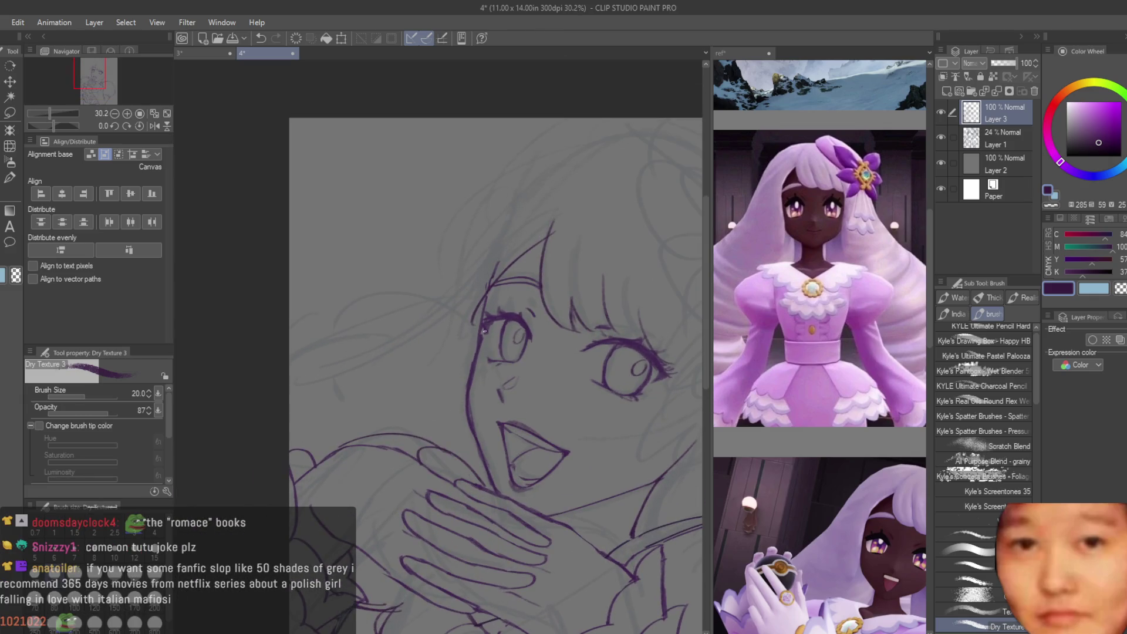
Step: Draw the long left hair strand and a lower hair stroke, undoing and redrawing failed attempts
{"action": "left_click_drag", "start_coordinate": [579, 174], "coordinate": [450, 314]}
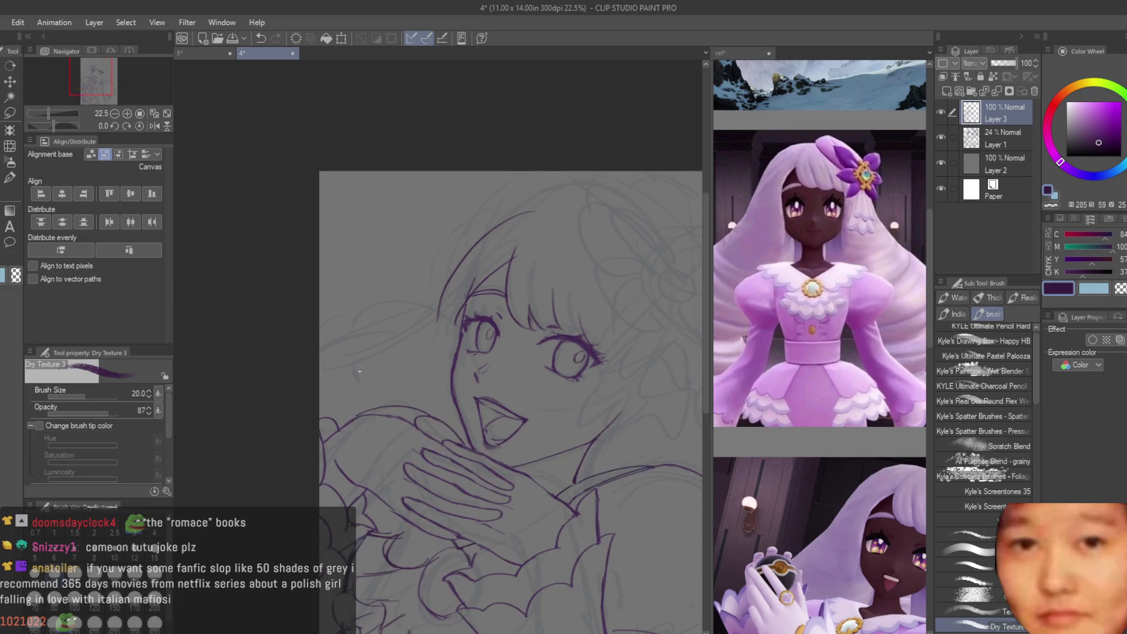
{"action": "key", "text": "ctrl+z"}
{"action": "left_click_drag", "start_coordinate": [508, 199], "coordinate": [438, 340]}
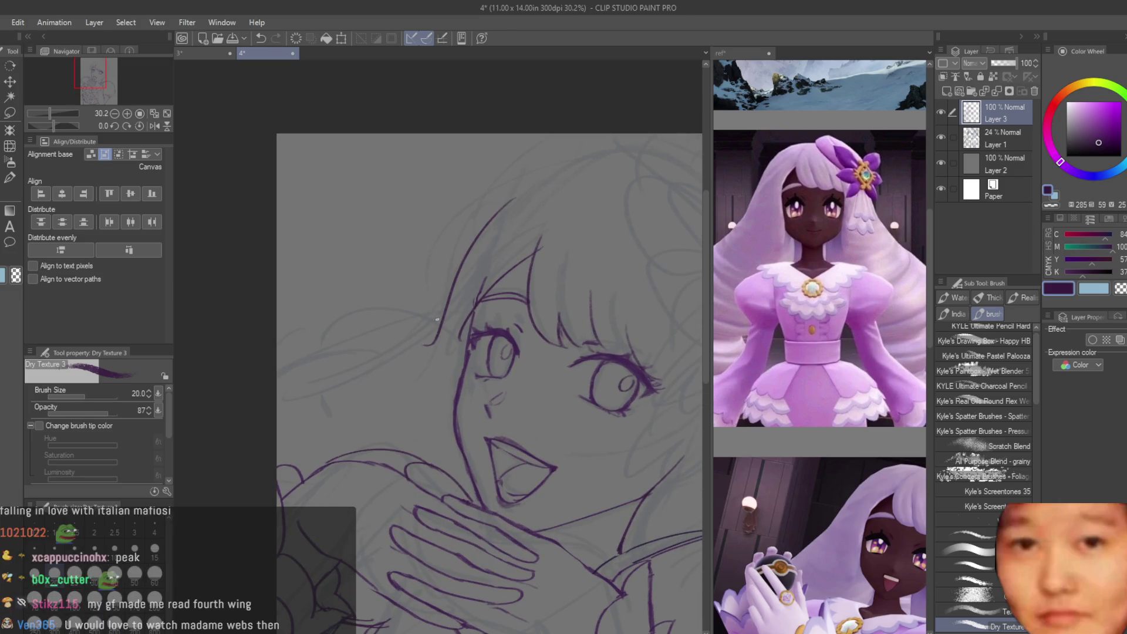
{"action": "mouse_move", "coordinate": [447, 299]}
{"action": "left_mouse_down"}
{"action": "mouse_move", "coordinate": [370, 364]}
{"action": "mouse_move", "coordinate": [307, 385]}
{"action": "left_mouse_up"}
{"action": "key", "text": "ctrl+z"}
{"action": "left_click_drag", "start_coordinate": [405, 354], "coordinate": [284, 387]}
{"action": "key", "text": "ctrl+z"}
{"action": "left_click_drag", "start_coordinate": [352, 376], "coordinate": [288, 380]}
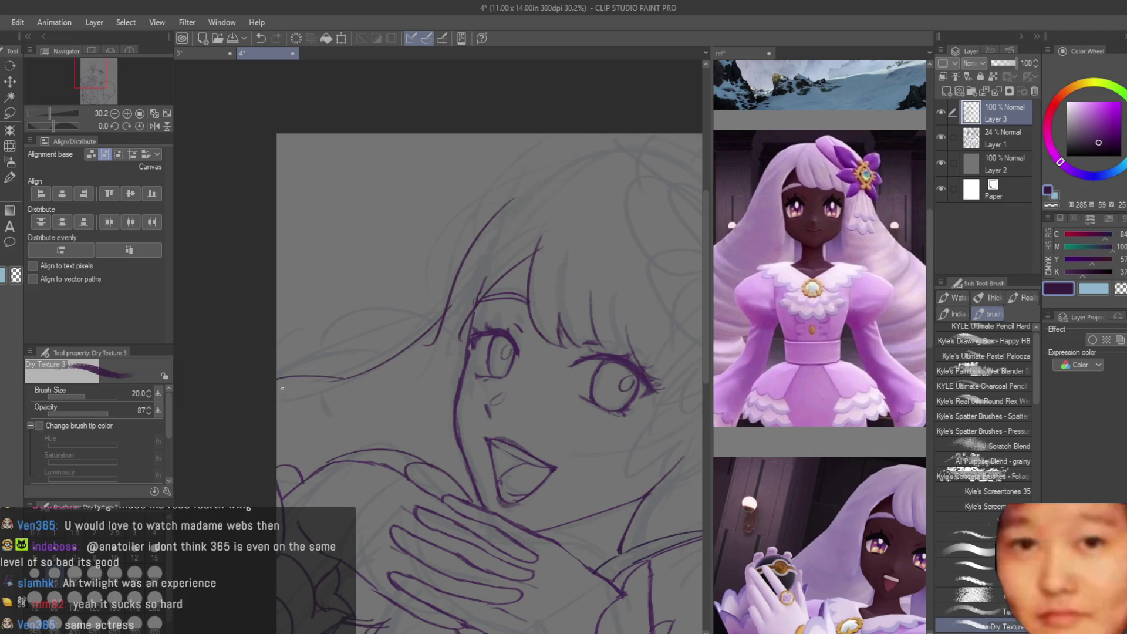
Step: Briefly switch to the Snap eraser, then return to the Dry Texture 3 brush
{"action": "key", "text": "e"}
{"action": "scroll", "coordinate": [453, 323], "scroll_direction": "up", "scroll_amount": 2}
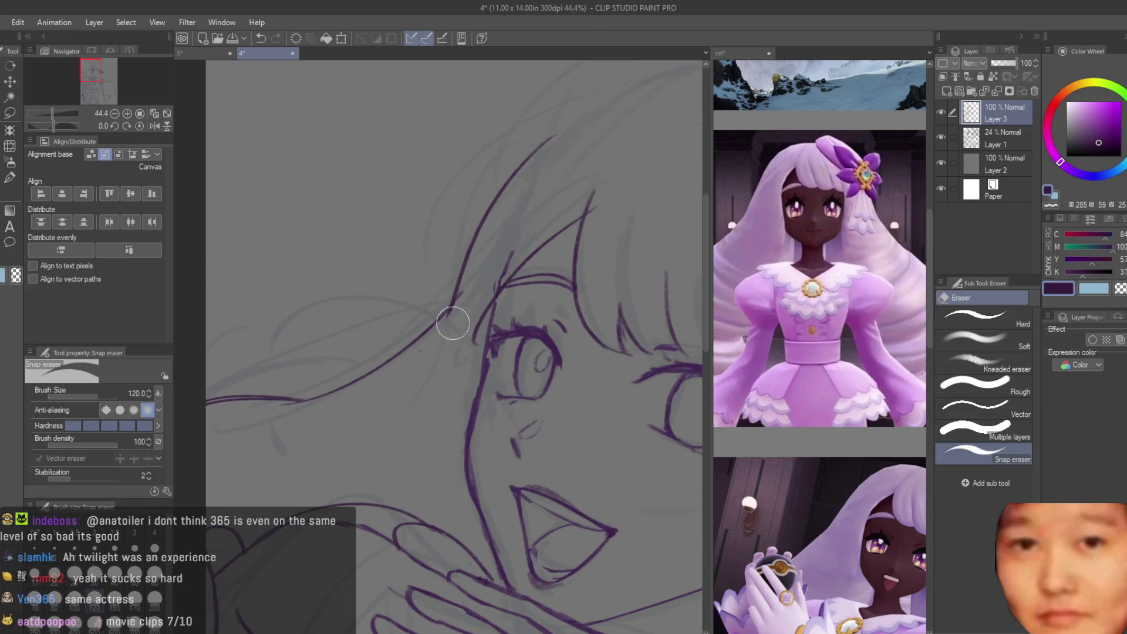
{"action": "scroll", "coordinate": [462, 322], "scroll_direction": "down", "scroll_amount": 2}
{"action": "scroll", "coordinate": [499, 258], "scroll_direction": "up", "scroll_amount": 3}
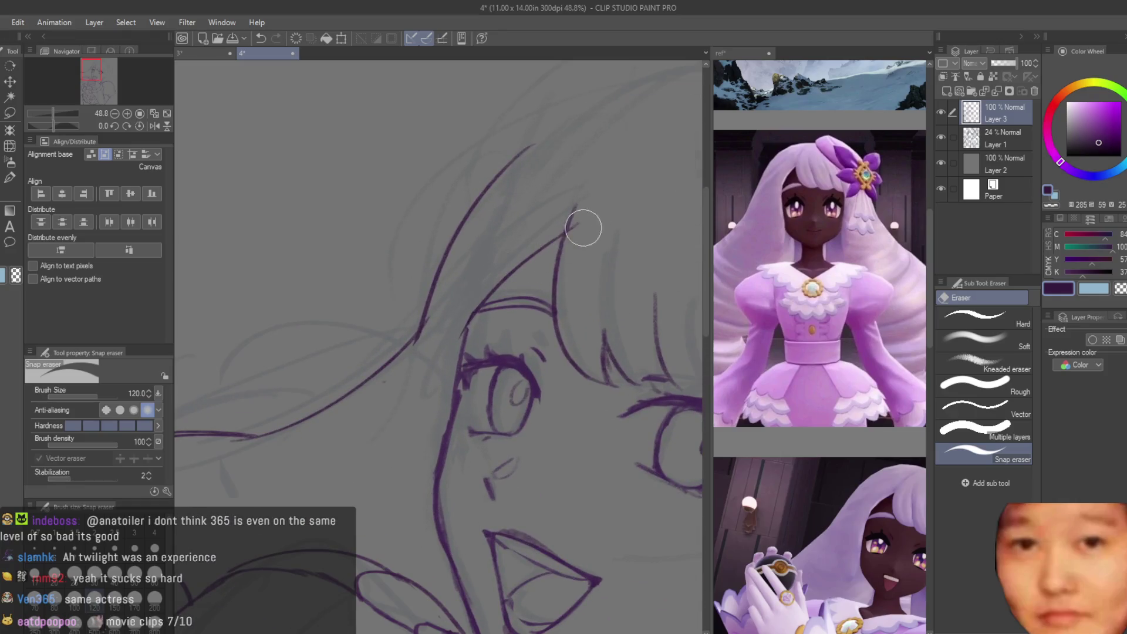
{"action": "scroll", "coordinate": [569, 232], "scroll_direction": "down", "scroll_amount": 4}
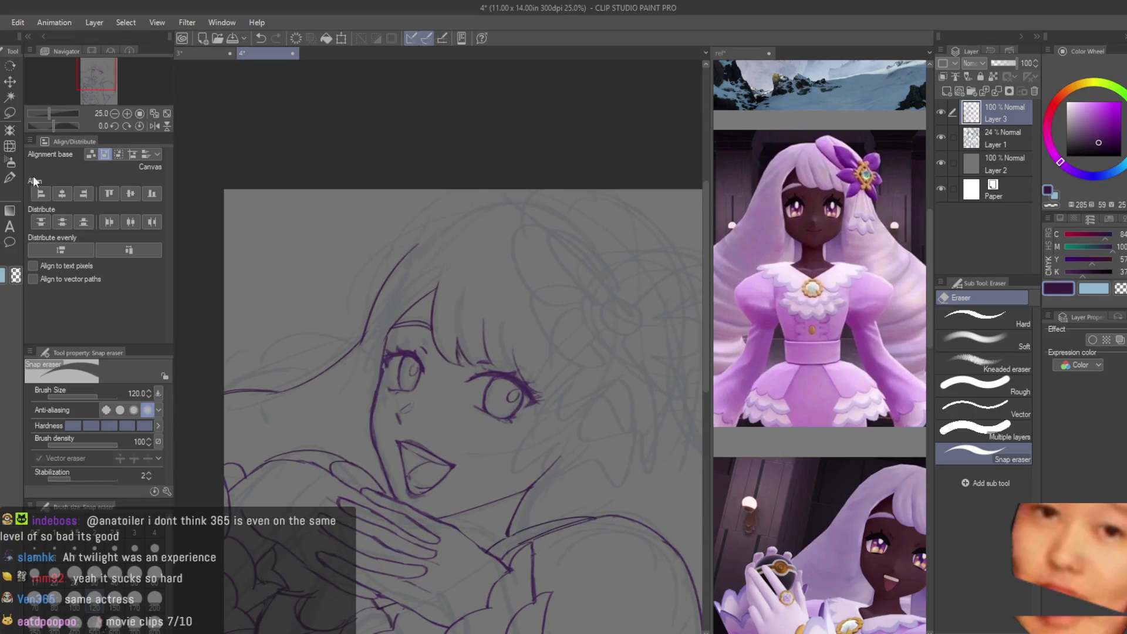
{"action": "left_click", "coordinate": [13, 178]}
{"action": "scroll", "coordinate": [411, 258], "scroll_direction": "down", "scroll_amount": 1}
{"action": "scroll", "coordinate": [805, 328], "scroll_direction": "down", "scroll_amount": 2}
{"action": "scroll", "coordinate": [804, 329], "scroll_direction": "up", "scroll_amount": 4}
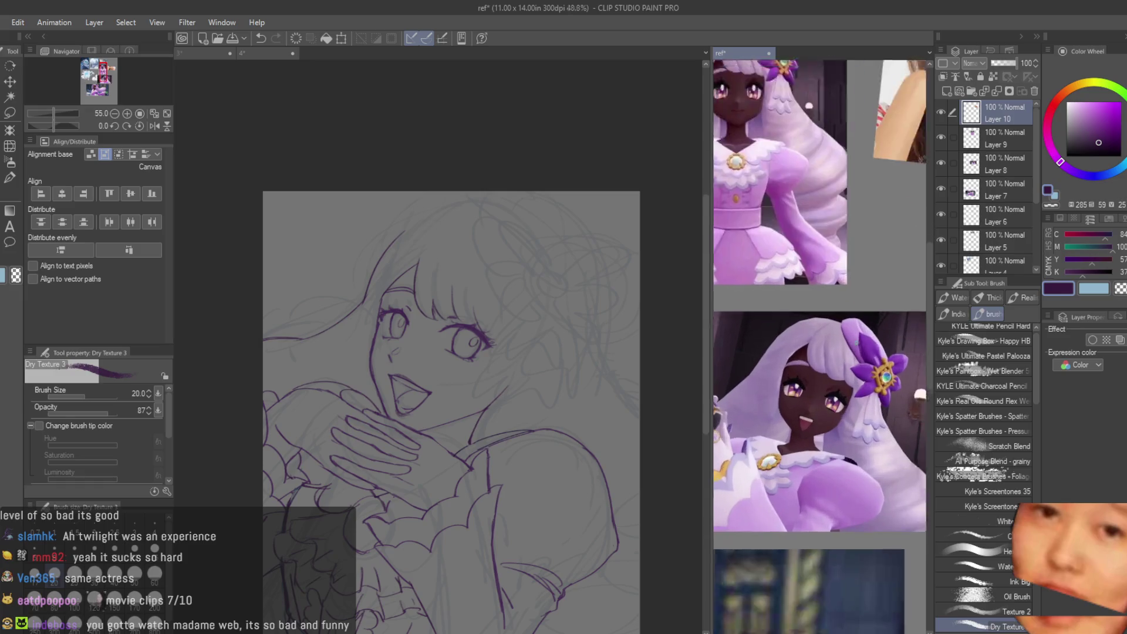
{"action": "scroll", "coordinate": [529, 282], "scroll_direction": "up", "scroll_amount": 4}
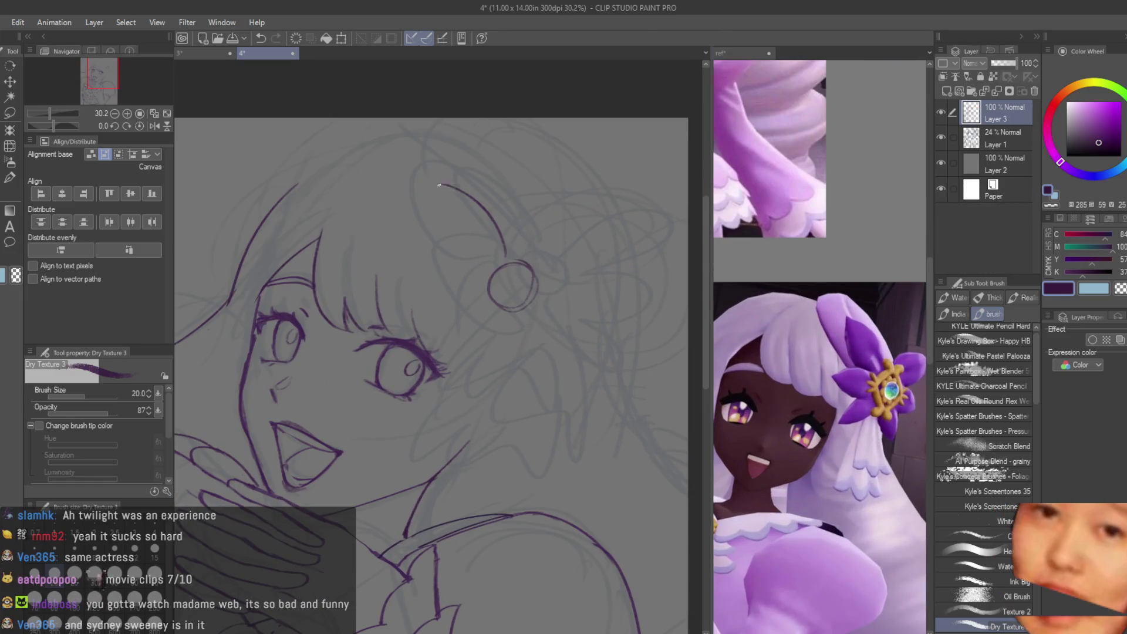
{"action": "scroll", "coordinate": [492, 300], "scroll_direction": "down", "scroll_amount": 3}
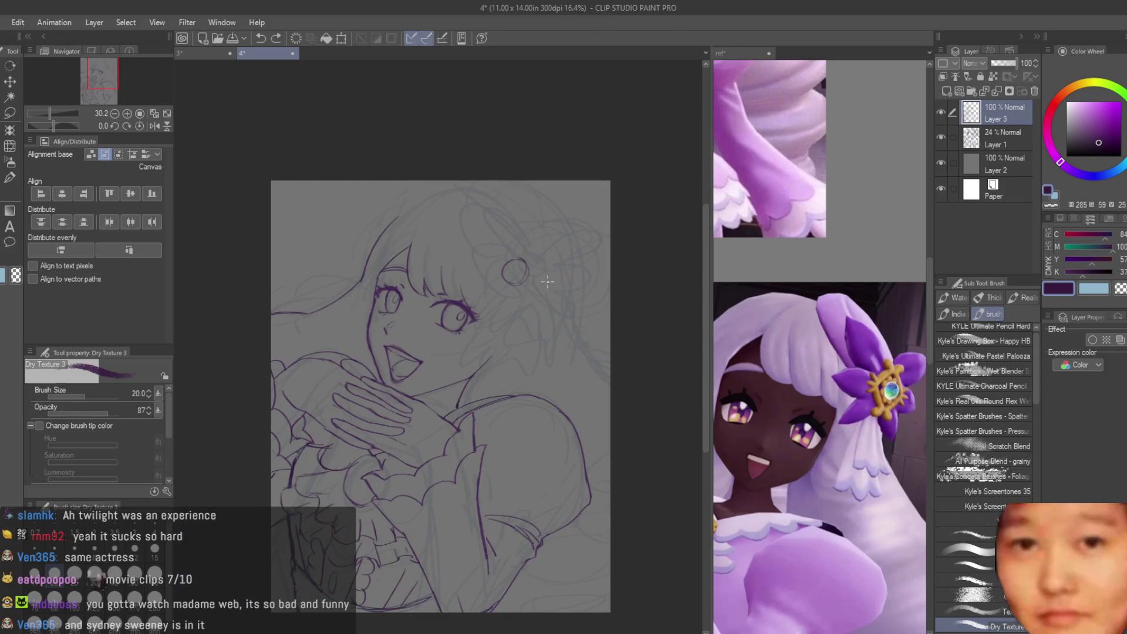
{"action": "scroll", "coordinate": [579, 314], "scroll_direction": "up", "scroll_amount": 2}
{"action": "scroll", "coordinate": [549, 285], "scroll_direction": "down", "scroll_amount": 2}
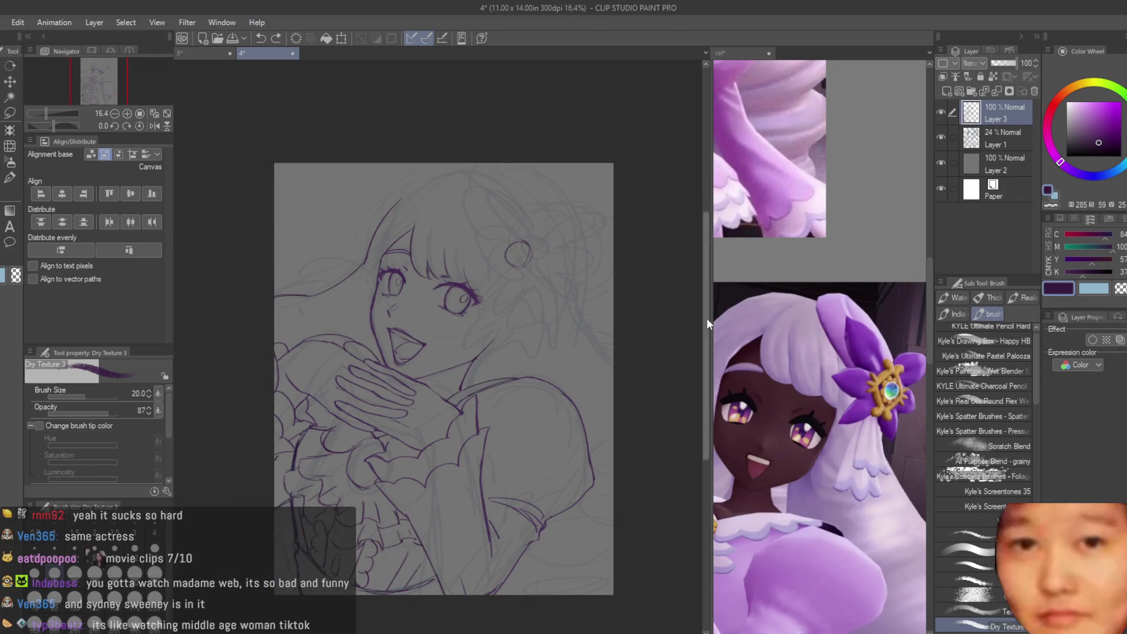
{"action": "scroll", "coordinate": [556, 192], "scroll_direction": "up", "scroll_amount": 1}
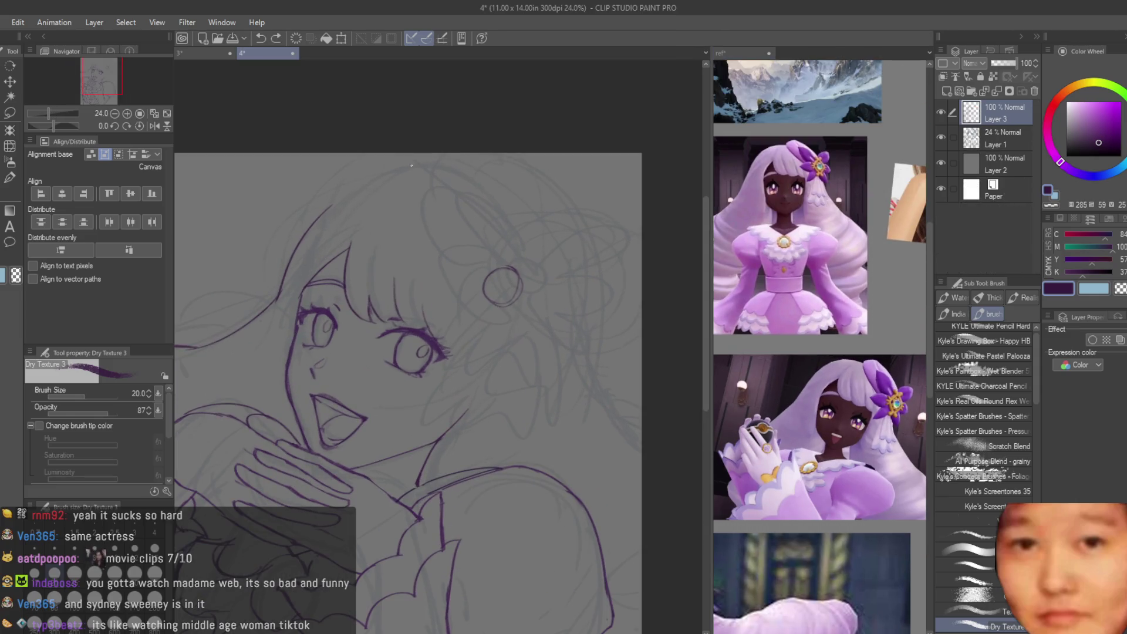
Step: Ink the arc over the top of the hair and extend it down the right side
{"action": "left_click_drag", "start_coordinate": [404, 174], "coordinate": [548, 325]}
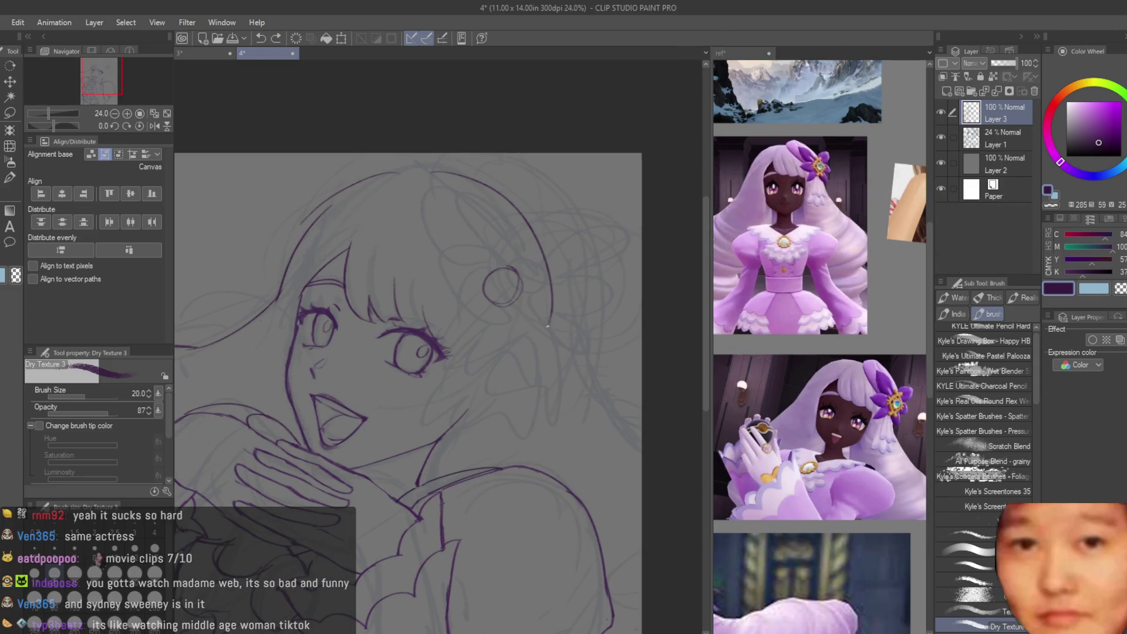
{"action": "mouse_move", "coordinate": [547, 276]}
{"action": "left_mouse_down"}
{"action": "mouse_move", "coordinate": [594, 411]}
{"action": "mouse_move", "coordinate": [635, 450]}
{"action": "left_mouse_up"}
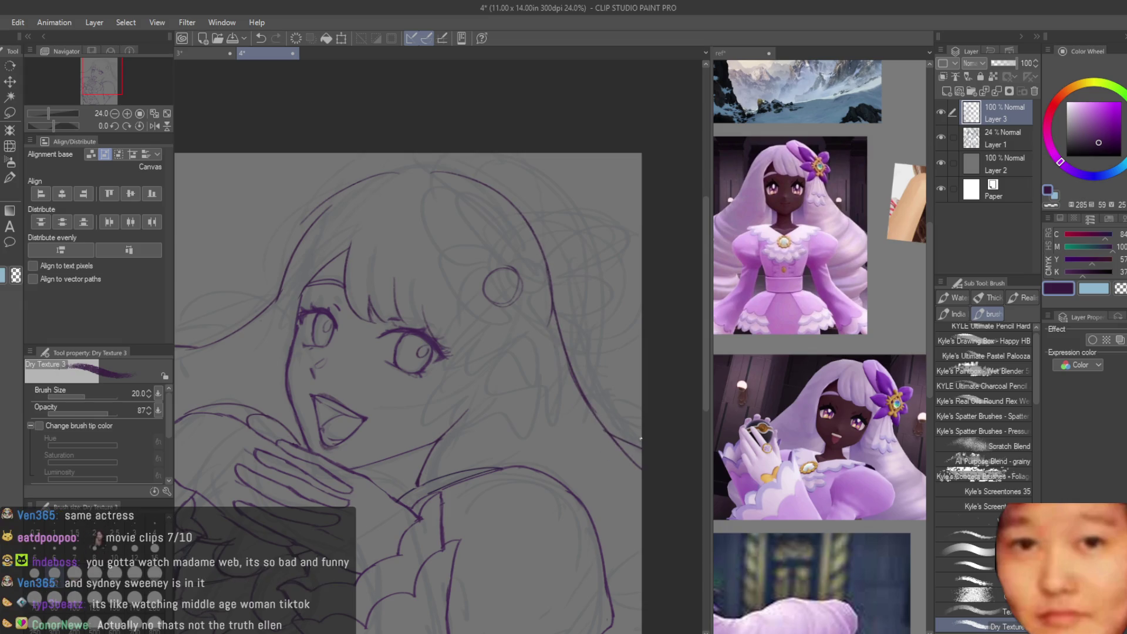
{"action": "scroll", "coordinate": [641, 437], "scroll_direction": "down", "scroll_amount": 2}
{"action": "scroll", "coordinate": [592, 153], "scroll_direction": "up", "scroll_amount": 2}
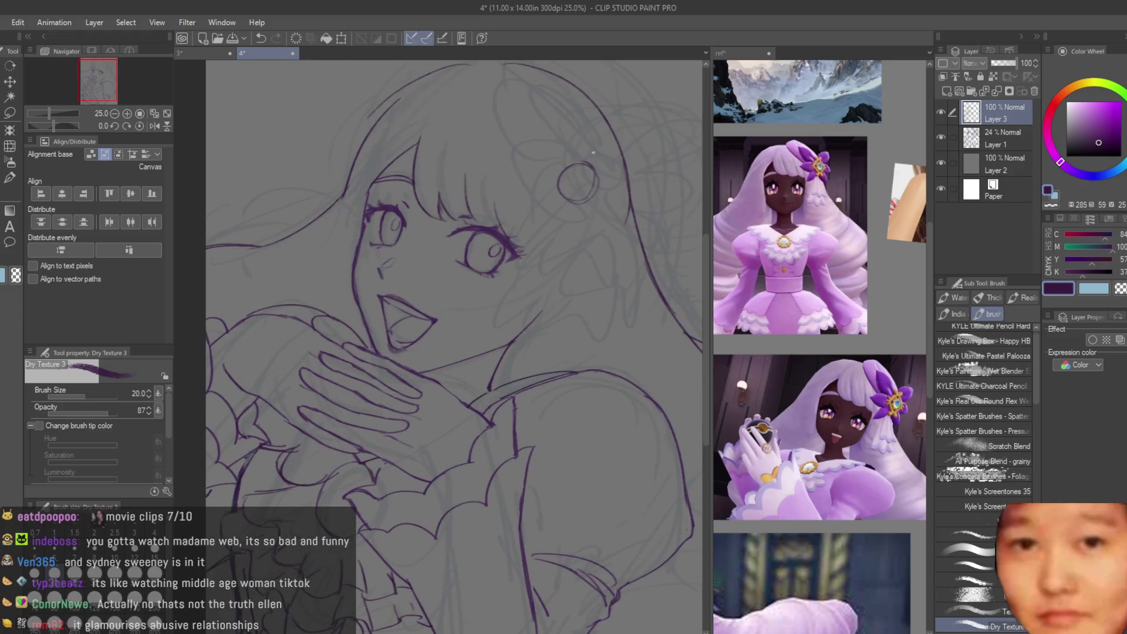
{"action": "scroll", "coordinate": [593, 152], "scroll_direction": "up", "scroll_amount": 1}
Step: Add a vertical right hair line and a strand curving down-right, undoing misplaced strokes
{"action": "left_click_drag", "start_coordinate": [524, 235], "coordinate": [557, 386]}
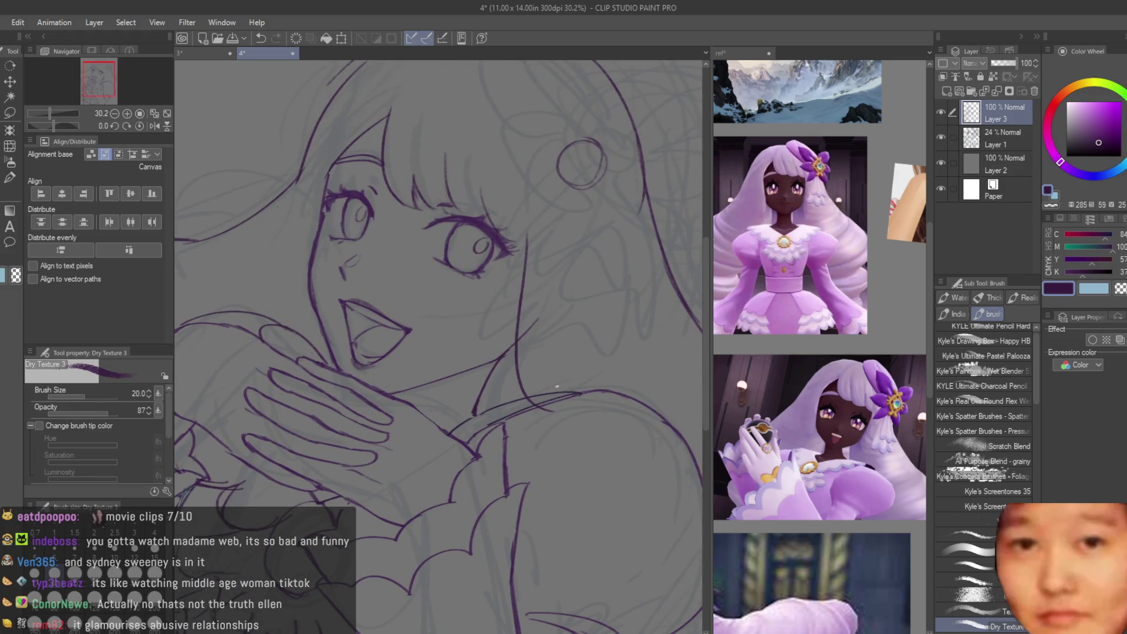
{"action": "mouse_move", "coordinate": [517, 269]}
{"action": "left_mouse_down"}
{"action": "mouse_move", "coordinate": [587, 402]}
{"action": "mouse_move", "coordinate": [692, 385]}
{"action": "left_mouse_up"}
{"action": "key", "text": "ctrl+z"}
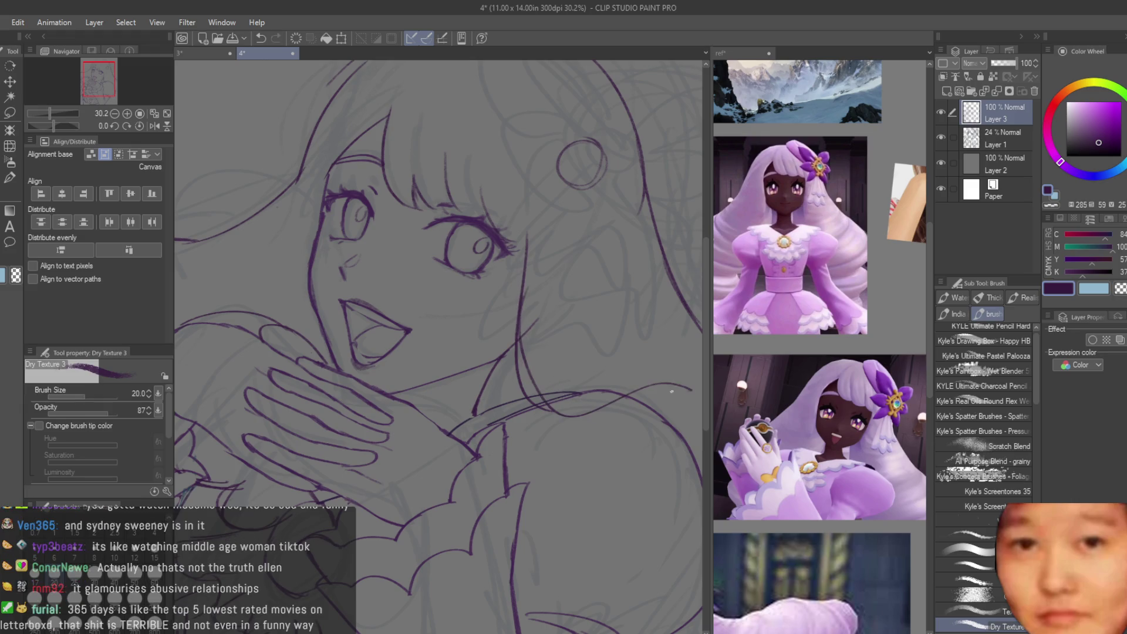
{"action": "key", "text": "ctrl+z"}
{"action": "left_click_drag", "start_coordinate": [532, 261], "coordinate": [649, 411]}
{"action": "scroll", "coordinate": [445, 265], "scroll_direction": "down", "scroll_amount": 2}
{"action": "scroll", "coordinate": [423, 268], "scroll_direction": "up", "scroll_amount": 2}
{"action": "scroll", "coordinate": [411, 270], "scroll_direction": "down", "scroll_amount": 2}
{"action": "scroll", "coordinate": [400, 273], "scroll_direction": "up", "scroll_amount": 1}
{"action": "scroll", "coordinate": [400, 274], "scroll_direction": "up", "scroll_amount": 1}
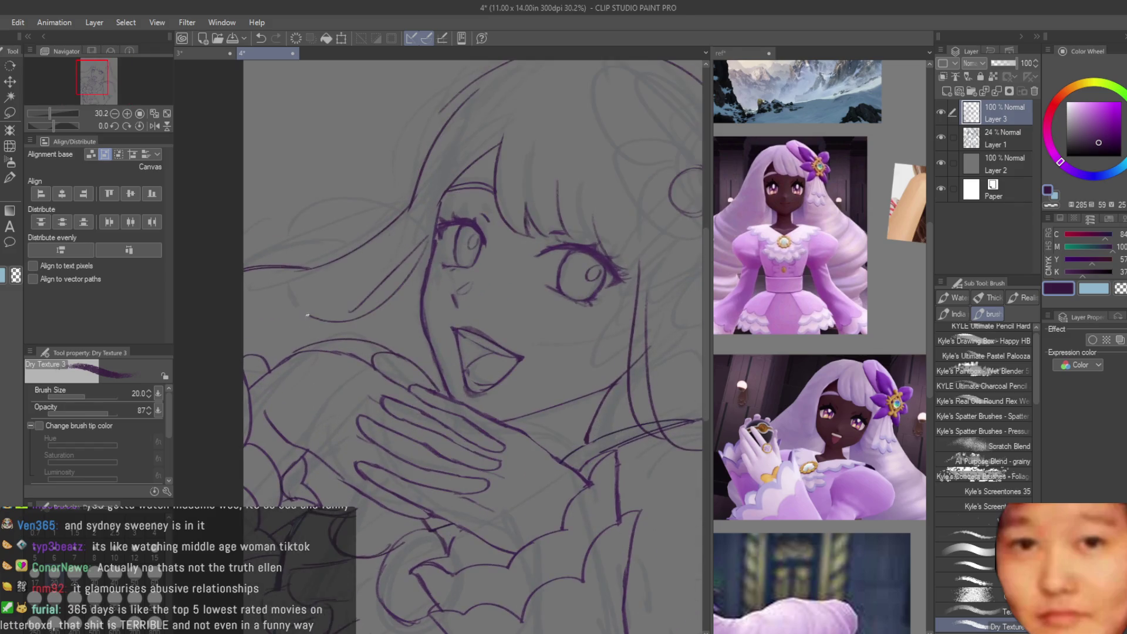
Step: Try a flowing hair strand from the left, undoing the misdrawn stroke
{"action": "key", "text": "ctrl+z"}
{"action": "mouse_move", "coordinate": [372, 295]}
{"action": "left_mouse_down"}
{"action": "mouse_move", "coordinate": [244, 209]}
{"action": "mouse_move", "coordinate": [217, 224]}
{"action": "left_mouse_up"}
{"action": "key", "text": "ctrl+z"}
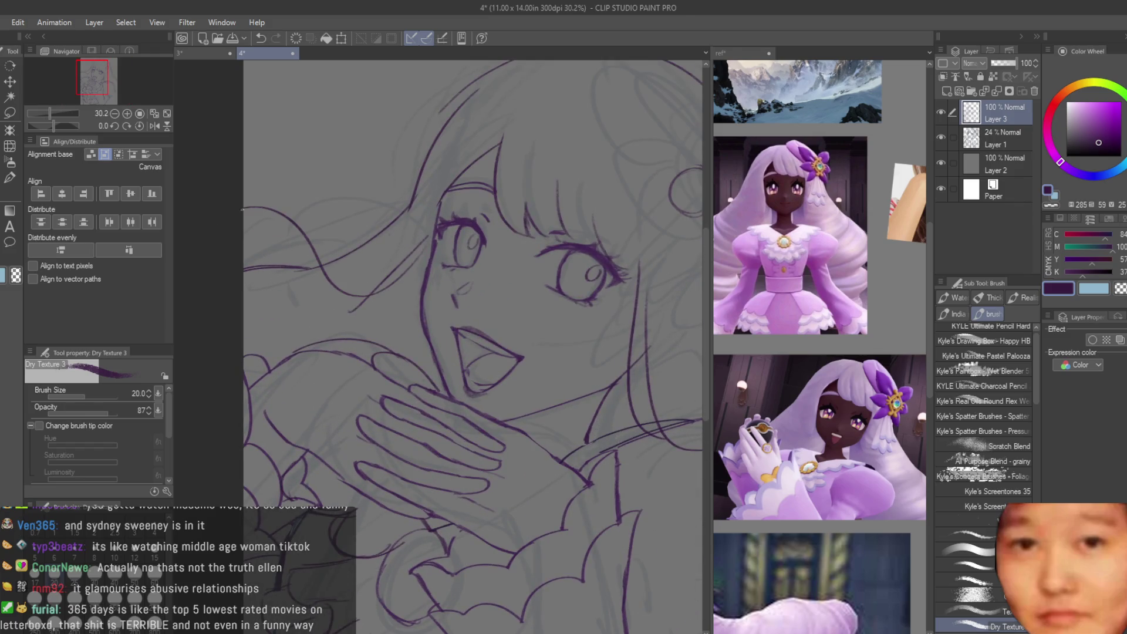
{"action": "scroll", "coordinate": [352, 268], "scroll_direction": "down", "scroll_amount": 2}
{"action": "scroll", "coordinate": [411, 323], "scroll_direction": "up", "scroll_amount": 1}
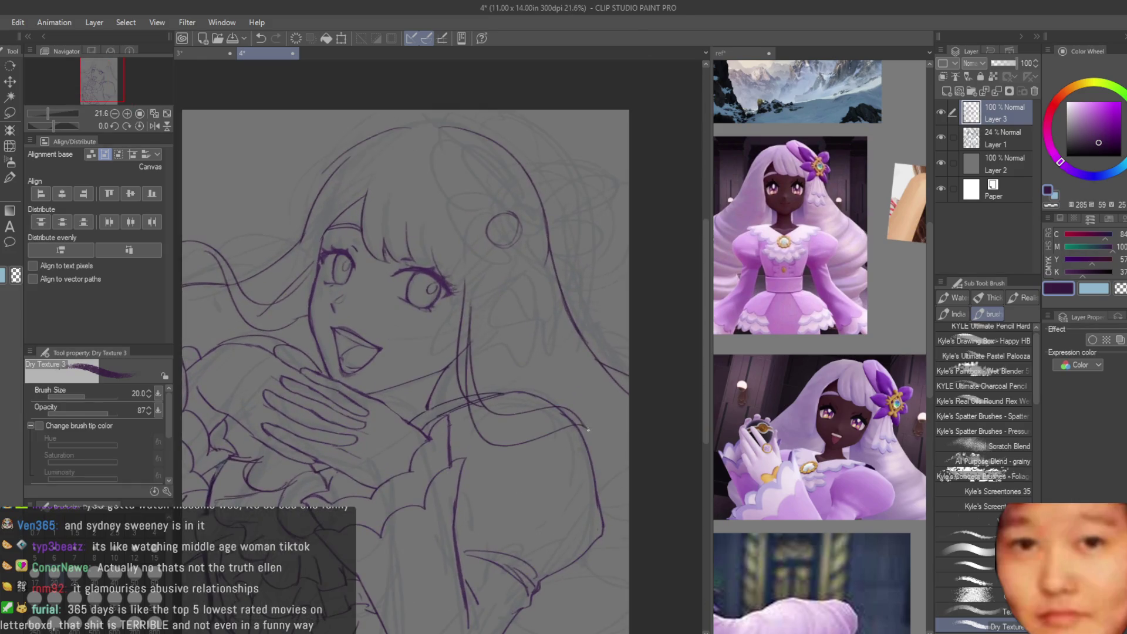
{"action": "scroll", "coordinate": [609, 452], "scroll_direction": "down", "scroll_amount": 2}
{"action": "scroll", "coordinate": [563, 329], "scroll_direction": "up", "scroll_amount": 2}
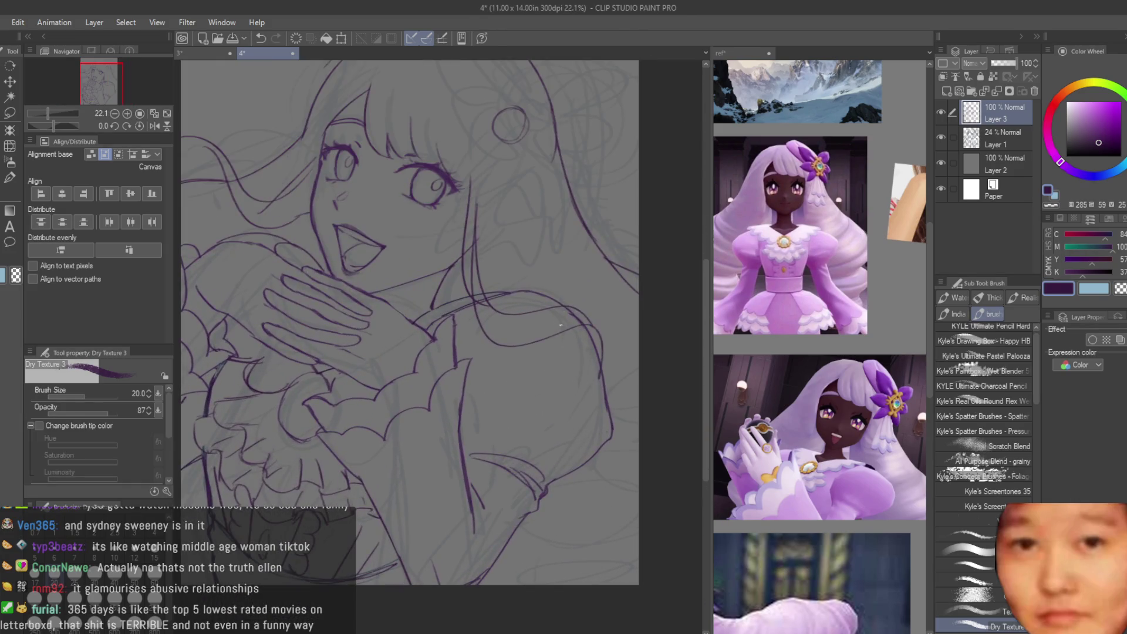
Step: Draw the lower-right shoulder curve, redrawing it and undoing to make it deeper
{"action": "left_click_drag", "start_coordinate": [623, 461], "coordinate": [588, 483]}
{"action": "key", "text": "ctrl+z"}
{"action": "mouse_move", "coordinate": [510, 561]}
{"action": "left_mouse_down"}
{"action": "mouse_move", "coordinate": [620, 528]}
{"action": "mouse_move", "coordinate": [524, 508]}
{"action": "left_mouse_up"}
{"action": "key", "text": "ctrl+z"}
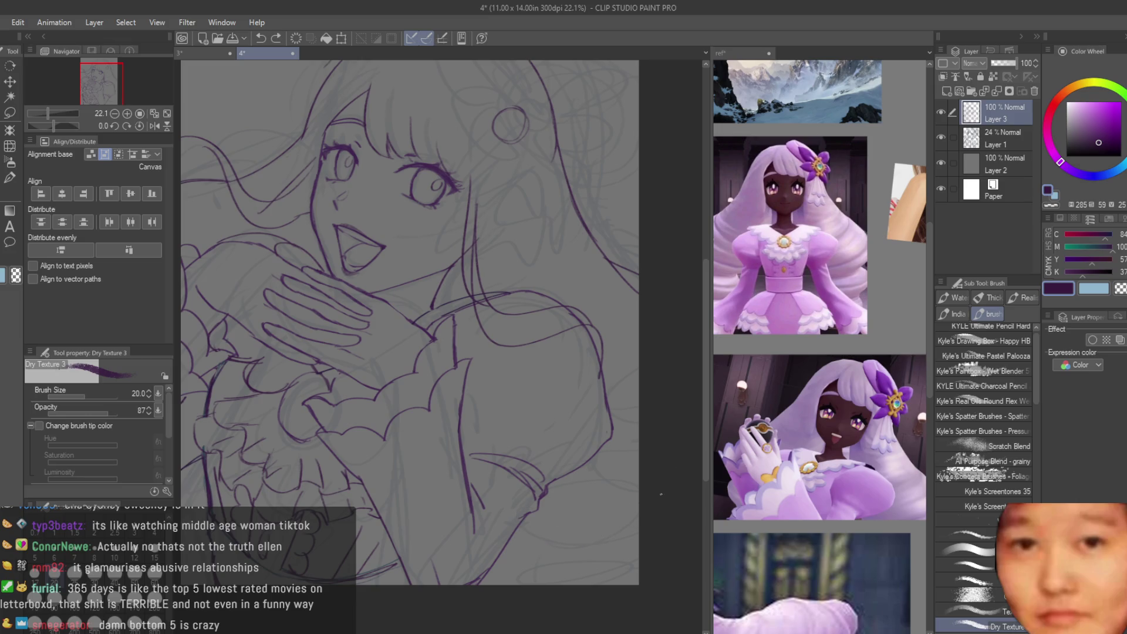
Step: Clean up stray lines with the Snap eraser
{"action": "left_click", "coordinate": [5, 208]}
{"action": "scroll", "coordinate": [526, 308], "scroll_direction": "down", "scroll_amount": 4}
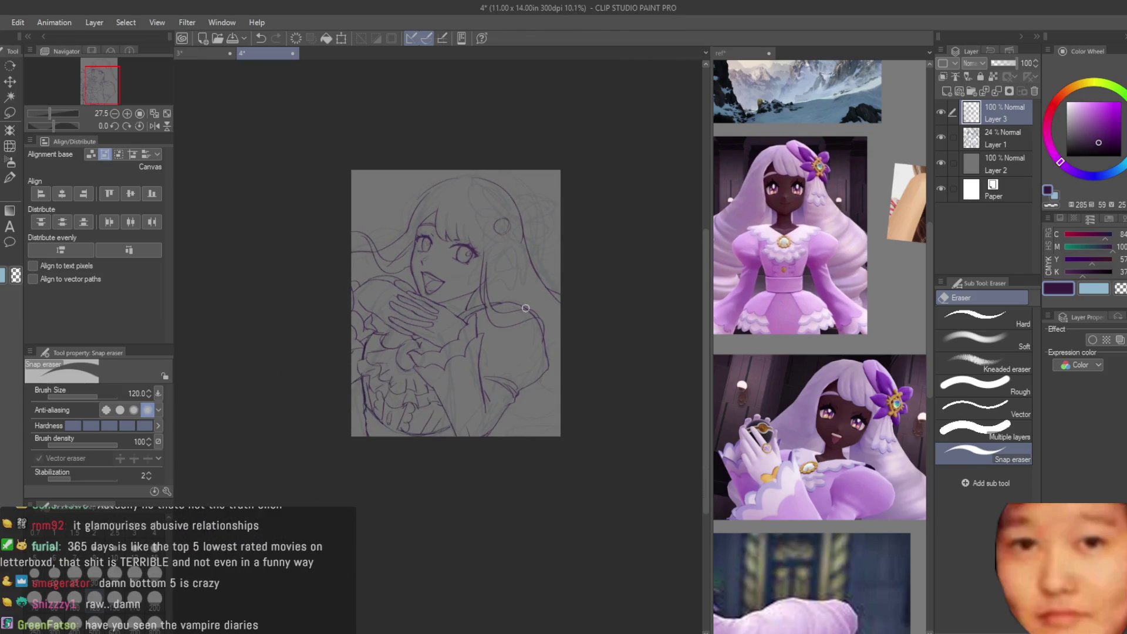
{"action": "scroll", "coordinate": [525, 307], "scroll_direction": "up", "scroll_amount": 2}
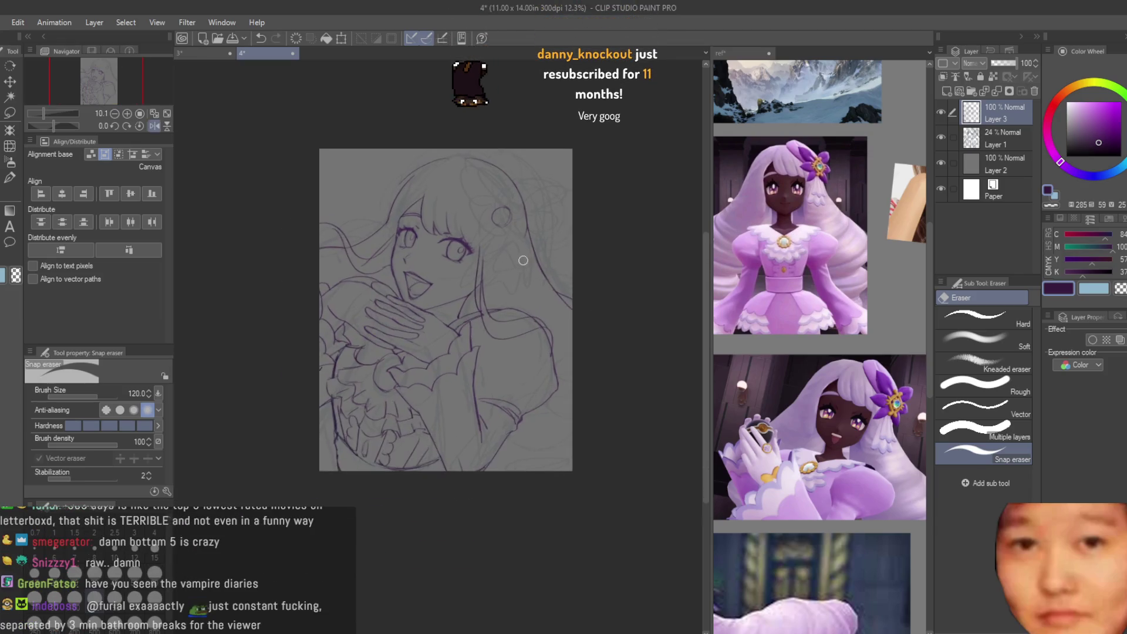
{"action": "scroll", "coordinate": [523, 260], "scroll_direction": "up", "scroll_amount": 2}
{"action": "scroll", "coordinate": [632, 308], "scroll_direction": "down", "scroll_amount": 2}
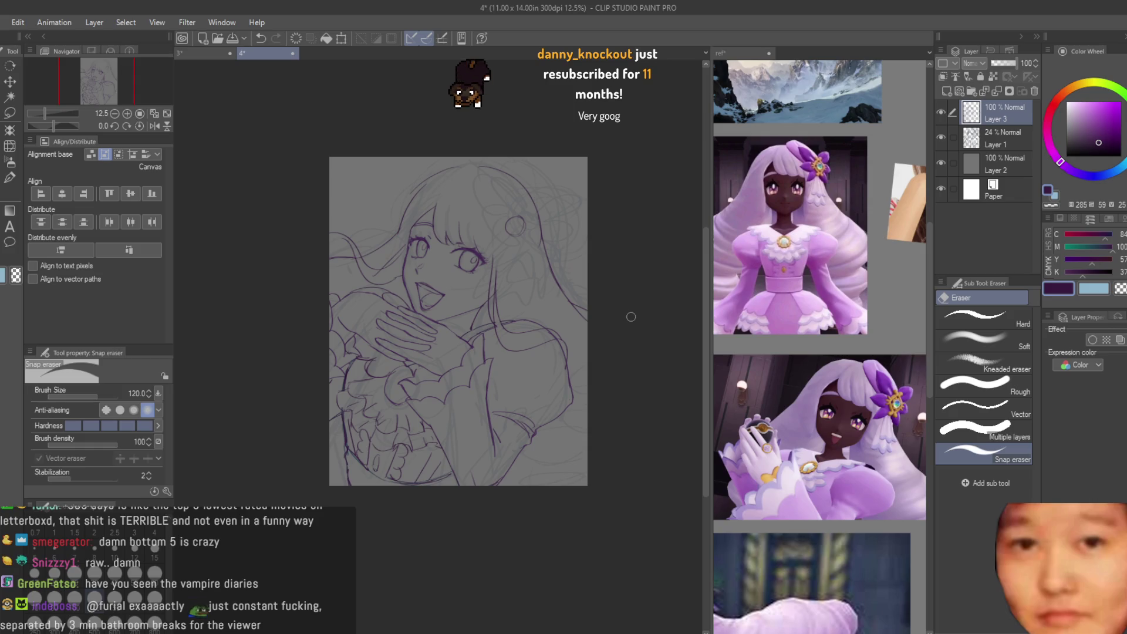
{"action": "scroll", "coordinate": [540, 329], "scroll_direction": "up", "scroll_amount": 2}
{"action": "scroll", "coordinate": [525, 341], "scroll_direction": "down", "scroll_amount": 3}
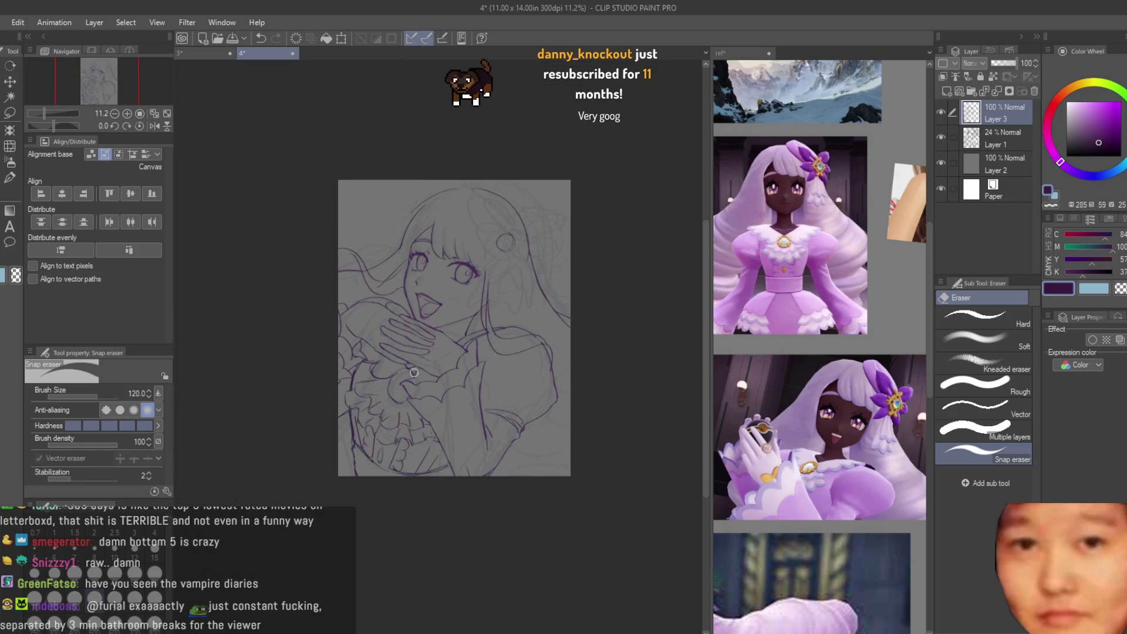
{"action": "scroll", "coordinate": [414, 373], "scroll_direction": "up", "scroll_amount": 2}
{"action": "scroll", "coordinate": [372, 247], "scroll_direction": "down", "scroll_amount": 2}
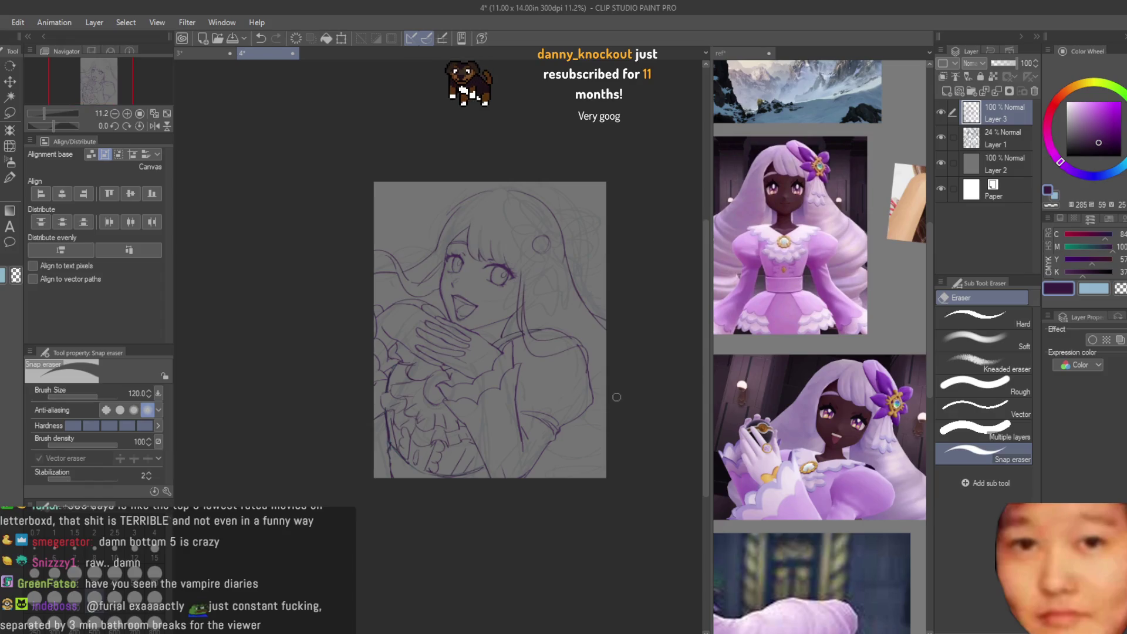
{"action": "scroll", "coordinate": [617, 397], "scroll_direction": "down", "scroll_amount": 1}
{"action": "scroll", "coordinate": [383, 252], "scroll_direction": "up", "scroll_amount": 3}
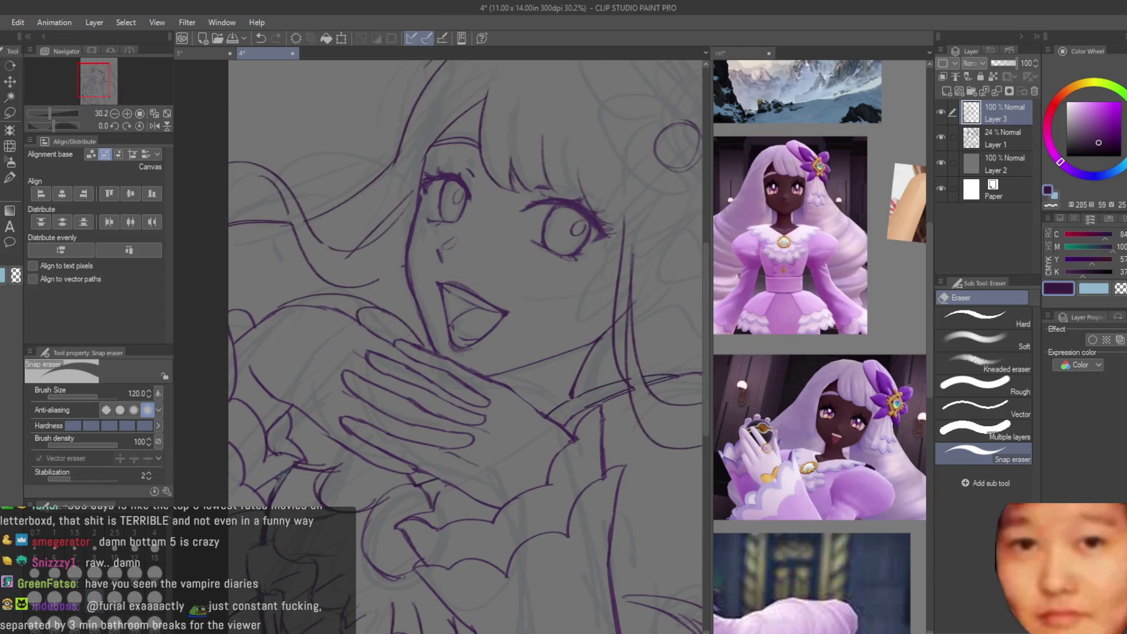
Step: Alternate between the Dry Texture 3 brush and Snap eraser to touch up the line art
{"action": "key", "text": "b"}
{"action": "scroll", "coordinate": [389, 272], "scroll_direction": "up", "scroll_amount": 1}
{"action": "scroll", "coordinate": [415, 141], "scroll_direction": "down", "scroll_amount": 2}
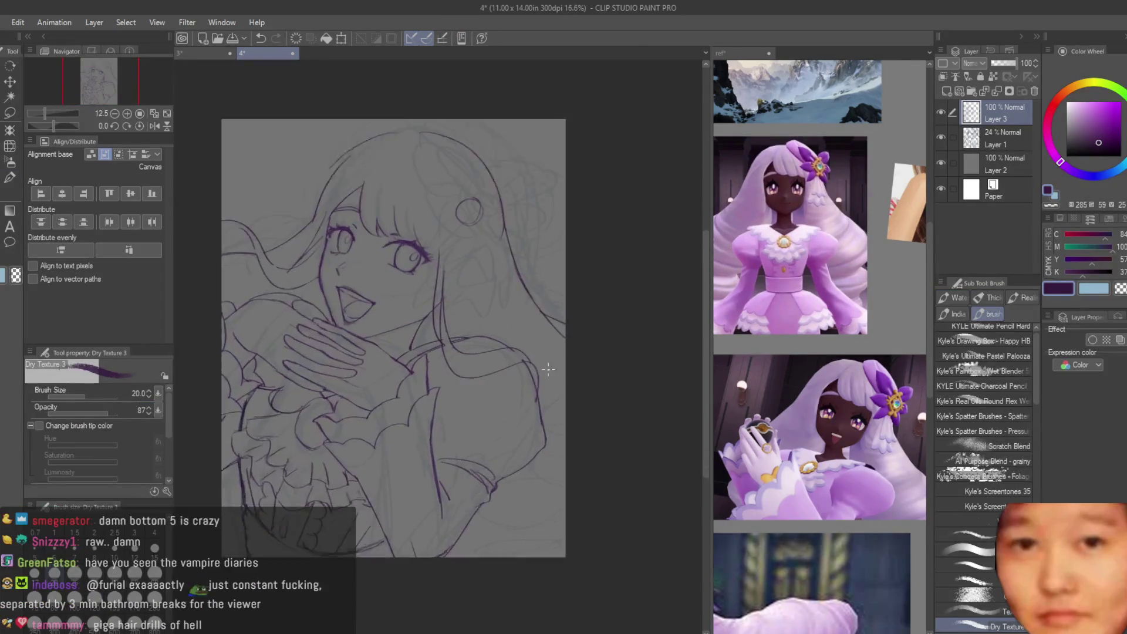
{"action": "scroll", "coordinate": [431, 87], "scroll_direction": "down", "scroll_amount": 2}
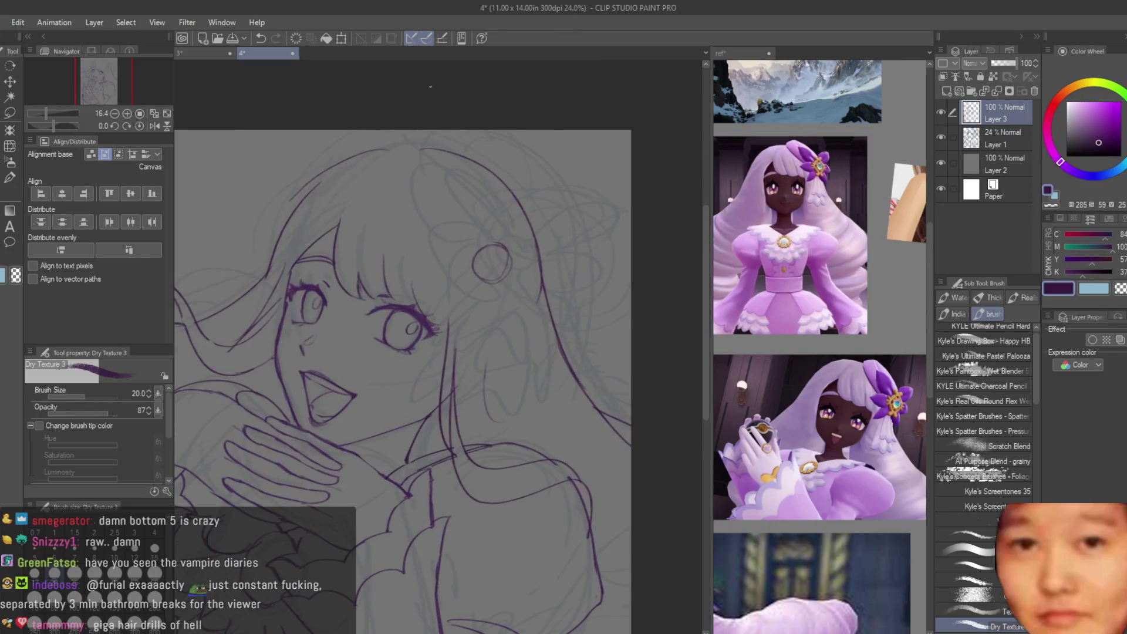
{"action": "scroll", "coordinate": [489, 216], "scroll_direction": "down", "scroll_amount": 1}
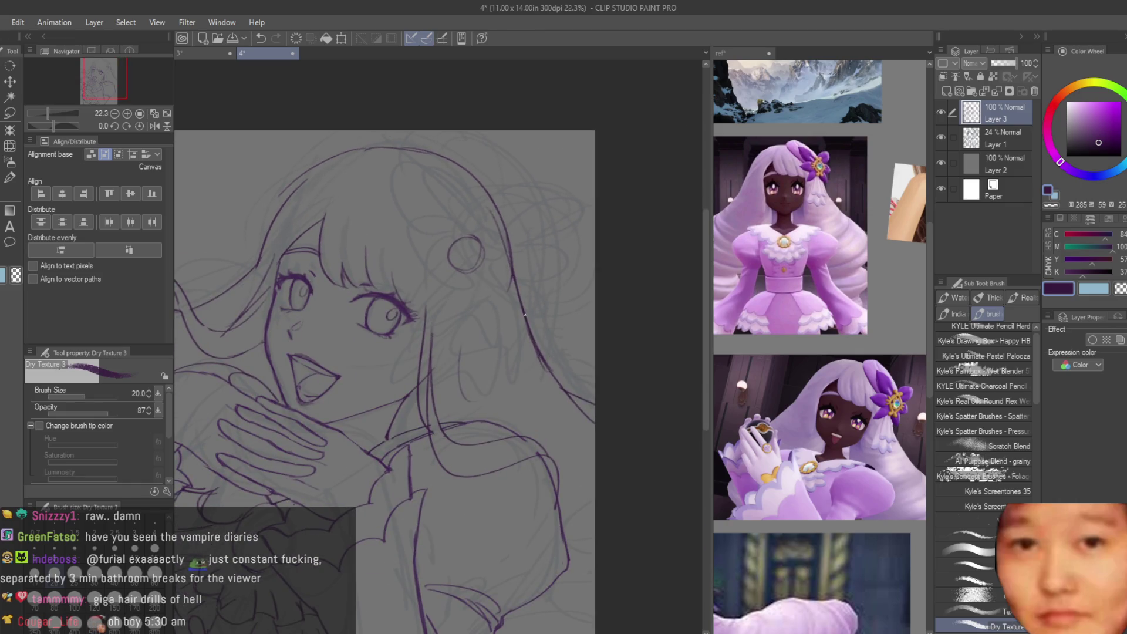
{"action": "scroll", "coordinate": [544, 343], "scroll_direction": "down", "scroll_amount": 2}
{"action": "key", "text": "e"}
{"action": "scroll", "coordinate": [476, 324], "scroll_direction": "up", "scroll_amount": 2}
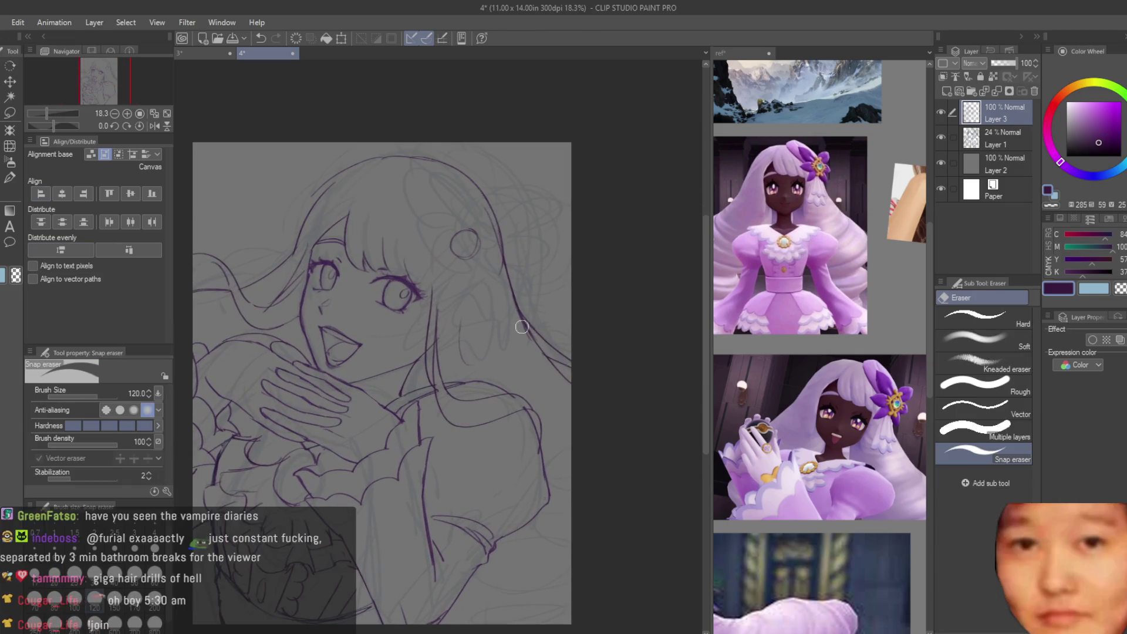
{"action": "scroll", "coordinate": [574, 289], "scroll_direction": "down", "scroll_amount": 2}
{"action": "key", "text": "b"}
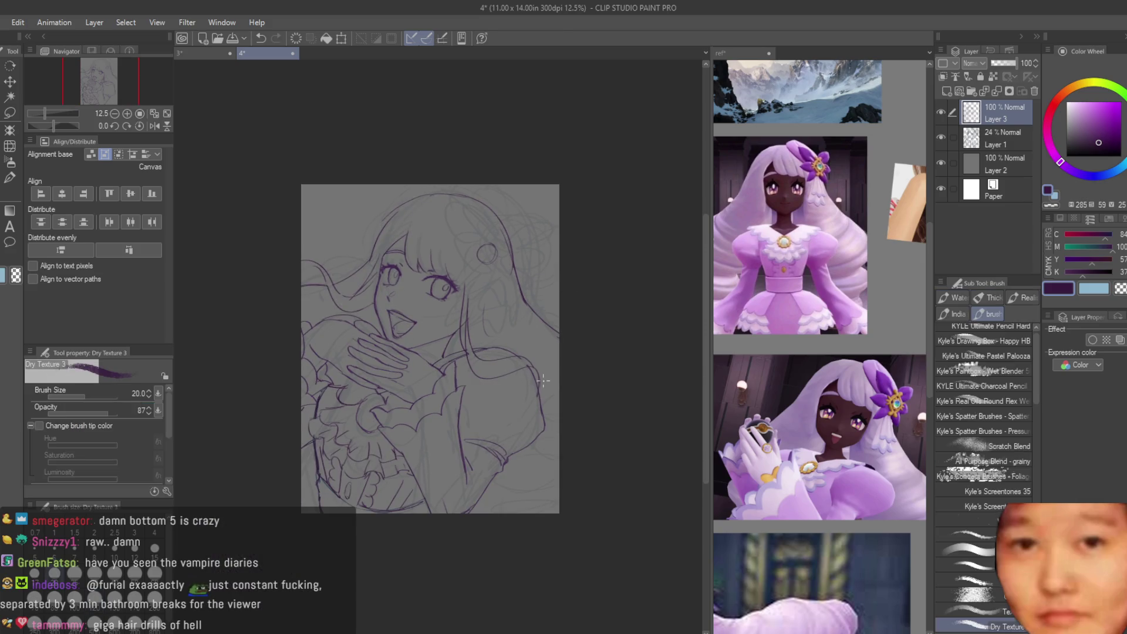
{"action": "scroll", "coordinate": [548, 376], "scroll_direction": "up", "scroll_amount": 1}
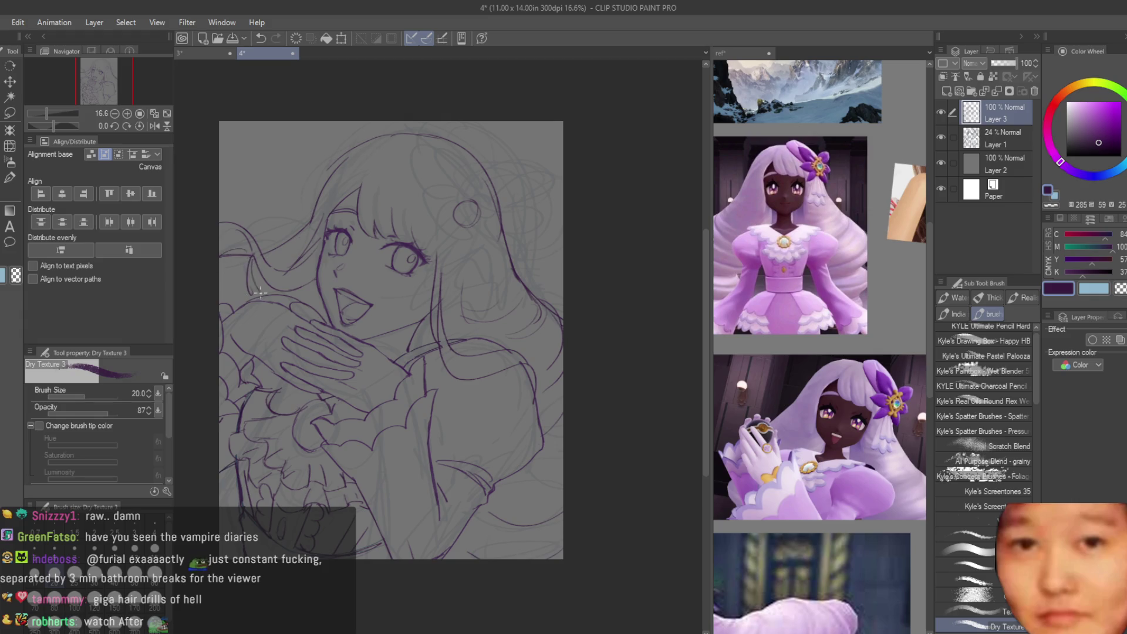
{"action": "scroll", "coordinate": [392, 194], "scroll_direction": "up", "scroll_amount": 4}
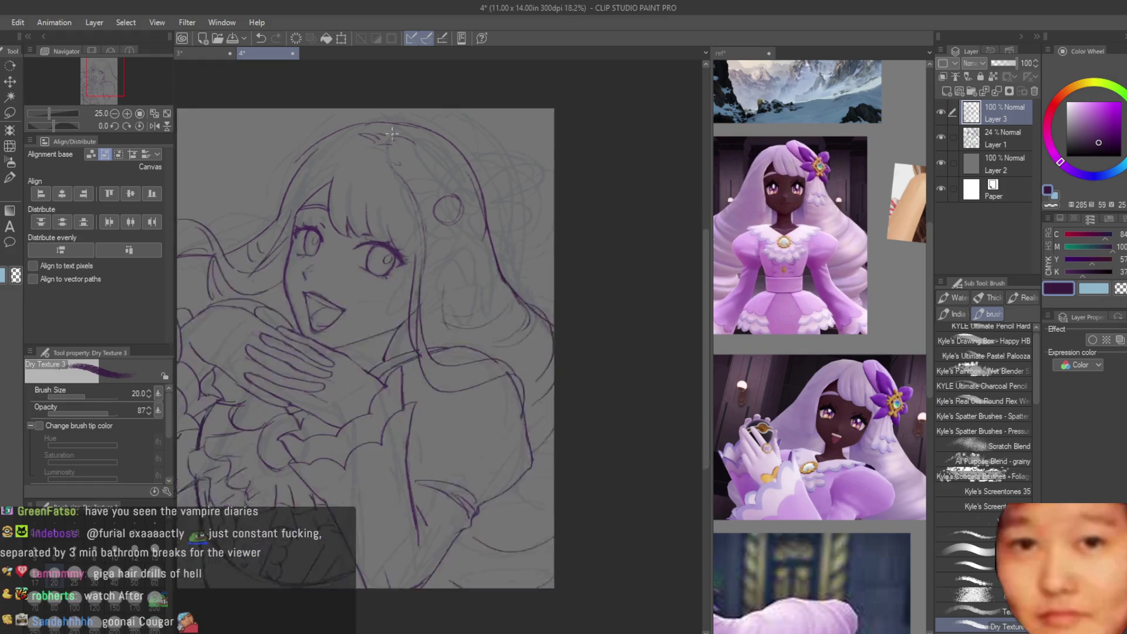
{"action": "scroll", "coordinate": [348, 135], "scroll_direction": "down", "scroll_amount": 5}
{"action": "scroll", "coordinate": [498, 192], "scroll_direction": "up", "scroll_amount": 3}
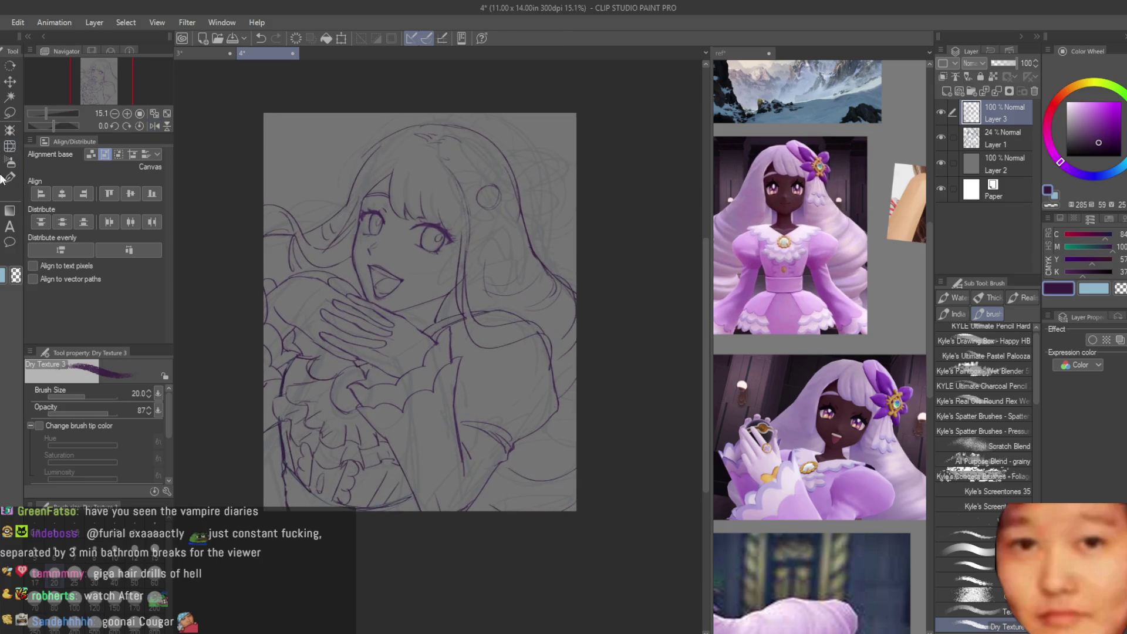
Step: Drag the 24% sketch Layer 1 to the trash, then add a new raster layer on top
{"action": "key", "text": "e"}
{"action": "scroll", "coordinate": [510, 255], "scroll_direction": "down", "scroll_amount": 2}
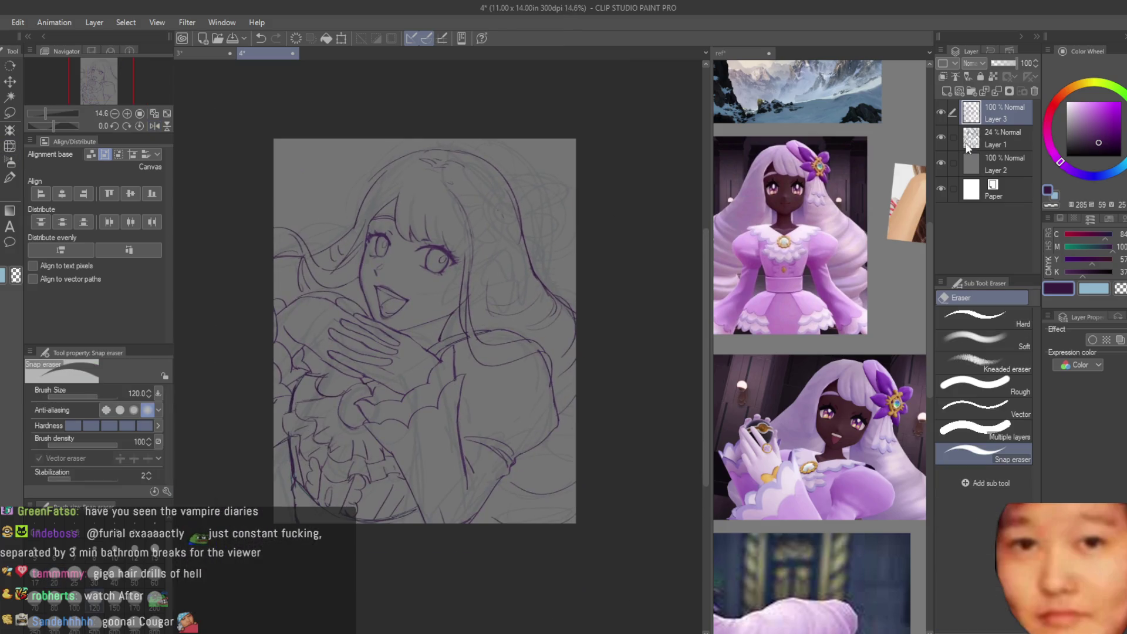
{"action": "left_click_drag", "start_coordinate": [1001, 138], "coordinate": [1035, 91]}
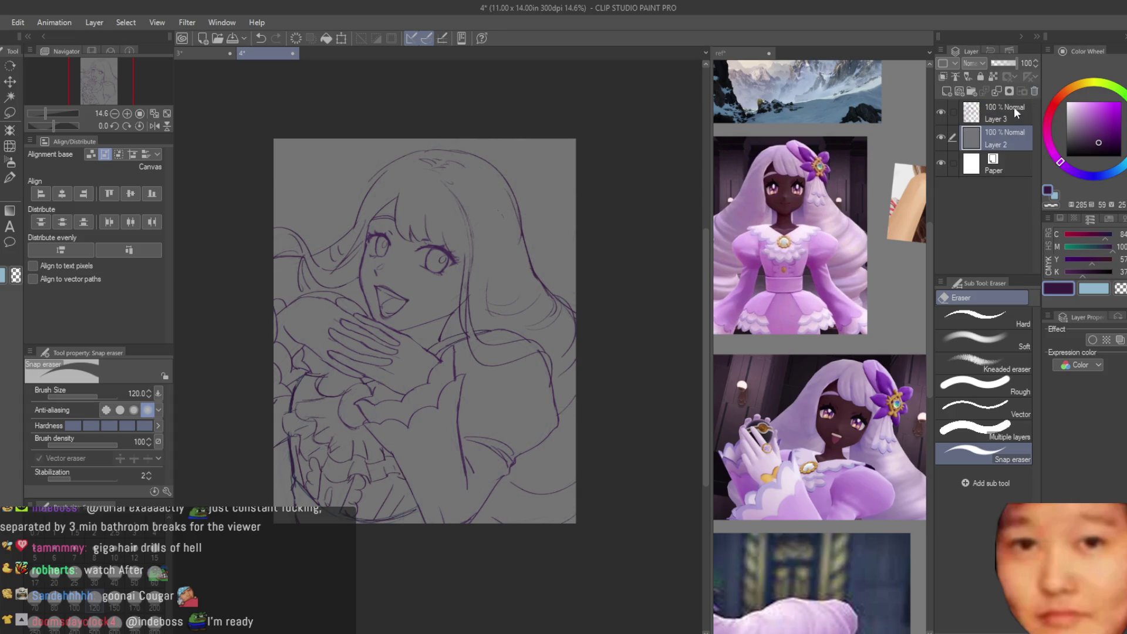
{"action": "scroll", "coordinate": [577, 211], "scroll_direction": "up", "scroll_amount": 1}
{"action": "left_click", "coordinate": [951, 93]}
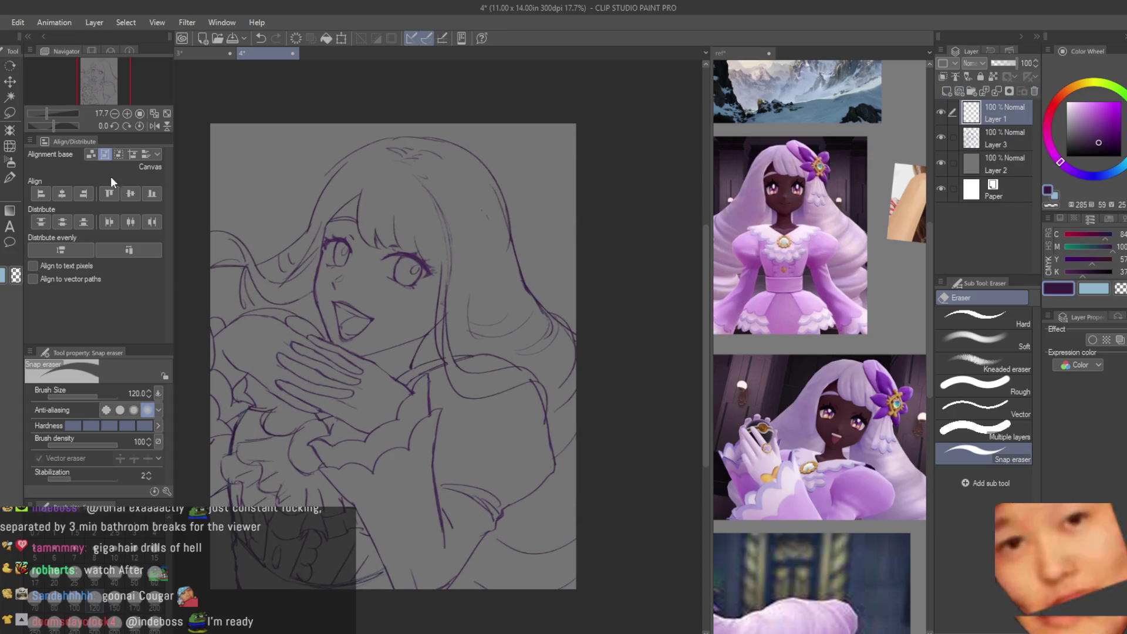
Step: Place a vertical symmetrical ruler down the centre of the girl's head
{"action": "left_click", "coordinate": [9, 146]}
{"action": "scroll", "coordinate": [461, 240], "scroll_direction": "up", "scroll_amount": 2}
{"action": "left_click_drag", "start_coordinate": [492, 190], "coordinate": [493, 364]}
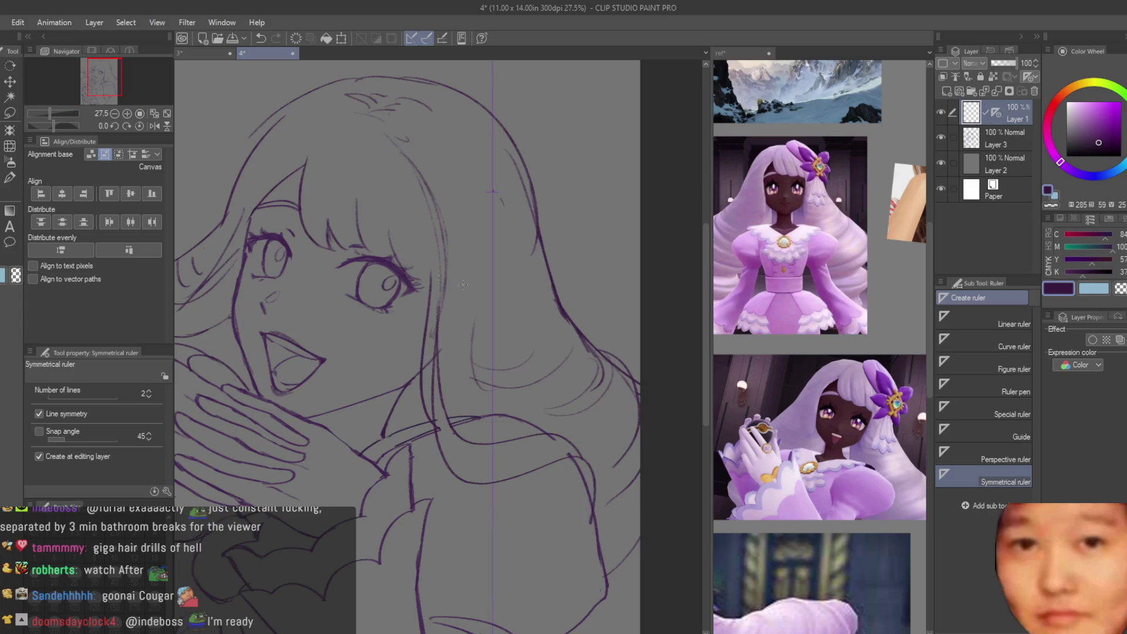
Step: With Dry Texture 3, draw the ornament's centre circle and mirrored diamond frame, redoing strokes
{"action": "key", "text": "b"}
{"action": "scroll", "coordinate": [819, 346], "scroll_direction": "up", "scroll_amount": 2}
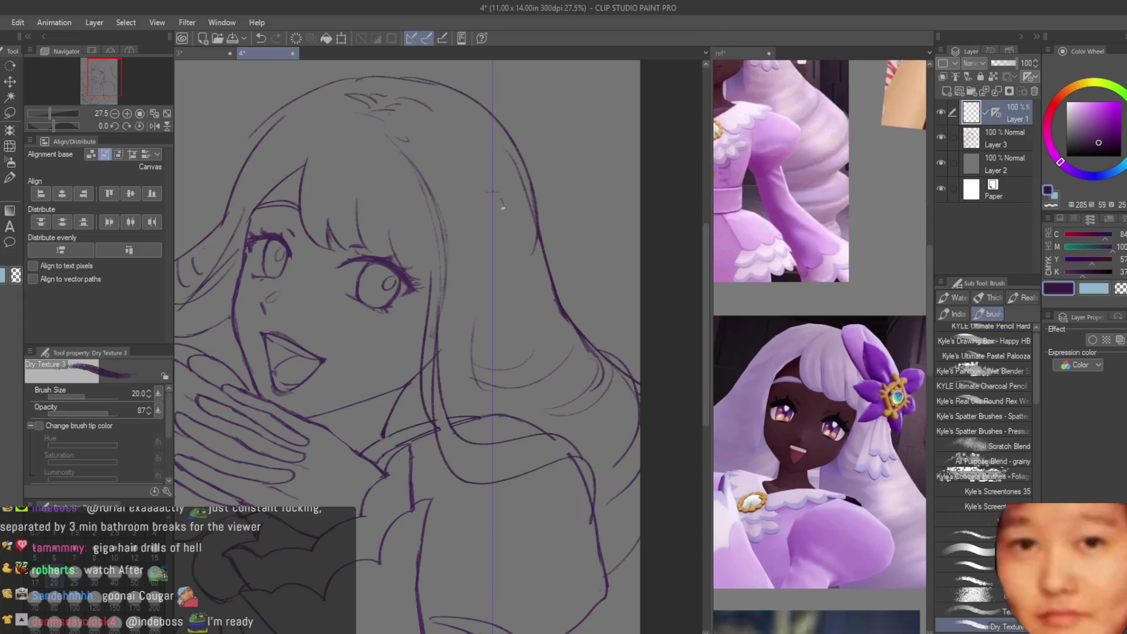
{"action": "scroll", "coordinate": [479, 187], "scroll_direction": "up", "scroll_amount": 3}
{"action": "mouse_move", "coordinate": [486, 154]}
{"action": "left_mouse_down"}
{"action": "mouse_move", "coordinate": [486, 218]}
{"action": "mouse_move", "coordinate": [426, 304]}
{"action": "left_mouse_up"}
{"action": "scroll", "coordinate": [480, 223], "scroll_direction": "down", "scroll_amount": 3}
{"action": "scroll", "coordinate": [463, 252], "scroll_direction": "up", "scroll_amount": 2}
{"action": "key", "text": "ctrl+z"}
{"action": "mouse_move", "coordinate": [468, 230]}
{"action": "left_mouse_down"}
{"action": "mouse_move", "coordinate": [418, 303]}
{"action": "mouse_move", "coordinate": [464, 355]}
{"action": "left_mouse_up"}
{"action": "key", "text": "ctrl+z"}
{"action": "left_click_drag", "start_coordinate": [419, 300], "coordinate": [481, 373]}
{"action": "key", "text": "ctrl+z"}
Step: Add mirrored leaf-shaped upper and lower petals around the diamond, redrawing attempts
{"action": "mouse_move", "coordinate": [465, 227]}
{"action": "left_mouse_down"}
{"action": "mouse_move", "coordinate": [459, 204]}
{"action": "mouse_move", "coordinate": [463, 234]}
{"action": "mouse_move", "coordinate": [333, 160]}
{"action": "left_mouse_up"}
{"action": "key", "text": "ctrl+z"}
{"action": "key", "text": "ctrl+z"}
{"action": "key", "text": "ctrl+z"}
{"action": "key", "text": "ctrl+z"}
{"action": "key", "text": "ctrl+z"}
{"action": "key", "text": "ctrl+z"}
{"action": "mouse_move", "coordinate": [444, 232]}
{"action": "left_mouse_down"}
{"action": "mouse_move", "coordinate": [333, 160]}
{"action": "mouse_move", "coordinate": [391, 176]}
{"action": "mouse_move", "coordinate": [317, 149]}
{"action": "left_mouse_up"}
{"action": "key", "text": "ctrl+z"}
{"action": "mouse_move", "coordinate": [317, 151]}
{"action": "left_mouse_down"}
{"action": "mouse_move", "coordinate": [310, 191]}
{"action": "mouse_move", "coordinate": [370, 274]}
{"action": "mouse_move", "coordinate": [425, 288]}
{"action": "mouse_move", "coordinate": [363, 206]}
{"action": "left_mouse_up"}
{"action": "mouse_move", "coordinate": [427, 260]}
{"action": "left_mouse_down"}
{"action": "mouse_move", "coordinate": [291, 290]}
{"action": "mouse_move", "coordinate": [427, 337]}
{"action": "left_mouse_up"}
{"action": "key", "text": "ctrl+z"}
{"action": "mouse_move", "coordinate": [427, 258]}
{"action": "left_mouse_down"}
{"action": "mouse_move", "coordinate": [423, 320]}
{"action": "mouse_move", "coordinate": [383, 407]}
{"action": "mouse_move", "coordinate": [452, 374]}
{"action": "left_mouse_up"}
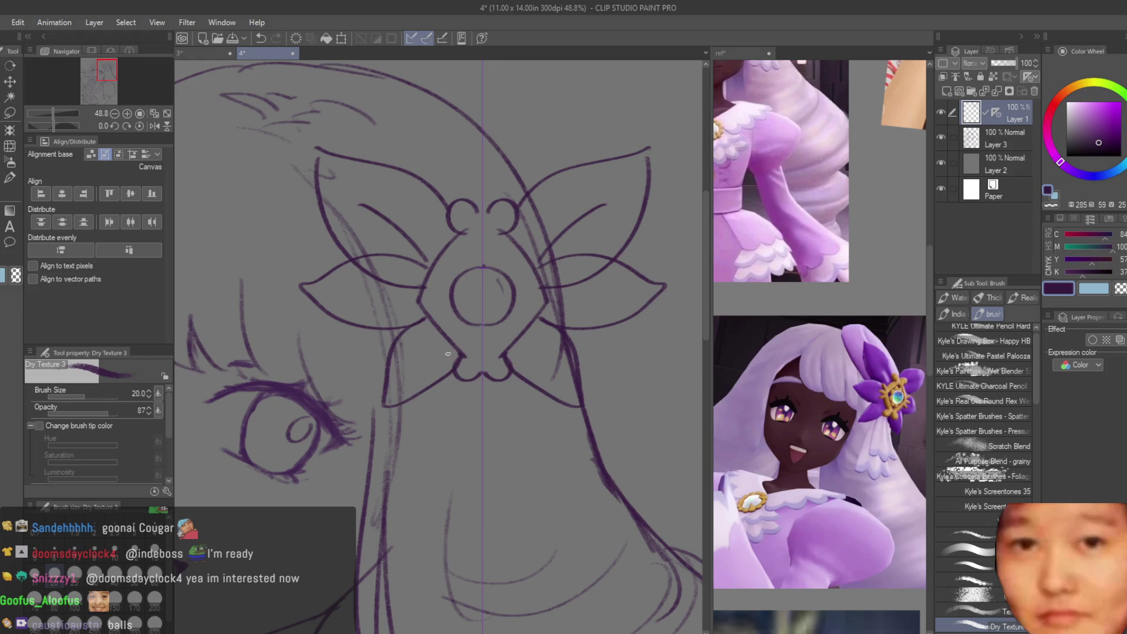
Step: Free Transform the flower and pull its top corners inward to shrink it
{"action": "left_click", "coordinate": [13, 179]}
{"action": "scroll", "coordinate": [398, 290], "scroll_direction": "up", "scroll_amount": 1}
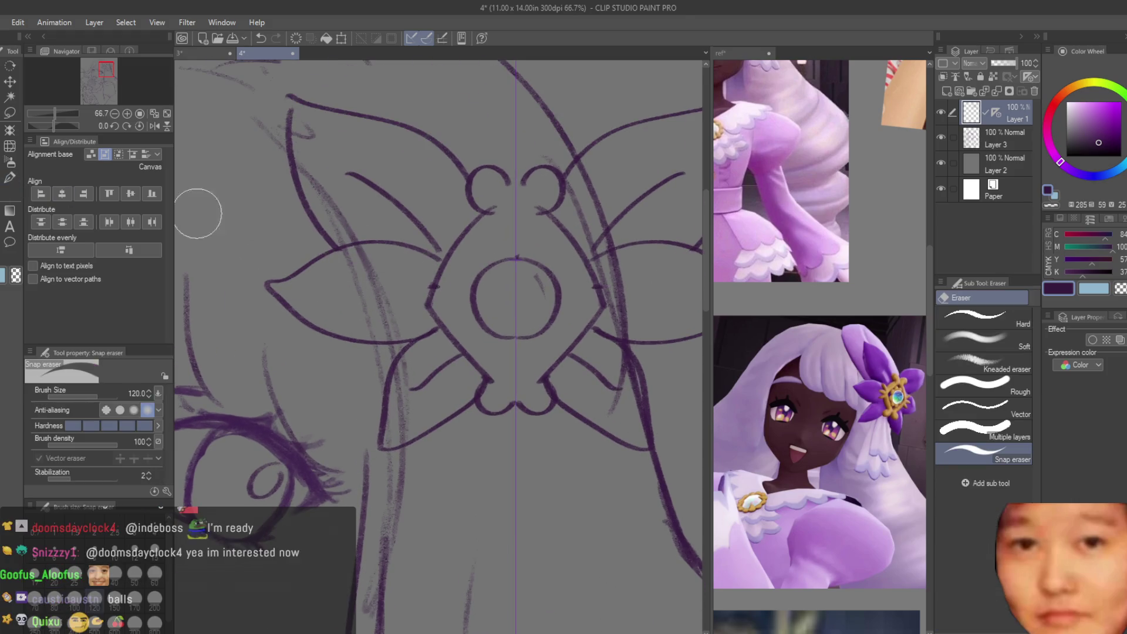
{"action": "key", "text": "b"}
{"action": "scroll", "coordinate": [586, 256], "scroll_direction": "down", "scroll_amount": 3}
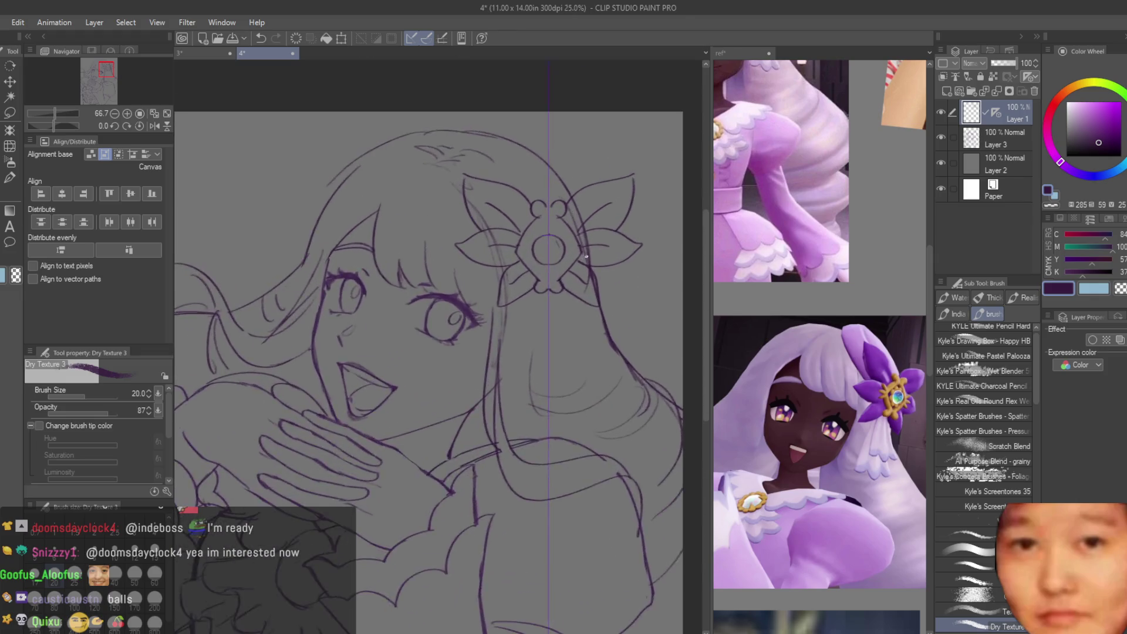
{"action": "scroll", "coordinate": [586, 256], "scroll_direction": "down", "scroll_amount": 1}
{"action": "scroll", "coordinate": [495, 191], "scroll_direction": "down", "scroll_amount": 1}
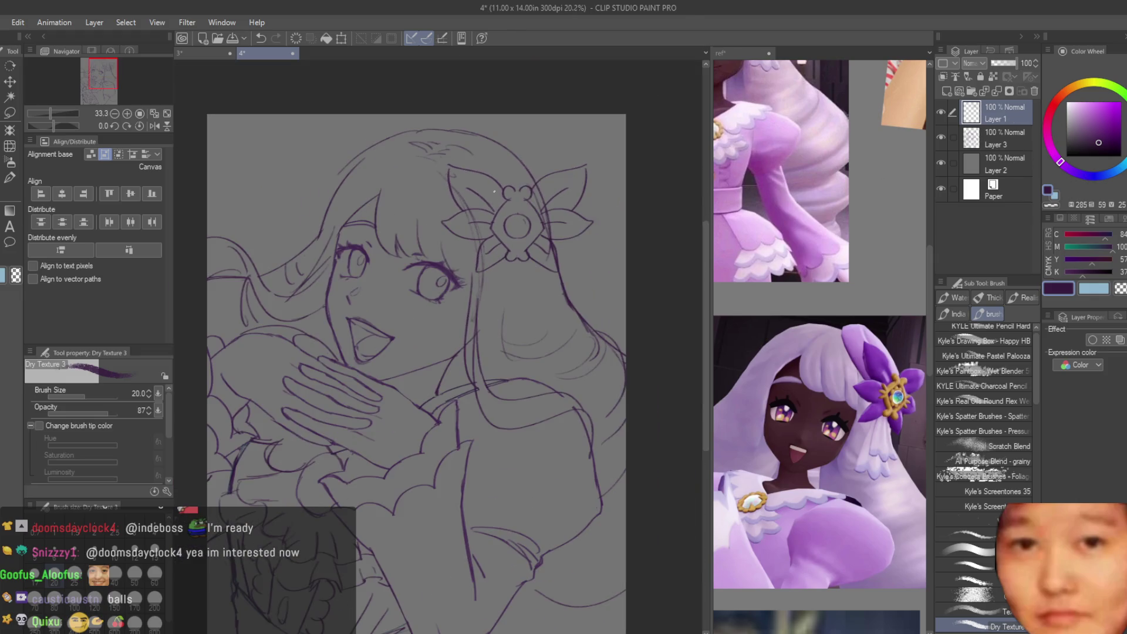
{"action": "key", "text": "ctrl+t"}
{"action": "left_click_drag", "start_coordinate": [597, 166], "coordinate": [580, 169]}
{"action": "left_click_drag", "start_coordinate": [441, 163], "coordinate": [451, 166]}
Step: Narrow, tilt and reposition the flower on the hair, then commit the transform
{"action": "left_click_drag", "start_coordinate": [594, 272], "coordinate": [588, 265]}
{"action": "left_click_drag", "start_coordinate": [580, 169], "coordinate": [587, 190]}
{"action": "scroll", "coordinate": [567, 350], "scroll_direction": "down", "scroll_amount": 3}
{"action": "scroll", "coordinate": [567, 350], "scroll_direction": "up", "scroll_amount": 2}
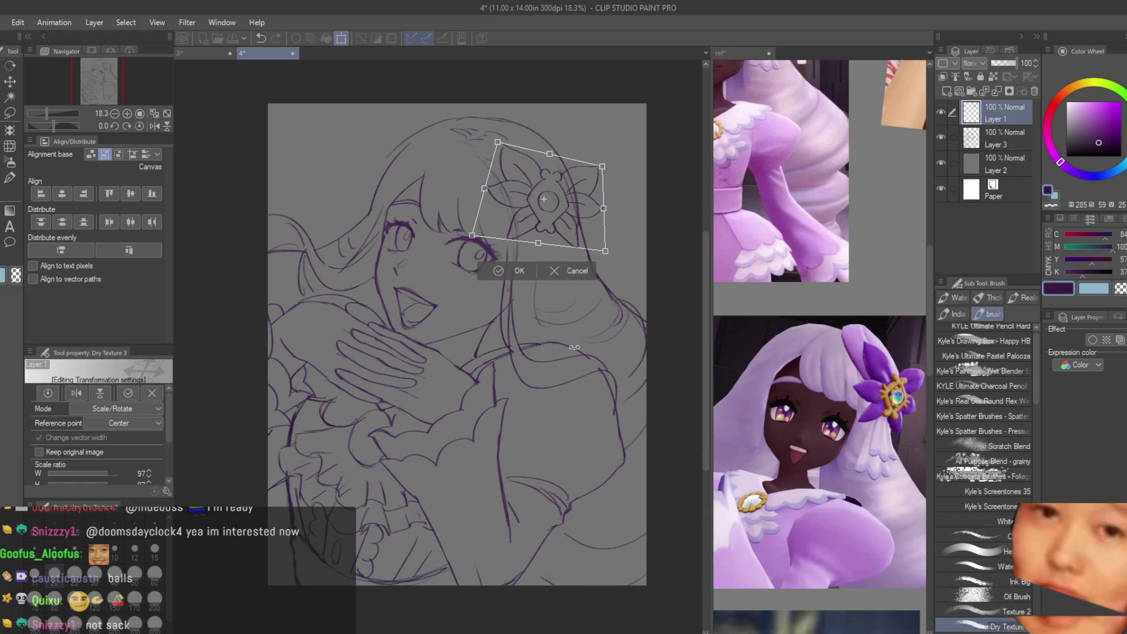
{"action": "mouse_move", "coordinate": [605, 256]}
{"action": "left_mouse_down"}
{"action": "mouse_move", "coordinate": [604, 265]}
{"action": "mouse_move", "coordinate": [591, 259]}
{"action": "left_mouse_up"}
{"action": "key", "text": "Return"}
{"action": "scroll", "coordinate": [541, 219], "scroll_direction": "down", "scroll_amount": 3}
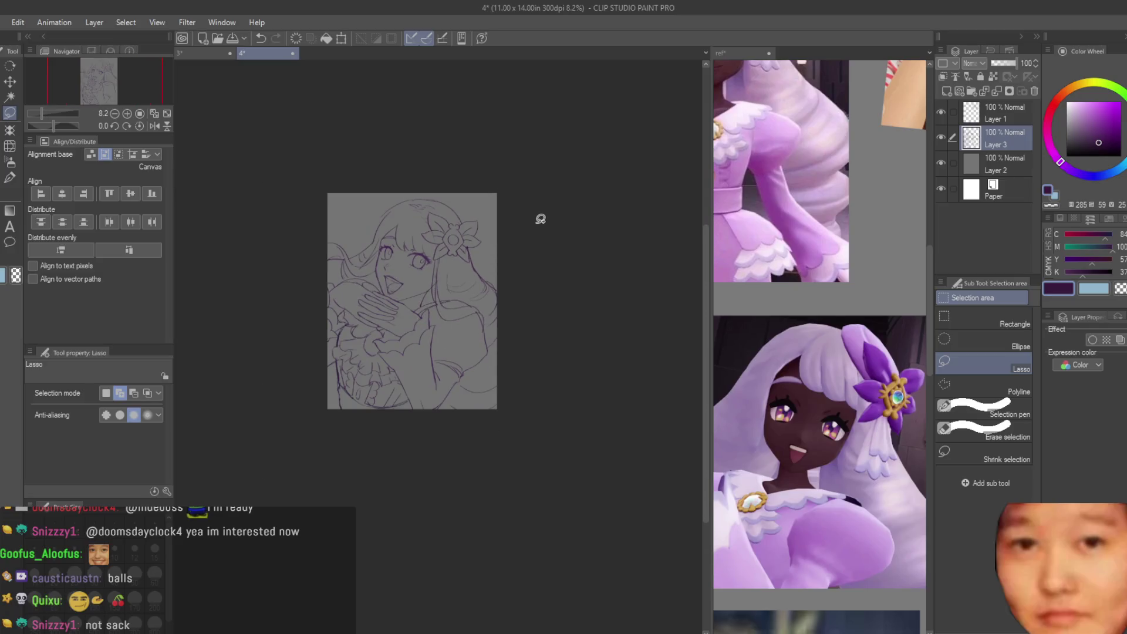
Step: Return to the girl's drawing and flip the view horizontally to check it
{"action": "scroll", "coordinate": [882, 387], "scroll_direction": "up", "scroll_amount": 3}
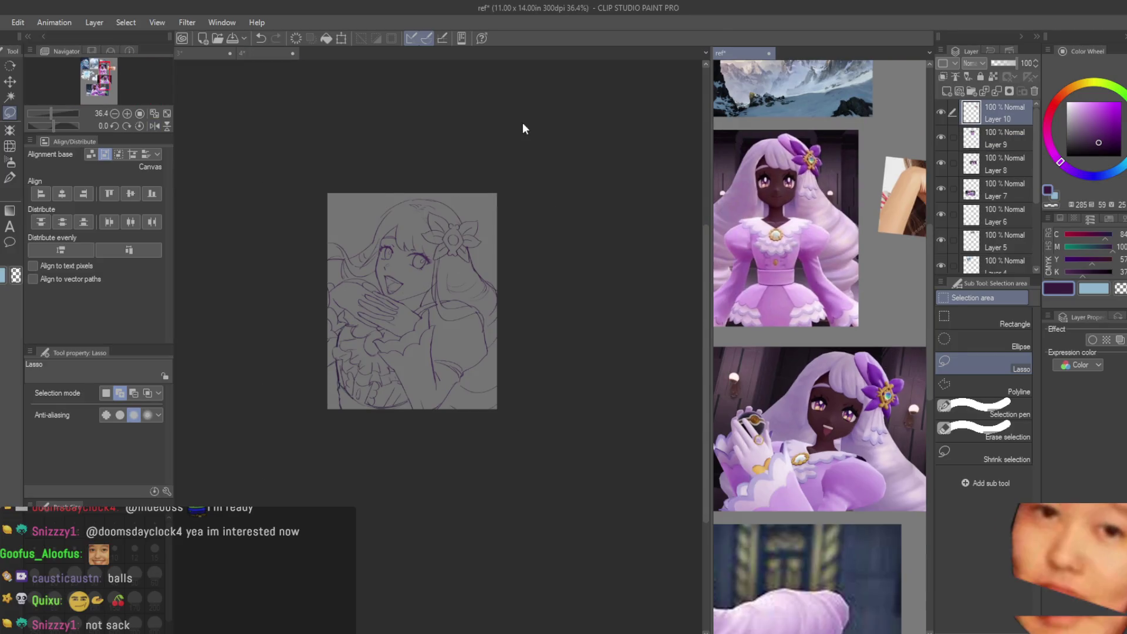
{"action": "left_click", "coordinate": [529, 147]}
{"action": "scroll", "coordinate": [543, 188], "scroll_direction": "up", "scroll_amount": 5}
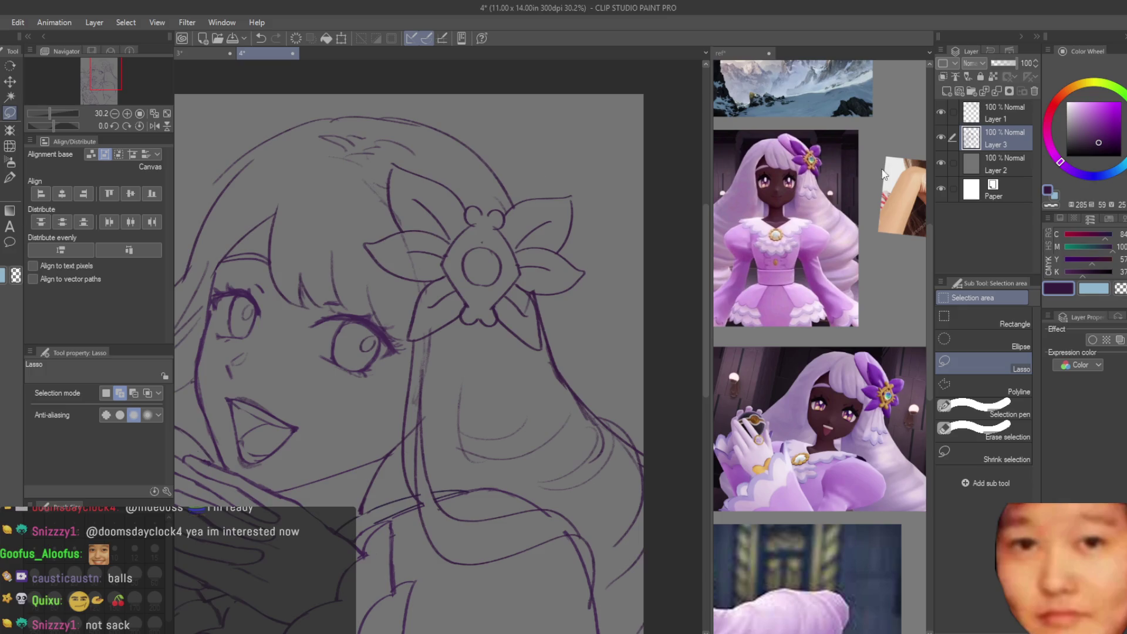
{"action": "key", "text": "e"}
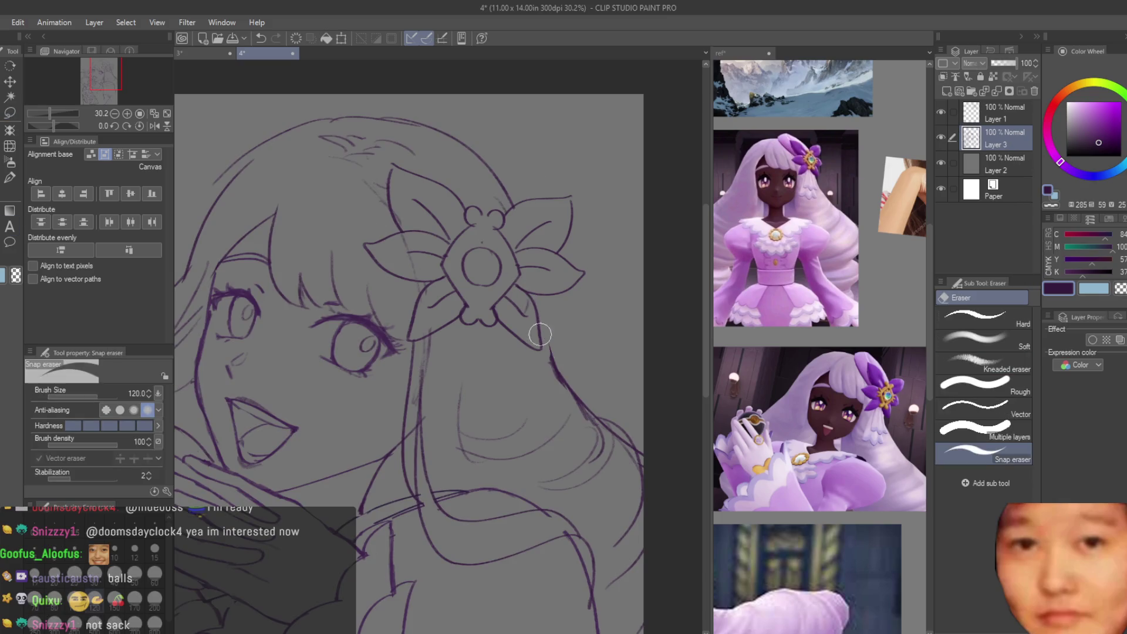
{"action": "key", "text": "b"}
{"action": "scroll", "coordinate": [534, 317], "scroll_direction": "up", "scroll_amount": 5}
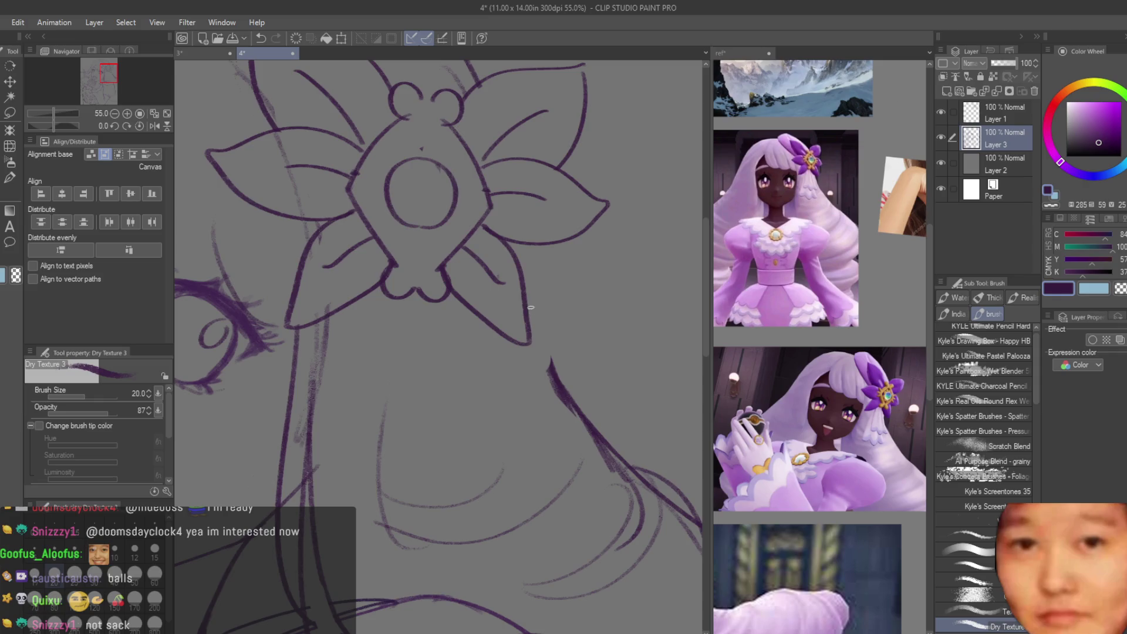
{"action": "scroll", "coordinate": [528, 290], "scroll_direction": "down", "scroll_amount": 8}
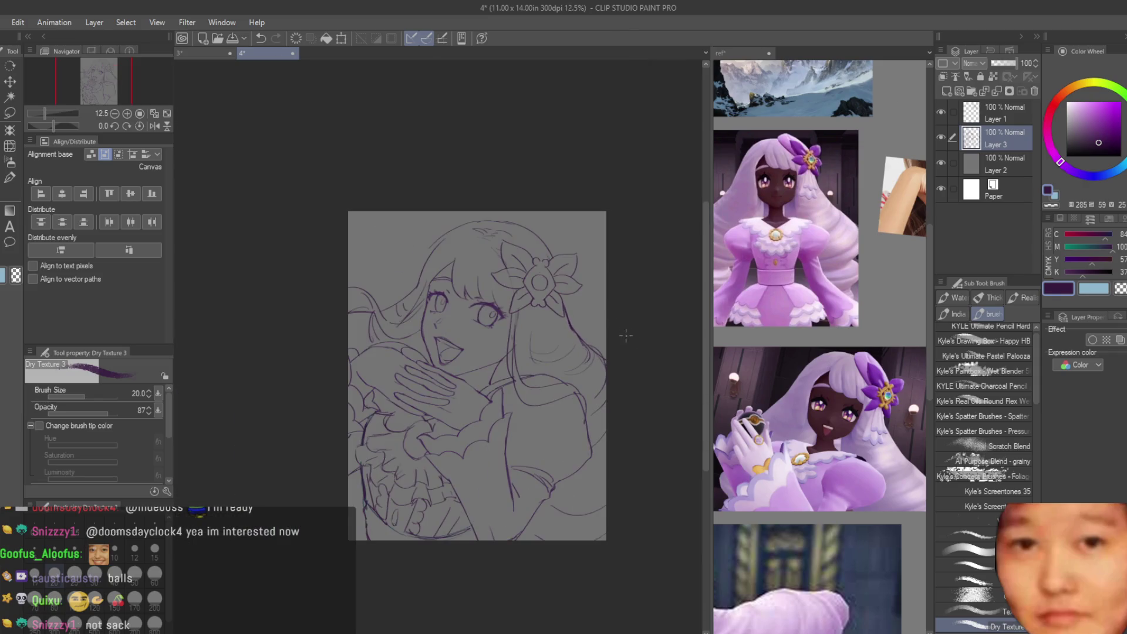
{"action": "scroll", "coordinate": [620, 348], "scroll_direction": "up", "scroll_amount": 4}
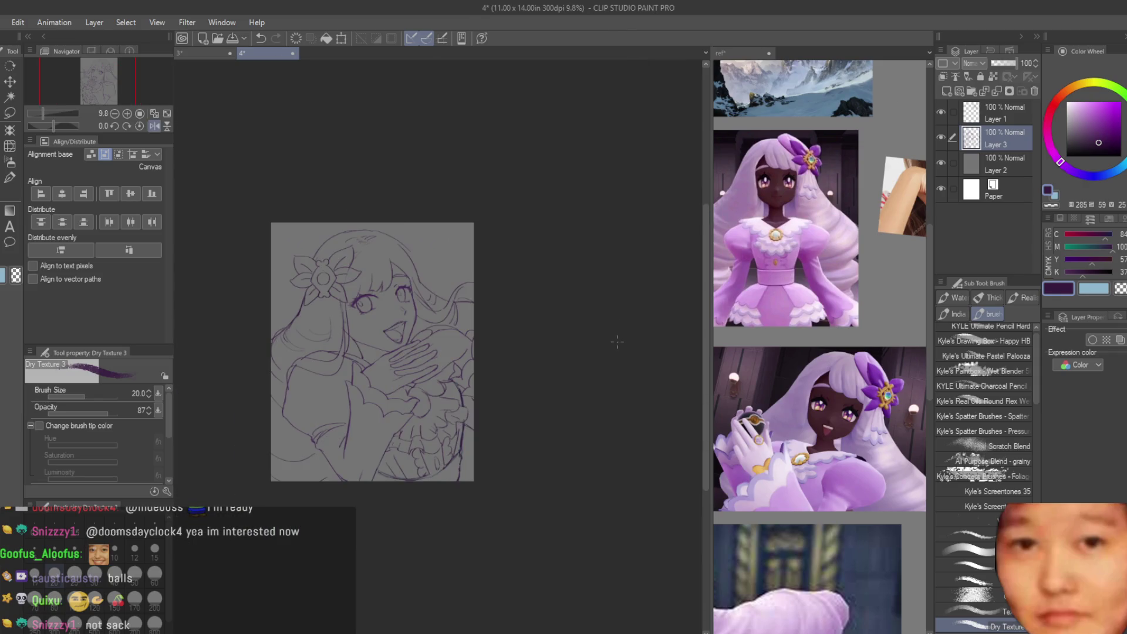
{"action": "key", "text": "h"}
{"action": "key", "text": "ctrl+minus"}
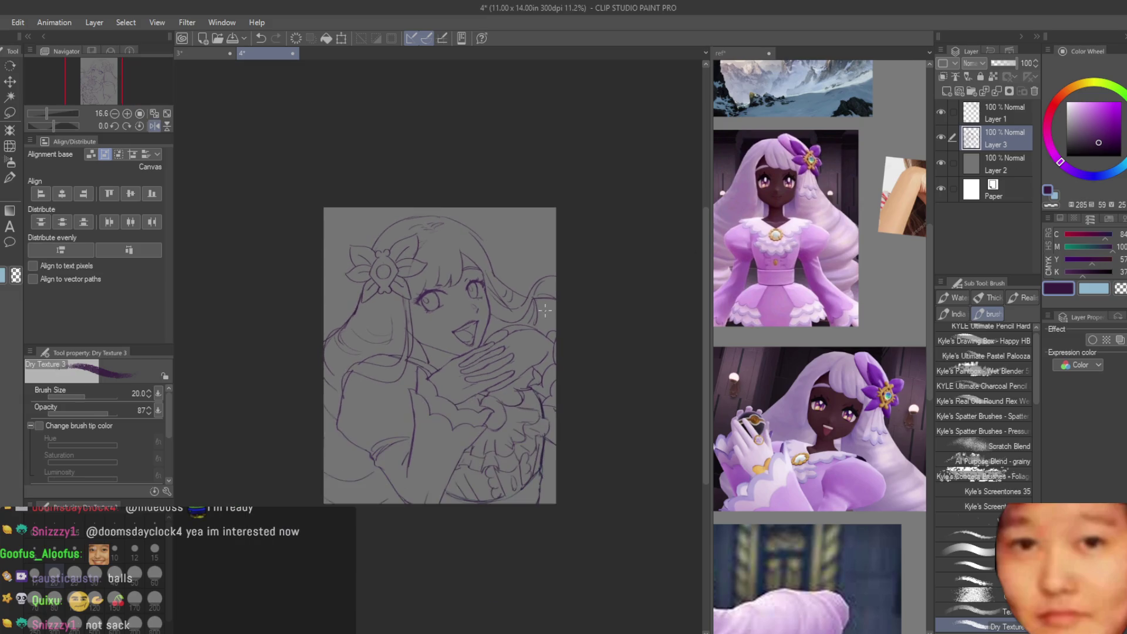
{"action": "key", "text": "ctrl+plus"}
{"action": "key", "text": "ctrl+plus"}
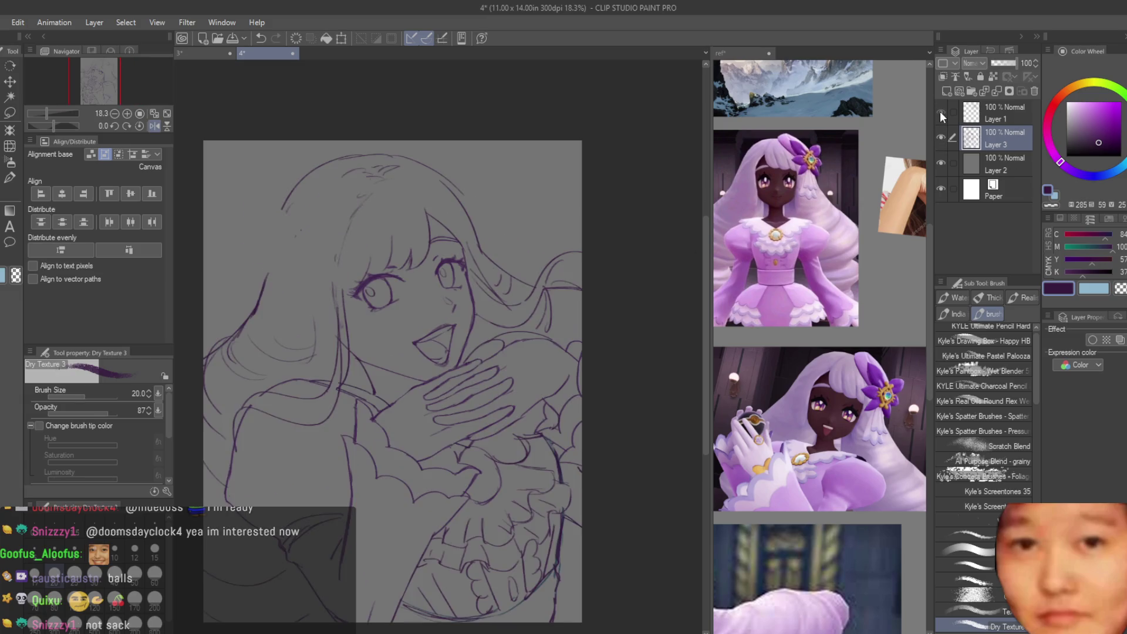
Step: Lasso one of the girl's eyes and reshape it with a Free Transform
{"action": "left_click", "coordinate": [9, 113]}
{"action": "scroll", "coordinate": [438, 227], "scroll_direction": "down", "scroll_amount": 2}
{"action": "scroll", "coordinate": [439, 226], "scroll_direction": "up", "scroll_amount": 5}
{"action": "scroll", "coordinate": [439, 227], "scroll_direction": "up", "scroll_amount": 2}
{"action": "left_click_drag", "start_coordinate": [419, 231], "coordinate": [403, 317]}
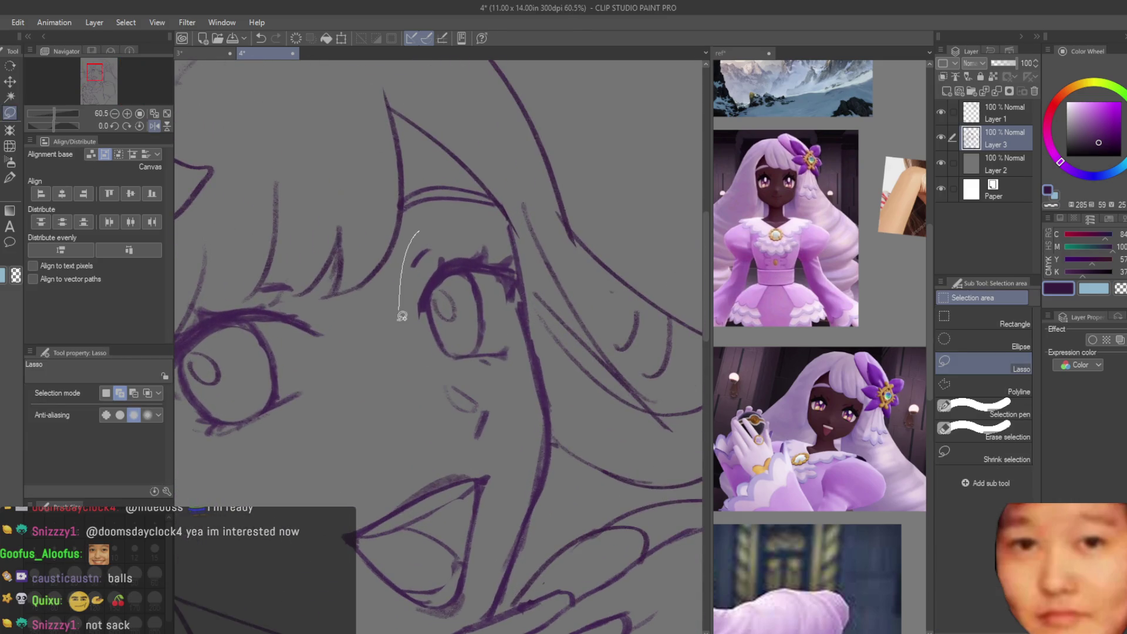
{"action": "left_click_drag", "start_coordinate": [524, 287], "coordinate": [508, 225]}
{"action": "scroll", "coordinate": [516, 253], "scroll_direction": "down", "scroll_amount": 4}
{"action": "key", "text": "ctrl+t"}
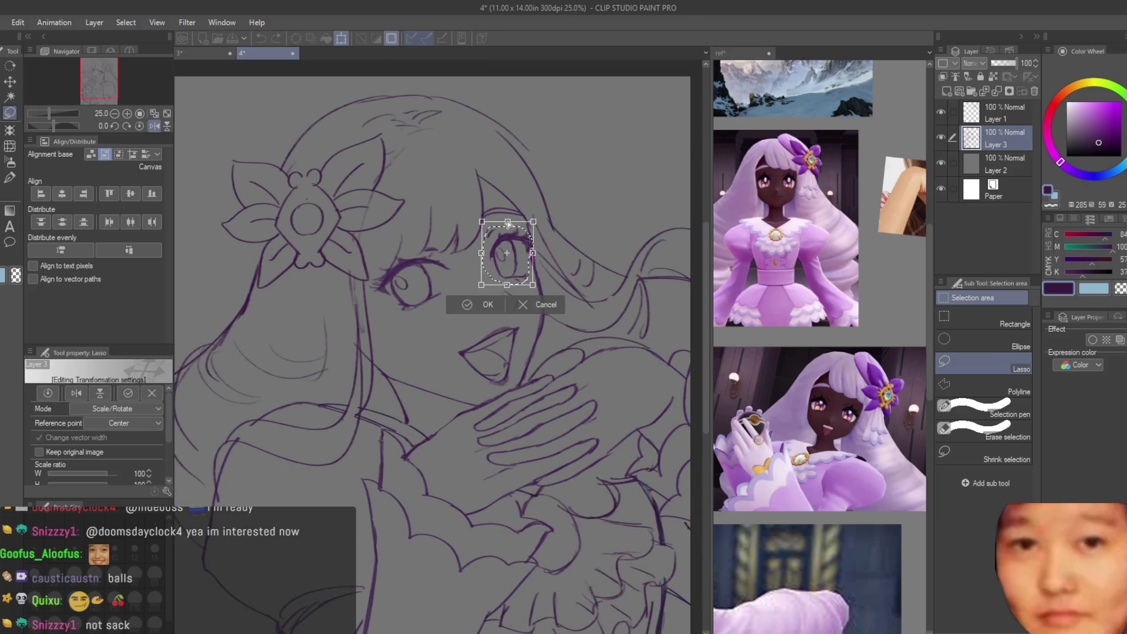
{"action": "key", "text": "Return"}
{"action": "scroll", "coordinate": [598, 257], "scroll_direction": "down", "scroll_amount": 3}
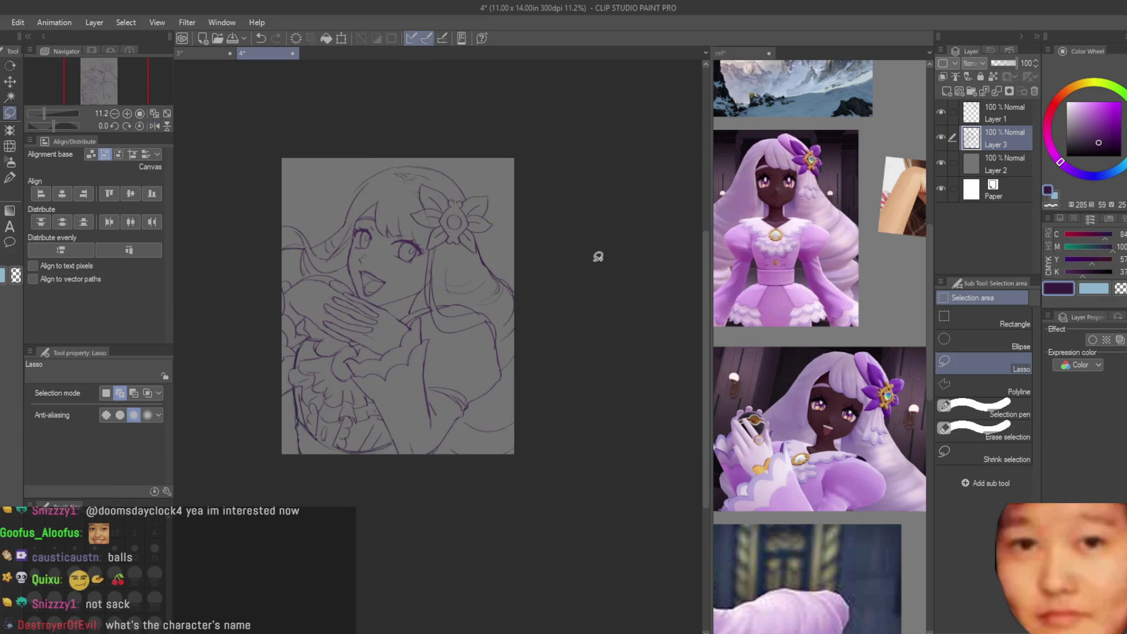
{"action": "scroll", "coordinate": [598, 256], "scroll_direction": "up", "scroll_amount": 4}
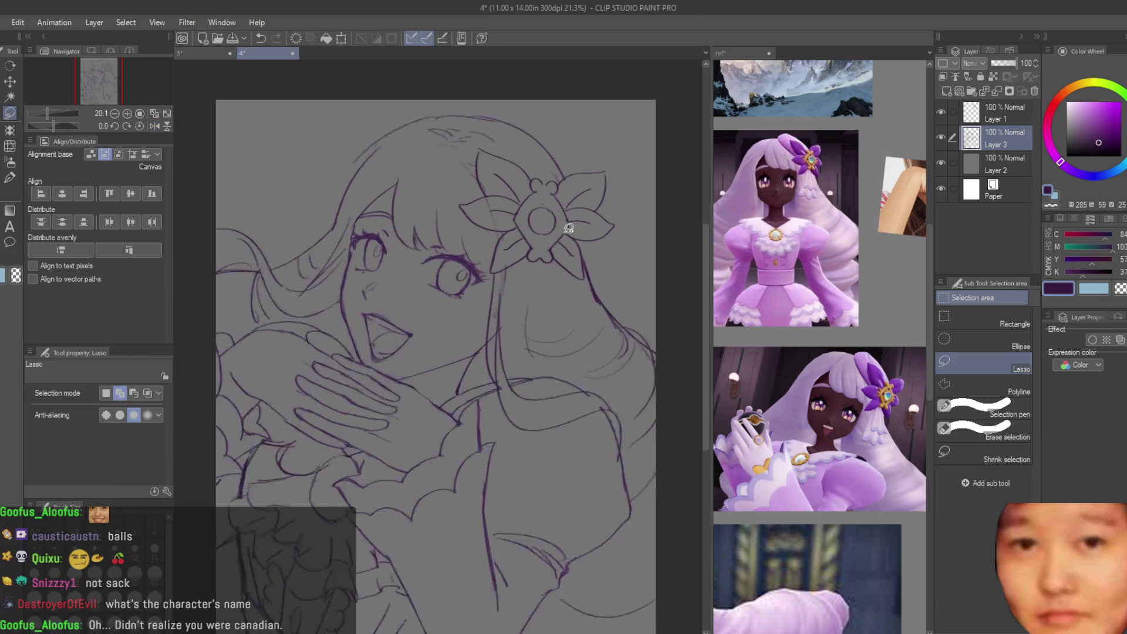
{"action": "key", "text": "b"}
{"action": "scroll", "coordinate": [440, 294], "scroll_direction": "up", "scroll_amount": 2}
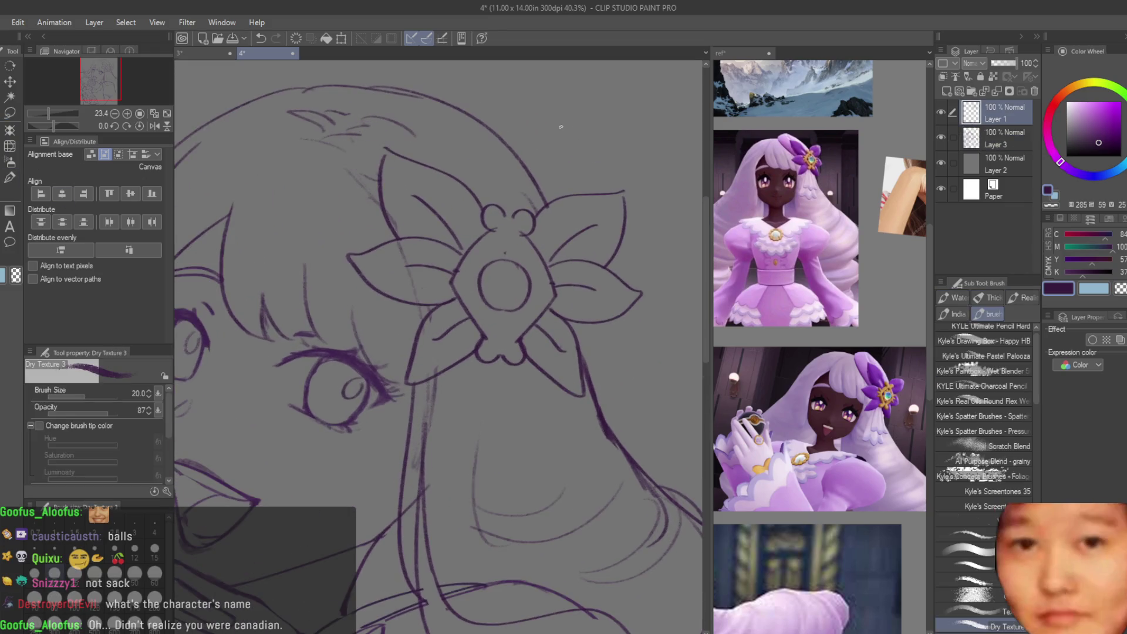
Step: Make Layer 1 the active drawing layer
{"action": "left_click", "coordinate": [816, 141]}
{"action": "scroll", "coordinate": [816, 141], "scroll_direction": "down", "scroll_amount": 5}
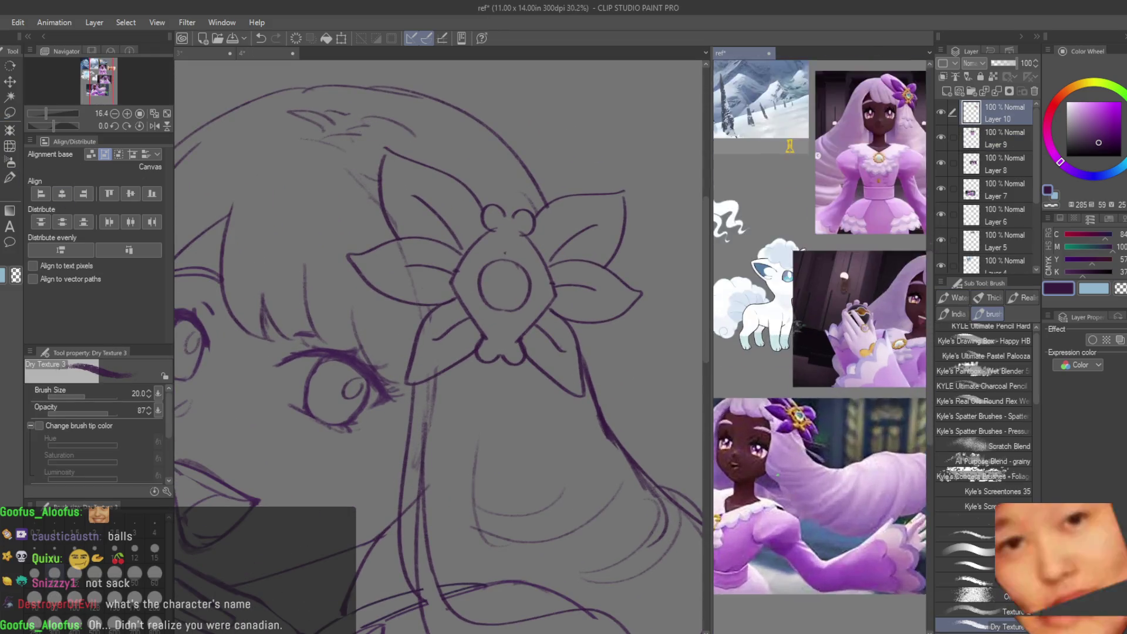
{"action": "scroll", "coordinate": [751, 434], "scroll_direction": "up", "scroll_amount": 5}
{"action": "left_click", "coordinate": [264, 53]}
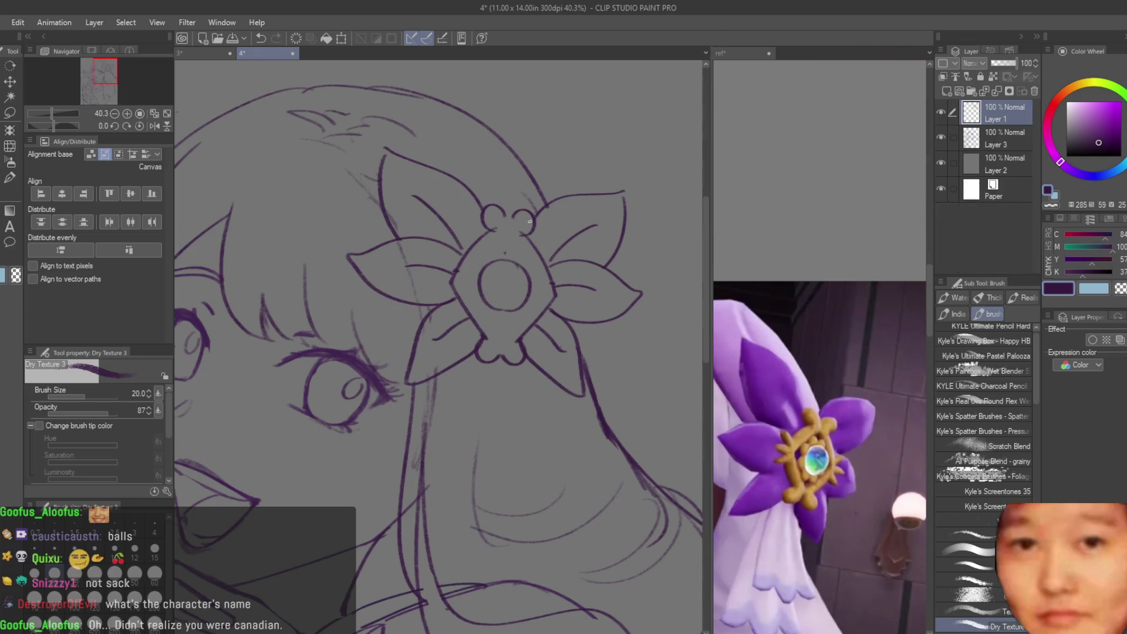
{"action": "scroll", "coordinate": [497, 216], "scroll_direction": "up", "scroll_amount": 5}
{"action": "scroll", "coordinate": [497, 216], "scroll_direction": "up", "scroll_amount": 2}
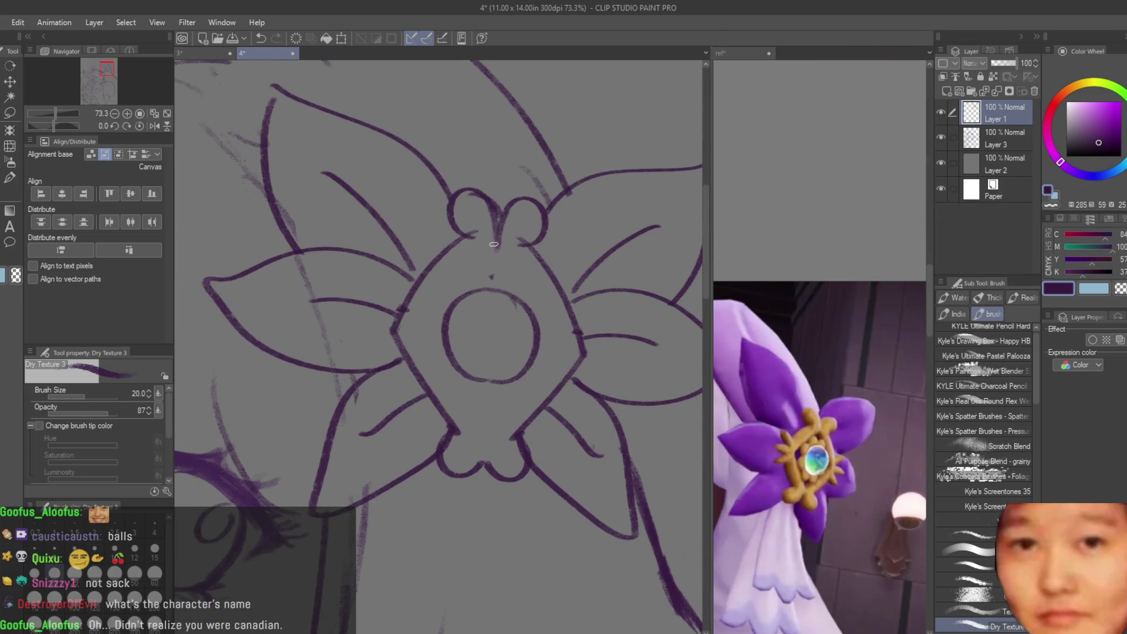
{"action": "scroll", "coordinate": [494, 268], "scroll_direction": "down", "scroll_amount": 1}
Step: Add a bottom-centre stroke plus petal loops and inner petal lines on both flower sides
{"action": "left_click_drag", "start_coordinate": [487, 411], "coordinate": [487, 466]}
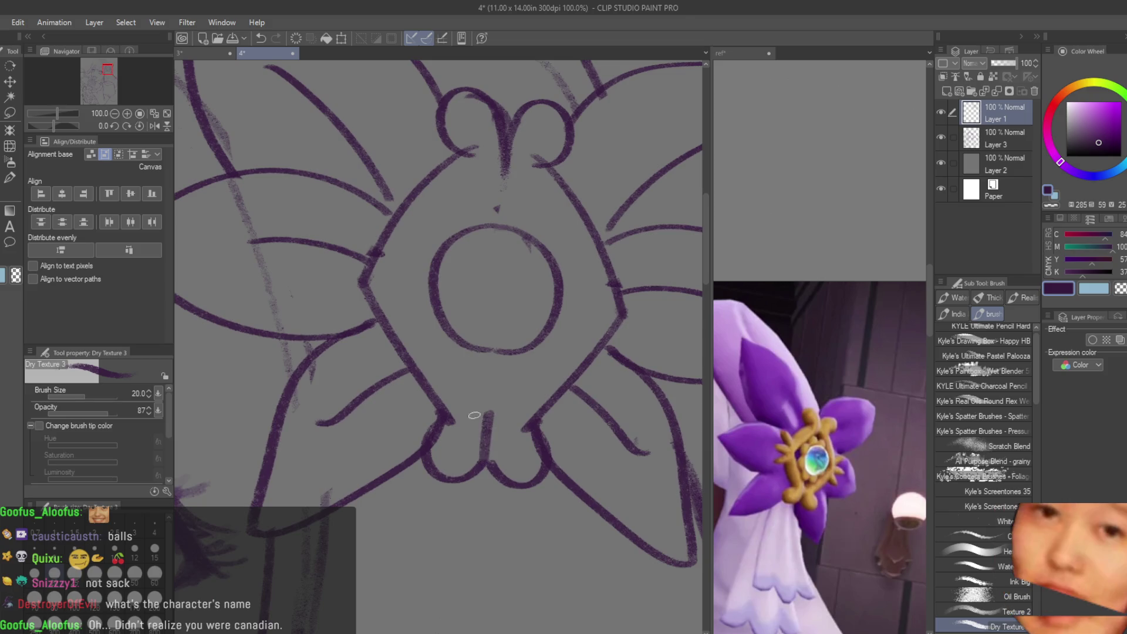
{"action": "scroll", "coordinate": [395, 260], "scroll_direction": "up", "scroll_amount": 2}
{"action": "mouse_move", "coordinate": [413, 249]}
{"action": "left_mouse_down"}
{"action": "mouse_move", "coordinate": [376, 226]}
{"action": "mouse_move", "coordinate": [390, 285]}
{"action": "left_mouse_up"}
{"action": "left_click_drag", "start_coordinate": [393, 328], "coordinate": [341, 364]}
{"action": "scroll", "coordinate": [341, 364], "scroll_direction": "down", "scroll_amount": 2}
{"action": "left_click_drag", "start_coordinate": [522, 329], "coordinate": [573, 302]}
{"action": "mouse_move", "coordinate": [547, 352]}
{"action": "left_mouse_down"}
{"action": "mouse_move", "coordinate": [594, 361]}
{"action": "mouse_move", "coordinate": [585, 382]}
{"action": "left_mouse_up"}
{"action": "scroll", "coordinate": [552, 332], "scroll_direction": "up", "scroll_amount": 1}
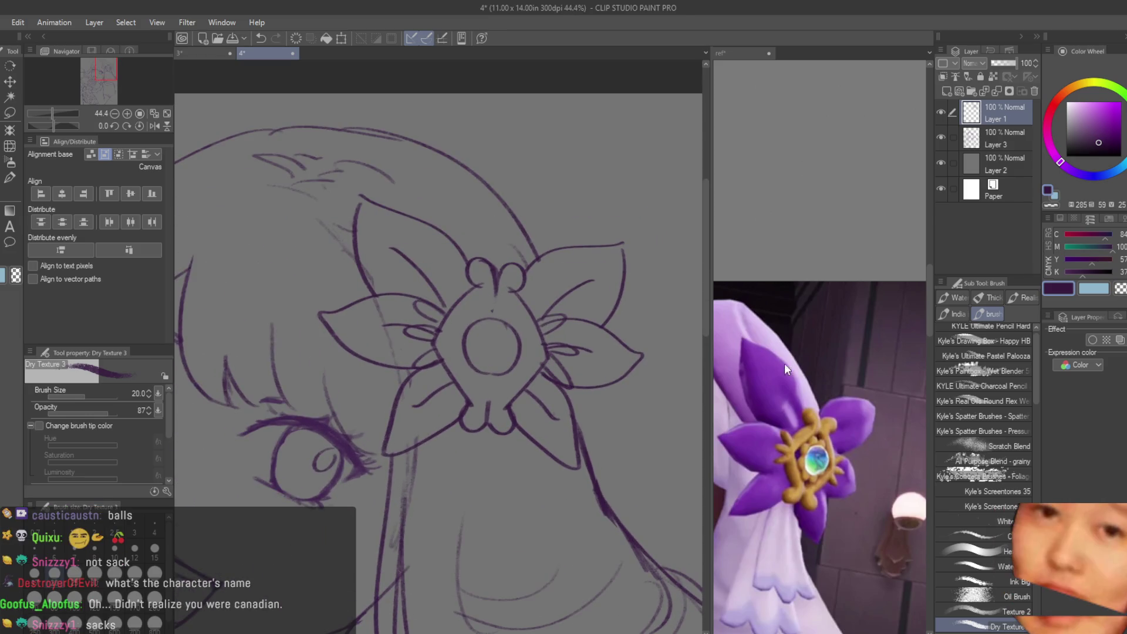
{"action": "scroll", "coordinate": [785, 364], "scroll_direction": "down", "scroll_amount": 3}
{"action": "scroll", "coordinate": [821, 352], "scroll_direction": "up", "scroll_amount": 1}
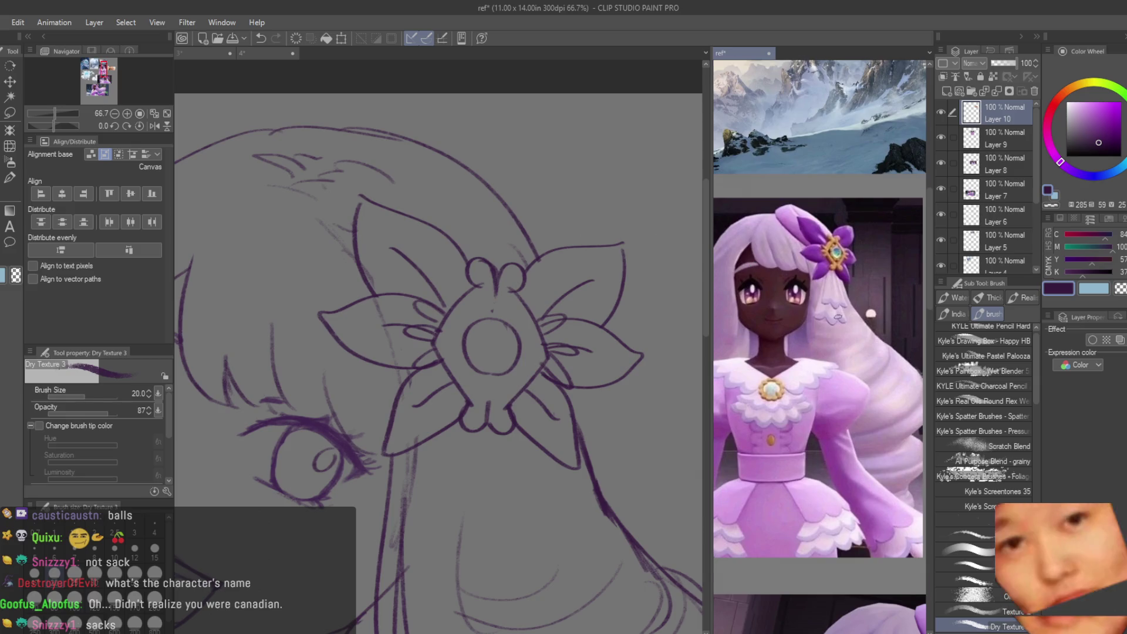
{"action": "scroll", "coordinate": [838, 317], "scroll_direction": "down", "scroll_amount": 4}
{"action": "scroll", "coordinate": [848, 352], "scroll_direction": "up", "scroll_amount": 3}
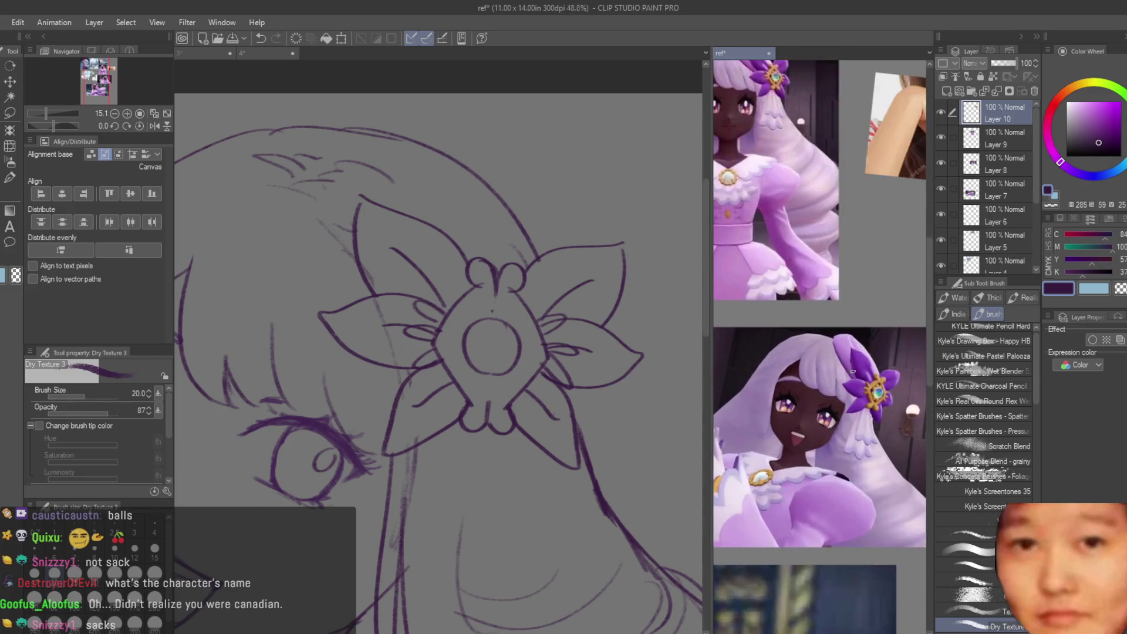
{"action": "scroll", "coordinate": [852, 371], "scroll_direction": "up", "scroll_amount": 2}
Step: Redraw the curved line arching over the head and down to the flower petal
{"action": "left_click", "coordinate": [688, 268]}
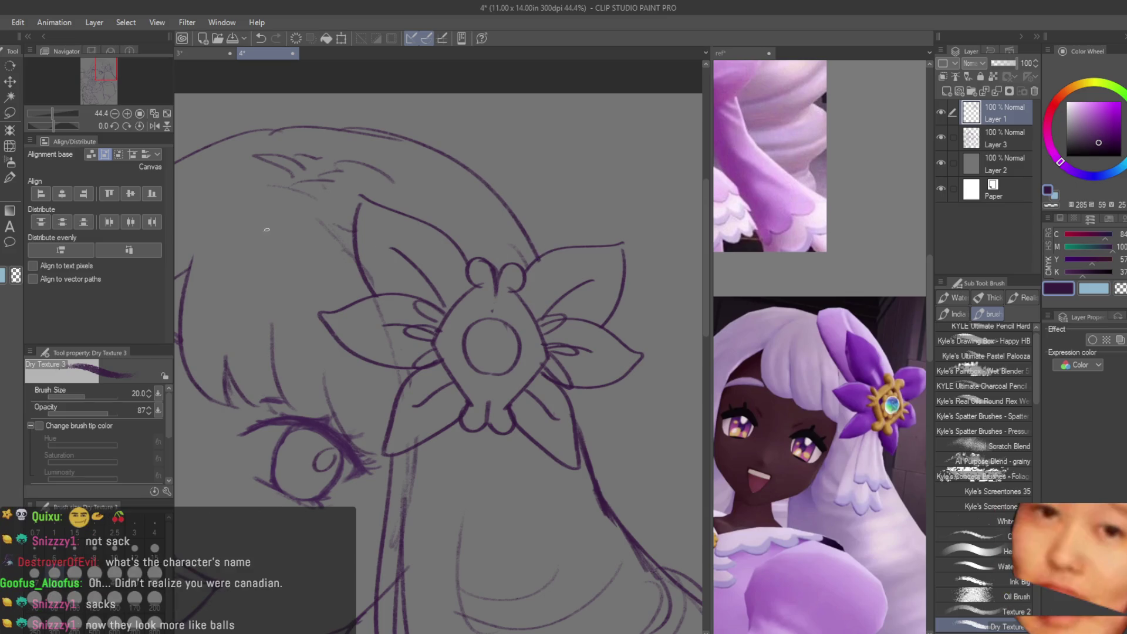
{"action": "left_click_drag", "start_coordinate": [541, 250], "coordinate": [379, 137]}
{"action": "scroll", "coordinate": [394, 139], "scroll_direction": "down", "scroll_amount": 1}
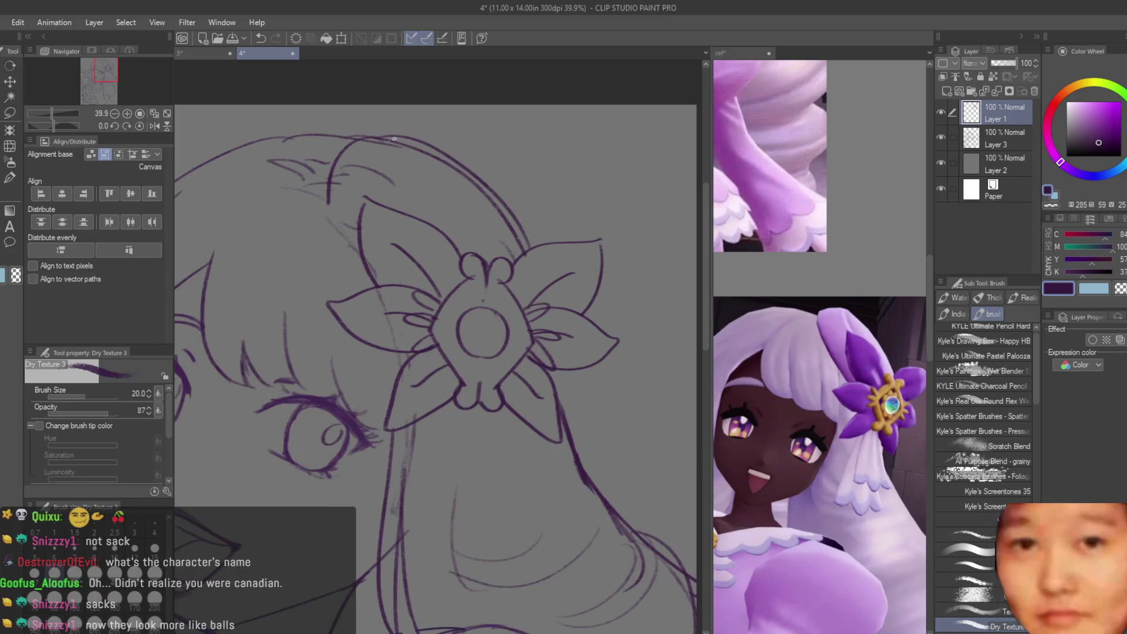
{"action": "key", "text": "ctrl+z"}
{"action": "key", "text": "ctrl+z"}
{"action": "key", "text": "ctrl+y"}
{"action": "key", "text": "ctrl+z"}
{"action": "key", "text": "ctrl+y"}
{"action": "key", "text": "ctrl+z"}
{"action": "mouse_move", "coordinate": [514, 207]}
{"action": "left_mouse_down"}
{"action": "mouse_move", "coordinate": [314, 187]}
{"action": "mouse_move", "coordinate": [352, 275]}
{"action": "left_mouse_up"}
{"action": "key", "text": "ctrl+z"}
{"action": "left_click_drag", "start_coordinate": [315, 183], "coordinate": [370, 288]}
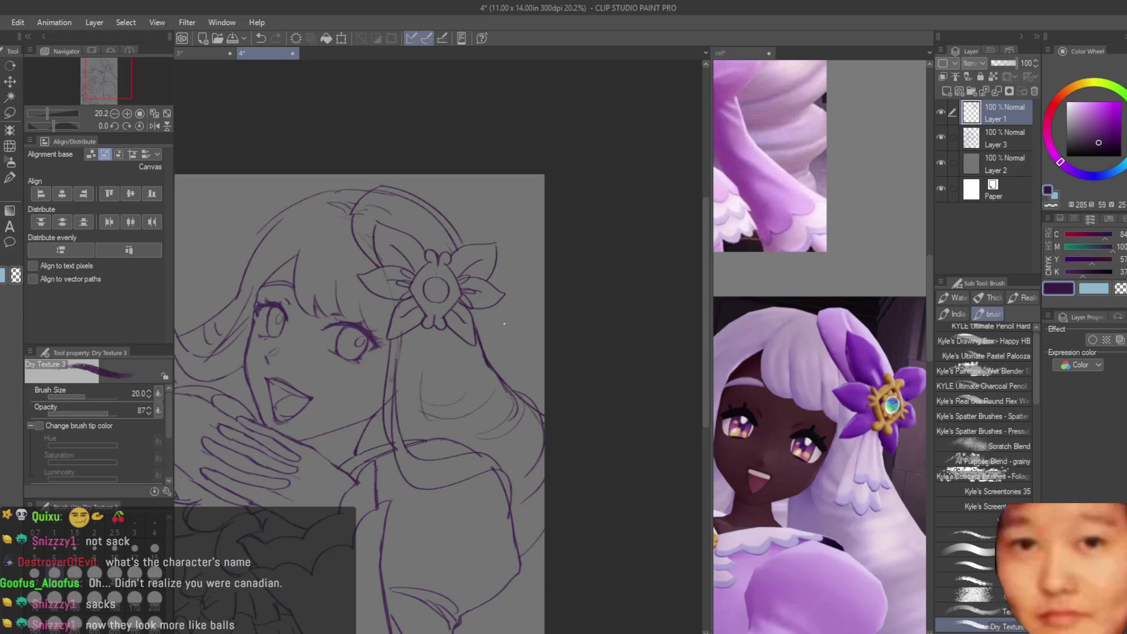
{"action": "scroll", "coordinate": [388, 257], "scroll_direction": "up", "scroll_amount": 4}
Step: On Layer 3, erase the faint diagonal sketch line and stray inner arc
{"action": "key", "text": "e"}
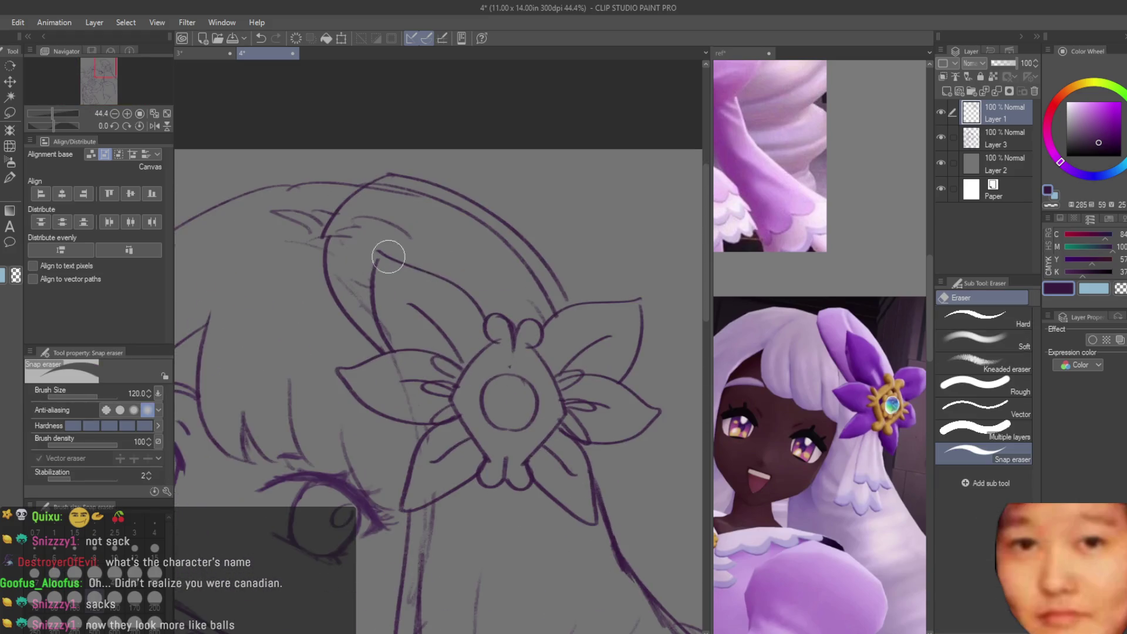
{"action": "scroll", "coordinate": [388, 257], "scroll_direction": "up", "scroll_amount": 1}
{"action": "key", "text": "alt+bracketleft"}
{"action": "mouse_move", "coordinate": [331, 277]}
{"action": "left_mouse_down"}
{"action": "mouse_move", "coordinate": [359, 354]}
{"action": "mouse_move", "coordinate": [394, 356]}
{"action": "mouse_move", "coordinate": [423, 473]}
{"action": "mouse_move", "coordinate": [452, 495]}
{"action": "left_mouse_up"}
{"action": "mouse_move", "coordinate": [530, 400]}
{"action": "left_mouse_down"}
{"action": "mouse_move", "coordinate": [403, 231]}
{"action": "mouse_move", "coordinate": [403, 182]}
{"action": "mouse_move", "coordinate": [377, 239]}
{"action": "left_mouse_up"}
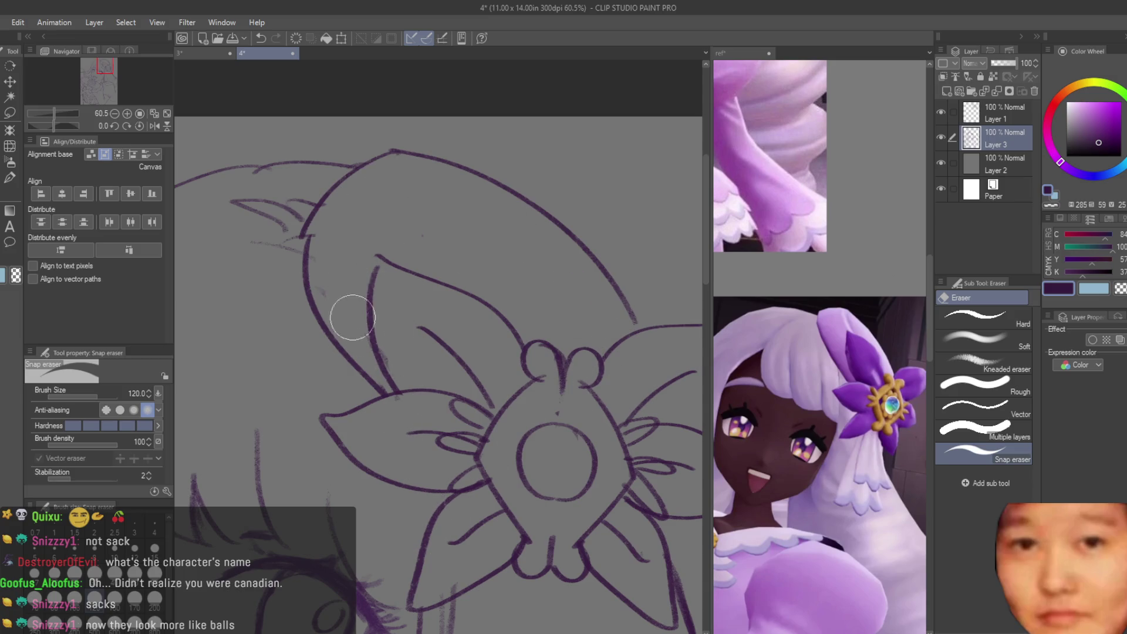
{"action": "scroll", "coordinate": [352, 317], "scroll_direction": "down", "scroll_amount": 5}
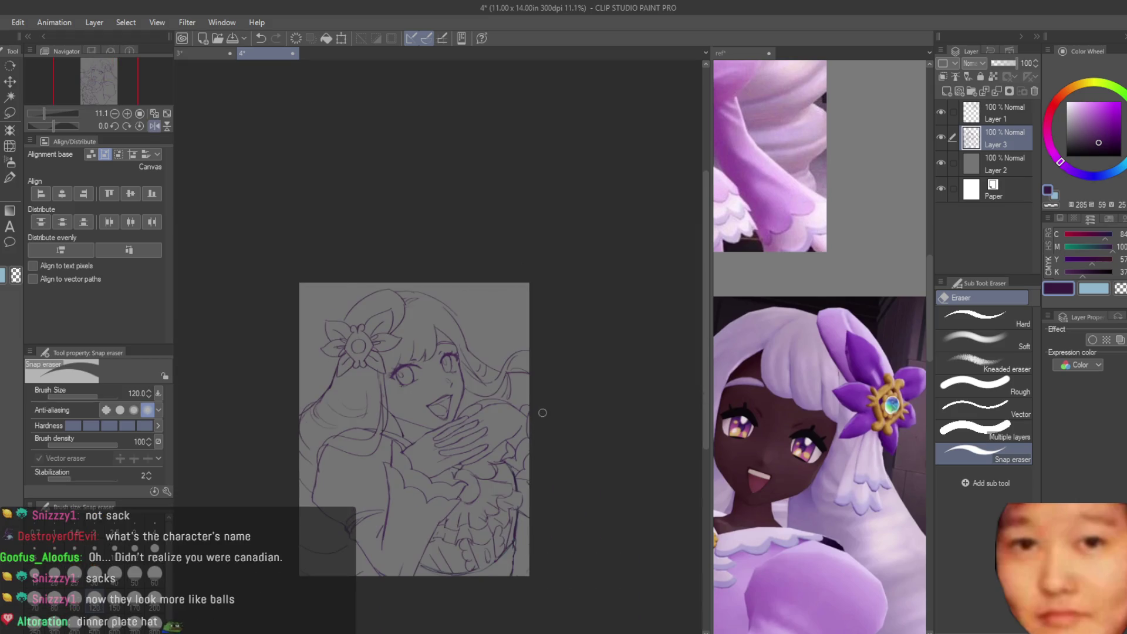
{"action": "scroll", "coordinate": [543, 413], "scroll_direction": "up", "scroll_amount": 5}
Step: Merge Layer 1 down into Layer 3
{"action": "left_click", "coordinate": [1005, 110]}
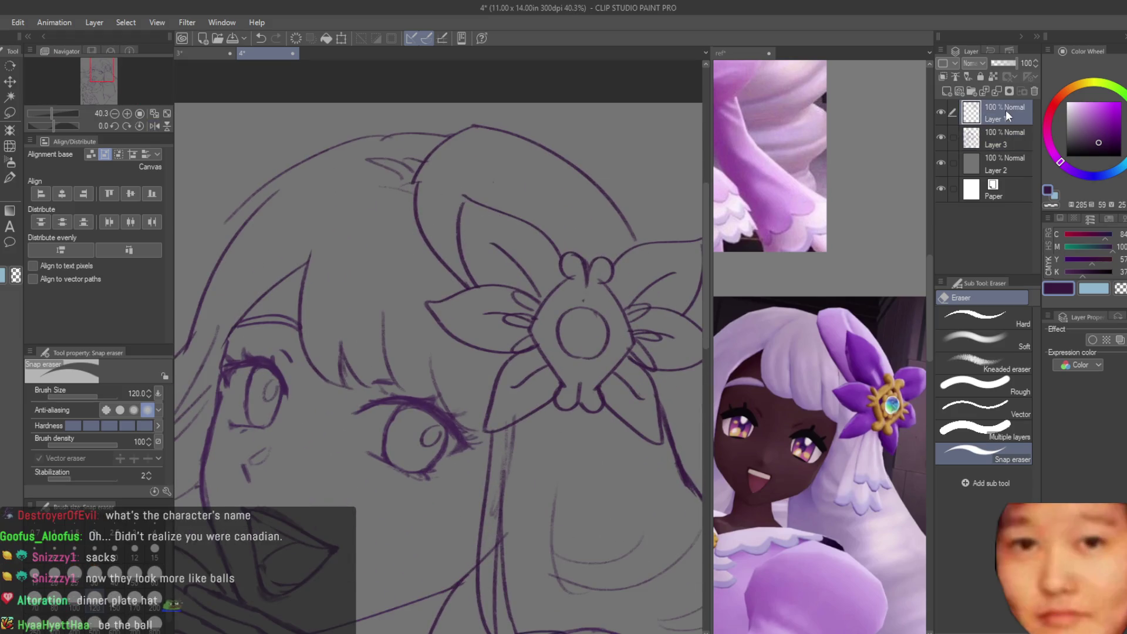
{"action": "key", "text": "Delete"}
{"action": "scroll", "coordinate": [428, 176], "scroll_direction": "up", "scroll_amount": 1}
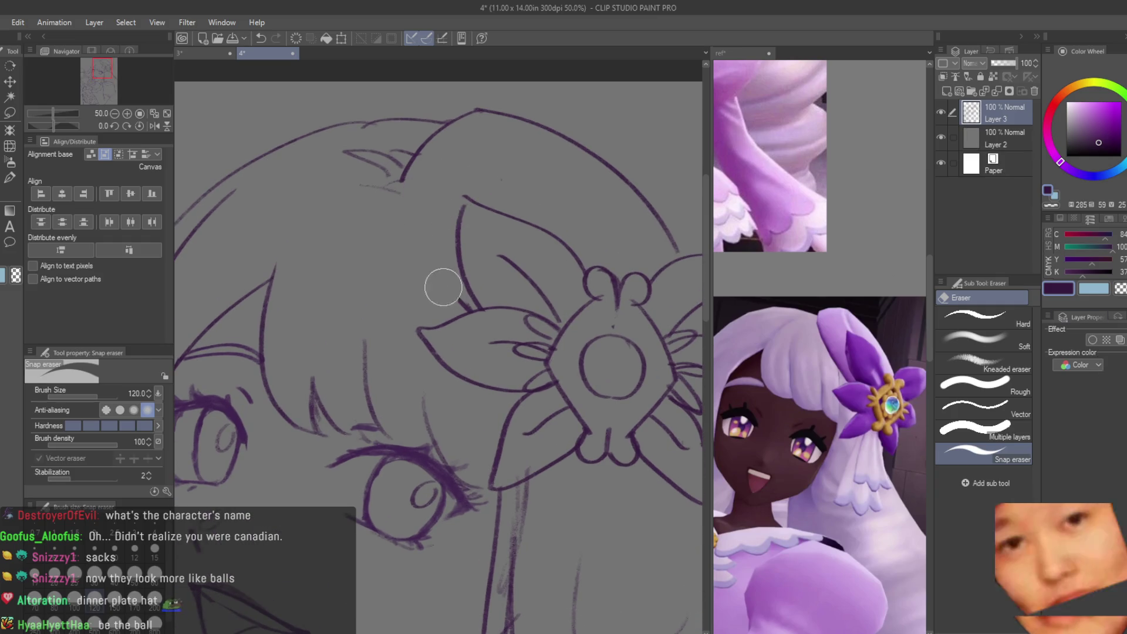
Step: Redraw the hair curve and the headpiece's top, left, right and inner curves
{"action": "key", "text": "b"}
{"action": "left_click_drag", "start_coordinate": [404, 176], "coordinate": [466, 314]}
{"action": "key", "text": "ctrl+z"}
{"action": "key", "text": "ctrl+z"}
{"action": "left_click_drag", "start_coordinate": [404, 176], "coordinate": [467, 311]}
{"action": "left_click_drag", "start_coordinate": [509, 118], "coordinate": [427, 141]}
{"action": "key", "text": "ctrl+z"}
{"action": "key", "text": "ctrl+z"}
{"action": "left_click_drag", "start_coordinate": [510, 118], "coordinate": [427, 140]}
{"action": "left_click_drag", "start_coordinate": [483, 114], "coordinate": [400, 174]}
{"action": "left_click_drag", "start_coordinate": [555, 130], "coordinate": [674, 244]}
{"action": "left_click_drag", "start_coordinate": [498, 128], "coordinate": [527, 203]}
{"action": "key", "text": "e"}
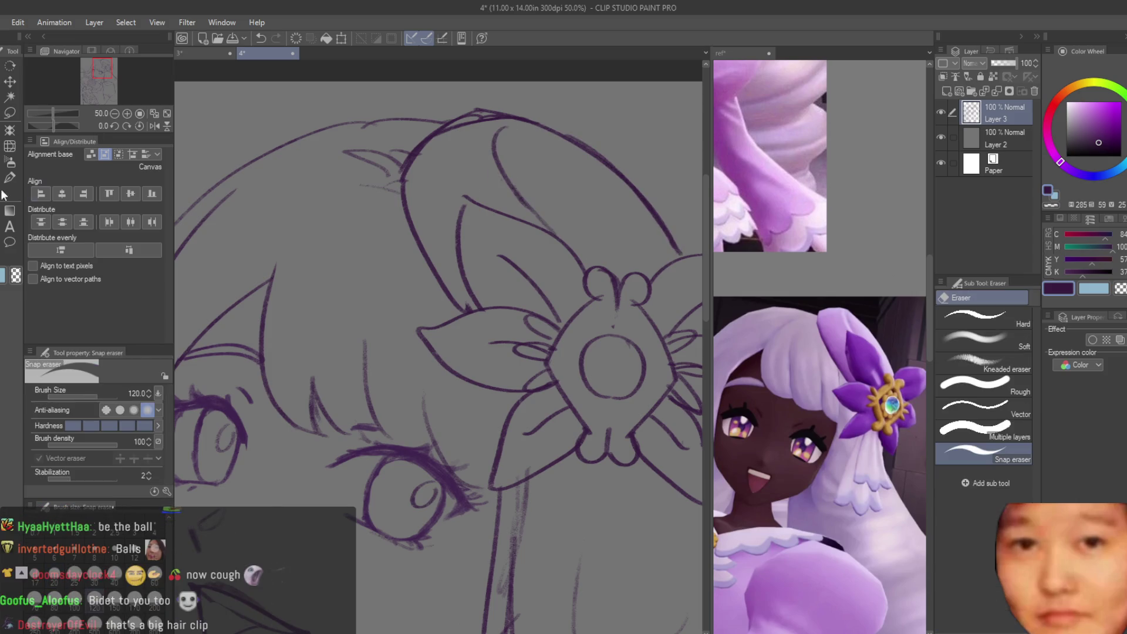
{"action": "scroll", "coordinate": [408, 229], "scroll_direction": "down", "scroll_amount": 4}
{"action": "scroll", "coordinate": [409, 229], "scroll_direction": "down", "scroll_amount": 3}
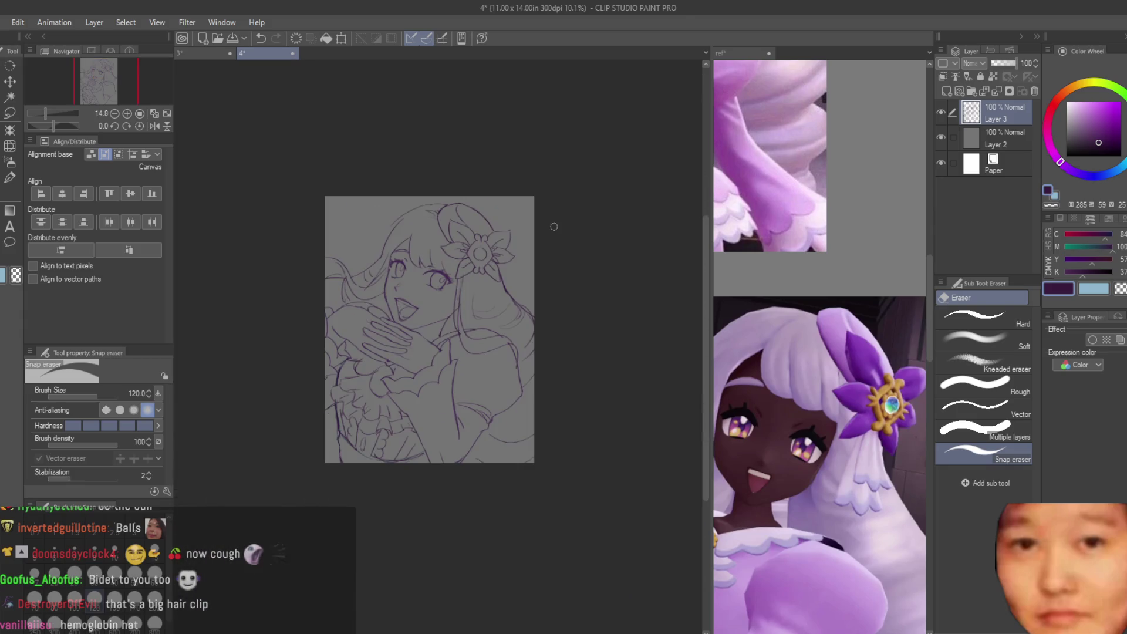
{"action": "key", "text": "h"}
{"action": "key", "text": "h"}
{"action": "scroll", "coordinate": [451, 213], "scroll_direction": "up", "scroll_amount": 2}
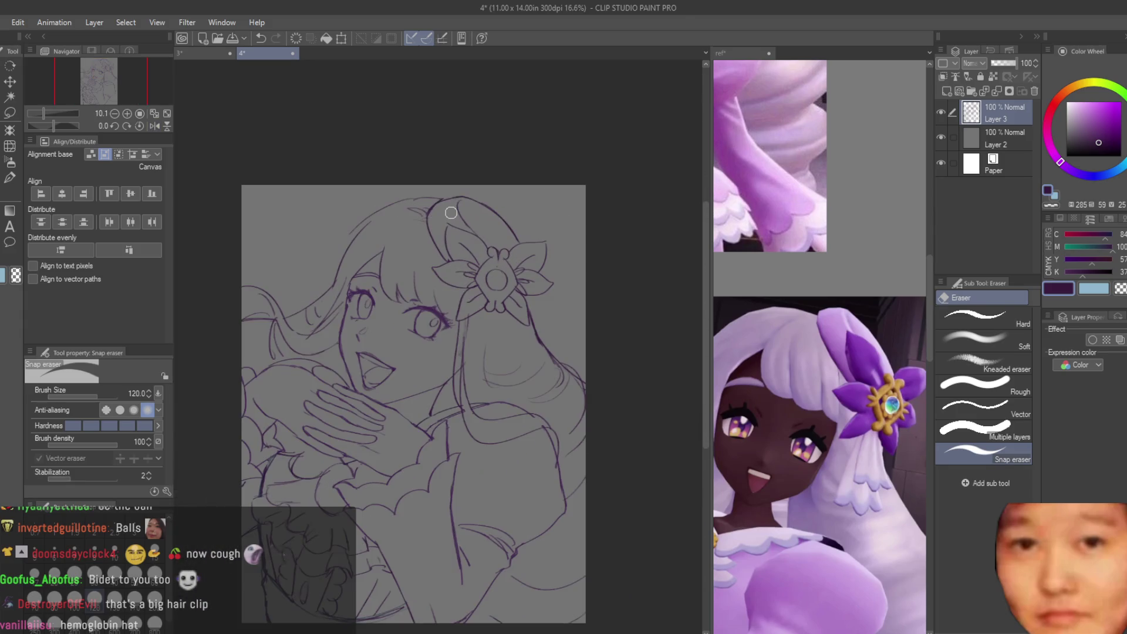
{"action": "scroll", "coordinate": [607, 305], "scroll_direction": "down", "scroll_amount": 1}
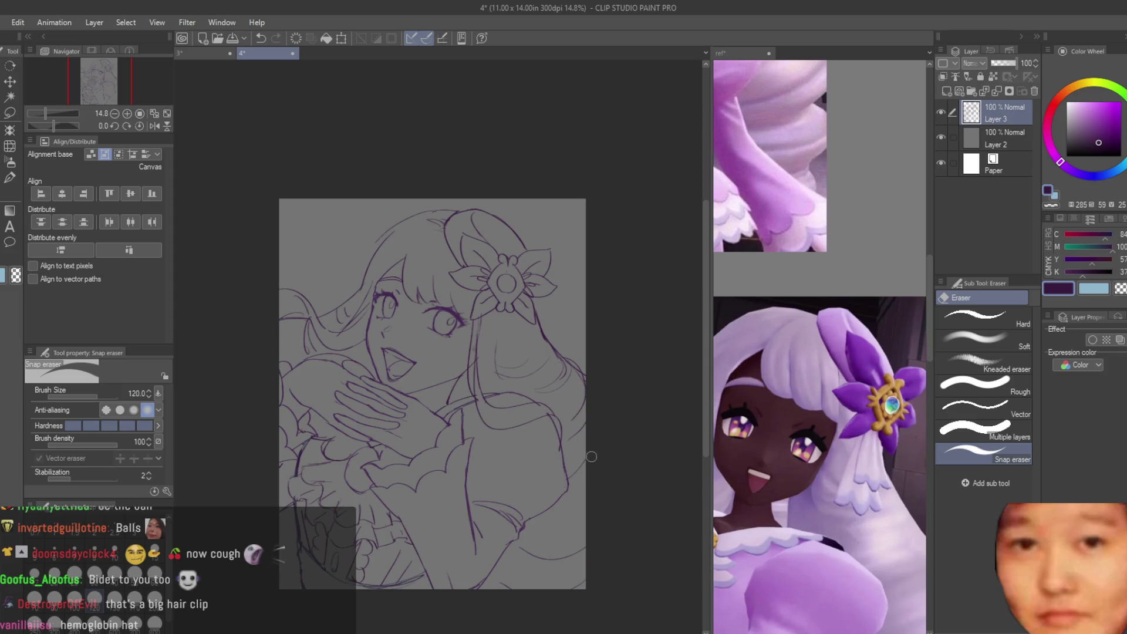
{"action": "scroll", "coordinate": [516, 322], "scroll_direction": "up", "scroll_amount": 4}
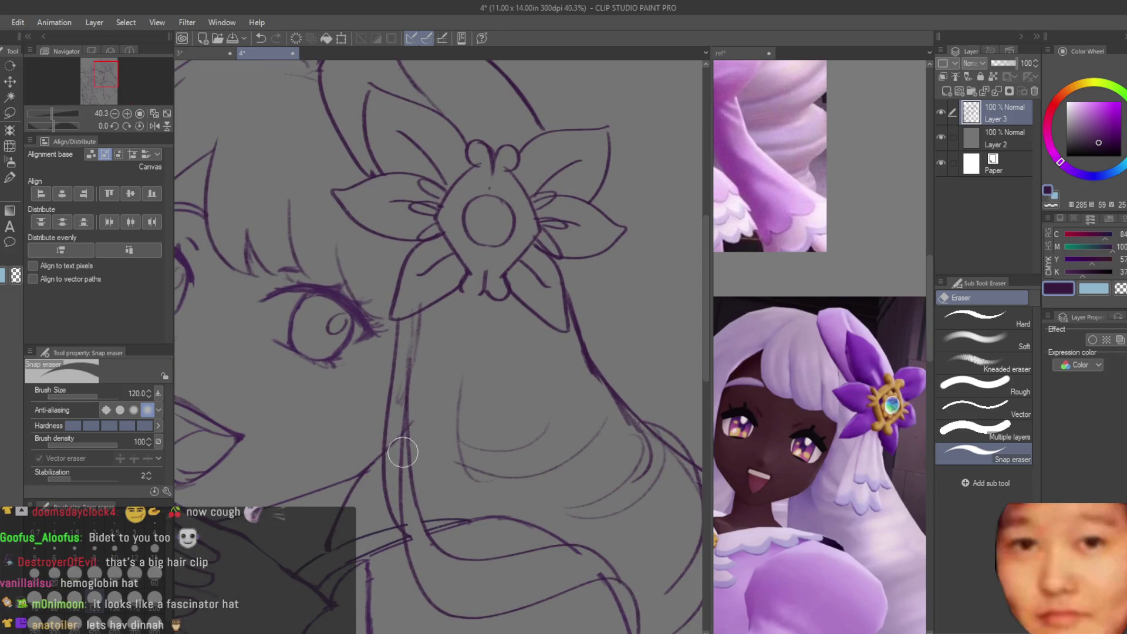
{"action": "scroll", "coordinate": [415, 403], "scroll_direction": "down", "scroll_amount": 5}
{"action": "scroll", "coordinate": [568, 426], "scroll_direction": "up", "scroll_amount": 2}
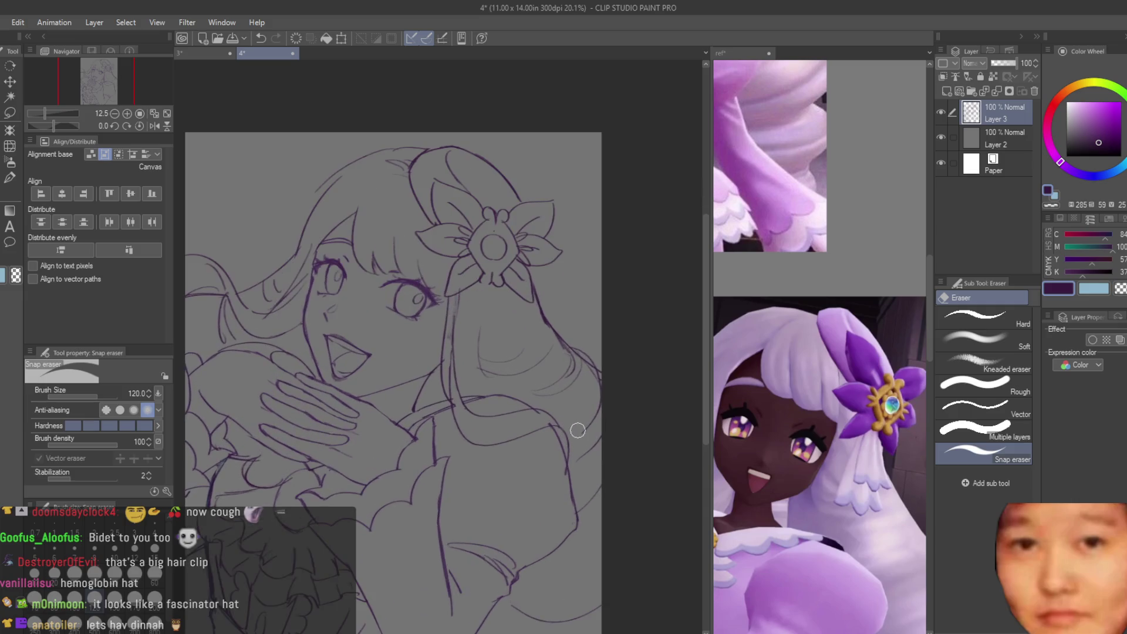
{"action": "key", "text": "b"}
{"action": "scroll", "coordinate": [423, 378], "scroll_direction": "up", "scroll_amount": 1}
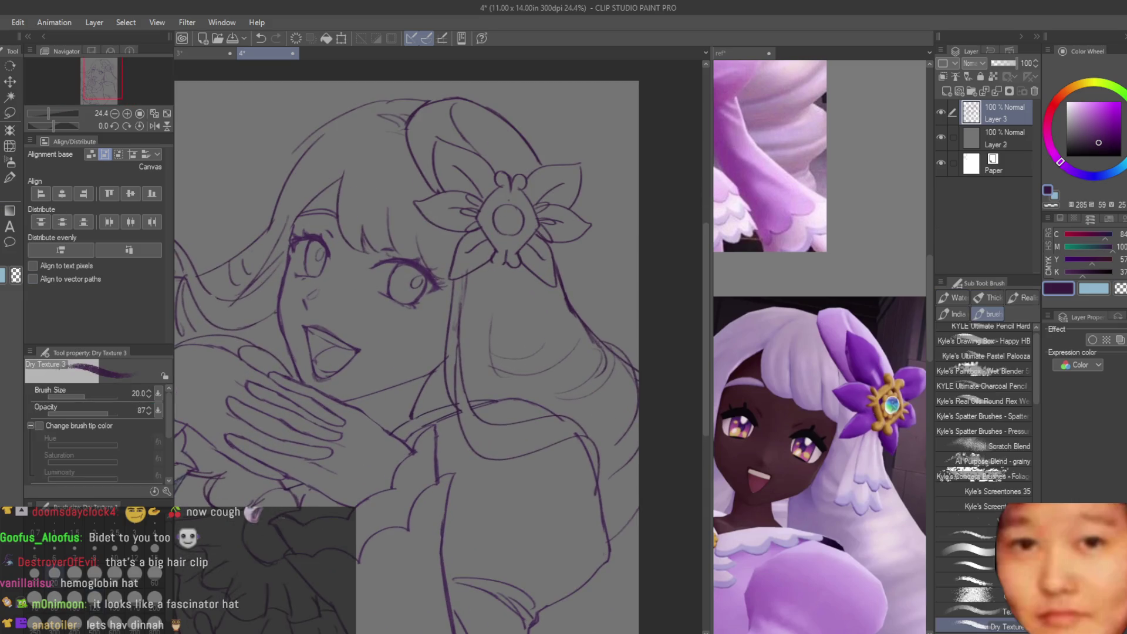
{"action": "scroll", "coordinate": [881, 440], "scroll_direction": "down", "scroll_amount": 3}
{"action": "scroll", "coordinate": [901, 399], "scroll_direction": "down", "scroll_amount": 4}
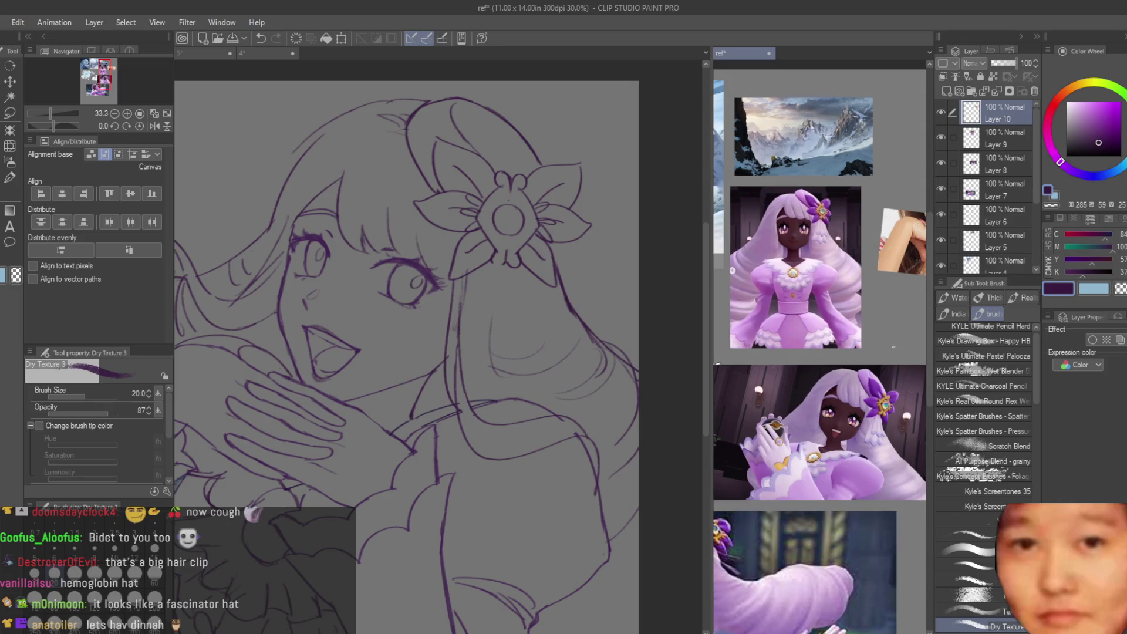
{"action": "scroll", "coordinate": [892, 339], "scroll_direction": "up", "scroll_amount": 4}
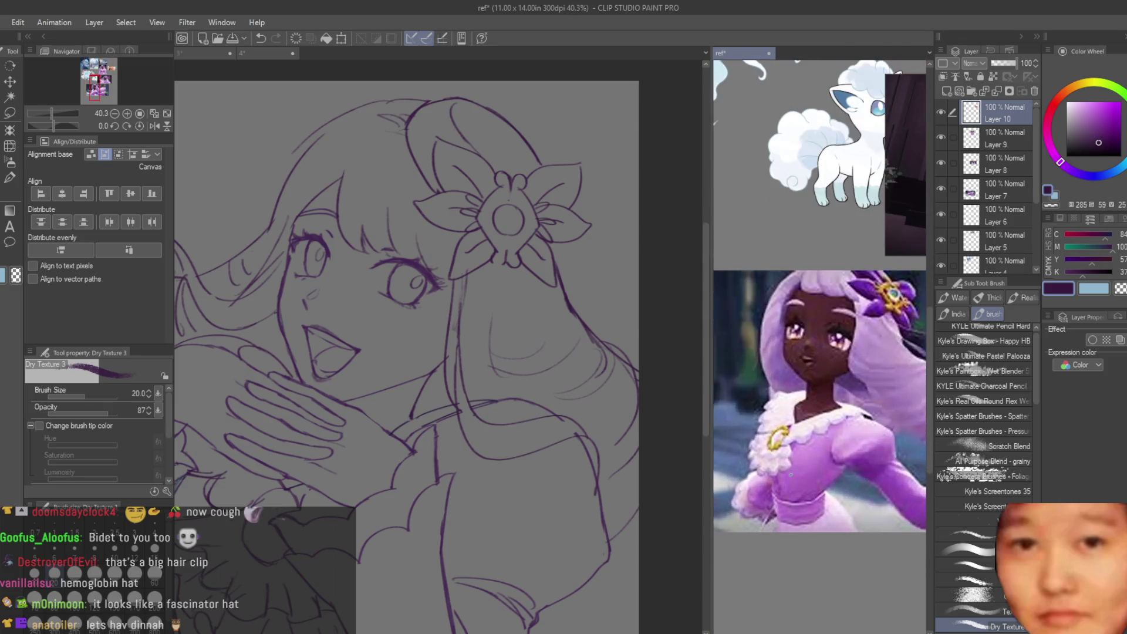
{"action": "scroll", "coordinate": [892, 340], "scroll_direction": "down", "scroll_amount": 3}
{"action": "scroll", "coordinate": [491, 378], "scroll_direction": "up", "scroll_amount": 4}
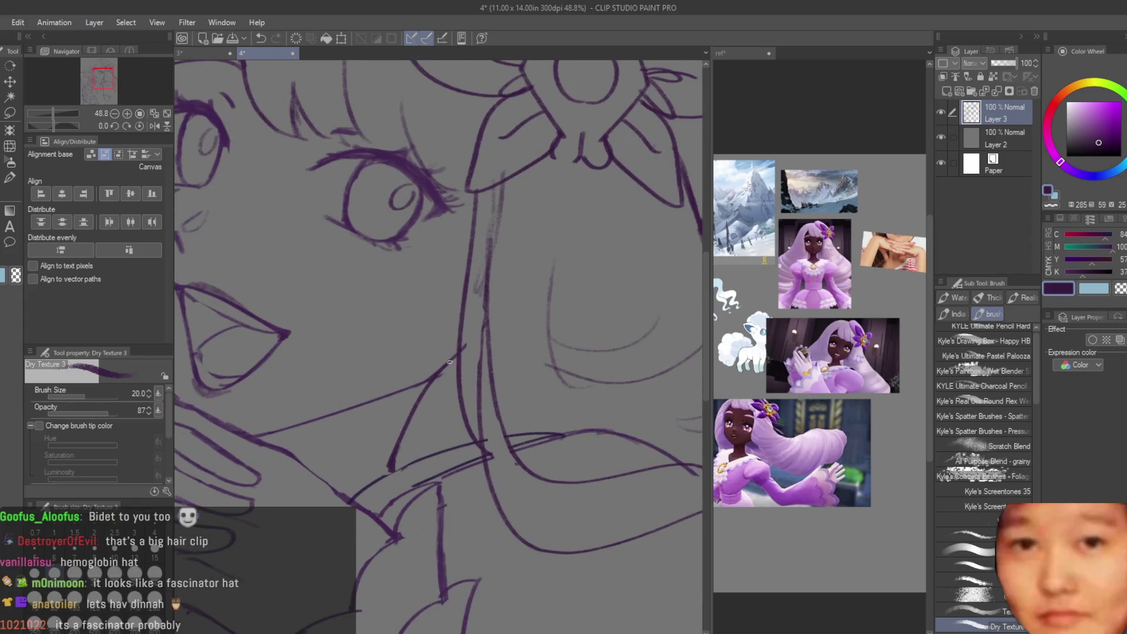
{"action": "scroll", "coordinate": [426, 387], "scroll_direction": "down", "scroll_amount": 5}
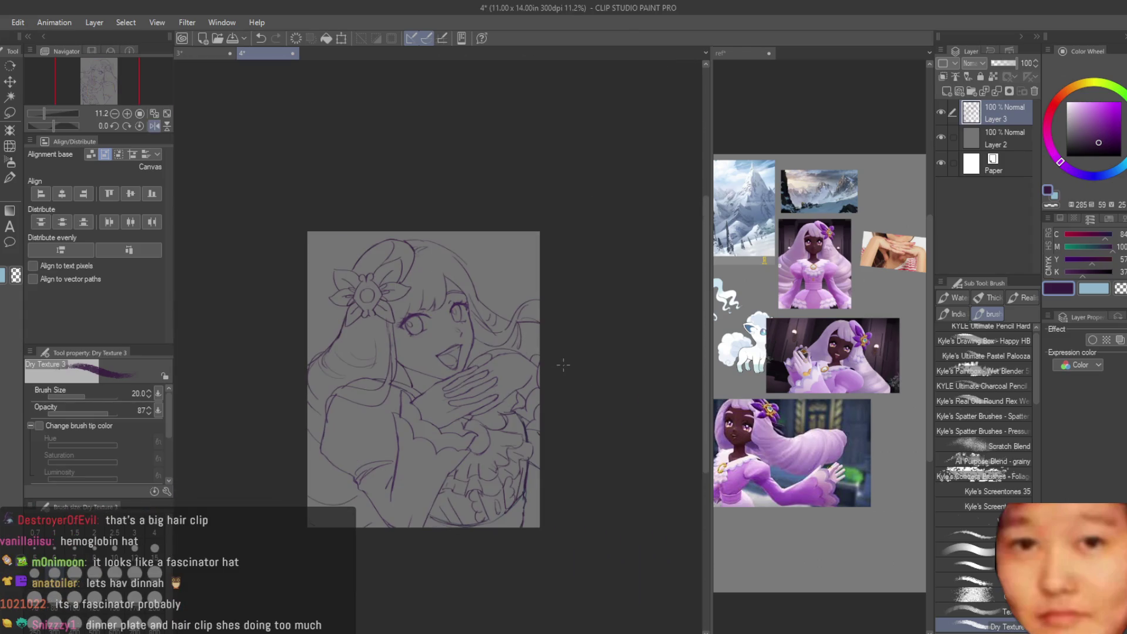
{"action": "scroll", "coordinate": [562, 365], "scroll_direction": "up", "scroll_amount": 4}
{"action": "scroll", "coordinate": [539, 449], "scroll_direction": "down", "scroll_amount": 2}
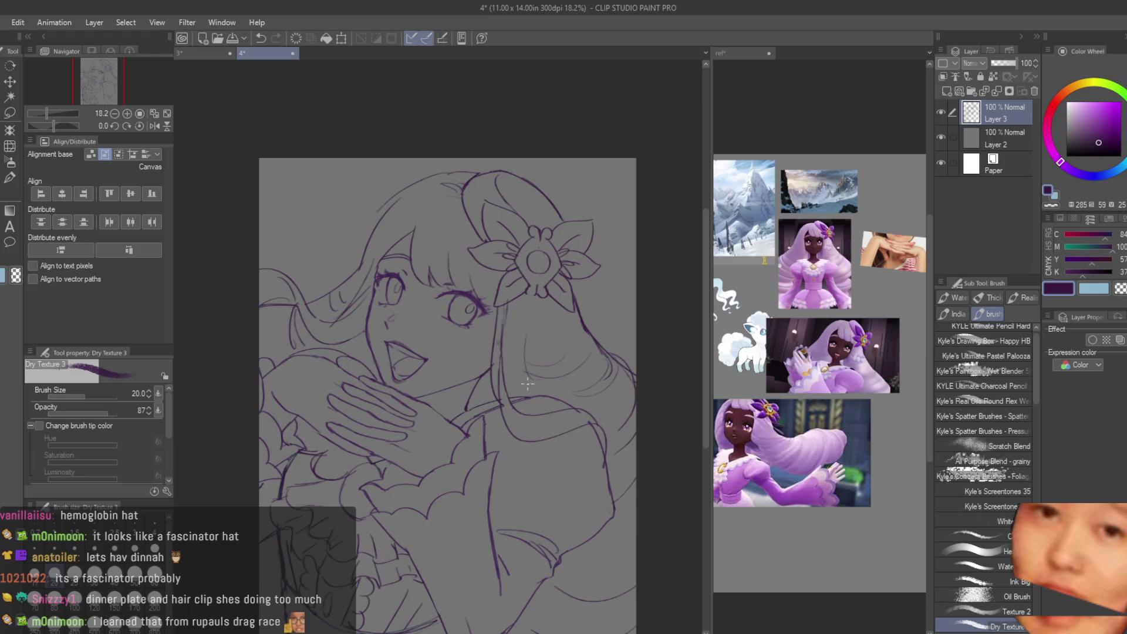
{"action": "scroll", "coordinate": [527, 384], "scroll_direction": "up", "scroll_amount": 2}
{"action": "scroll", "coordinate": [822, 322], "scroll_direction": "up", "scroll_amount": 3}
{"action": "scroll", "coordinate": [552, 300], "scroll_direction": "up", "scroll_amount": 1}
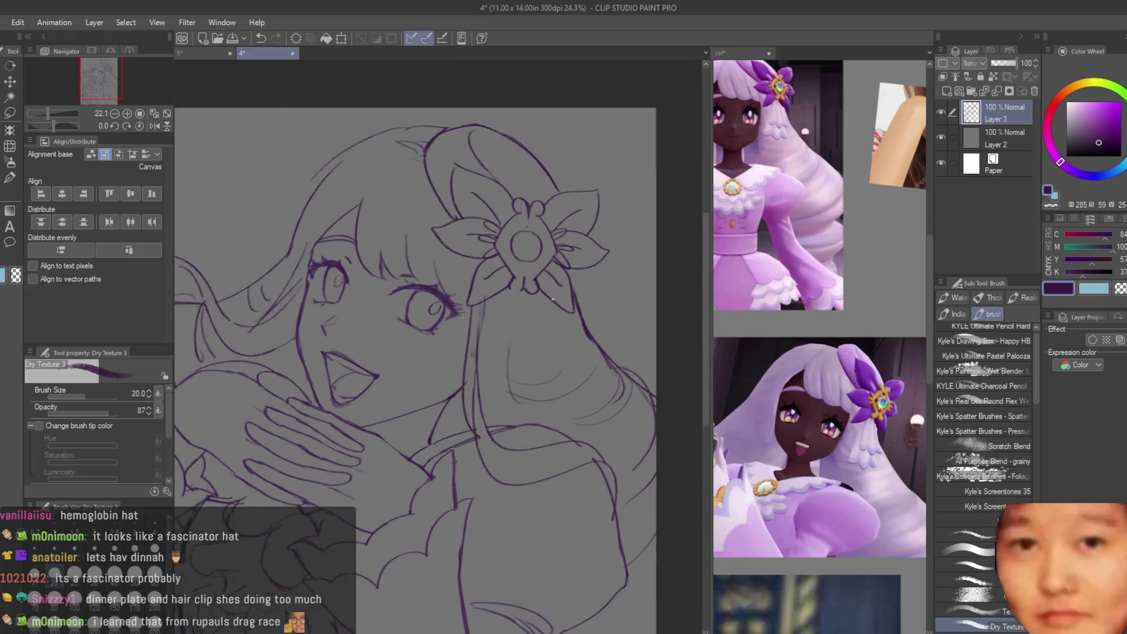
Step: Sketch trial strands hanging below the flower, undoing each attempt that doesn't work
{"action": "scroll", "coordinate": [553, 299], "scroll_direction": "up", "scroll_amount": 3}
{"action": "left_click_drag", "start_coordinate": [499, 284], "coordinate": [463, 409]}
{"action": "left_click_drag", "start_coordinate": [552, 286], "coordinate": [607, 368]}
{"action": "key", "text": "ctrl+z"}
{"action": "key", "text": "ctrl+z"}
{"action": "left_click_drag", "start_coordinate": [494, 276], "coordinate": [453, 405]}
{"action": "left_click_drag", "start_coordinate": [557, 286], "coordinate": [598, 411]}
{"action": "key", "text": "ctrl+z"}
{"action": "left_click_drag", "start_coordinate": [557, 287], "coordinate": [570, 418]}
{"action": "key", "text": "ctrl+z"}
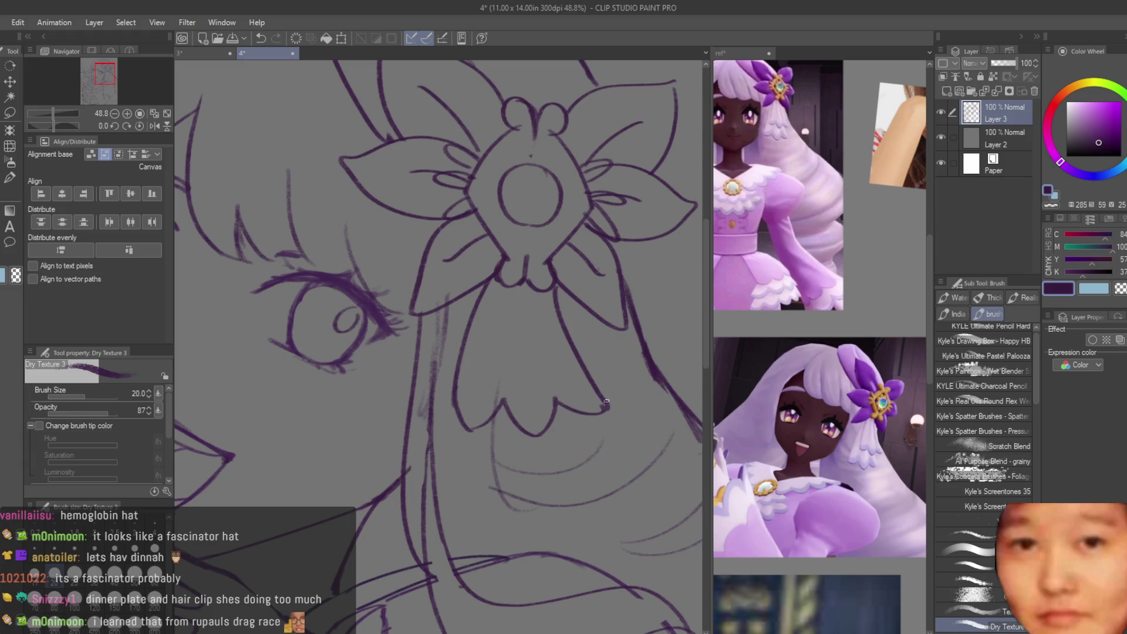
{"action": "left_click_drag", "start_coordinate": [442, 302], "coordinate": [436, 480]}
{"action": "key", "text": "ctrl+z"}
{"action": "mouse_move", "coordinate": [438, 291]}
{"action": "left_mouse_down"}
{"action": "mouse_move", "coordinate": [418, 484]}
{"action": "mouse_move", "coordinate": [387, 517]}
{"action": "mouse_move", "coordinate": [363, 502]}
{"action": "mouse_move", "coordinate": [447, 487]}
{"action": "left_mouse_up"}
{"action": "key", "text": "ctrl+z"}
{"action": "key", "text": "ctrl+z"}
{"action": "key", "text": "ctrl+z"}
Step: Draw the ribbon's side edge, lower curve and a rounded scalloped lobe
{"action": "left_click_drag", "start_coordinate": [443, 497], "coordinate": [471, 533]}
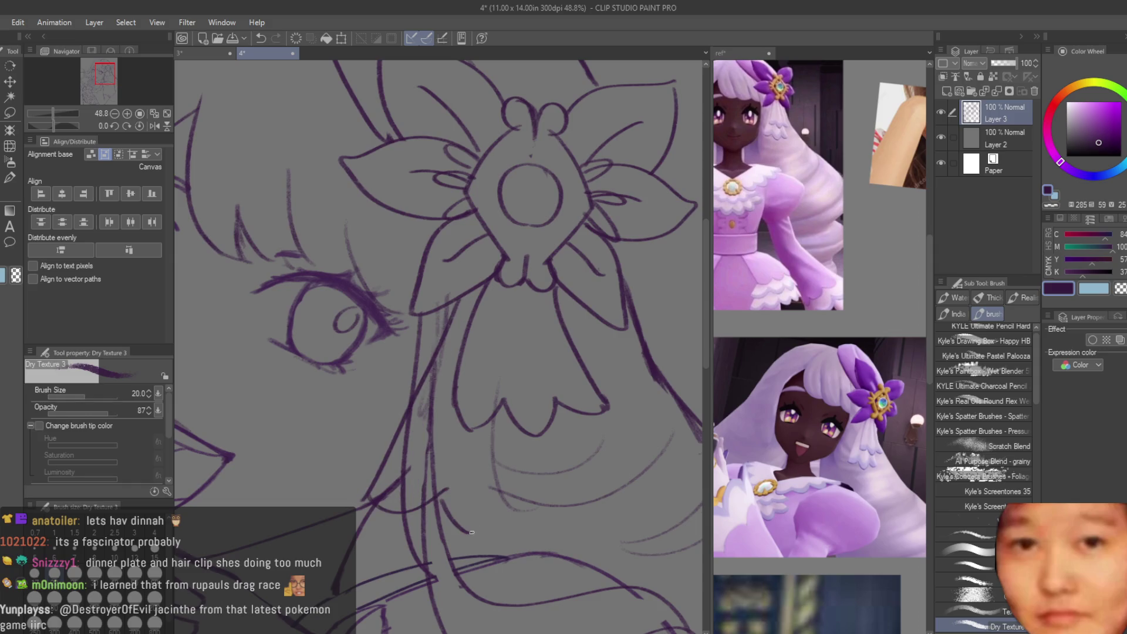
{"action": "scroll", "coordinate": [490, 288], "scroll_direction": "down", "scroll_amount": 4}
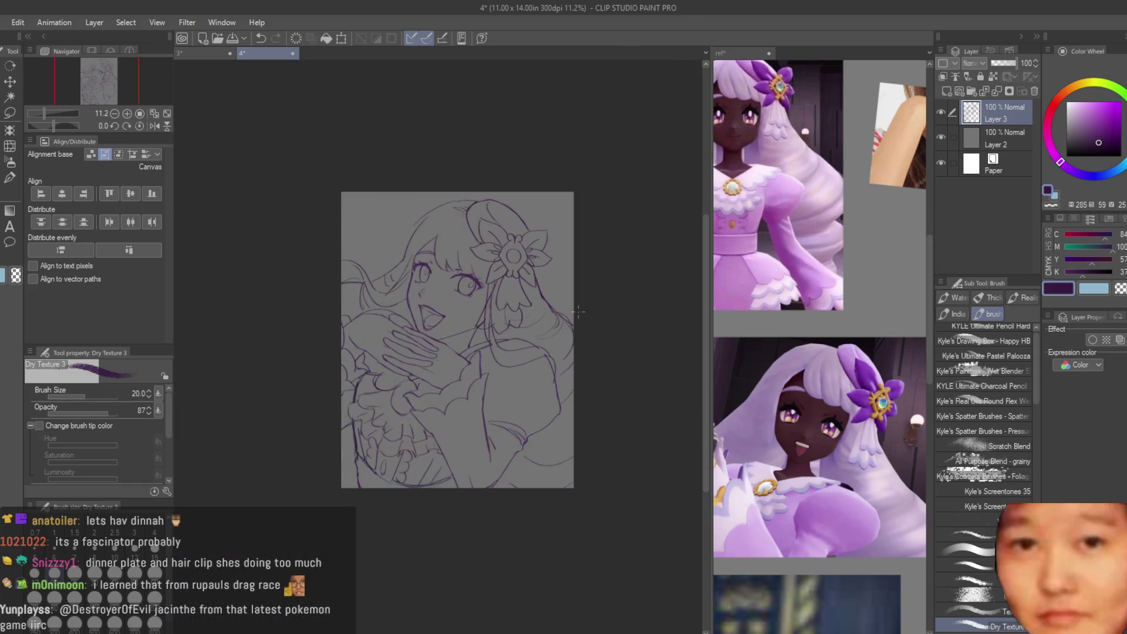
{"action": "scroll", "coordinate": [491, 288], "scroll_direction": "up", "scroll_amount": 2}
{"action": "scroll", "coordinate": [490, 289], "scroll_direction": "up", "scroll_amount": 2}
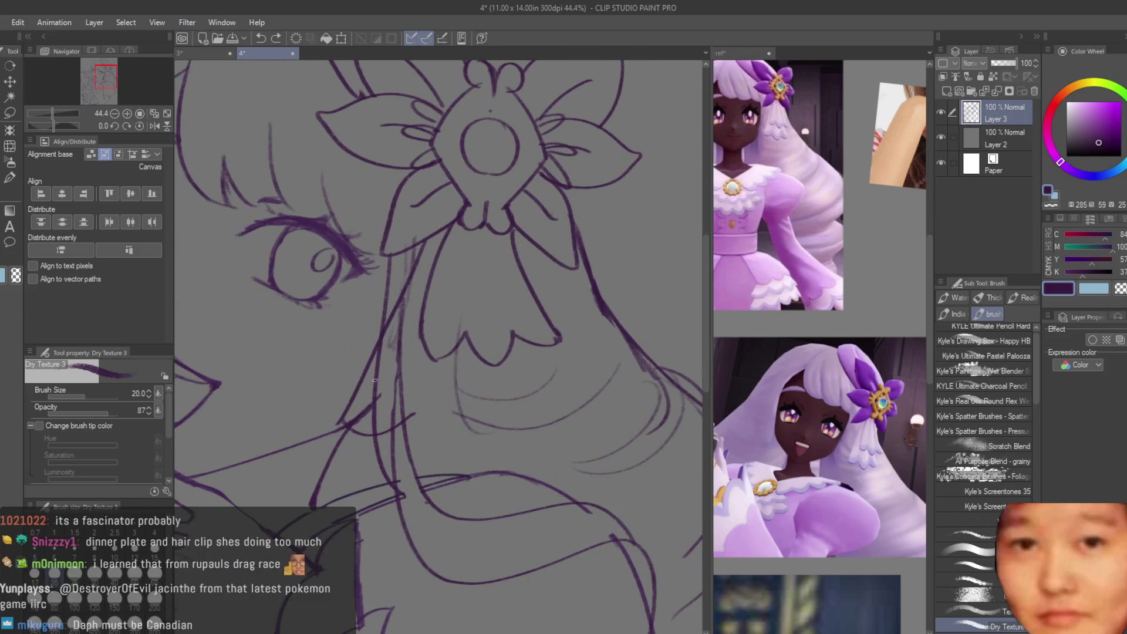
{"action": "mouse_move", "coordinate": [464, 413]}
{"action": "left_mouse_down"}
{"action": "mouse_move", "coordinate": [507, 369]}
{"action": "mouse_move", "coordinate": [495, 443]}
{"action": "left_mouse_up"}
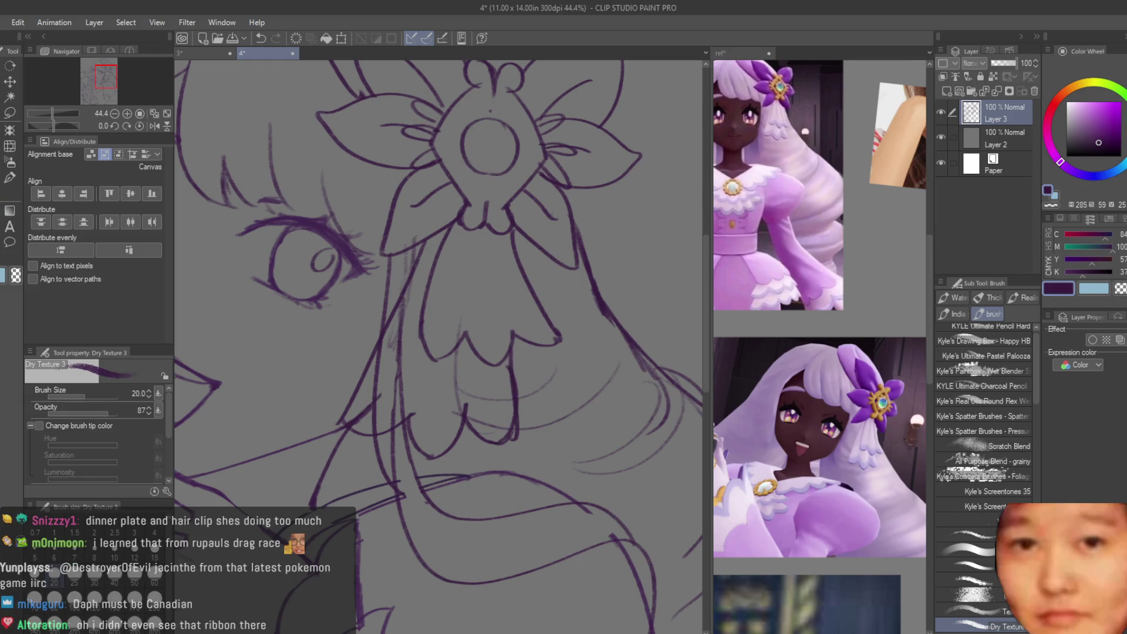
Step: Erase the stray sketch lines around the ribbon with the Snap eraser
{"action": "key", "text": "e"}
{"action": "scroll", "coordinate": [388, 409], "scroll_direction": "up", "scroll_amount": 1}
{"action": "mouse_move", "coordinate": [414, 293]}
{"action": "left_mouse_down"}
{"action": "mouse_move", "coordinate": [387, 409]}
{"action": "mouse_move", "coordinate": [353, 428]}
{"action": "mouse_move", "coordinate": [364, 397]}
{"action": "mouse_move", "coordinate": [465, 369]}
{"action": "mouse_move", "coordinate": [494, 402]}
{"action": "left_mouse_up"}
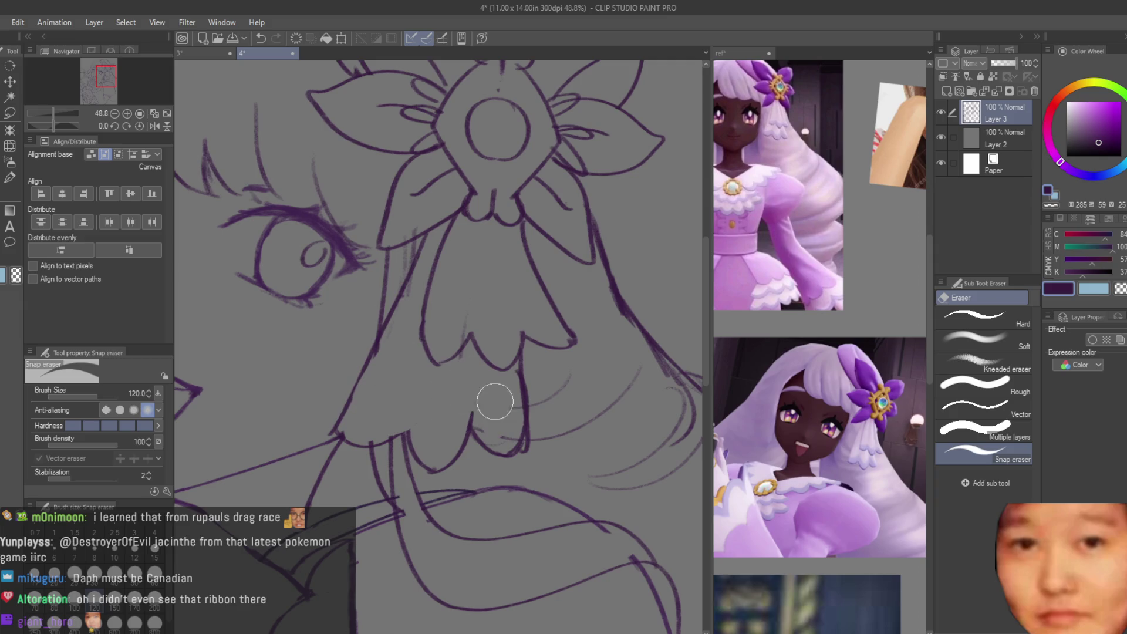
{"action": "scroll", "coordinate": [470, 329], "scroll_direction": "down", "scroll_amount": 6}
{"action": "scroll", "coordinate": [449, 312], "scroll_direction": "up", "scroll_amount": 4}
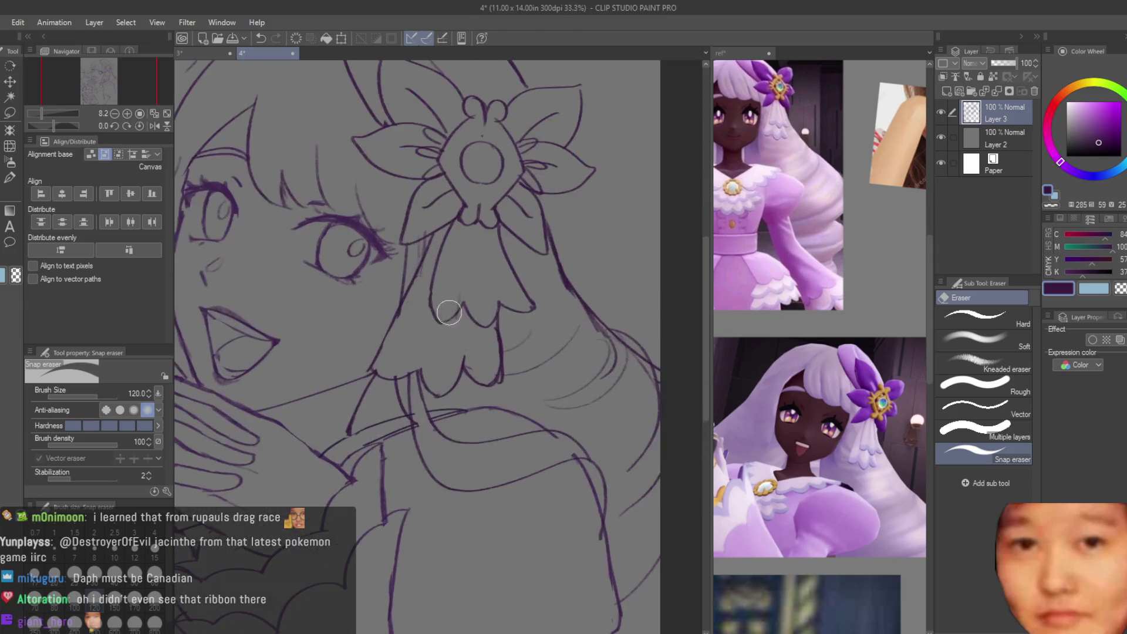
{"action": "scroll", "coordinate": [449, 313], "scroll_direction": "up", "scroll_amount": 4}
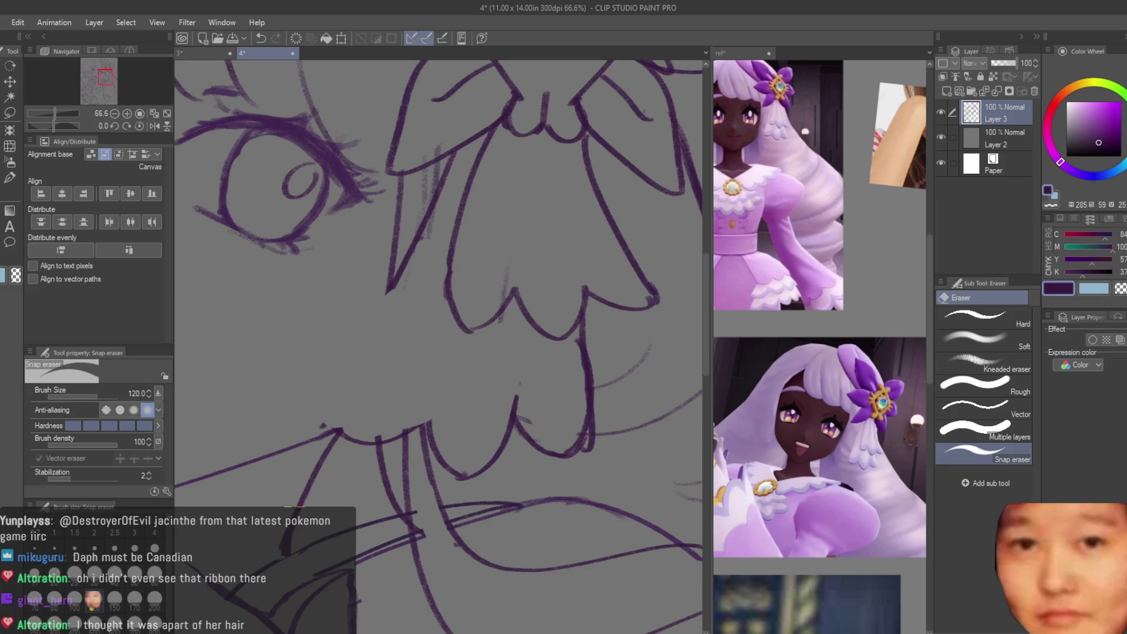
{"action": "key", "text": "b"}
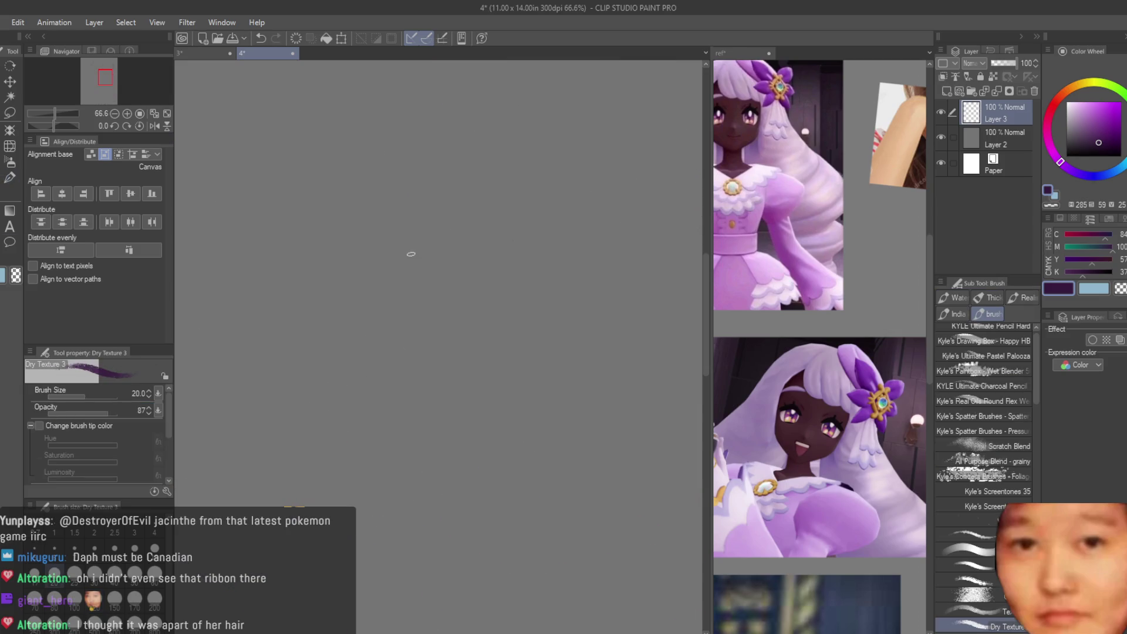
Step: Restore the ribbon's long diagonal edge and add its bottom curve and right edge, erasing stray bits
{"action": "key", "text": "ctrl+z"}
{"action": "mouse_move", "coordinate": [408, 253]}
{"action": "left_mouse_down"}
{"action": "mouse_move", "coordinate": [337, 415]}
{"action": "mouse_move", "coordinate": [449, 405]}
{"action": "left_mouse_up"}
{"action": "mouse_move", "coordinate": [576, 311]}
{"action": "left_mouse_down"}
{"action": "mouse_move", "coordinate": [590, 449]}
{"action": "mouse_move", "coordinate": [516, 420]}
{"action": "left_mouse_up"}
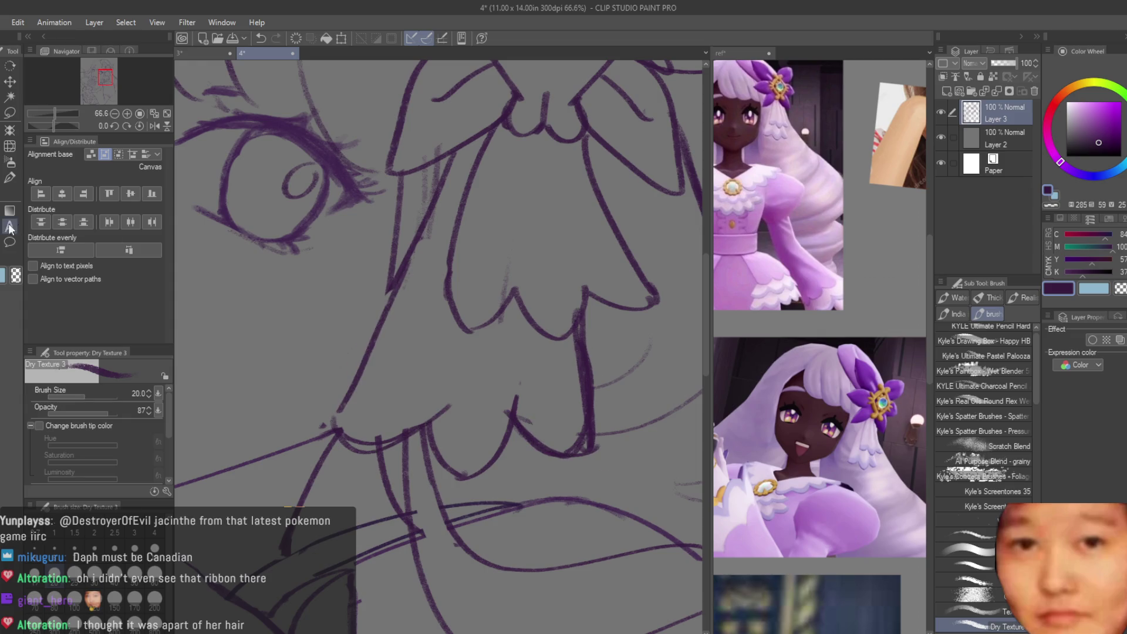
{"action": "key", "text": "e"}
{"action": "mouse_move", "coordinate": [581, 411]}
{"action": "left_mouse_down"}
{"action": "mouse_move", "coordinate": [566, 428]}
{"action": "mouse_move", "coordinate": [525, 399]}
{"action": "left_mouse_up"}
{"action": "scroll", "coordinate": [525, 399], "scroll_direction": "down", "scroll_amount": 5}
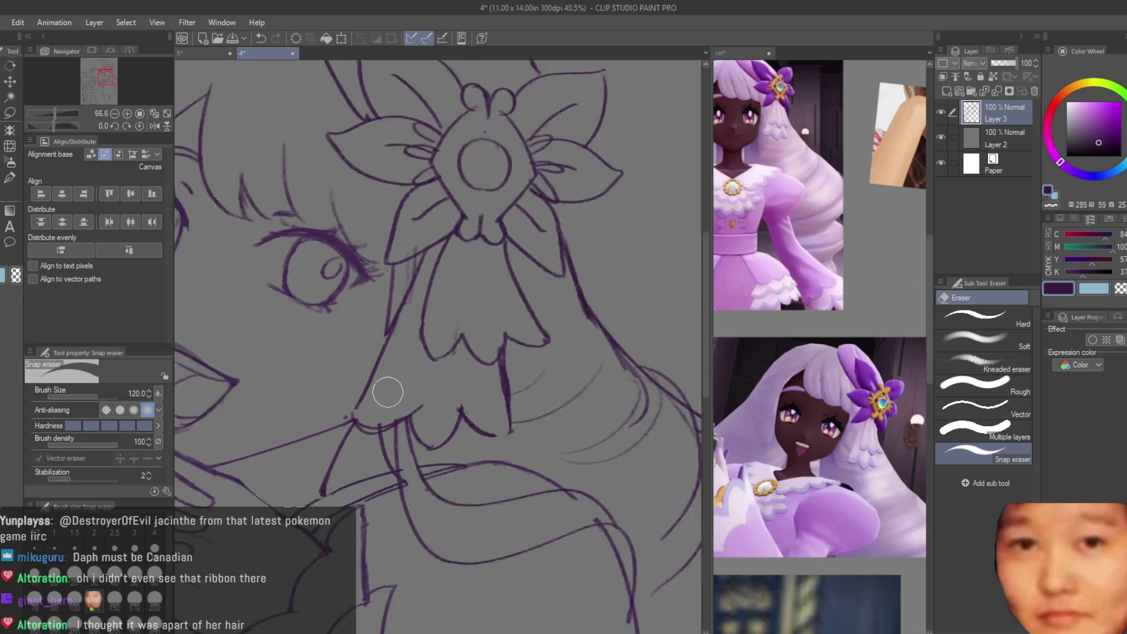
{"action": "scroll", "coordinate": [411, 376], "scroll_direction": "up", "scroll_amount": 3}
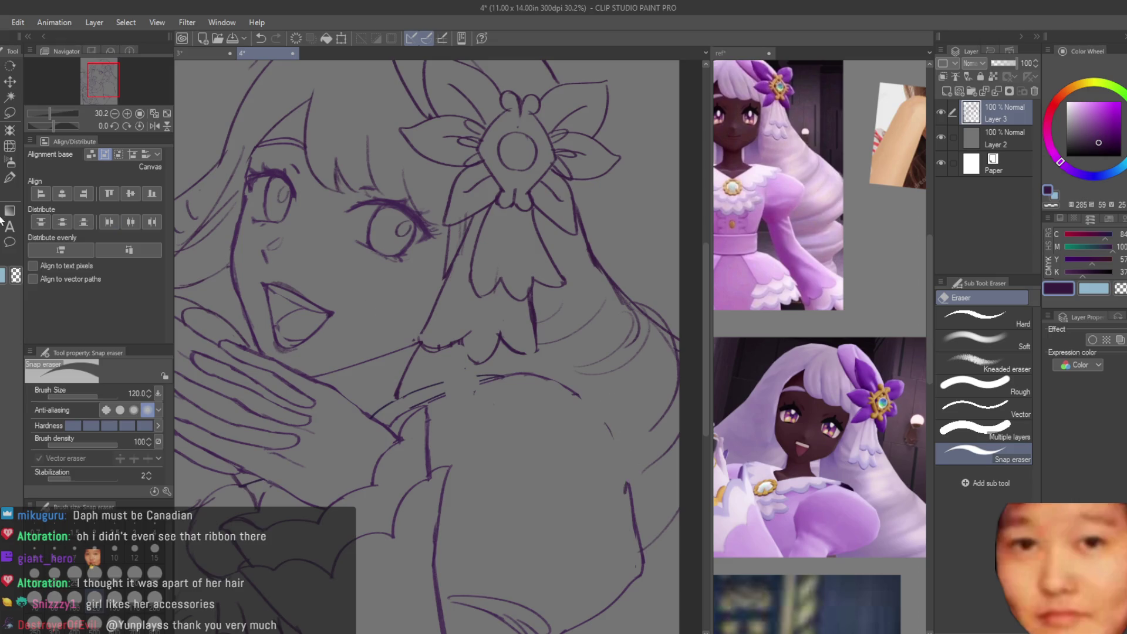
{"action": "key", "text": "b"}
{"action": "scroll", "coordinate": [624, 416], "scroll_direction": "up", "scroll_amount": 2}
Step: Draw the jaw line and the longer chin line beneath the open mouth
{"action": "left_click_drag", "start_coordinate": [429, 368], "coordinate": [373, 384]}
{"action": "left_click_drag", "start_coordinate": [447, 354], "coordinate": [330, 376]}
{"action": "scroll", "coordinate": [328, 321], "scroll_direction": "down", "scroll_amount": 4}
{"action": "scroll", "coordinate": [411, 376], "scroll_direction": "up", "scroll_amount": 3}
{"action": "scroll", "coordinate": [410, 375], "scroll_direction": "up", "scroll_amount": 1}
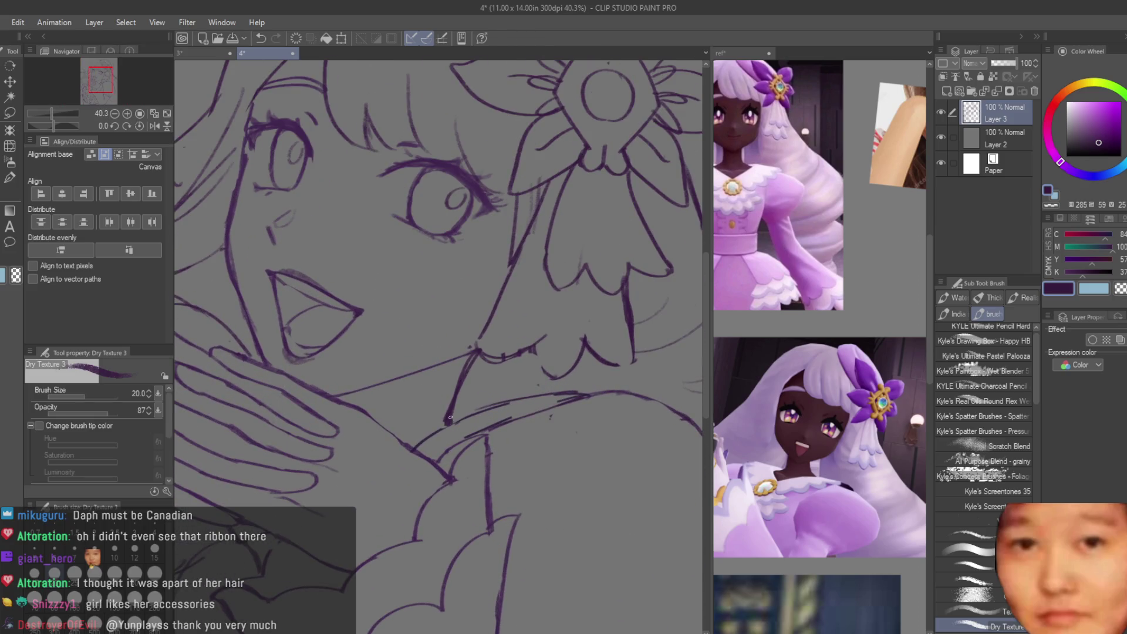
{"action": "key", "text": "e"}
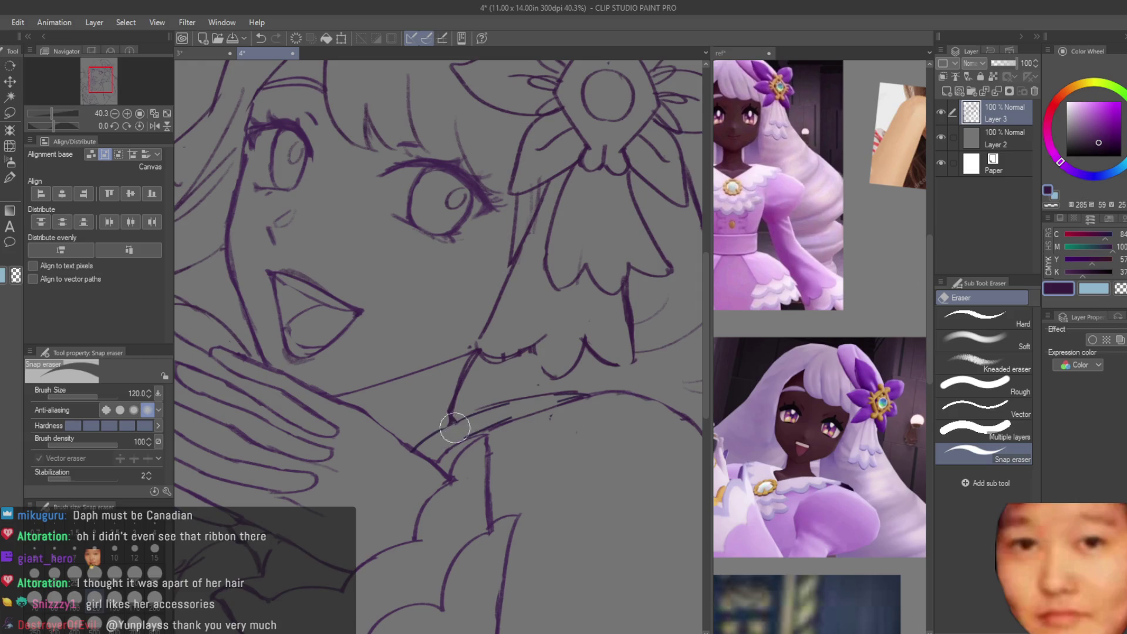
{"action": "scroll", "coordinate": [446, 426], "scroll_direction": "down", "scroll_amount": 5}
{"action": "scroll", "coordinate": [496, 350], "scroll_direction": "up", "scroll_amount": 3}
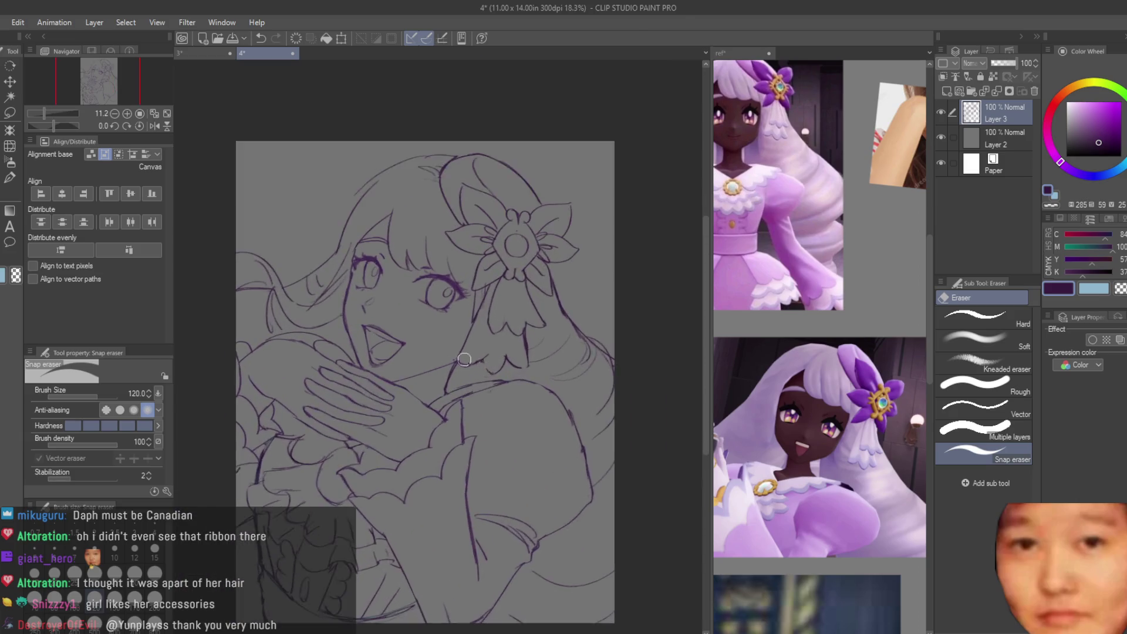
{"action": "key", "text": "b"}
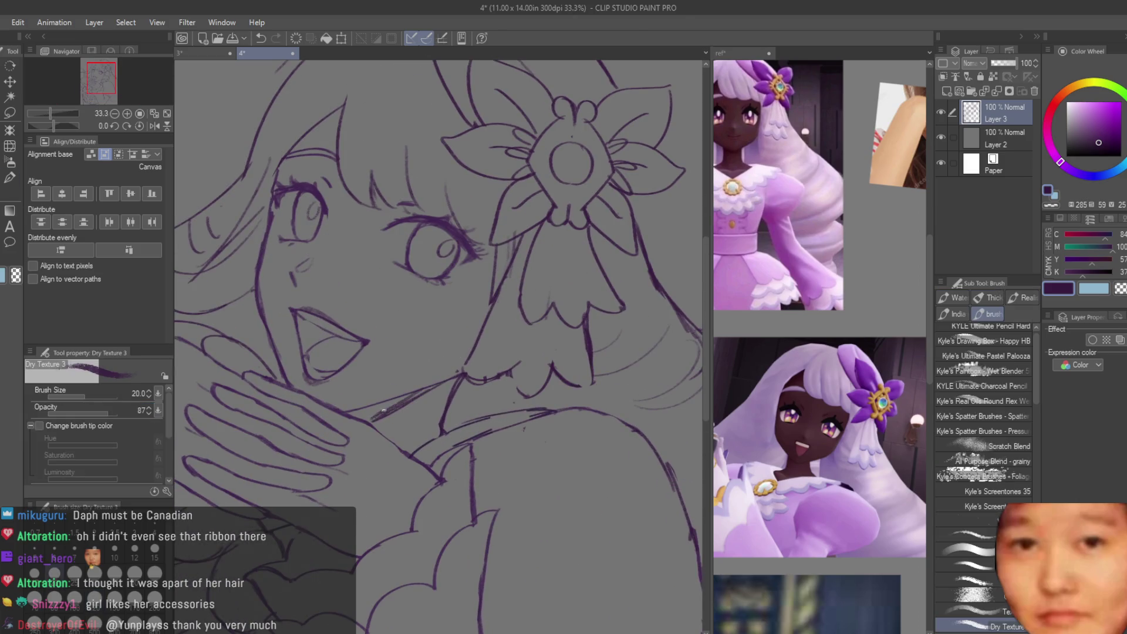
{"action": "scroll", "coordinate": [555, 301], "scroll_direction": "down", "scroll_amount": 4}
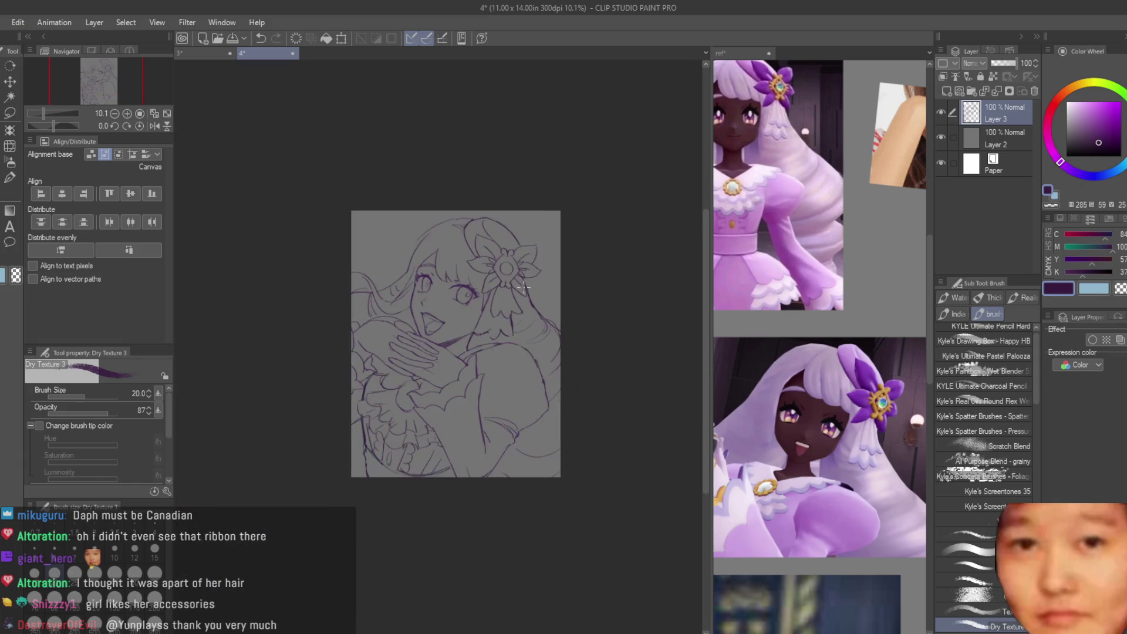
Step: With the canvas flipped horizontally, thicken the upper lash line of the right eye
{"action": "key", "text": "h"}
{"action": "key", "text": "h"}
{"action": "scroll", "coordinate": [490, 281], "scroll_direction": "up", "scroll_amount": 4}
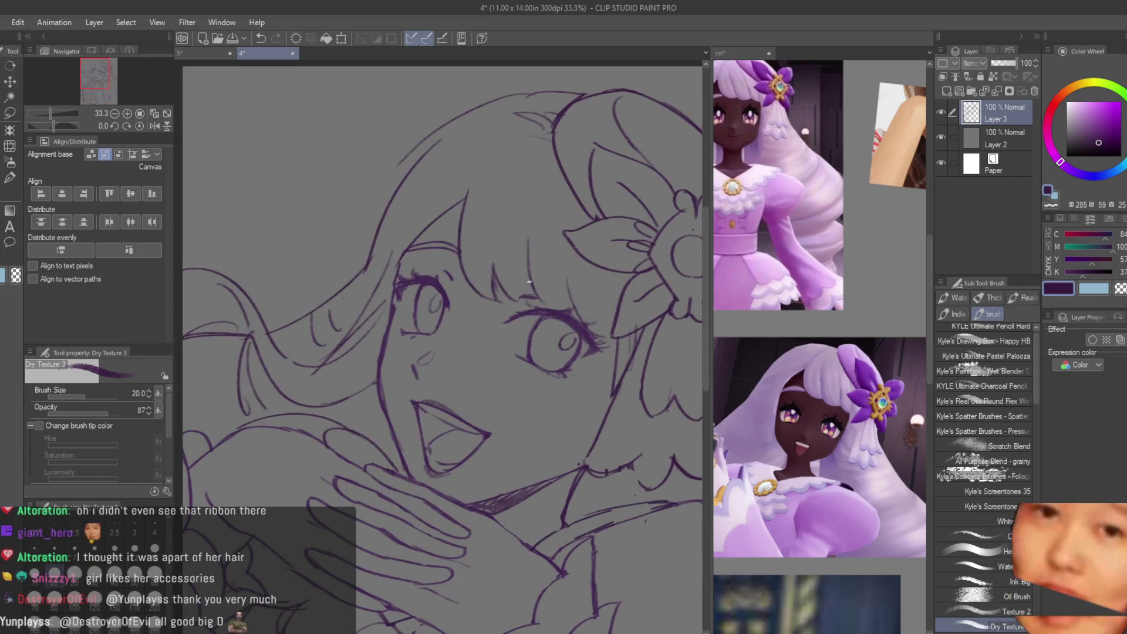
{"action": "scroll", "coordinate": [598, 371], "scroll_direction": "up", "scroll_amount": 2}
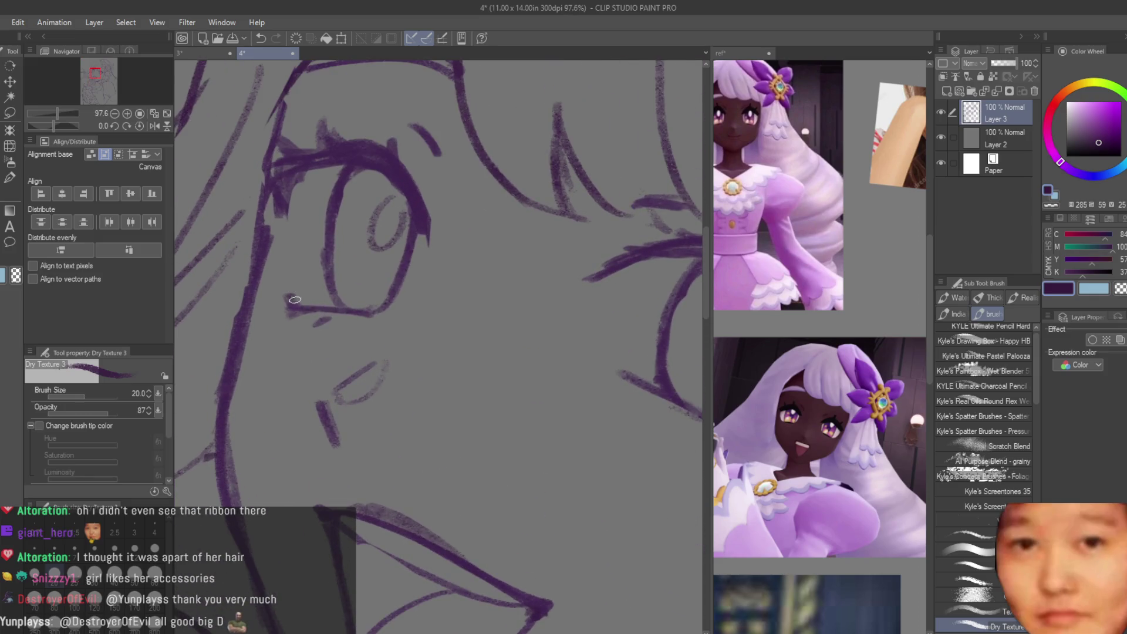
{"action": "scroll", "coordinate": [397, 351], "scroll_direction": "up", "scroll_amount": 1}
{"action": "scroll", "coordinate": [498, 305], "scroll_direction": "up", "scroll_amount": 2}
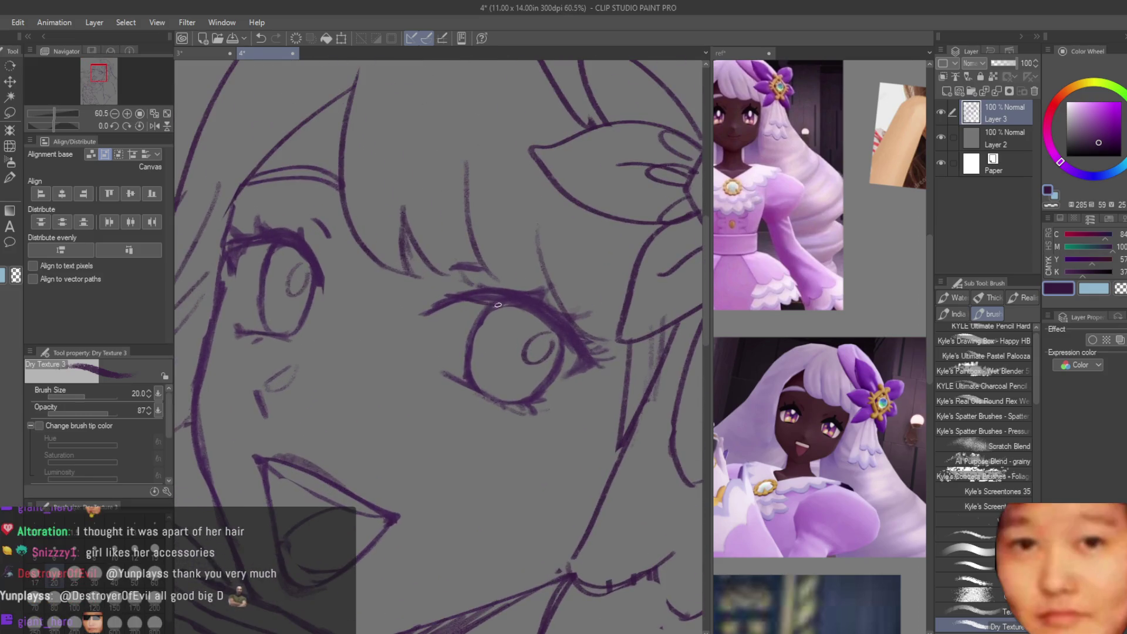
{"action": "left_click_drag", "start_coordinate": [531, 309], "coordinate": [578, 364]}
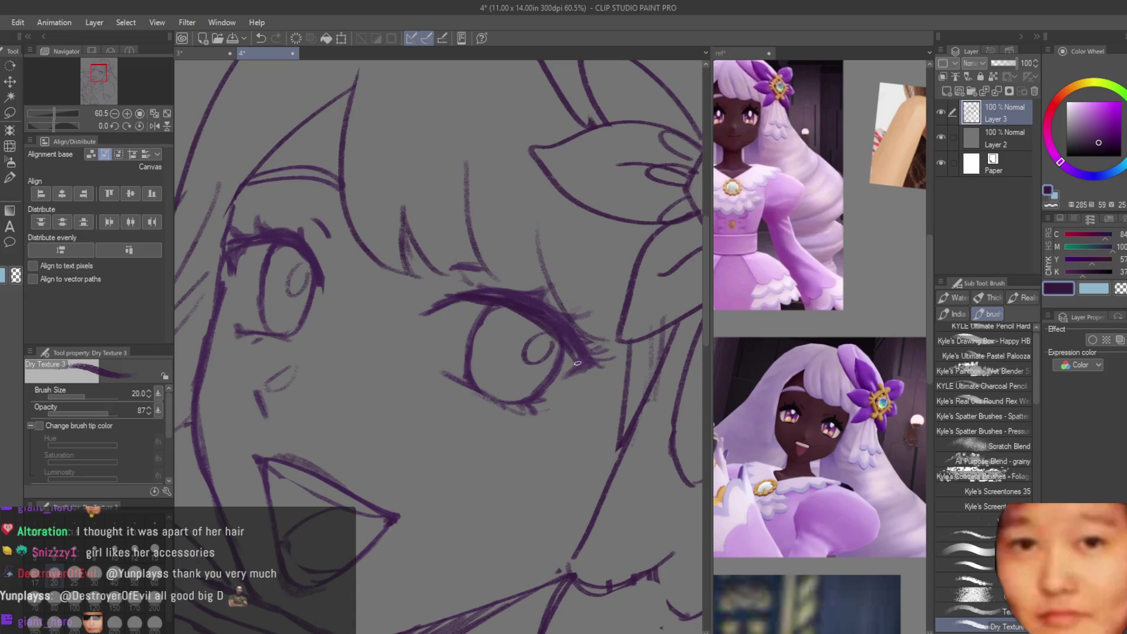
{"action": "scroll", "coordinate": [289, 250], "scroll_direction": "up", "scroll_amount": 1}
{"action": "scroll", "coordinate": [290, 241], "scroll_direction": "down", "scroll_amount": 5}
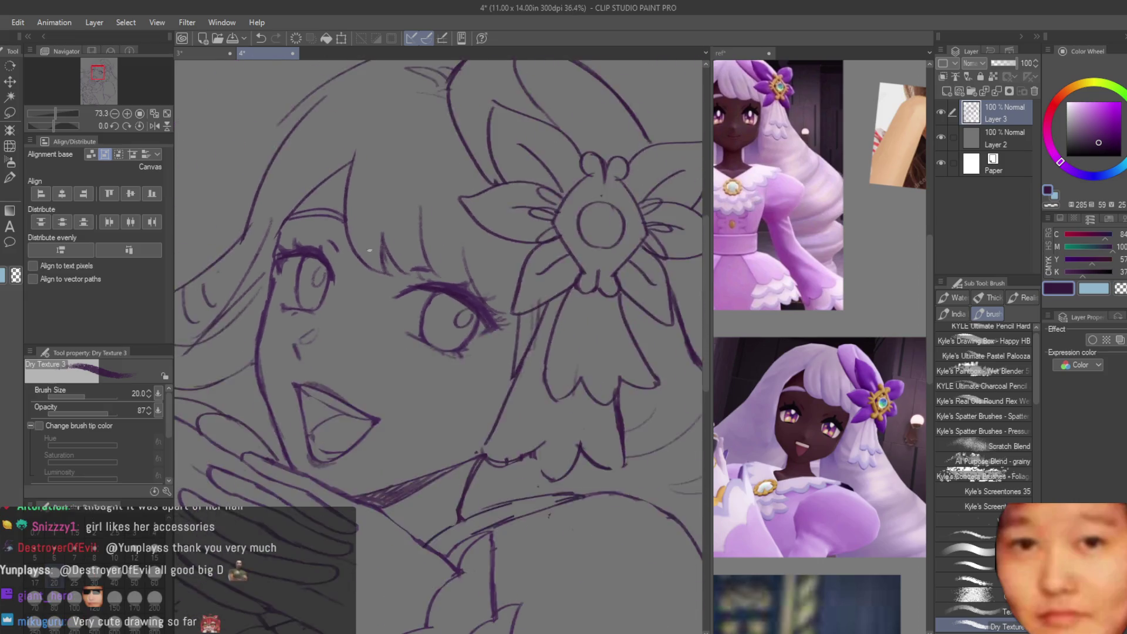
Step: Flip the canvas again to check the drawing, then return it to normal orientation
{"action": "key", "text": "h"}
{"action": "scroll", "coordinate": [591, 307], "scroll_direction": "down", "scroll_amount": 1}
{"action": "key", "text": "h"}
{"action": "scroll", "coordinate": [592, 308], "scroll_direction": "up", "scroll_amount": 4}
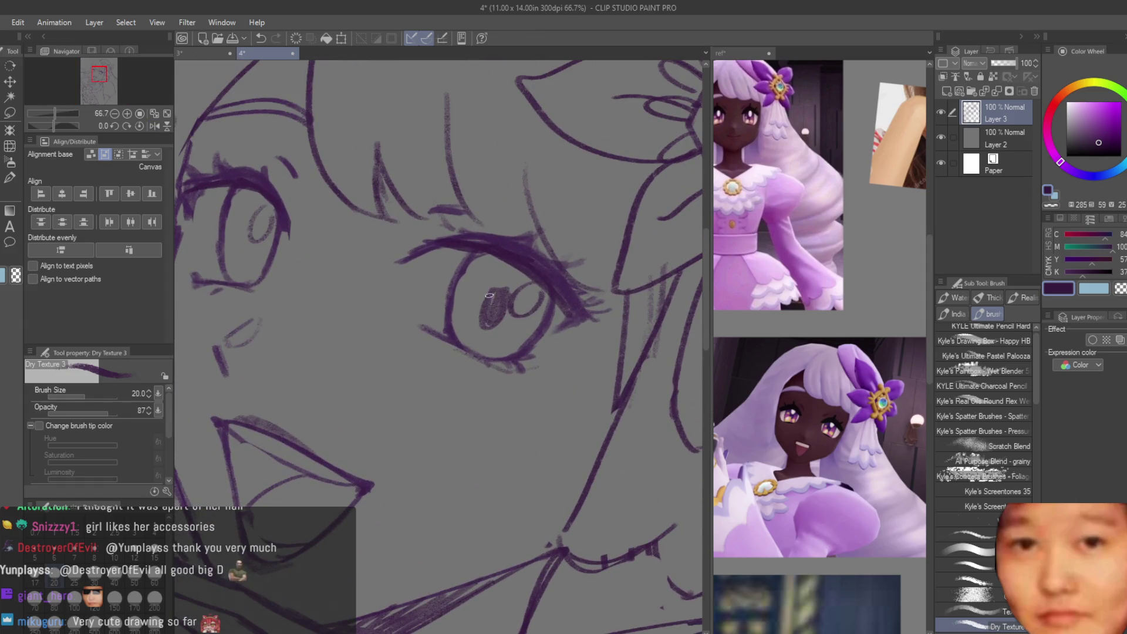
{"action": "scroll", "coordinate": [489, 296], "scroll_direction": "down", "scroll_amount": 2}
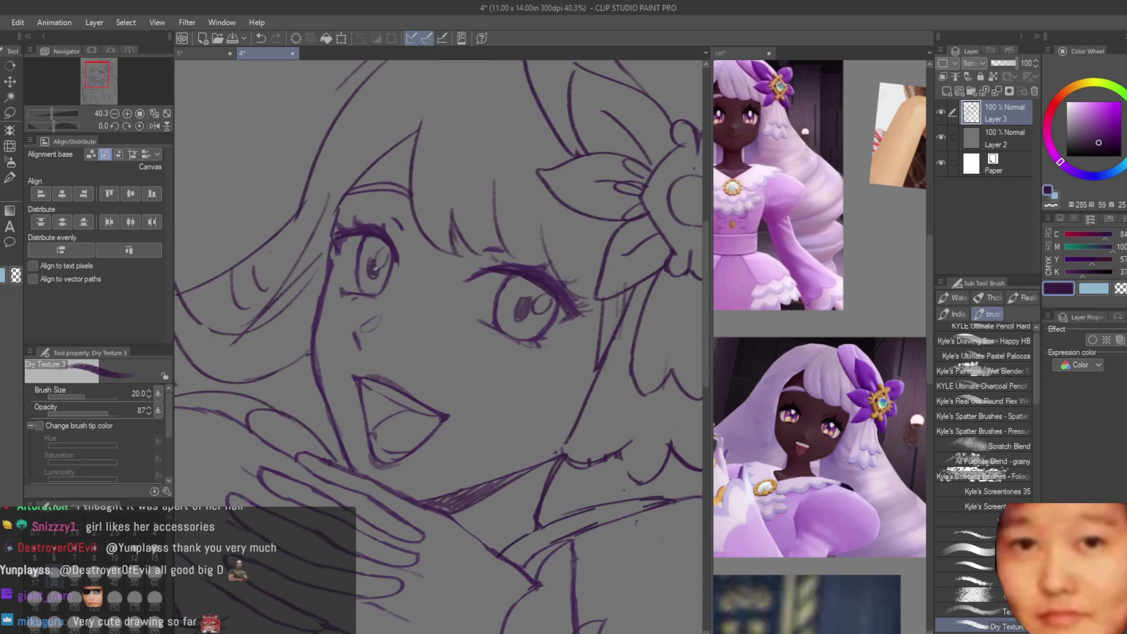
{"action": "scroll", "coordinate": [549, 324], "scroll_direction": "down", "scroll_amount": 4}
{"action": "scroll", "coordinate": [541, 356], "scroll_direction": "up", "scroll_amount": 2}
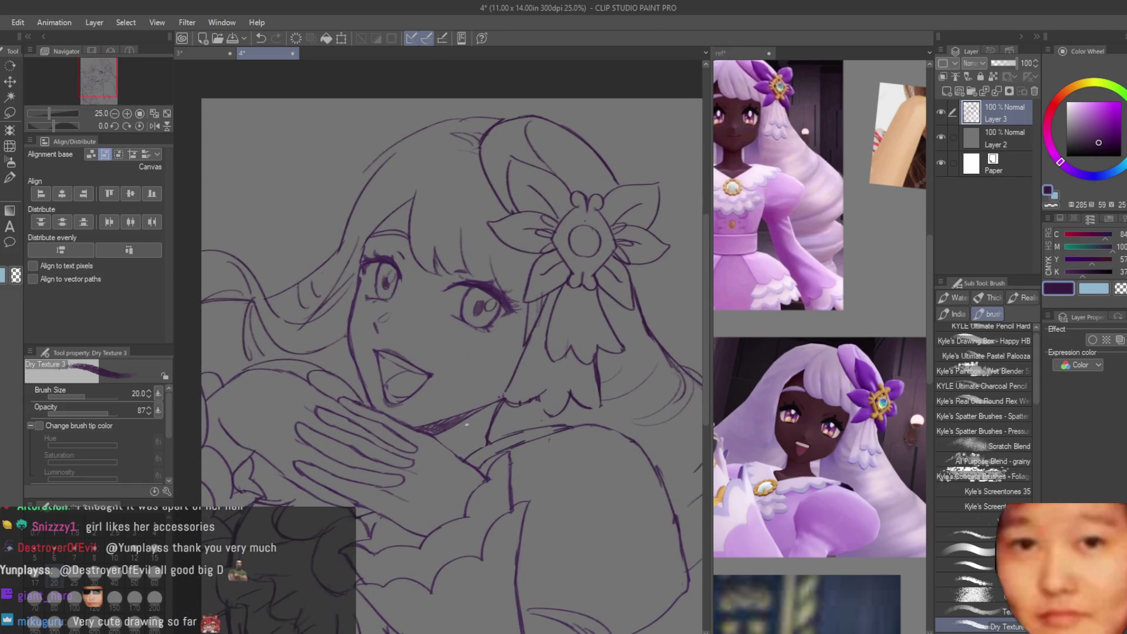
{"action": "scroll", "coordinate": [416, 367], "scroll_direction": "up", "scroll_amount": 3}
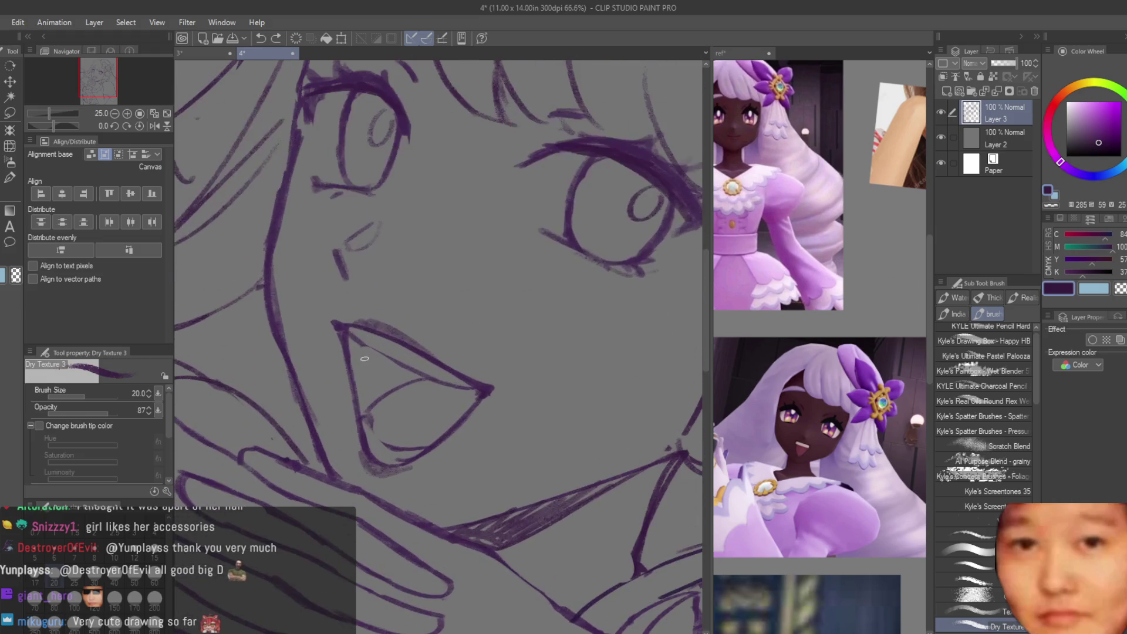
{"action": "scroll", "coordinate": [366, 459], "scroll_direction": "down", "scroll_amount": 4}
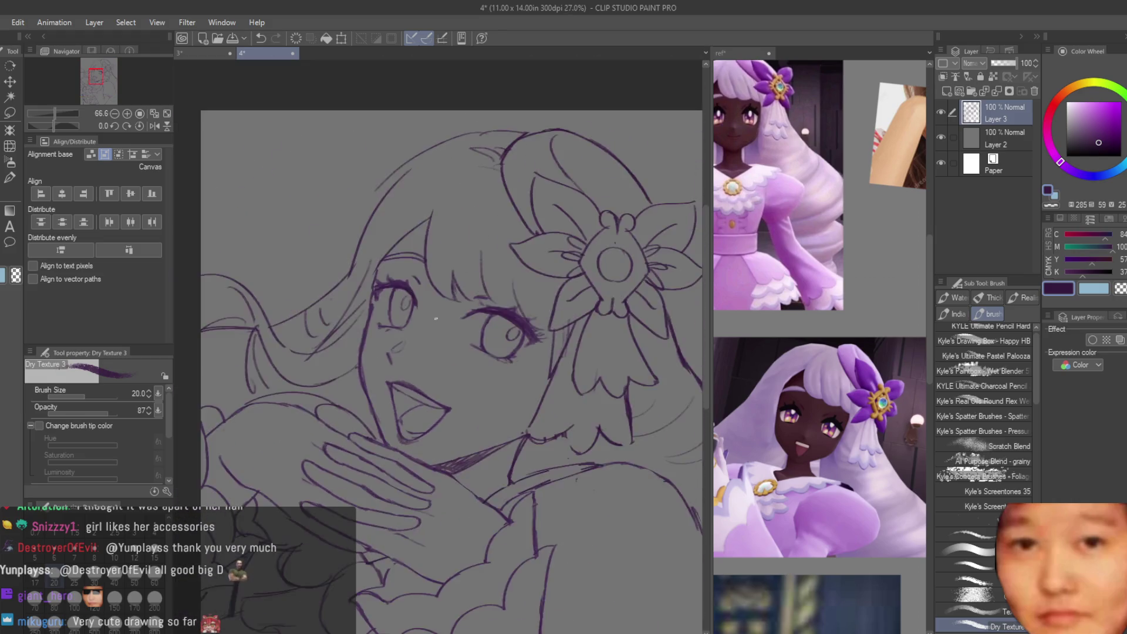
{"action": "scroll", "coordinate": [819, 235], "scroll_direction": "down", "scroll_amount": 2}
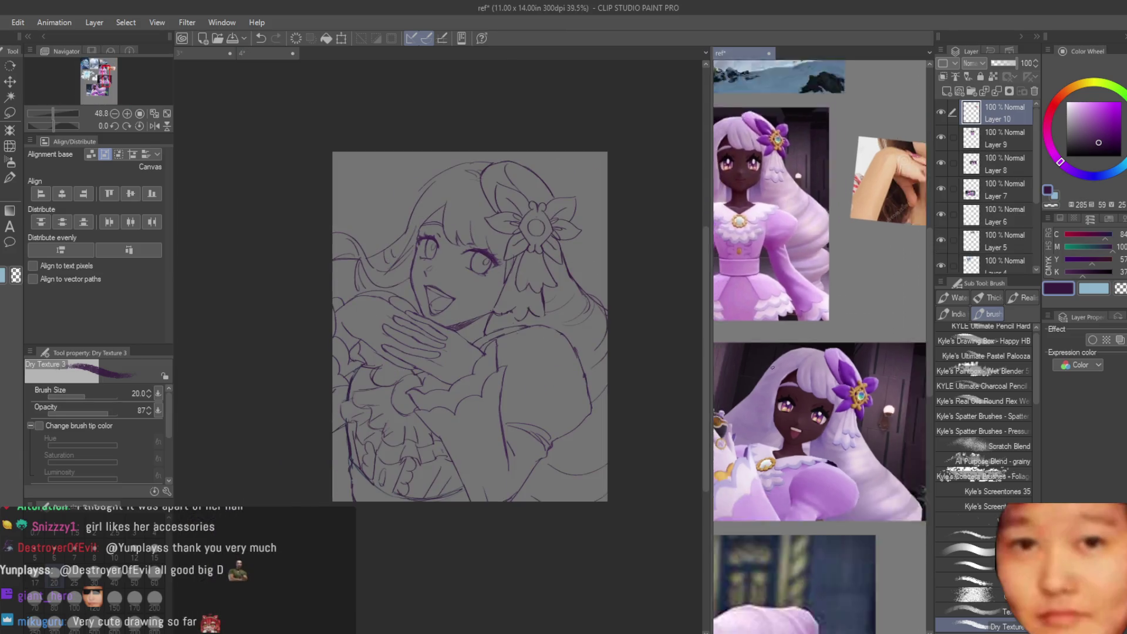
Step: Add a line alongside the hair outline with the Dry Texture 3 brush
{"action": "scroll", "coordinate": [376, 205], "scroll_direction": "up", "scroll_amount": 3}
{"action": "left_click_drag", "start_coordinate": [425, 154], "coordinate": [347, 286]}
{"action": "key", "text": "e"}
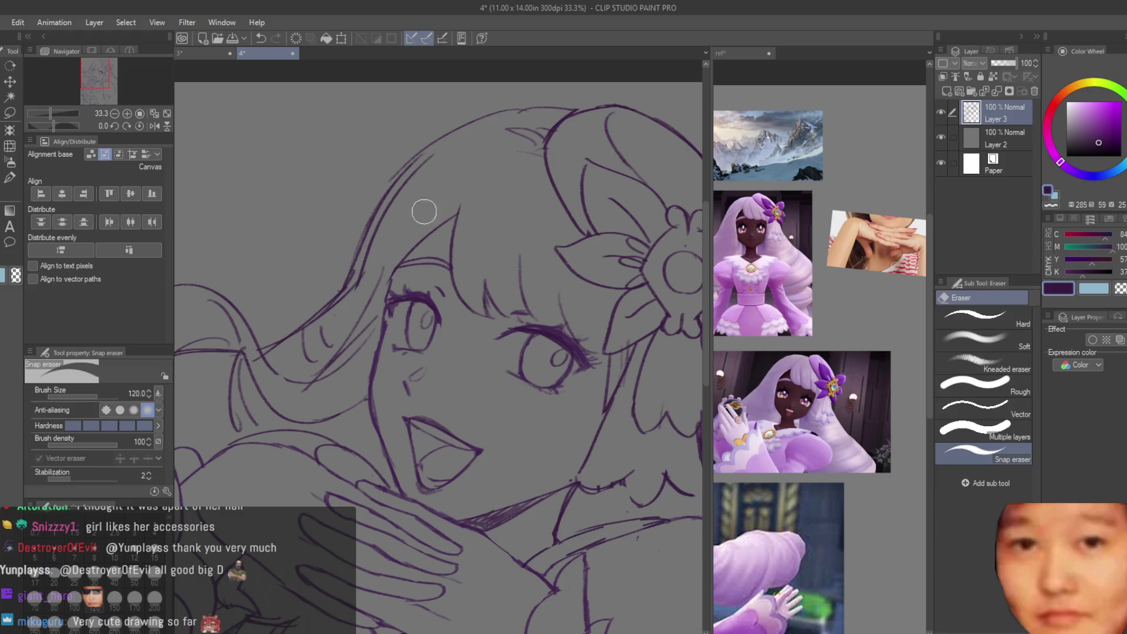
{"action": "scroll", "coordinate": [400, 226], "scroll_direction": "down", "scroll_amount": 3}
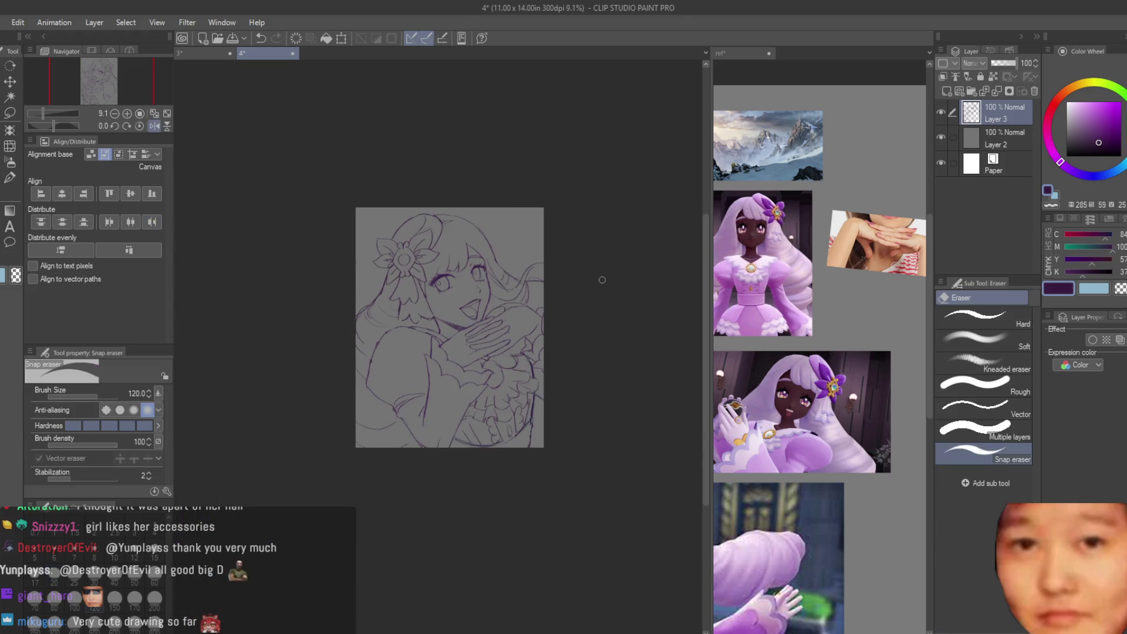
{"action": "scroll", "coordinate": [470, 330], "scroll_direction": "up", "scroll_amount": 2}
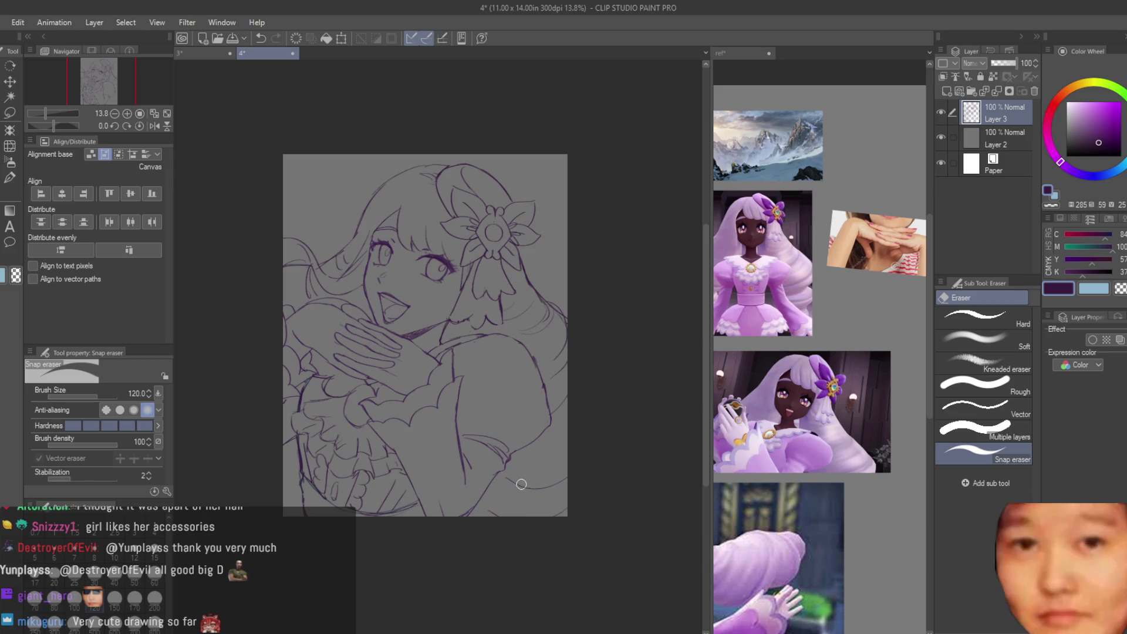
{"action": "scroll", "coordinate": [400, 294], "scroll_direction": "up", "scroll_amount": 5}
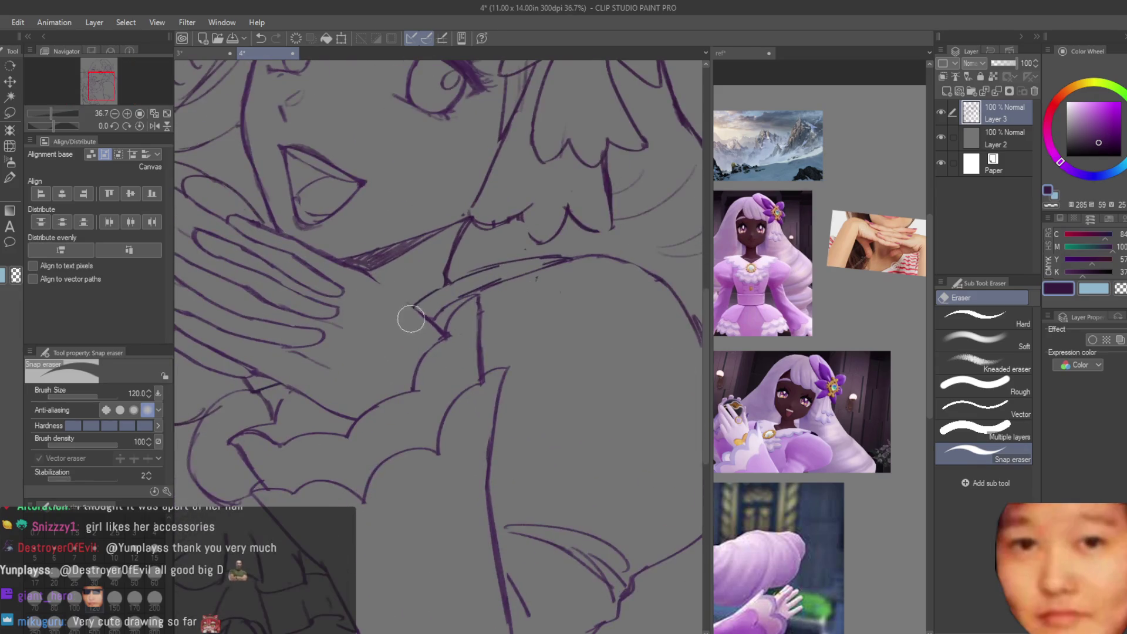
{"action": "key", "text": "b"}
{"action": "scroll", "coordinate": [343, 256], "scroll_direction": "up", "scroll_amount": 2}
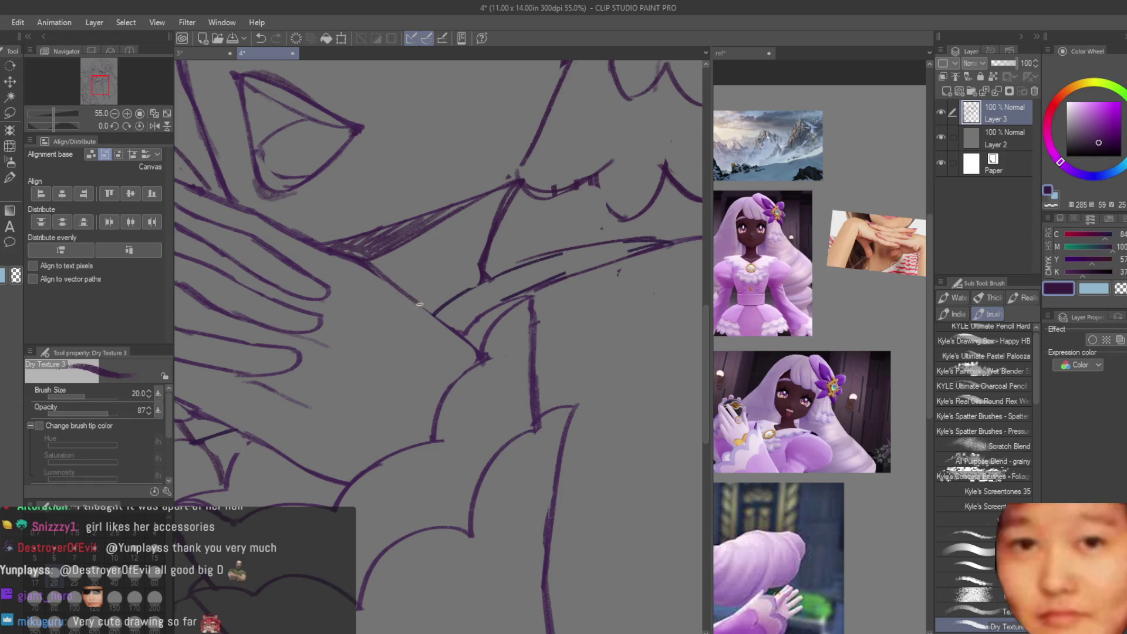
{"action": "scroll", "coordinate": [410, 329], "scroll_direction": "down", "scroll_amount": 1}
Step: Add a short stroke near the hand and touch it up with the Snap eraser
{"action": "left_click_drag", "start_coordinate": [325, 412], "coordinate": [371, 402]}
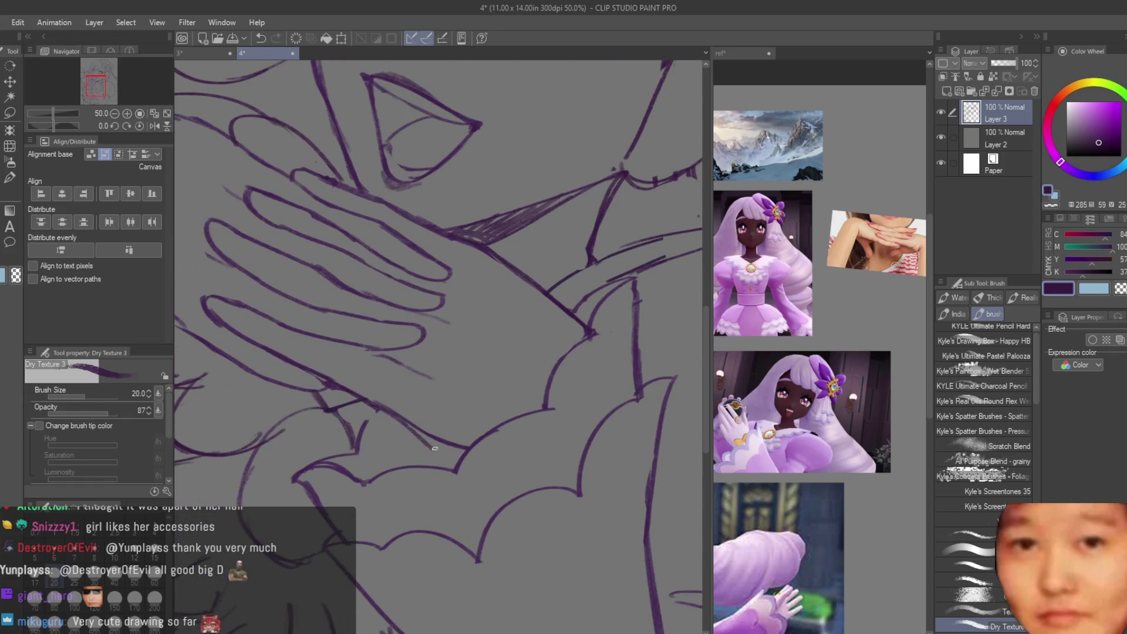
{"action": "key", "text": "e"}
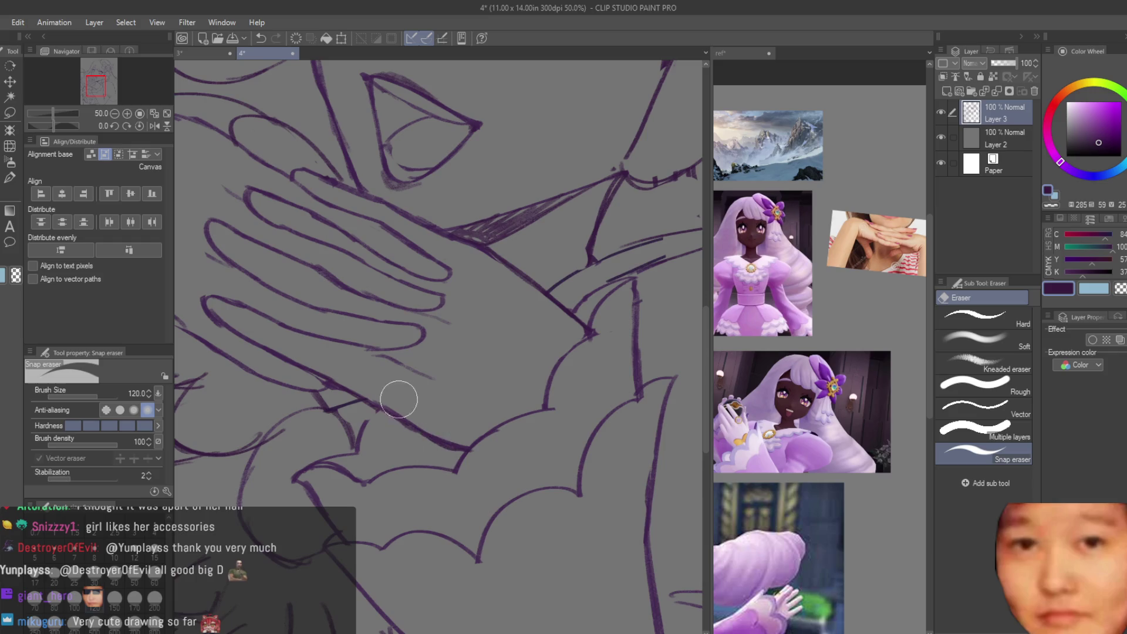
{"action": "key", "text": "b"}
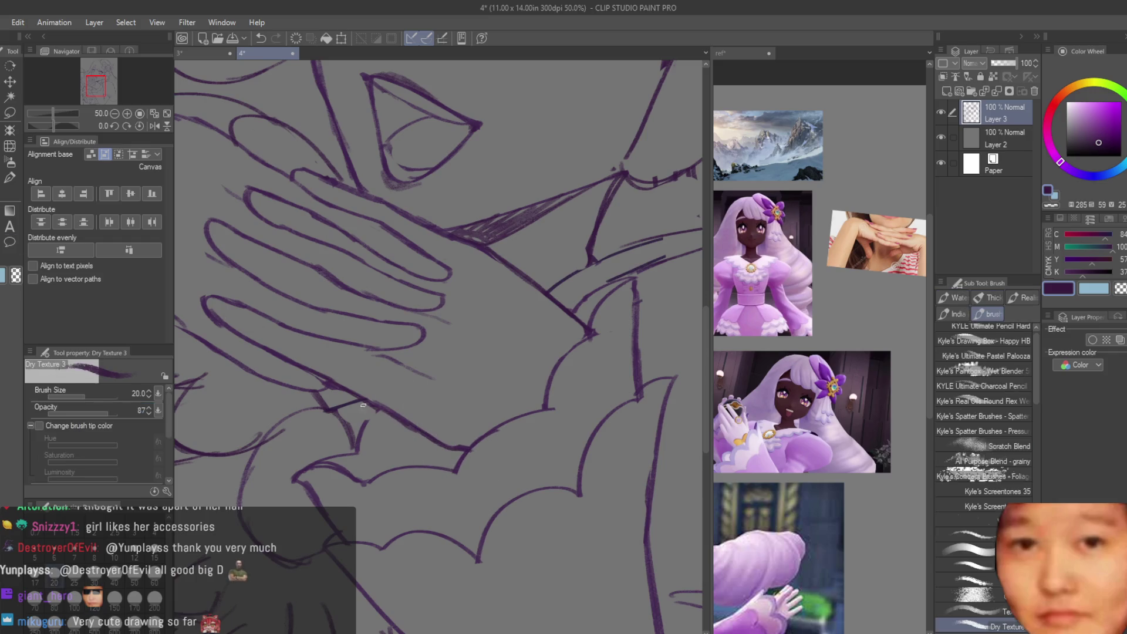
{"action": "scroll", "coordinate": [462, 431], "scroll_direction": "down", "scroll_amount": 3}
{"action": "scroll", "coordinate": [462, 431], "scroll_direction": "up", "scroll_amount": 4}
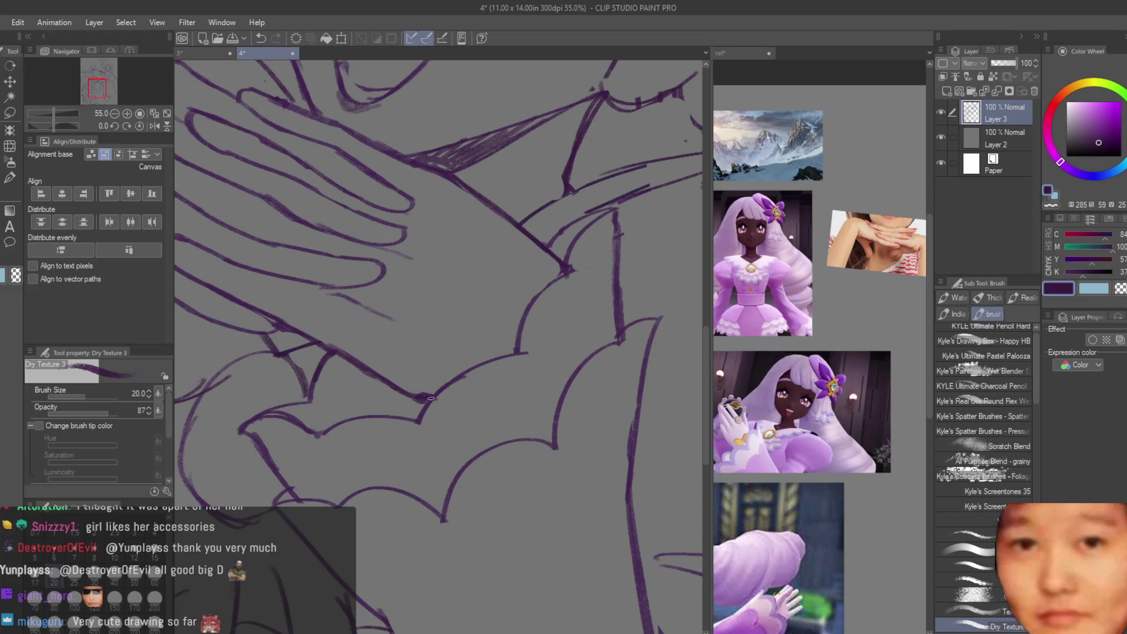
{"action": "scroll", "coordinate": [418, 374], "scroll_direction": "down", "scroll_amount": 5}
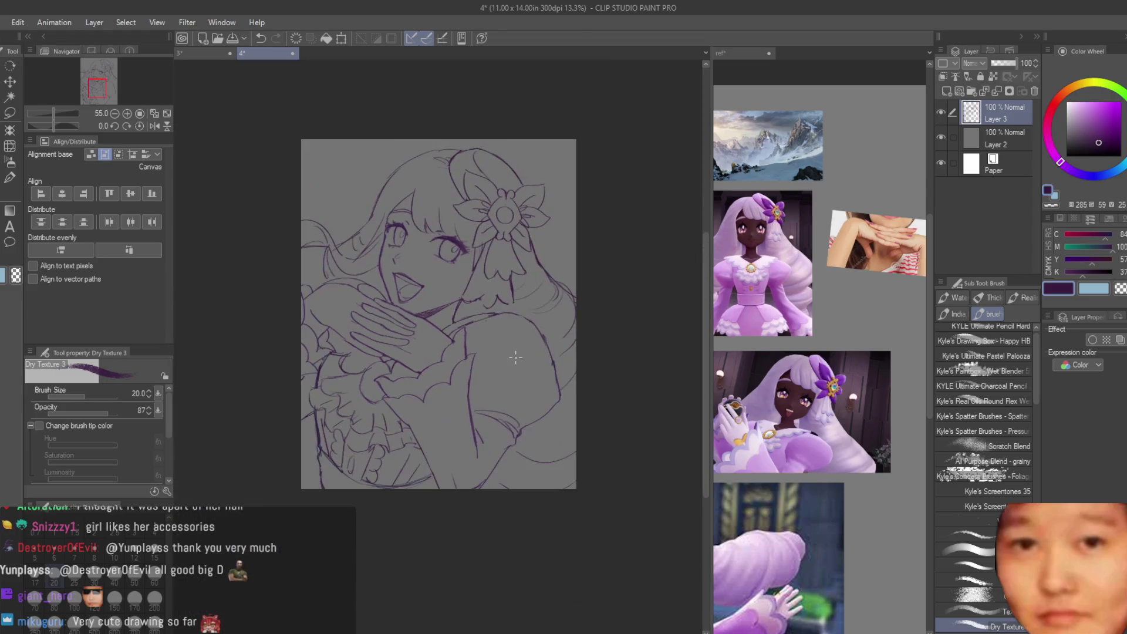
{"action": "scroll", "coordinate": [408, 380], "scroll_direction": "up", "scroll_amount": 2}
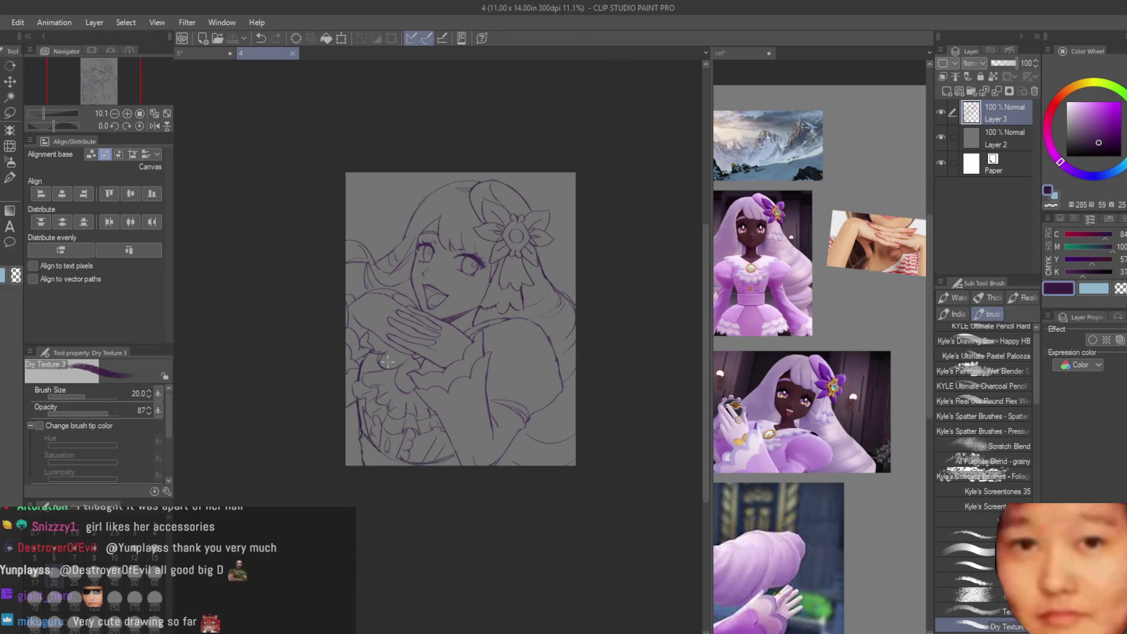
{"action": "scroll", "coordinate": [406, 184], "scroll_direction": "up", "scroll_amount": 2}
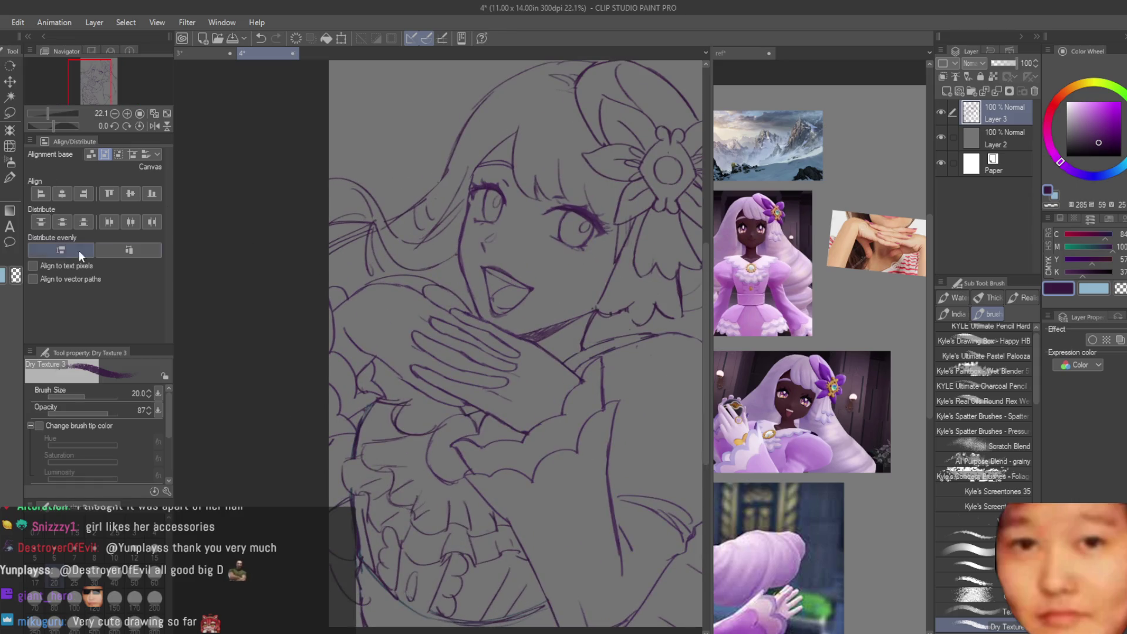
{"action": "key", "text": "e"}
{"action": "scroll", "coordinate": [301, 316], "scroll_direction": "down", "scroll_amount": 1}
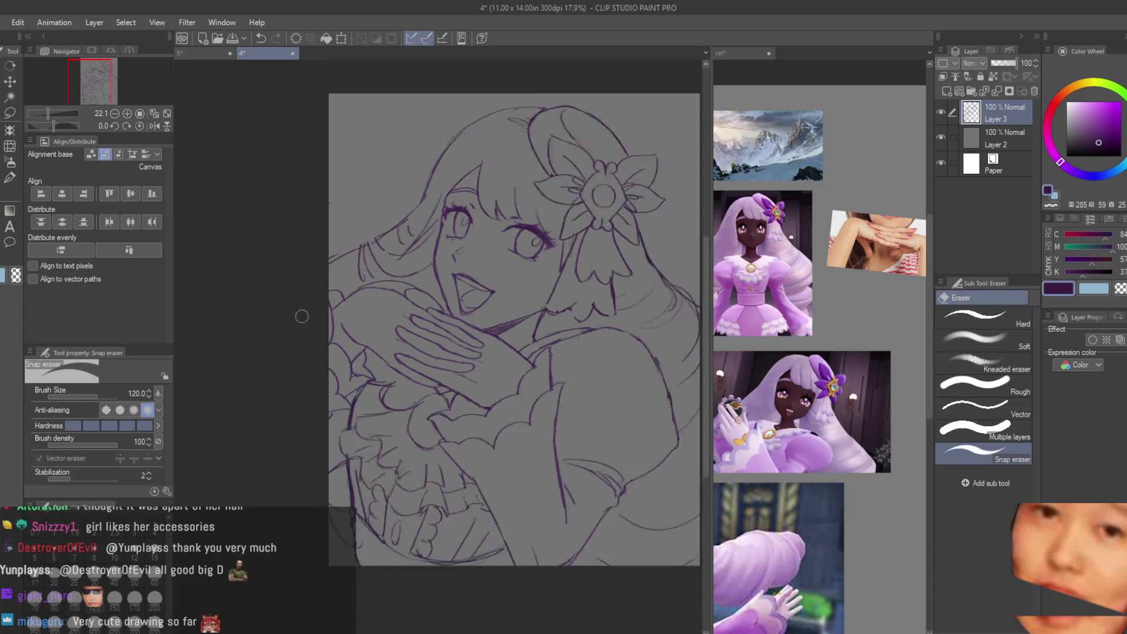
{"action": "scroll", "coordinate": [352, 305], "scroll_direction": "up", "scroll_amount": 1}
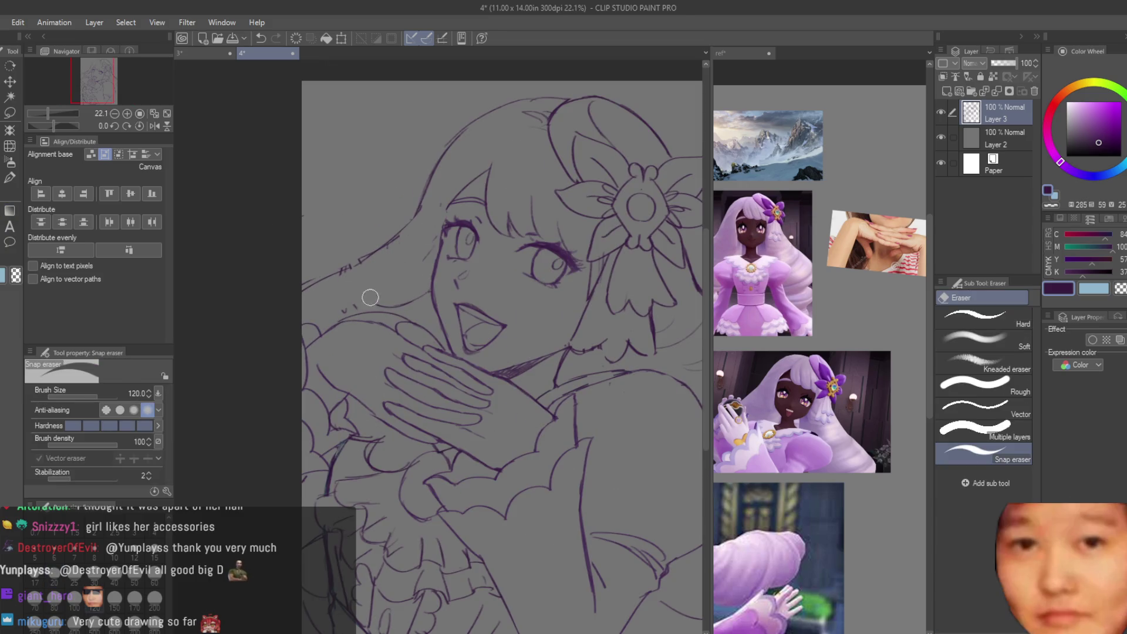
{"action": "scroll", "coordinate": [407, 280], "scroll_direction": "down", "scroll_amount": 3}
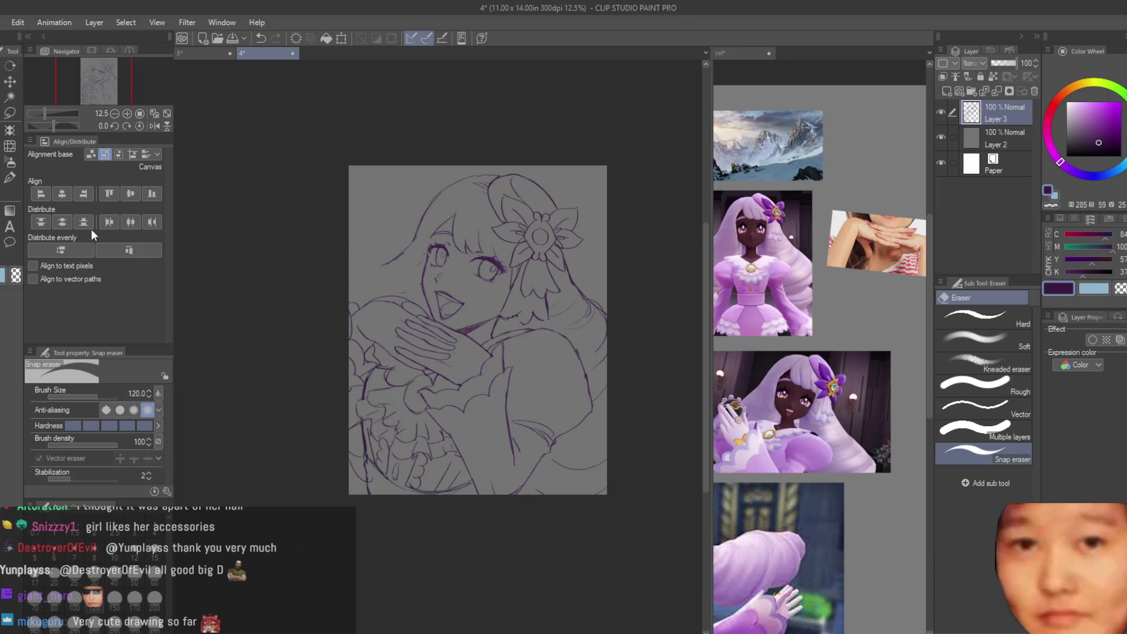
{"action": "key", "text": "b"}
Step: Extend the hair line down past the eye
{"action": "scroll", "coordinate": [381, 268], "scroll_direction": "up", "scroll_amount": 3}
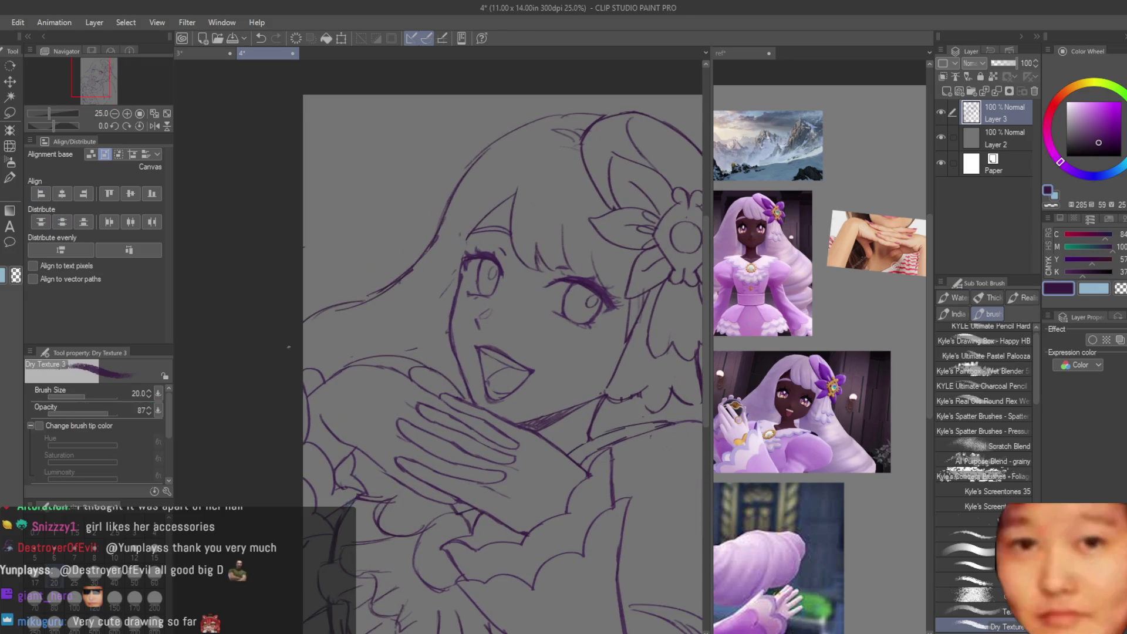
{"action": "scroll", "coordinate": [311, 331], "scroll_direction": "down", "scroll_amount": 3}
{"action": "scroll", "coordinate": [542, 389], "scroll_direction": "up", "scroll_amount": 1}
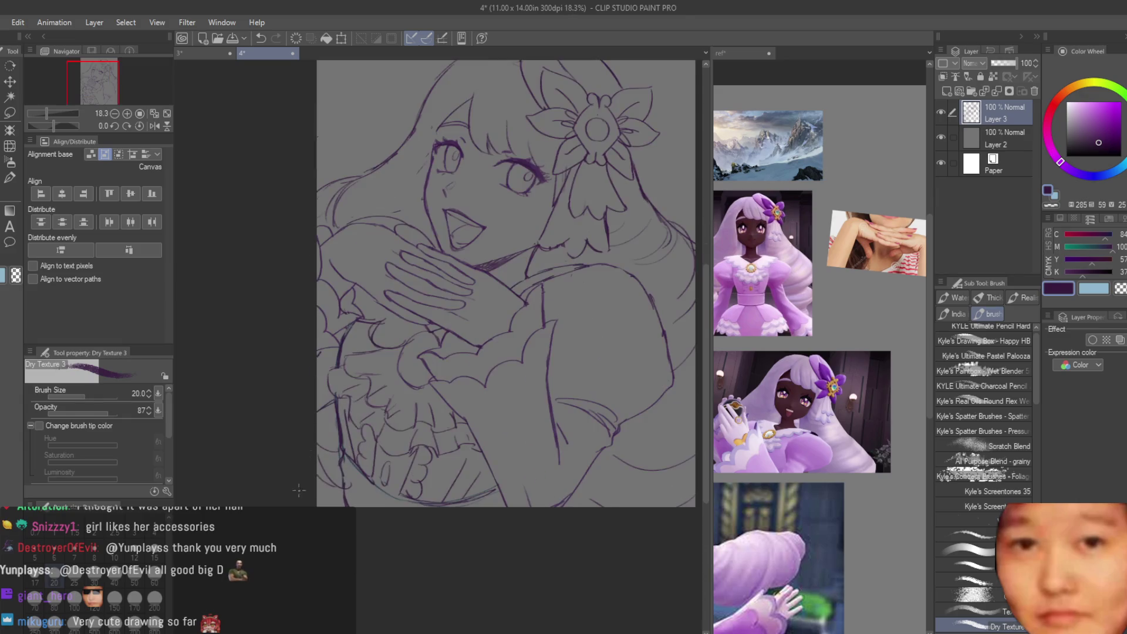
{"action": "scroll", "coordinate": [543, 389], "scroll_direction": "down", "scroll_amount": 3}
{"action": "scroll", "coordinate": [552, 404], "scroll_direction": "up", "scroll_amount": 4}
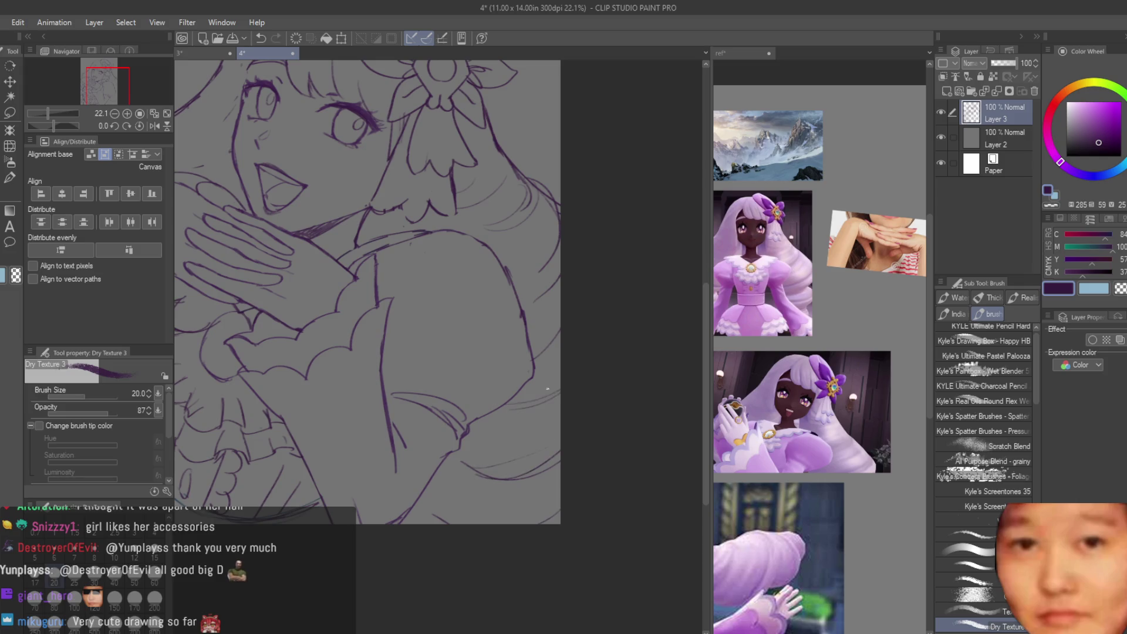
{"action": "scroll", "coordinate": [528, 483], "scroll_direction": "up", "scroll_amount": 1}
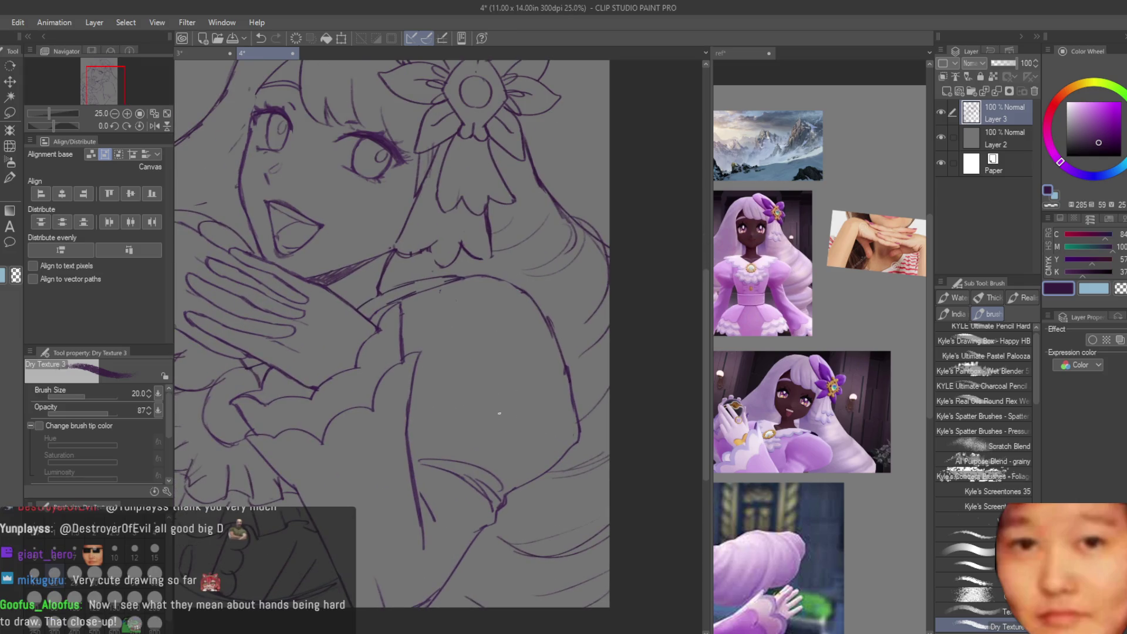
{"action": "scroll", "coordinate": [497, 473], "scroll_direction": "down", "scroll_amount": 4}
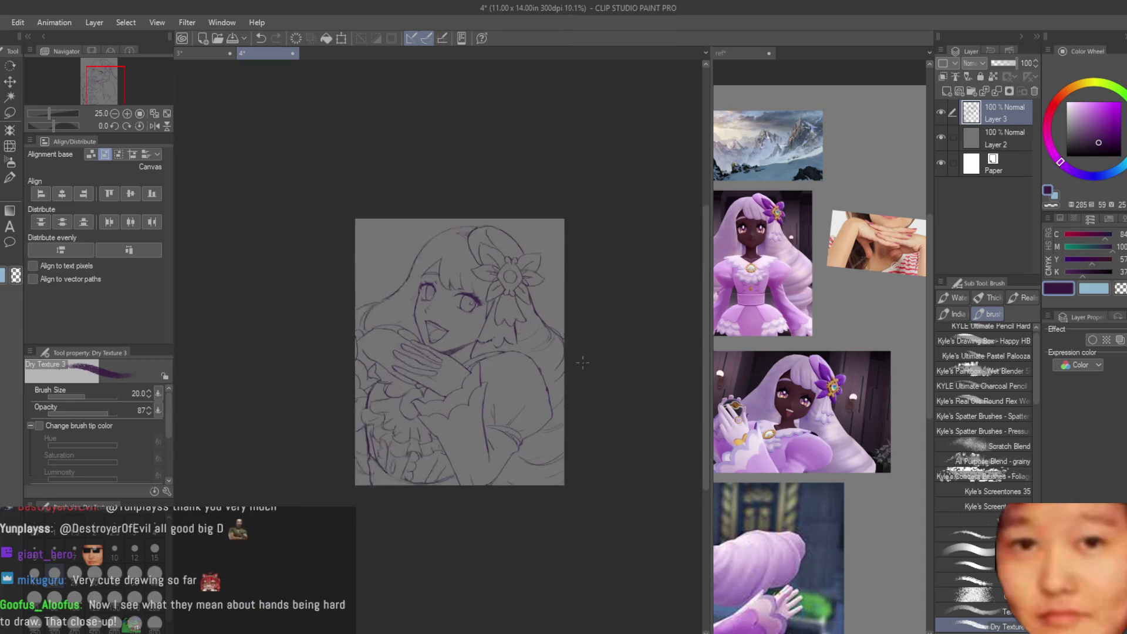
{"action": "scroll", "coordinate": [466, 320], "scroll_direction": "up", "scroll_amount": 5}
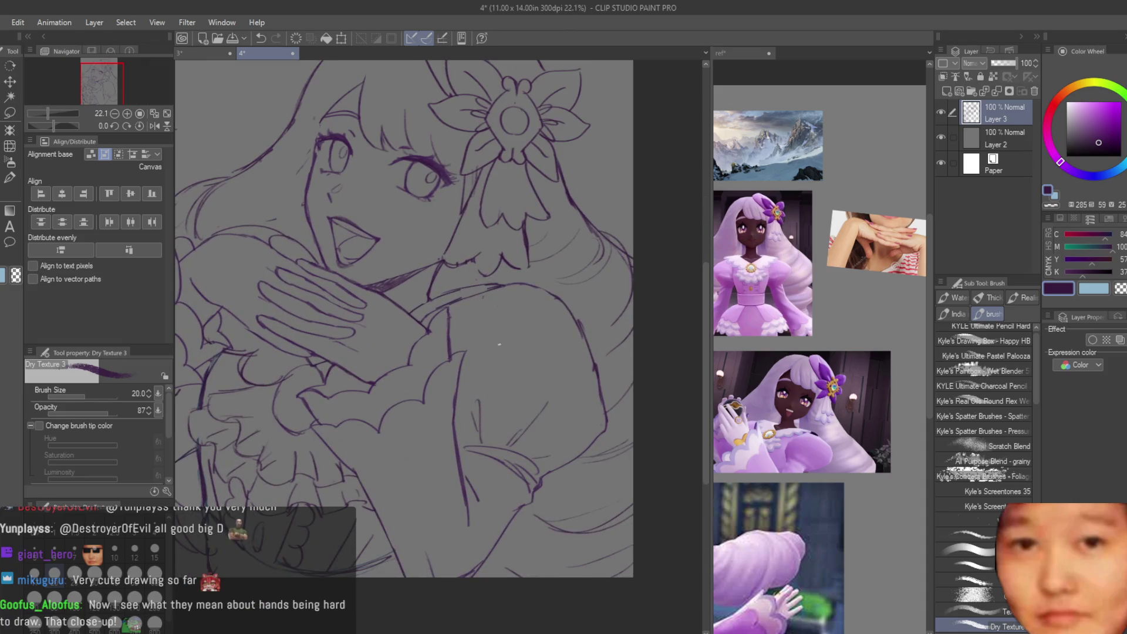
{"action": "scroll", "coordinate": [496, 335], "scroll_direction": "up", "scroll_amount": 1}
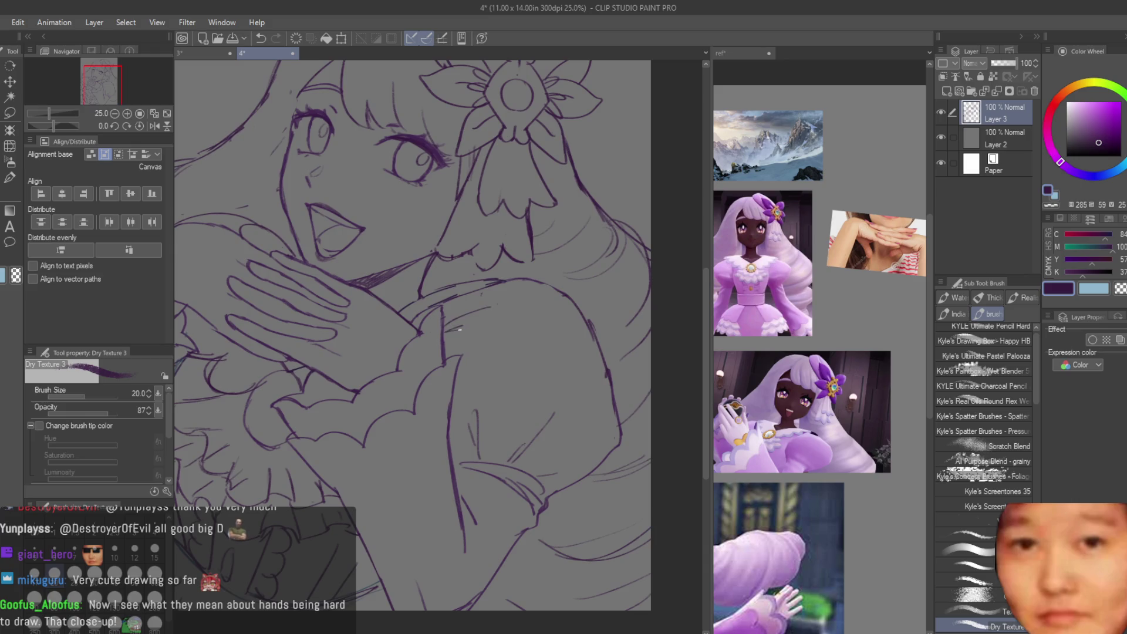
{"action": "scroll", "coordinate": [460, 331], "scroll_direction": "down", "scroll_amount": 5}
{"action": "scroll", "coordinate": [599, 437], "scroll_direction": "up", "scroll_amount": 5}
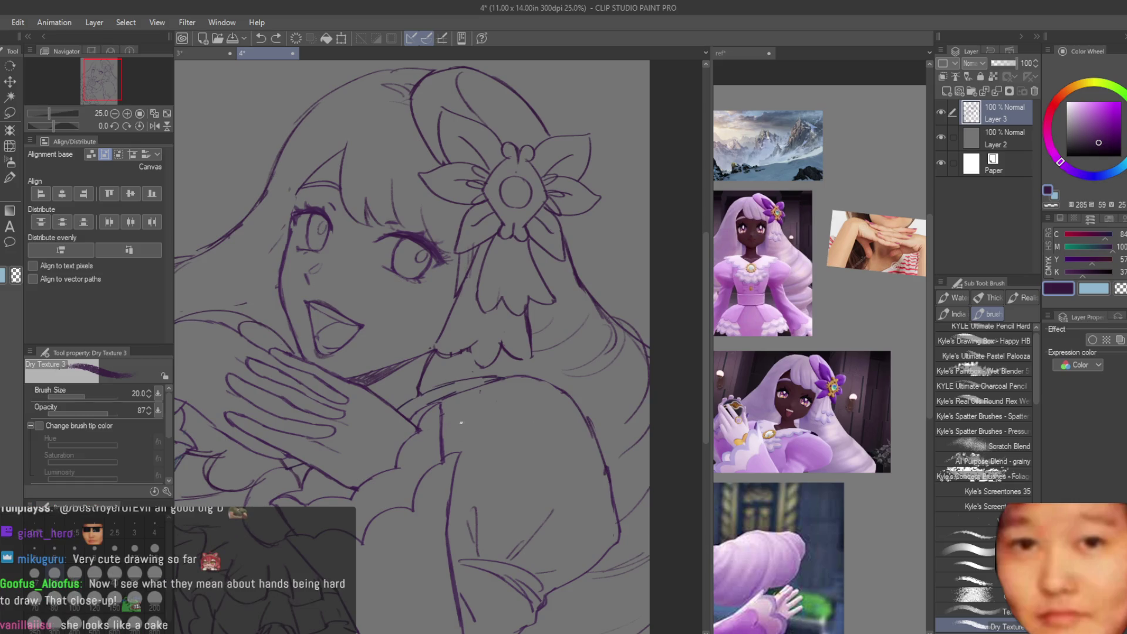
{"action": "scroll", "coordinate": [483, 423], "scroll_direction": "down", "scroll_amount": 3}
{"action": "scroll", "coordinate": [556, 240], "scroll_direction": "down", "scroll_amount": 1}
{"action": "scroll", "coordinate": [555, 240], "scroll_direction": "up", "scroll_amount": 1}
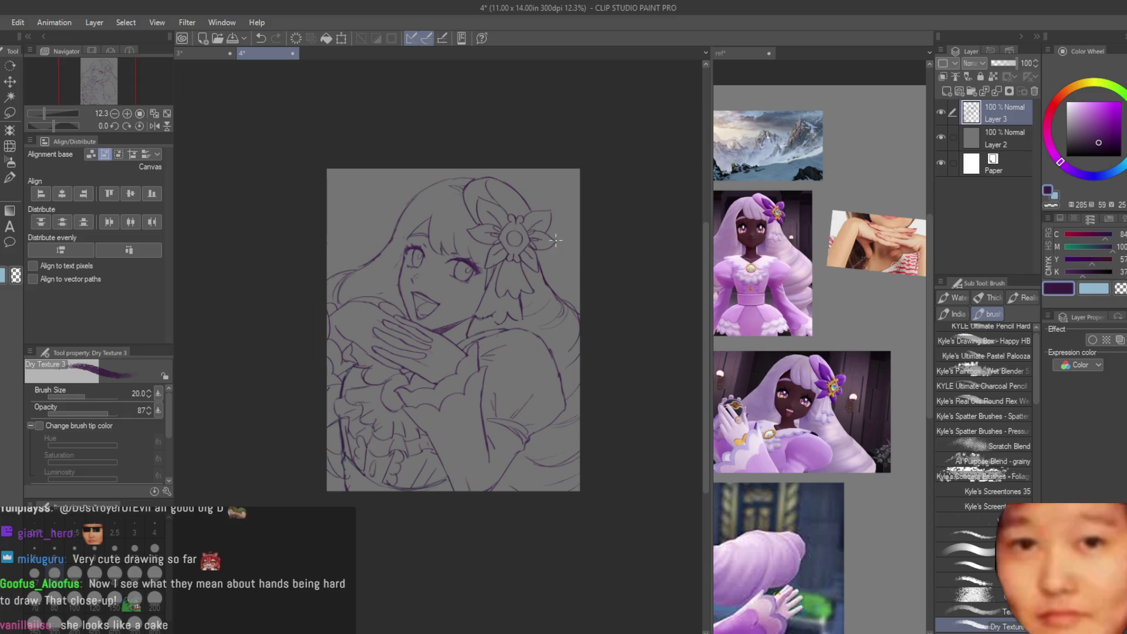
{"action": "scroll", "coordinate": [540, 229], "scroll_direction": "up", "scroll_amount": 5}
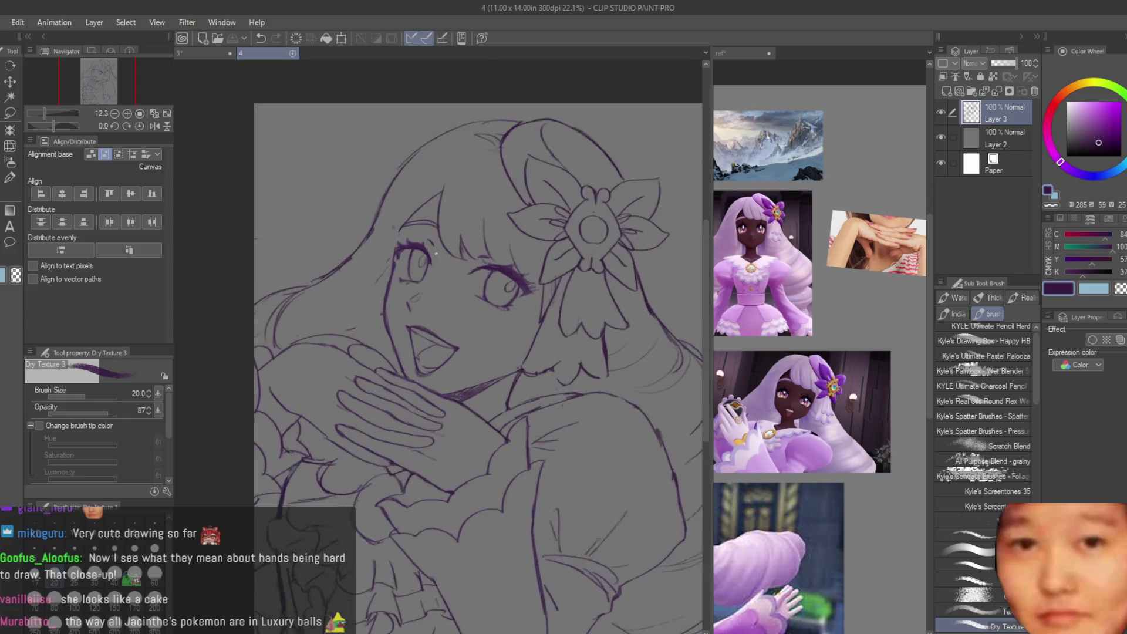
{"action": "left_click_drag", "start_coordinate": [410, 217], "coordinate": [363, 292]}
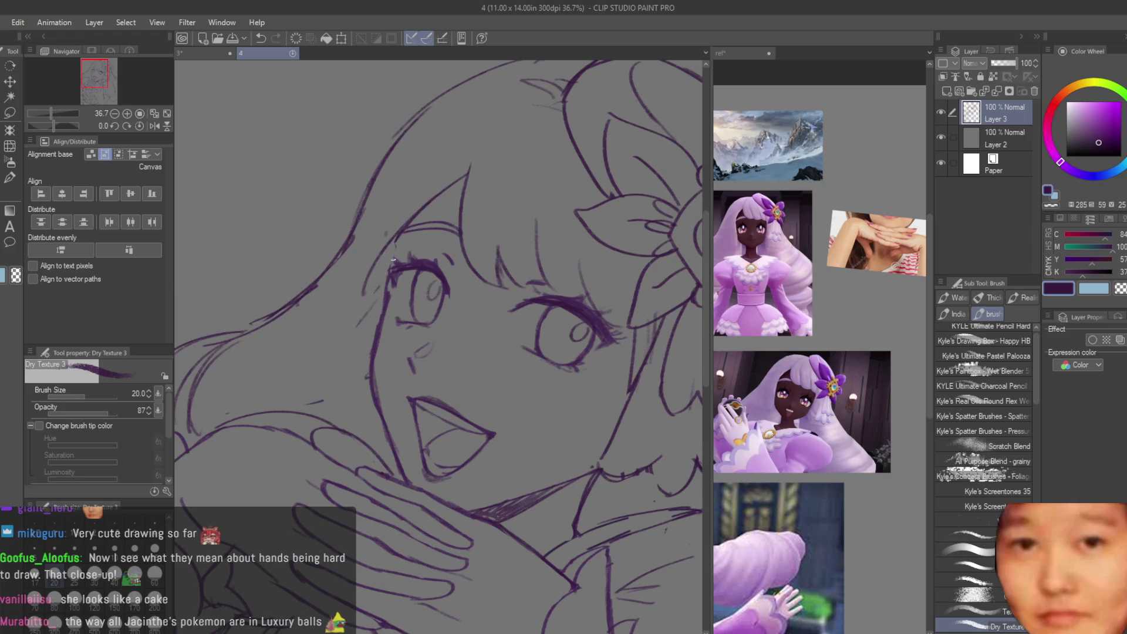
{"action": "scroll", "coordinate": [551, 318], "scroll_direction": "down", "scroll_amount": 3}
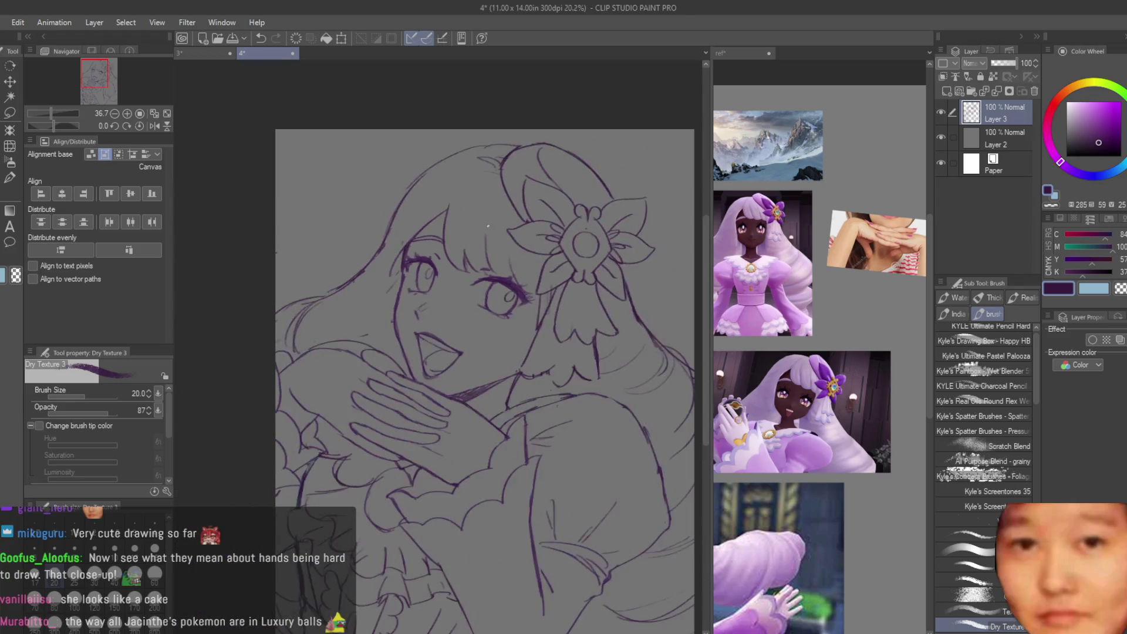
{"action": "scroll", "coordinate": [551, 319], "scroll_direction": "up", "scroll_amount": 1}
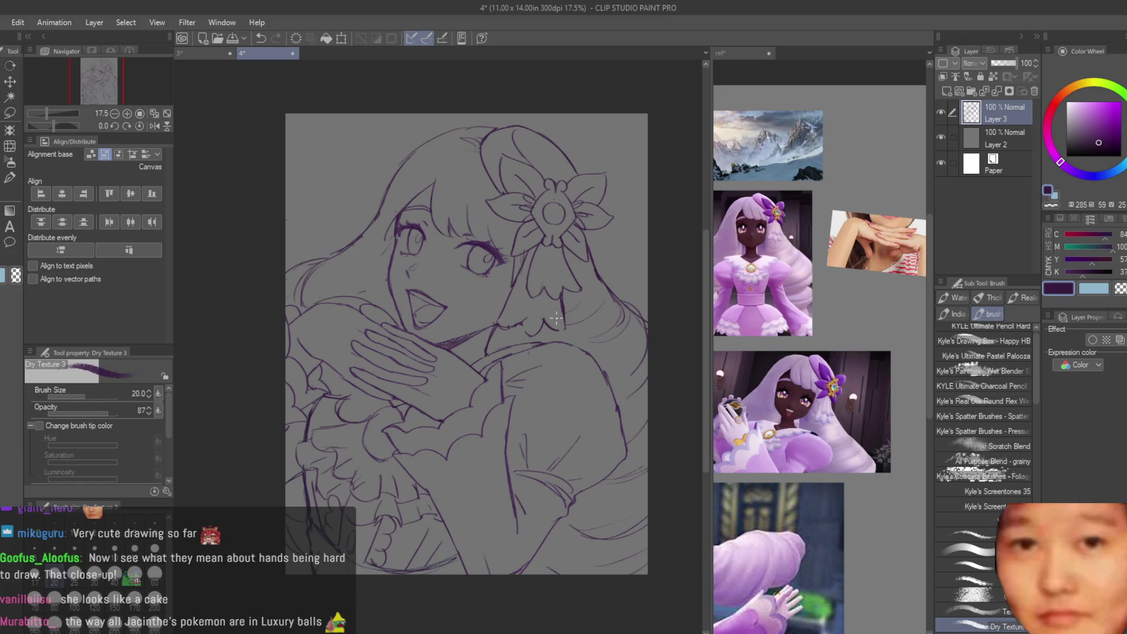
{"action": "scroll", "coordinate": [556, 319], "scroll_direction": "down", "scroll_amount": 1}
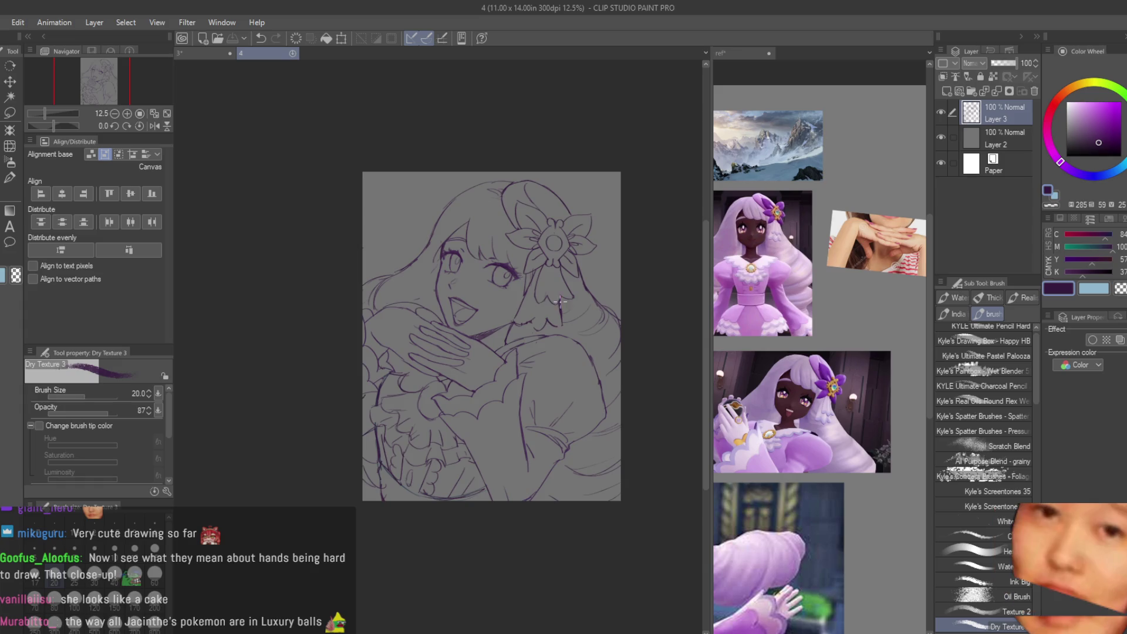
Step: Erase stray lines around the hands and sleeve, then bring up the ref canvas
{"action": "left_click_drag", "start_coordinate": [543, 314], "coordinate": [432, 314]}
{"action": "key", "text": "e"}
{"action": "scroll", "coordinate": [417, 369], "scroll_direction": "up", "scroll_amount": 3}
{"action": "scroll", "coordinate": [418, 368], "scroll_direction": "up", "scroll_amount": 1}
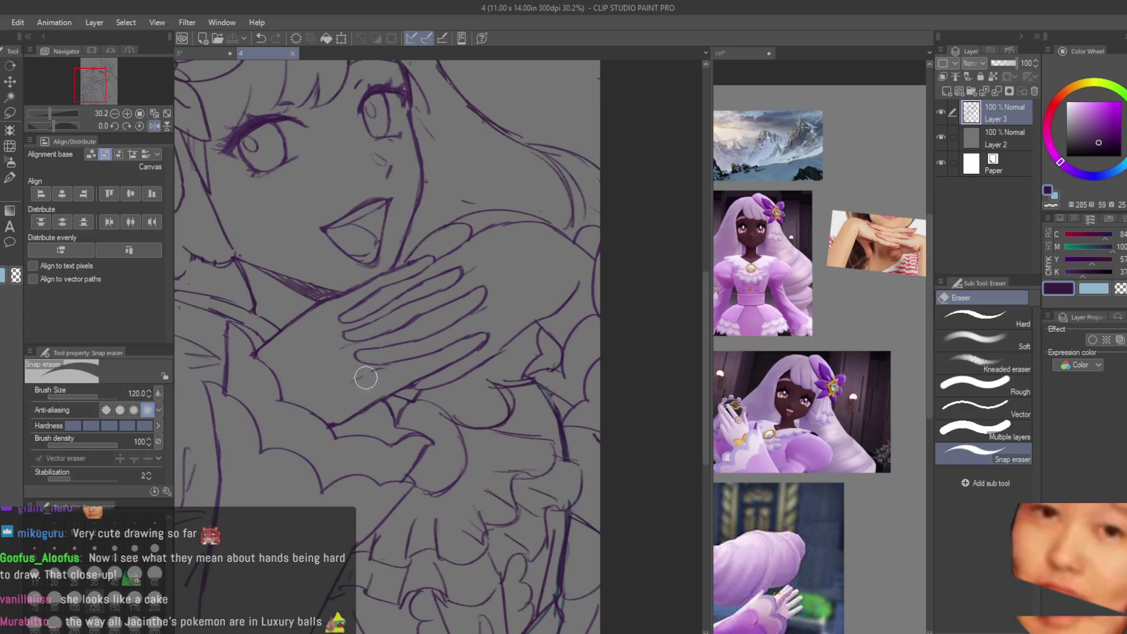
{"action": "left_click_drag", "start_coordinate": [357, 375], "coordinate": [339, 347]}
{"action": "key", "text": "b"}
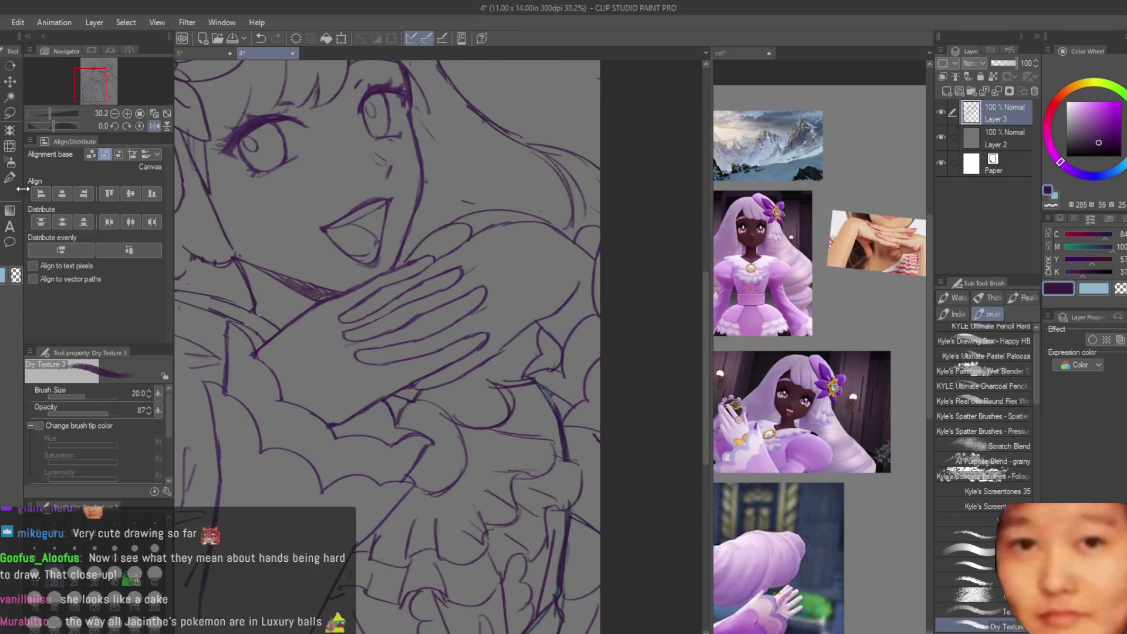
{"action": "scroll", "coordinate": [408, 381], "scroll_direction": "up", "scroll_amount": 1}
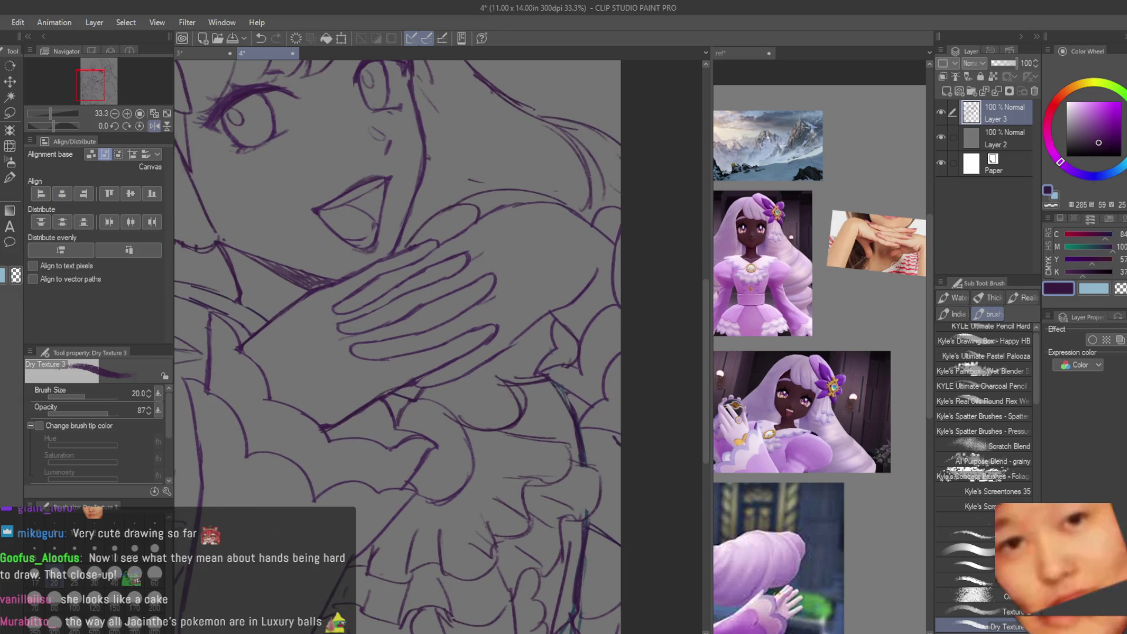
{"action": "key", "text": "e"}
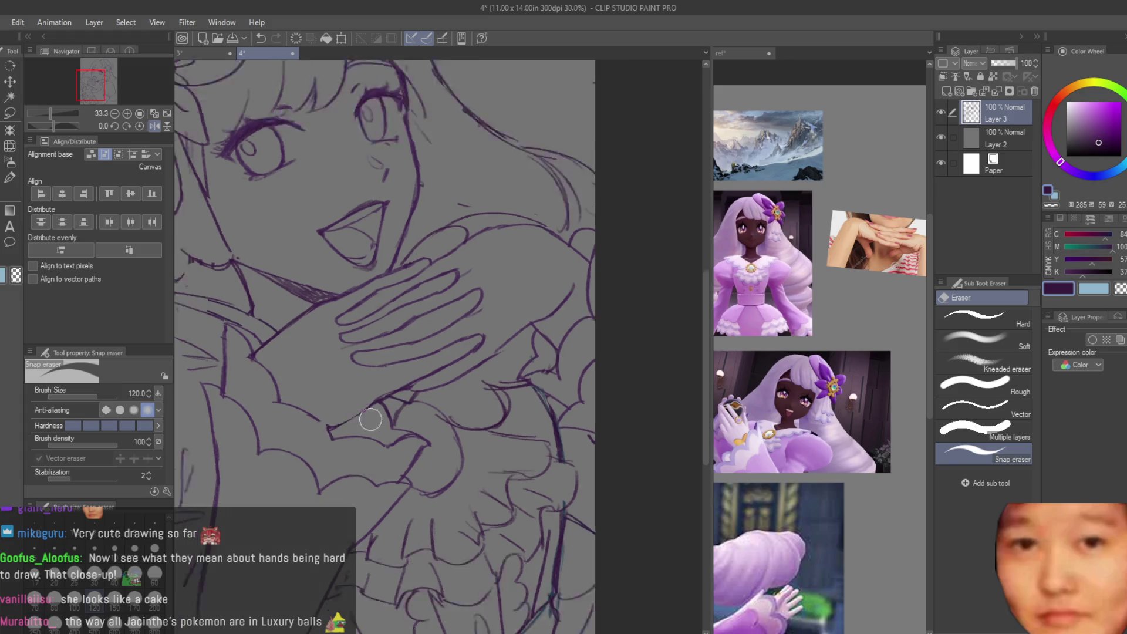
{"action": "key", "text": "b"}
{"action": "scroll", "coordinate": [366, 422], "scroll_direction": "up", "scroll_amount": 1}
{"action": "left_click", "coordinate": [778, 309]}
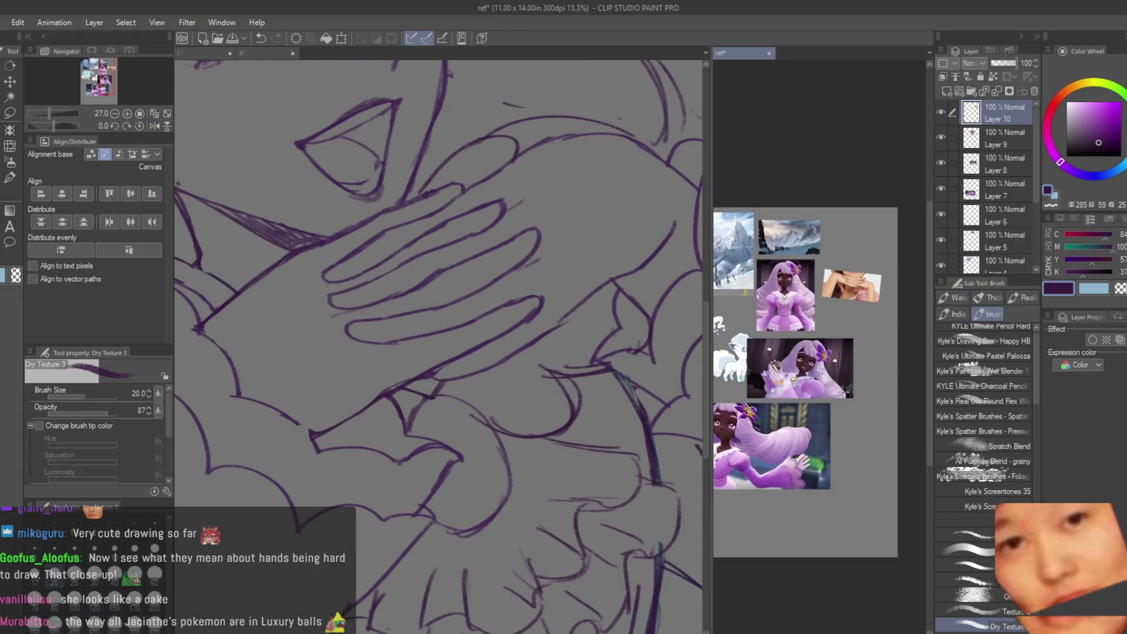
Step: Tilt the canvas view about 30 degrees to draw comfortably at the wrist
{"action": "scroll", "coordinate": [778, 309], "scroll_direction": "up", "scroll_amount": 4}
{"action": "left_click", "coordinate": [537, 283]}
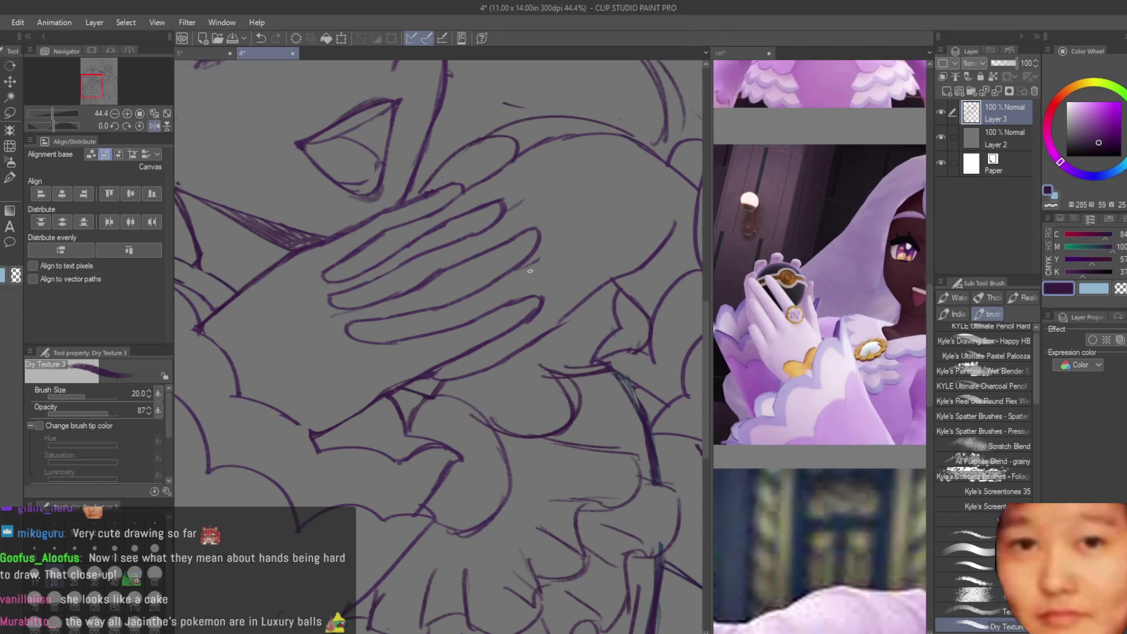
{"action": "scroll", "coordinate": [537, 283], "scroll_direction": "down", "scroll_amount": 3}
{"action": "key", "text": "r"}
{"action": "mouse_move", "coordinate": [587, 247]}
{"action": "left_mouse_down"}
{"action": "mouse_move", "coordinate": [610, 305]}
{"action": "mouse_move", "coordinate": [564, 411]}
{"action": "left_mouse_up"}
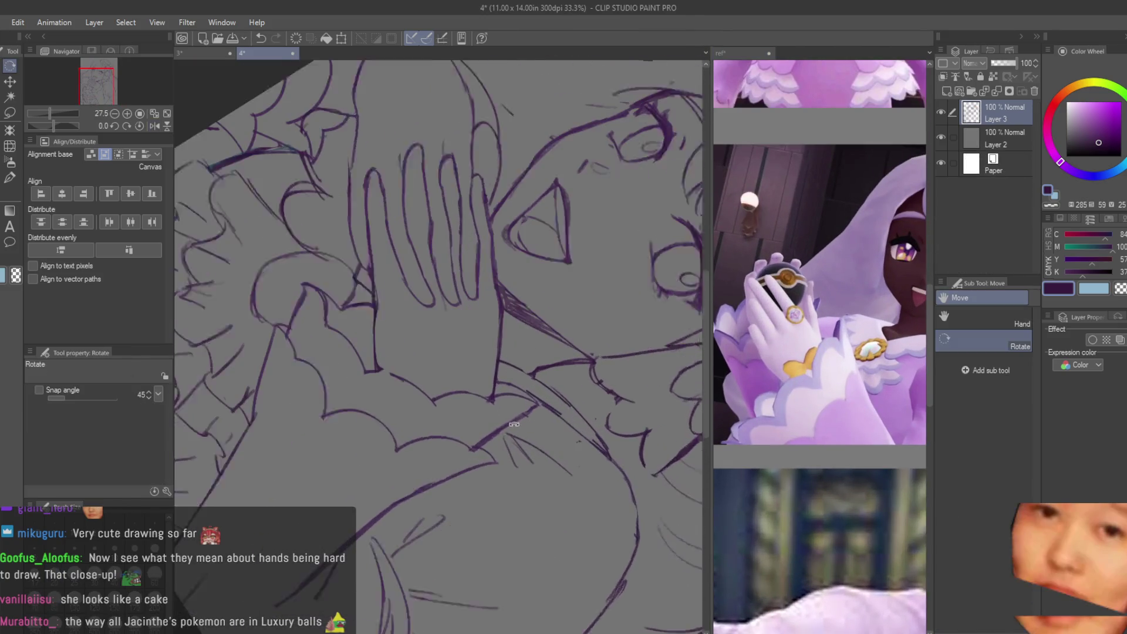
{"action": "scroll", "coordinate": [563, 411], "scroll_direction": "up", "scroll_amount": 2}
Step: On a new layer, draw the bow's oval knot and its left and right loops with the textured brush
{"action": "key", "text": "b"}
{"action": "left_click", "coordinate": [947, 92]}
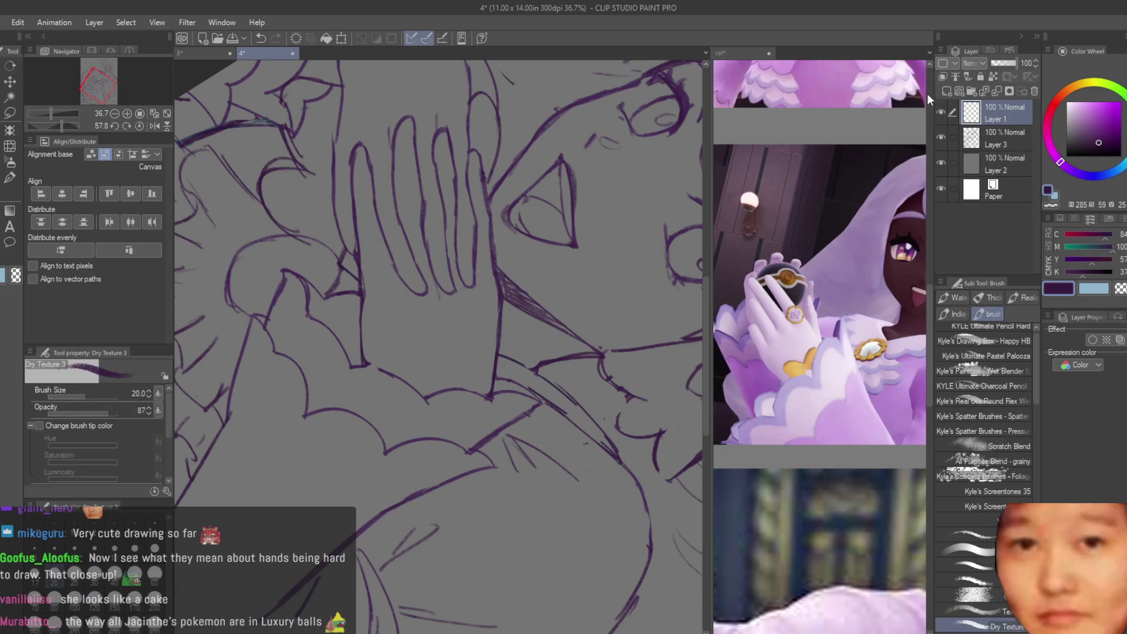
{"action": "scroll", "coordinate": [400, 313], "scroll_direction": "up", "scroll_amount": 5}
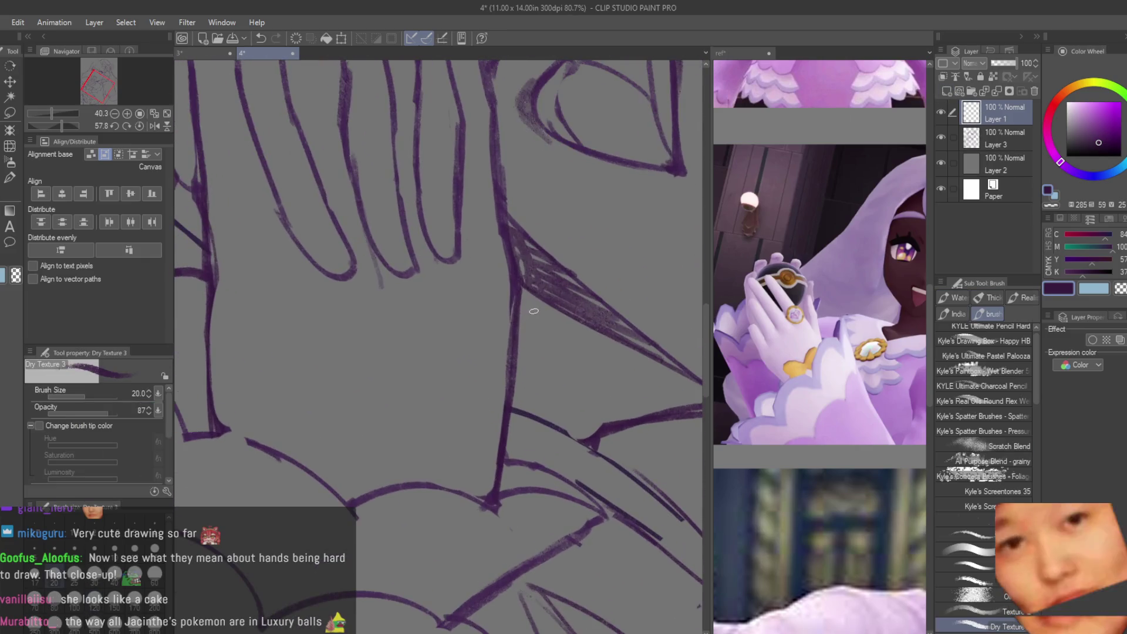
{"action": "left_click_drag", "start_coordinate": [427, 401], "coordinate": [407, 416]}
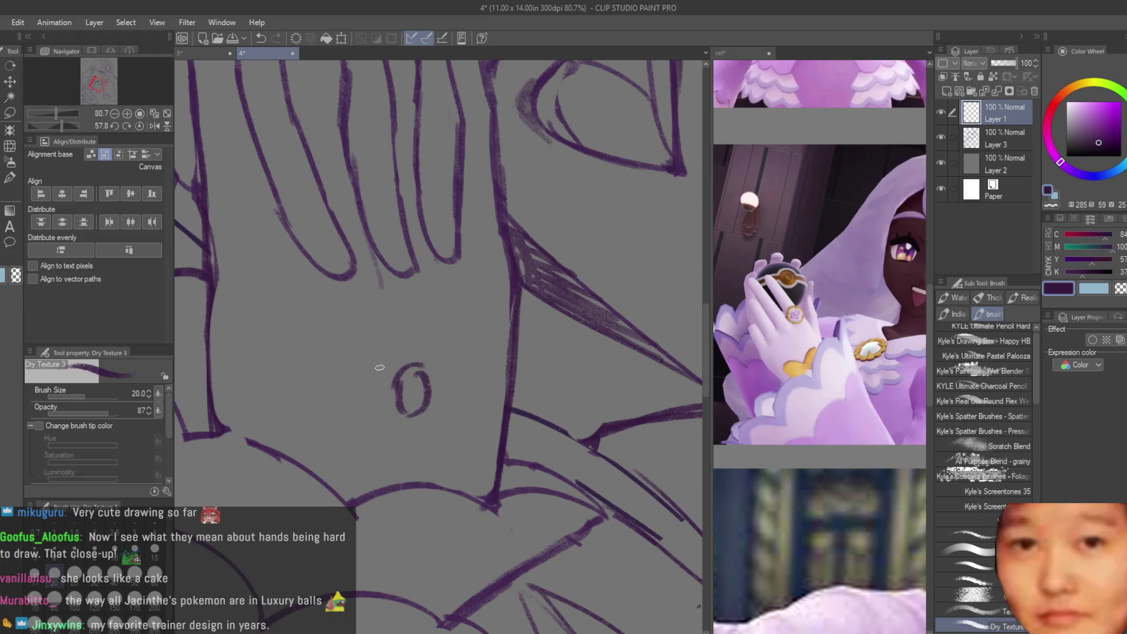
{"action": "mouse_move", "coordinate": [403, 358]}
{"action": "left_mouse_down"}
{"action": "mouse_move", "coordinate": [279, 374]}
{"action": "mouse_move", "coordinate": [293, 452]}
{"action": "left_mouse_up"}
{"action": "key", "text": "ctrl+z"}
{"action": "left_click_drag", "start_coordinate": [396, 423], "coordinate": [308, 465]}
{"action": "key", "text": "ctrl+z"}
{"action": "key", "text": "ctrl+z"}
{"action": "mouse_move", "coordinate": [419, 364]}
{"action": "left_mouse_down"}
{"action": "mouse_move", "coordinate": [525, 331]}
{"action": "mouse_move", "coordinate": [513, 460]}
{"action": "left_mouse_up"}
{"action": "left_click_drag", "start_coordinate": [427, 419], "coordinate": [496, 476]}
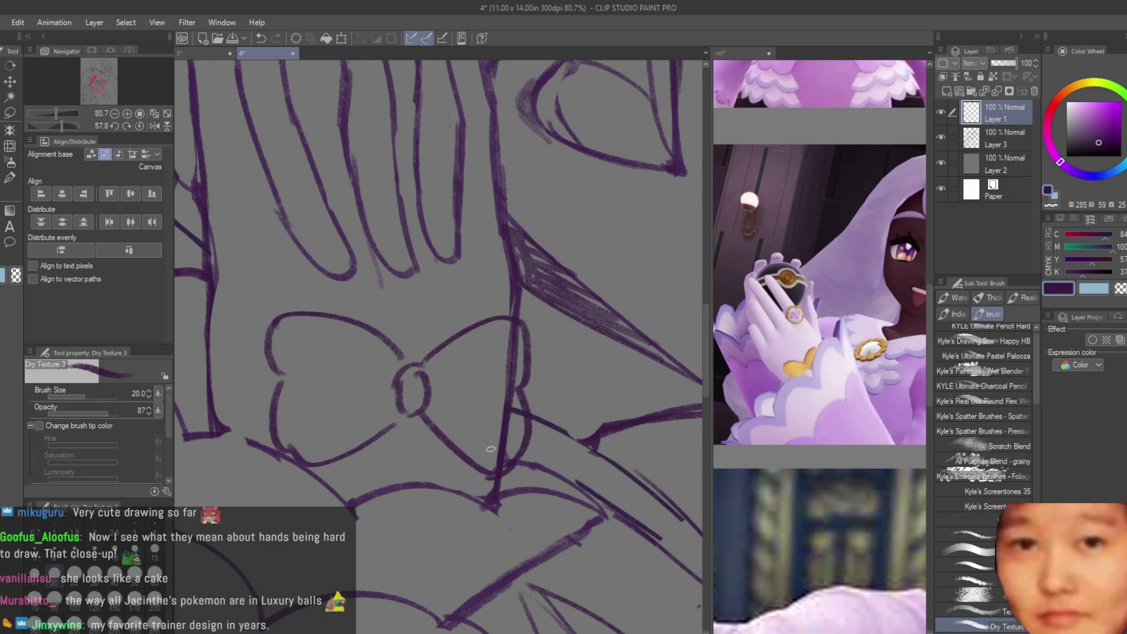
Step: Clear the sketch lines beneath the bow on Layer 3 with the Snap eraser
{"action": "key", "text": "e"}
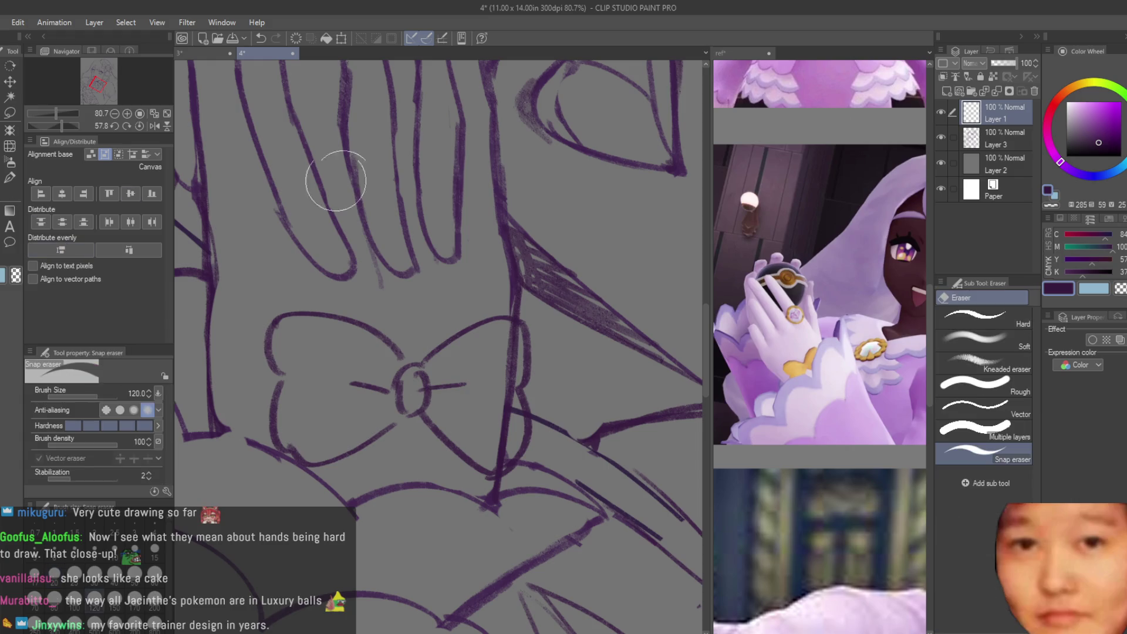
{"action": "left_click", "coordinate": [998, 139]}
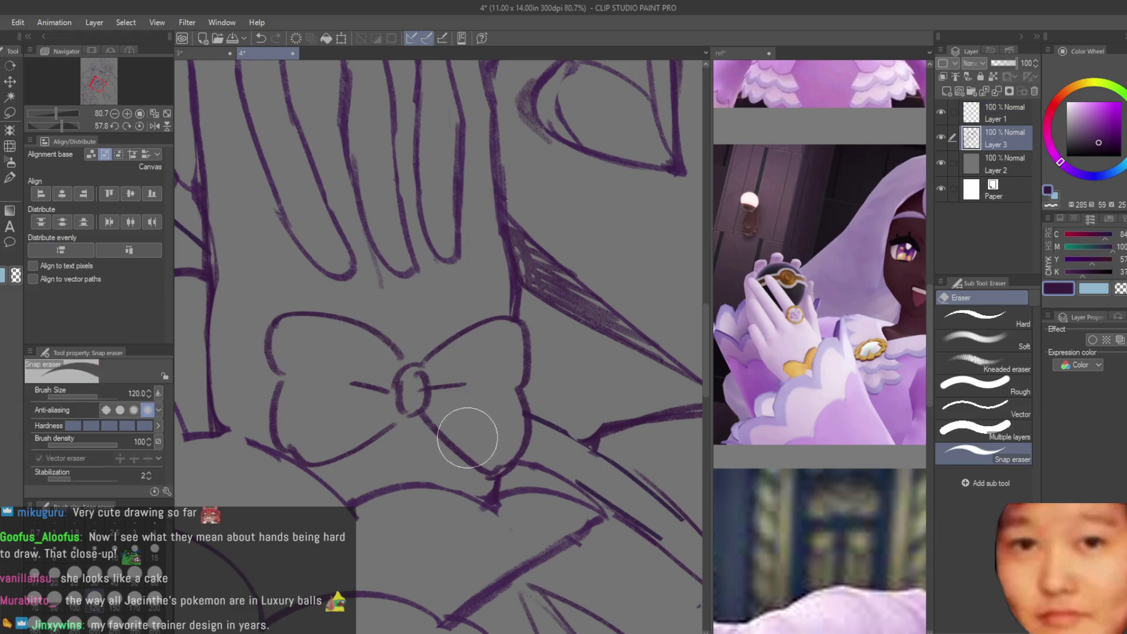
{"action": "scroll", "coordinate": [500, 412], "scroll_direction": "down", "scroll_amount": 5}
Step: Nudge the bow's layer slightly down and right with Move layer
{"action": "left_click", "coordinate": [10, 85]}
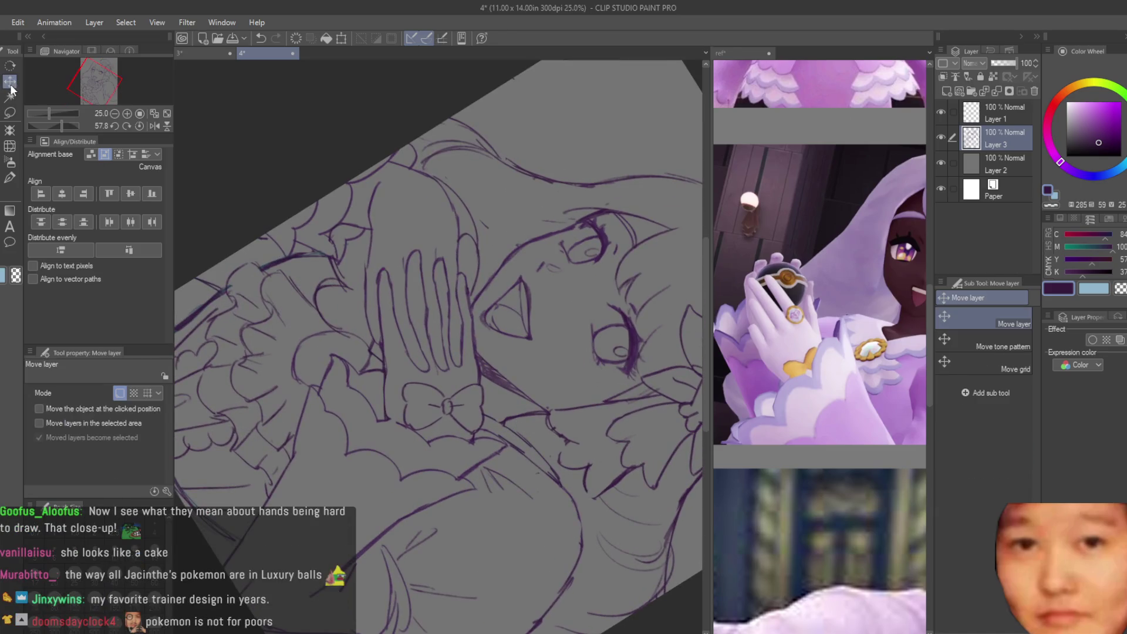
{"action": "left_click", "coordinate": [987, 107]}
{"action": "scroll", "coordinate": [469, 411], "scroll_direction": "up", "scroll_amount": 4}
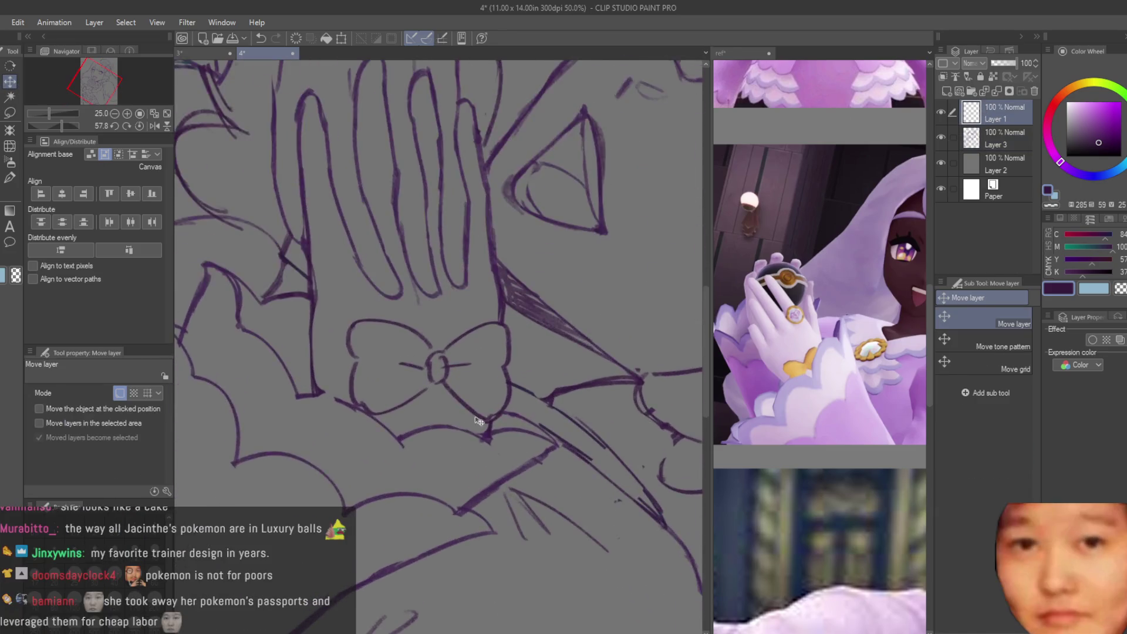
{"action": "mouse_move", "coordinate": [469, 411]}
{"action": "left_mouse_down"}
{"action": "mouse_move", "coordinate": [476, 443]}
{"action": "mouse_move", "coordinate": [477, 434]}
{"action": "left_mouse_up"}
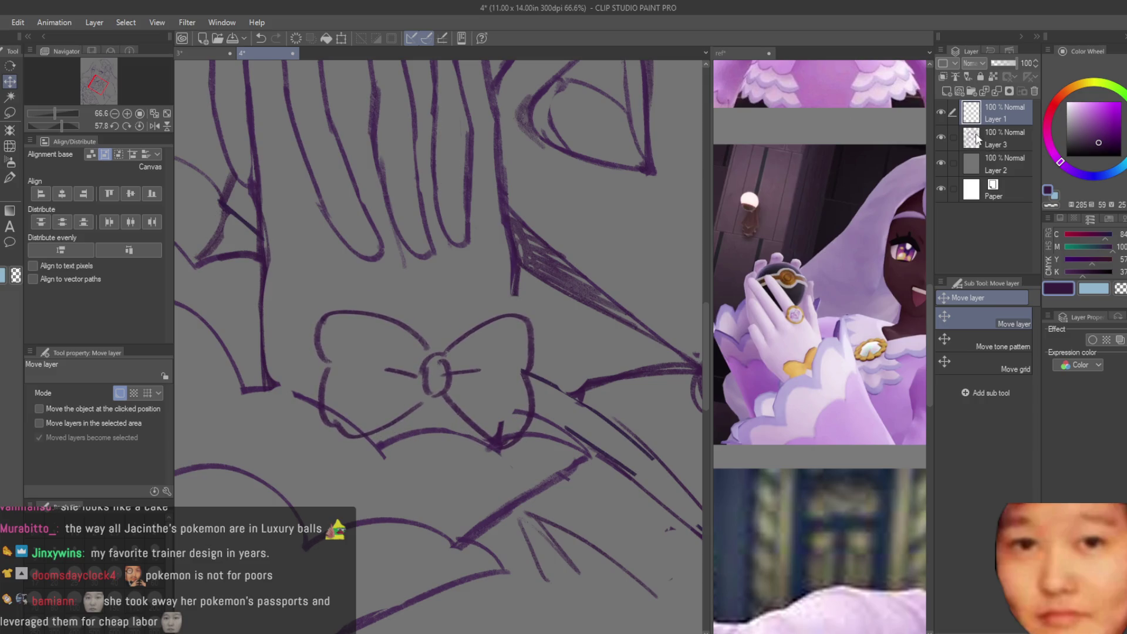
Step: Touch up the sketch layer with the Snap eraser and reselect the bow's layer
{"action": "key", "text": "e"}
{"action": "scroll", "coordinate": [470, 464], "scroll_direction": "up", "scroll_amount": 1}
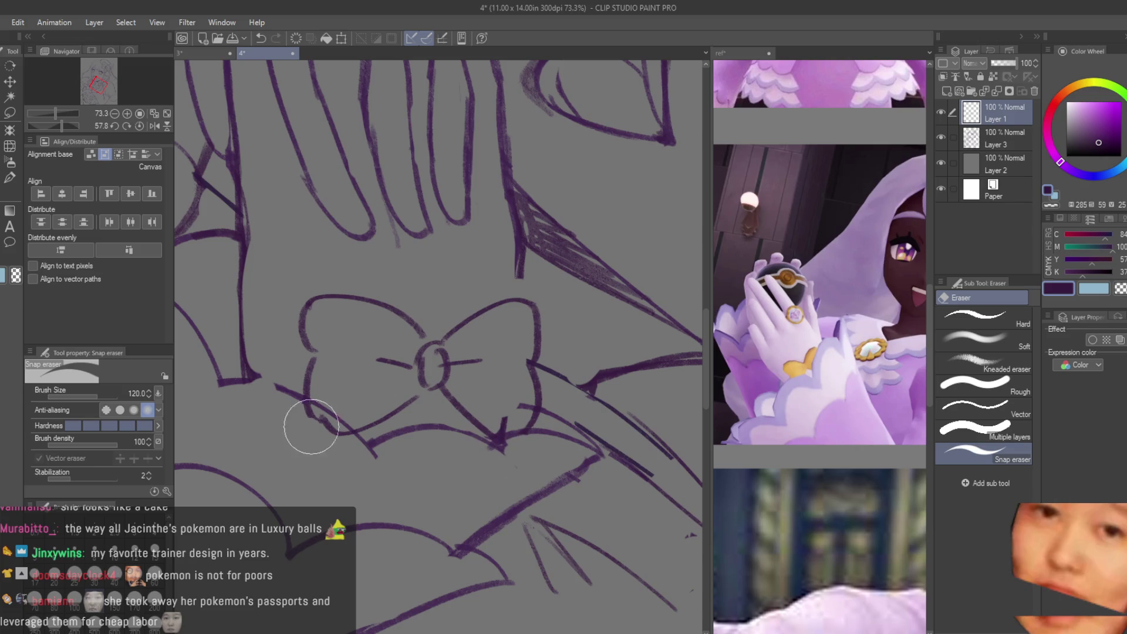
{"action": "scroll", "coordinate": [364, 466], "scroll_direction": "down", "scroll_amount": 2}
{"action": "left_click", "coordinate": [994, 142]}
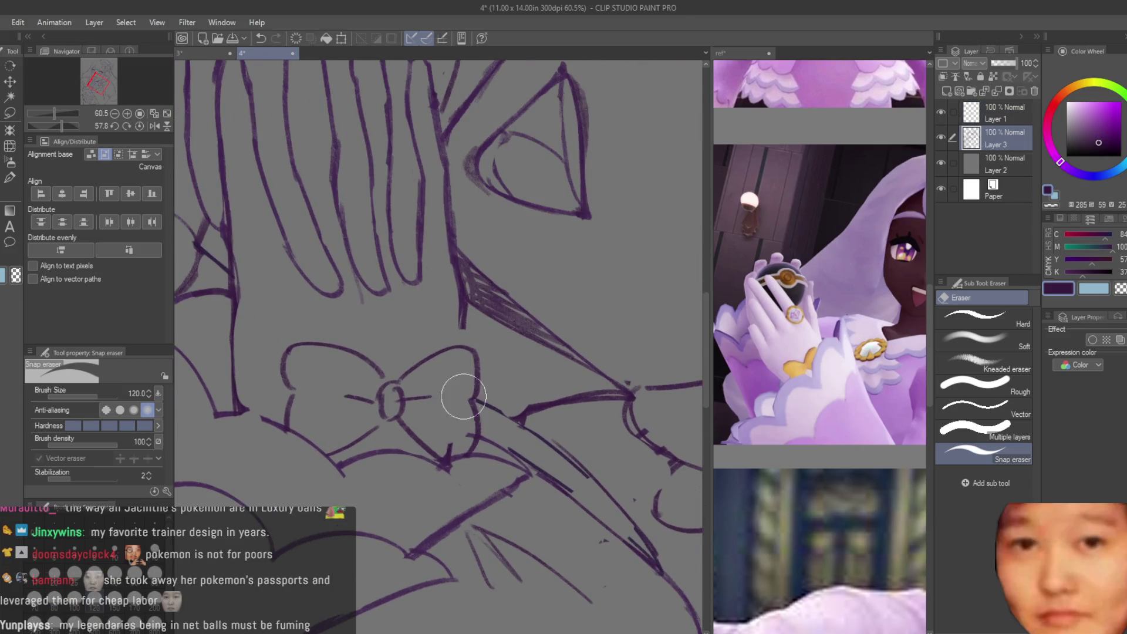
{"action": "left_click", "coordinate": [1000, 117]}
Step: With the textured brush ready, rotate the canvas view back the opposite way
{"action": "key", "text": "b"}
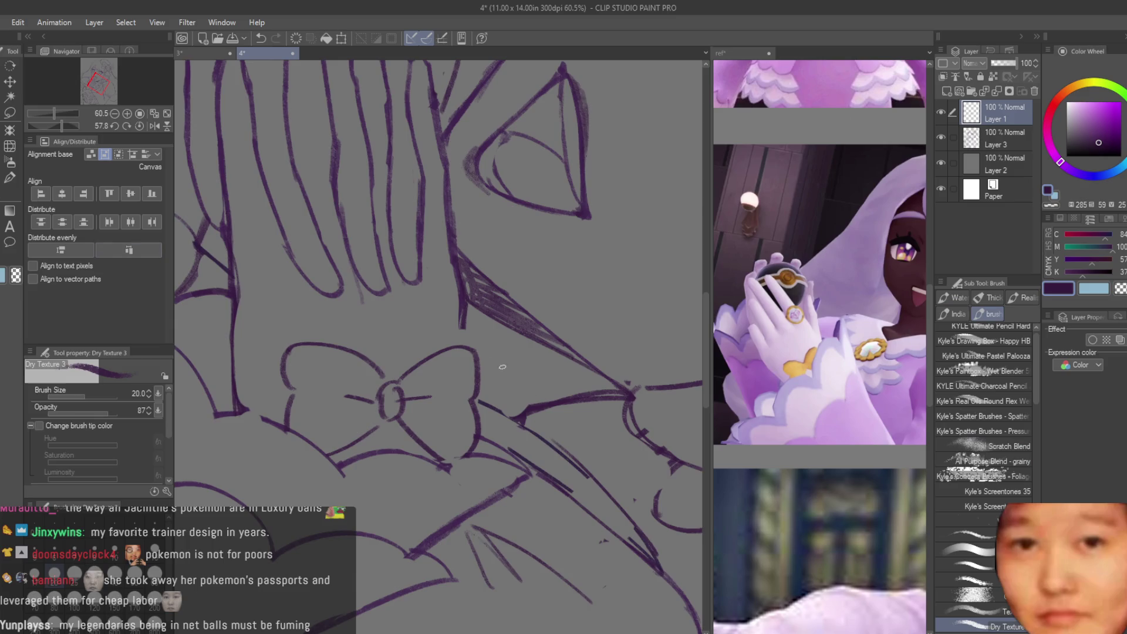
{"action": "scroll", "coordinate": [462, 411], "scroll_direction": "up", "scroll_amount": 4}
{"action": "scroll", "coordinate": [462, 412], "scroll_direction": "down", "scroll_amount": 5}
{"action": "scroll", "coordinate": [462, 412], "scroll_direction": "down", "scroll_amount": 5}
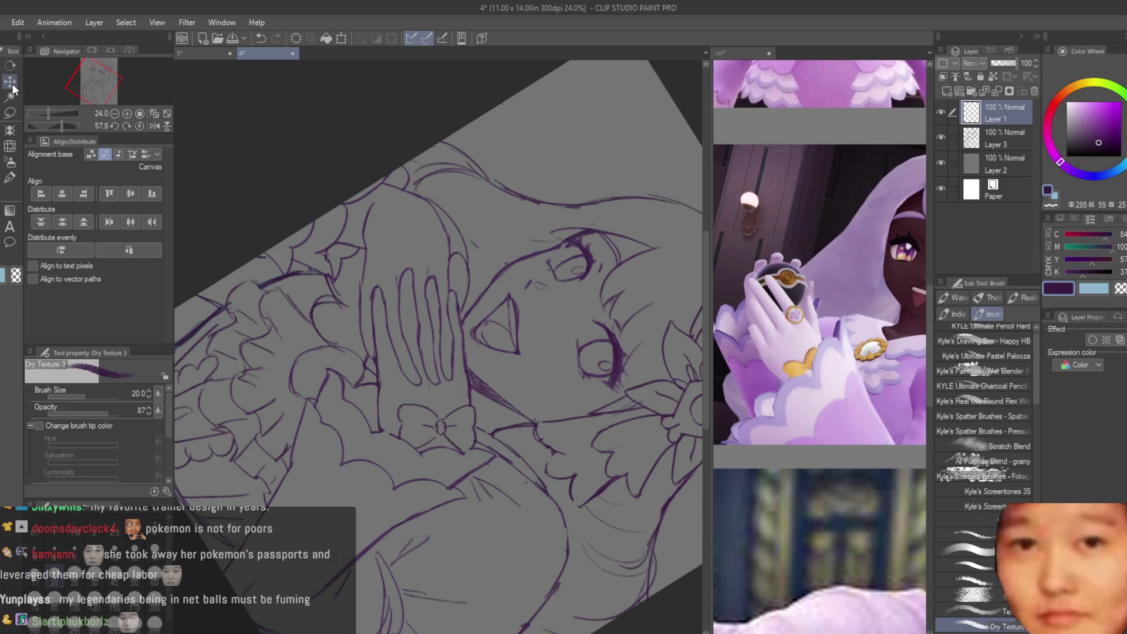
{"action": "left_click_drag", "start_coordinate": [66, 131], "coordinate": [35, 125]}
{"action": "scroll", "coordinate": [519, 492], "scroll_direction": "up", "scroll_amount": 4}
Step: Save, then on a new layer draw the second bow's knot, left loop and right loop
{"action": "key", "text": "ctrl+s"}
{"action": "key", "text": "ctrl+shift+n"}
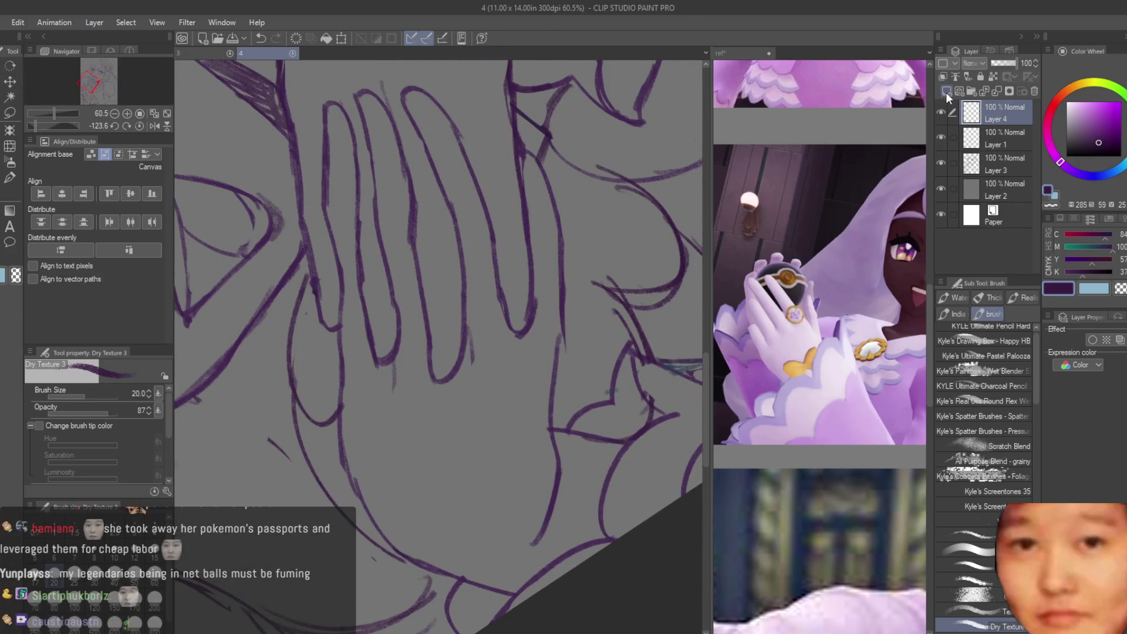
{"action": "scroll", "coordinate": [489, 402], "scroll_direction": "down", "scroll_amount": 2}
{"action": "scroll", "coordinate": [448, 444], "scroll_direction": "up", "scroll_amount": 1}
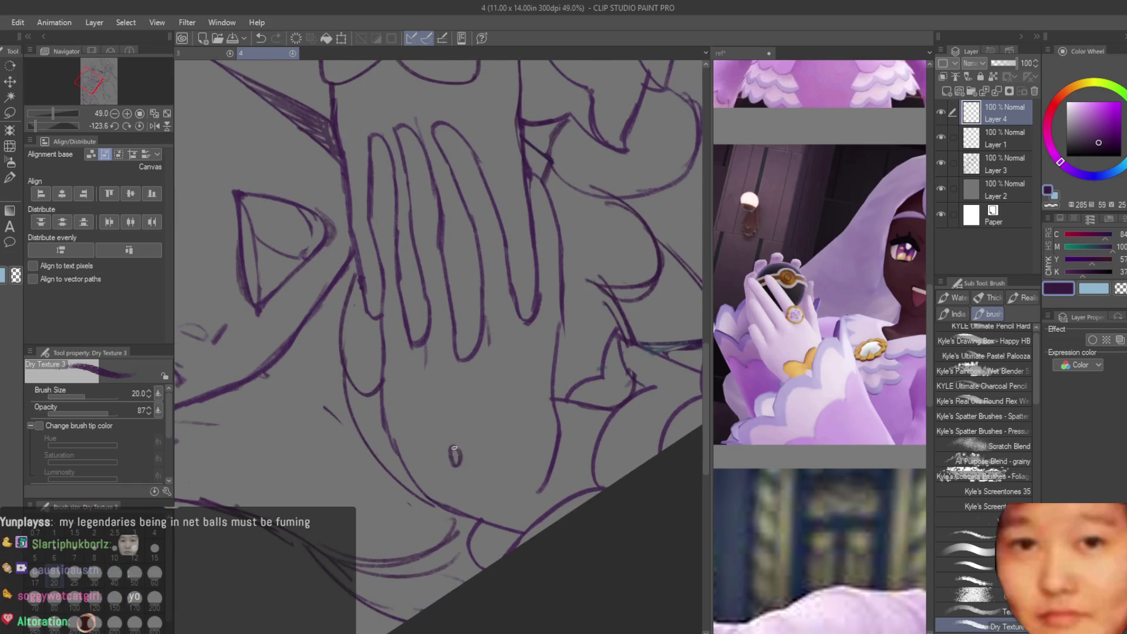
{"action": "key", "text": "ctrl+z"}
{"action": "left_click_drag", "start_coordinate": [451, 433], "coordinate": [448, 453]}
{"action": "left_click_drag", "start_coordinate": [371, 414], "coordinate": [429, 490]}
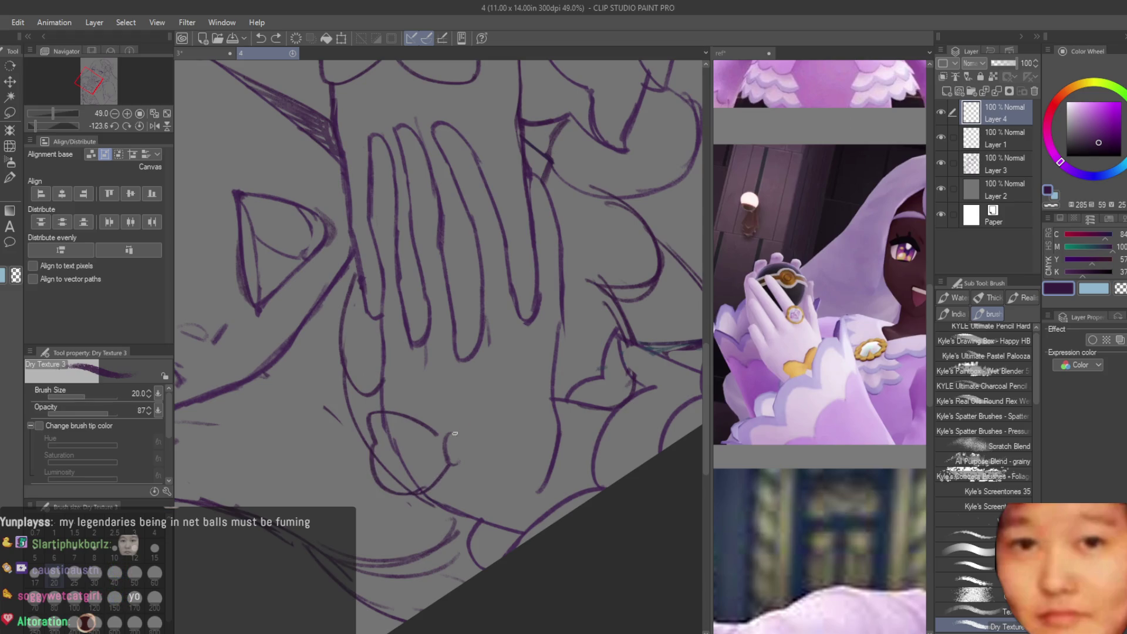
{"action": "mouse_move", "coordinate": [480, 407]}
{"action": "left_mouse_down"}
{"action": "mouse_move", "coordinate": [519, 394]}
{"action": "mouse_move", "coordinate": [538, 435]}
{"action": "left_mouse_up"}
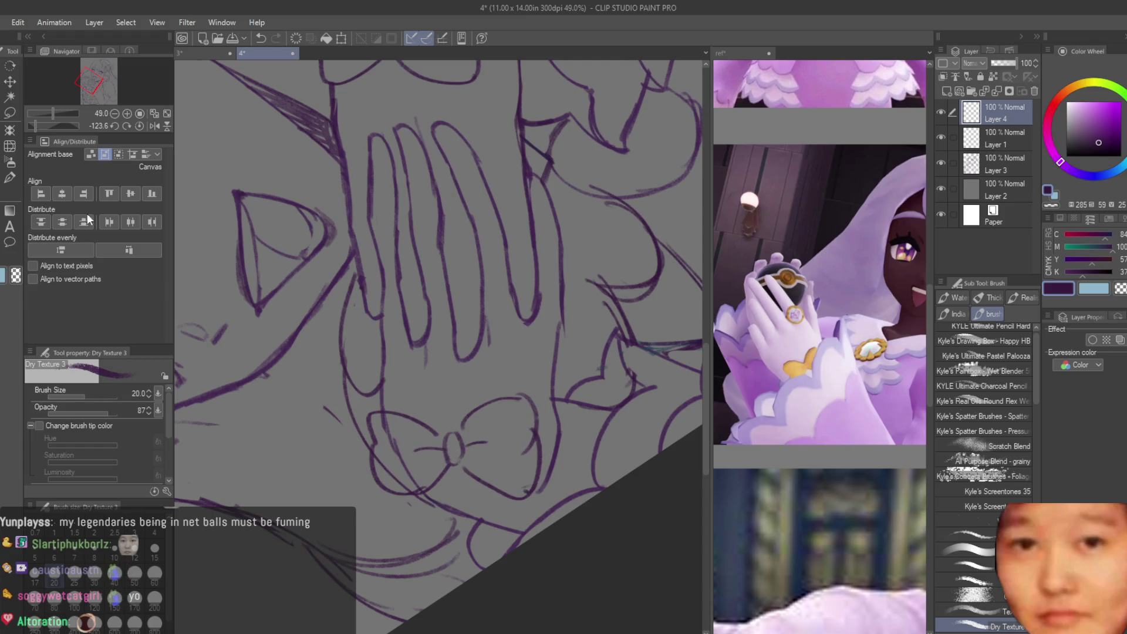
Step: Erase sketch lines under the second bow on the sketch layer with the Snap eraser
{"action": "key", "text": "e"}
{"action": "left_click", "coordinate": [998, 164]}
{"action": "scroll", "coordinate": [388, 469], "scroll_direction": "up", "scroll_amount": 1}
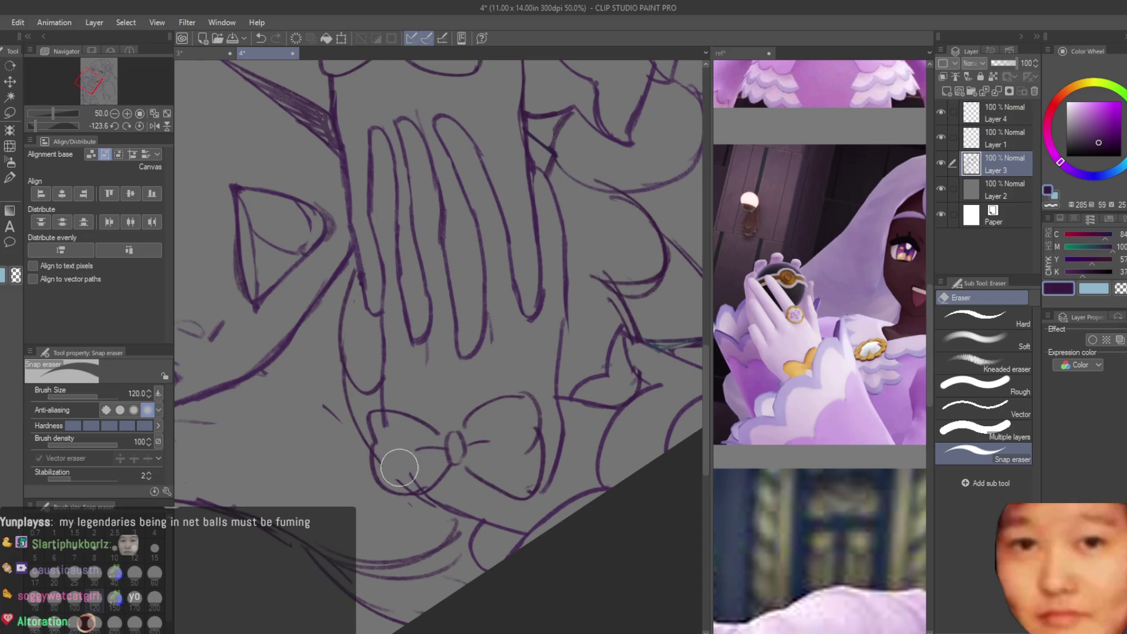
{"action": "scroll", "coordinate": [499, 466], "scroll_direction": "down", "scroll_amount": 4}
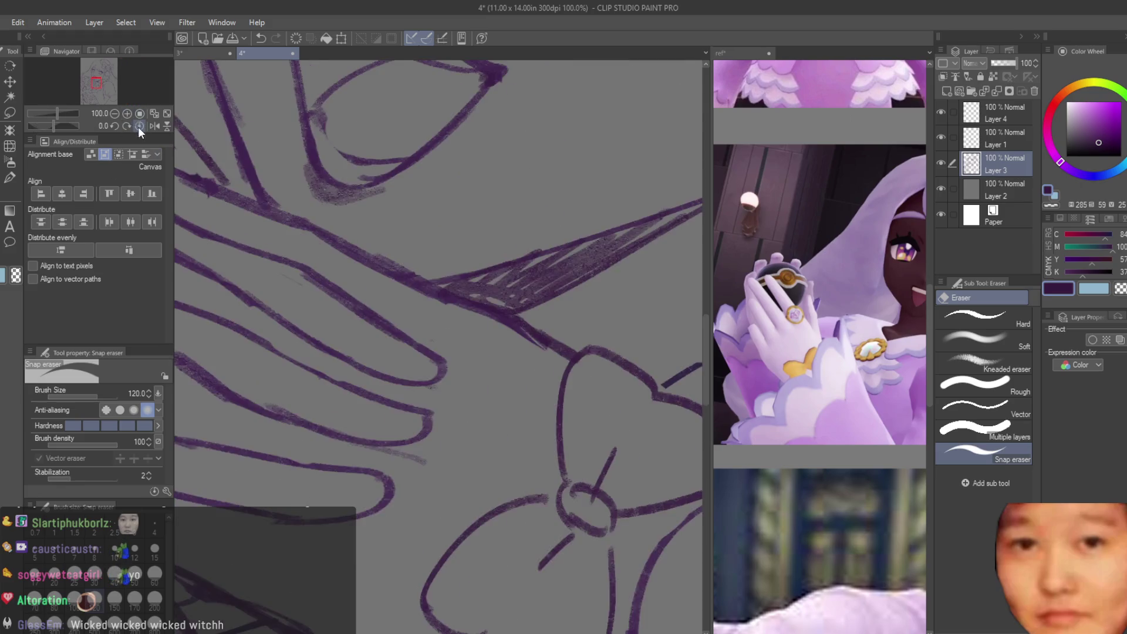
Step: Reset the view upright and scale the second bow's layer down to about 95%
{"action": "key", "text": "ctrl+0"}
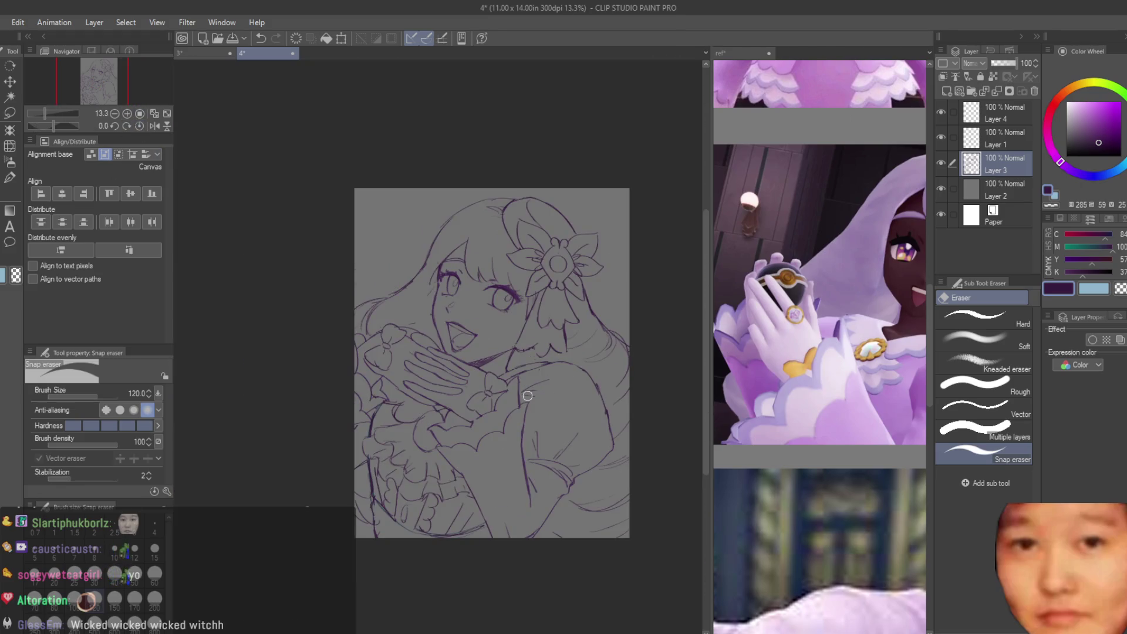
{"action": "scroll", "coordinate": [473, 389], "scroll_direction": "up", "scroll_amount": 1}
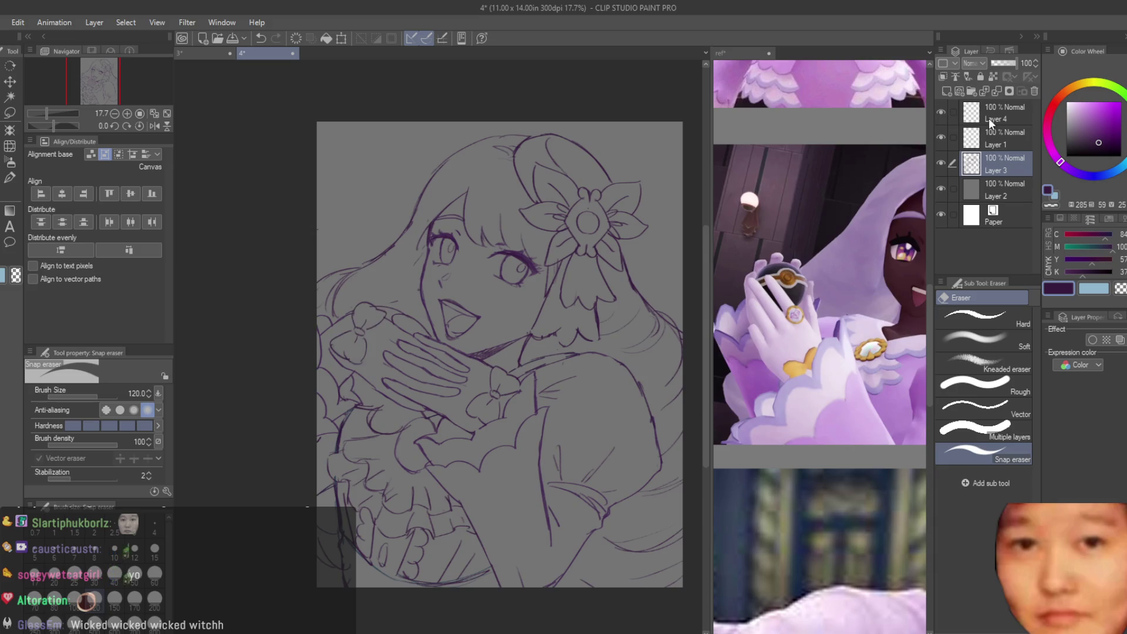
{"action": "left_click", "coordinate": [989, 118]}
{"action": "scroll", "coordinate": [401, 349], "scroll_direction": "up", "scroll_amount": 1}
{"action": "key", "text": "ctrl+t"}
{"action": "left_click_drag", "start_coordinate": [401, 349], "coordinate": [407, 345]}
{"action": "scroll", "coordinate": [405, 340], "scroll_direction": "up", "scroll_amount": 2}
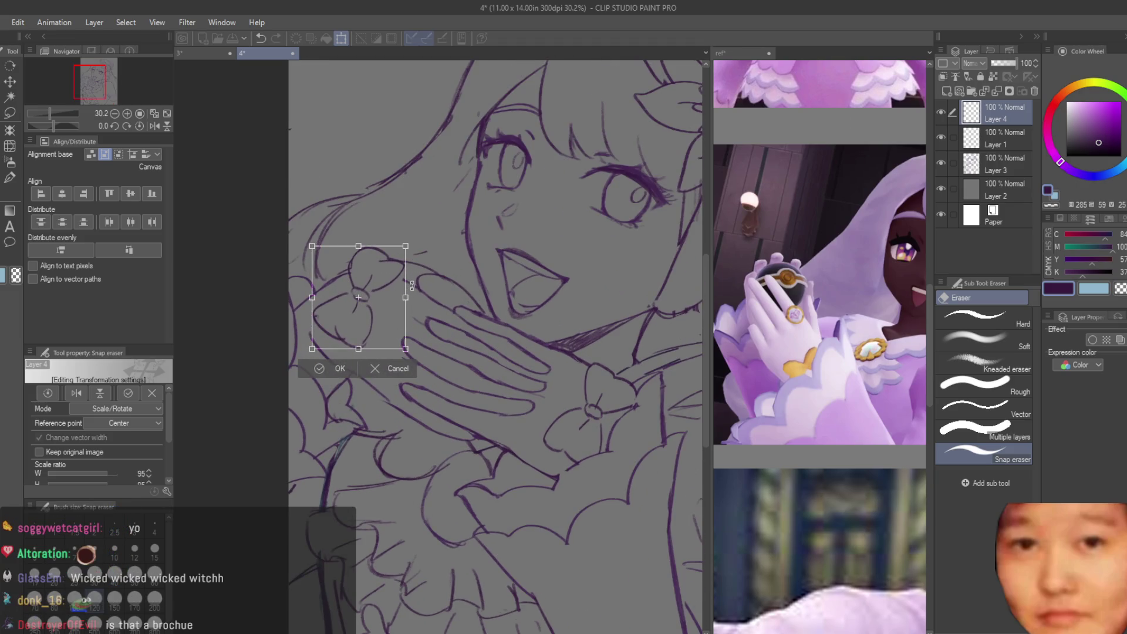
Step: Commit the second bow's new size
{"action": "key", "text": "Return"}
{"action": "scroll", "coordinate": [422, 286], "scroll_direction": "down", "scroll_amount": 5}
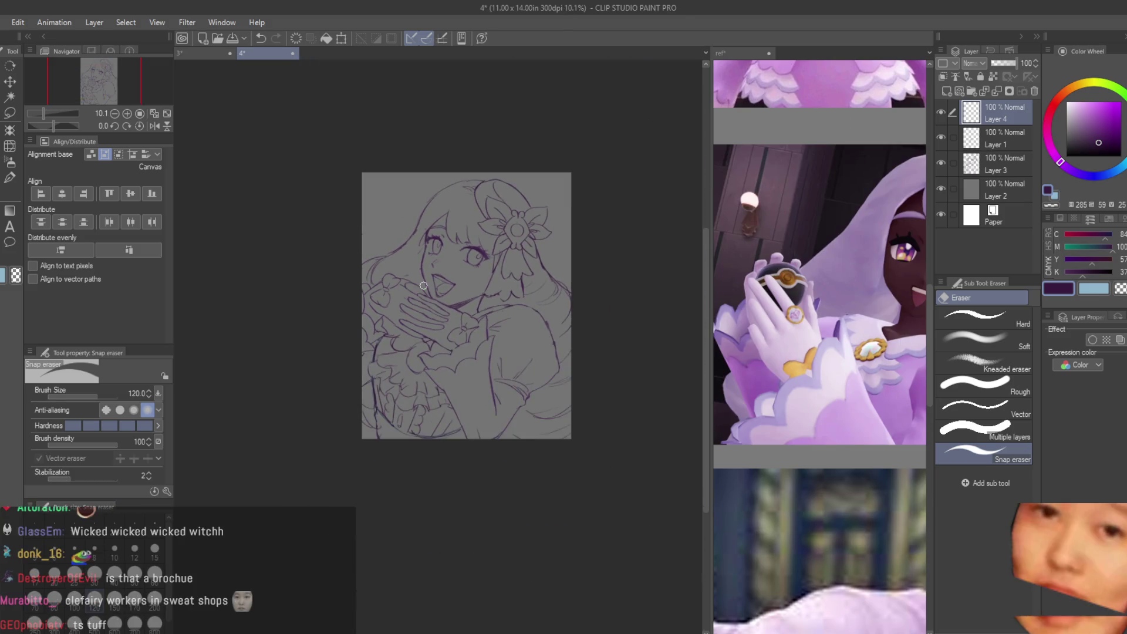
{"action": "scroll", "coordinate": [435, 282], "scroll_direction": "up", "scroll_amount": 1}
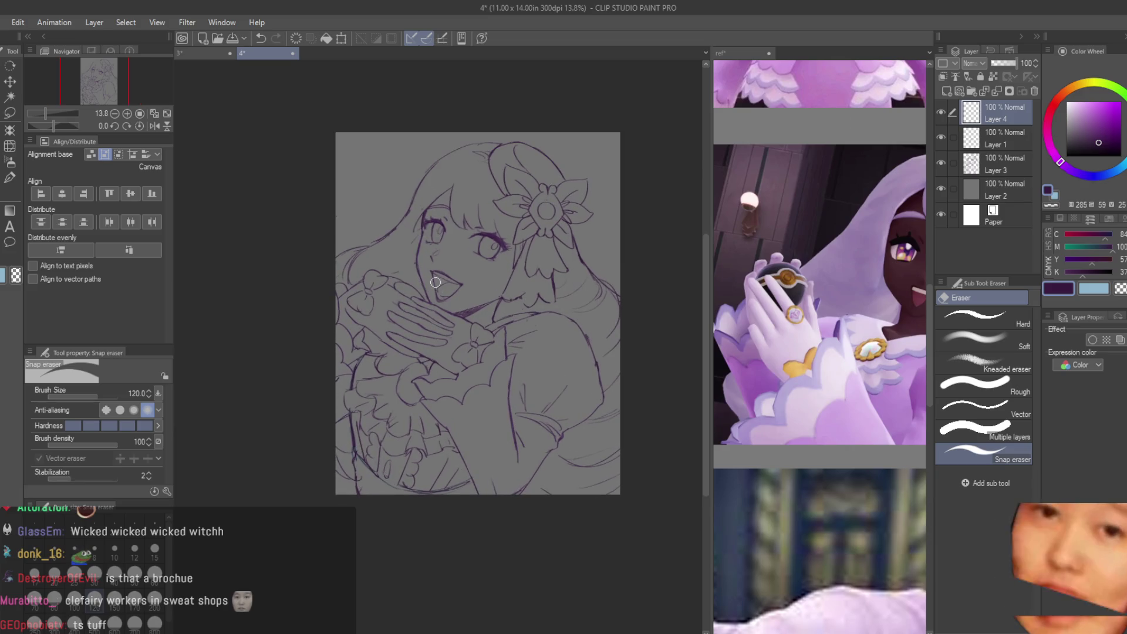
{"action": "scroll", "coordinate": [469, 248], "scroll_direction": "up", "scroll_amount": 1}
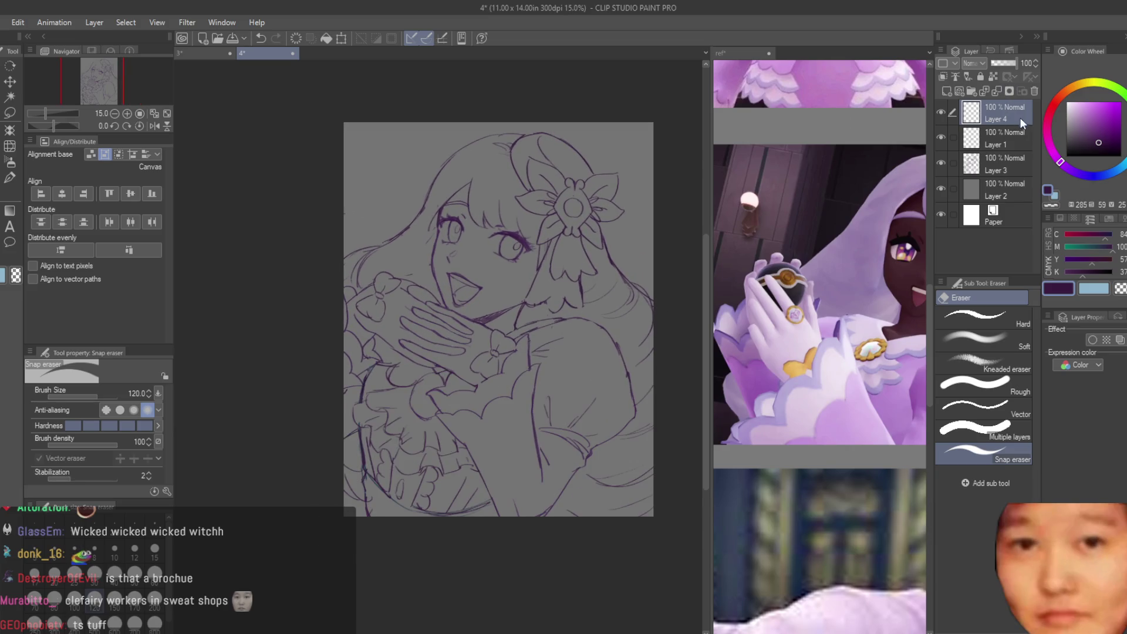
Step: Merge the second bow's Layer 4 into the layer below, then select the sketch layer
{"action": "left_click", "coordinate": [1034, 91]}
{"action": "scroll", "coordinate": [569, 223], "scroll_direction": "down", "scroll_amount": 2}
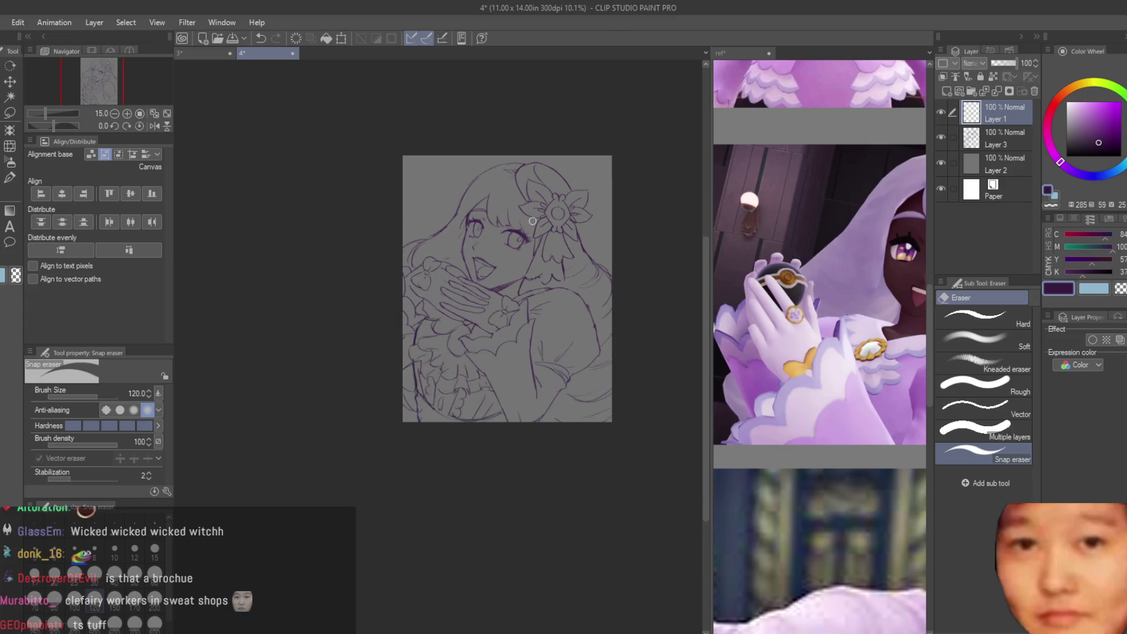
{"action": "key", "text": "h"}
{"action": "key", "text": "h"}
{"action": "scroll", "coordinate": [569, 223], "scroll_direction": "up", "scroll_amount": 2}
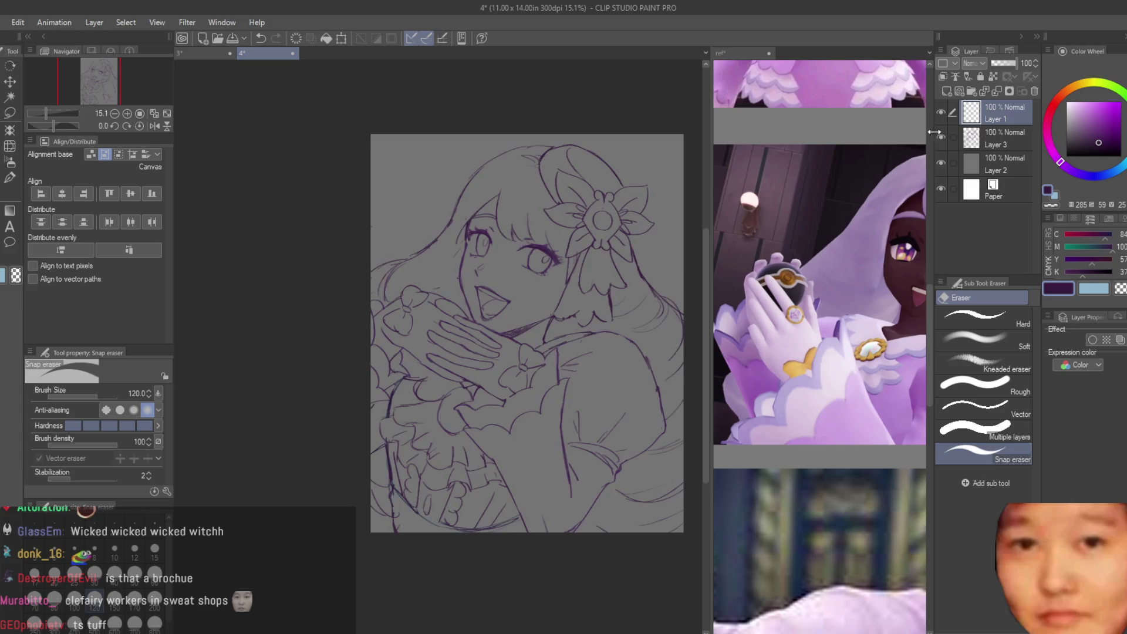
{"action": "left_click", "coordinate": [998, 138]}
{"action": "scroll", "coordinate": [491, 252], "scroll_direction": "up", "scroll_amount": 5}
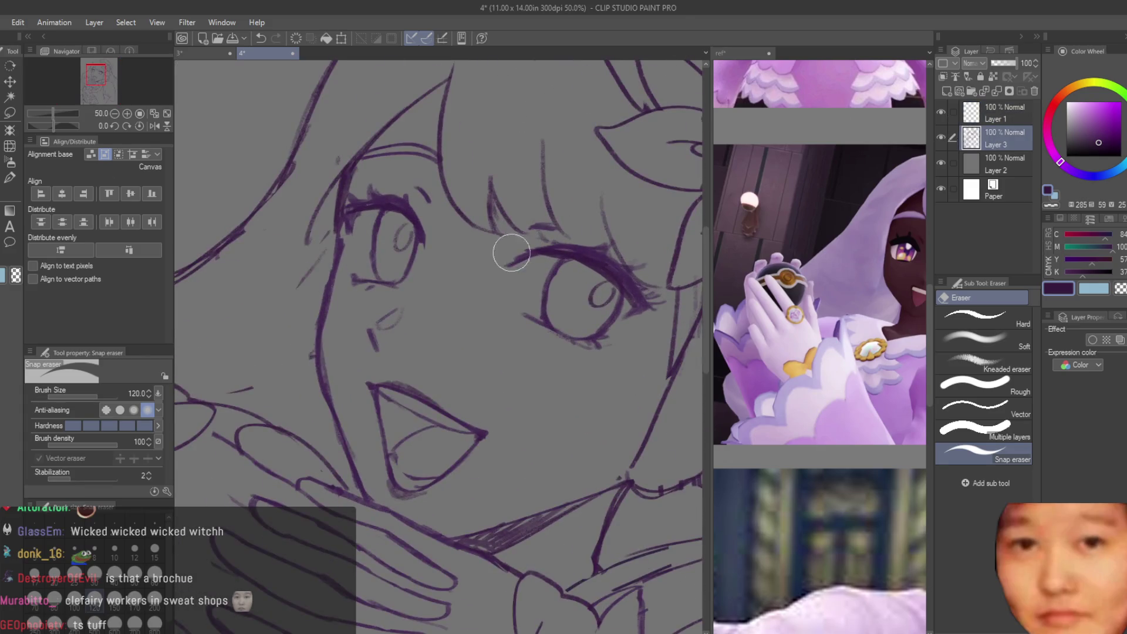
Step: Shrink the eraser, glance at the fox painting, then return to the line-art sketch document
{"action": "key", "text": "bracketleft"}
{"action": "key", "text": "bracketleft"}
{"action": "scroll", "coordinate": [477, 272], "scroll_direction": "down", "scroll_amount": 3}
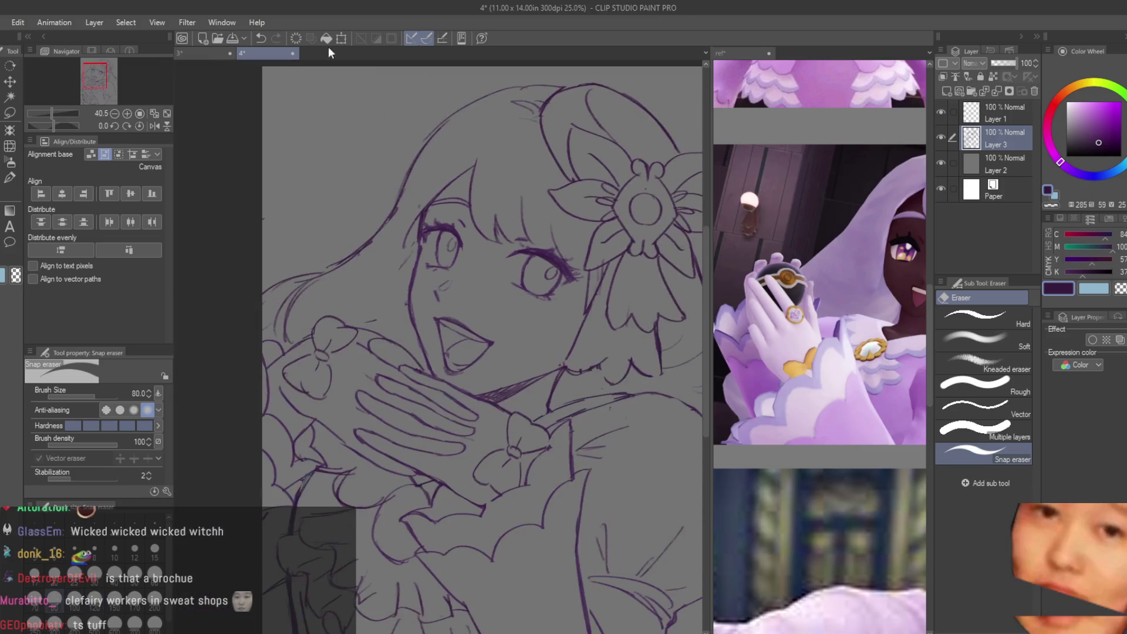
{"action": "left_click", "coordinate": [199, 52]}
{"action": "scroll", "coordinate": [640, 303], "scroll_direction": "up", "scroll_amount": 2}
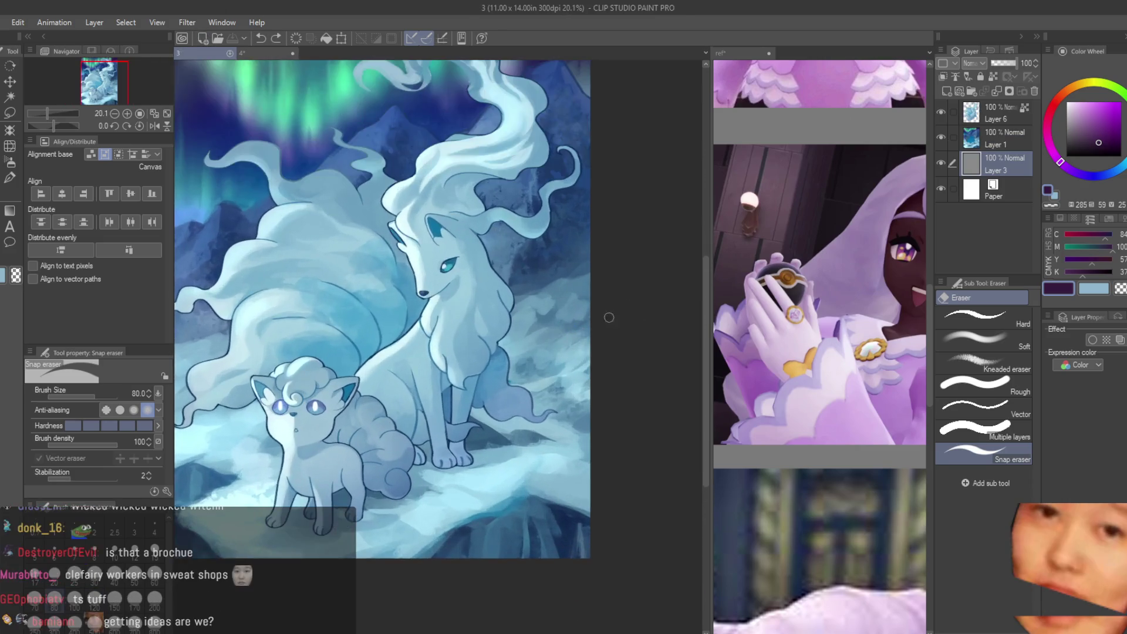
{"action": "scroll", "coordinate": [622, 324], "scroll_direction": "down", "scroll_amount": 2}
{"action": "scroll", "coordinate": [642, 303], "scroll_direction": "down", "scroll_amount": 2}
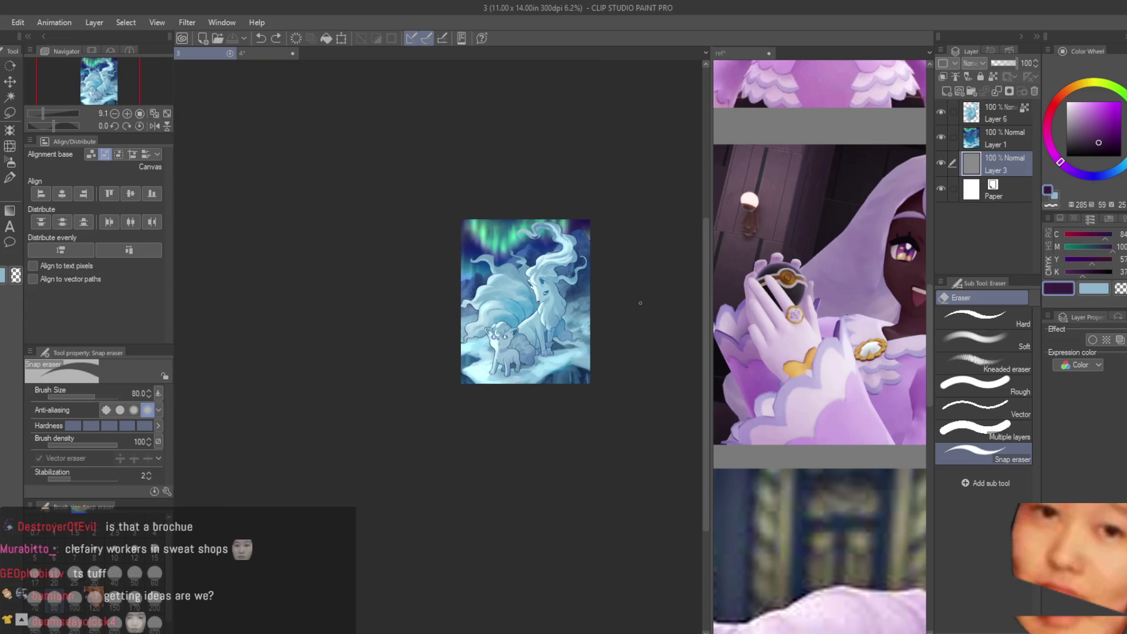
{"action": "scroll", "coordinate": [522, 271], "scroll_direction": "up", "scroll_amount": 4}
{"action": "left_click", "coordinate": [252, 54]}
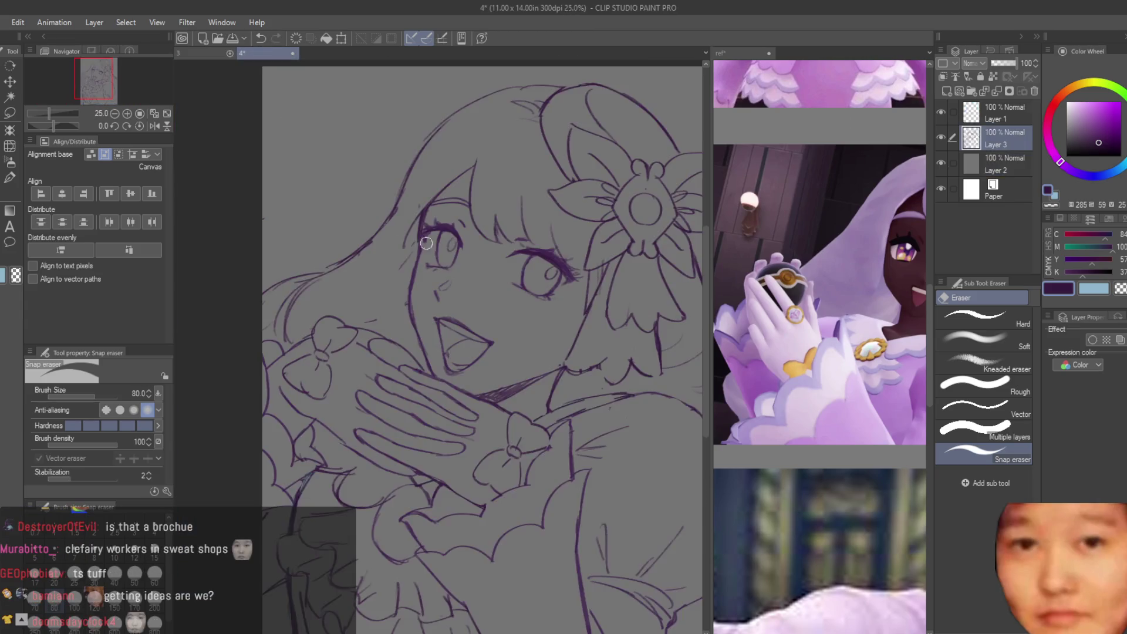
{"action": "scroll", "coordinate": [402, 276], "scroll_direction": "down", "scroll_amount": 2}
{"action": "scroll", "coordinate": [402, 276], "scroll_direction": "up", "scroll_amount": 3}
{"action": "scroll", "coordinate": [371, 297], "scroll_direction": "up", "scroll_amount": 1}
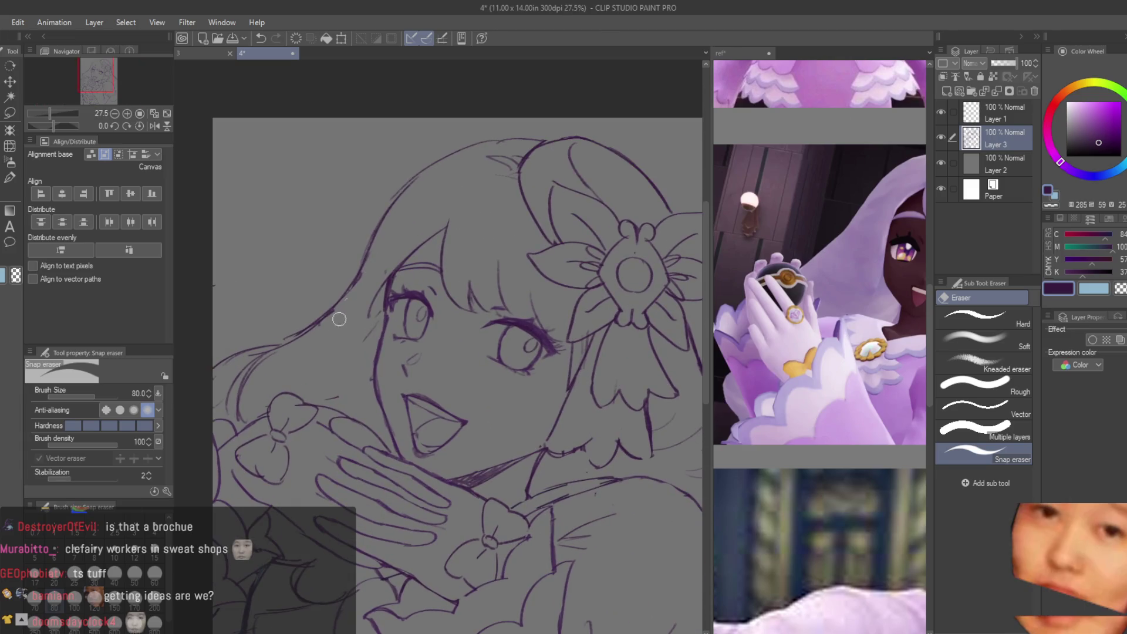
{"action": "scroll", "coordinate": [375, 264], "scroll_direction": "down", "scroll_amount": 4}
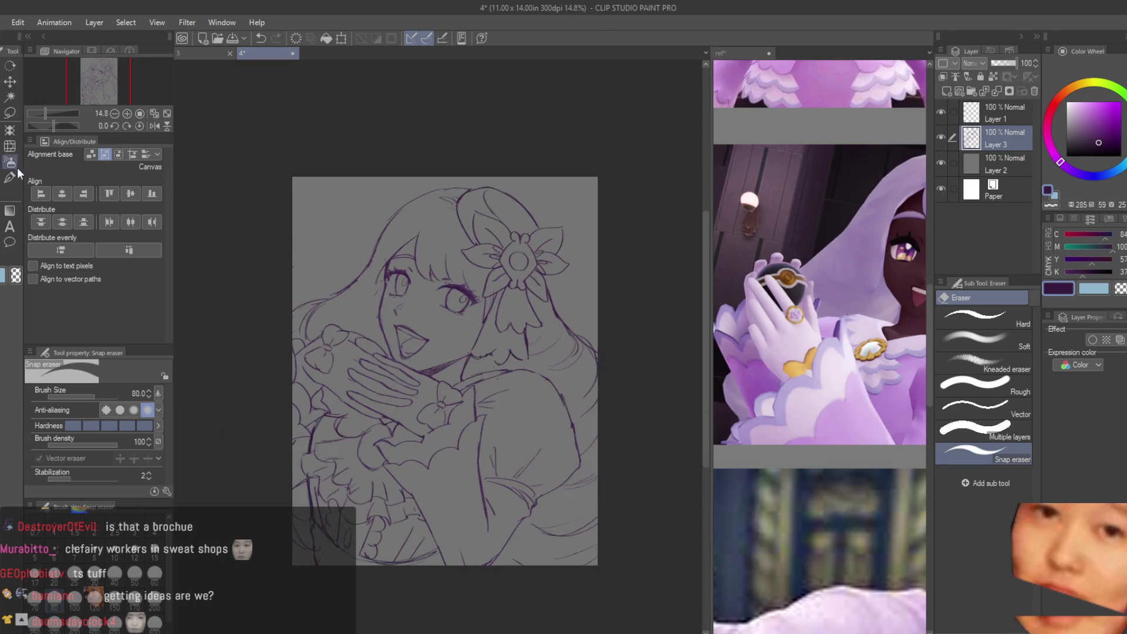
Step: Switch to the Dry Texture 3 brush and zoom in on the girl's hands
{"action": "key", "text": "b"}
{"action": "scroll", "coordinate": [822, 294], "scroll_direction": "down", "scroll_amount": 5}
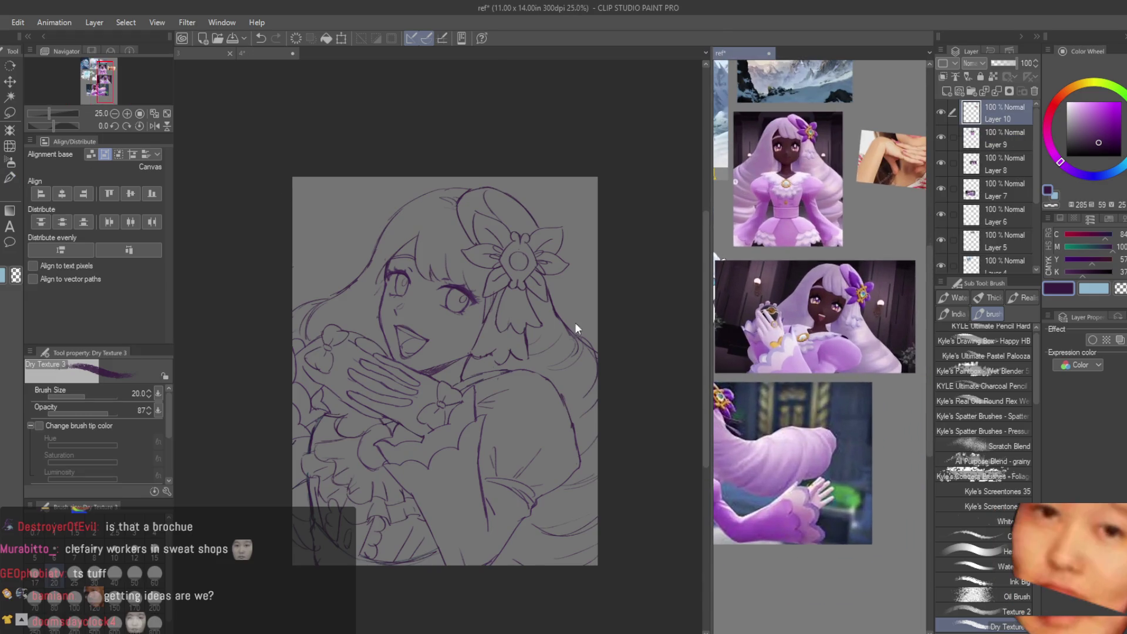
{"action": "scroll", "coordinate": [531, 384], "scroll_direction": "down", "scroll_amount": 2}
{"action": "scroll", "coordinate": [532, 384], "scroll_direction": "up", "scroll_amount": 1}
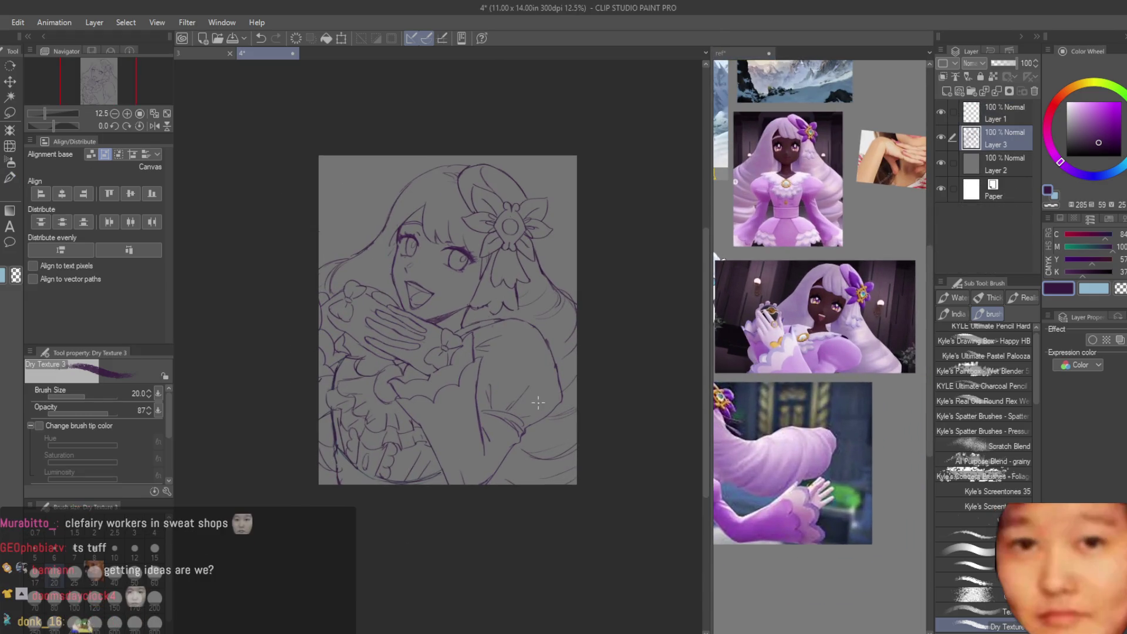
{"action": "scroll", "coordinate": [552, 231], "scroll_direction": "up", "scroll_amount": 3}
{"action": "scroll", "coordinate": [551, 230], "scroll_direction": "down", "scroll_amount": 2}
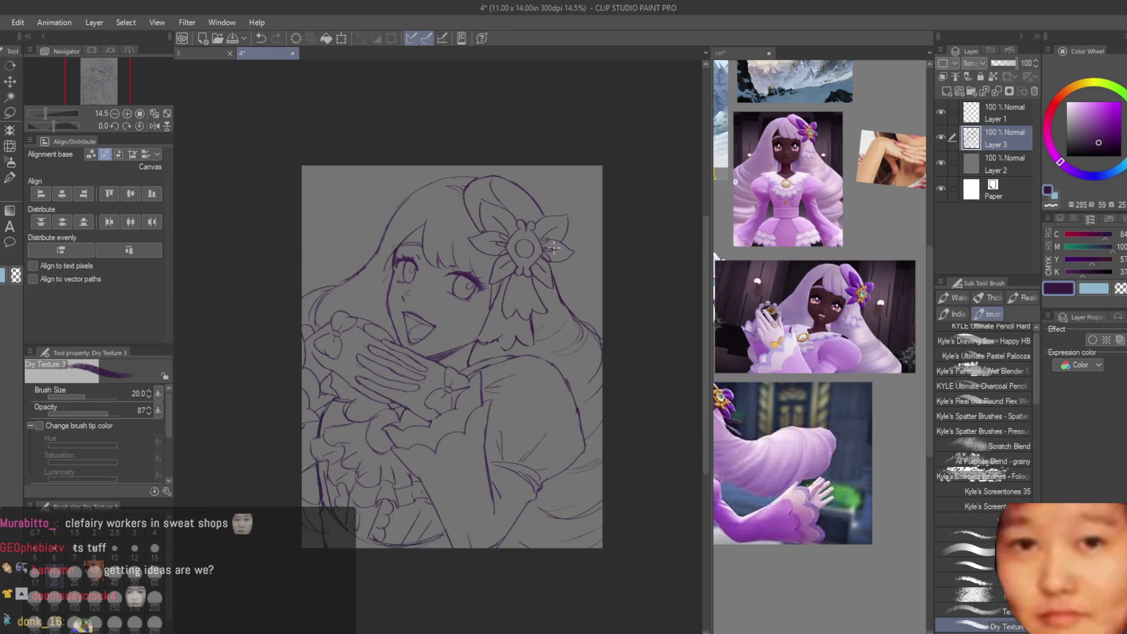
{"action": "scroll", "coordinate": [553, 247], "scroll_direction": "up", "scroll_amount": 2}
{"action": "scroll", "coordinate": [424, 444], "scroll_direction": "down", "scroll_amount": 2}
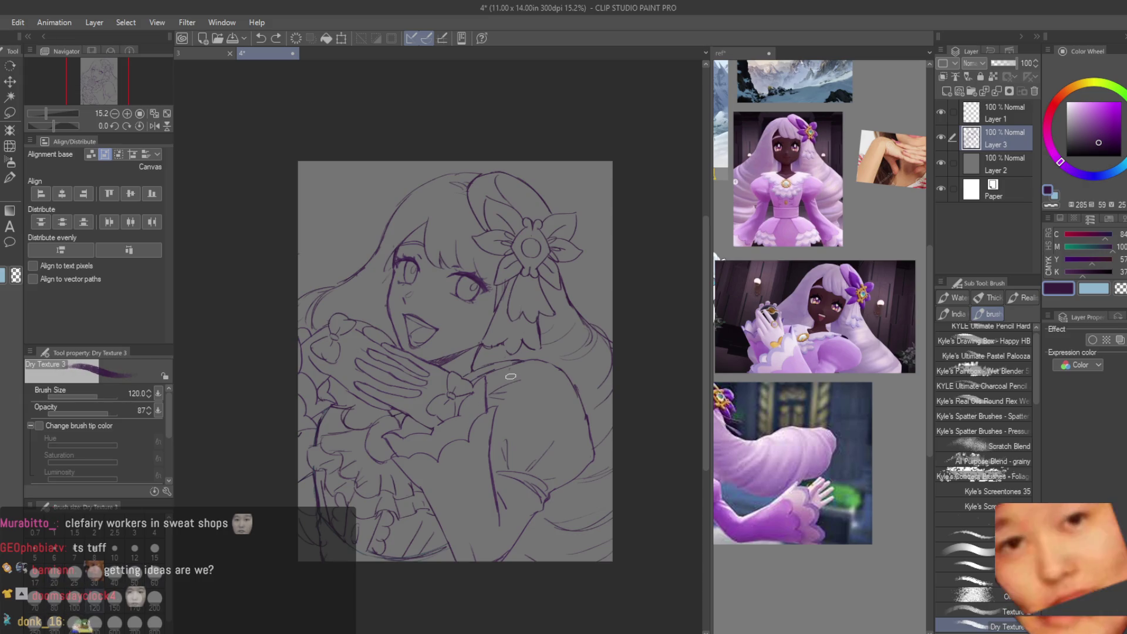
{"action": "scroll", "coordinate": [549, 438], "scroll_direction": "up", "scroll_amount": 1}
{"action": "scroll", "coordinate": [799, 332], "scroll_direction": "up", "scroll_amount": 4}
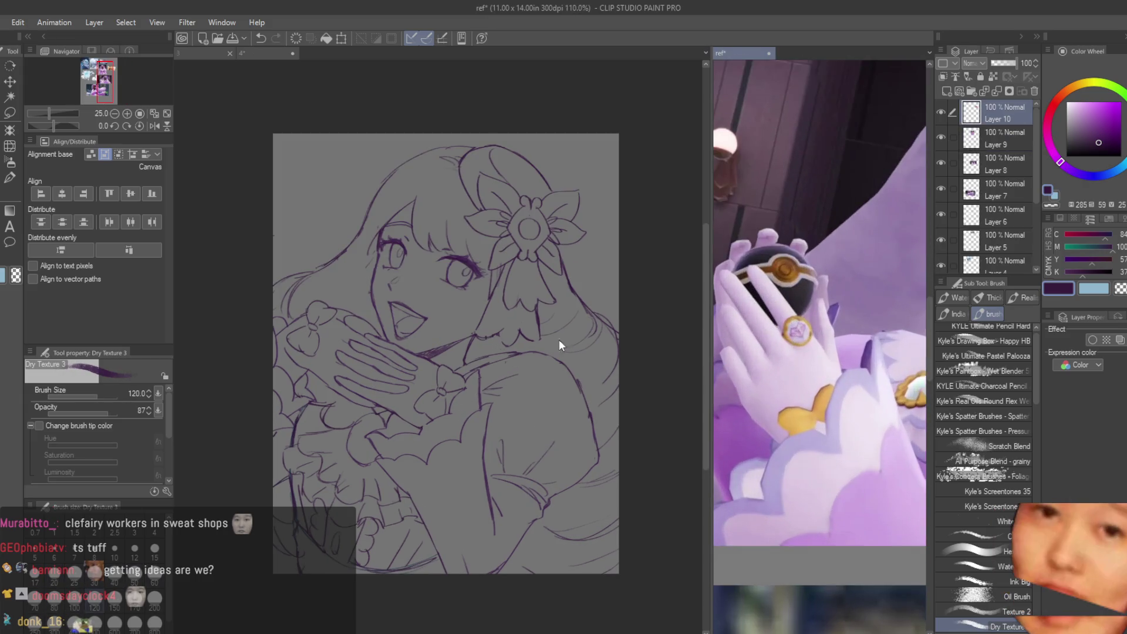
{"action": "scroll", "coordinate": [417, 346], "scroll_direction": "up", "scroll_amount": 2}
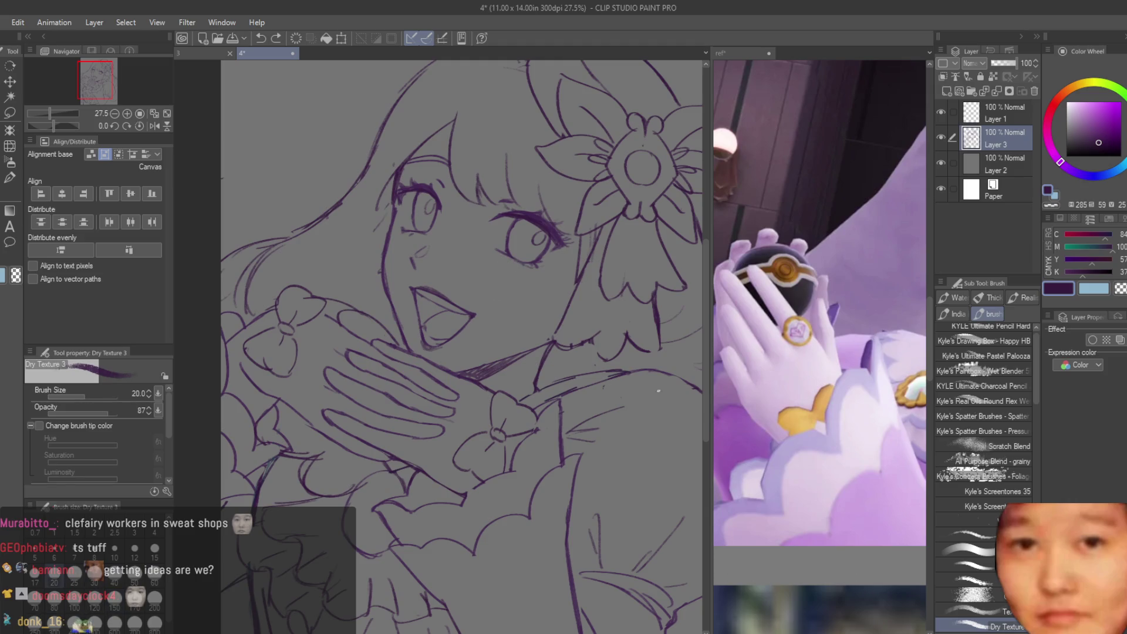
{"action": "scroll", "coordinate": [822, 328], "scroll_direction": "down", "scroll_amount": 5}
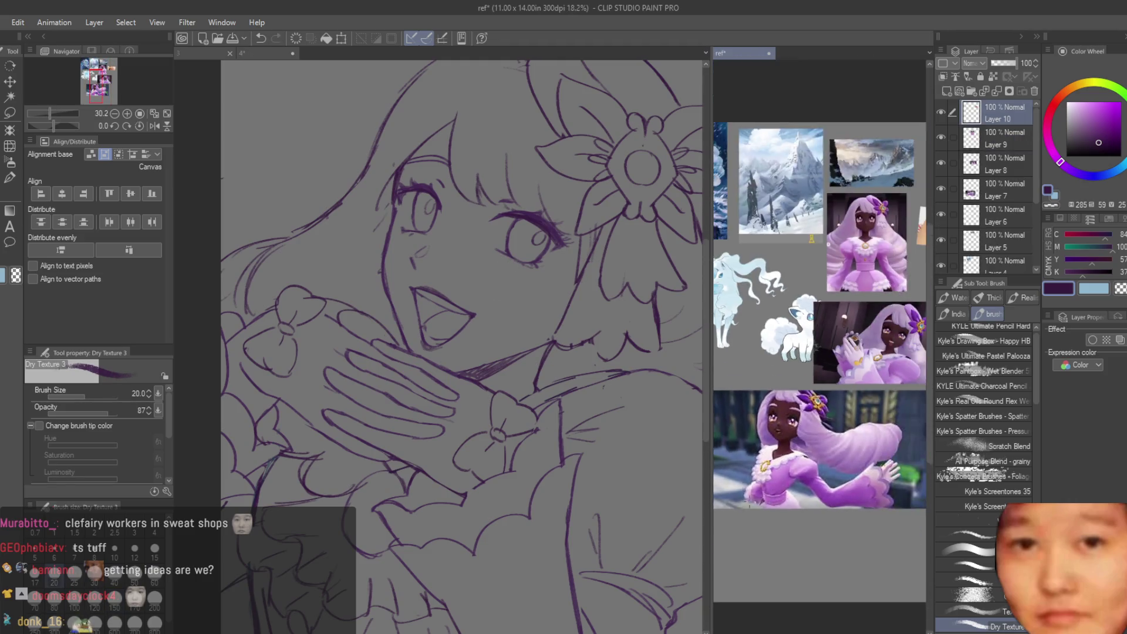
{"action": "scroll", "coordinate": [822, 328], "scroll_direction": "up", "scroll_amount": 3}
{"action": "scroll", "coordinate": [459, 360], "scroll_direction": "up", "scroll_amount": 5}
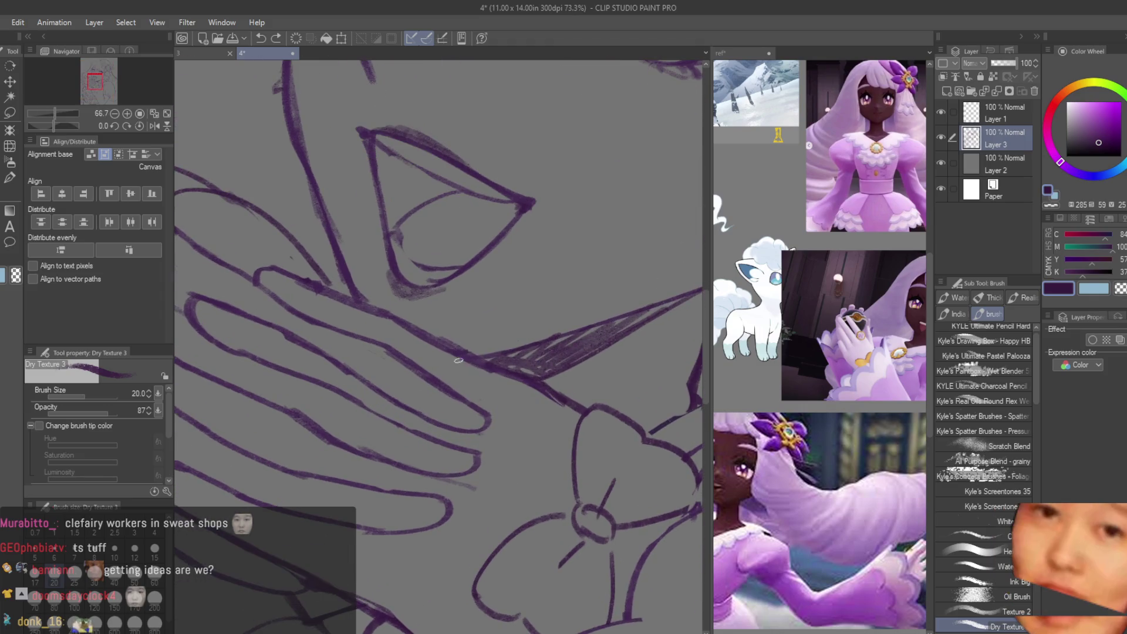
{"action": "scroll", "coordinate": [878, 340], "scroll_direction": "up", "scroll_amount": 3}
{"action": "scroll", "coordinate": [480, 342], "scroll_direction": "up", "scroll_amount": 2}
Step: Sketch a first ring circle over the fingers with the textured brush
{"action": "mouse_move", "coordinate": [480, 342]}
{"action": "left_mouse_down"}
{"action": "mouse_move", "coordinate": [496, 356]}
{"action": "mouse_move", "coordinate": [490, 391]}
{"action": "left_mouse_up"}
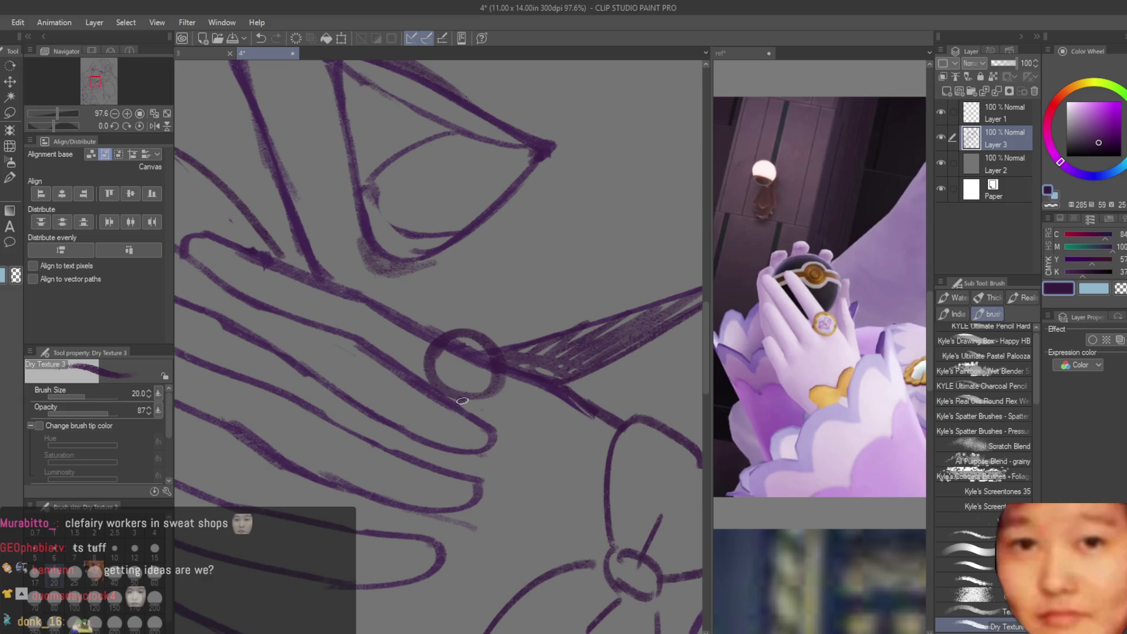
{"action": "mouse_move", "coordinate": [433, 349]}
{"action": "left_mouse_down"}
{"action": "mouse_move", "coordinate": [493, 381]}
{"action": "mouse_move", "coordinate": [461, 325]}
{"action": "left_mouse_up"}
{"action": "key", "text": "e"}
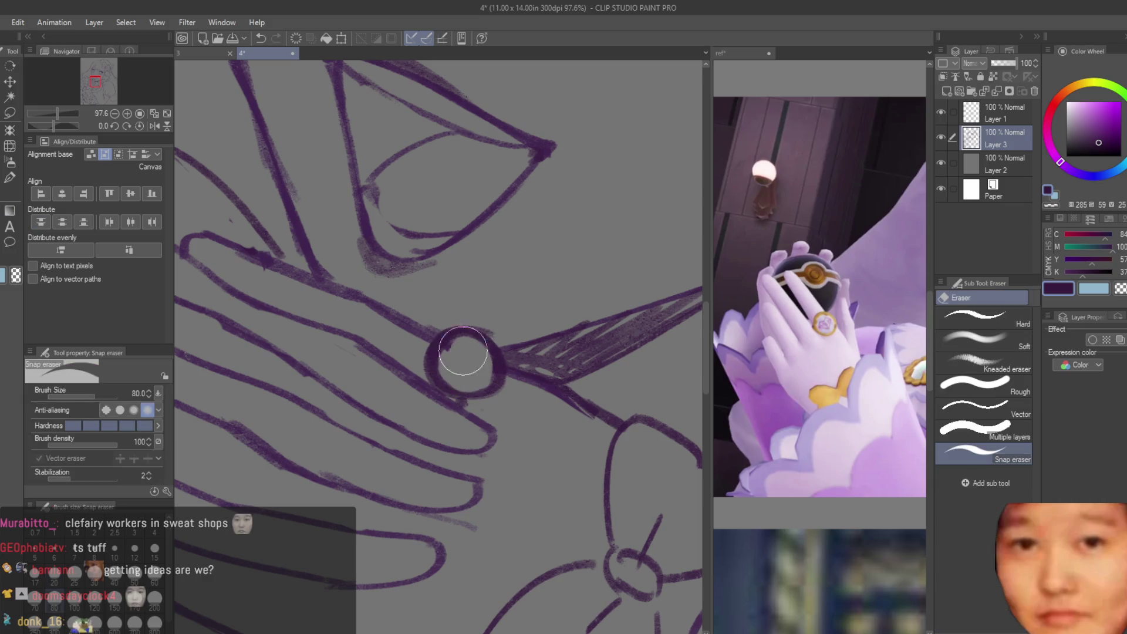
{"action": "scroll", "coordinate": [452, 355], "scroll_direction": "down", "scroll_amount": 3}
{"action": "scroll", "coordinate": [432, 330], "scroll_direction": "up", "scroll_amount": 3}
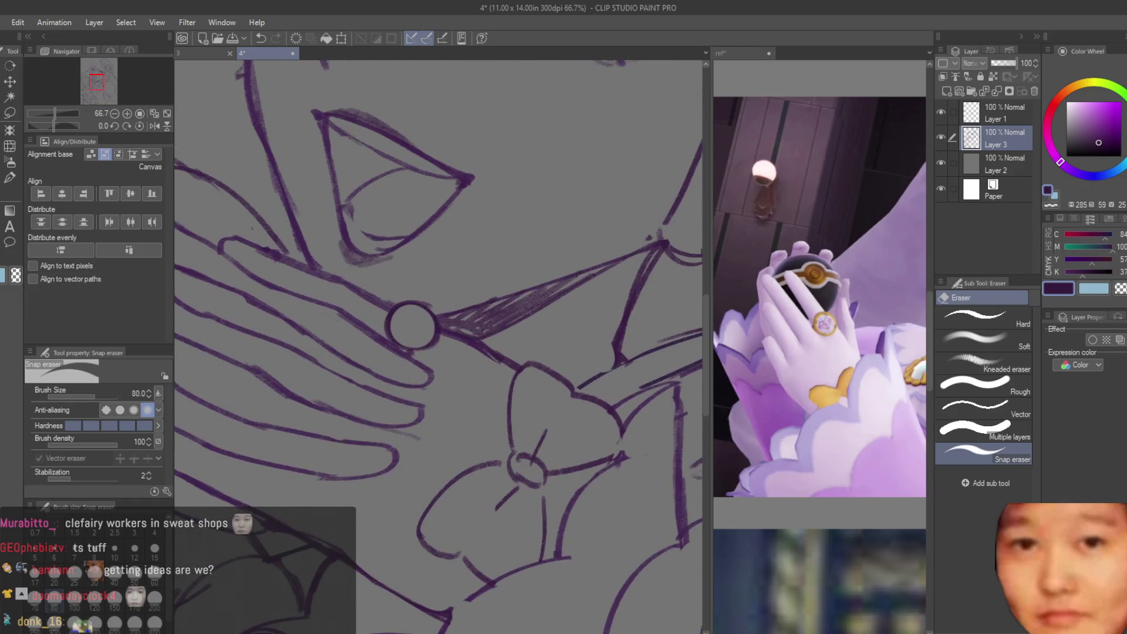
{"action": "key", "text": "b"}
Step: Discard the earlier ring attempts and redraw a complete ring circle at brush size 17
{"action": "key", "text": "ctrl+z"}
{"action": "left_click_drag", "start_coordinate": [405, 304], "coordinate": [433, 317]}
{"action": "key", "text": "ctrl+z"}
{"action": "key", "text": "bracketleft"}
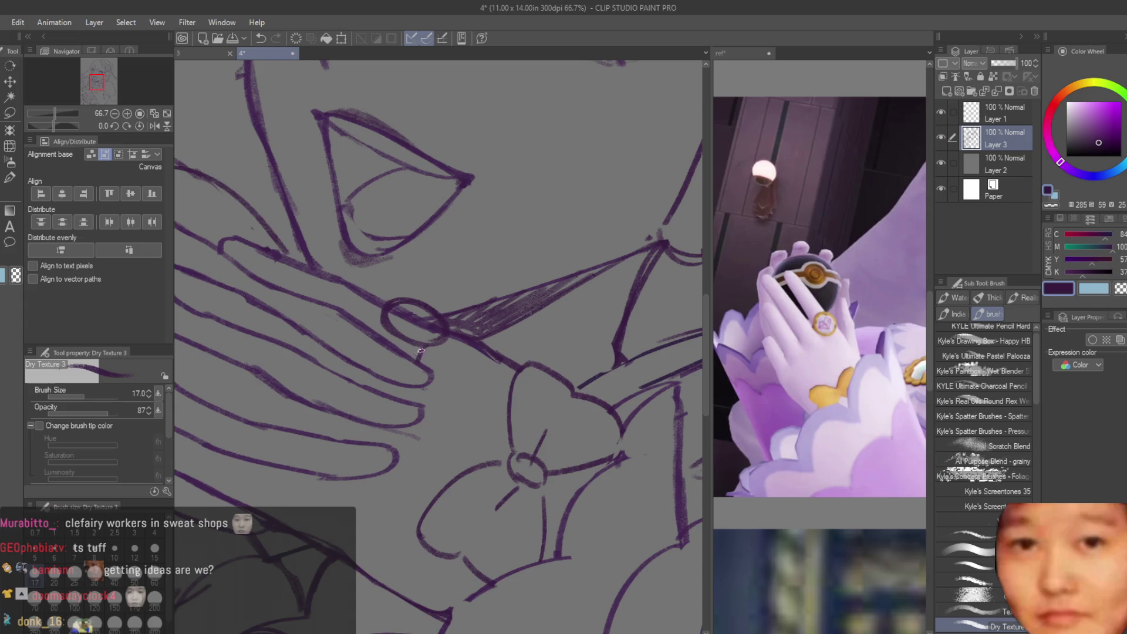
{"action": "key", "text": "ctrl+z"}
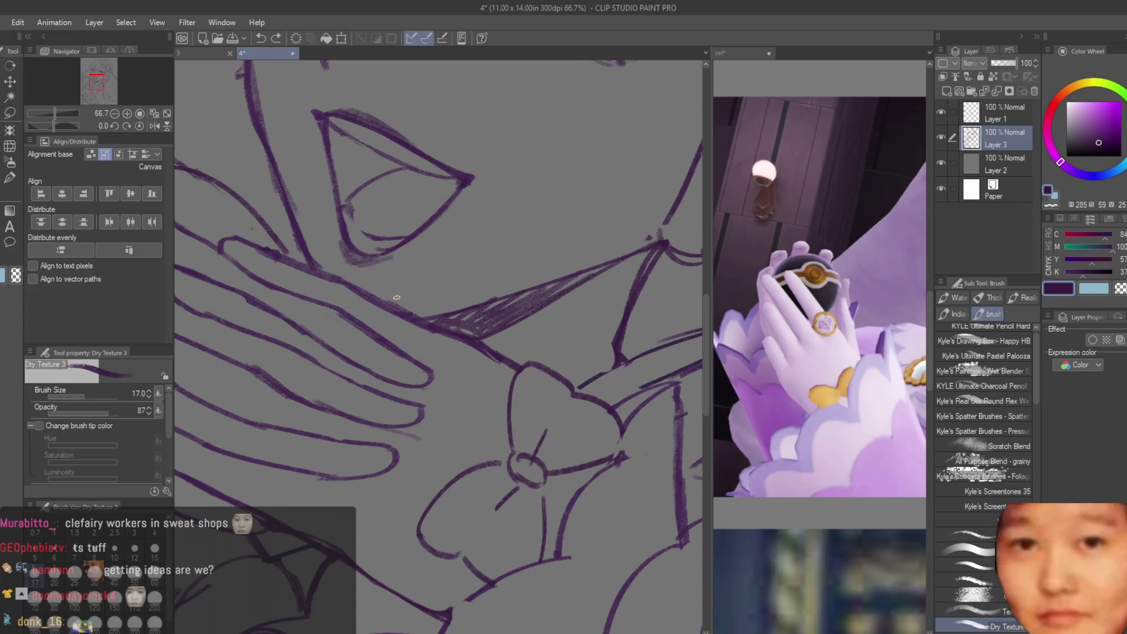
{"action": "key", "text": "ctrl+z"}
{"action": "left_click_drag", "start_coordinate": [378, 323], "coordinate": [430, 315]}
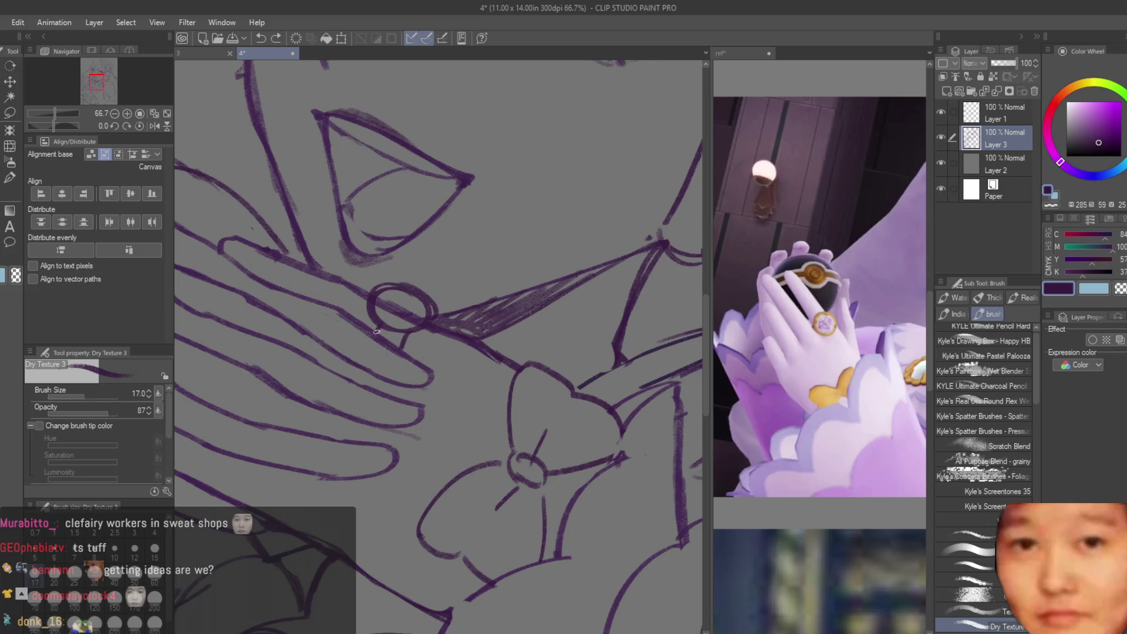
Step: Erase the finger lines inside the ring
{"action": "scroll", "coordinate": [376, 331], "scroll_direction": "down", "scroll_amount": 5}
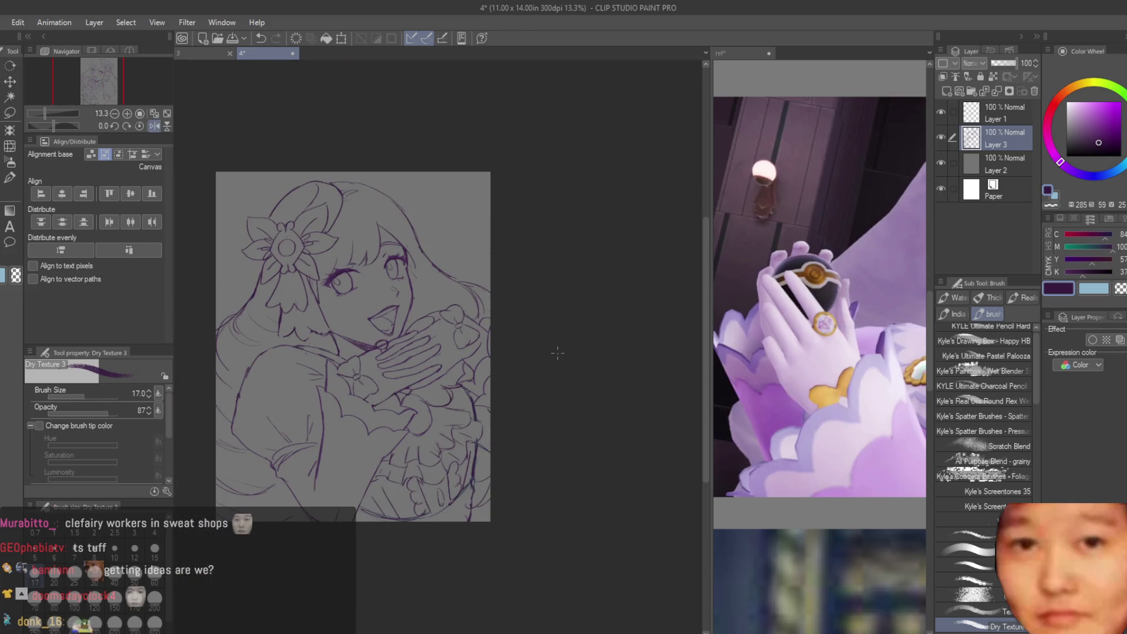
{"action": "scroll", "coordinate": [557, 352], "scroll_direction": "up", "scroll_amount": 2}
{"action": "key", "text": "e"}
{"action": "scroll", "coordinate": [546, 328], "scroll_direction": "up", "scroll_amount": 4}
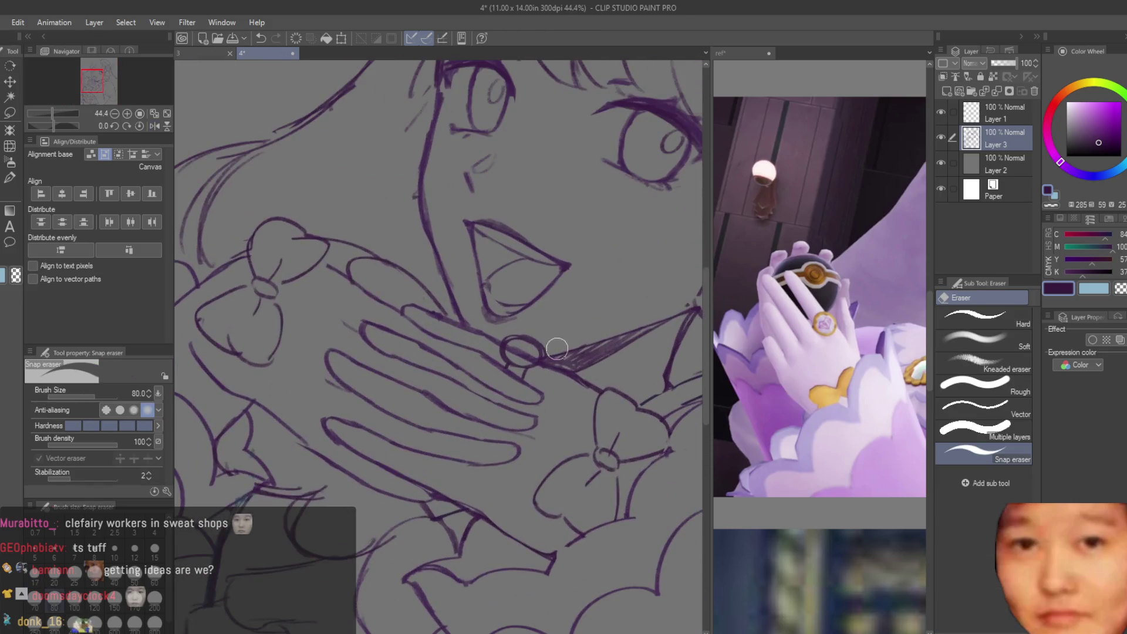
{"action": "scroll", "coordinate": [557, 349], "scroll_direction": "up", "scroll_amount": 3}
{"action": "mouse_move", "coordinate": [452, 352]}
{"action": "left_mouse_down"}
{"action": "mouse_move", "coordinate": [461, 340]}
{"action": "mouse_move", "coordinate": [470, 368]}
{"action": "mouse_move", "coordinate": [537, 398]}
{"action": "mouse_move", "coordinate": [389, 388]}
{"action": "mouse_move", "coordinate": [477, 439]}
{"action": "left_mouse_up"}
Step: Thicken the ring's top, right and lower inner edges with the textured brush
{"action": "key", "text": "b"}
{"action": "scroll", "coordinate": [499, 337], "scroll_direction": "up", "scroll_amount": 2}
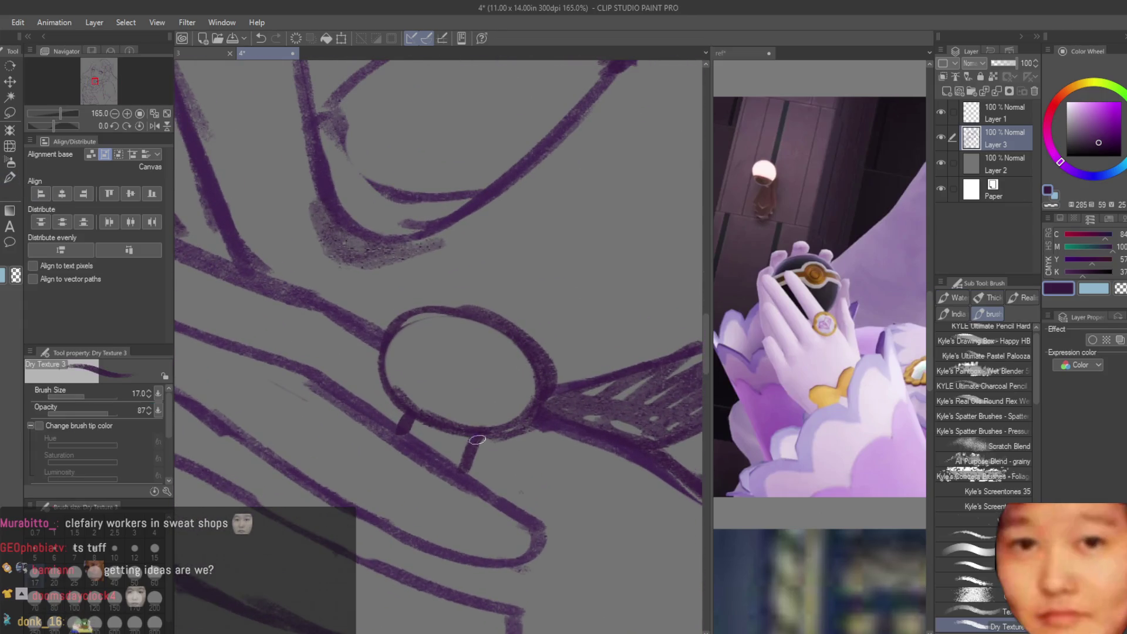
{"action": "mouse_move", "coordinate": [388, 332]}
{"action": "left_mouse_down"}
{"action": "mouse_move", "coordinate": [532, 378]}
{"action": "mouse_move", "coordinate": [487, 435]}
{"action": "left_mouse_up"}
{"action": "scroll", "coordinate": [521, 477], "scroll_direction": "down", "scroll_amount": 12}
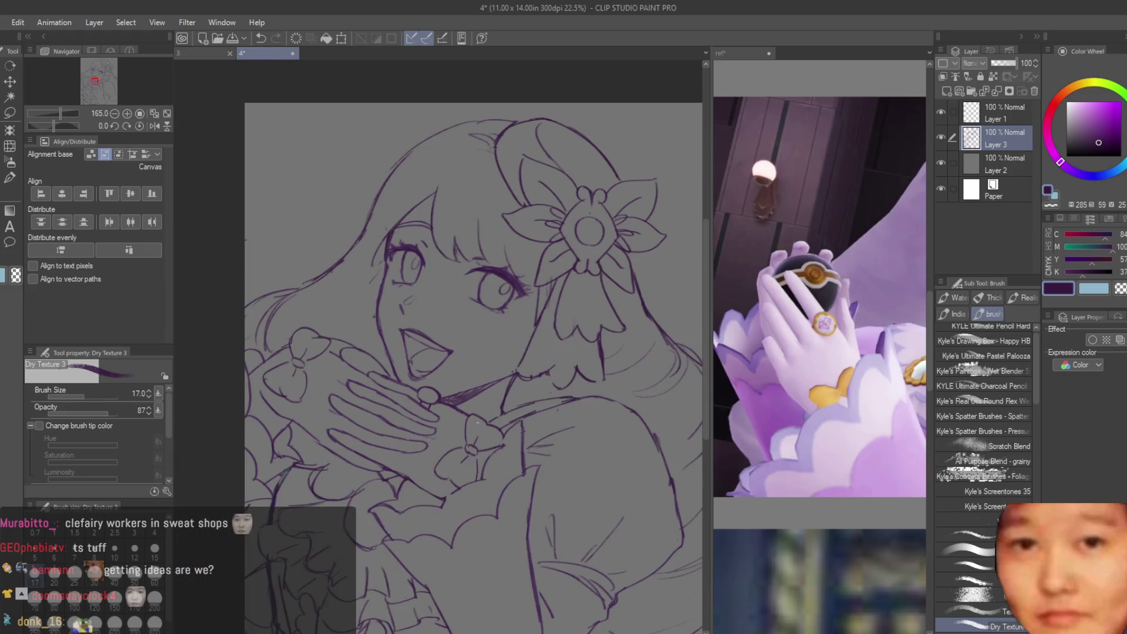
{"action": "scroll", "coordinate": [525, 479], "scroll_direction": "up", "scroll_amount": 13}
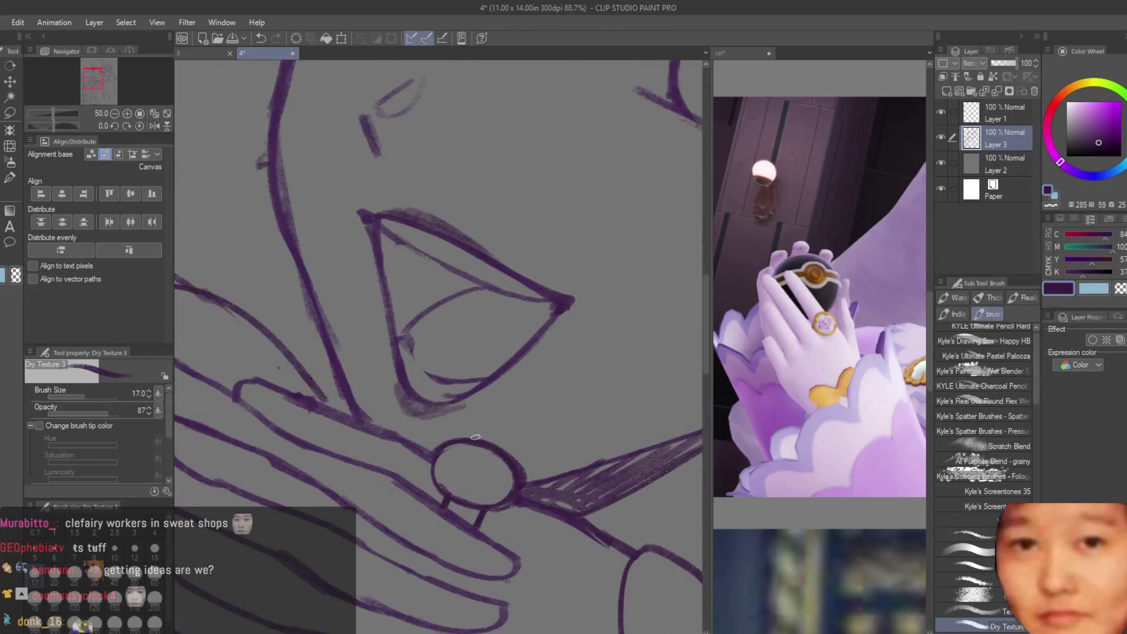
{"action": "left_click_drag", "start_coordinate": [569, 506], "coordinate": [439, 521]}
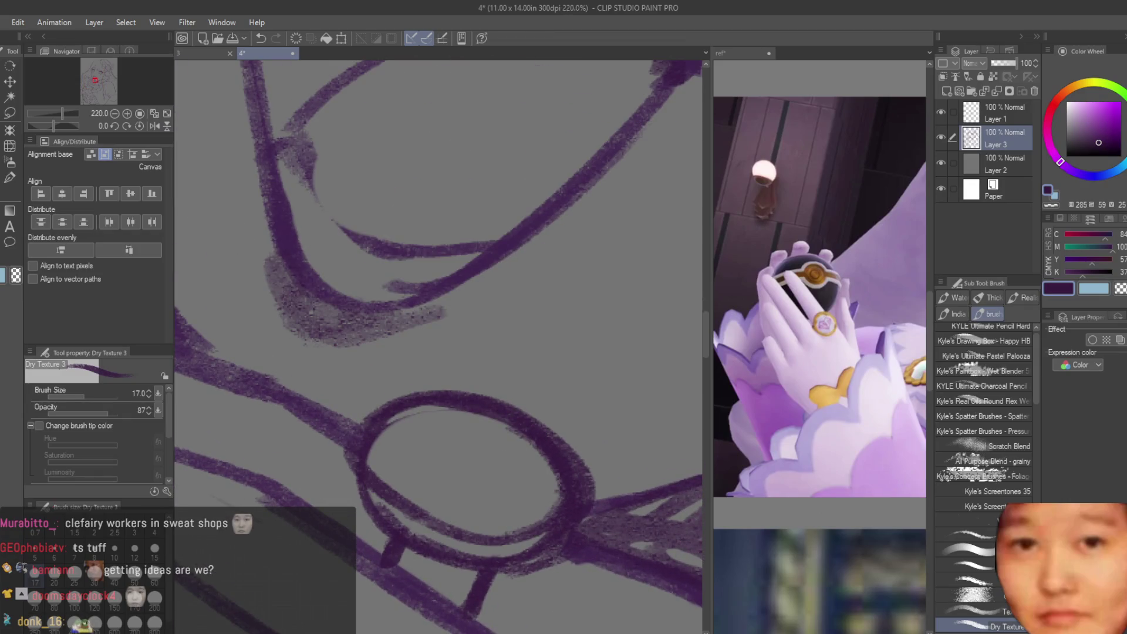
Step: Switch to the eraser and save the sketch with the finished ring
{"action": "key", "text": "e"}
{"action": "scroll", "coordinate": [423, 395], "scroll_direction": "down", "scroll_amount": 9}
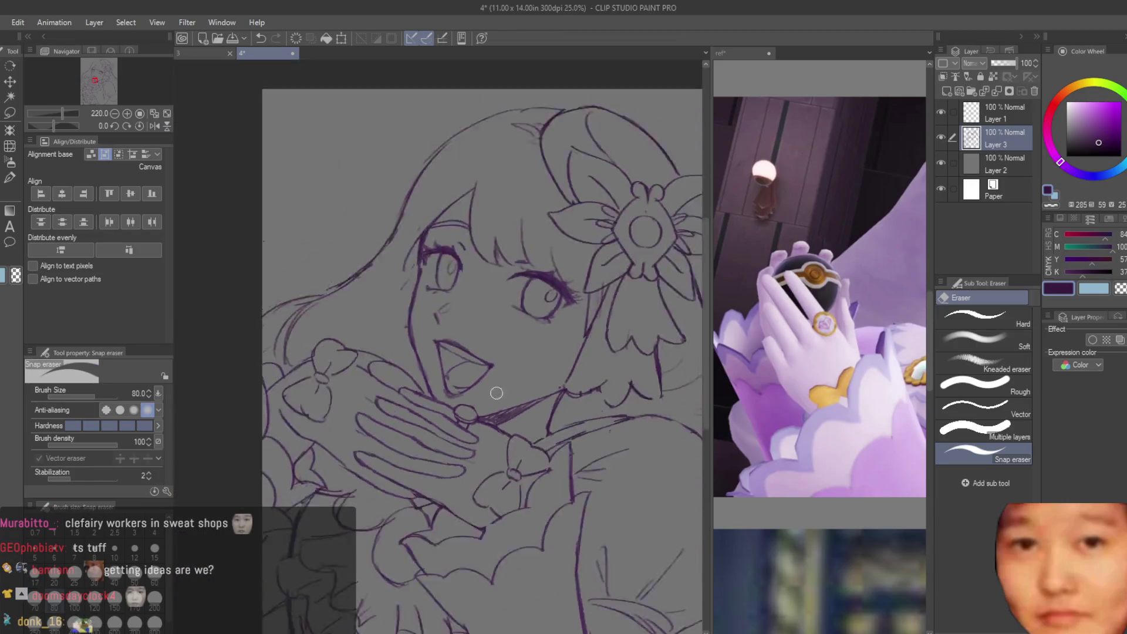
{"action": "scroll", "coordinate": [496, 393], "scroll_direction": "down", "scroll_amount": 3}
{"action": "scroll", "coordinate": [555, 357], "scroll_direction": "down", "scroll_amount": 1}
{"action": "scroll", "coordinate": [617, 441], "scroll_direction": "up", "scroll_amount": 2}
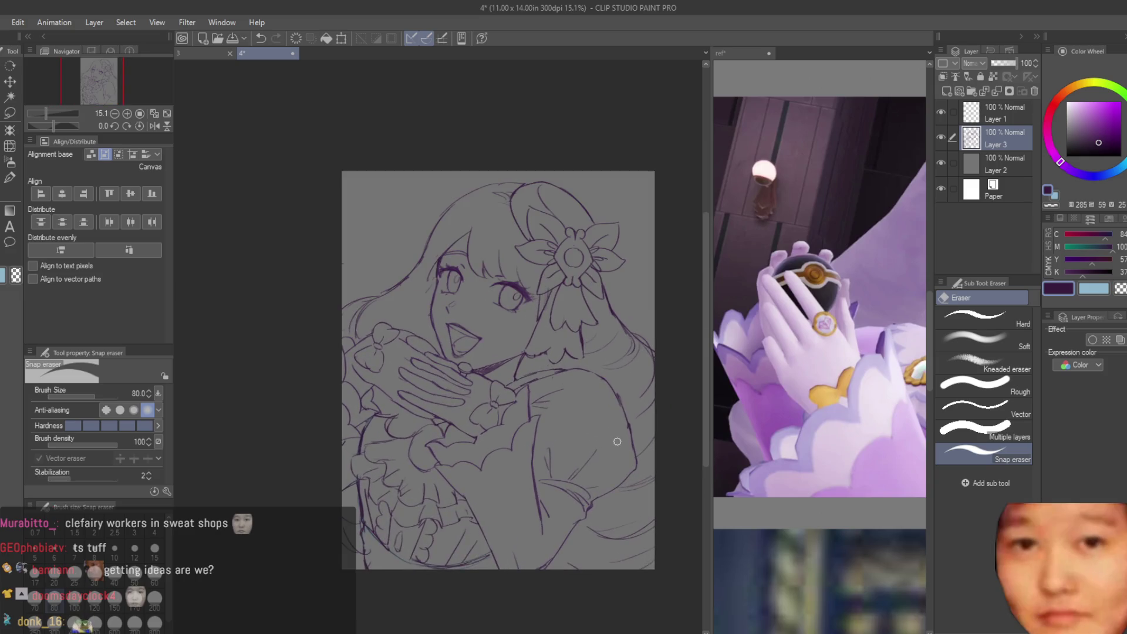
{"action": "key", "text": "ctrl+s"}
{"action": "scroll", "coordinate": [611, 375], "scroll_direction": "up", "scroll_amount": 1}
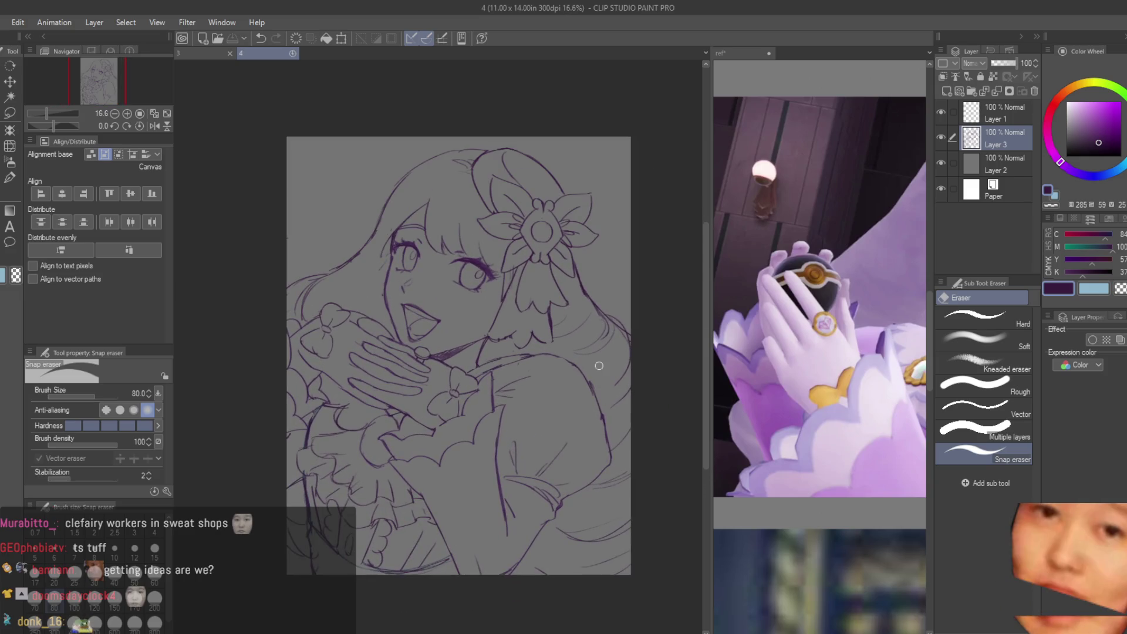
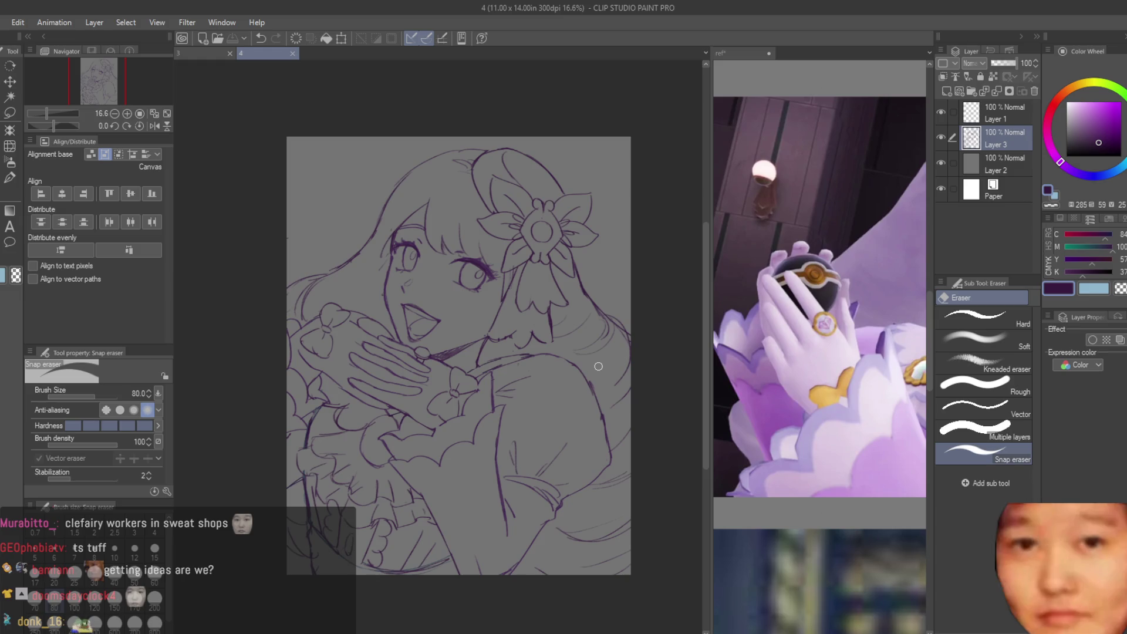
Step: Lasso the girl's open mouth and shrink it to about 94%
{"action": "scroll", "coordinate": [425, 310], "scroll_direction": "up", "scroll_amount": 1}
{"action": "key", "text": "m"}
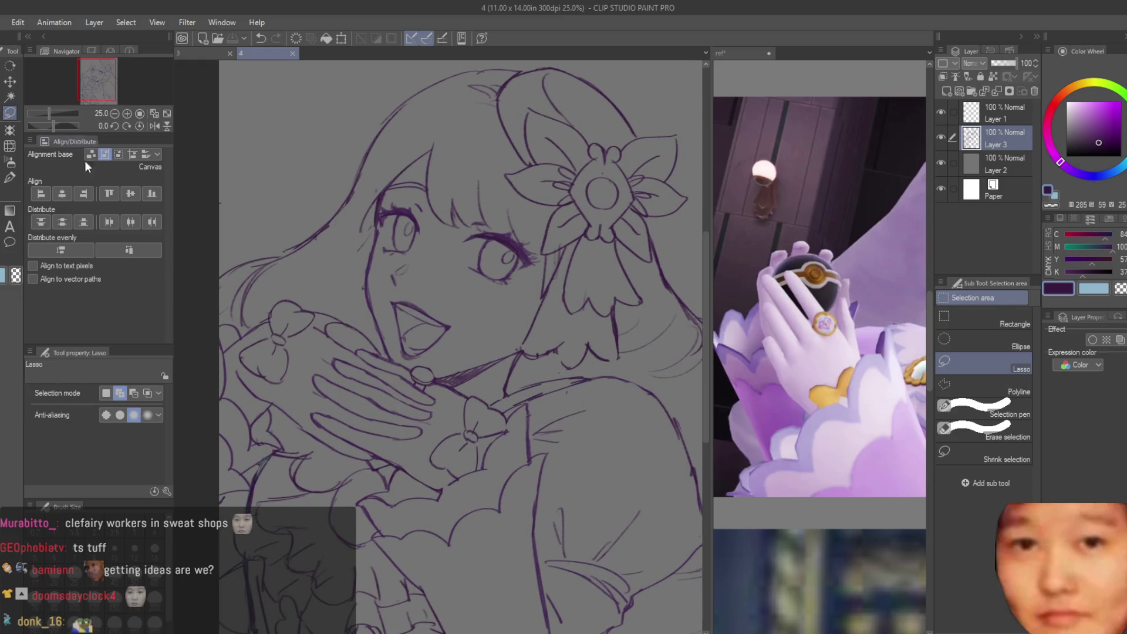
{"action": "scroll", "coordinate": [399, 371], "scroll_direction": "up", "scroll_amount": 3}
{"action": "left_click_drag", "start_coordinate": [540, 282], "coordinate": [405, 269]}
{"action": "scroll", "coordinate": [410, 271], "scroll_direction": "down", "scroll_amount": 2}
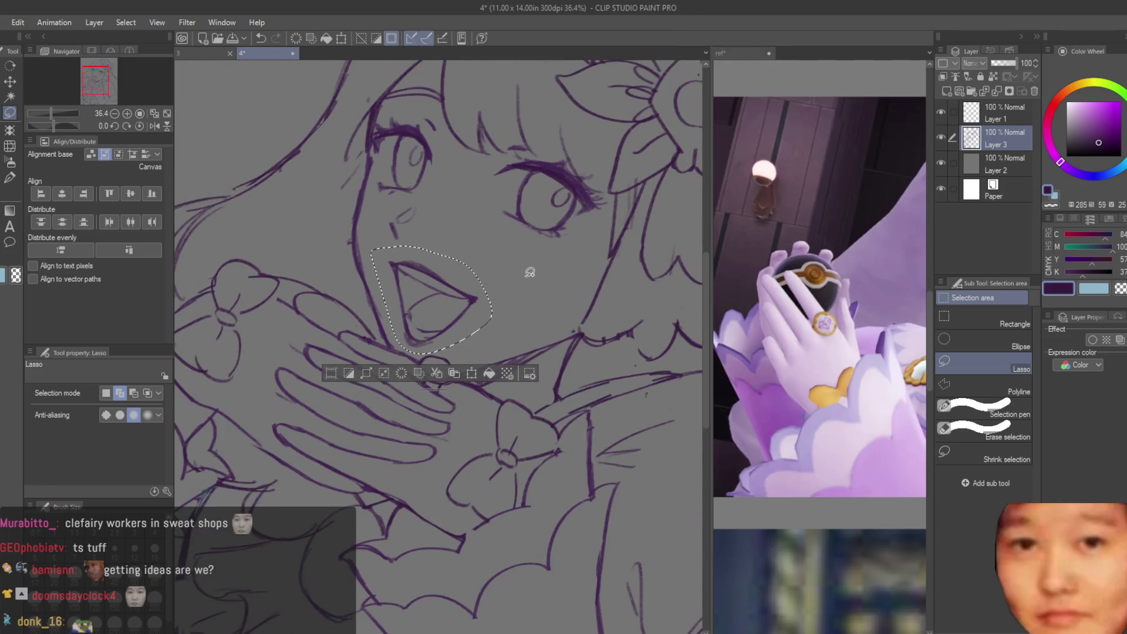
{"action": "key", "text": "ctrl+t"}
{"action": "left_click_drag", "start_coordinate": [492, 353], "coordinate": [478, 330]}
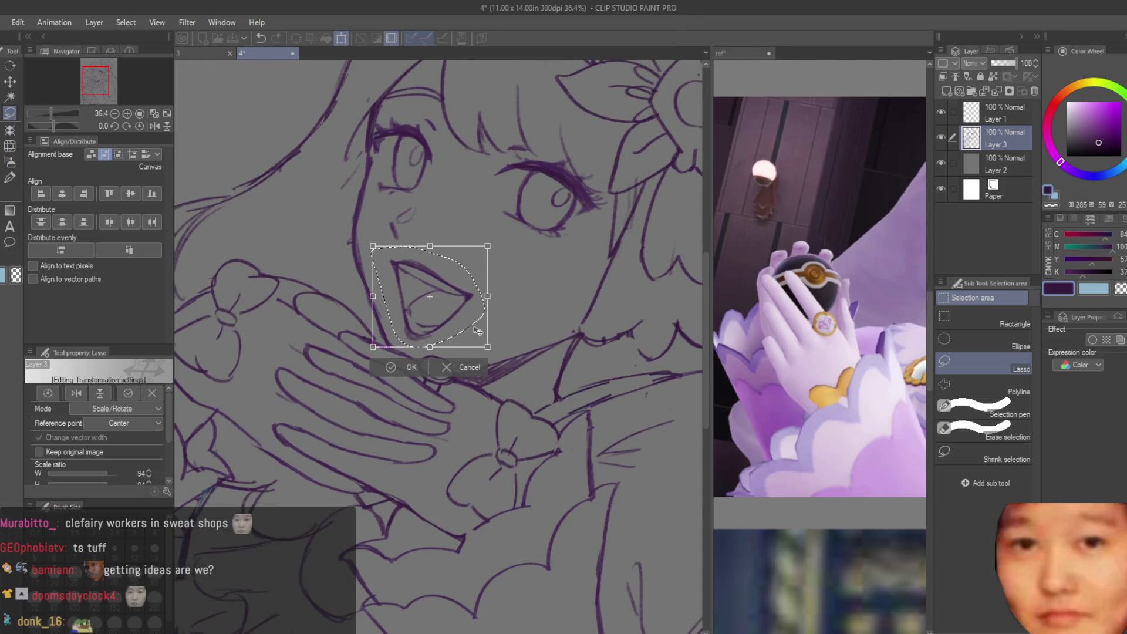
{"action": "key", "text": "Return"}
Step: Nudge the selected mouth into a better position on the face
{"action": "scroll", "coordinate": [499, 317], "scroll_direction": "down", "scroll_amount": 5}
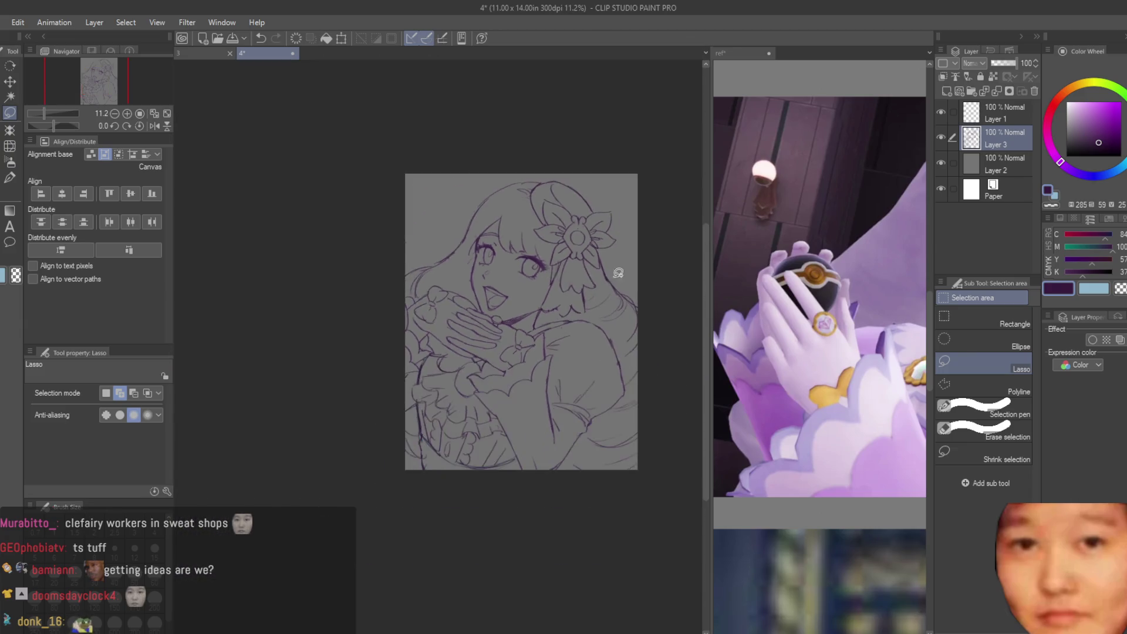
{"action": "scroll", "coordinate": [618, 273], "scroll_direction": "up", "scroll_amount": 5}
{"action": "key", "text": "k"}
{"action": "scroll", "coordinate": [528, 393], "scroll_direction": "down", "scroll_amount": 2}
{"action": "scroll", "coordinate": [528, 393], "scroll_direction": "up", "scroll_amount": 4}
{"action": "key", "text": "ctrl+t"}
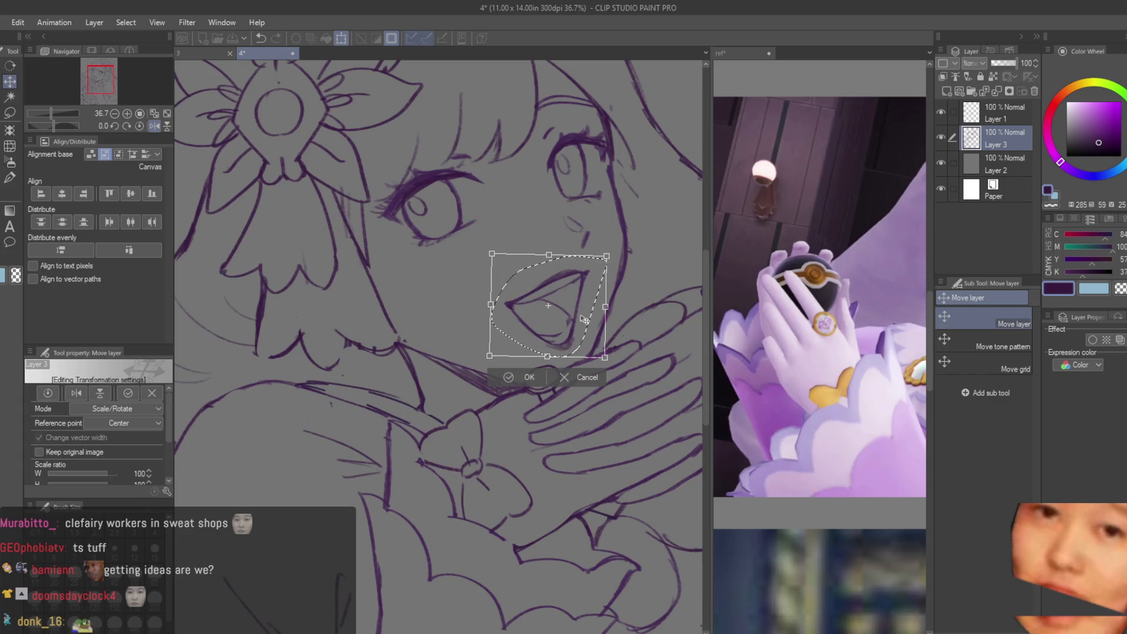
{"action": "key", "text": "Return"}
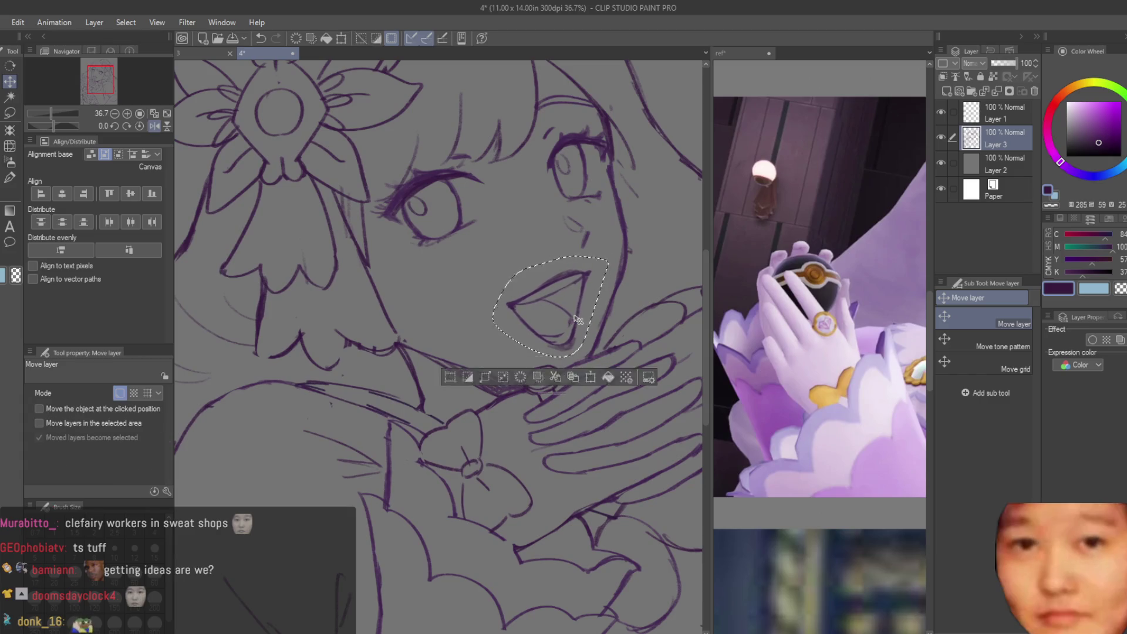
Step: Clear the selection around the mouth and save the sketch
{"action": "key", "text": "ctrl+d"}
{"action": "scroll", "coordinate": [577, 319], "scroll_direction": "down", "scroll_amount": 4}
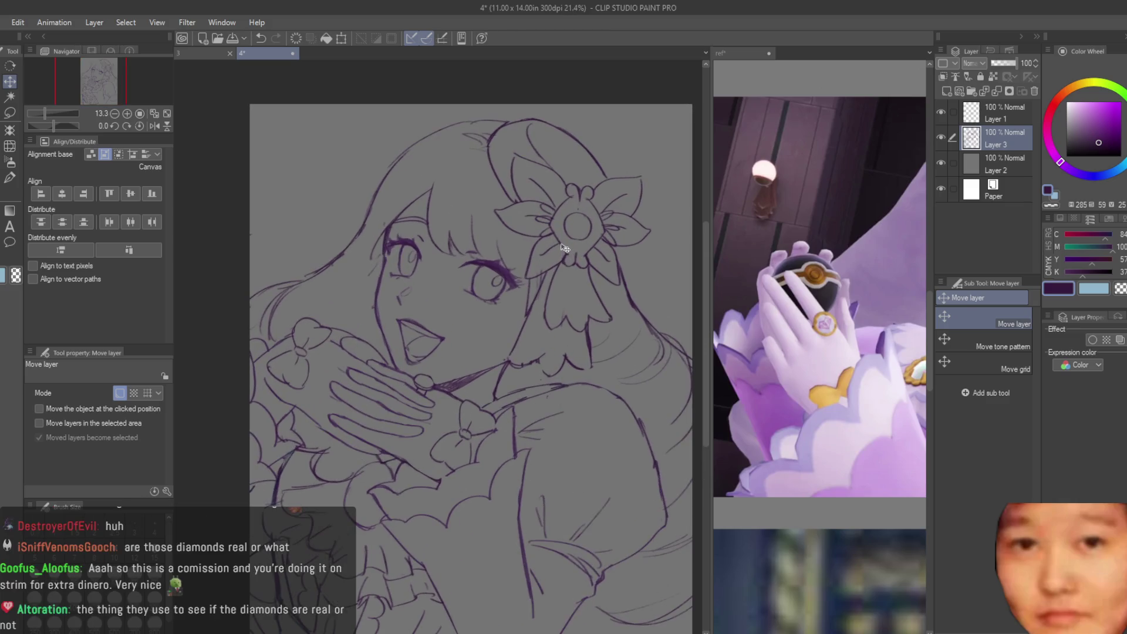
{"action": "scroll", "coordinate": [565, 248], "scroll_direction": "down", "scroll_amount": 3}
{"action": "scroll", "coordinate": [493, 305], "scroll_direction": "up", "scroll_amount": 3}
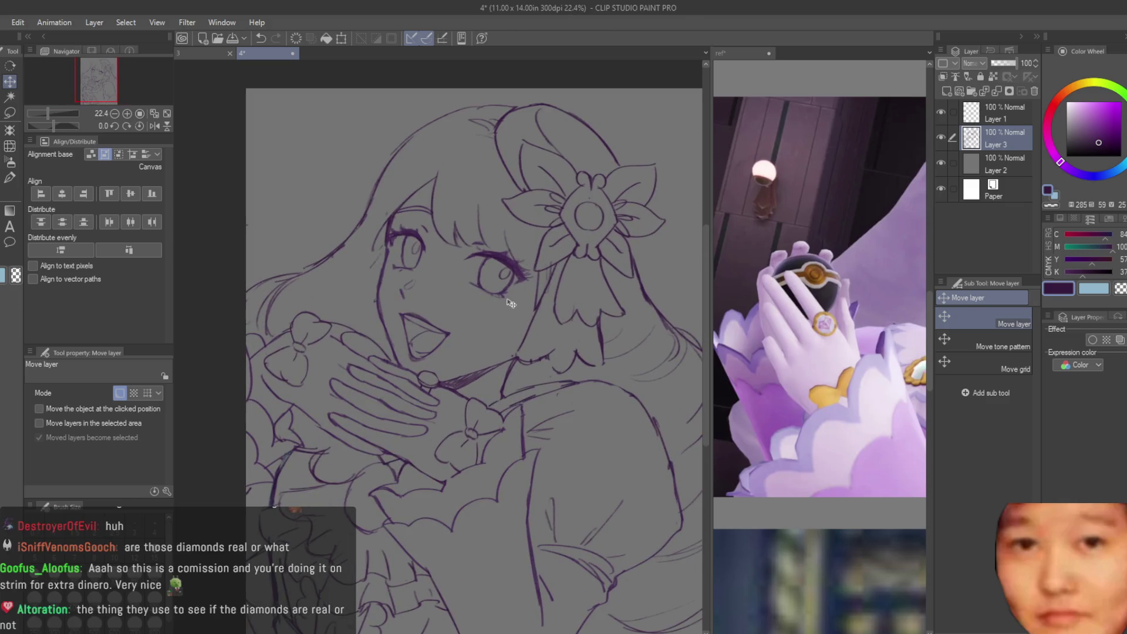
{"action": "scroll", "coordinate": [530, 295], "scroll_direction": "down", "scroll_amount": 1}
{"action": "key", "text": "ctrl+s"}
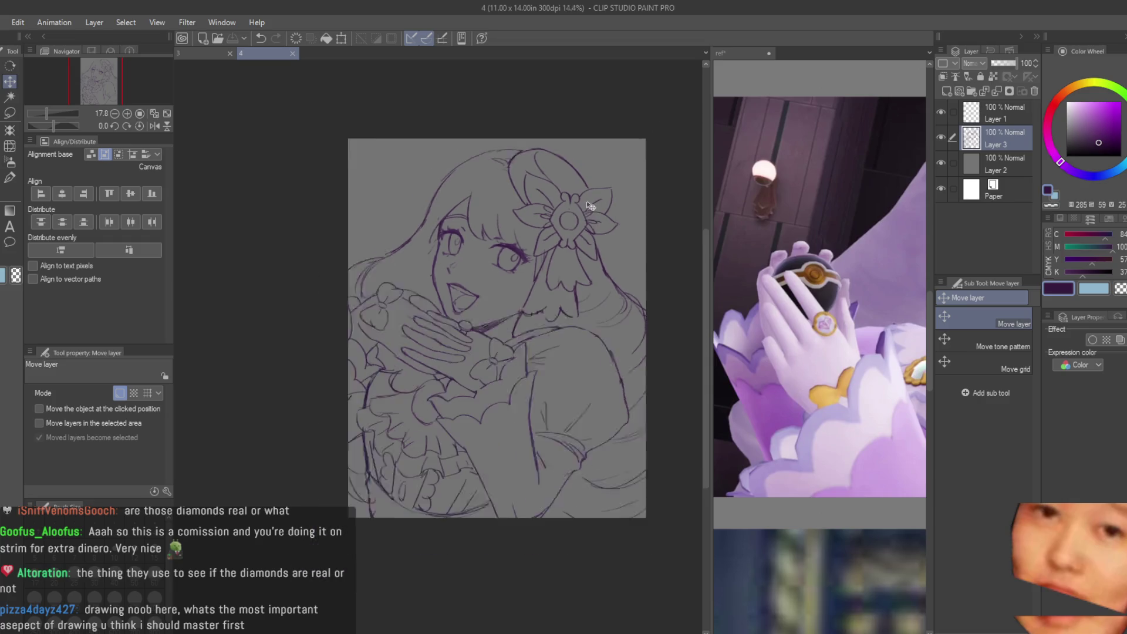
Step: Toggle Layer 1's visibility and make it the working layer
{"action": "scroll", "coordinate": [495, 273], "scroll_direction": "up", "scroll_amount": 1}
{"action": "left_click", "coordinate": [939, 114]}
{"action": "left_click", "coordinate": [977, 118]}
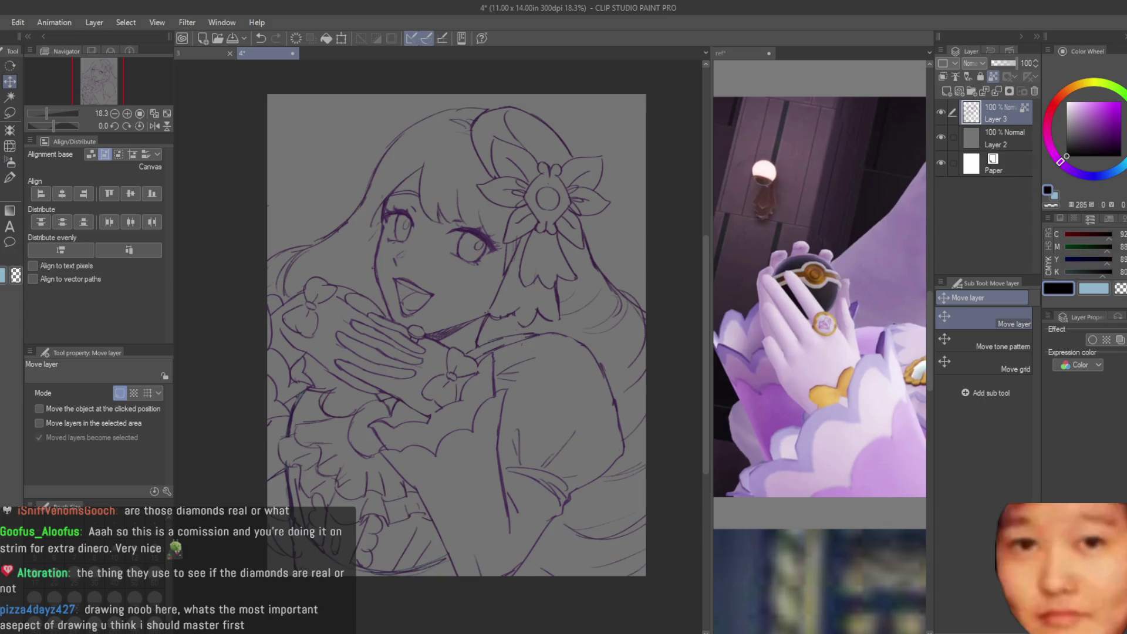
{"action": "left_click", "coordinate": [9, 177]}
Step: Reduce the black pen size to 1700
{"action": "scroll", "coordinate": [327, 226], "scroll_direction": "down", "scroll_amount": 2}
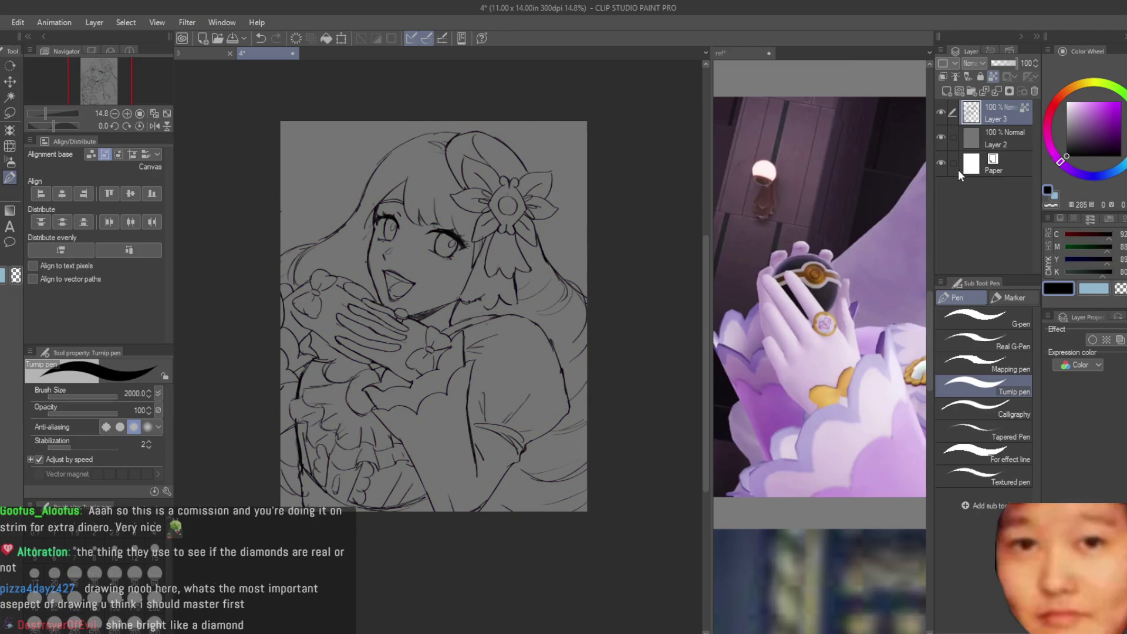
{"action": "key", "text": "bracketleft"}
{"action": "key", "text": "bracketleft"}
{"action": "key", "text": "bracketleft"}
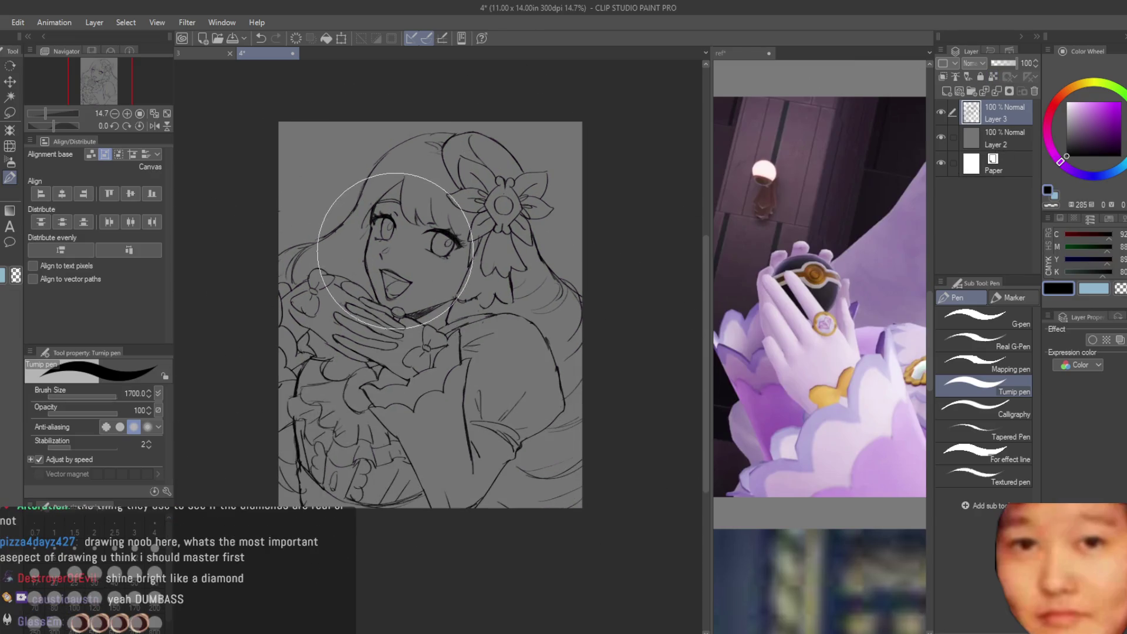
{"action": "scroll", "coordinate": [412, 235], "scroll_direction": "up", "scroll_amount": 3}
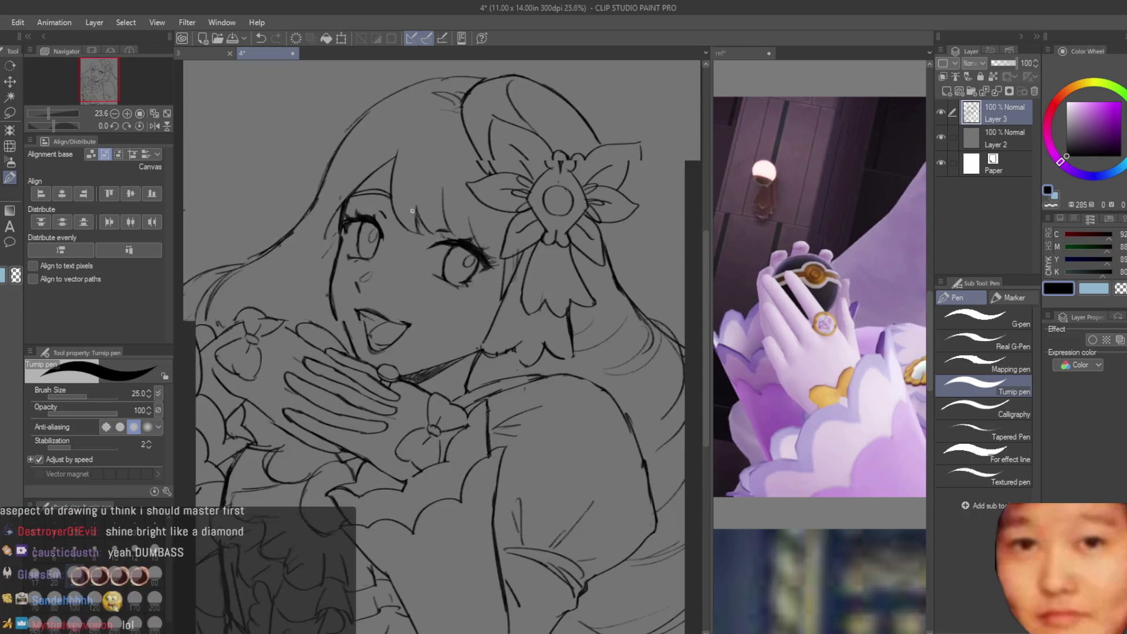
Step: Switch to the eraser and zoom in around the girl's face lines
{"action": "key", "text": "e"}
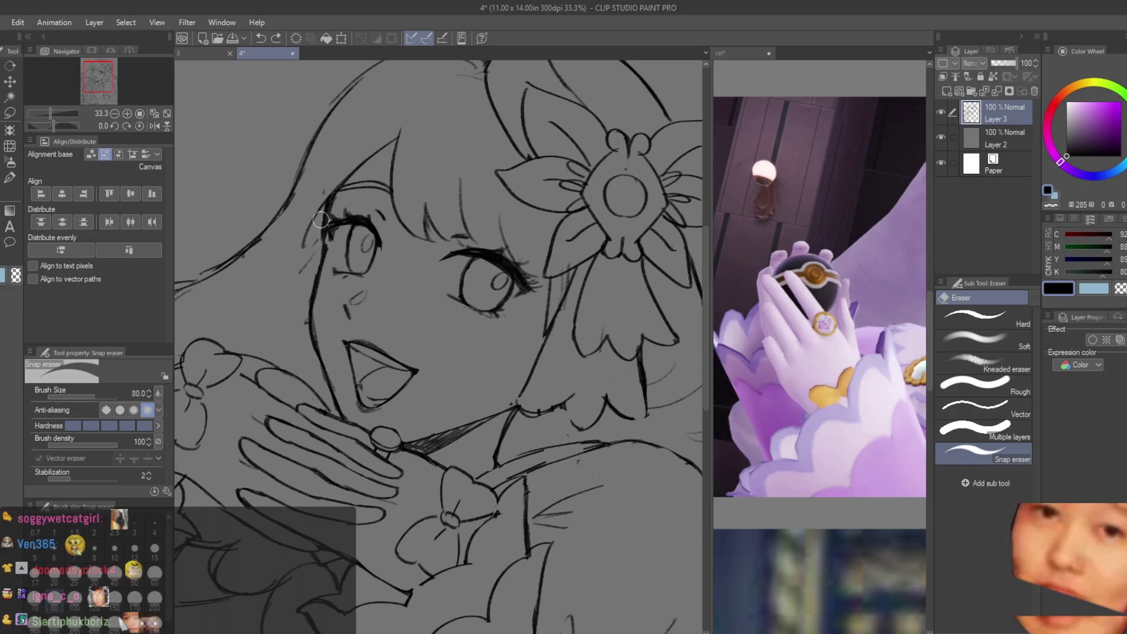
{"action": "scroll", "coordinate": [304, 312], "scroll_direction": "up", "scroll_amount": 1}
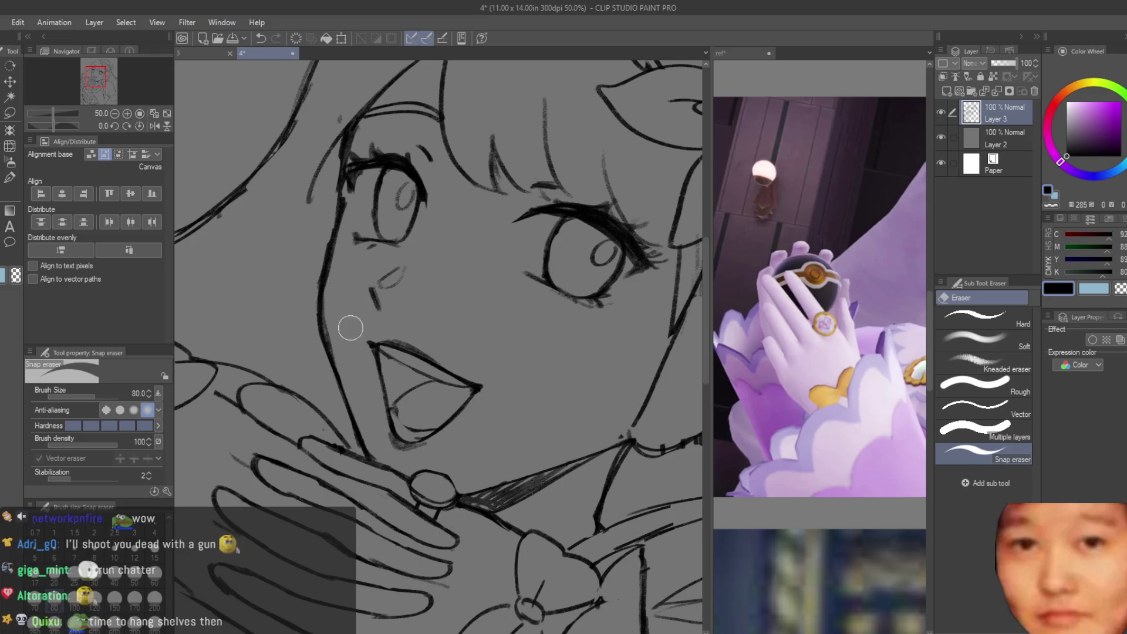
{"action": "scroll", "coordinate": [307, 281], "scroll_direction": "down", "scroll_amount": 5}
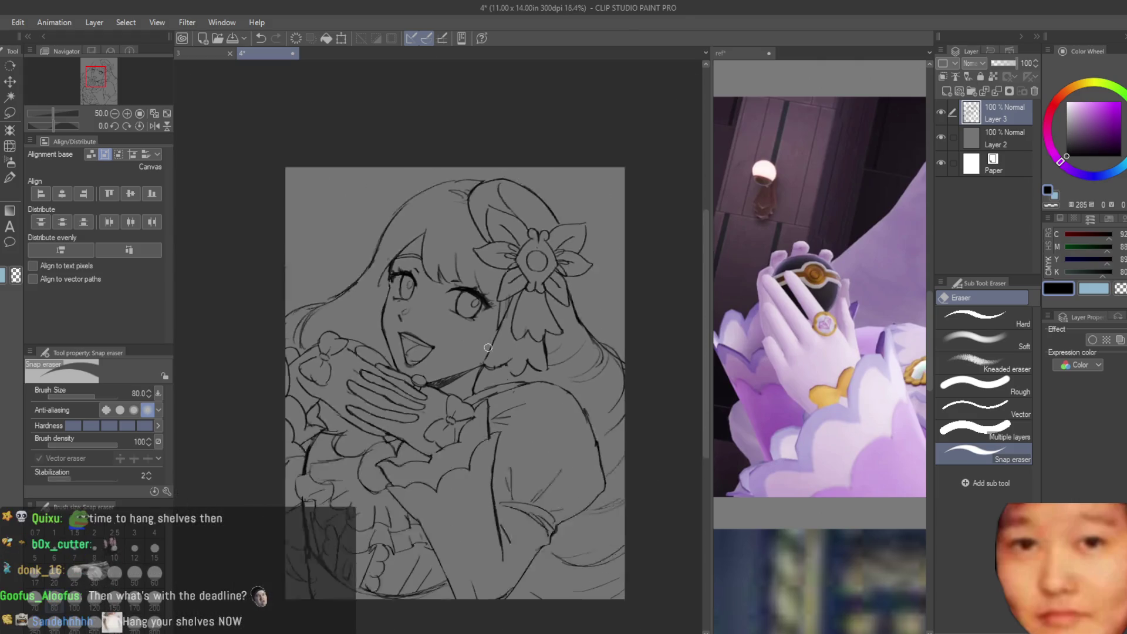
{"action": "scroll", "coordinate": [432, 317], "scroll_direction": "up", "scroll_amount": 4}
{"action": "scroll", "coordinate": [415, 327], "scroll_direction": "up", "scroll_amount": 3}
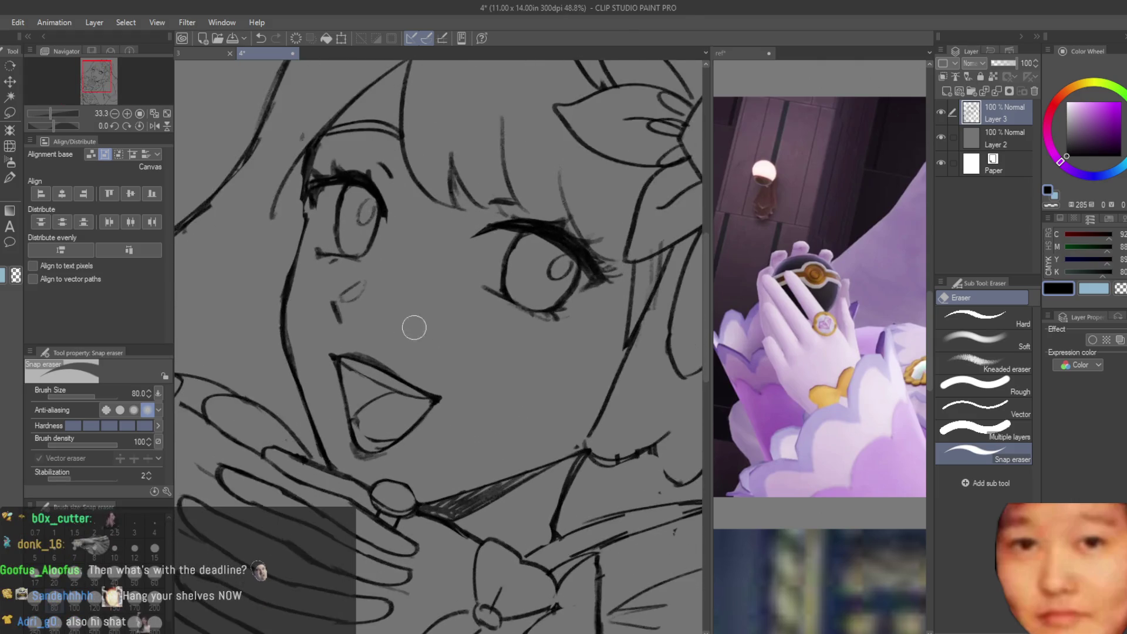
{"action": "scroll", "coordinate": [297, 288], "scroll_direction": "down", "scroll_amount": 4}
{"action": "scroll", "coordinate": [349, 347], "scroll_direction": "up", "scroll_amount": 3}
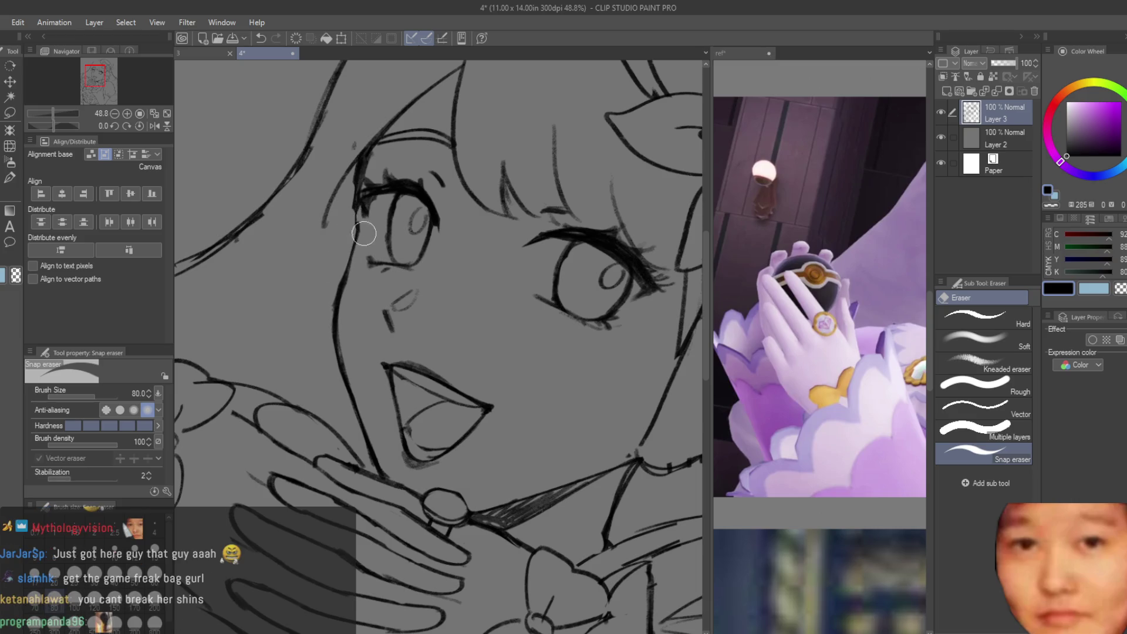
{"action": "key", "text": "b"}
{"action": "scroll", "coordinate": [356, 206], "scroll_direction": "up", "scroll_amount": 1}
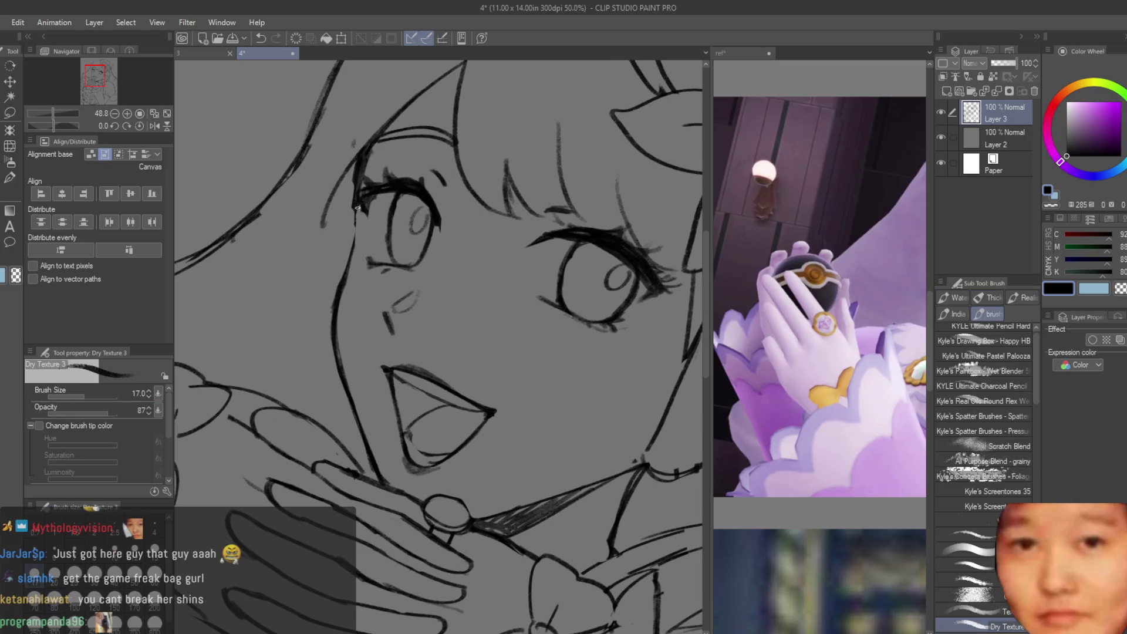
Step: Touch up lines with the eraser and textured brush, then save the drawing
{"action": "scroll", "coordinate": [360, 210], "scroll_direction": "down", "scroll_amount": 2}
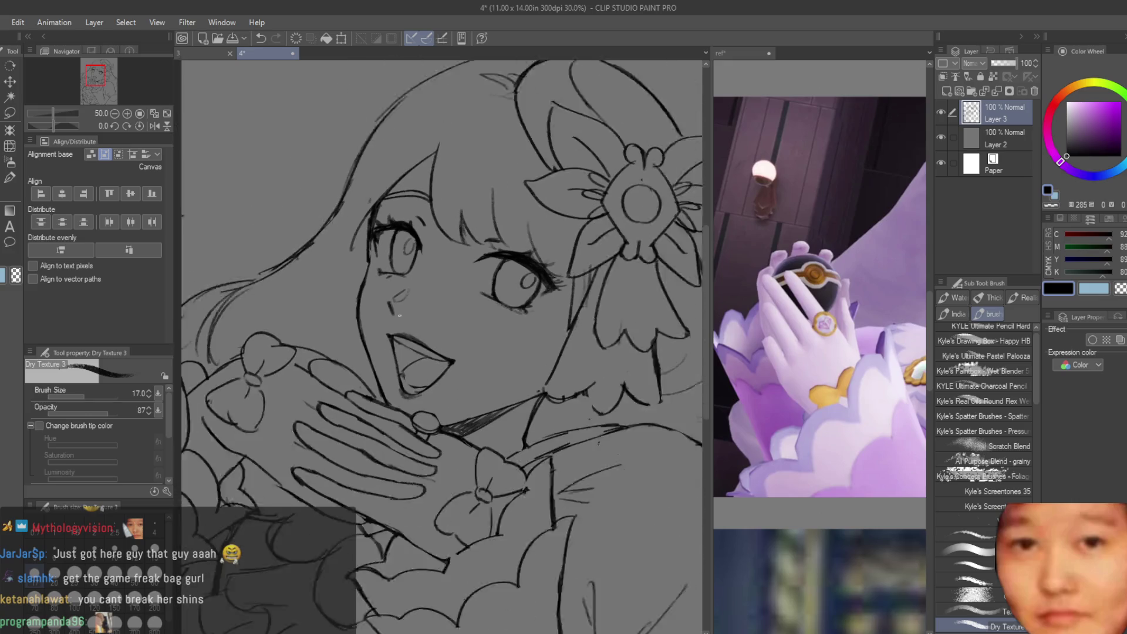
{"action": "left_click", "coordinate": [8, 196]}
{"action": "scroll", "coordinate": [528, 258], "scroll_direction": "up", "scroll_amount": 4}
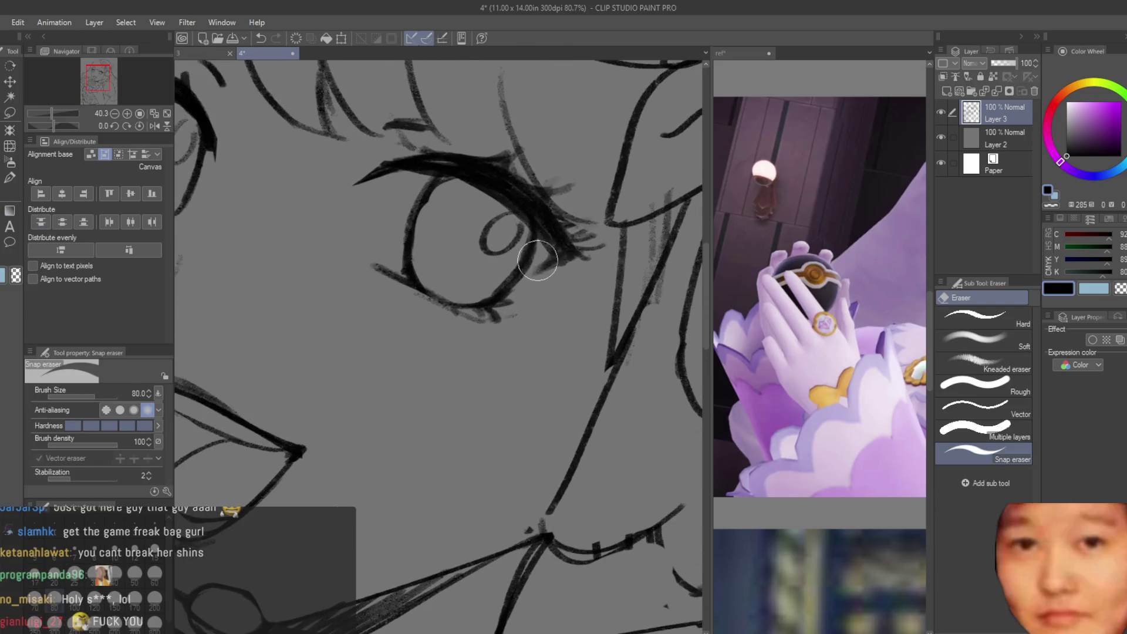
{"action": "left_click", "coordinate": [5, 179]}
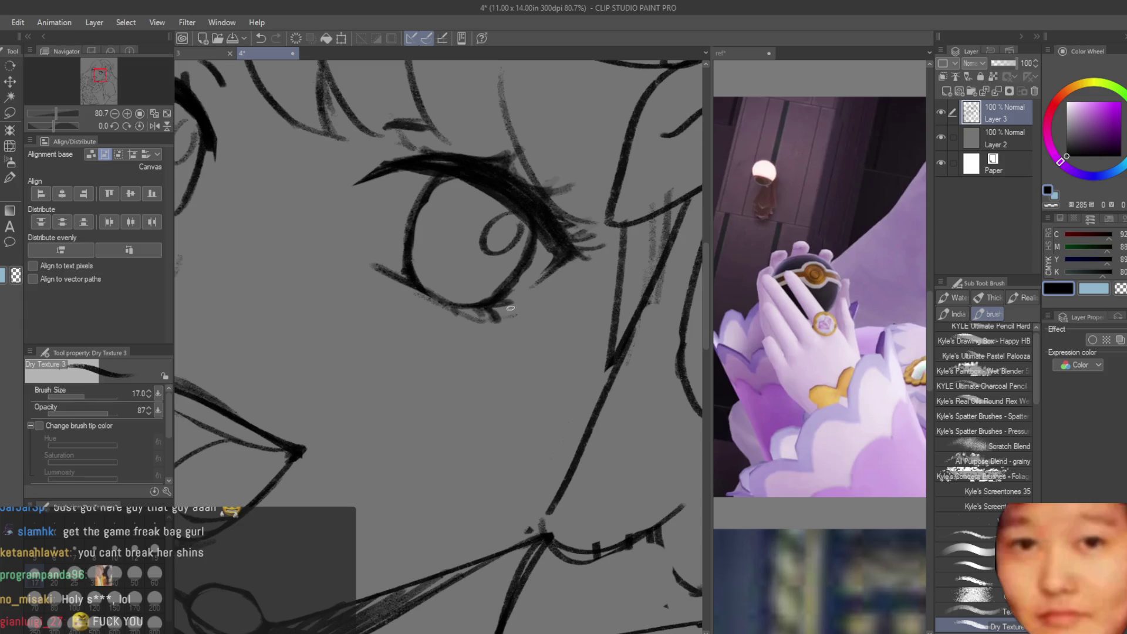
{"action": "scroll", "coordinate": [511, 308], "scroll_direction": "down", "scroll_amount": 10}
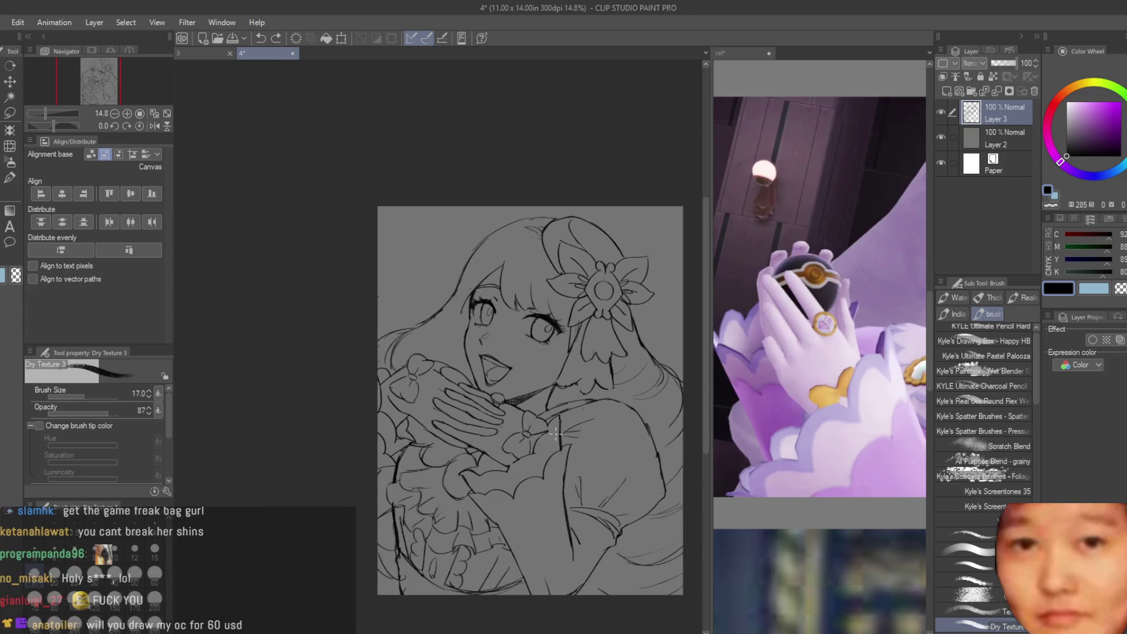
{"action": "key", "text": "ctrl+s"}
{"action": "scroll", "coordinate": [509, 296], "scroll_direction": "down", "scroll_amount": 2}
Step: Flip the canvas horizontally to check the sketch, then flip it back
{"action": "scroll", "coordinate": [511, 297], "scroll_direction": "up", "scroll_amount": 1}
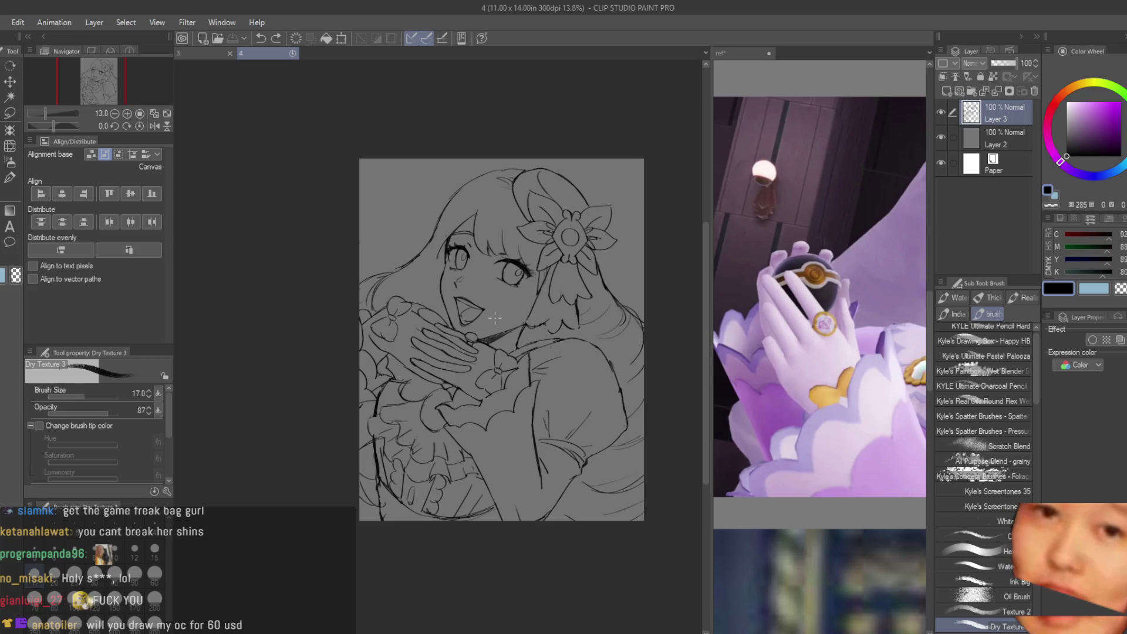
{"action": "scroll", "coordinate": [512, 298], "scroll_direction": "down", "scroll_amount": 1}
{"action": "scroll", "coordinate": [512, 297], "scroll_direction": "up", "scroll_amount": 2}
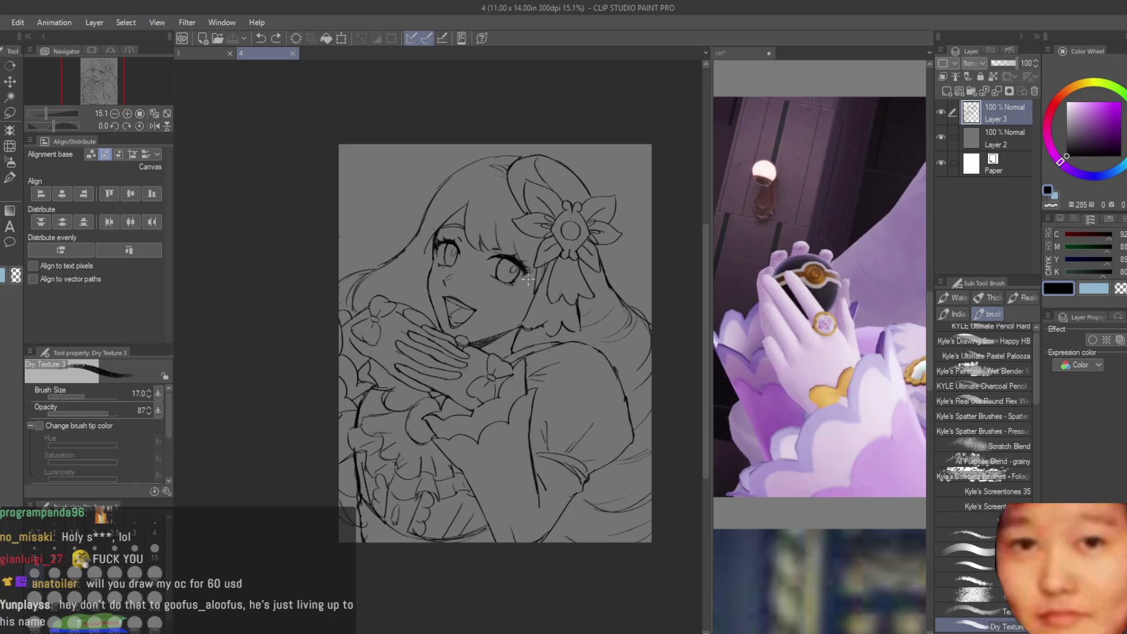
{"action": "scroll", "coordinate": [553, 289], "scroll_direction": "up", "scroll_amount": 5}
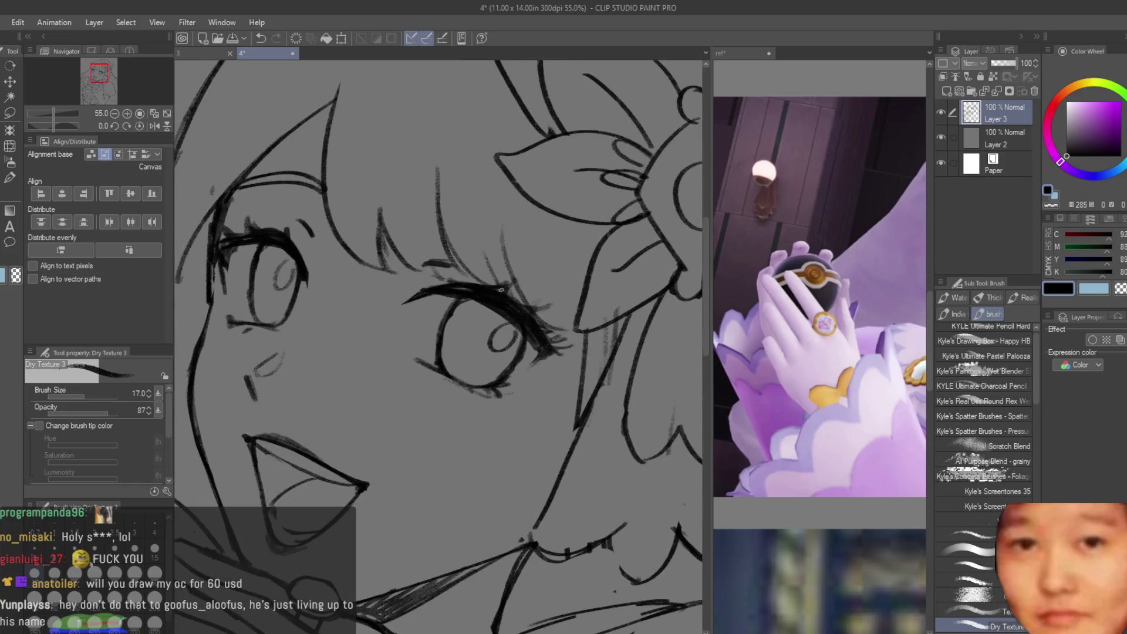
{"action": "scroll", "coordinate": [524, 255], "scroll_direction": "down", "scroll_amount": 6}
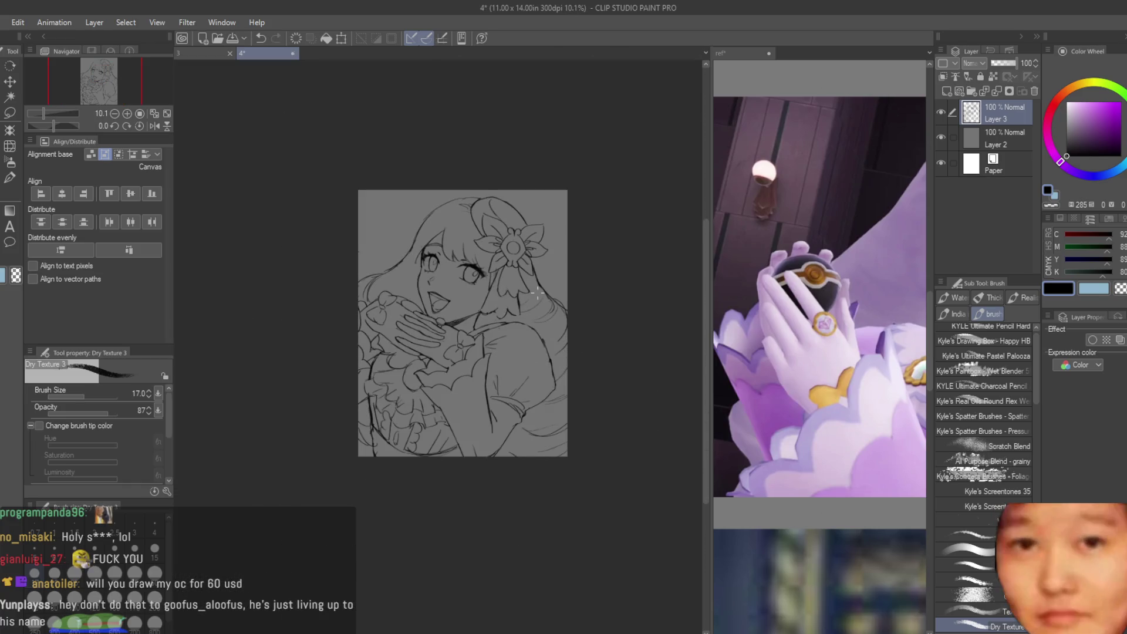
{"action": "key", "text": "h"}
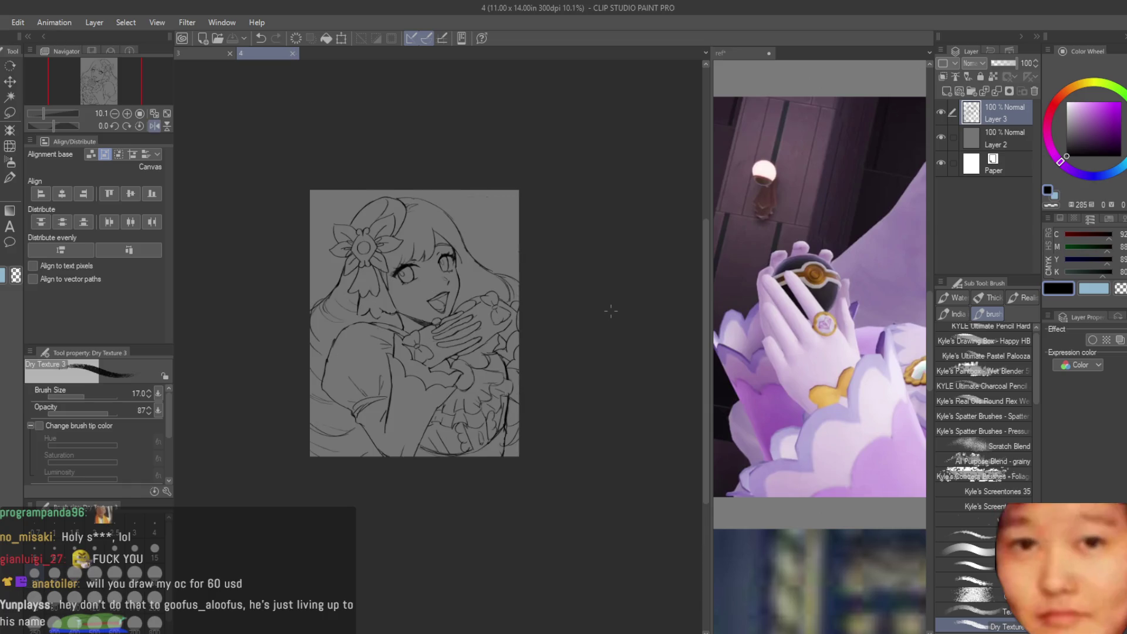
{"action": "scroll", "coordinate": [429, 261], "scroll_direction": "up", "scroll_amount": 7}
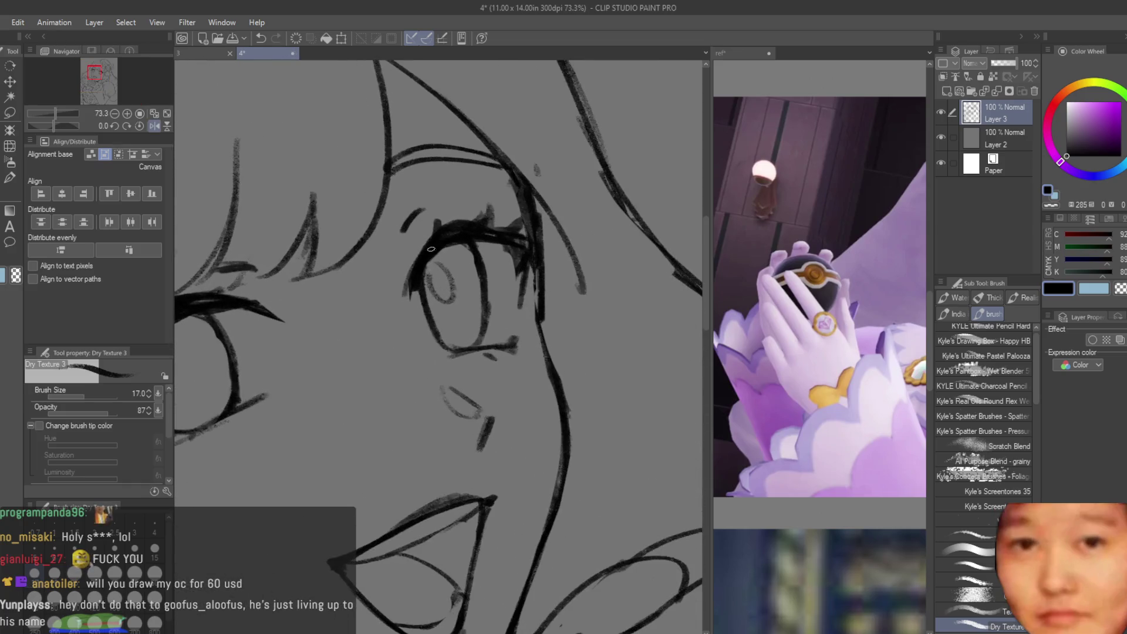
{"action": "scroll", "coordinate": [379, 292], "scroll_direction": "down", "scroll_amount": 6}
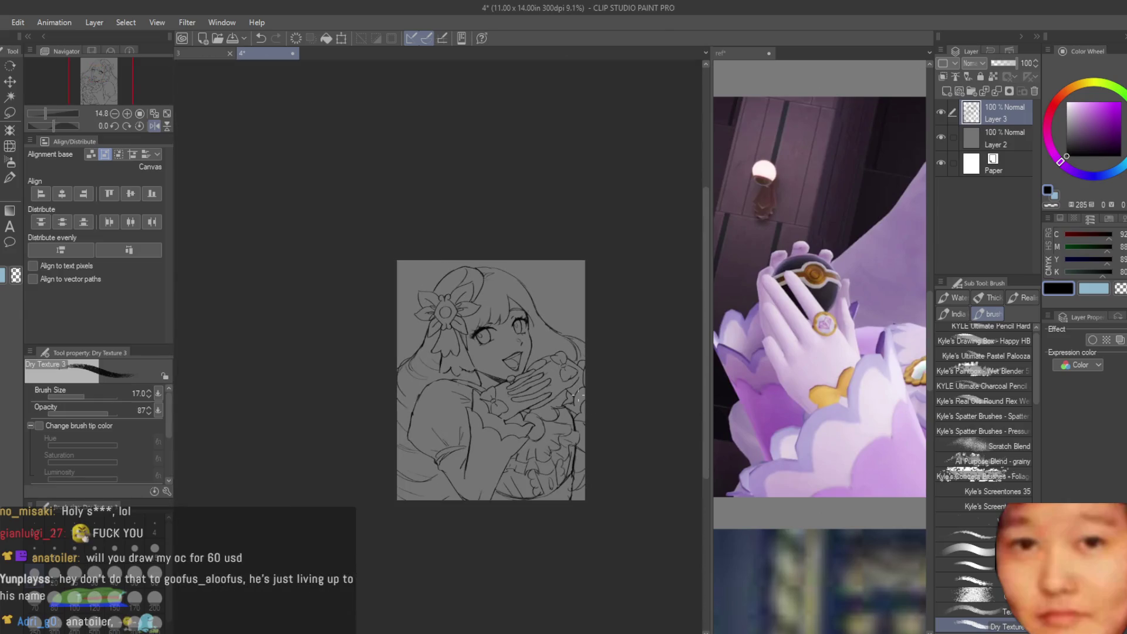
{"action": "scroll", "coordinate": [595, 417], "scroll_direction": "up", "scroll_amount": 2}
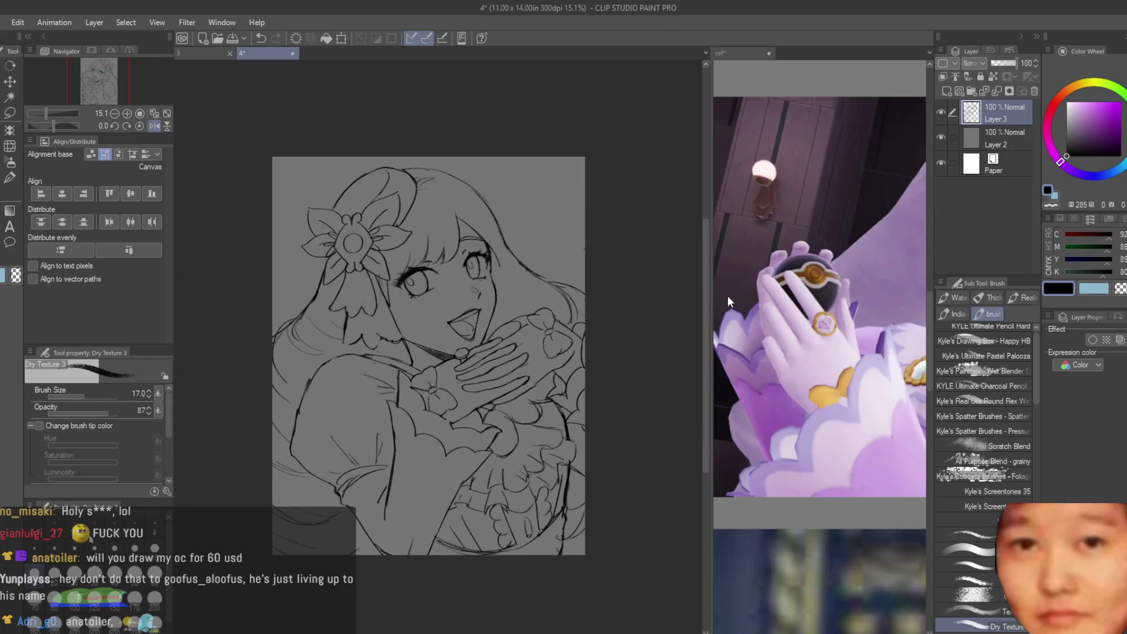
{"action": "scroll", "coordinate": [728, 301], "scroll_direction": "down", "scroll_amount": 3}
{"action": "key", "text": "h"}
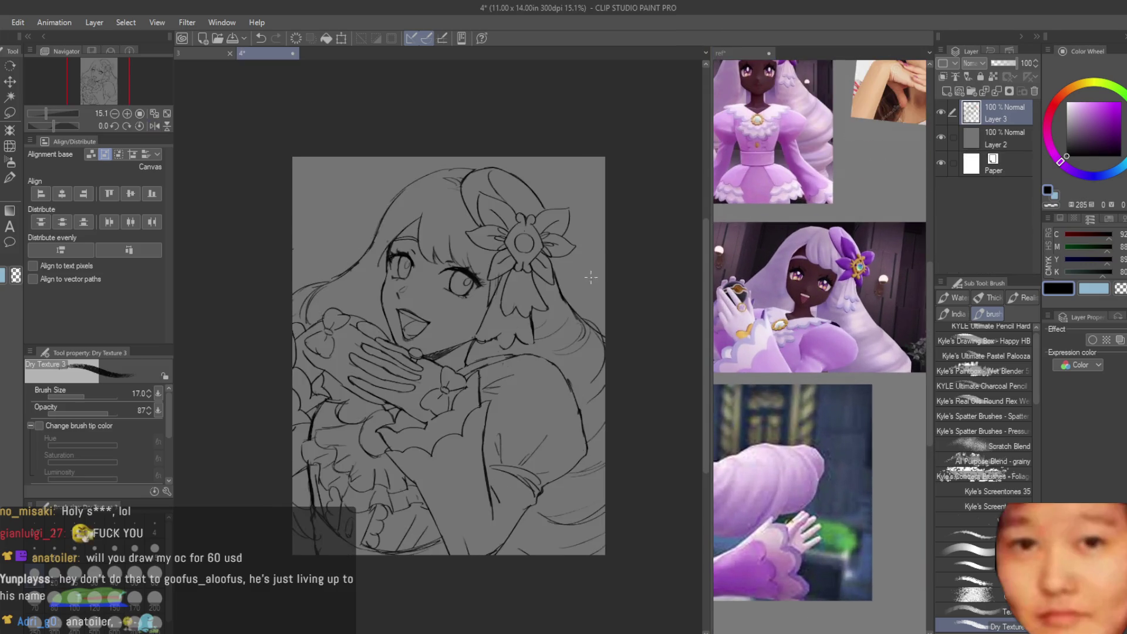
Step: Add a new blank Layer 1 above Layer 2 for the flat colours
{"action": "scroll", "coordinate": [590, 277], "scroll_direction": "up", "scroll_amount": 2}
{"action": "scroll", "coordinate": [416, 332], "scroll_direction": "down", "scroll_amount": 2}
{"action": "scroll", "coordinate": [618, 369], "scroll_direction": "up", "scroll_amount": 3}
{"action": "scroll", "coordinate": [618, 370], "scroll_direction": "down", "scroll_amount": 1}
{"action": "scroll", "coordinate": [528, 317], "scroll_direction": "up", "scroll_amount": 2}
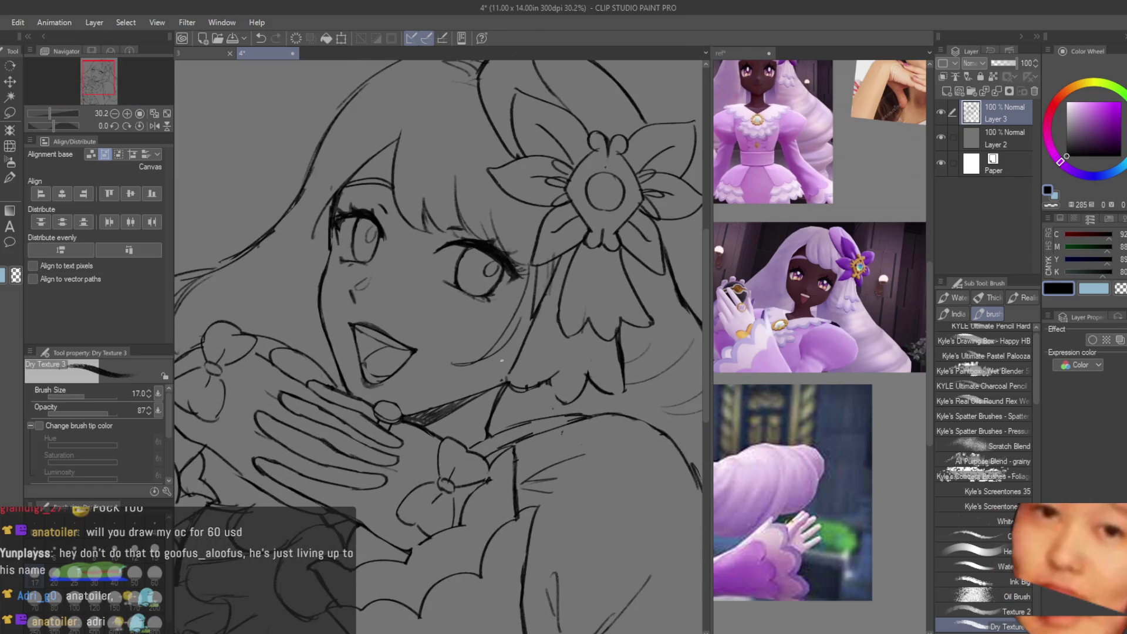
{"action": "scroll", "coordinate": [351, 257], "scroll_direction": "down", "scroll_amount": 1}
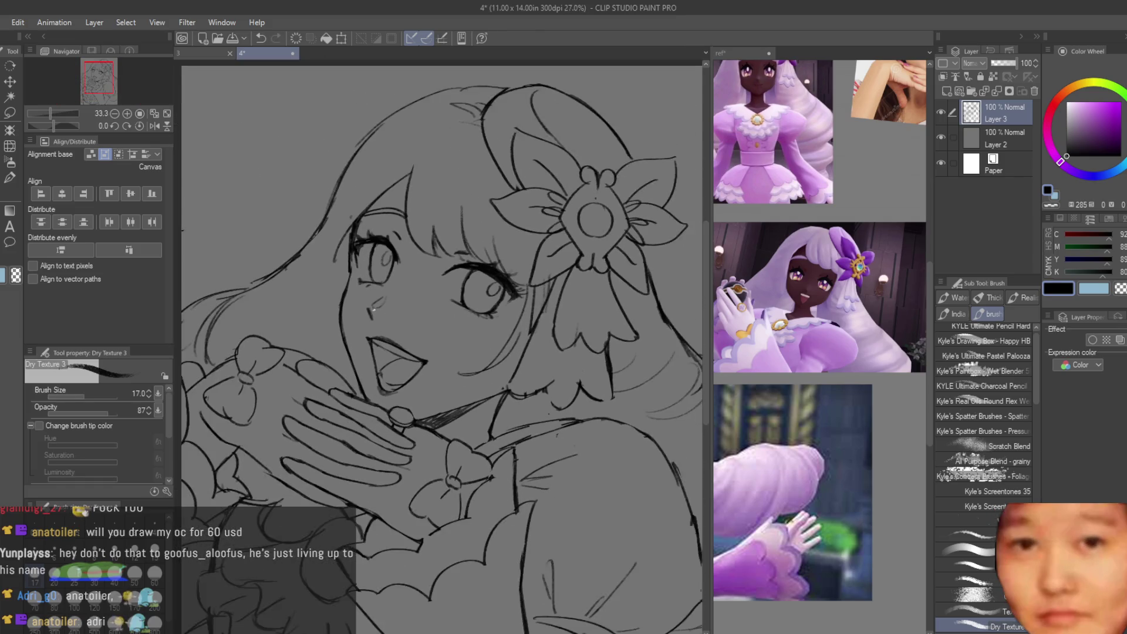
{"action": "scroll", "coordinate": [574, 434], "scroll_direction": "down", "scroll_amount": 6}
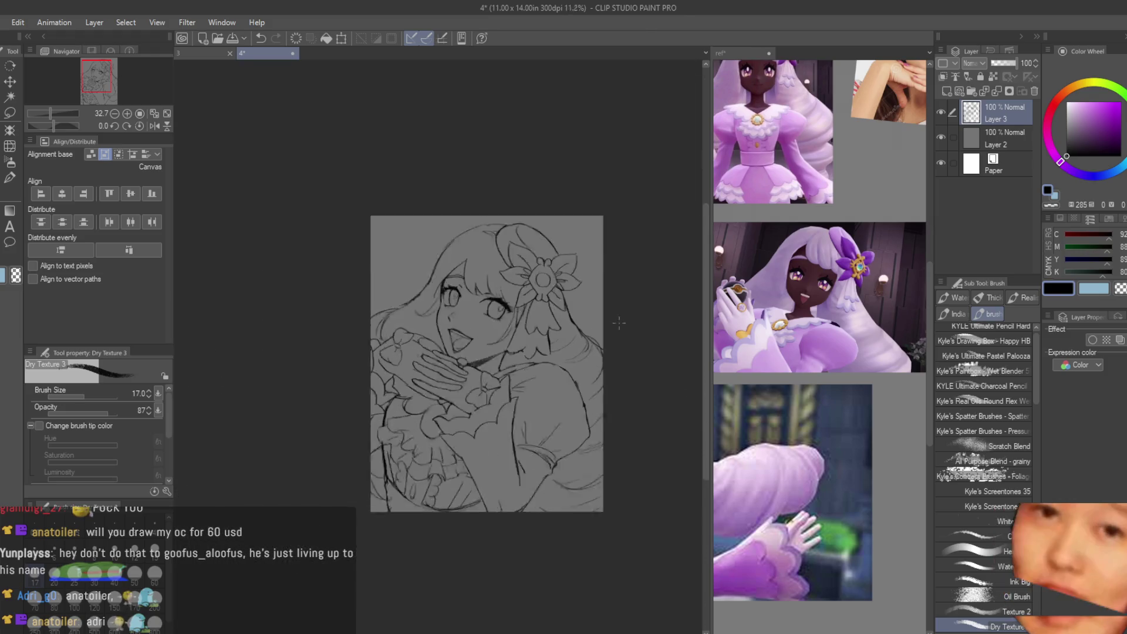
{"action": "scroll", "coordinate": [578, 437], "scroll_direction": "up", "scroll_amount": 2}
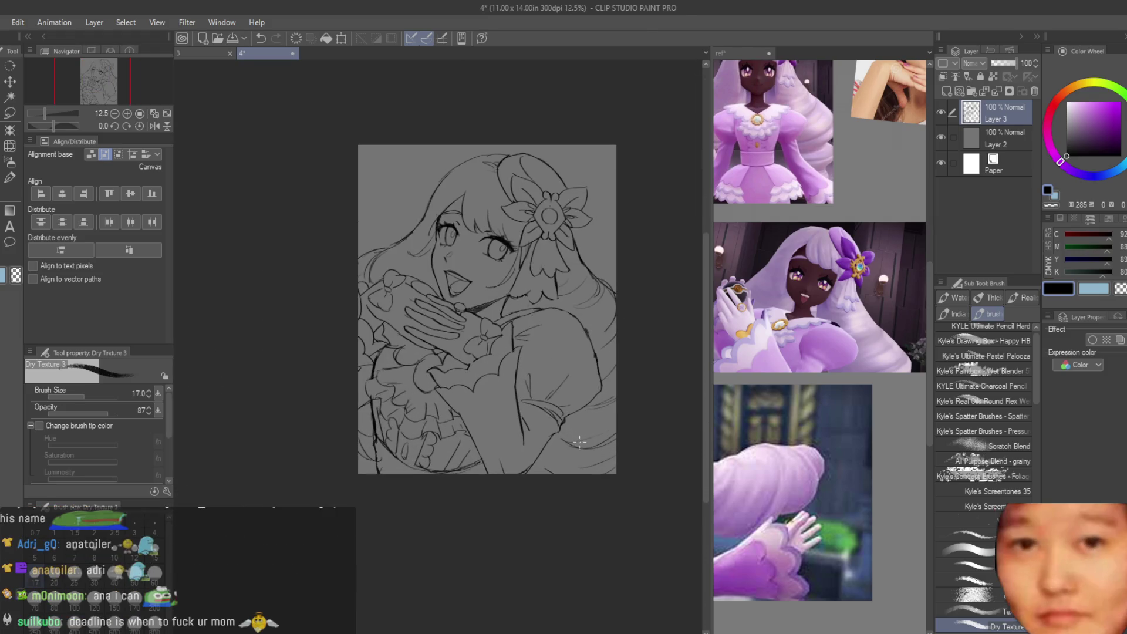
{"action": "scroll", "coordinate": [581, 438], "scroll_direction": "up", "scroll_amount": 3}
{"action": "key", "text": "ctrl+z"}
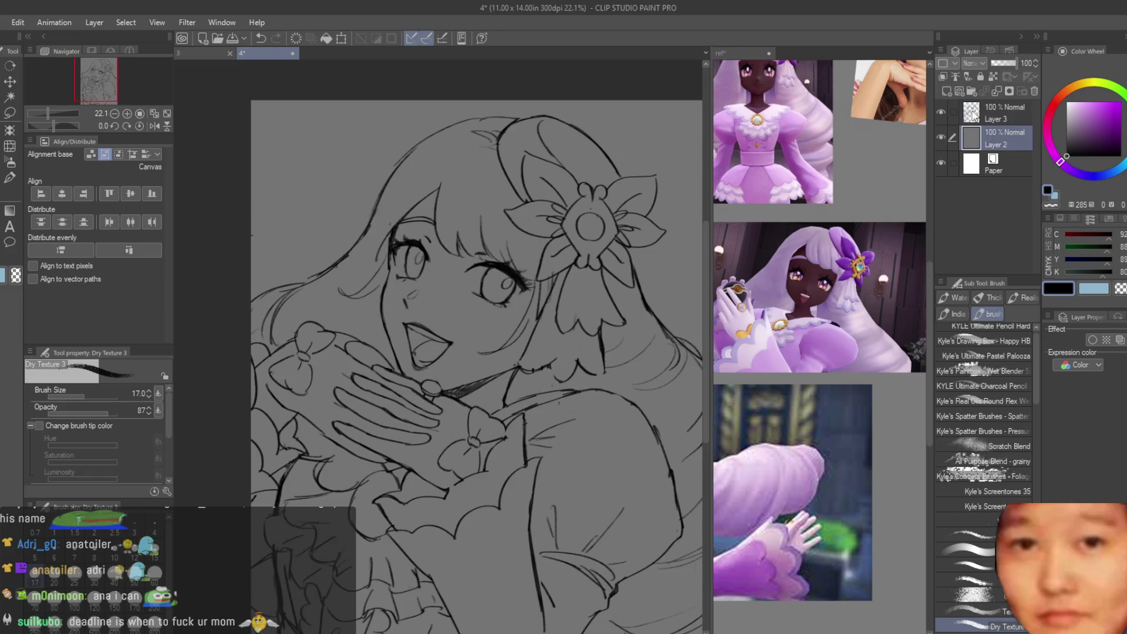
{"action": "key", "text": "g"}
{"action": "scroll", "coordinate": [470, 236], "scroll_direction": "down", "scroll_amount": 2}
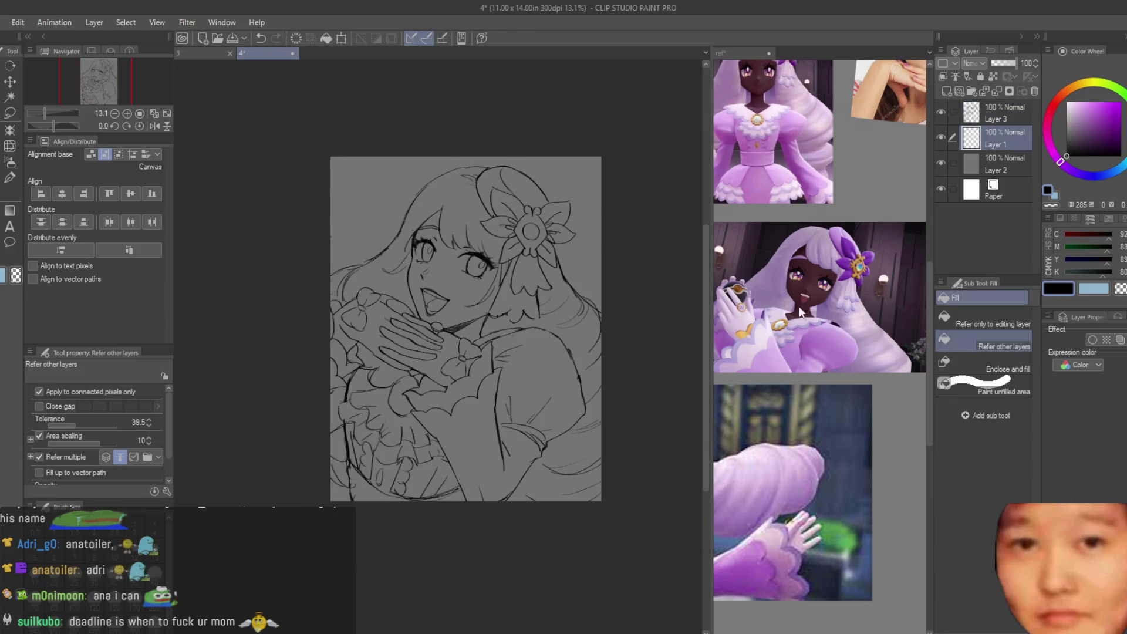
Step: Sample a light pink from the reference and make it more saturated
{"action": "left_click", "coordinate": [863, 323]}
{"action": "scroll", "coordinate": [653, 274], "scroll_direction": "up", "scroll_amount": 2}
{"action": "left_click_drag", "start_coordinate": [1089, 126], "coordinate": [1083, 107]}
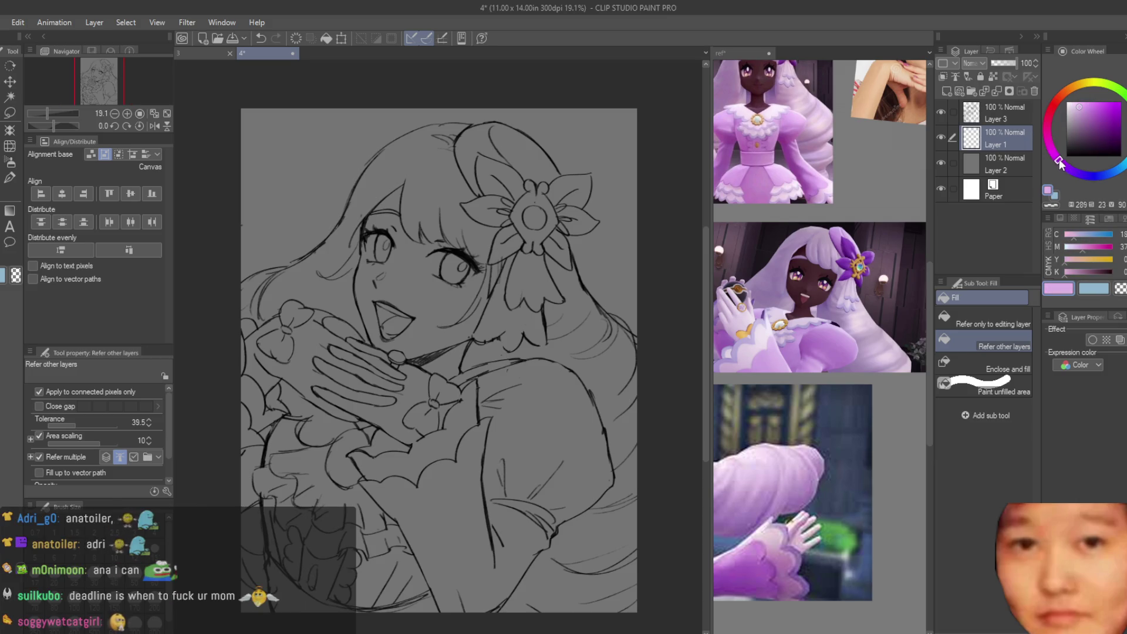
{"action": "left_click", "coordinate": [9, 177]}
{"action": "scroll", "coordinate": [547, 413], "scroll_direction": "down", "scroll_amount": 2}
{"action": "scroll", "coordinate": [547, 413], "scroll_direction": "up", "scroll_amount": 1}
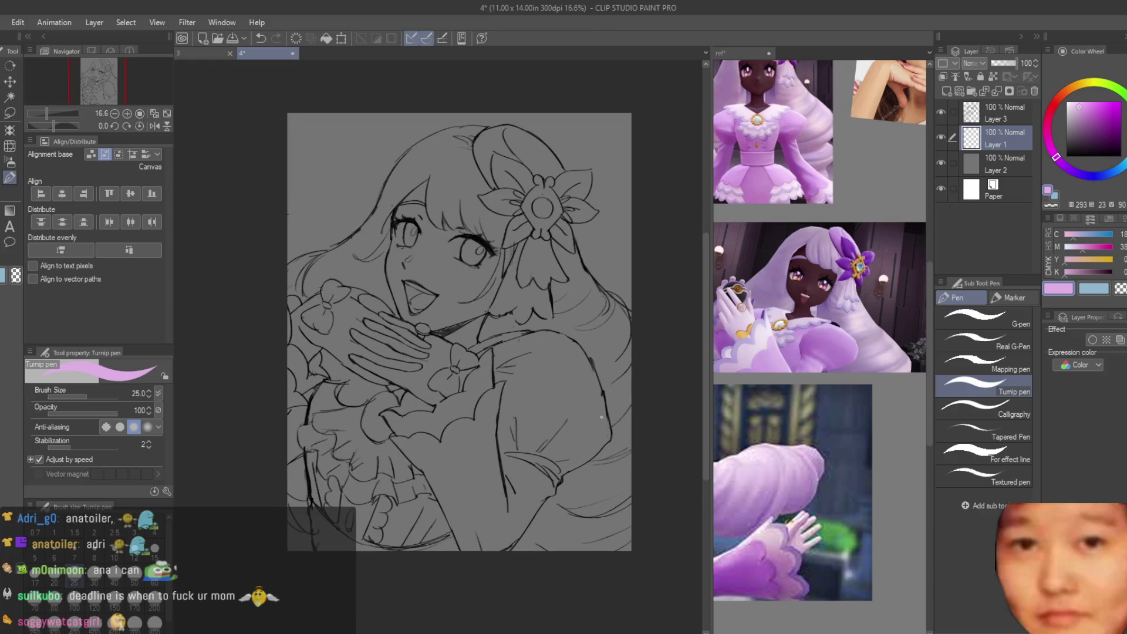
Step: Paint the flat pink base over the sleeve, body and the flower's right petal
{"action": "mouse_move", "coordinate": [546, 414]}
{"action": "left_mouse_down"}
{"action": "mouse_move", "coordinate": [505, 352]}
{"action": "mouse_move", "coordinate": [375, 505]}
{"action": "left_mouse_up"}
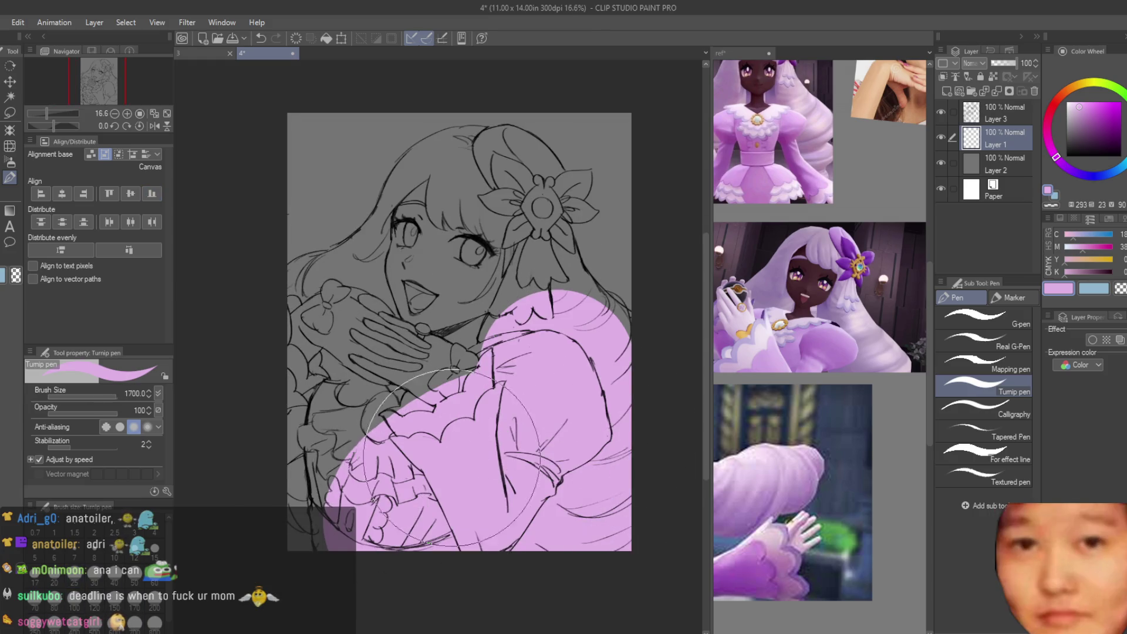
{"action": "key", "text": "ctrl+z"}
{"action": "mouse_move", "coordinate": [471, 388]}
{"action": "left_mouse_down"}
{"action": "mouse_move", "coordinate": [564, 446]}
{"action": "mouse_move", "coordinate": [477, 510]}
{"action": "mouse_move", "coordinate": [341, 423]}
{"action": "mouse_move", "coordinate": [399, 477]}
{"action": "mouse_move", "coordinate": [422, 338]}
{"action": "mouse_move", "coordinate": [299, 322]}
{"action": "mouse_move", "coordinate": [320, 276]}
{"action": "mouse_move", "coordinate": [405, 226]}
{"action": "mouse_move", "coordinate": [455, 167]}
{"action": "mouse_move", "coordinate": [505, 166]}
{"action": "mouse_move", "coordinate": [523, 188]}
{"action": "mouse_move", "coordinate": [466, 255]}
{"action": "mouse_move", "coordinate": [536, 271]}
{"action": "left_mouse_up"}
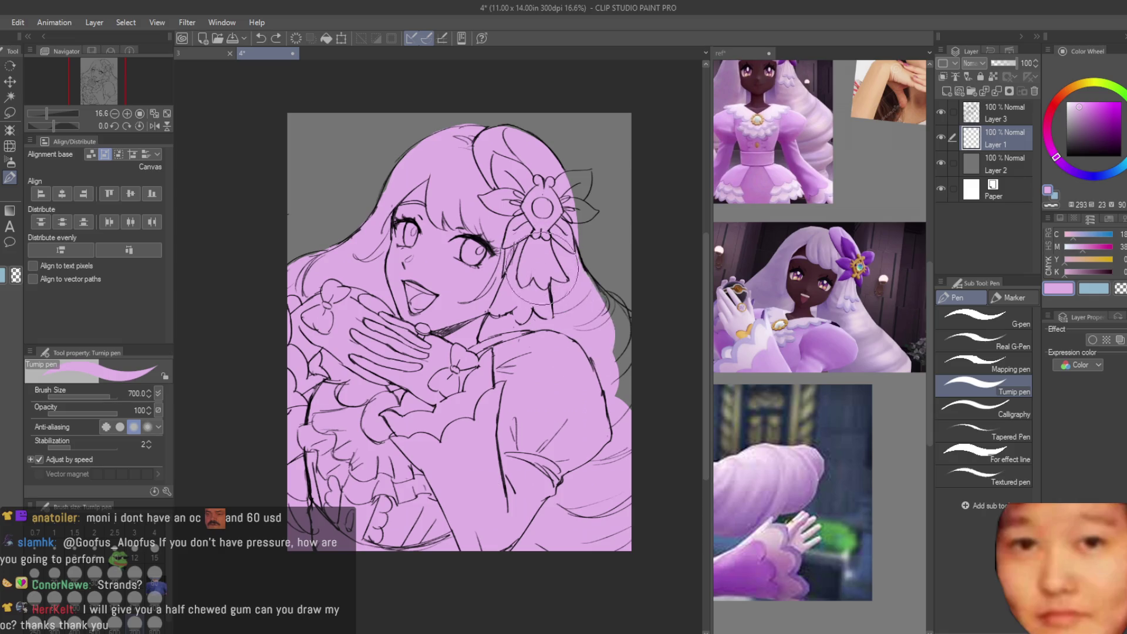
{"action": "scroll", "coordinate": [579, 188], "scroll_direction": "up", "scroll_amount": 2}
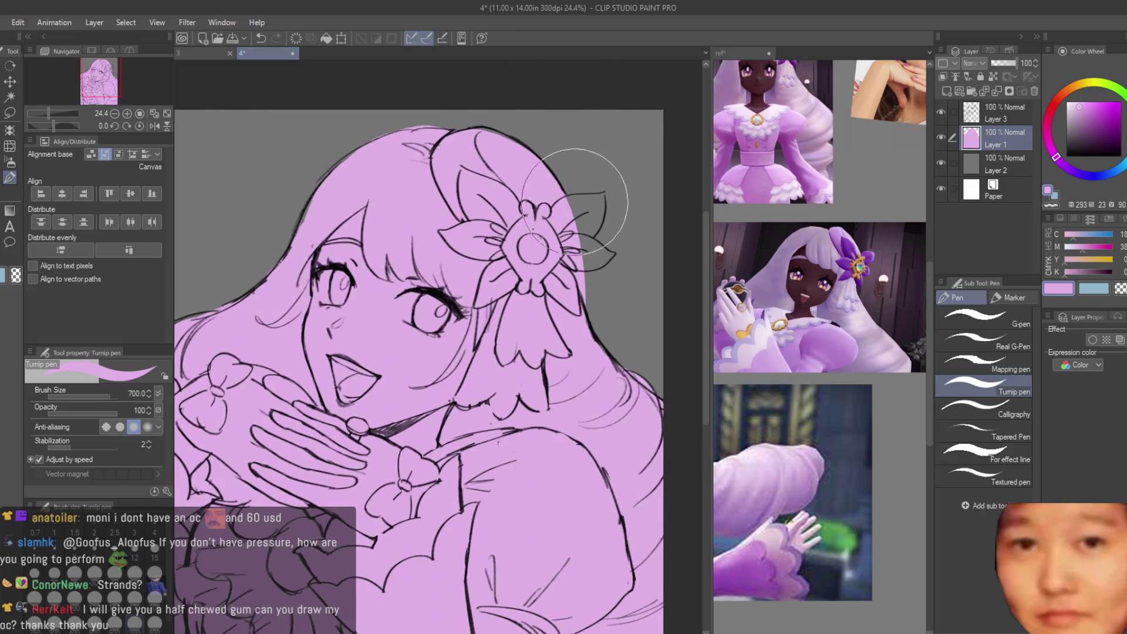
{"action": "scroll", "coordinate": [581, 235], "scroll_direction": "up", "scroll_amount": 1}
{"action": "scroll", "coordinate": [582, 235], "scroll_direction": "up", "scroll_amount": 1}
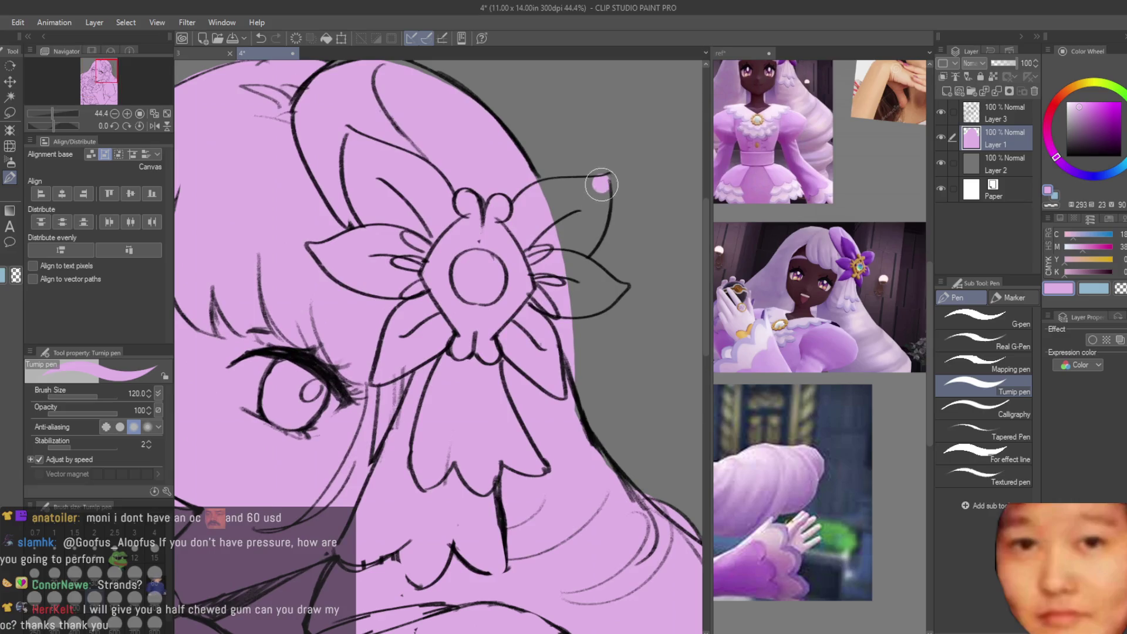
{"action": "left_click_drag", "start_coordinate": [596, 182], "coordinate": [583, 197]}
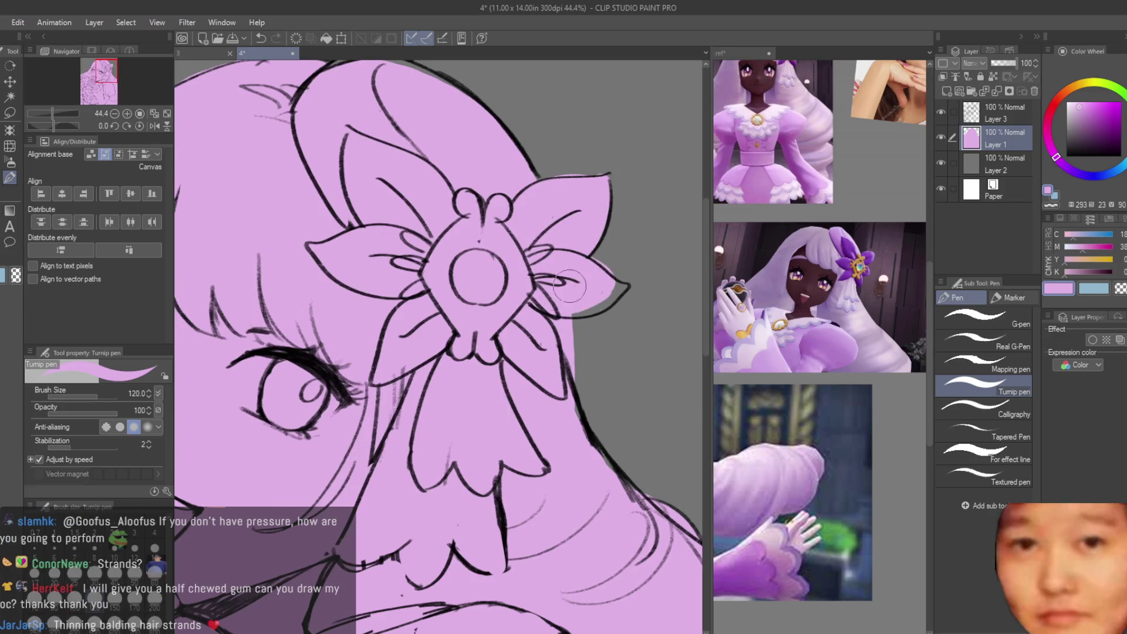
{"action": "scroll", "coordinate": [570, 258], "scroll_direction": "down", "scroll_amount": 2}
{"action": "scroll", "coordinate": [510, 192], "scroll_direction": "down", "scroll_amount": 1}
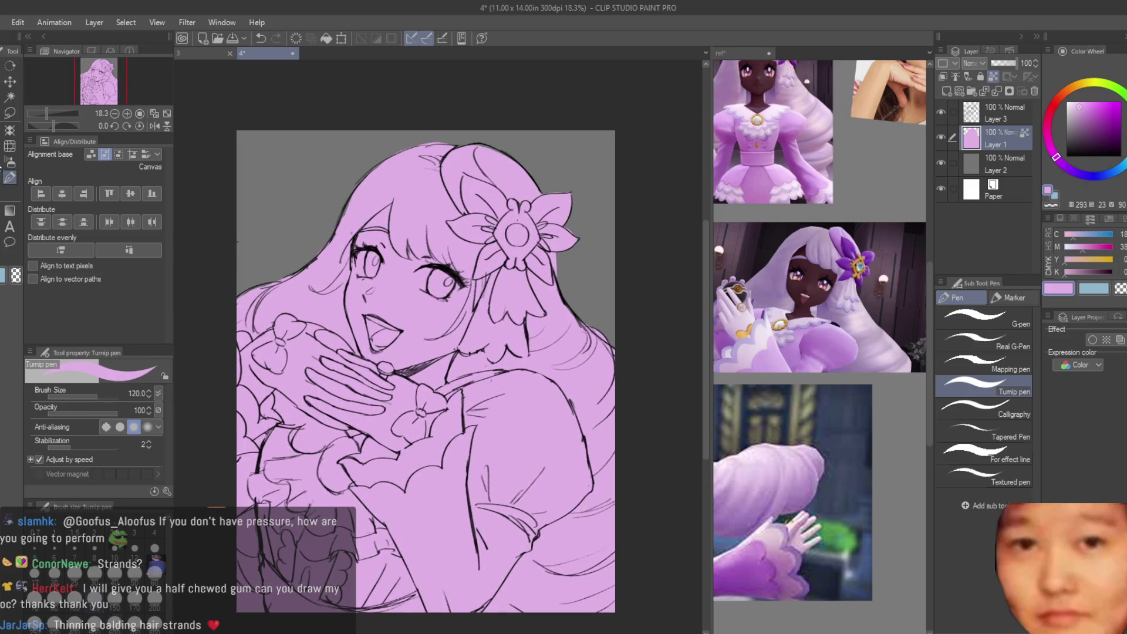
{"action": "key", "text": "b"}
{"action": "left_click", "coordinate": [851, 364]}
{"action": "scroll", "coordinate": [851, 364], "scroll_direction": "down", "scroll_amount": 1}
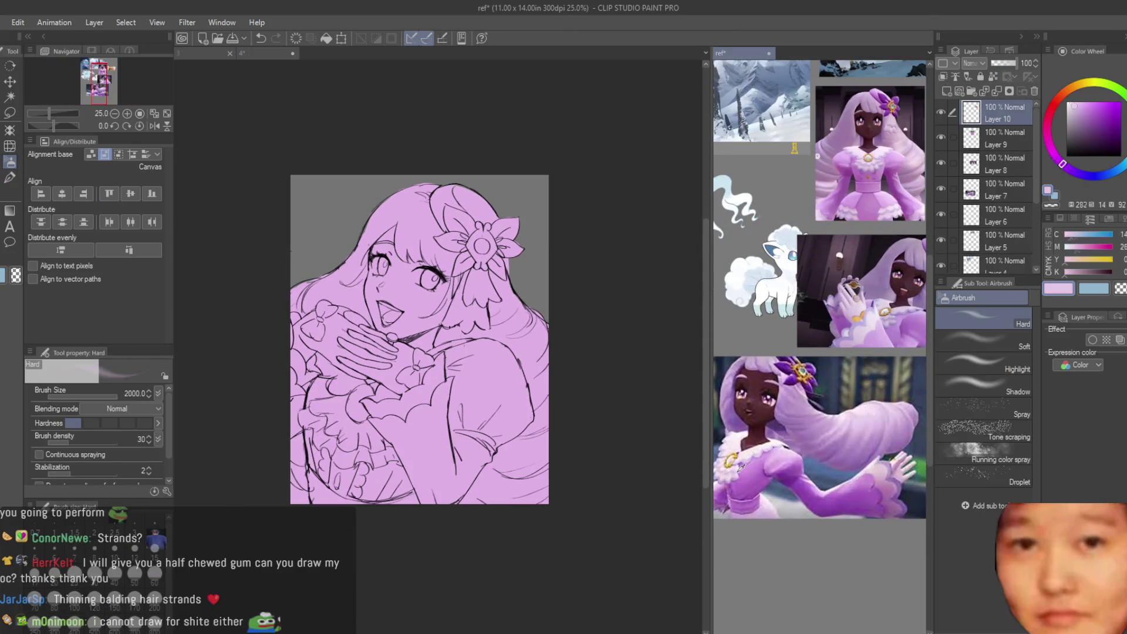
Step: With the soft airbrush, shade the top of the hair and the sleeve darker purple
{"action": "scroll", "coordinate": [828, 290], "scroll_direction": "up", "scroll_amount": 1}
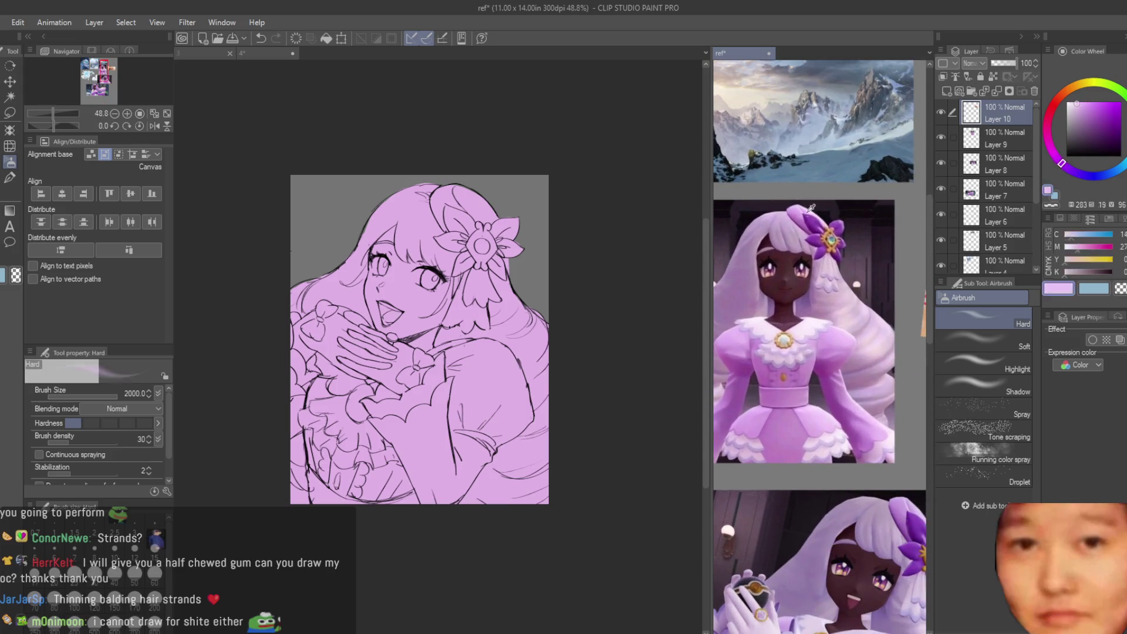
{"action": "left_click", "coordinate": [508, 253]}
{"action": "scroll", "coordinate": [508, 252], "scroll_direction": "up", "scroll_amount": 2}
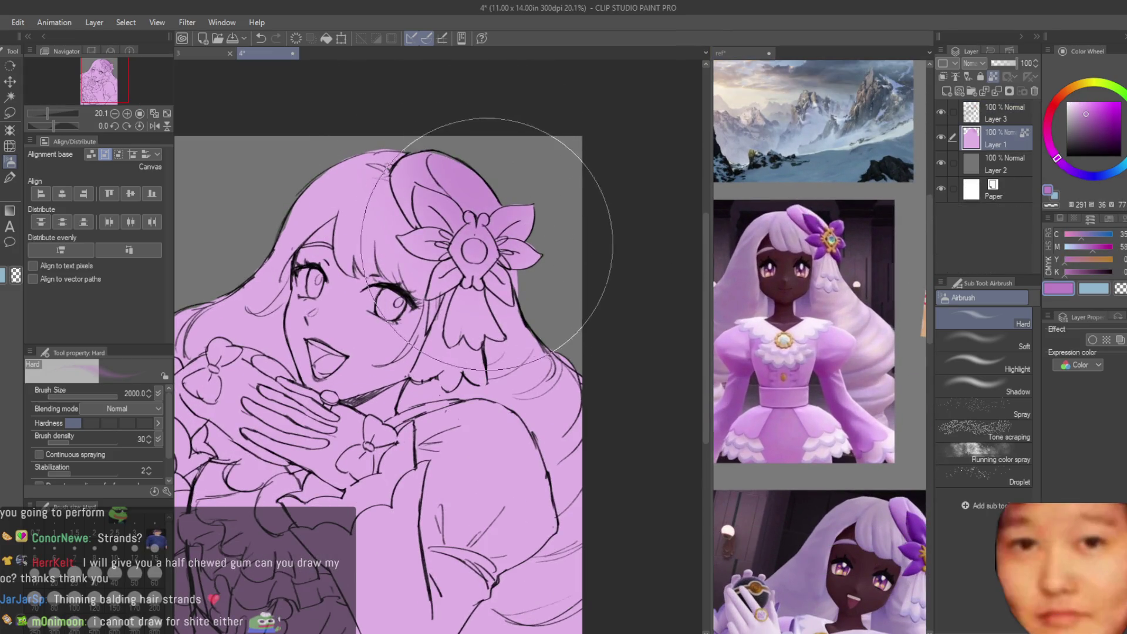
{"action": "left_click", "coordinate": [988, 336]}
{"action": "mouse_move", "coordinate": [479, 189]}
{"action": "left_mouse_down"}
{"action": "mouse_move", "coordinate": [446, 177]}
{"action": "mouse_move", "coordinate": [414, 188]}
{"action": "left_mouse_up"}
{"action": "left_click", "coordinate": [386, 227], "text": "alt"}
{"action": "scroll", "coordinate": [566, 231], "scroll_direction": "down", "scroll_amount": 2}
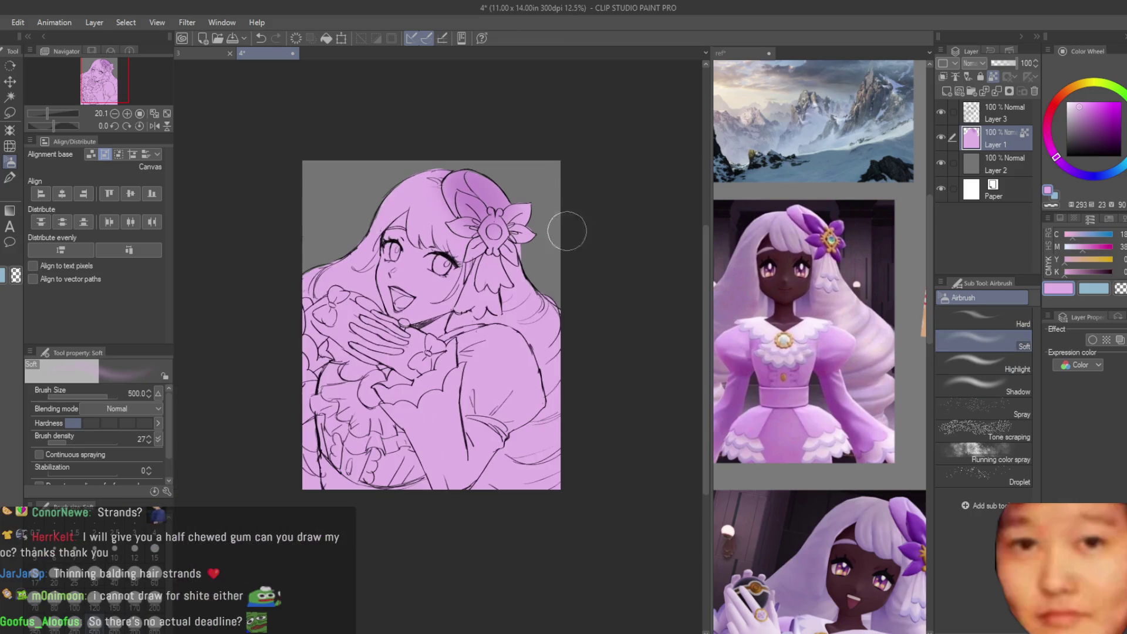
{"action": "scroll", "coordinate": [822, 293], "scroll_direction": "down", "scroll_amount": 1}
{"action": "left_click", "coordinate": [863, 306], "text": "alt"}
{"action": "scroll", "coordinate": [455, 376], "scroll_direction": "up", "scroll_amount": 2}
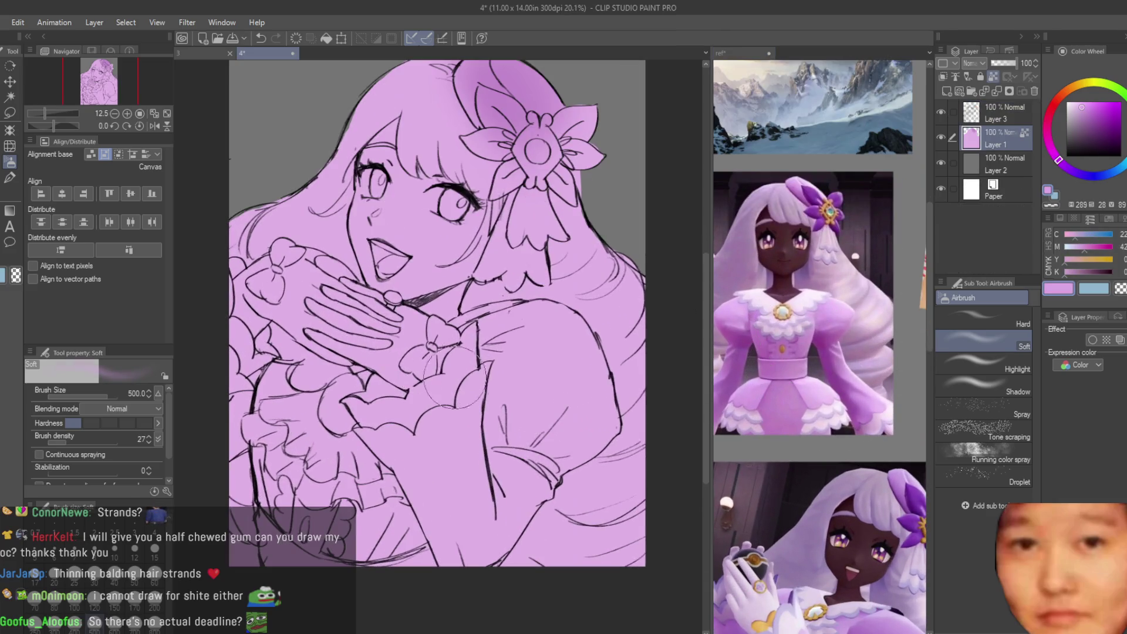
{"action": "mouse_move", "coordinate": [579, 352]}
{"action": "left_mouse_down"}
{"action": "mouse_move", "coordinate": [581, 382]}
{"action": "mouse_move", "coordinate": [311, 423]}
{"action": "mouse_move", "coordinate": [264, 438]}
{"action": "mouse_move", "coordinate": [235, 469]}
{"action": "left_mouse_up"}
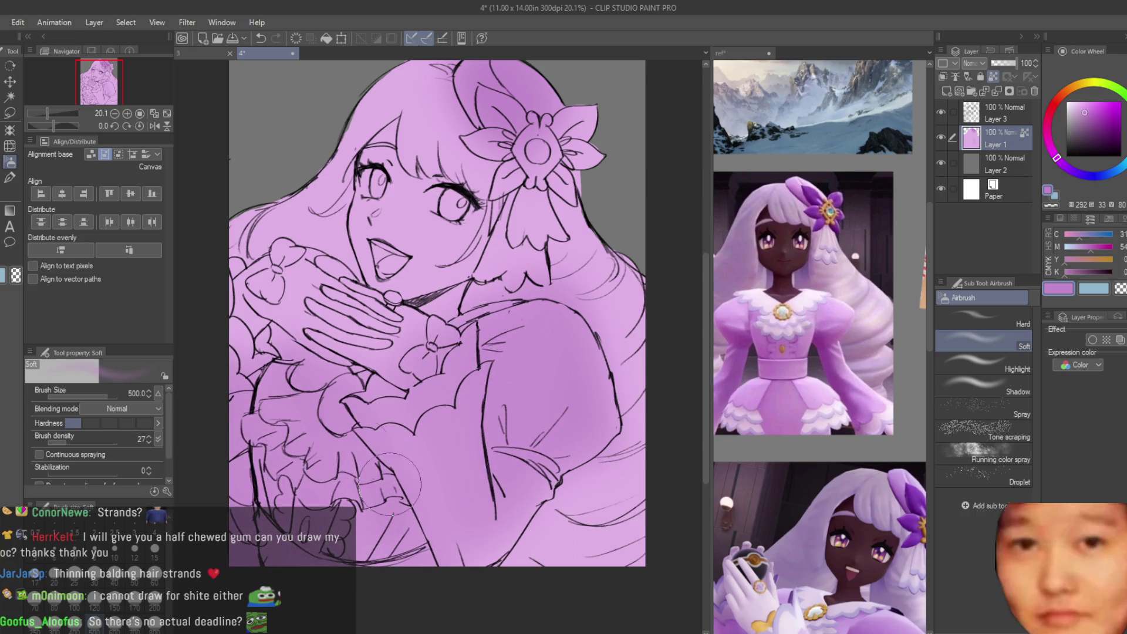
Step: Brighten the sleeve, chest, ruffles and neck with a larger pale pink airbrush
{"action": "left_click", "coordinate": [790, 312], "text": "alt"}
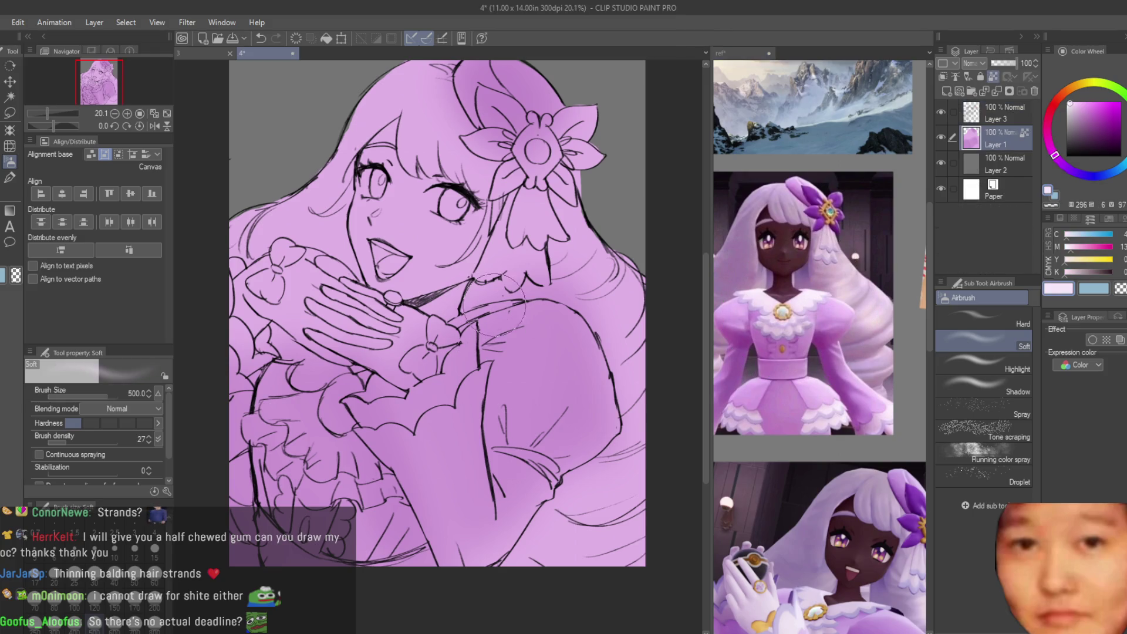
{"action": "left_click_drag", "start_coordinate": [291, 407], "coordinate": [304, 415]}
{"action": "key", "text": "bracketright"}
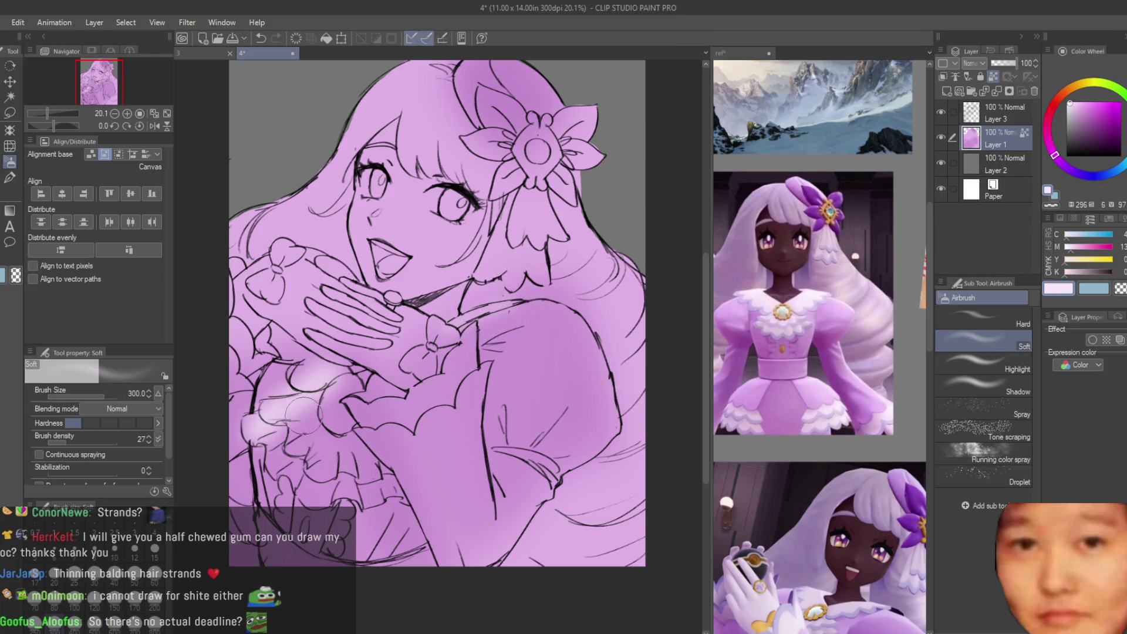
{"action": "key", "text": "bracketright"}
{"action": "key", "text": "bracketright"}
{"action": "mouse_move", "coordinate": [294, 375]}
{"action": "left_mouse_down"}
{"action": "mouse_move", "coordinate": [346, 446]}
{"action": "mouse_move", "coordinate": [321, 504]}
{"action": "left_mouse_up"}
{"action": "scroll", "coordinate": [320, 503], "scroll_direction": "down", "scroll_amount": 3}
{"action": "scroll", "coordinate": [598, 261], "scroll_direction": "up", "scroll_amount": 3}
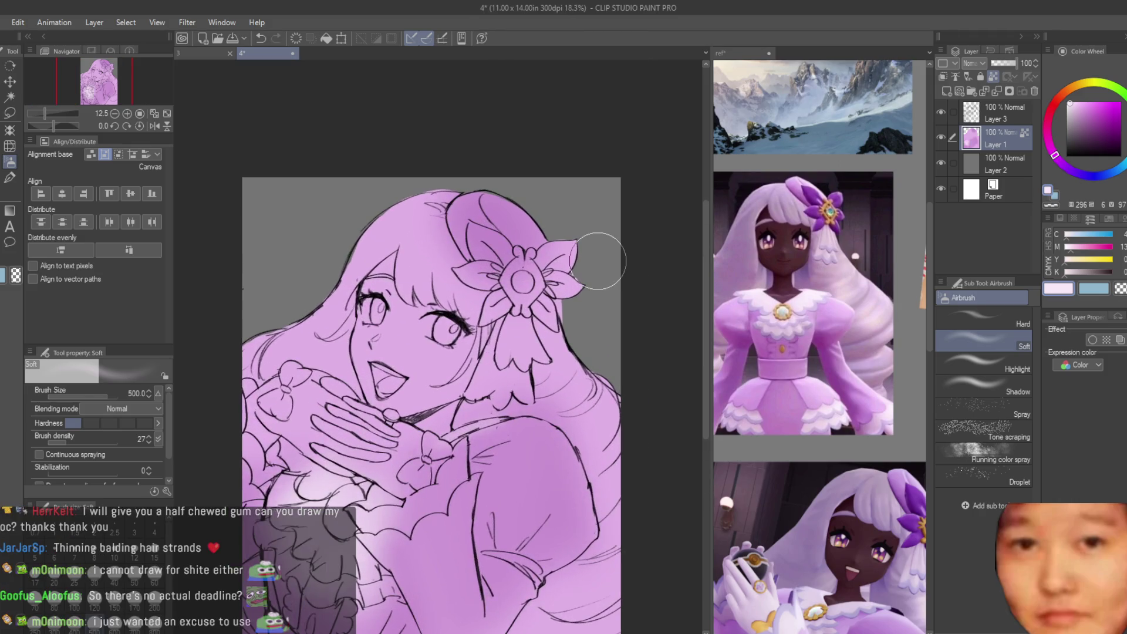
{"action": "scroll", "coordinate": [468, 344], "scroll_direction": "down", "scroll_amount": 1}
{"action": "left_click_drag", "start_coordinate": [468, 344], "coordinate": [502, 342]}
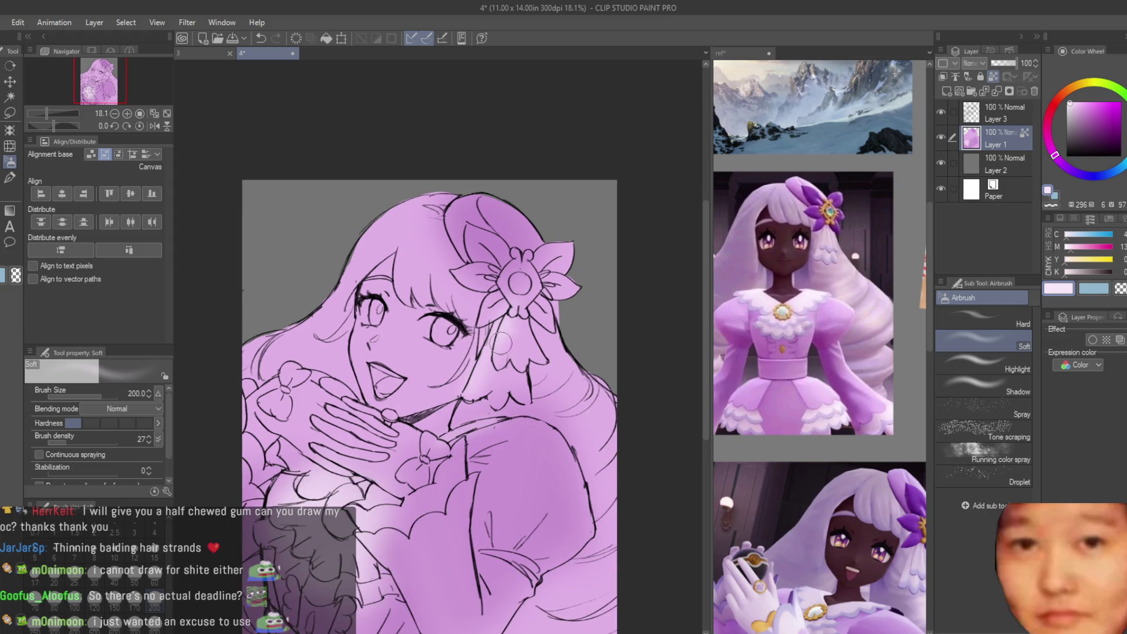
Step: Darken the hair flower with a dark purple picked from the reference
{"action": "left_click", "coordinate": [828, 211], "text": "alt"}
{"action": "scroll", "coordinate": [822, 264], "scroll_direction": "up", "scroll_amount": 2}
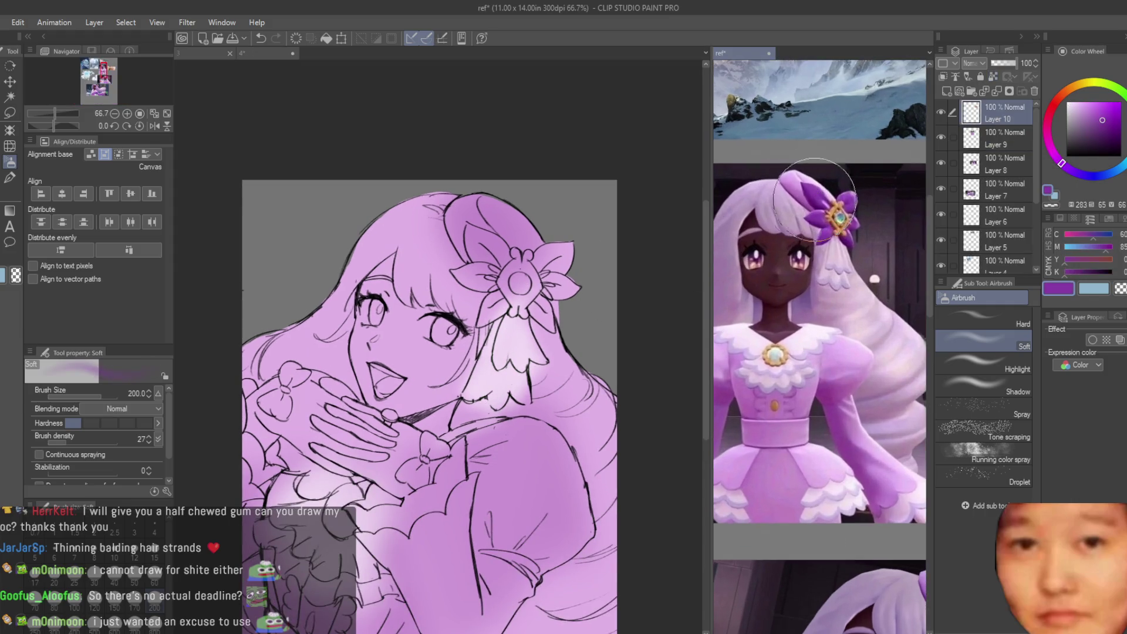
{"action": "scroll", "coordinate": [464, 282], "scroll_direction": "up", "scroll_amount": 2}
{"action": "mouse_move", "coordinate": [504, 246]}
{"action": "left_mouse_down"}
{"action": "mouse_move", "coordinate": [462, 281]}
{"action": "mouse_move", "coordinate": [517, 364]}
{"action": "mouse_move", "coordinate": [576, 311]}
{"action": "mouse_move", "coordinate": [595, 242]}
{"action": "left_mouse_up"}
{"action": "scroll", "coordinate": [595, 243], "scroll_direction": "down", "scroll_amount": 3}
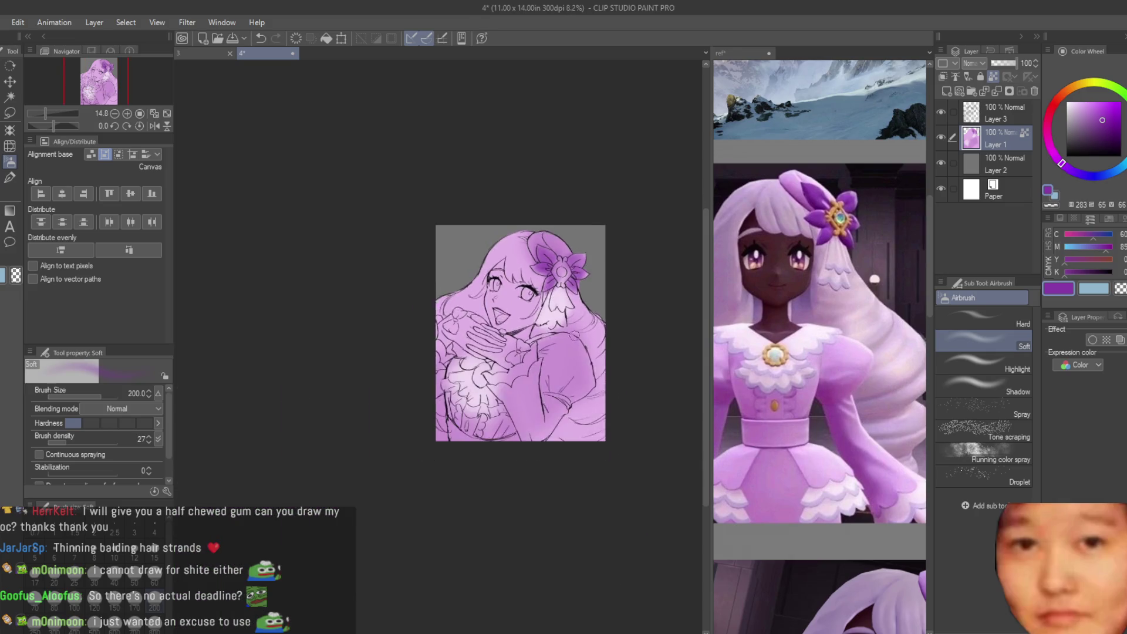
{"action": "scroll", "coordinate": [528, 294], "scroll_direction": "up", "scroll_amount": 1}
{"action": "scroll", "coordinate": [833, 299], "scroll_direction": "down", "scroll_amount": 3}
{"action": "scroll", "coordinate": [833, 299], "scroll_direction": "up", "scroll_amount": 2}
Step: Airbrush pale pink highlights over the clasped hands with a doubled brush size
{"action": "left_click", "coordinate": [373, 495], "text": "alt"}
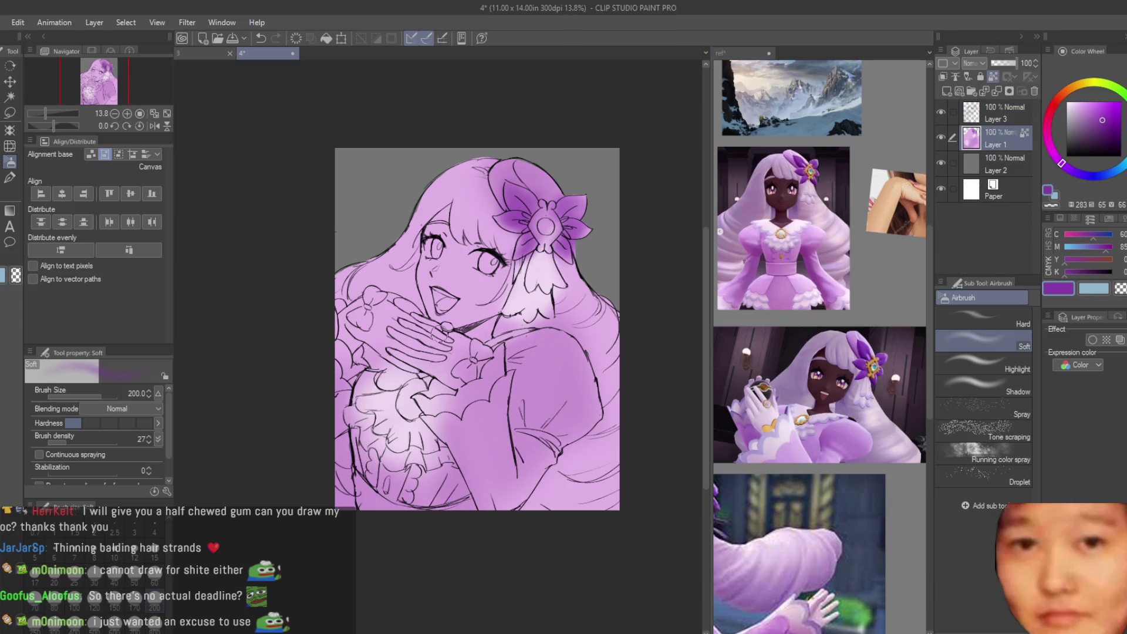
{"action": "scroll", "coordinate": [373, 495], "scroll_direction": "up", "scroll_amount": 3}
{"action": "key", "text": "bracketright"}
{"action": "key", "text": "bracketright"}
{"action": "key", "text": "bracketright"}
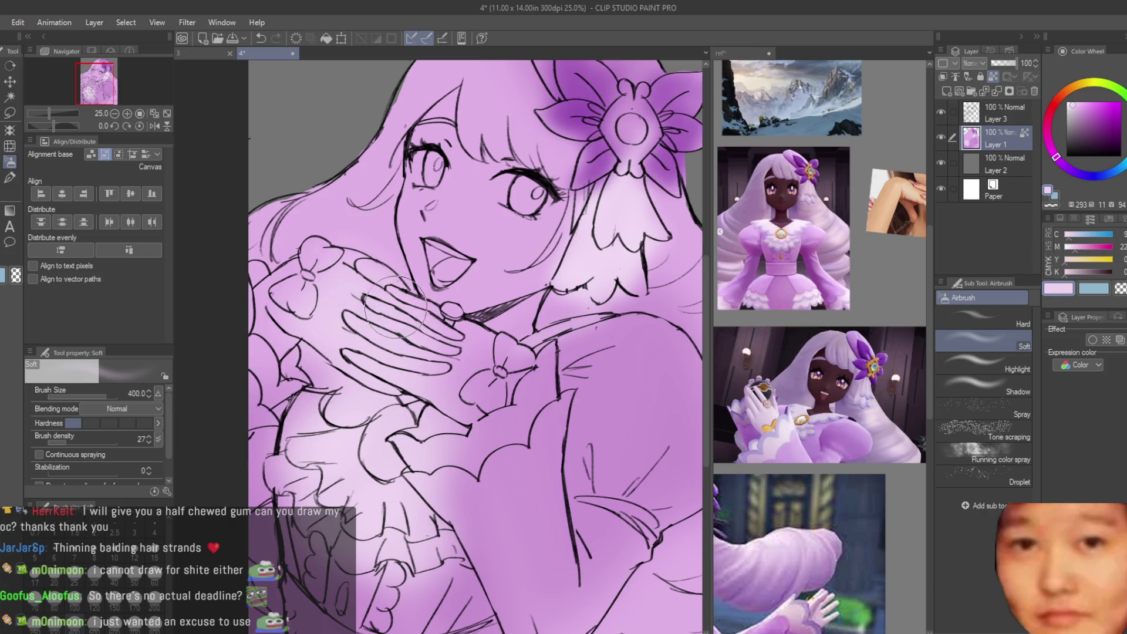
{"action": "mouse_move", "coordinate": [444, 346]}
{"action": "left_mouse_down"}
{"action": "mouse_move", "coordinate": [469, 376]}
{"action": "mouse_move", "coordinate": [446, 422]}
{"action": "left_mouse_up"}
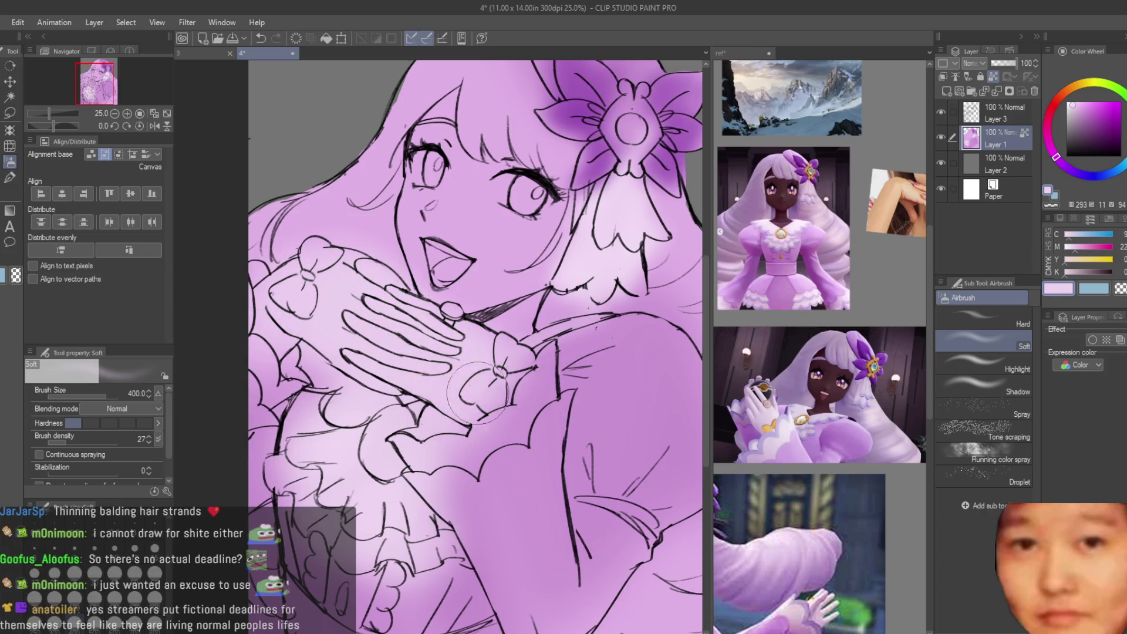
{"action": "scroll", "coordinate": [434, 505], "scroll_direction": "down", "scroll_amount": 3}
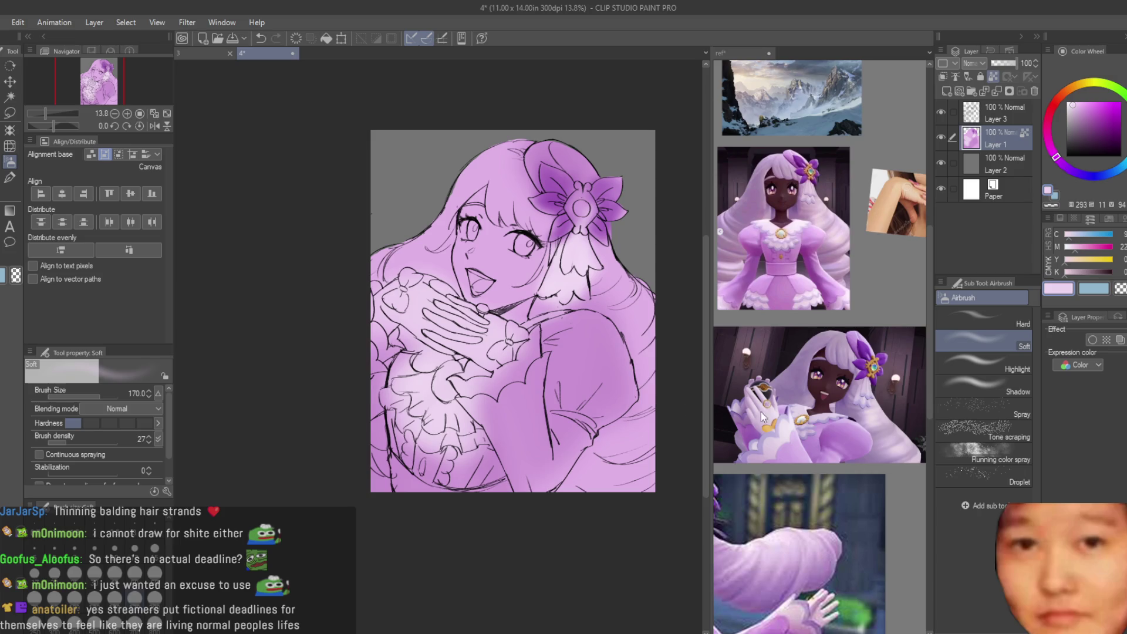
Step: Sample the reference's dark skin tone and airbrush a soft shadow over the face
{"action": "left_click", "coordinate": [762, 416], "text": "alt"}
{"action": "scroll", "coordinate": [764, 411], "scroll_direction": "down", "scroll_amount": 5}
{"action": "scroll", "coordinate": [555, 221], "scroll_direction": "up", "scroll_amount": 2}
{"action": "left_click_drag", "start_coordinate": [516, 232], "coordinate": [476, 348]}
{"action": "key", "text": "ctrl+z"}
{"action": "key", "text": "bracketright"}
{"action": "mouse_move", "coordinate": [484, 246]}
{"action": "left_mouse_down"}
{"action": "mouse_move", "coordinate": [528, 306]}
{"action": "mouse_move", "coordinate": [482, 258]}
{"action": "mouse_move", "coordinate": [453, 307]}
{"action": "mouse_move", "coordinate": [429, 234]}
{"action": "mouse_move", "coordinate": [437, 341]}
{"action": "mouse_move", "coordinate": [511, 328]}
{"action": "mouse_move", "coordinate": [498, 362]}
{"action": "mouse_move", "coordinate": [437, 352]}
{"action": "mouse_move", "coordinate": [439, 256]}
{"action": "mouse_move", "coordinate": [501, 256]}
{"action": "left_mouse_up"}
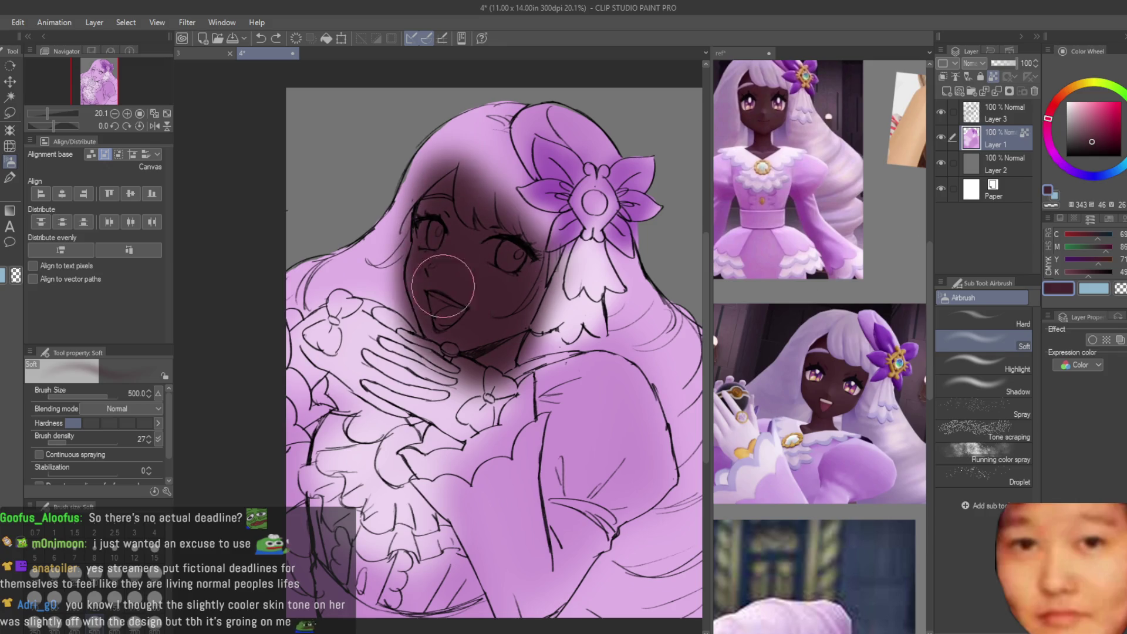
Step: With the dry texture brush, cover the dark chin and neck edge in light pink
{"action": "scroll", "coordinate": [458, 382], "scroll_direction": "down", "scroll_amount": 1}
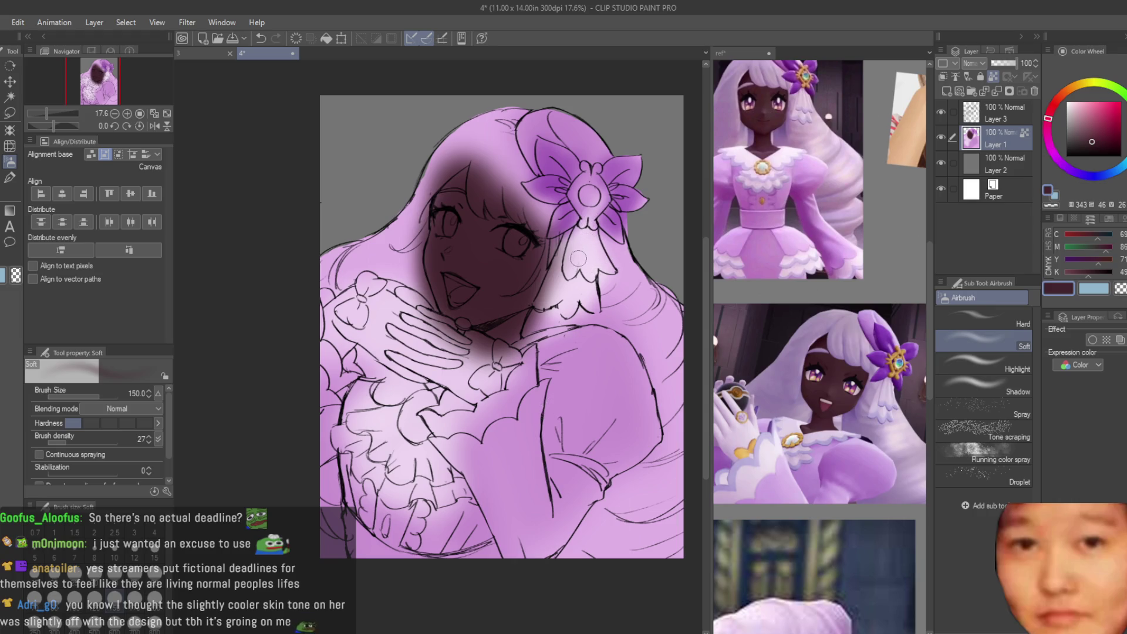
{"action": "key", "text": "b"}
{"action": "scroll", "coordinate": [592, 170], "scroll_direction": "up", "scroll_amount": 2}
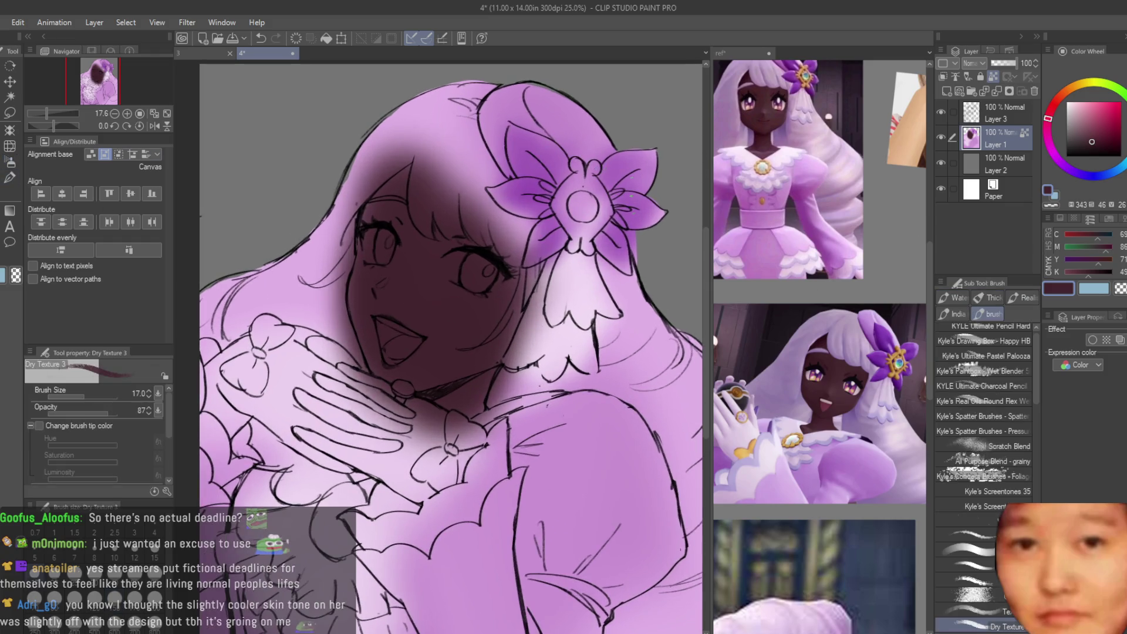
{"action": "left_click", "coordinate": [531, 425], "text": "alt"}
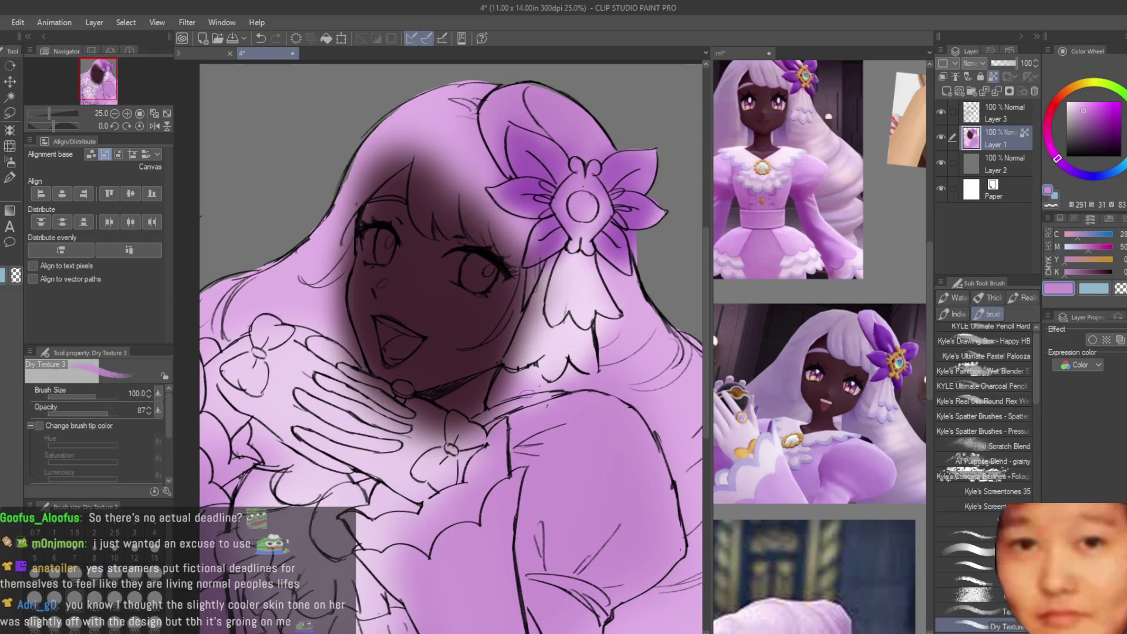
{"action": "left_click_drag", "start_coordinate": [516, 370], "coordinate": [496, 395]}
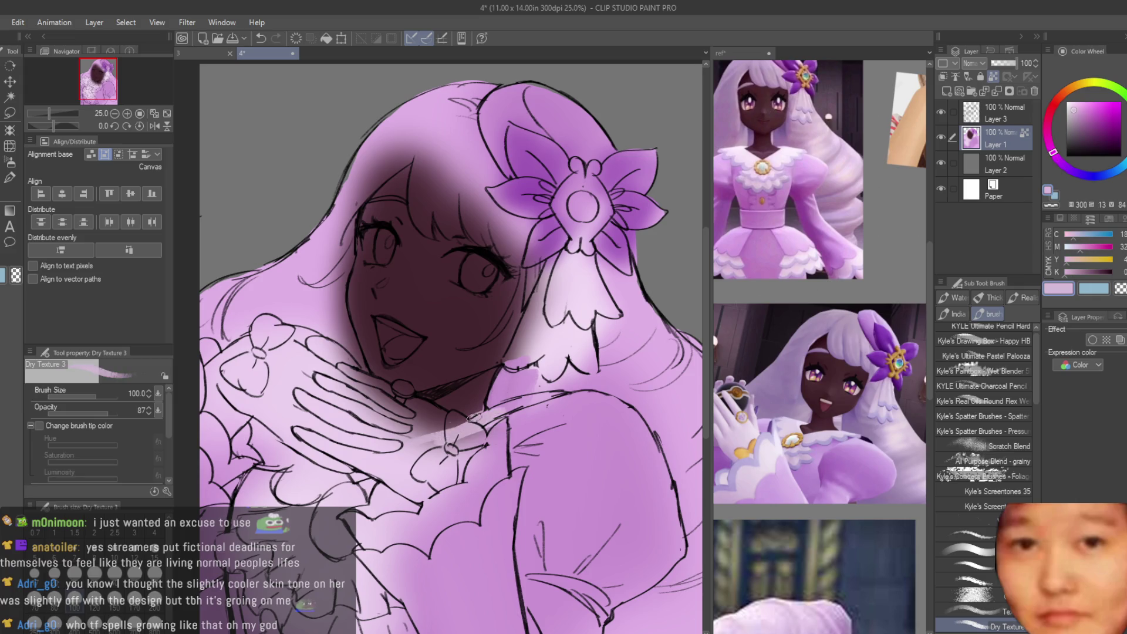
Step: Repaint the bangs and forehead in light pink, settling on a slightly lighter pink
{"action": "scroll", "coordinate": [422, 405], "scroll_direction": "down", "scroll_amount": 3}
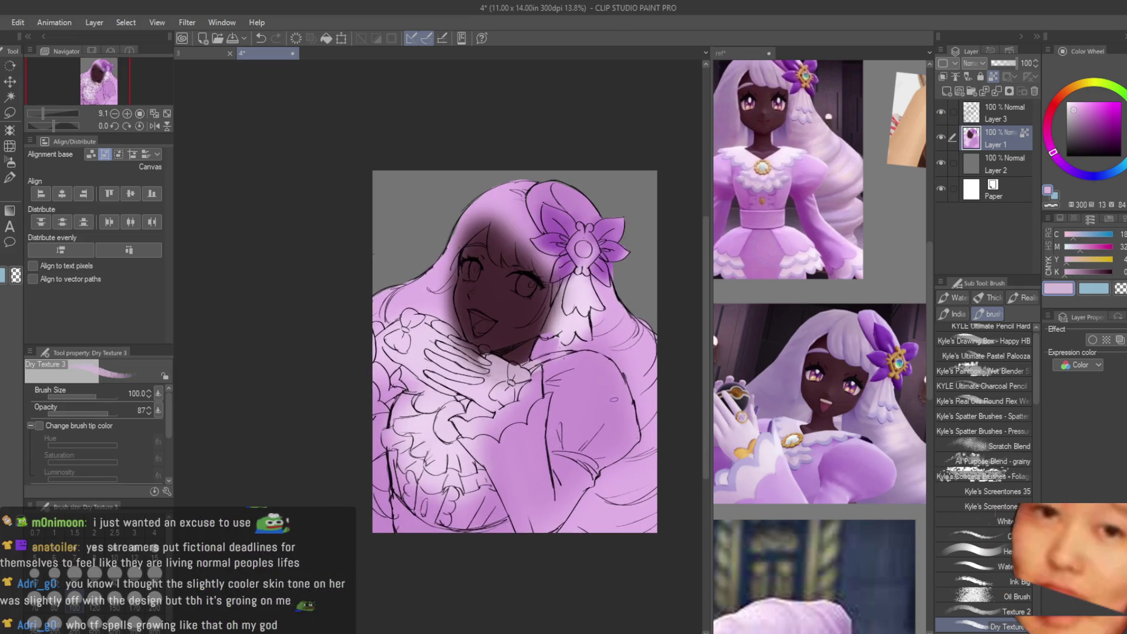
{"action": "scroll", "coordinate": [535, 243], "scroll_direction": "up", "scroll_amount": 5}
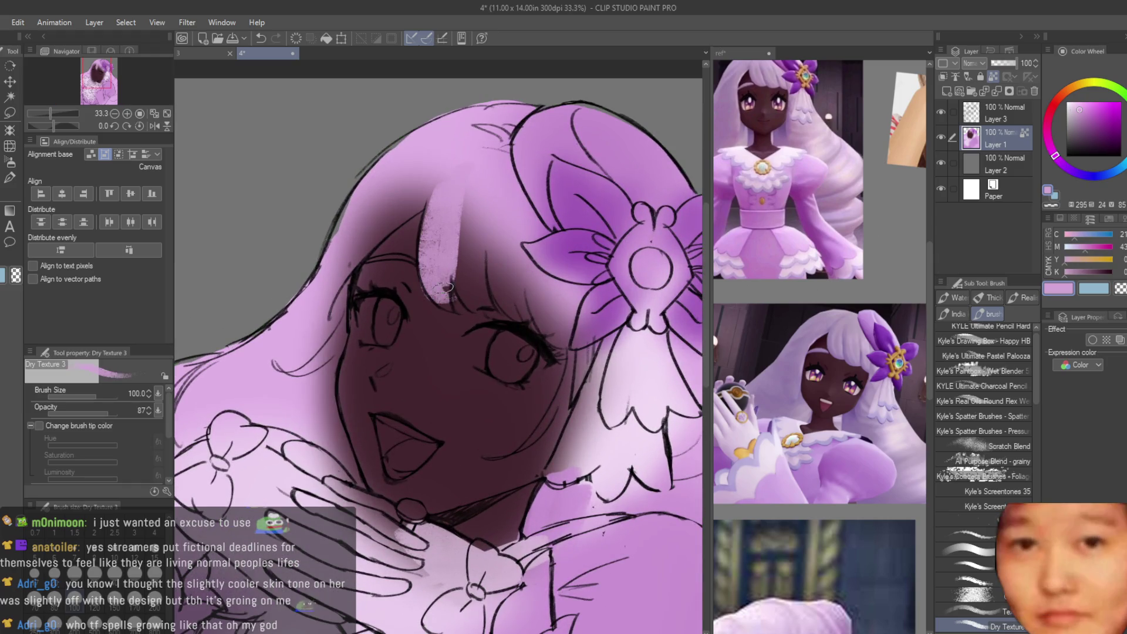
{"action": "left_click", "coordinate": [459, 195], "text": "alt"}
{"action": "mouse_move", "coordinate": [447, 199]}
{"action": "left_mouse_down"}
{"action": "mouse_move", "coordinate": [435, 246]}
{"action": "mouse_move", "coordinate": [493, 259]}
{"action": "mouse_move", "coordinate": [526, 286]}
{"action": "left_mouse_up"}
{"action": "left_click", "coordinate": [560, 248], "text": "alt"}
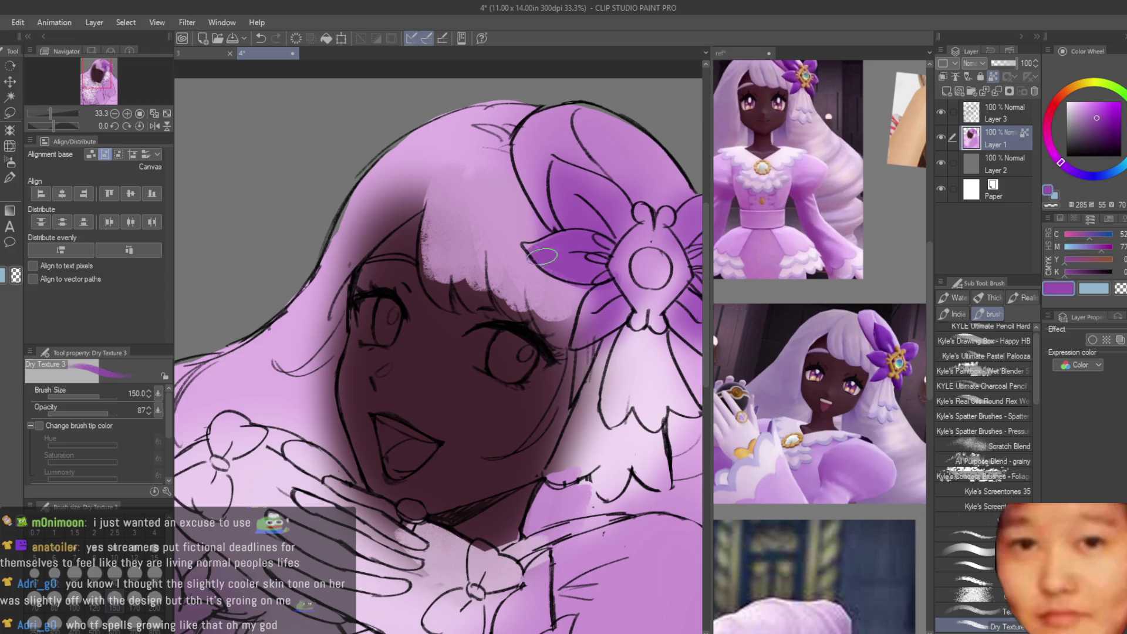
{"action": "left_click", "coordinate": [537, 279], "text": "alt"}
{"action": "left_click", "coordinate": [479, 238], "text": "alt"}
Step: Shade the dress's right side and lower right with darker lavender sampled from the reference
{"action": "scroll", "coordinate": [642, 408], "scroll_direction": "down", "scroll_amount": 3}
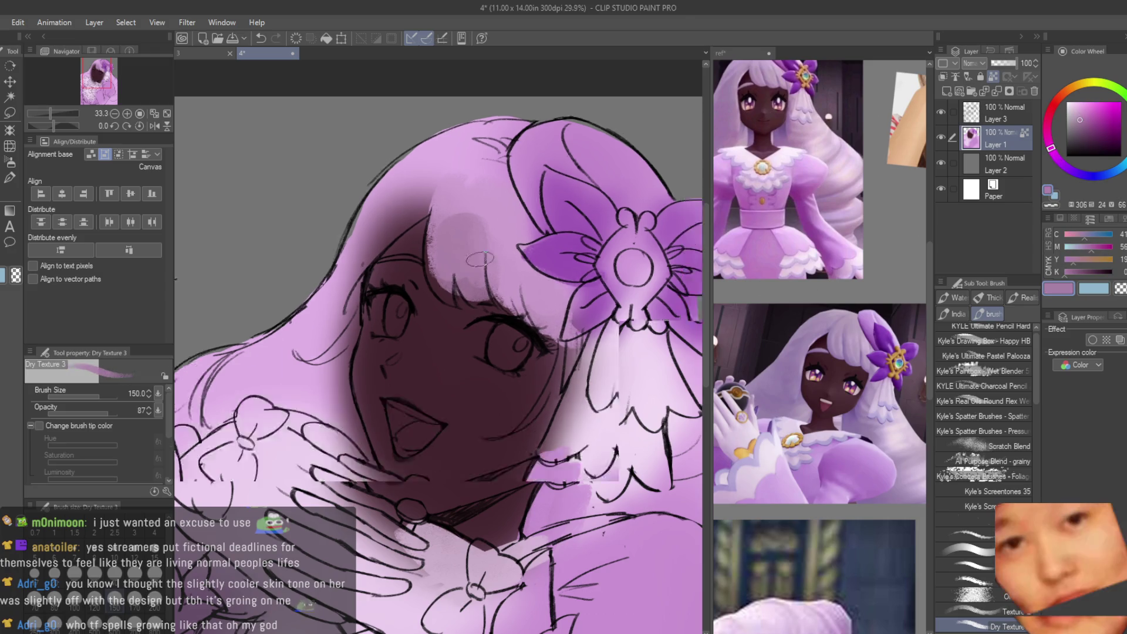
{"action": "left_click", "coordinate": [827, 316], "text": "alt"}
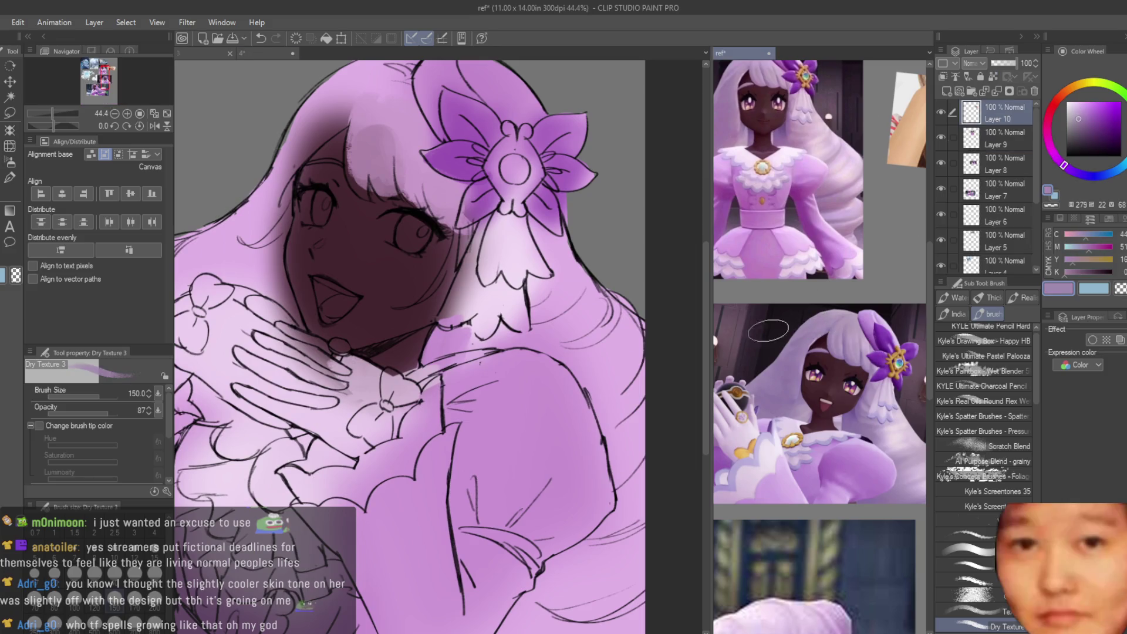
{"action": "left_click", "coordinate": [605, 376], "text": "alt"}
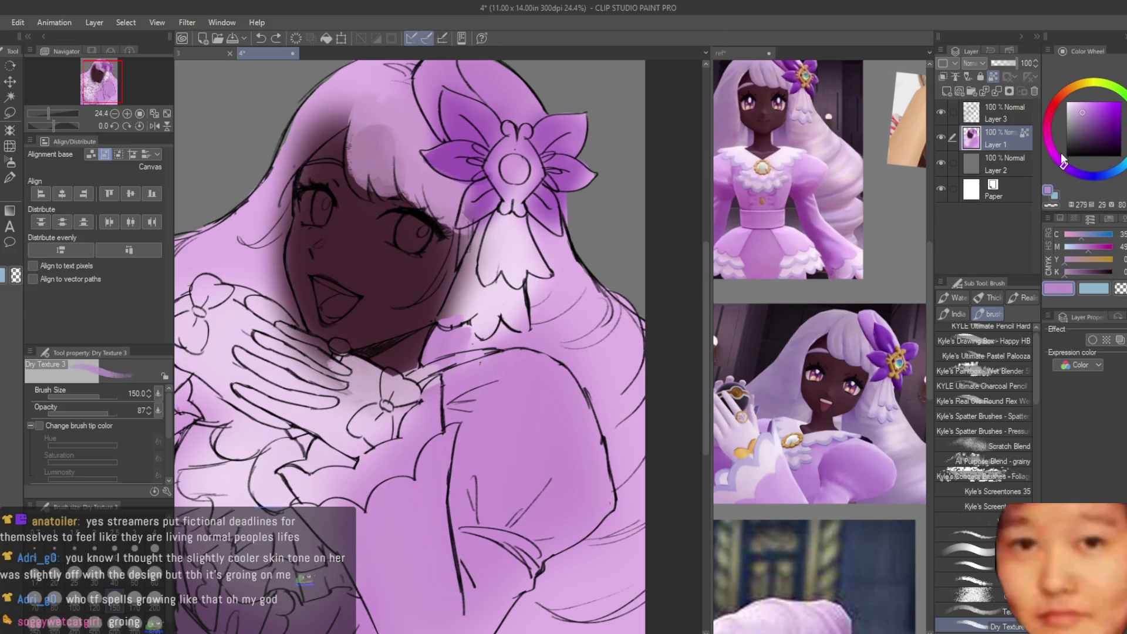
{"action": "mouse_move", "coordinate": [623, 282]}
{"action": "left_mouse_down"}
{"action": "mouse_move", "coordinate": [587, 329]}
{"action": "mouse_move", "coordinate": [628, 446]}
{"action": "left_mouse_up"}
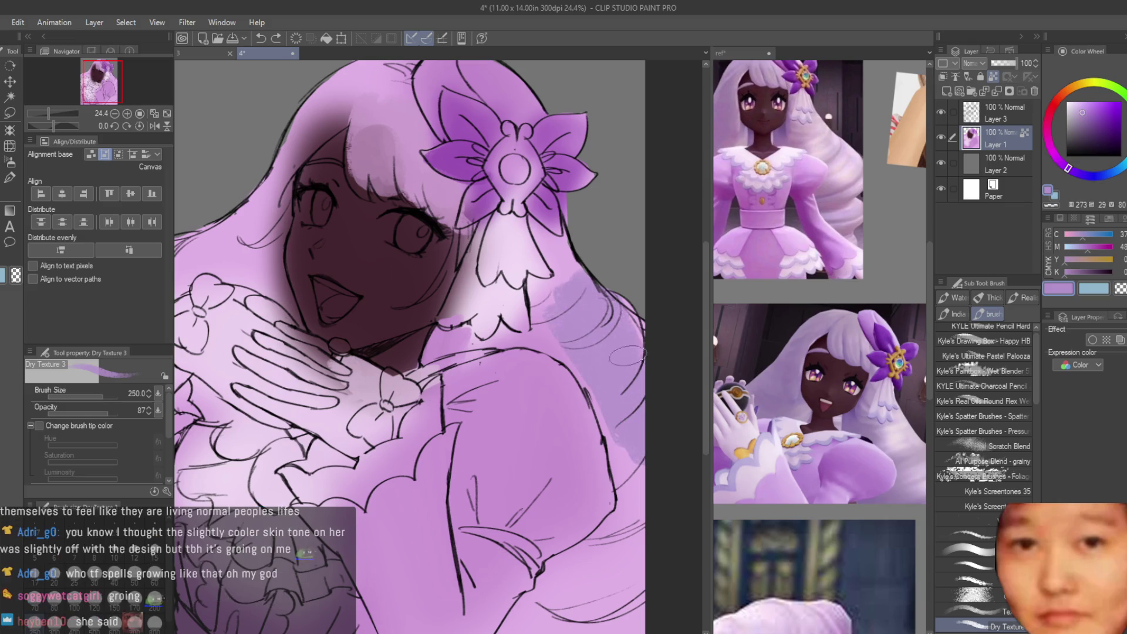
{"action": "left_click", "coordinate": [861, 364], "text": "alt"}
{"action": "left_click", "coordinate": [587, 376]}
{"action": "mouse_move", "coordinate": [587, 382]}
{"action": "left_mouse_down"}
{"action": "mouse_move", "coordinate": [628, 469]}
{"action": "mouse_move", "coordinate": [622, 564]}
{"action": "left_mouse_up"}
Step: Finish shading the lower-right dress with darker lavender
{"action": "scroll", "coordinate": [622, 546], "scroll_direction": "down", "scroll_amount": 3}
{"action": "left_click_drag", "start_coordinate": [616, 511], "coordinate": [602, 522]}
{"action": "left_click_drag", "start_coordinate": [534, 600], "coordinate": [600, 590]}
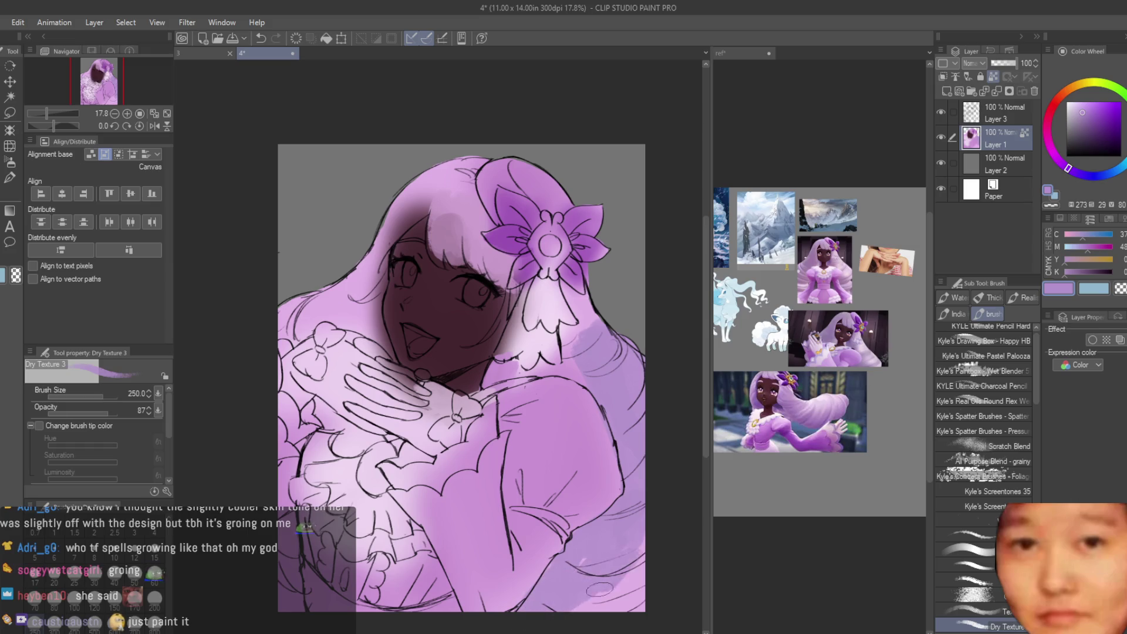
{"action": "scroll", "coordinate": [581, 311], "scroll_direction": "up", "scroll_amount": 1}
{"action": "scroll", "coordinate": [578, 310], "scroll_direction": "up", "scroll_amount": 1}
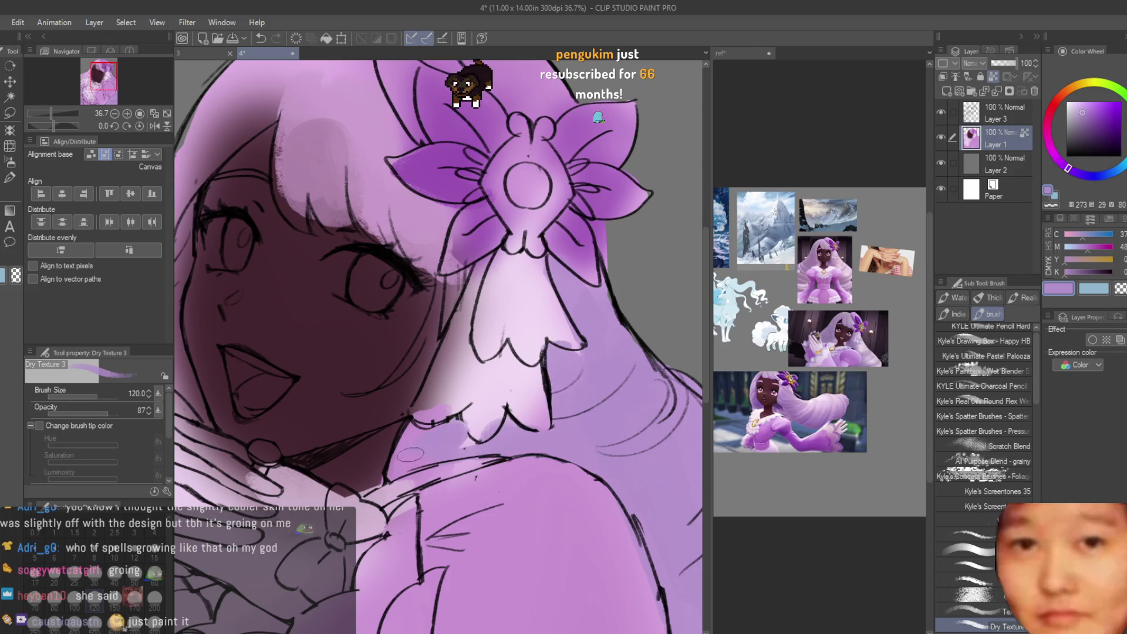
{"action": "scroll", "coordinate": [398, 359], "scroll_direction": "up", "scroll_amount": 2}
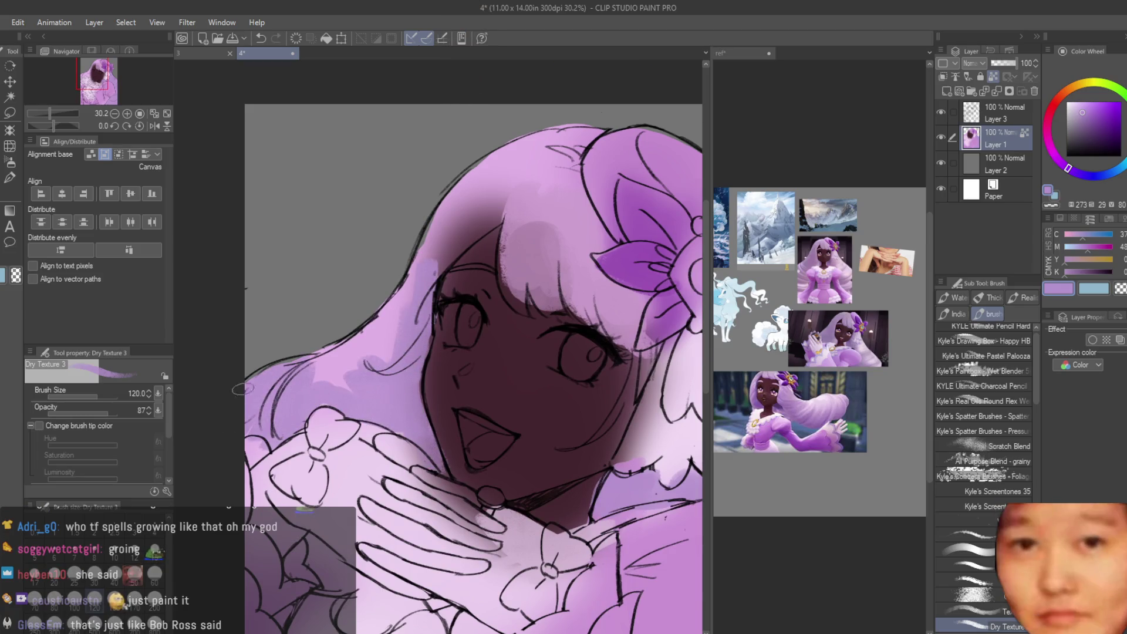
Step: Paint light and darker lilac strokes across the upper hair and bangs
{"action": "left_click_drag", "start_coordinate": [452, 206], "coordinate": [462, 239]}
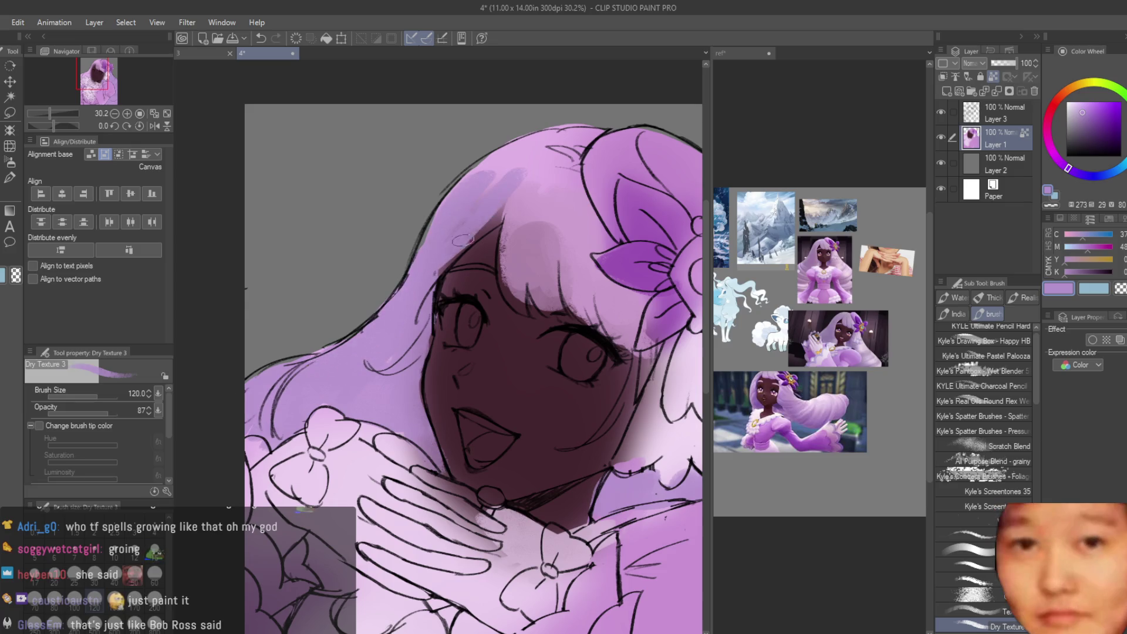
{"action": "mouse_move", "coordinate": [485, 193]}
{"action": "left_mouse_down"}
{"action": "mouse_move", "coordinate": [523, 117]}
{"action": "mouse_move", "coordinate": [546, 165]}
{"action": "mouse_move", "coordinate": [579, 176]}
{"action": "mouse_move", "coordinate": [576, 193]}
{"action": "left_mouse_up"}
{"action": "scroll", "coordinate": [525, 241], "scroll_direction": "up", "scroll_amount": 1}
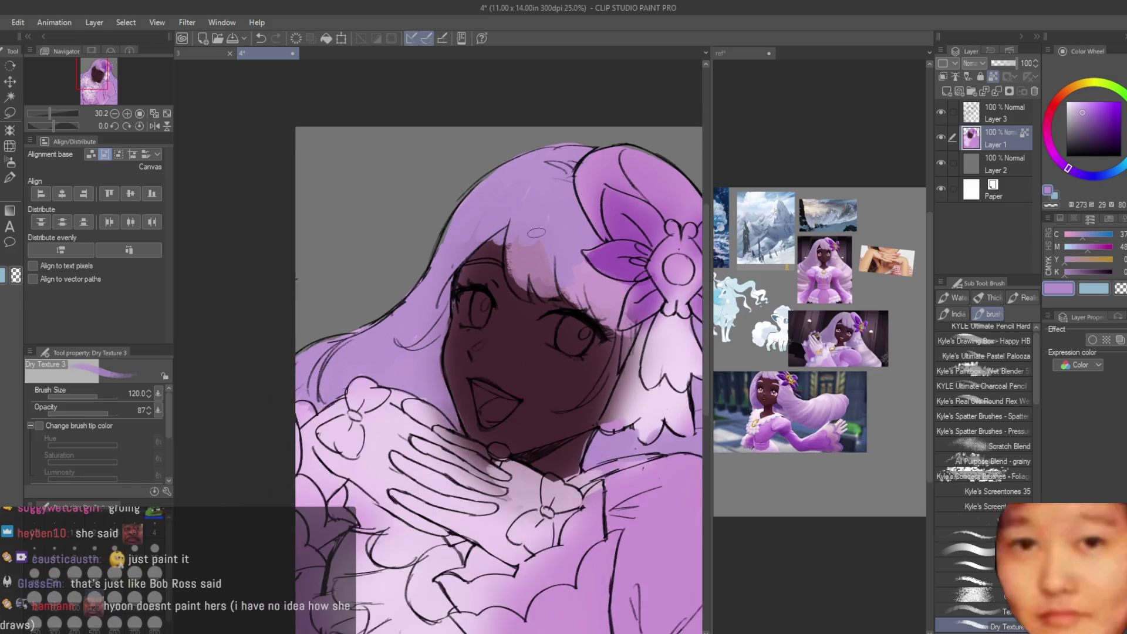
{"action": "mouse_move", "coordinate": [517, 253]}
{"action": "left_mouse_down"}
{"action": "mouse_move", "coordinate": [529, 291]}
{"action": "mouse_move", "coordinate": [623, 328]}
{"action": "mouse_move", "coordinate": [648, 419]}
{"action": "left_mouse_up"}
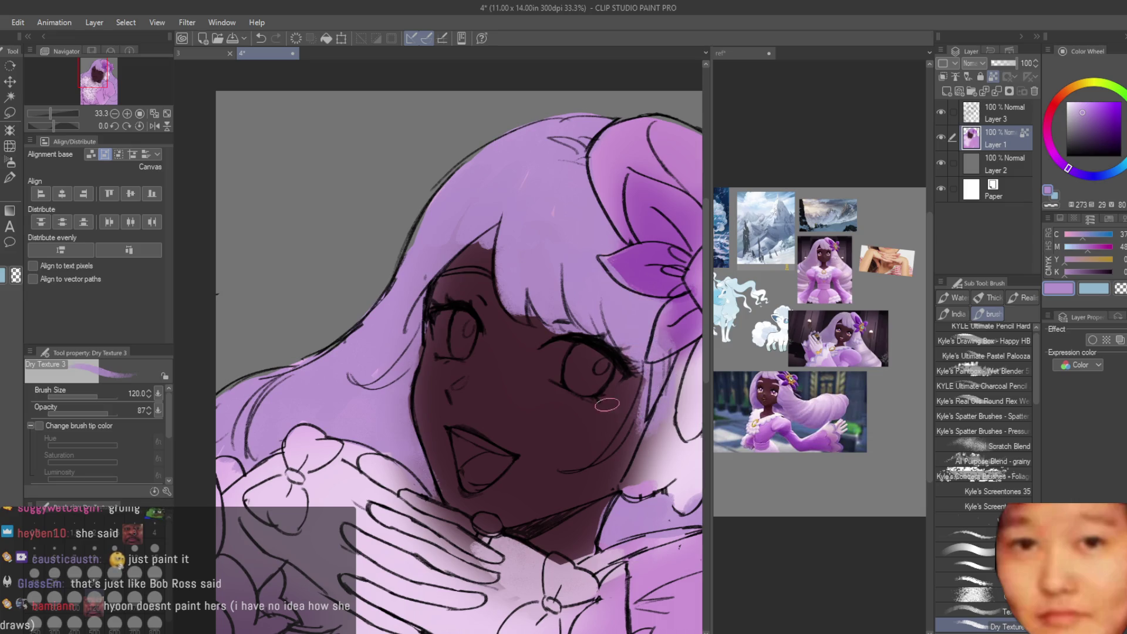
{"action": "left_click", "coordinate": [488, 230], "text": "alt"}
{"action": "left_click_drag", "start_coordinate": [479, 252], "coordinate": [499, 209]}
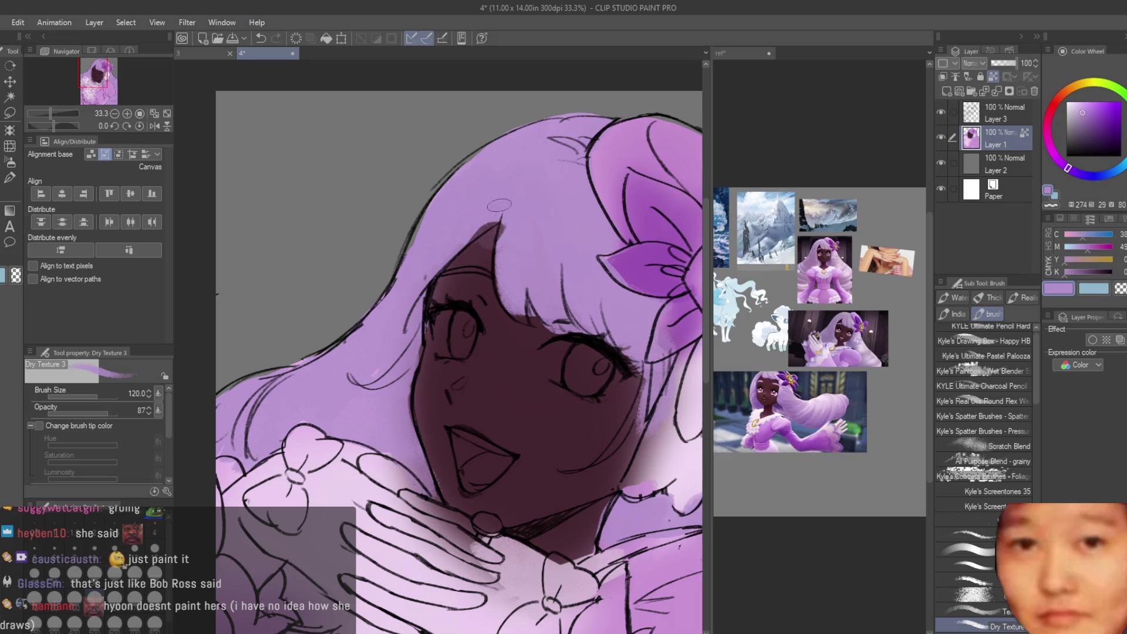
Step: Paint light pink over the ribbon area
{"action": "scroll", "coordinate": [522, 199], "scroll_direction": "up", "scroll_amount": 3}
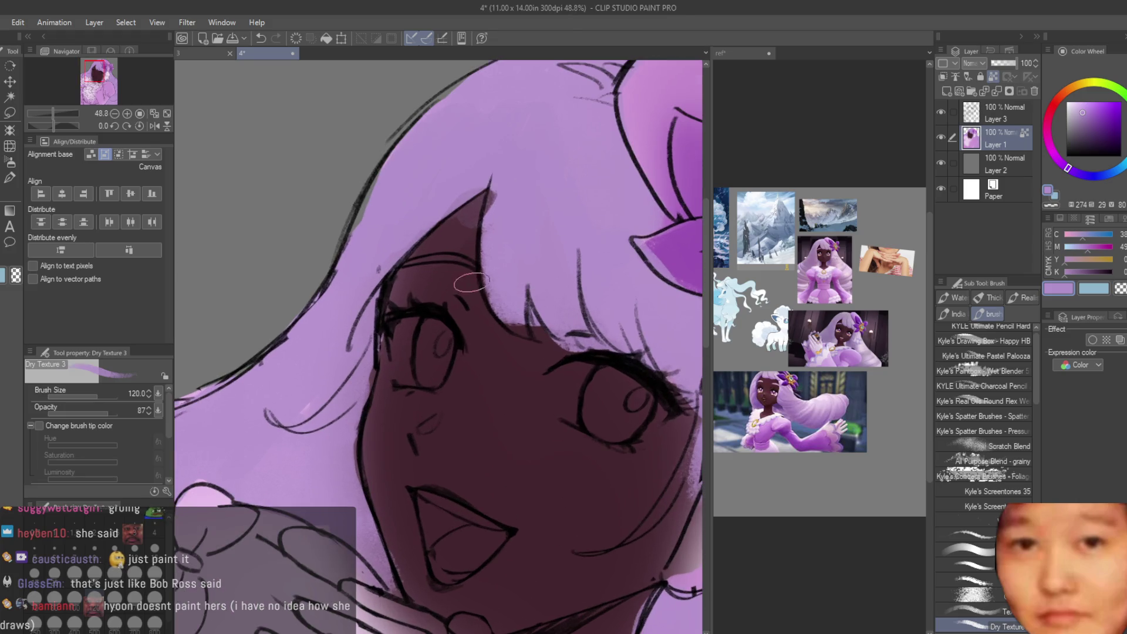
{"action": "left_click", "coordinate": [456, 243], "text": "alt"}
{"action": "scroll", "coordinate": [465, 222], "scroll_direction": "down", "scroll_amount": 3}
{"action": "left_click", "coordinate": [502, 175], "text": "alt"}
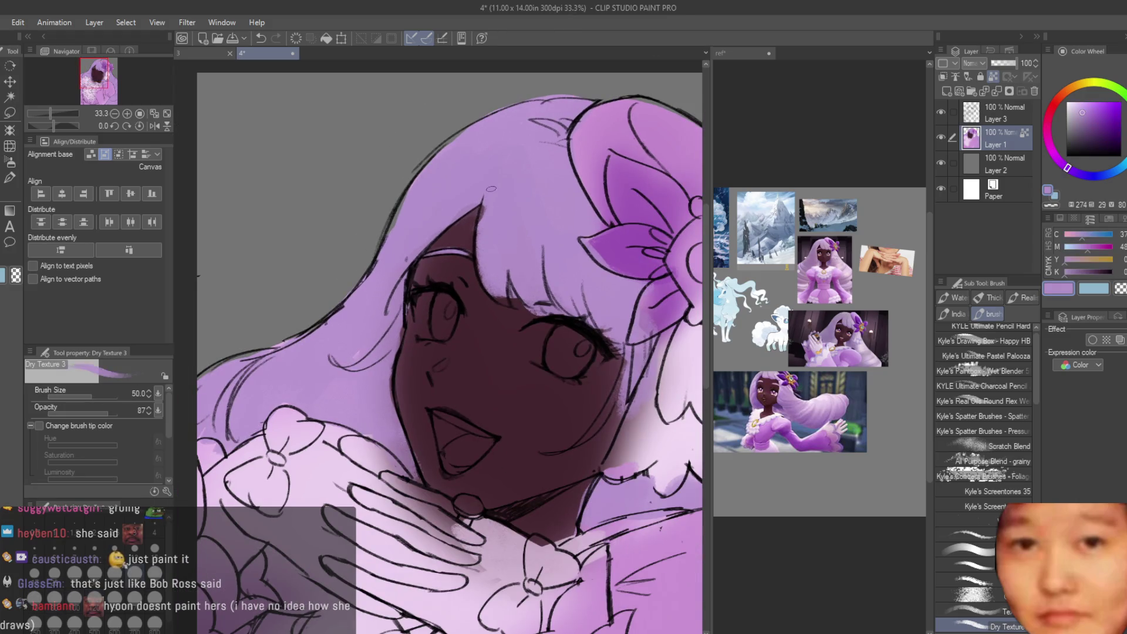
{"action": "left_click", "coordinate": [487, 312], "text": "alt"}
{"action": "scroll", "coordinate": [513, 310], "scroll_direction": "down", "scroll_amount": 2}
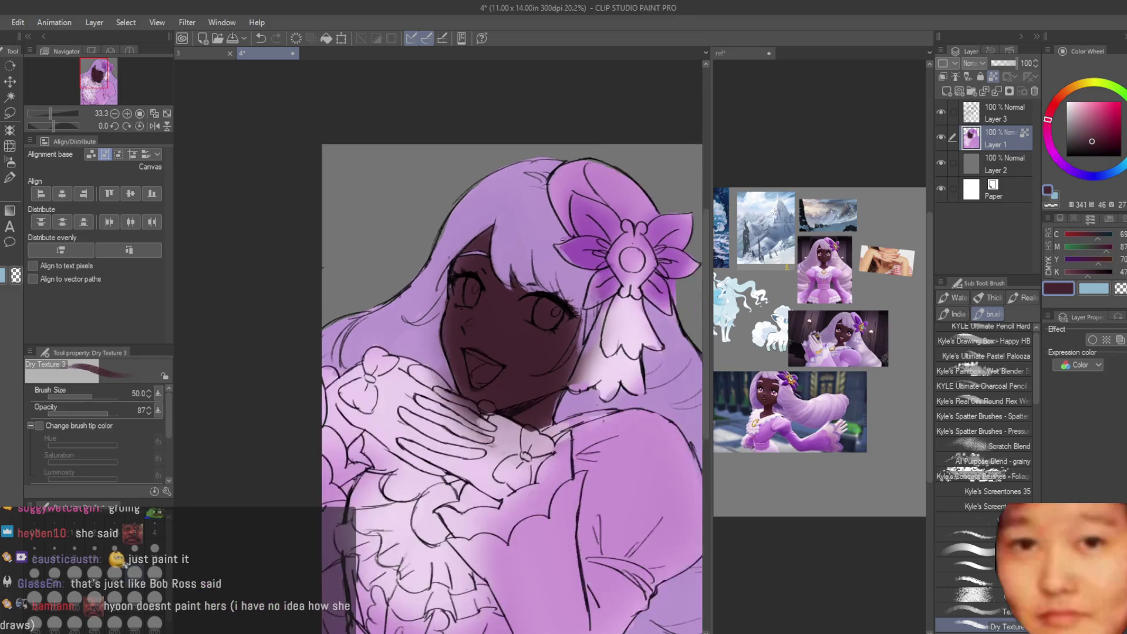
{"action": "scroll", "coordinate": [608, 368], "scroll_direction": "up", "scroll_amount": 2}
{"action": "left_click", "coordinate": [608, 368], "text": "alt"}
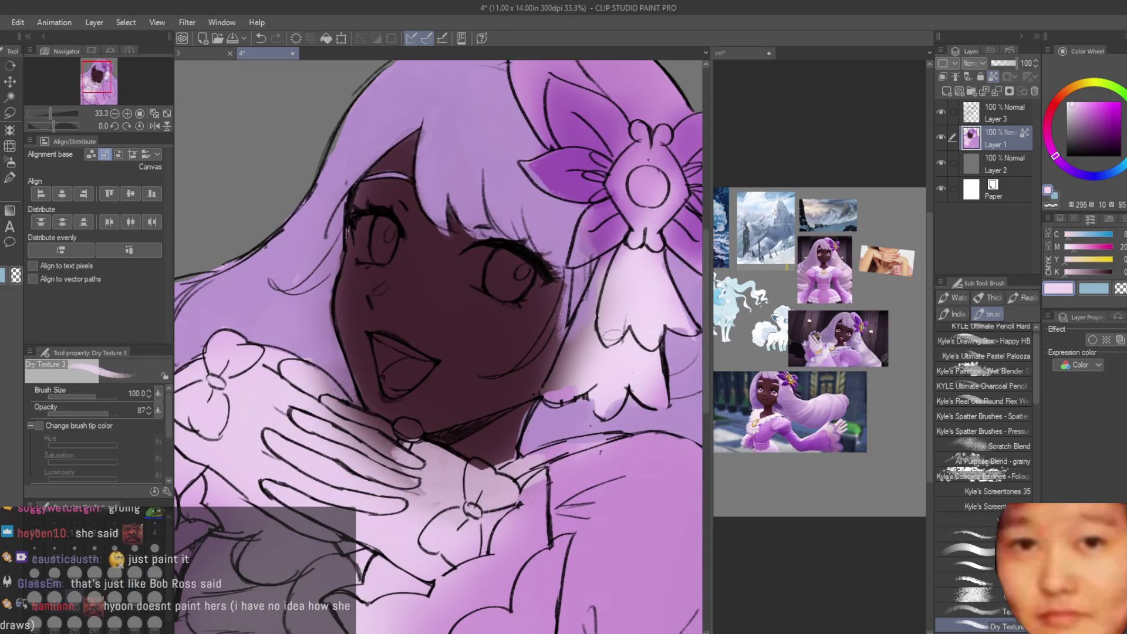
{"action": "left_click_drag", "start_coordinate": [612, 336], "coordinate": [558, 375]}
{"action": "left_click_drag", "start_coordinate": [610, 264], "coordinate": [564, 381]}
Step: At brush size 80, touch up the cheek and ribbon edge with lilac and skin tone
{"action": "left_click", "coordinate": [515, 386], "text": "alt"}
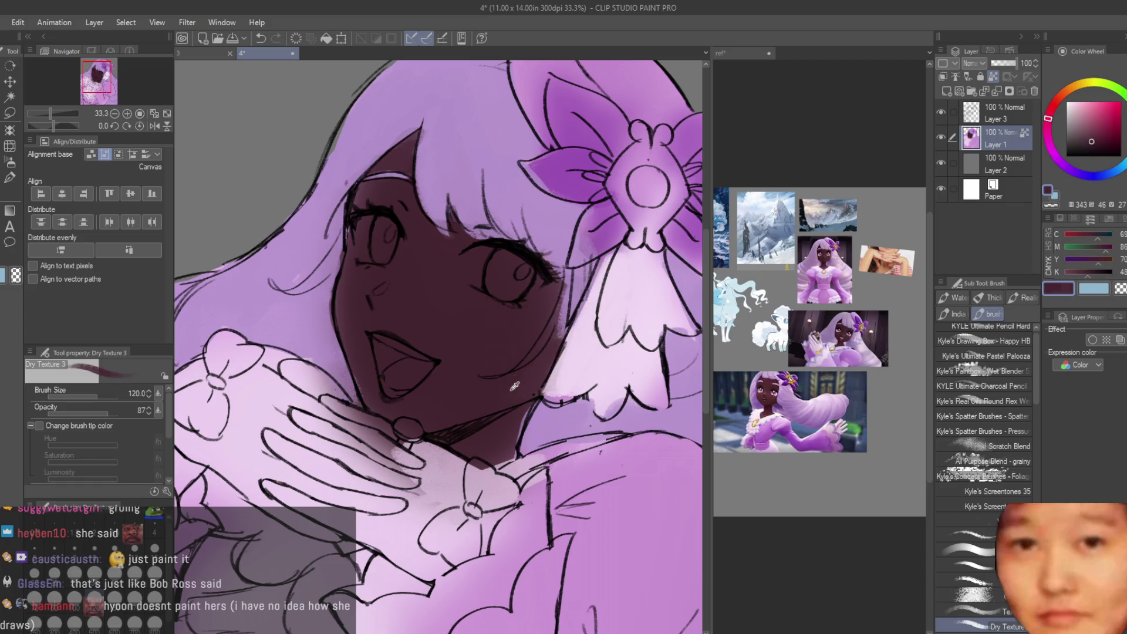
{"action": "left_click", "coordinate": [578, 275], "text": "alt"}
{"action": "key", "text": "bracketleft"}
{"action": "key", "text": "bracketleft"}
{"action": "mouse_move", "coordinate": [557, 305]}
{"action": "left_mouse_down"}
{"action": "mouse_move", "coordinate": [532, 352]}
{"action": "mouse_move", "coordinate": [499, 367]}
{"action": "left_mouse_up"}
{"action": "left_click", "coordinate": [529, 317], "text": "alt"}
{"action": "mouse_move", "coordinate": [561, 279]}
{"action": "left_mouse_down"}
{"action": "mouse_move", "coordinate": [546, 329]}
{"action": "mouse_move", "coordinate": [559, 326]}
{"action": "mouse_move", "coordinate": [545, 344]}
{"action": "left_mouse_up"}
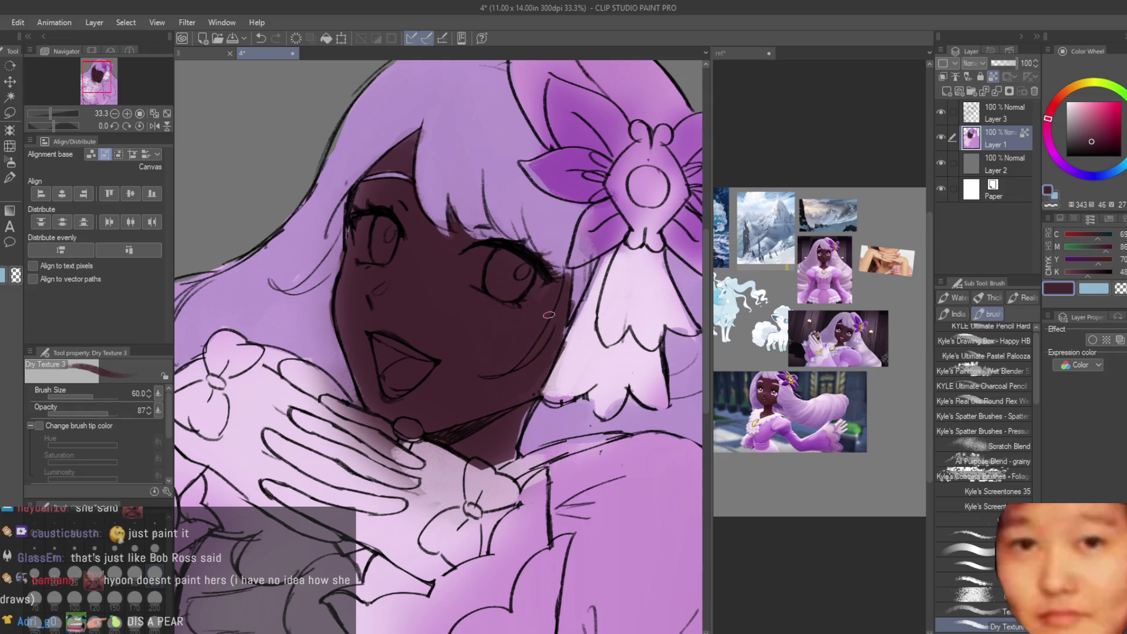
{"action": "scroll", "coordinate": [548, 314], "scroll_direction": "down", "scroll_amount": 3}
{"action": "scroll", "coordinate": [431, 249], "scroll_direction": "up", "scroll_amount": 3}
Step: Lighten the dark shading between hand, neck and bow with light pink from the dress
{"action": "key", "text": "bracketright"}
{"action": "left_click", "coordinate": [423, 461], "text": "alt"}
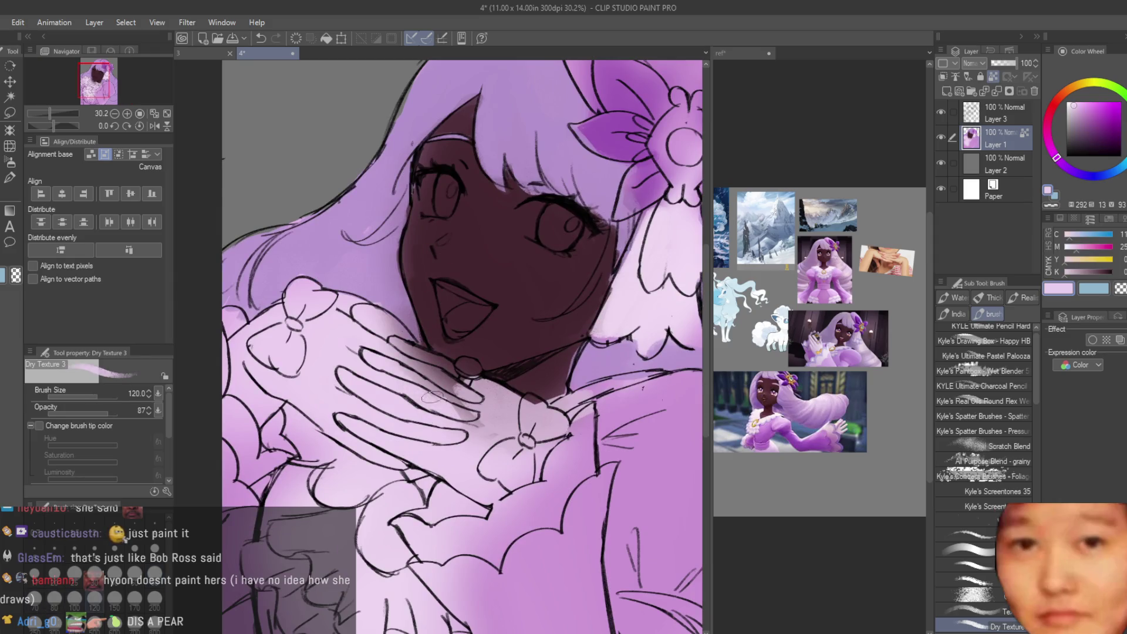
{"action": "left_click_drag", "start_coordinate": [432, 398], "coordinate": [355, 309]}
{"action": "scroll", "coordinate": [506, 471], "scroll_direction": "down", "scroll_amount": 3}
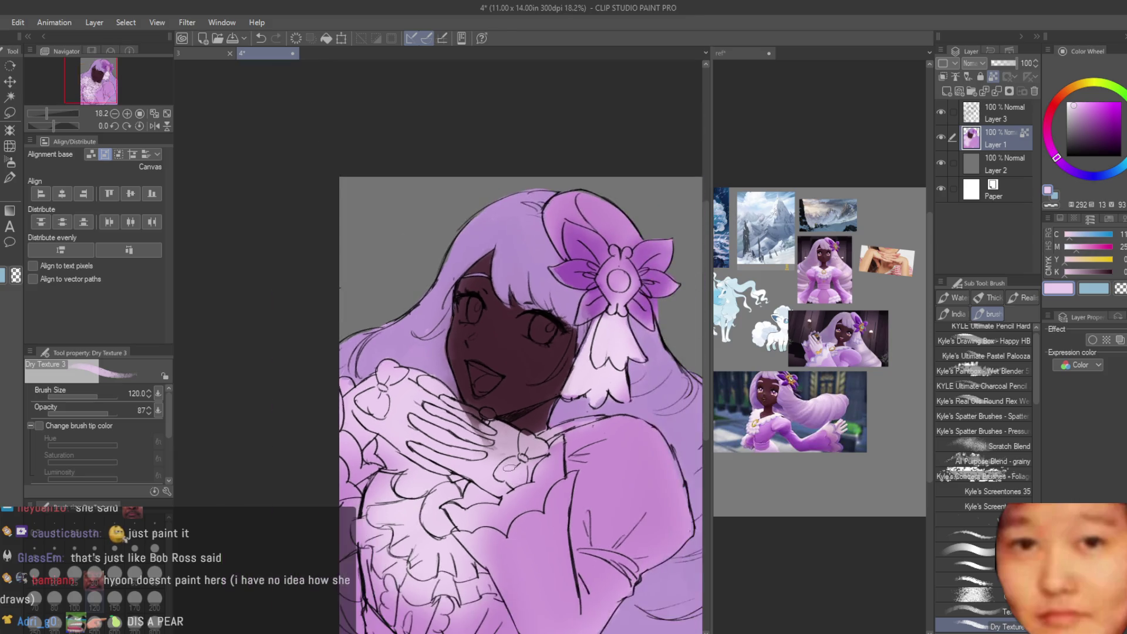
{"action": "scroll", "coordinate": [408, 366], "scroll_direction": "up", "scroll_amount": 3}
{"action": "mouse_move", "coordinate": [411, 391]}
{"action": "left_mouse_down"}
{"action": "mouse_move", "coordinate": [446, 405]}
{"action": "mouse_move", "coordinate": [438, 385]}
{"action": "left_mouse_up"}
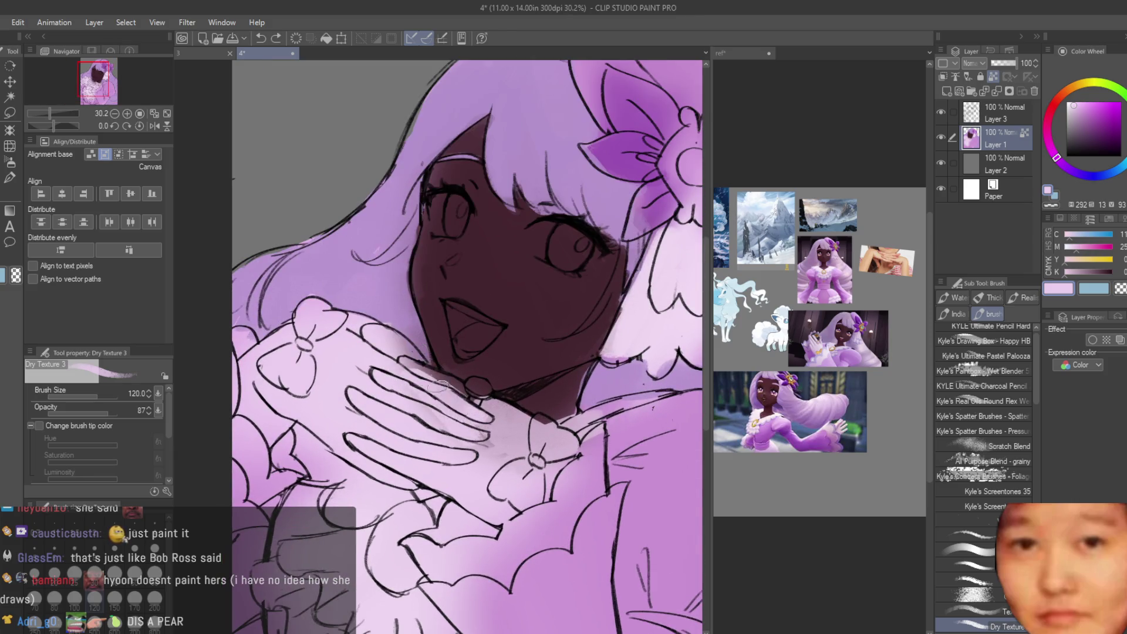
{"action": "left_click_drag", "start_coordinate": [490, 452], "coordinate": [540, 439]}
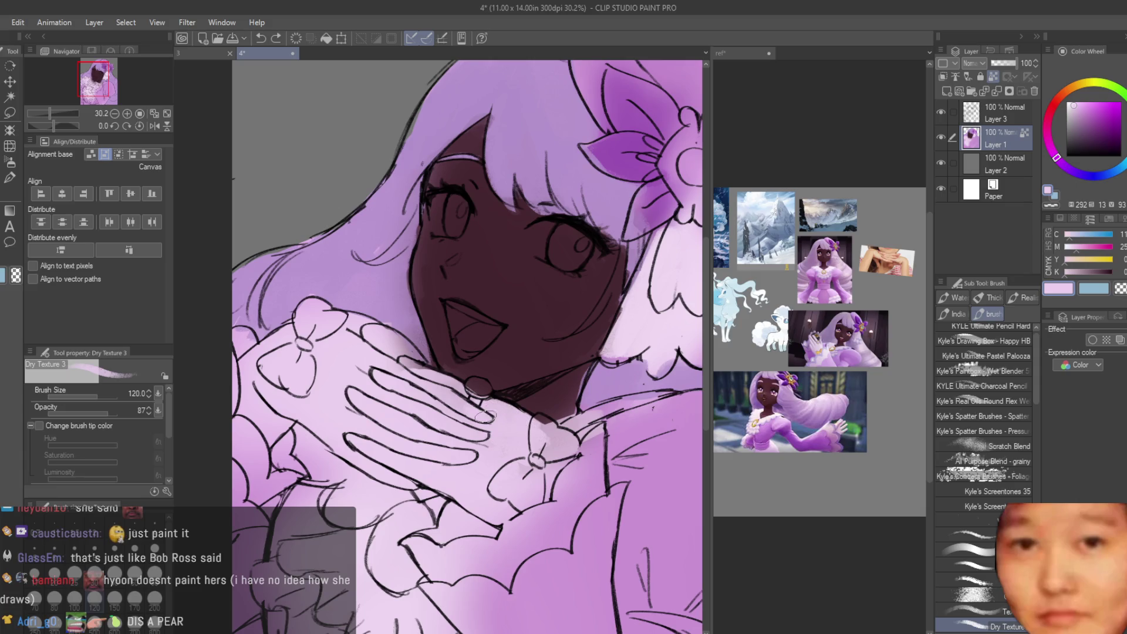
{"action": "scroll", "coordinate": [433, 385], "scroll_direction": "up", "scroll_amount": 3}
Step: Paint paler pink over the fingertips and the area by the neck bead
{"action": "left_click_drag", "start_coordinate": [382, 355], "coordinate": [452, 401]}
{"action": "left_click", "coordinate": [487, 422], "text": "alt"}
{"action": "left_click", "coordinate": [391, 402], "text": "alt"}
{"action": "left_click_drag", "start_coordinate": [484, 440], "coordinate": [539, 450]}
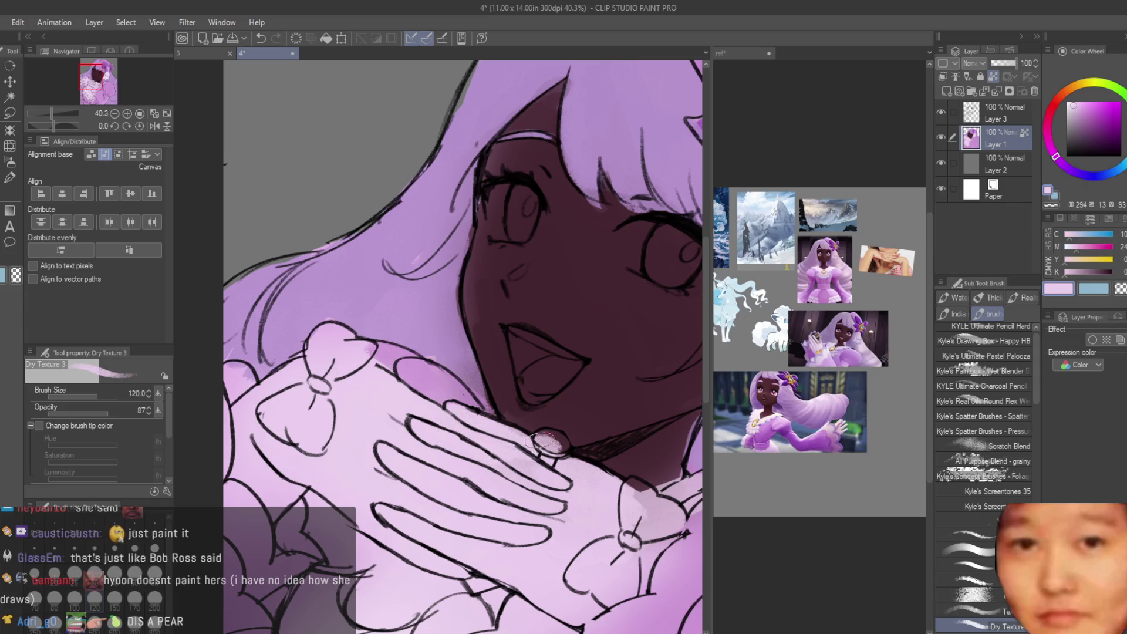
{"action": "scroll", "coordinate": [416, 496], "scroll_direction": "down", "scroll_amount": 3}
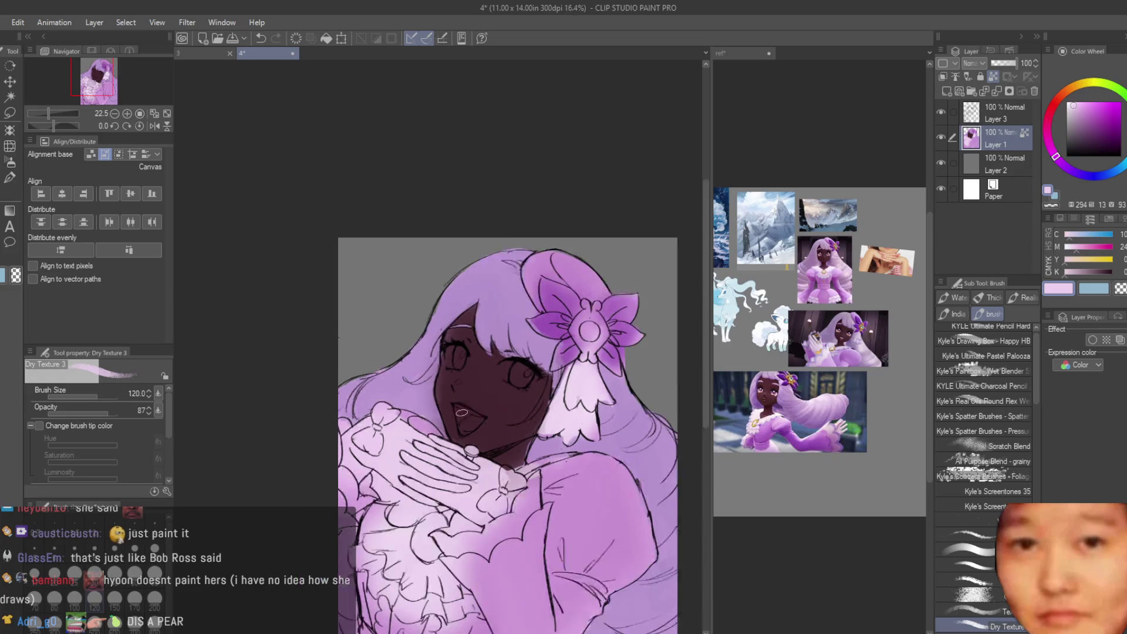
{"action": "scroll", "coordinate": [527, 528], "scroll_direction": "up", "scroll_amount": 1}
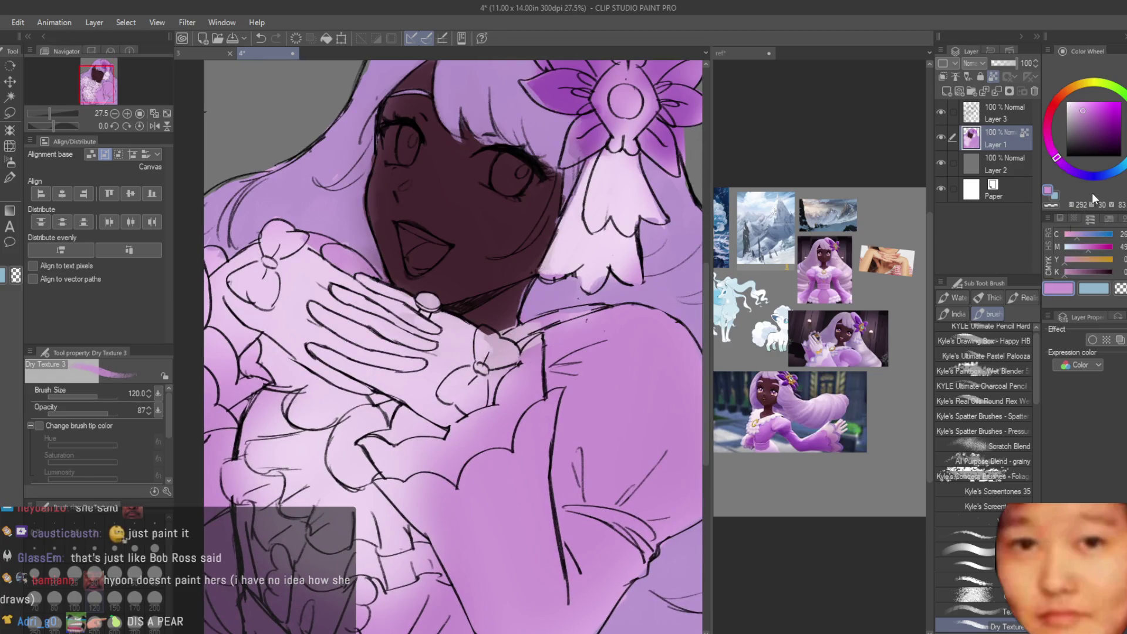
Step: With a larger brush, lay a broad pale stroke and pink shading on the sleeve
{"action": "key", "text": "bracketright"}
{"action": "key", "text": "bracketright"}
{"action": "key", "text": "bracketright"}
{"action": "left_click_drag", "start_coordinate": [587, 376], "coordinate": [640, 488]}
{"action": "scroll", "coordinate": [822, 294], "scroll_direction": "up", "scroll_amount": 2}
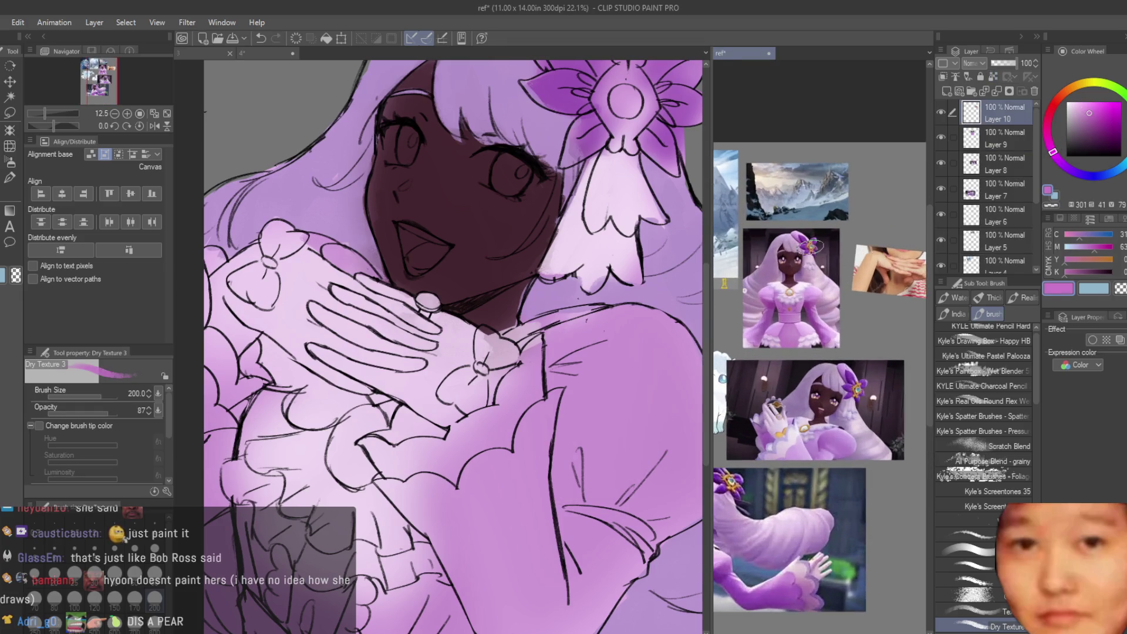
{"action": "scroll", "coordinate": [470, 293], "scroll_direction": "down", "scroll_amount": 2}
{"action": "scroll", "coordinate": [469, 294], "scroll_direction": "up", "scroll_amount": 1}
{"action": "mouse_move", "coordinate": [546, 352]}
{"action": "left_mouse_down"}
{"action": "mouse_move", "coordinate": [587, 422]}
{"action": "mouse_move", "coordinate": [634, 401]}
{"action": "mouse_move", "coordinate": [549, 418]}
{"action": "left_mouse_up"}
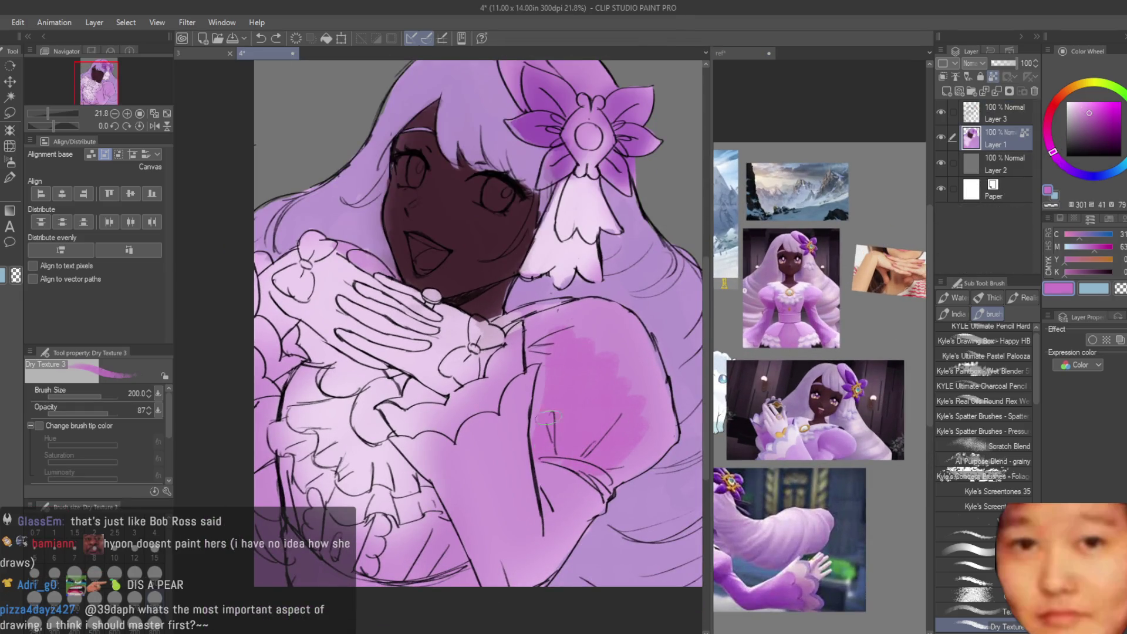
{"action": "mouse_move", "coordinate": [581, 370]}
{"action": "left_mouse_down"}
{"action": "mouse_move", "coordinate": [546, 352]}
{"action": "mouse_move", "coordinate": [528, 434]}
{"action": "mouse_move", "coordinate": [616, 328]}
{"action": "left_mouse_up"}
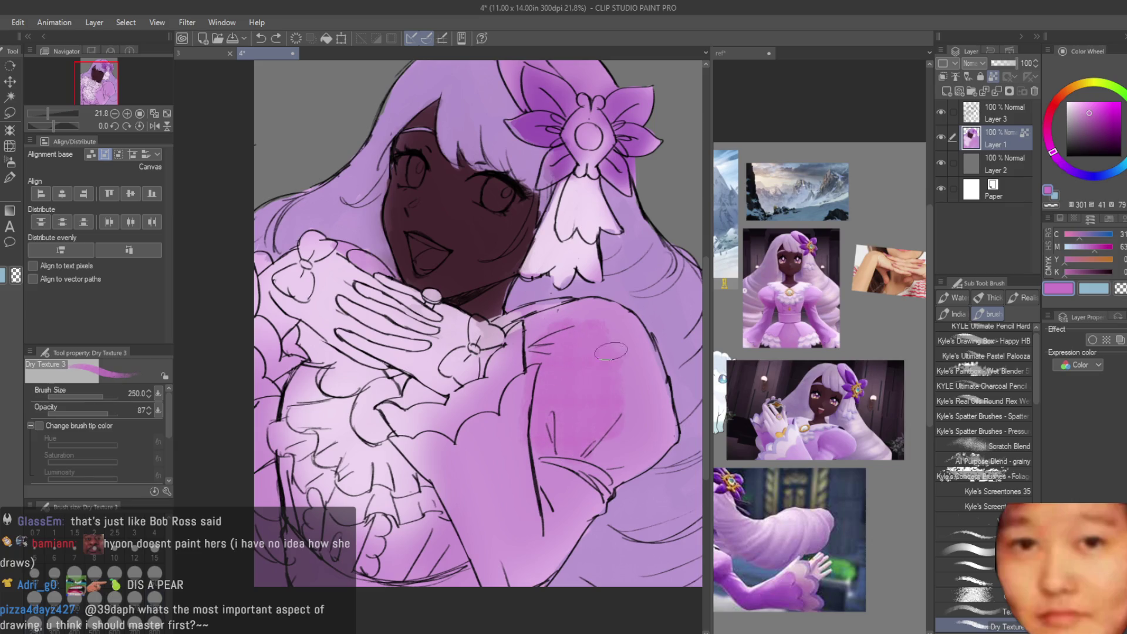
Step: Enlarge the brush further and add darker and lighter pink strokes on the sleeve
{"action": "key", "text": "bracketright"}
{"action": "scroll", "coordinate": [623, 376], "scroll_direction": "up", "scroll_amount": 2}
{"action": "left_click_drag", "start_coordinate": [643, 423], "coordinate": [654, 461]}
{"action": "left_click", "coordinate": [651, 357], "text": "alt"}
{"action": "mouse_move", "coordinate": [646, 329]}
{"action": "left_mouse_down"}
{"action": "mouse_move", "coordinate": [611, 423]}
{"action": "mouse_move", "coordinate": [552, 376]}
{"action": "left_mouse_up"}
{"action": "scroll", "coordinate": [546, 368], "scroll_direction": "down", "scroll_amount": 1}
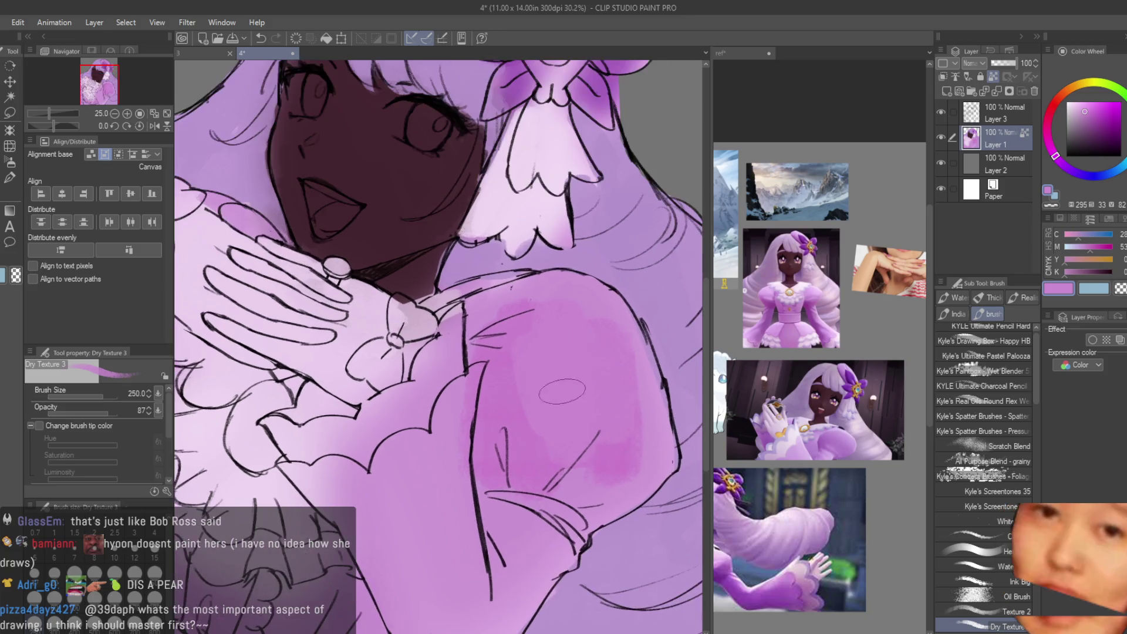
Step: Deepen the sleeve with a darker pink, from the shoulder down to the lower edge
{"action": "left_click", "coordinate": [516, 421], "text": "alt"}
{"action": "left_click_drag", "start_coordinate": [540, 352], "coordinate": [581, 458]}
{"action": "left_click_drag", "start_coordinate": [560, 499], "coordinate": [636, 483]}
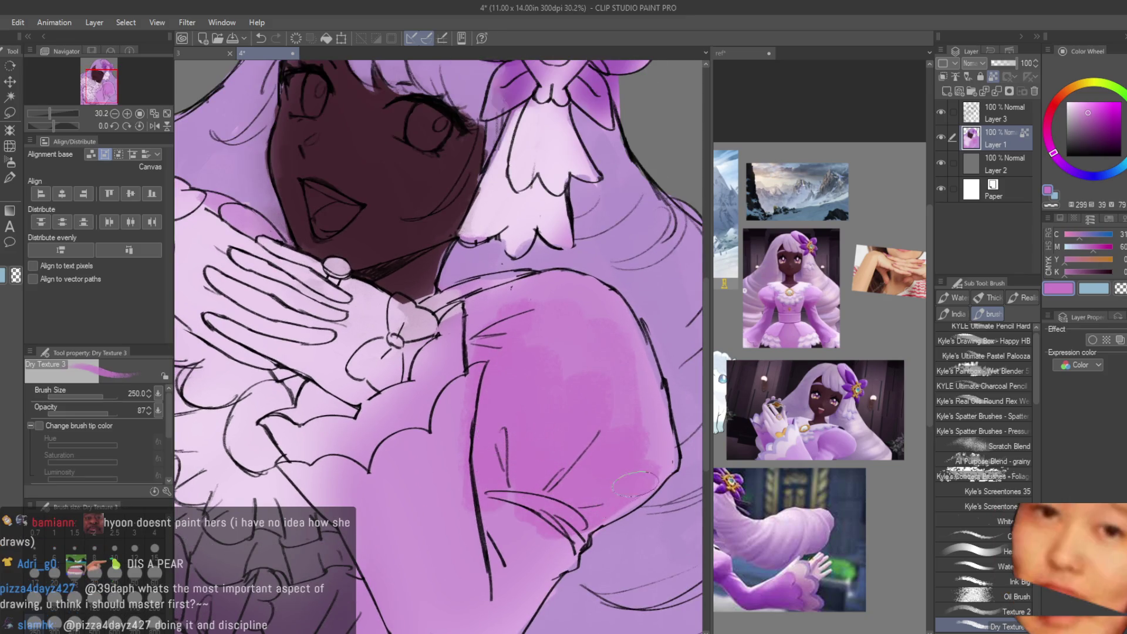
{"action": "left_click_drag", "start_coordinate": [645, 364], "coordinate": [646, 439]}
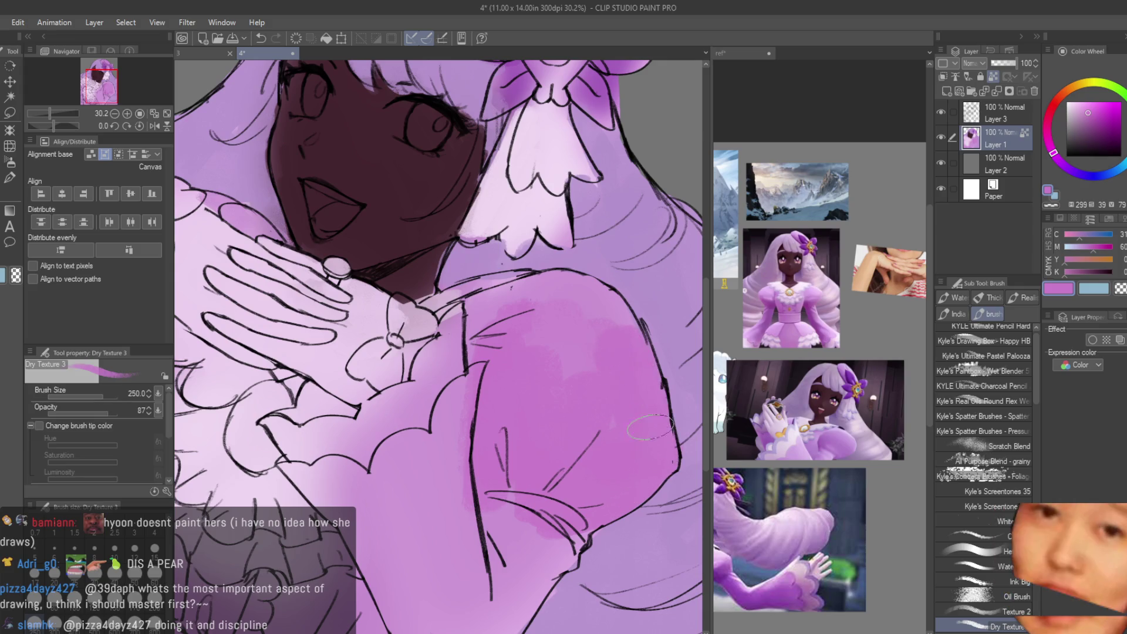
{"action": "mouse_move", "coordinate": [634, 346]}
{"action": "left_mouse_down"}
{"action": "mouse_move", "coordinate": [563, 293]}
{"action": "mouse_move", "coordinate": [488, 305]}
{"action": "left_mouse_up"}
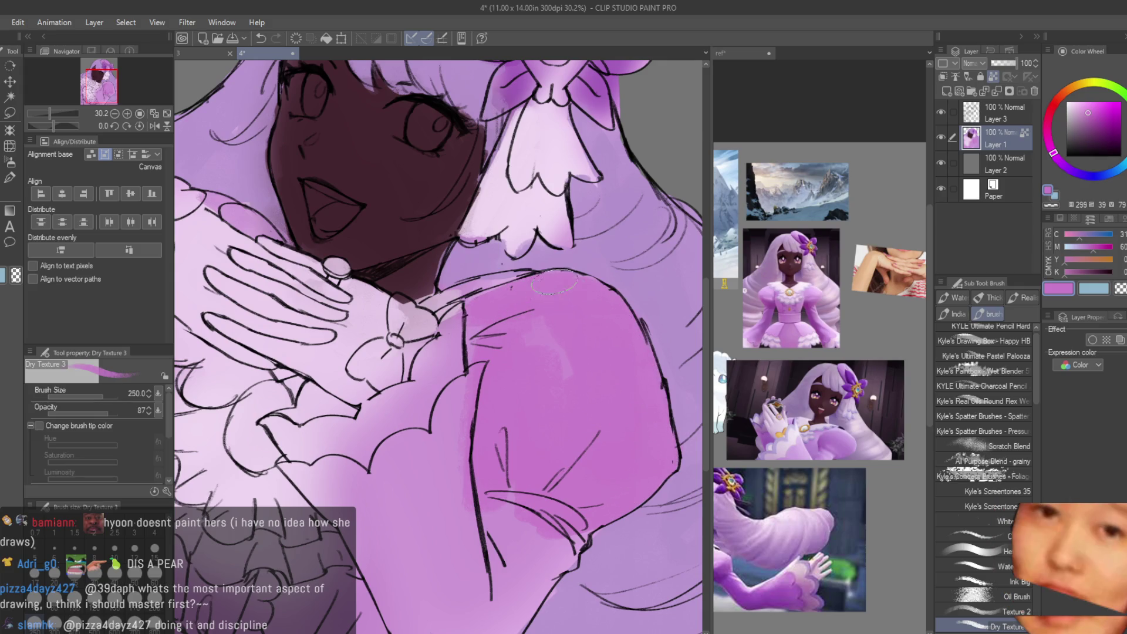
{"action": "scroll", "coordinate": [622, 376], "scroll_direction": "up", "scroll_amount": 1}
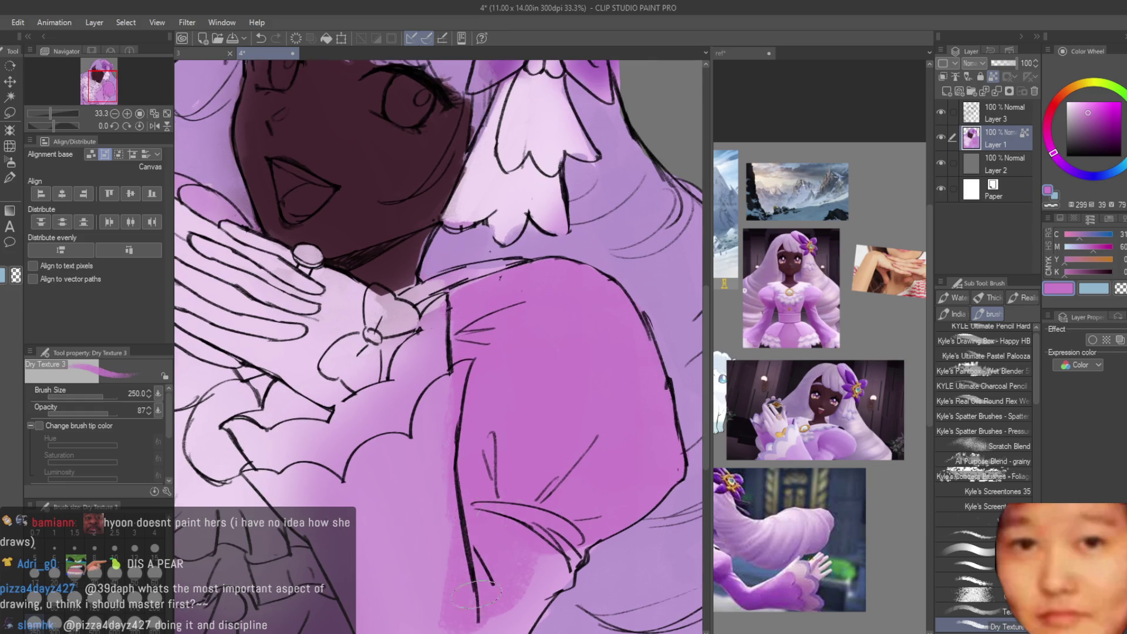
{"action": "scroll", "coordinate": [475, 594], "scroll_direction": "down", "scroll_amount": 1}
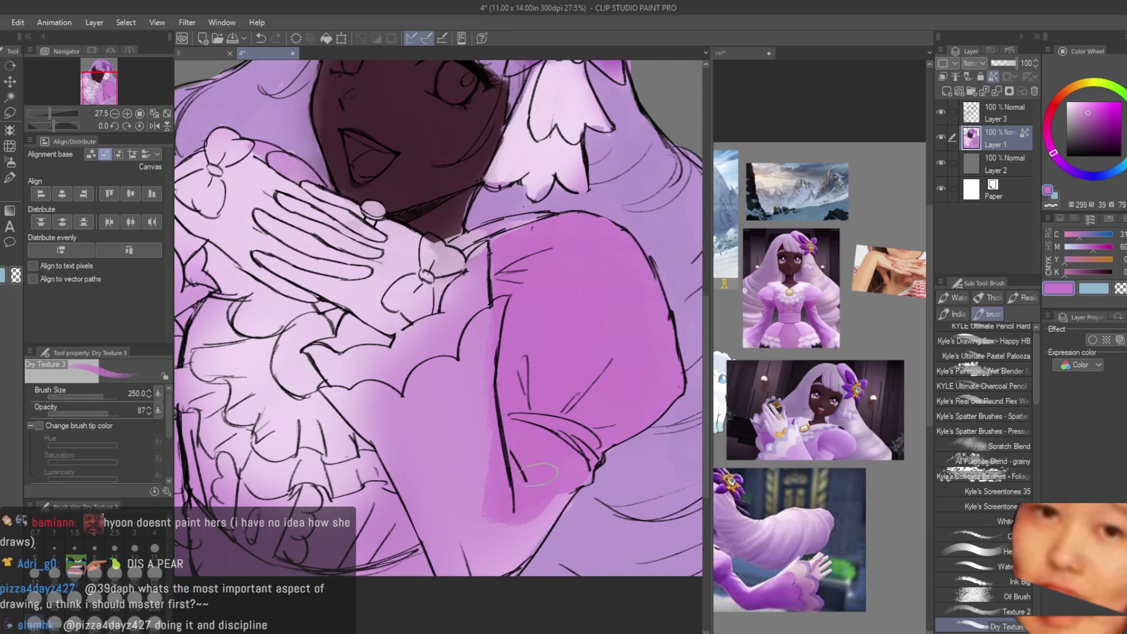
{"action": "left_click_drag", "start_coordinate": [546, 490], "coordinate": [496, 564]}
Step: Fill the lower sleeve with a large stronger-pink patch and check the whole drawing
{"action": "left_click", "coordinate": [580, 524], "text": "alt"}
{"action": "left_click", "coordinate": [581, 487], "text": "alt"}
{"action": "mouse_move", "coordinate": [475, 428]}
{"action": "left_mouse_down"}
{"action": "mouse_move", "coordinate": [411, 528]}
{"action": "mouse_move", "coordinate": [388, 422]}
{"action": "mouse_move", "coordinate": [487, 378]}
{"action": "mouse_move", "coordinate": [464, 340]}
{"action": "mouse_move", "coordinate": [434, 387]}
{"action": "mouse_move", "coordinate": [374, 401]}
{"action": "left_mouse_up"}
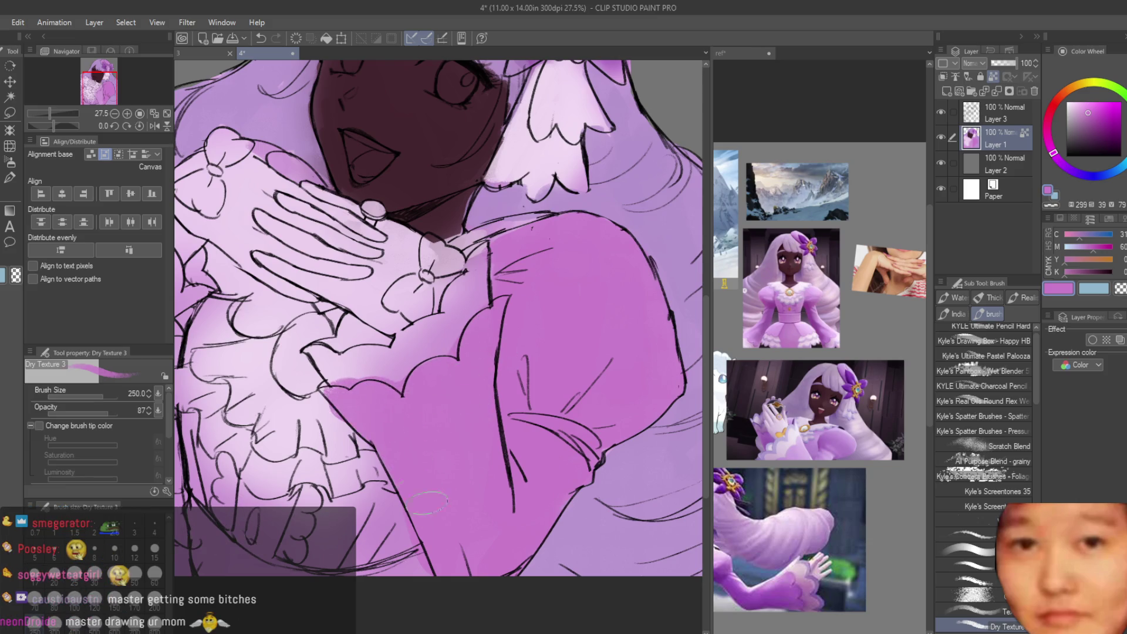
{"action": "key", "text": "ctrl+0"}
{"action": "scroll", "coordinate": [533, 497], "scroll_direction": "up", "scroll_amount": 1}
{"action": "left_click", "coordinate": [470, 528], "text": "alt"}
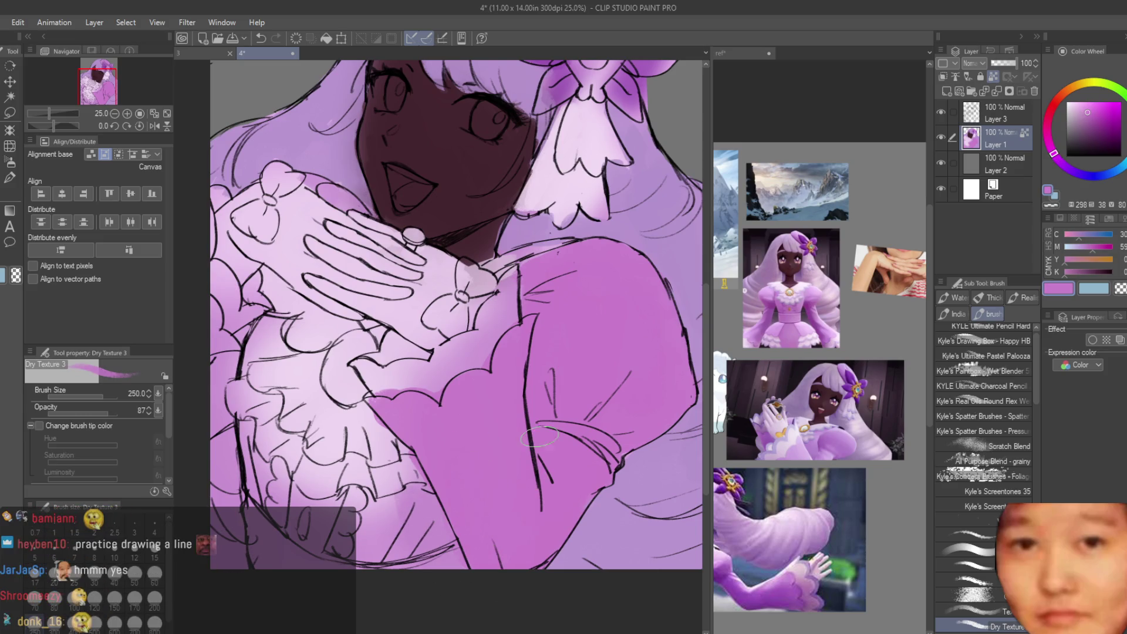
{"action": "key", "text": "ctrl+0"}
{"action": "scroll", "coordinate": [364, 432], "scroll_direction": "up", "scroll_amount": 1}
{"action": "scroll", "coordinate": [364, 431], "scroll_direction": "down", "scroll_amount": 1}
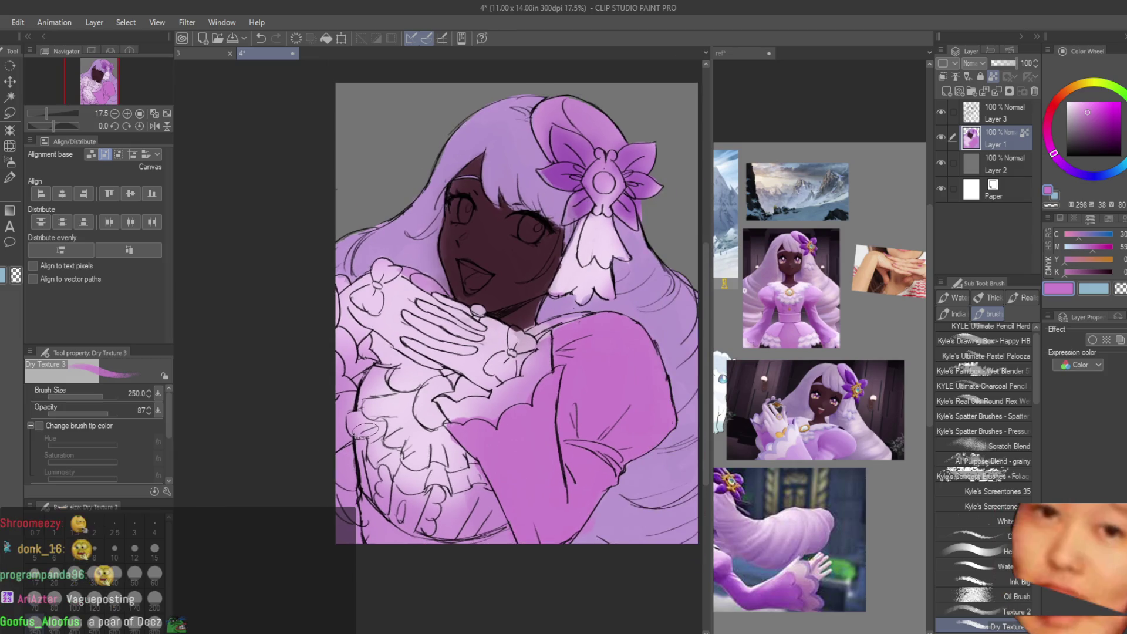
Step: Shrink the brush and save the drawing
{"action": "key", "text": "bracketleft"}
{"action": "key", "text": "bracketleft"}
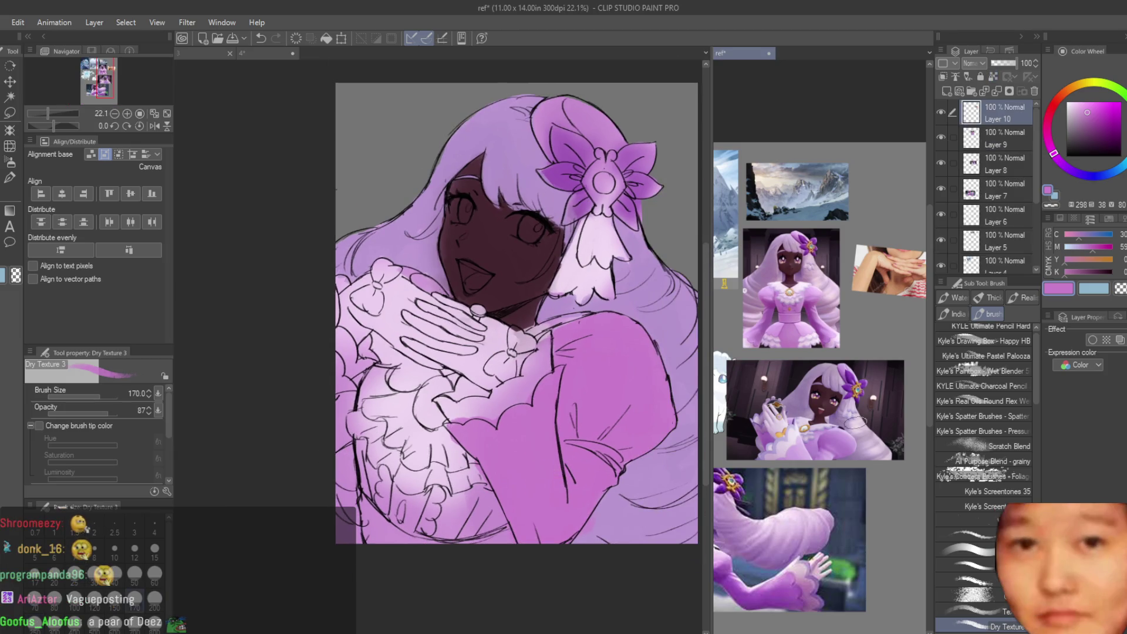
{"action": "scroll", "coordinate": [867, 424], "scroll_direction": "down", "scroll_amount": 1}
{"action": "scroll", "coordinate": [604, 375], "scroll_direction": "down", "scroll_amount": 1}
{"action": "scroll", "coordinate": [433, 373], "scroll_direction": "up", "scroll_amount": 4}
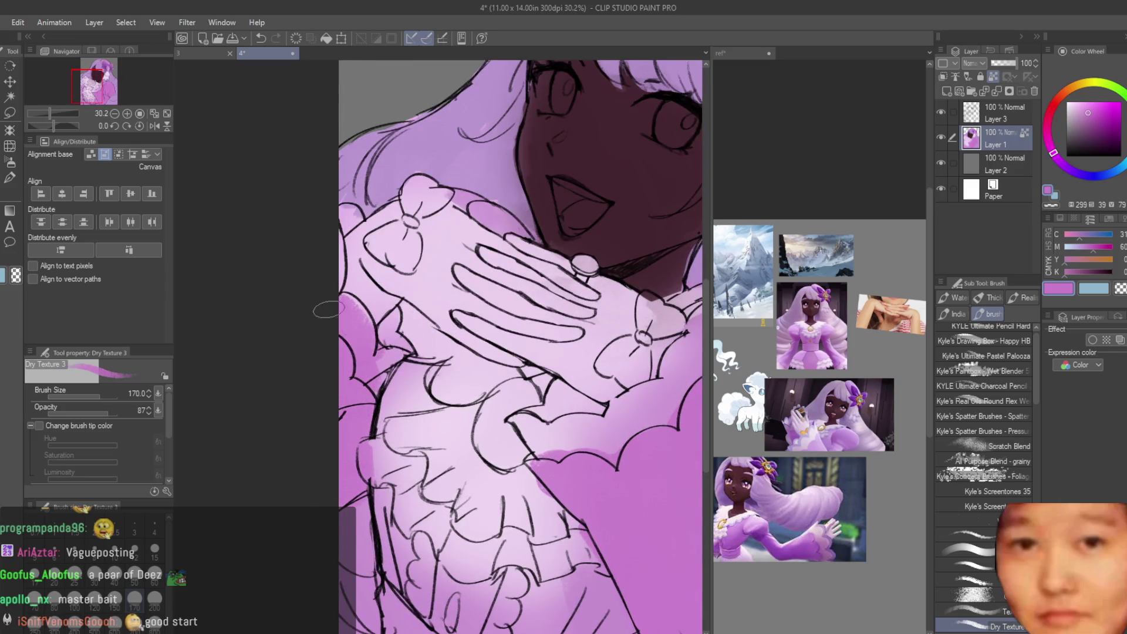
{"action": "scroll", "coordinate": [311, 390], "scroll_direction": "down", "scroll_amount": 1}
{"action": "key", "text": "ctrl+s"}
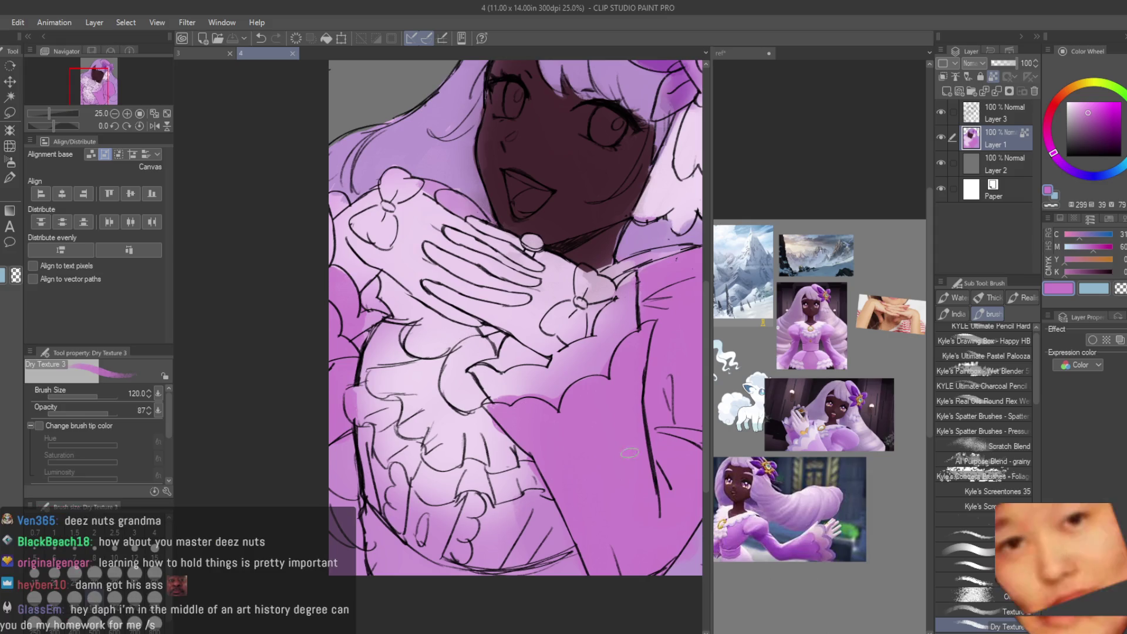
Step: Consult the reference document, then inspect drawing 4's dress while scrolling around
{"action": "left_click", "coordinate": [750, 443]}
{"action": "scroll", "coordinate": [819, 346], "scroll_direction": "up", "scroll_amount": 2}
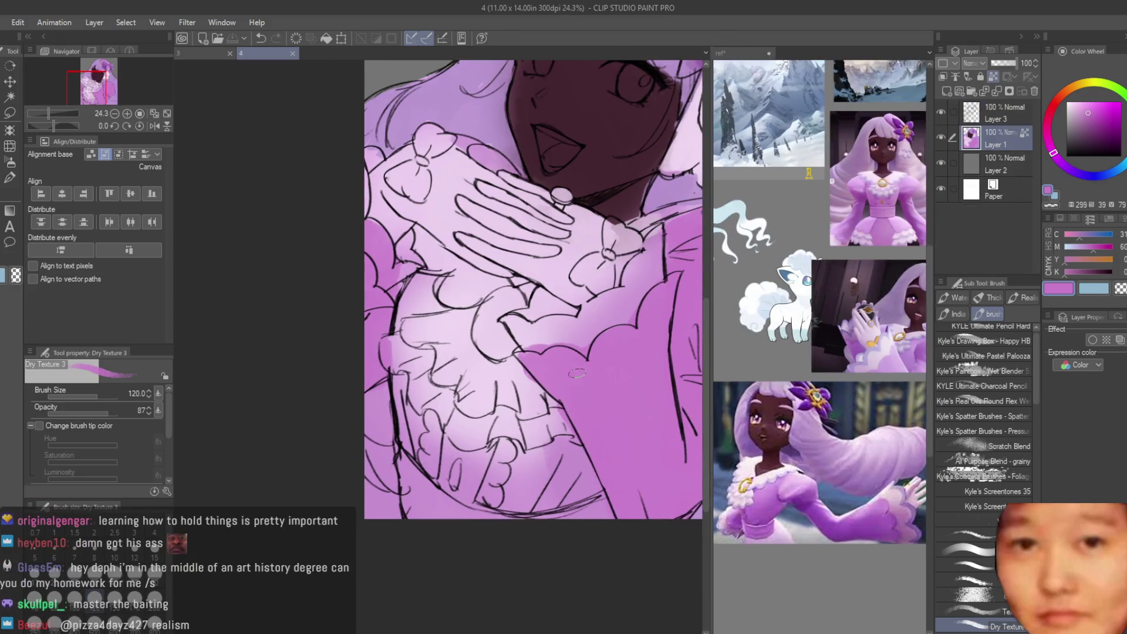
{"action": "left_click", "coordinate": [388, 409]}
{"action": "scroll", "coordinate": [388, 409], "scroll_direction": "up", "scroll_amount": 1}
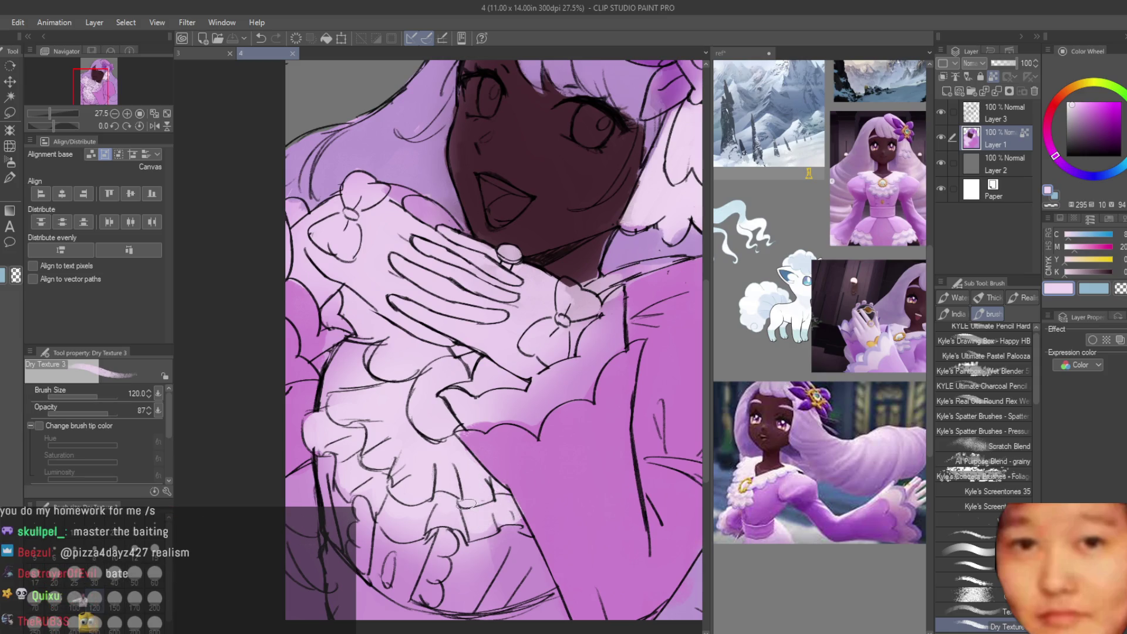
{"action": "scroll", "coordinate": [467, 503], "scroll_direction": "up", "scroll_amount": 2}
{"action": "scroll", "coordinate": [427, 468], "scroll_direction": "down", "scroll_amount": 1}
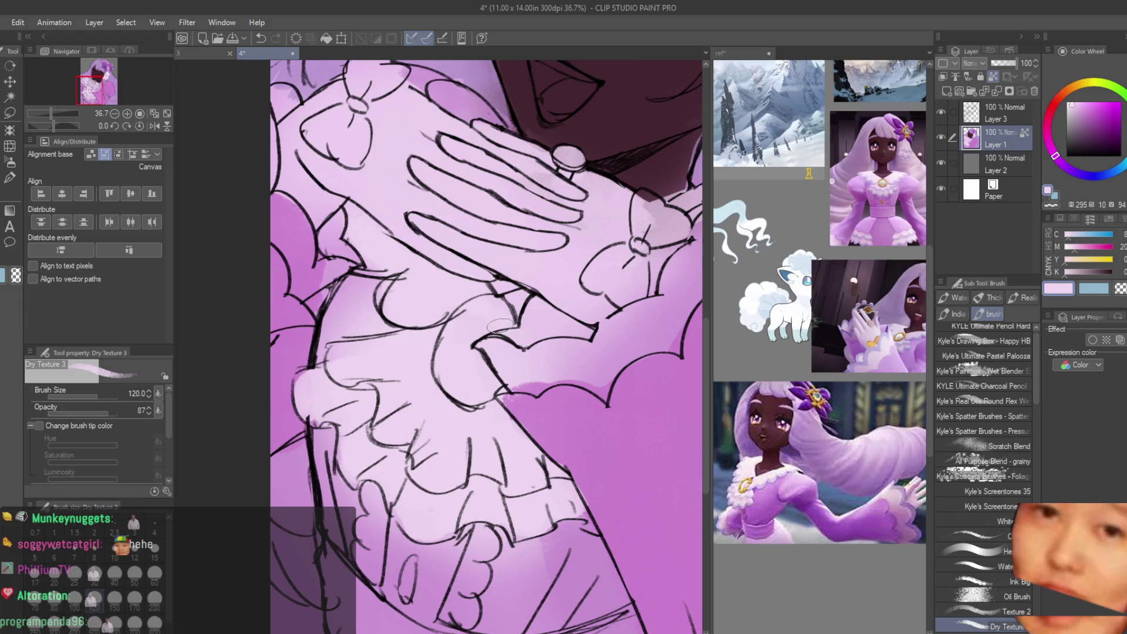
{"action": "scroll", "coordinate": [500, 326], "scroll_direction": "down", "scroll_amount": 5}
{"action": "scroll", "coordinate": [500, 327], "scroll_direction": "up", "scroll_amount": 3}
{"action": "scroll", "coordinate": [844, 491], "scroll_direction": "down", "scroll_amount": 3}
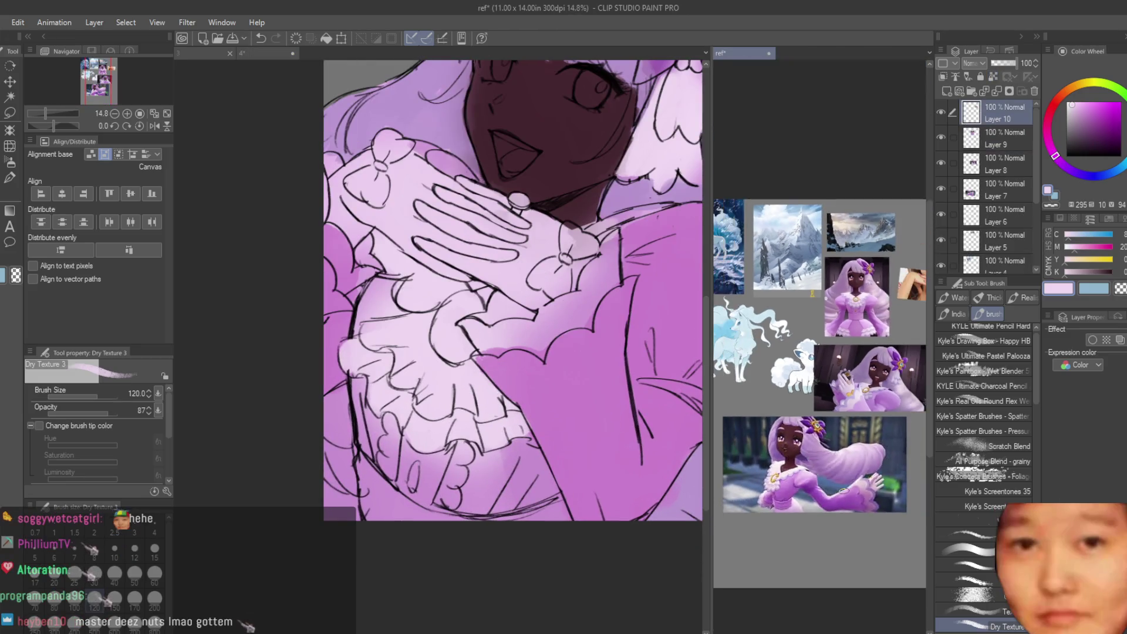
{"action": "scroll", "coordinate": [844, 491], "scroll_direction": "up", "scroll_amount": 2}
{"action": "scroll", "coordinate": [844, 490], "scroll_direction": "down", "scroll_amount": 1}
{"action": "scroll", "coordinate": [843, 491], "scroll_direction": "up", "scroll_amount": 3}
Step: Compare the main drawing against the reference once more before painting
{"action": "left_click", "coordinate": [533, 443]}
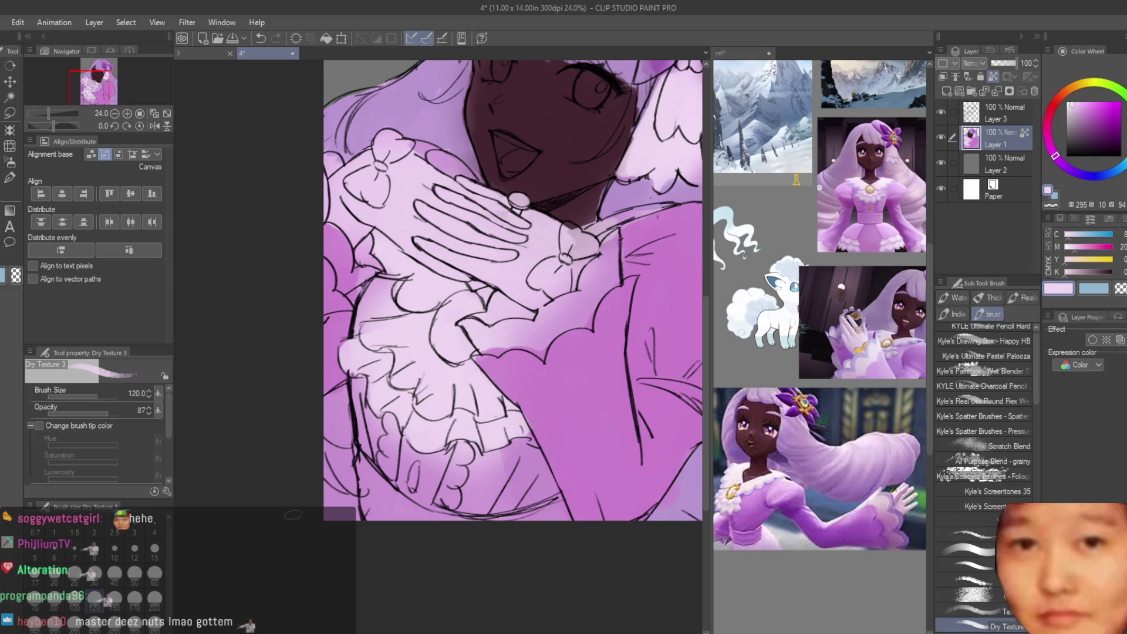
{"action": "scroll", "coordinate": [569, 546], "scroll_direction": "down", "scroll_amount": 1}
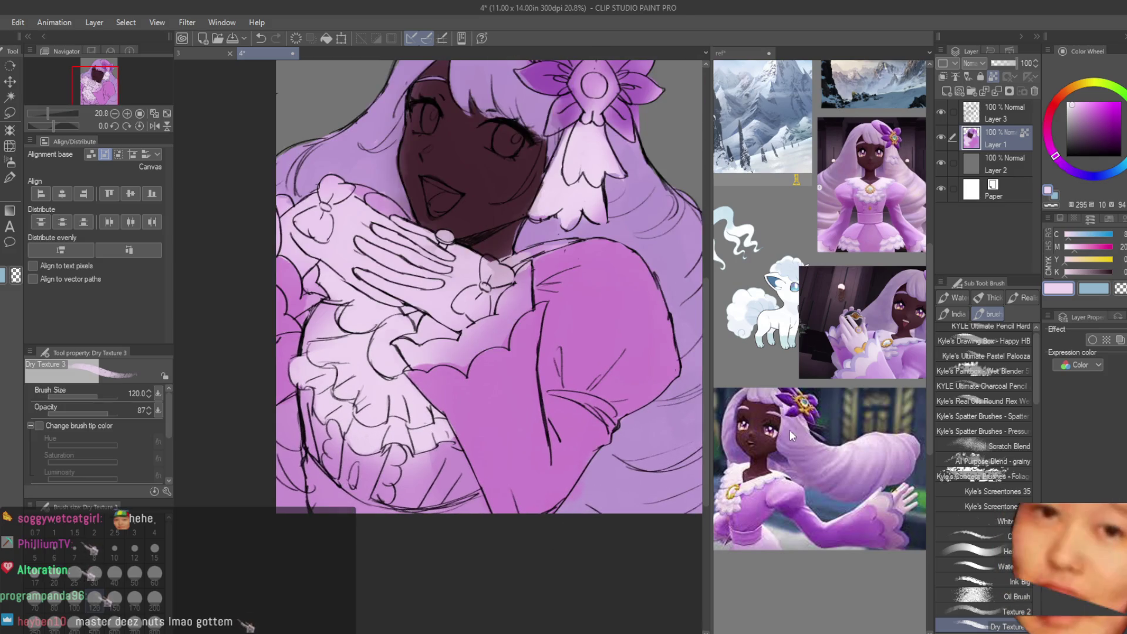
{"action": "left_click", "coordinate": [791, 435]}
{"action": "scroll", "coordinate": [790, 435], "scroll_direction": "down", "scroll_amount": 1}
{"action": "scroll", "coordinate": [864, 375], "scroll_direction": "up", "scroll_amount": 2}
{"action": "left_click", "coordinate": [560, 459]}
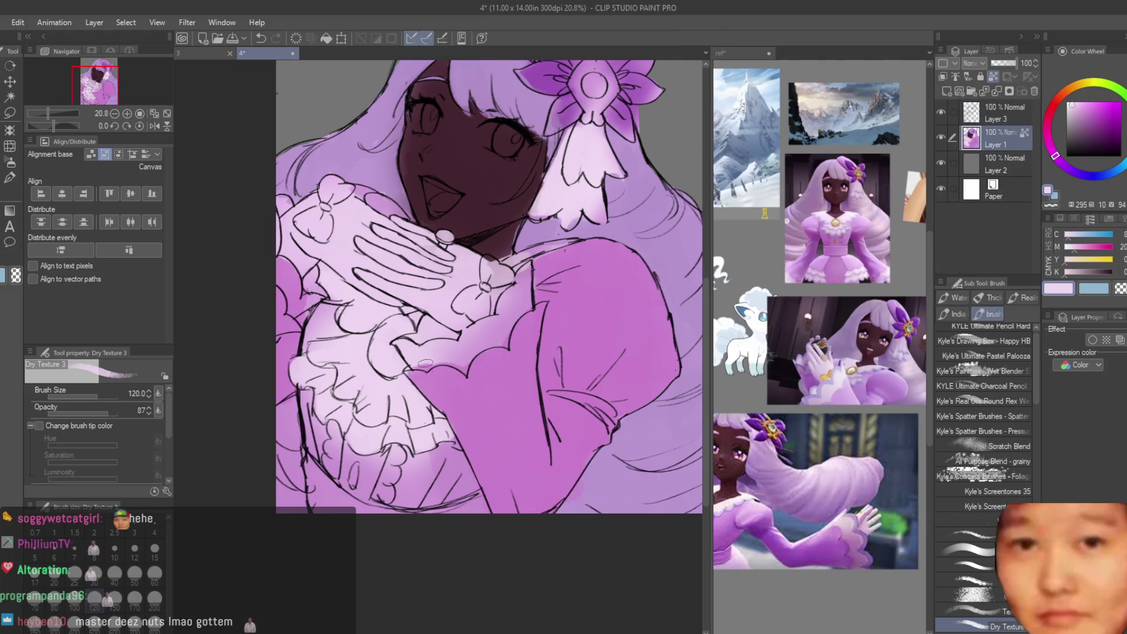
{"action": "scroll", "coordinate": [560, 458], "scroll_direction": "up", "scroll_amount": 2}
{"action": "scroll", "coordinate": [529, 399], "scroll_direction": "down", "scroll_amount": 2}
{"action": "scroll", "coordinate": [496, 330], "scroll_direction": "up", "scroll_amount": 1}
{"action": "scroll", "coordinate": [496, 330], "scroll_direction": "up", "scroll_amount": 3}
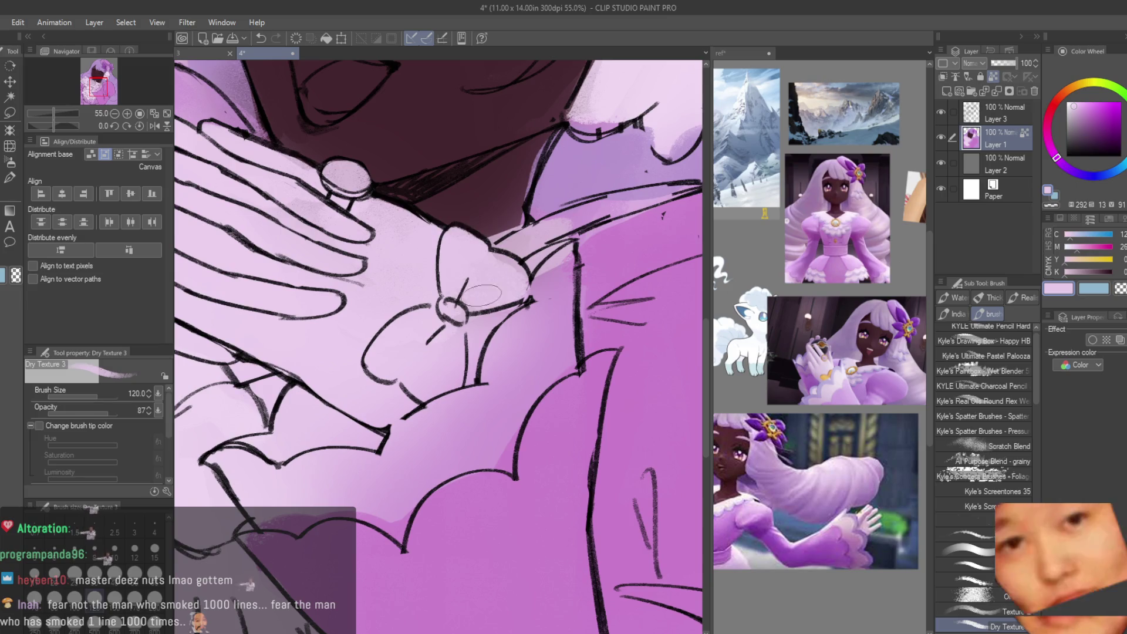
{"action": "scroll", "coordinate": [487, 320], "scroll_direction": "down", "scroll_amount": 3}
{"action": "scroll", "coordinate": [405, 421], "scroll_direction": "up", "scroll_amount": 2}
{"action": "scroll", "coordinate": [405, 421], "scroll_direction": "up", "scroll_amount": 1}
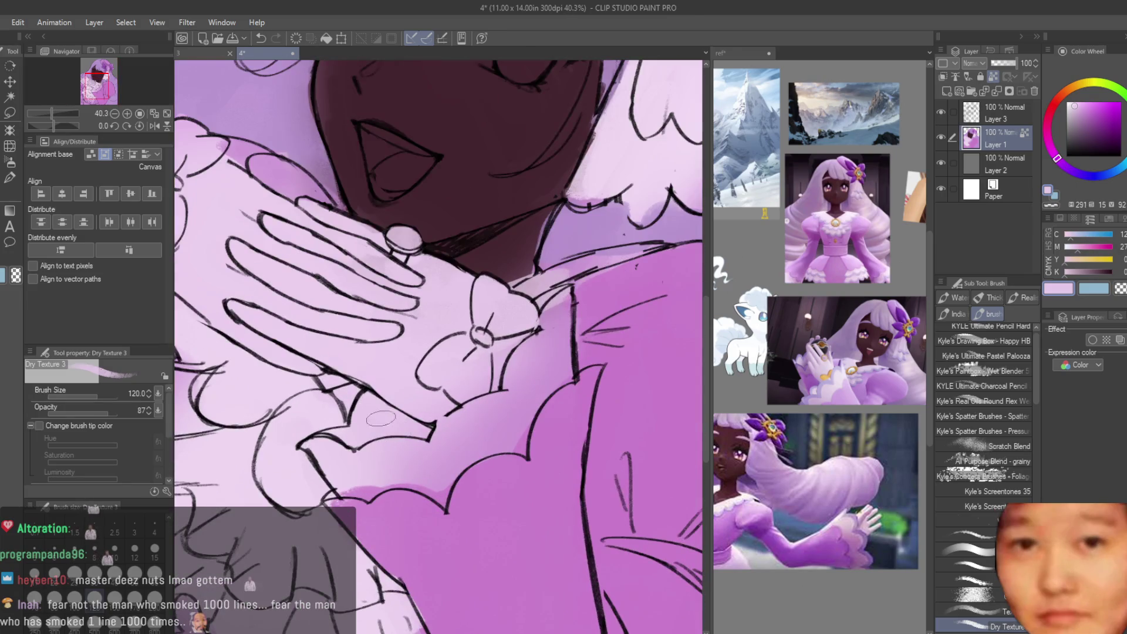
Step: Blend light pink along the ruffle edge and into the magenta sleeve
{"action": "mouse_move", "coordinate": [359, 490]}
{"action": "left_mouse_down"}
{"action": "mouse_move", "coordinate": [411, 470]}
{"action": "mouse_move", "coordinate": [381, 493]}
{"action": "mouse_move", "coordinate": [408, 505]}
{"action": "left_mouse_up"}
{"action": "left_click", "coordinate": [411, 507], "text": "alt"}
{"action": "left_click", "coordinate": [408, 503], "text": "alt"}
{"action": "mouse_move", "coordinate": [440, 460]}
{"action": "left_mouse_down"}
{"action": "mouse_move", "coordinate": [481, 411]}
{"action": "mouse_move", "coordinate": [452, 471]}
{"action": "left_mouse_up"}
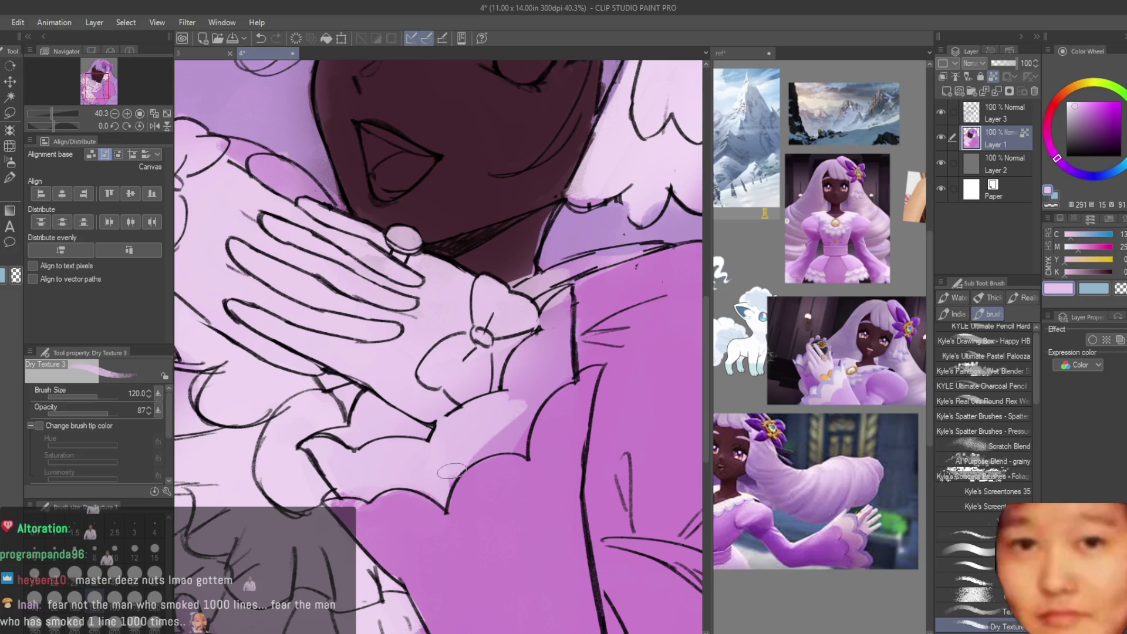
{"action": "mouse_move", "coordinate": [507, 434]}
{"action": "left_mouse_down"}
{"action": "mouse_move", "coordinate": [557, 329]}
{"action": "mouse_move", "coordinate": [487, 400]}
{"action": "left_mouse_up"}
{"action": "mouse_move", "coordinate": [543, 346]}
{"action": "left_mouse_down"}
{"action": "mouse_move", "coordinate": [559, 303]}
{"action": "mouse_move", "coordinate": [562, 377]}
{"action": "left_mouse_up"}
Step: Brighten the ruffles below the hands, then load the hair flower's purple
{"action": "key", "text": "ctrl+0"}
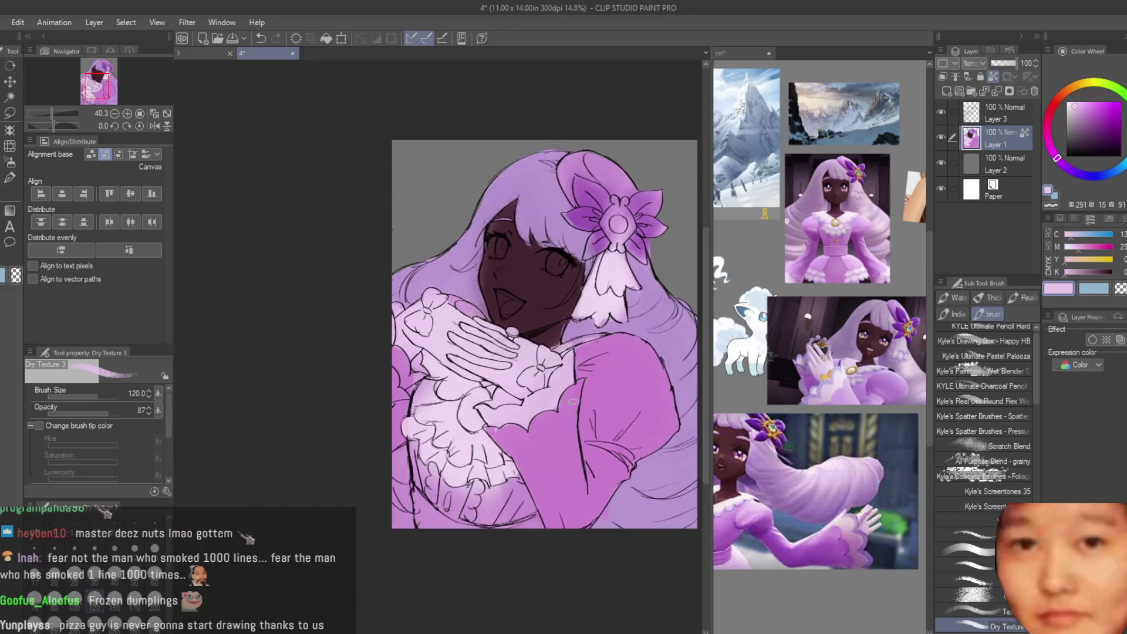
{"action": "scroll", "coordinate": [401, 374], "scroll_direction": "up", "scroll_amount": 2}
{"action": "left_click_drag", "start_coordinate": [401, 374], "coordinate": [405, 410]}
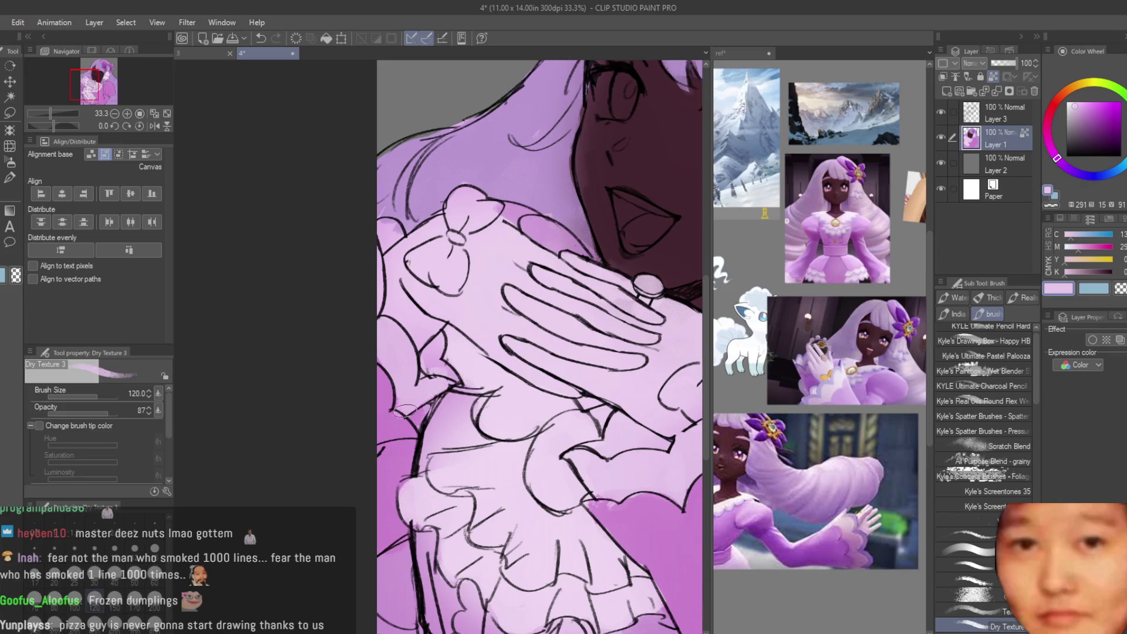
{"action": "key", "text": "ctrl+0"}
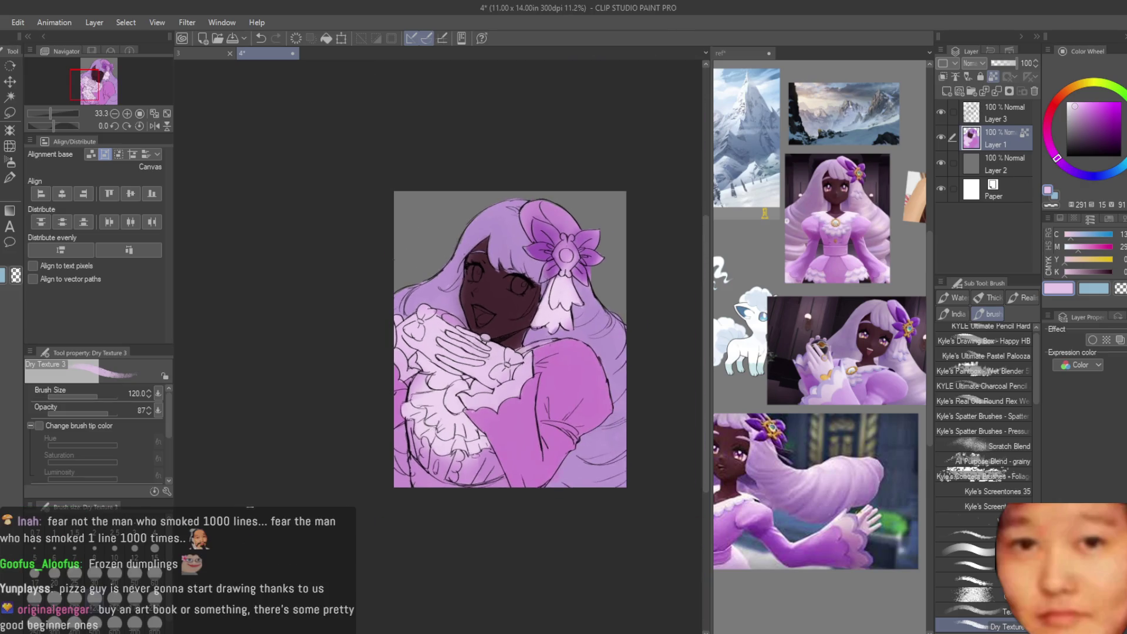
{"action": "scroll", "coordinate": [543, 252], "scroll_direction": "up", "scroll_amount": 5}
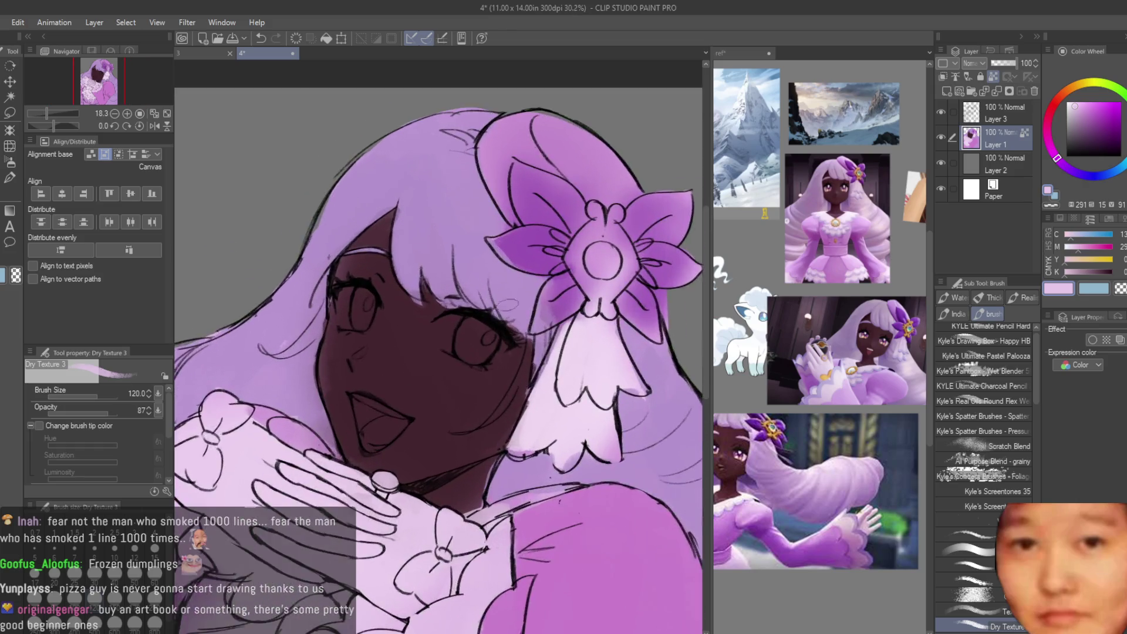
{"action": "scroll", "coordinate": [507, 304], "scroll_direction": "up", "scroll_amount": 2}
{"action": "left_click", "coordinate": [582, 311], "text": "alt"}
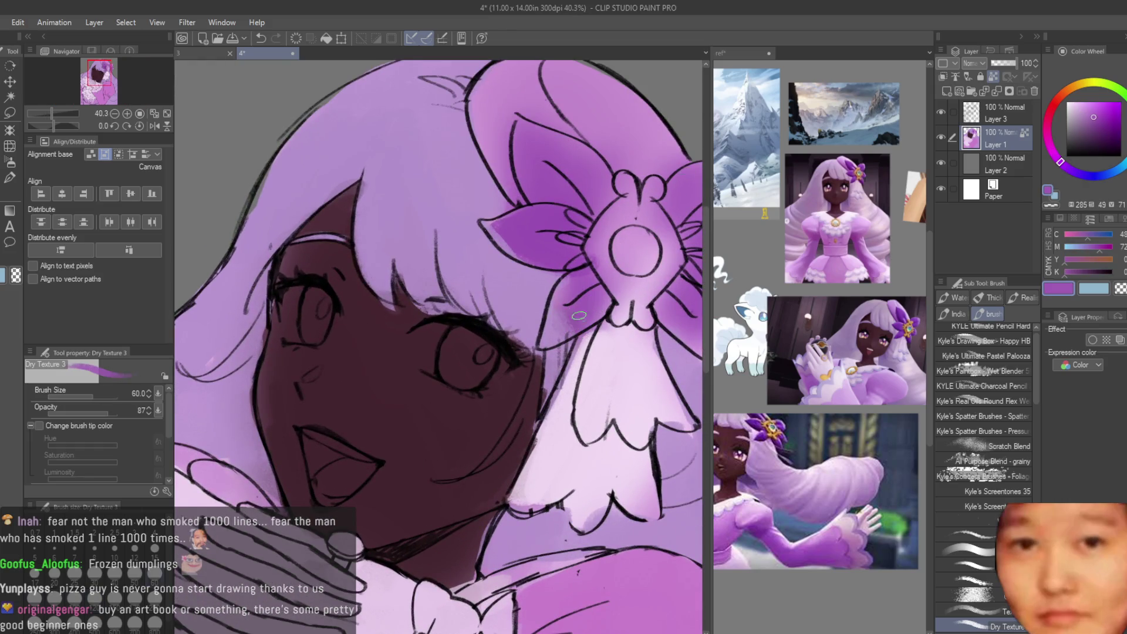
Step: Darken the flower's left, upper, upper-right and lower-right petals with deeper purple strokes
{"action": "scroll", "coordinate": [581, 317], "scroll_direction": "up", "scroll_amount": 2}
{"action": "mouse_move", "coordinate": [583, 302]}
{"action": "left_mouse_down"}
{"action": "mouse_move", "coordinate": [540, 328]}
{"action": "mouse_move", "coordinate": [549, 283]}
{"action": "left_mouse_up"}
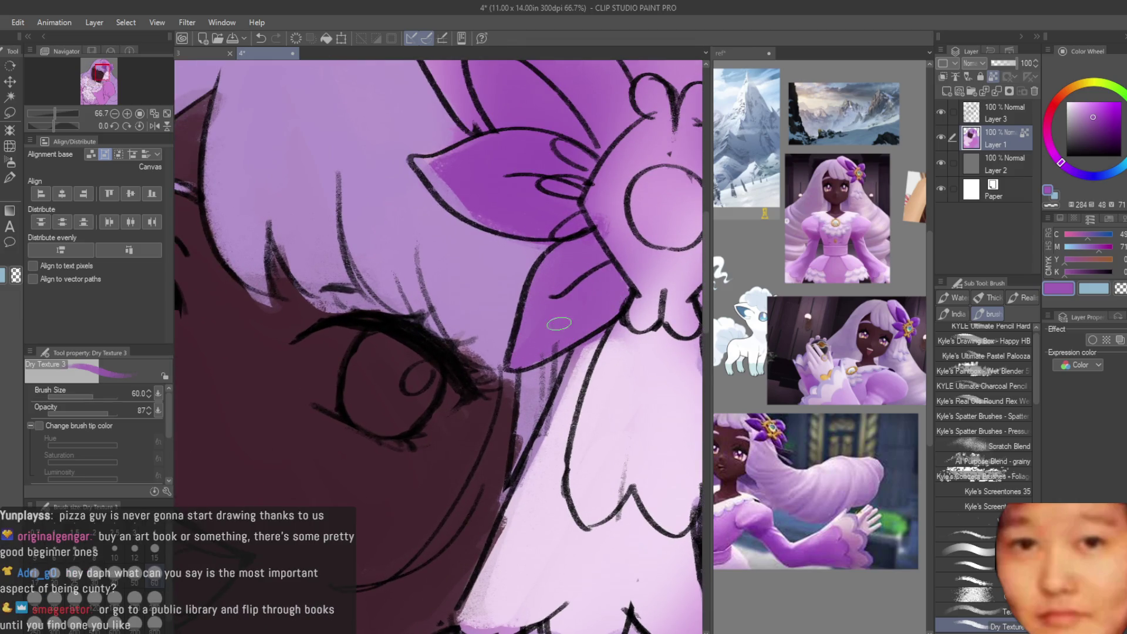
{"action": "scroll", "coordinate": [445, 156], "scroll_direction": "down", "scroll_amount": 3}
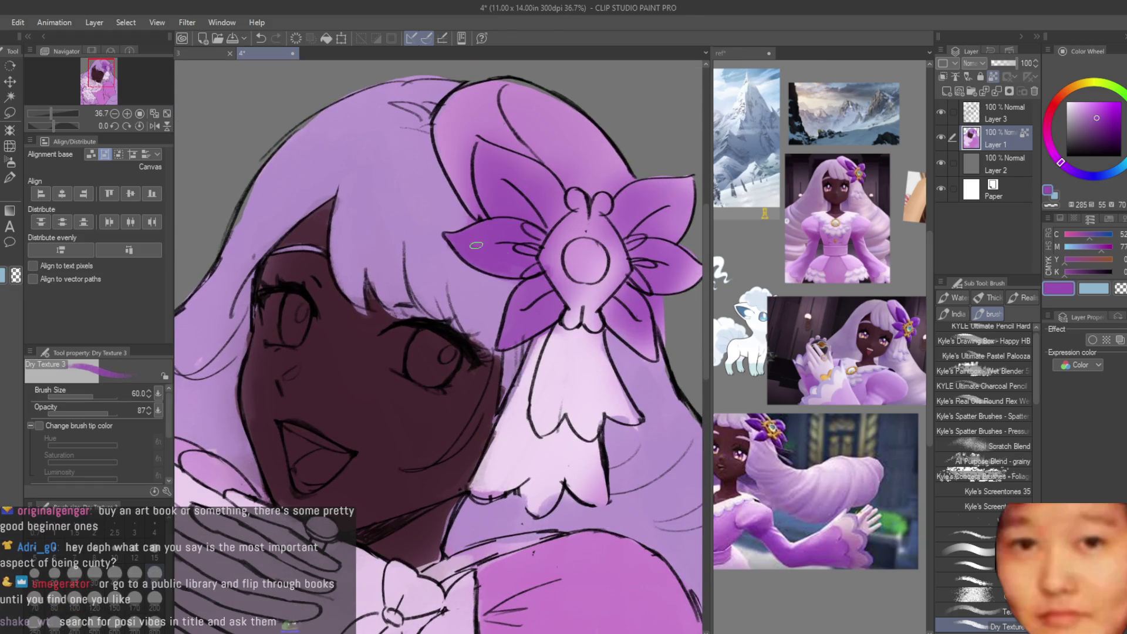
{"action": "left_click_drag", "start_coordinate": [499, 156], "coordinate": [539, 197]}
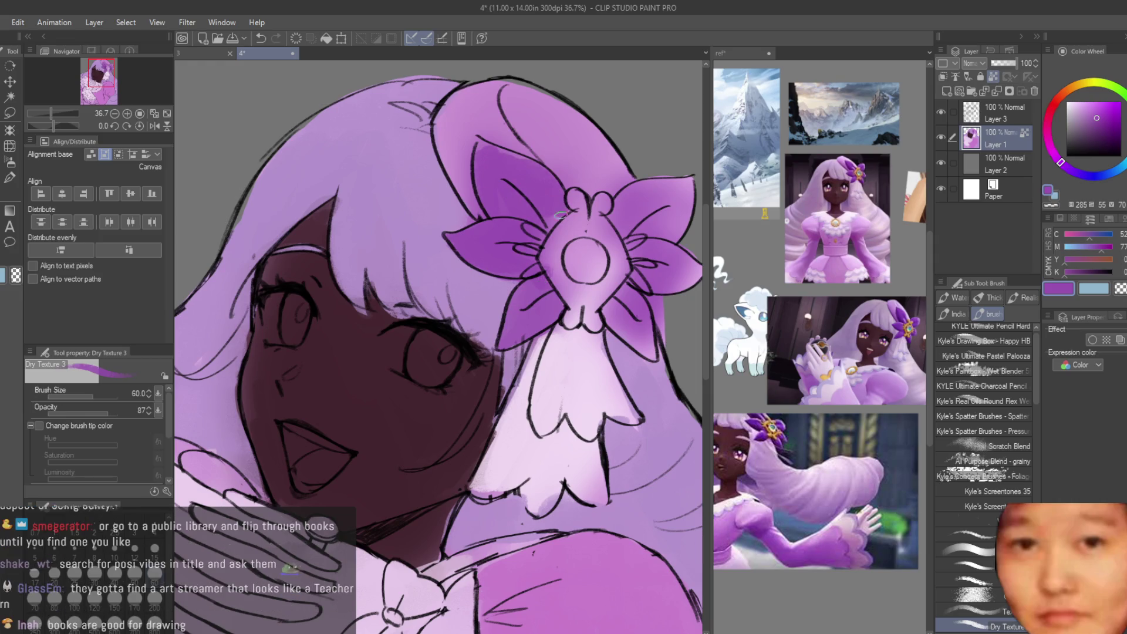
{"action": "scroll", "coordinate": [488, 146], "scroll_direction": "up", "scroll_amount": 2}
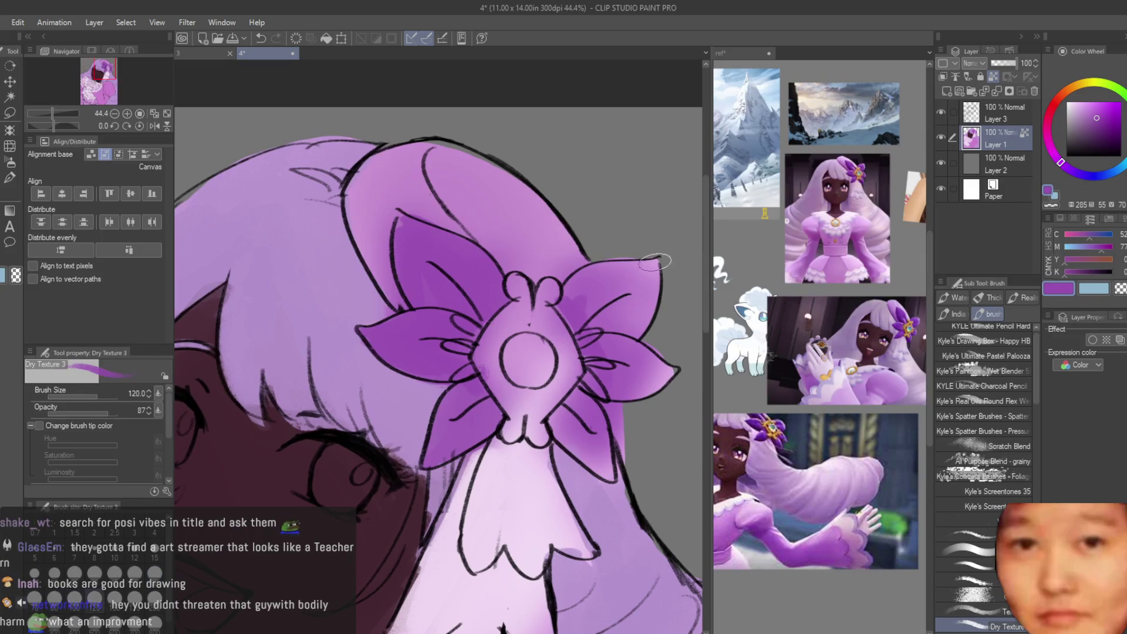
{"action": "left_click_drag", "start_coordinate": [654, 261], "coordinate": [572, 297]}
{"action": "mouse_move", "coordinate": [593, 349]}
{"action": "left_mouse_down"}
{"action": "mouse_move", "coordinate": [655, 378]}
{"action": "mouse_move", "coordinate": [626, 368]}
{"action": "left_mouse_up"}
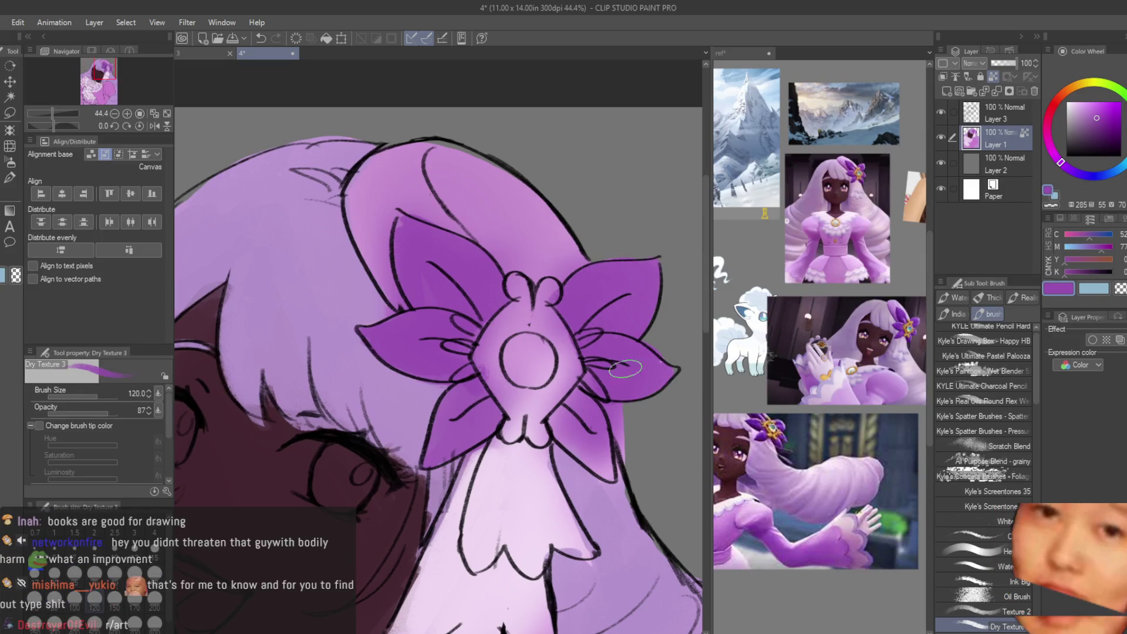
Step: Try a lighter purple, then resample the petals' darker purple
{"action": "scroll", "coordinate": [587, 419], "scroll_direction": "down", "scroll_amount": 1}
{"action": "left_click", "coordinate": [617, 434], "text": "alt"}
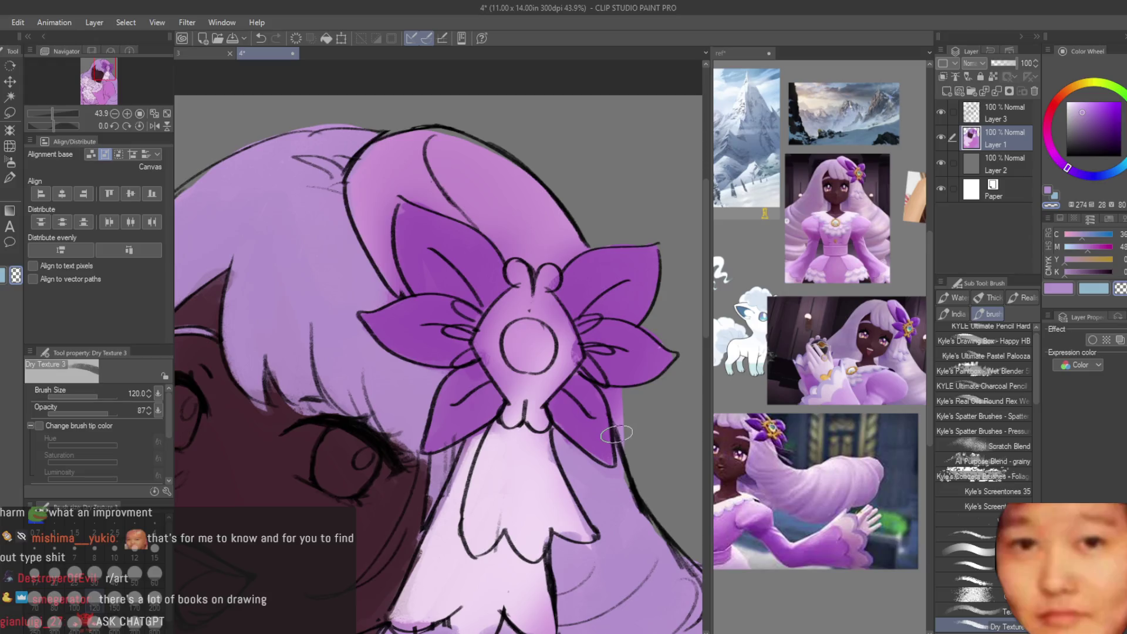
{"action": "scroll", "coordinate": [622, 405], "scroll_direction": "up", "scroll_amount": 2}
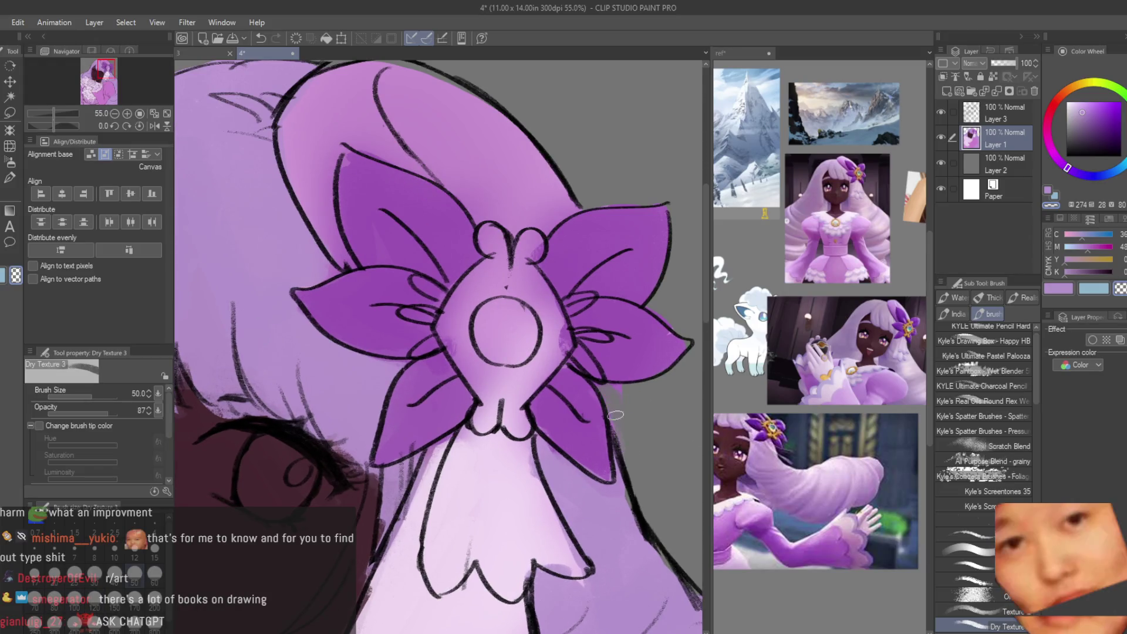
{"action": "left_click", "coordinate": [656, 333], "text": "alt"}
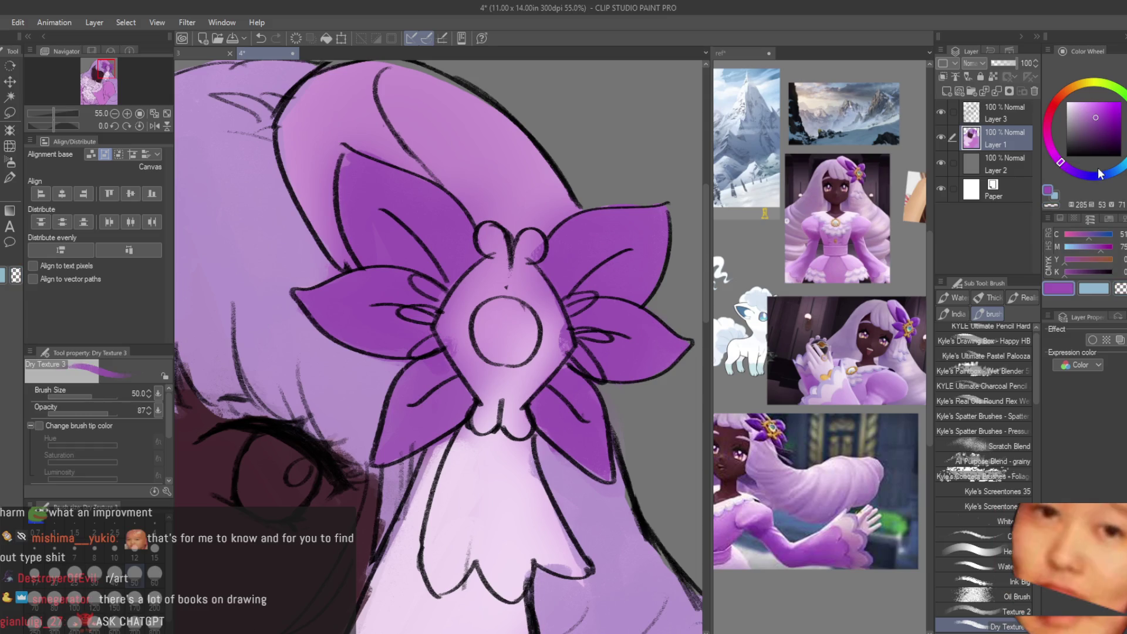
{"action": "scroll", "coordinate": [619, 246], "scroll_direction": "down", "scroll_amount": 2}
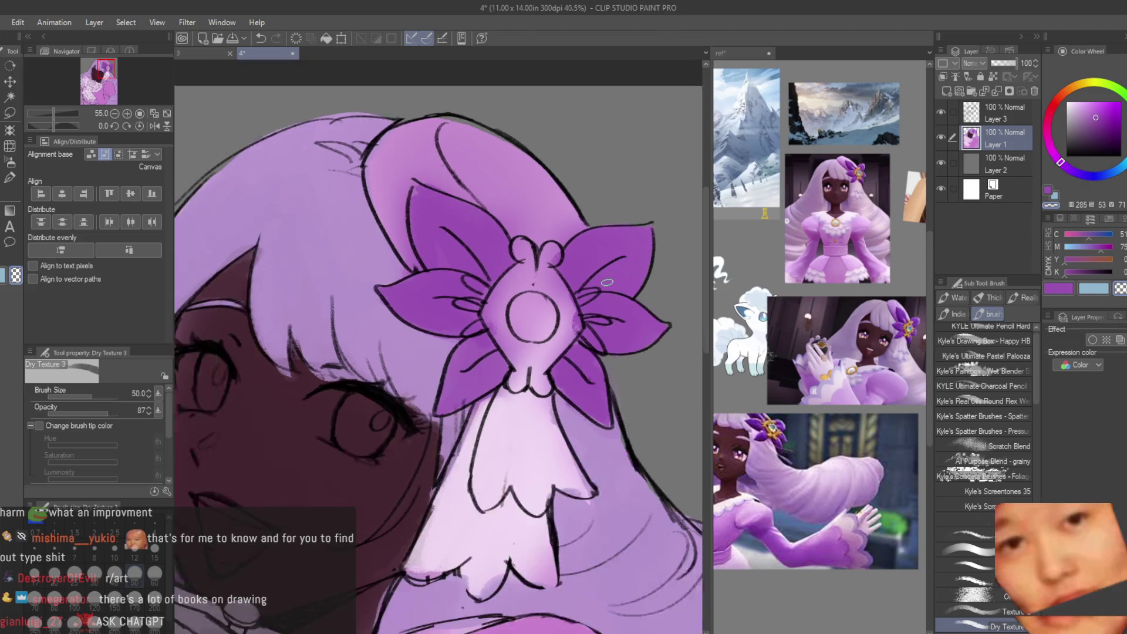
{"action": "scroll", "coordinate": [557, 331], "scroll_direction": "up", "scroll_amount": 2}
{"action": "scroll", "coordinate": [822, 293], "scroll_direction": "down", "scroll_amount": 2}
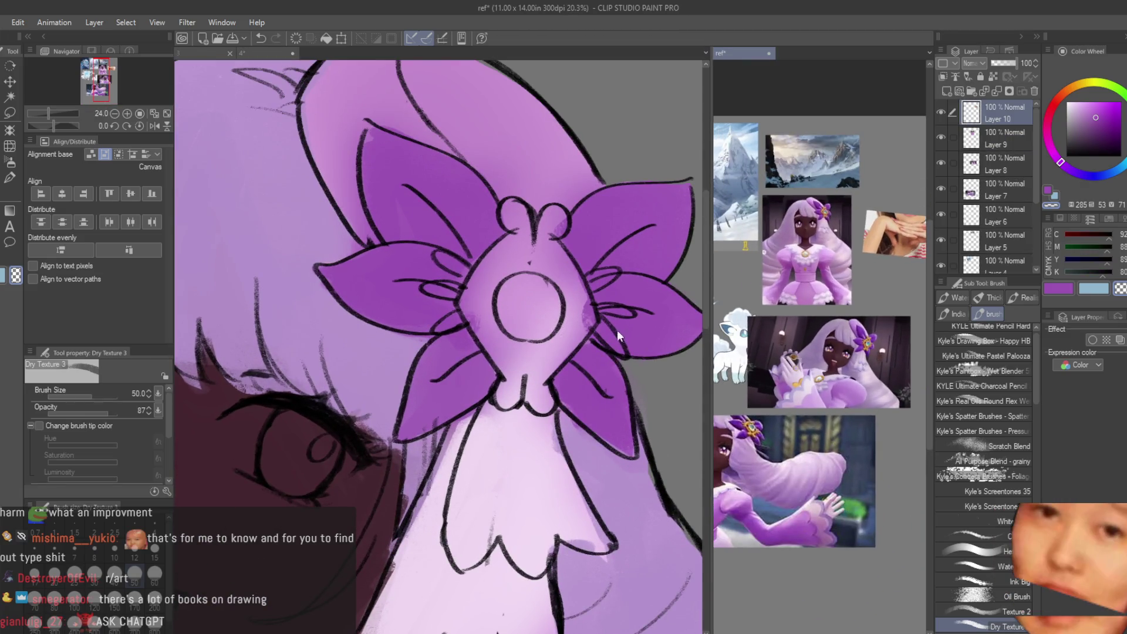
Step: Fill the flower's central circle with the gem blue sampled from the reference image
{"action": "left_click", "coordinate": [828, 307]}
{"action": "scroll", "coordinate": [828, 308], "scroll_direction": "up", "scroll_amount": 3}
{"action": "left_click", "coordinate": [728, 252]}
{"action": "key", "text": "ctrl+plus"}
{"action": "mouse_move", "coordinate": [525, 284]}
{"action": "left_mouse_down"}
{"action": "mouse_move", "coordinate": [505, 326]}
{"action": "mouse_move", "coordinate": [484, 317]}
{"action": "mouse_move", "coordinate": [517, 322]}
{"action": "left_mouse_up"}
{"action": "left_click", "coordinate": [455, 306], "text": "alt"}
{"action": "left_click", "coordinate": [510, 399], "text": "alt"}
Step: Paint light purple over the centre piece around the blue circle and between the top bulbs
{"action": "mouse_move", "coordinate": [504, 400]}
{"action": "left_mouse_down"}
{"action": "mouse_move", "coordinate": [446, 329]}
{"action": "mouse_move", "coordinate": [464, 381]}
{"action": "left_mouse_up"}
{"action": "mouse_move", "coordinate": [470, 293]}
{"action": "left_mouse_down"}
{"action": "mouse_move", "coordinate": [446, 264]}
{"action": "mouse_move", "coordinate": [502, 234]}
{"action": "mouse_move", "coordinate": [517, 246]}
{"action": "mouse_move", "coordinate": [564, 235]}
{"action": "mouse_move", "coordinate": [604, 317]}
{"action": "mouse_move", "coordinate": [542, 347]}
{"action": "left_mouse_up"}
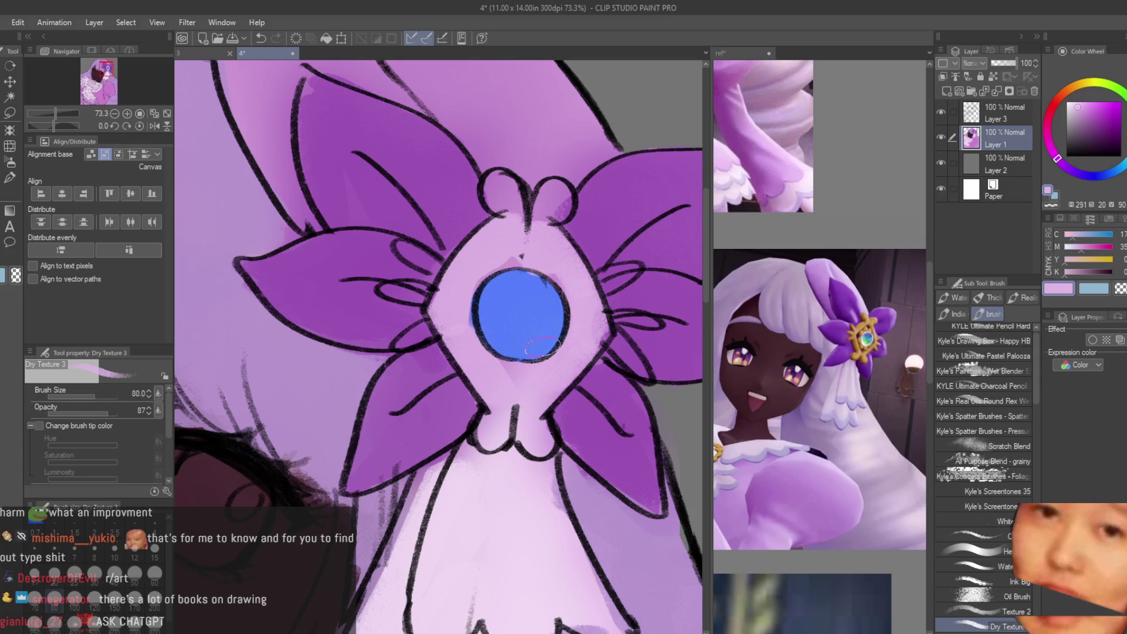
{"action": "mouse_move", "coordinate": [517, 205]}
{"action": "left_mouse_down"}
{"action": "mouse_move", "coordinate": [505, 197]}
{"action": "mouse_move", "coordinate": [557, 206]}
{"action": "mouse_move", "coordinate": [527, 240]}
{"action": "left_mouse_up"}
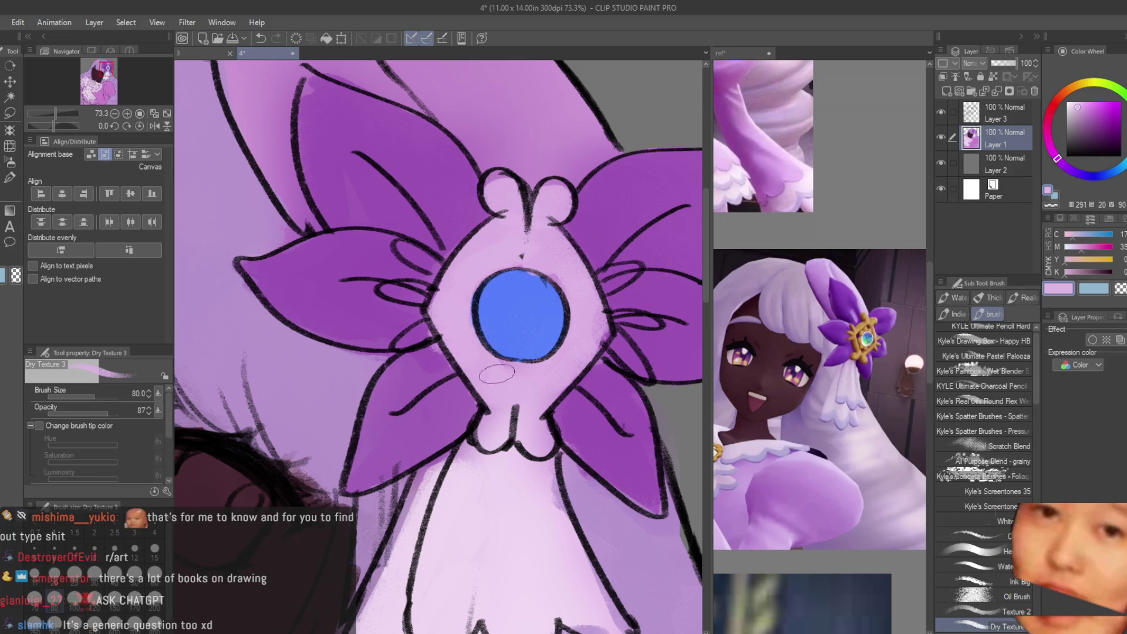
Step: Choose an orange on the Color Wheel and fine-tune its hue
{"action": "left_click", "coordinate": [408, 366], "text": "alt"}
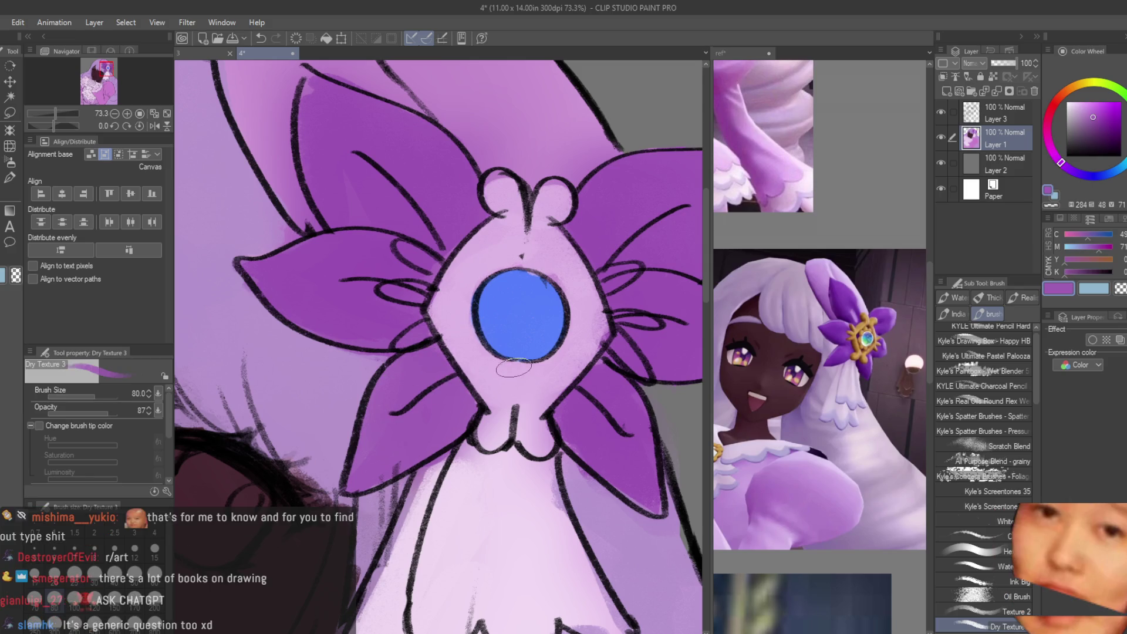
{"action": "scroll", "coordinate": [514, 368], "scroll_direction": "down", "scroll_amount": 5}
{"action": "scroll", "coordinate": [634, 312], "scroll_direction": "up", "scroll_amount": 2}
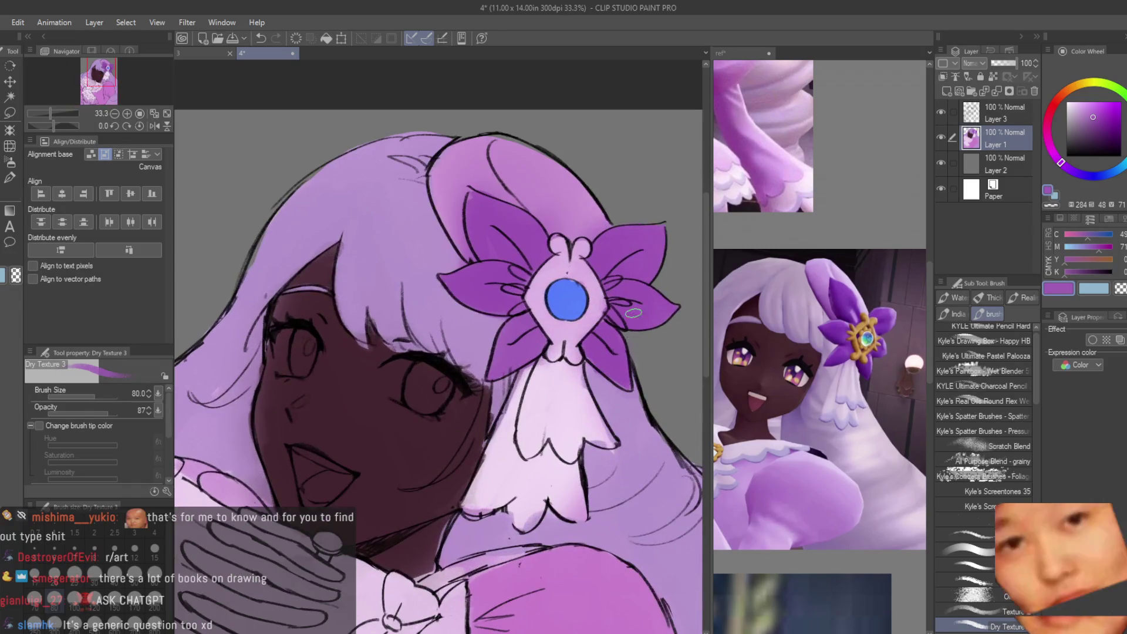
{"action": "scroll", "coordinate": [780, 378], "scroll_direction": "down", "scroll_amount": 2}
{"action": "scroll", "coordinate": [573, 307], "scroll_direction": "up", "scroll_amount": 2}
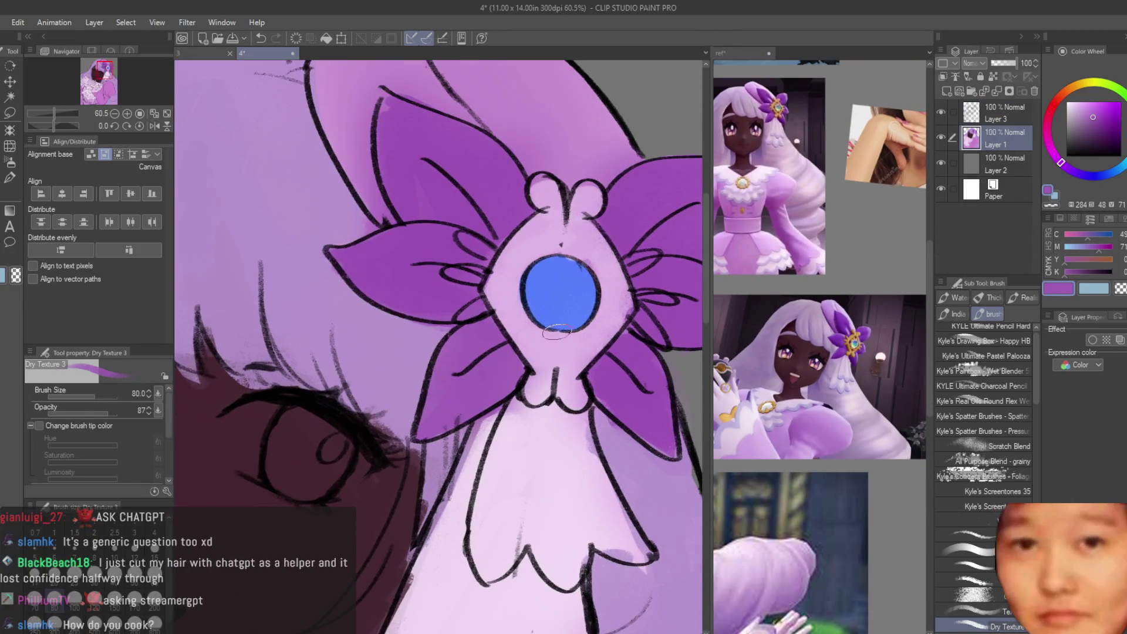
{"action": "left_click", "coordinate": [1101, 101]}
{"action": "left_click", "coordinate": [1067, 89]}
{"action": "left_click", "coordinate": [1069, 86]}
{"action": "scroll", "coordinate": [723, 323], "scroll_direction": "down", "scroll_amount": 1}
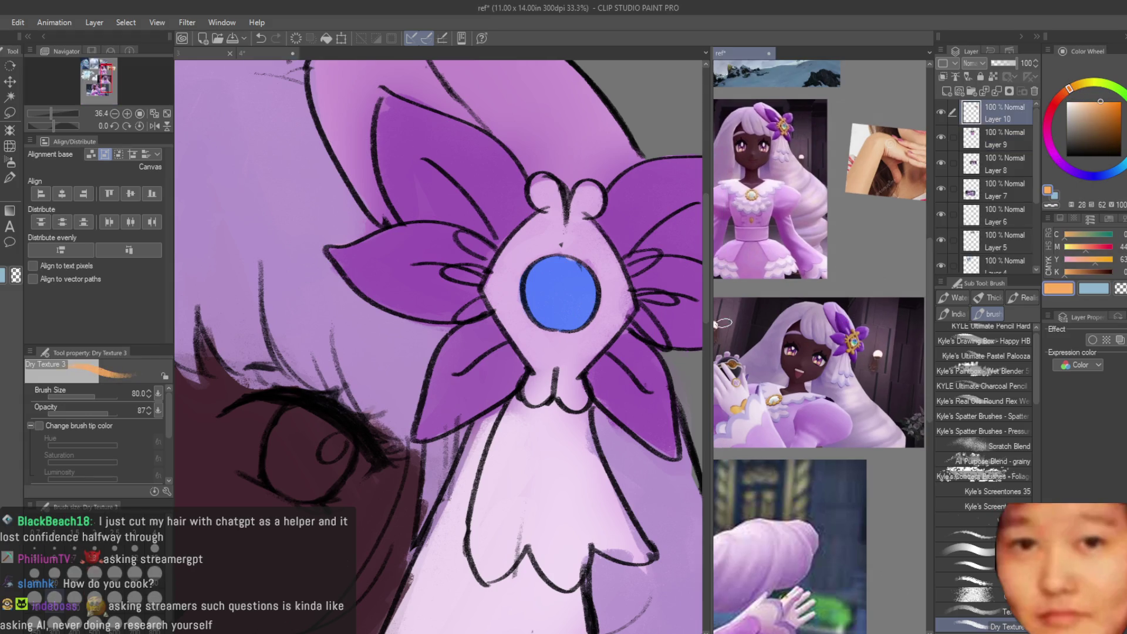
{"action": "scroll", "coordinate": [492, 278], "scroll_direction": "up", "scroll_amount": 1}
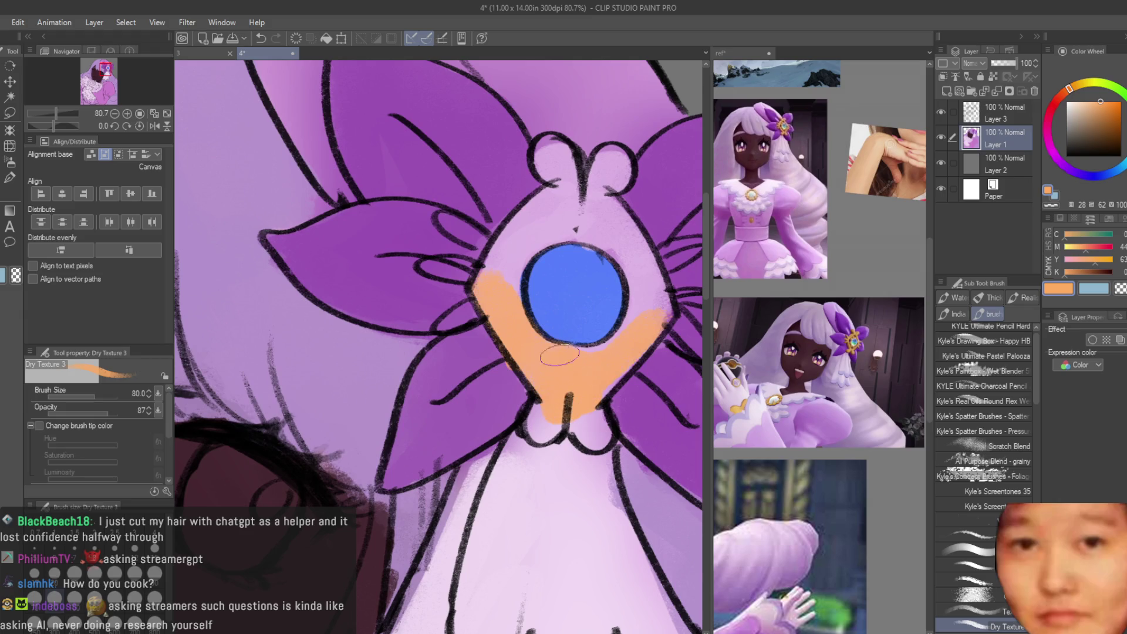
Step: Paint the flower's centre piece orange up to the top bulbs, plus the ring on the hand
{"action": "left_click_drag", "start_coordinate": [559, 355], "coordinate": [549, 428]}
{"action": "left_click_drag", "start_coordinate": [523, 265], "coordinate": [568, 215]}
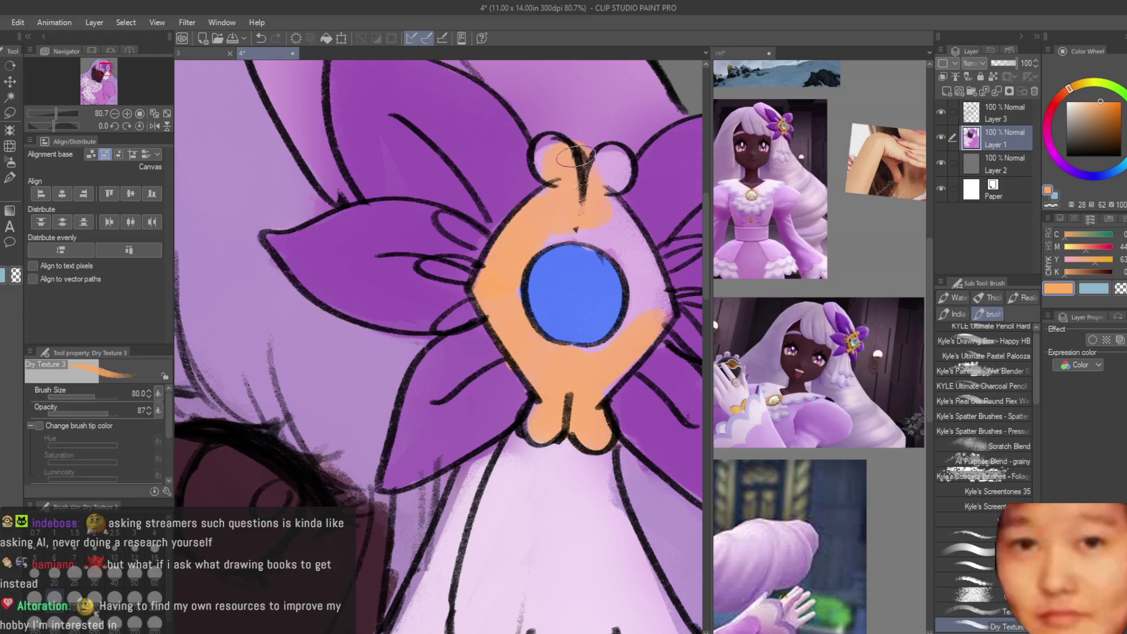
{"action": "scroll", "coordinate": [576, 210], "scroll_direction": "down", "scroll_amount": 5}
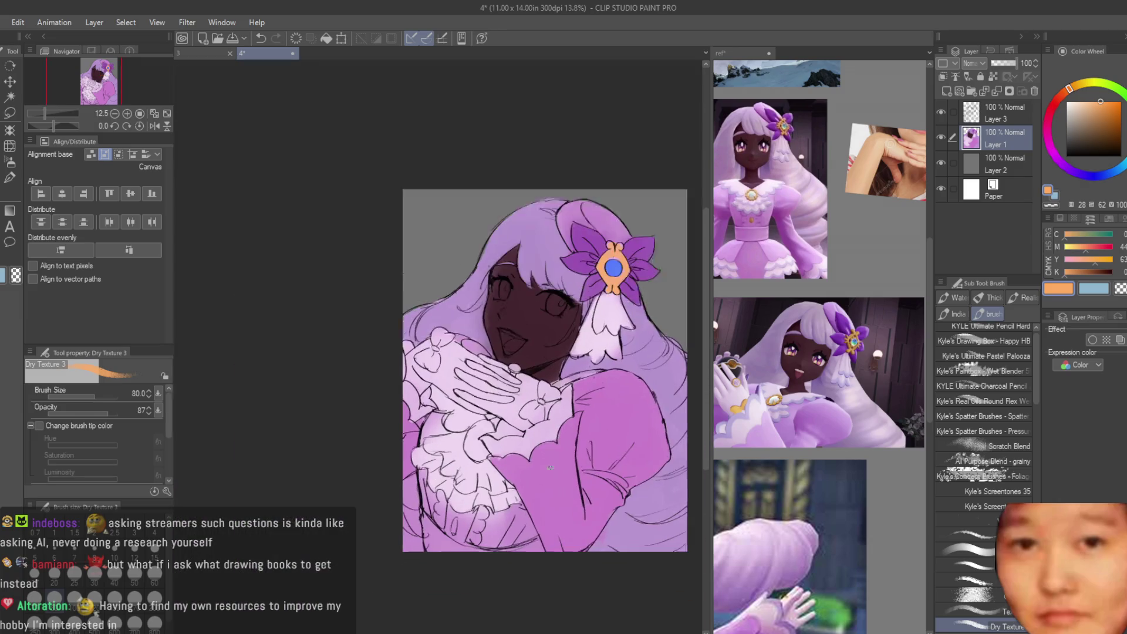
{"action": "scroll", "coordinate": [819, 252], "scroll_direction": "up", "scroll_amount": 1}
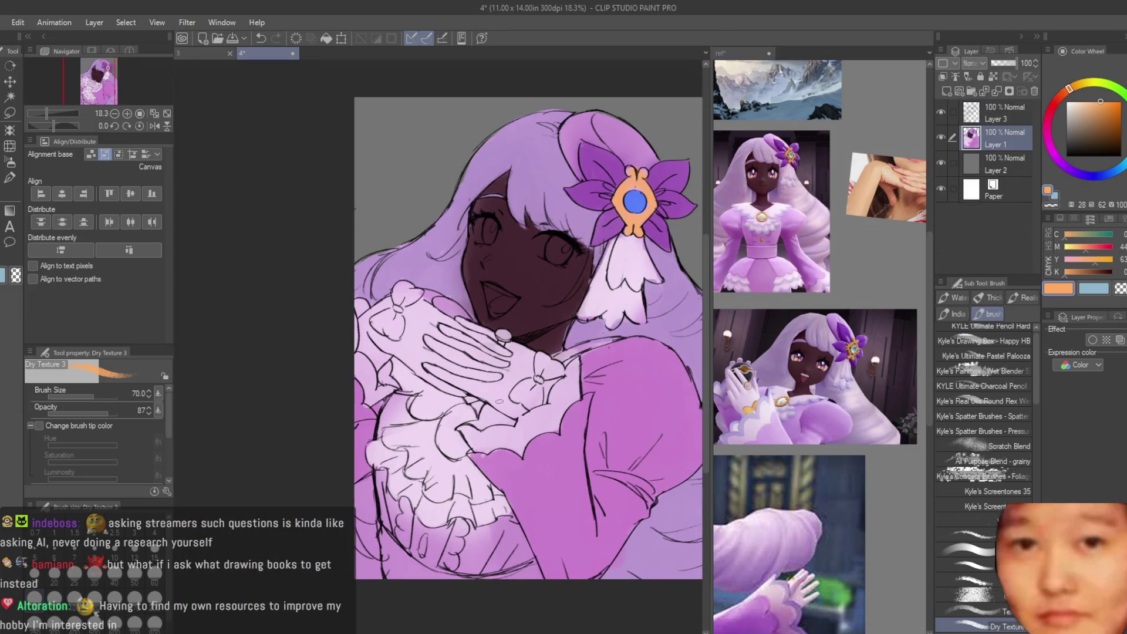
{"action": "scroll", "coordinate": [529, 380], "scroll_direction": "up", "scroll_amount": 4}
{"action": "mouse_move", "coordinate": [573, 349]}
{"action": "left_mouse_down"}
{"action": "mouse_move", "coordinate": [523, 395]}
{"action": "mouse_move", "coordinate": [504, 437]}
{"action": "mouse_move", "coordinate": [546, 446]}
{"action": "left_mouse_up"}
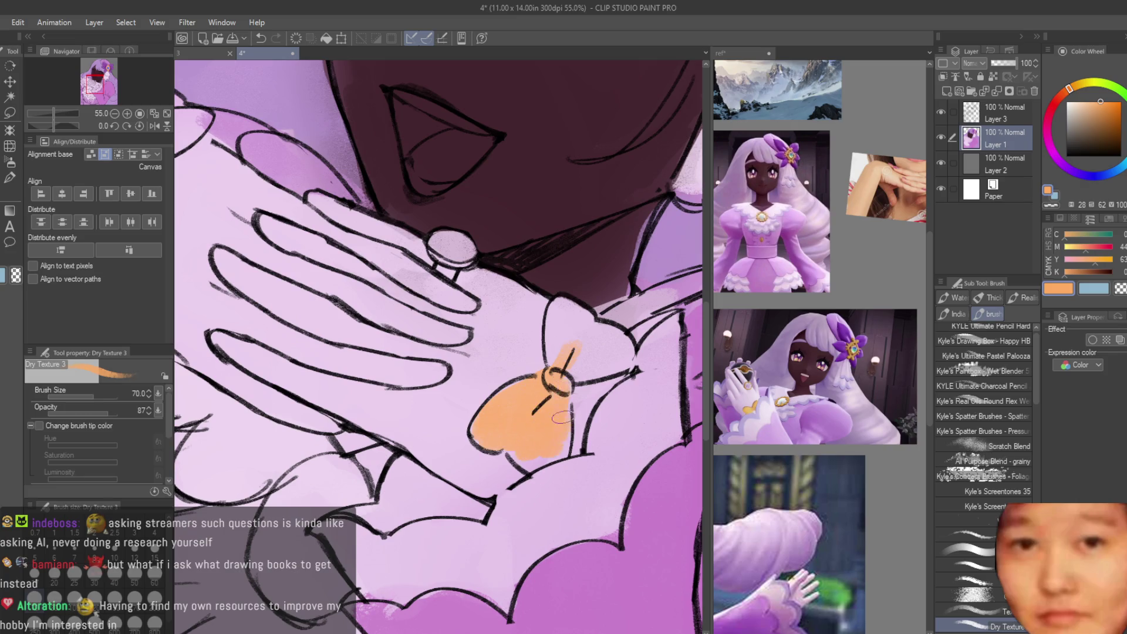
Step: Colour the bow's upper petals, the cuff bow's knot and the lower lobes orange
{"action": "mouse_move", "coordinate": [569, 324]}
{"action": "left_mouse_down"}
{"action": "mouse_move", "coordinate": [587, 317]}
{"action": "mouse_move", "coordinate": [614, 370]}
{"action": "mouse_move", "coordinate": [593, 361]}
{"action": "left_mouse_up"}
{"action": "scroll", "coordinate": [566, 371], "scroll_direction": "down", "scroll_amount": 2}
{"action": "scroll", "coordinate": [565, 371], "scroll_direction": "down", "scroll_amount": 3}
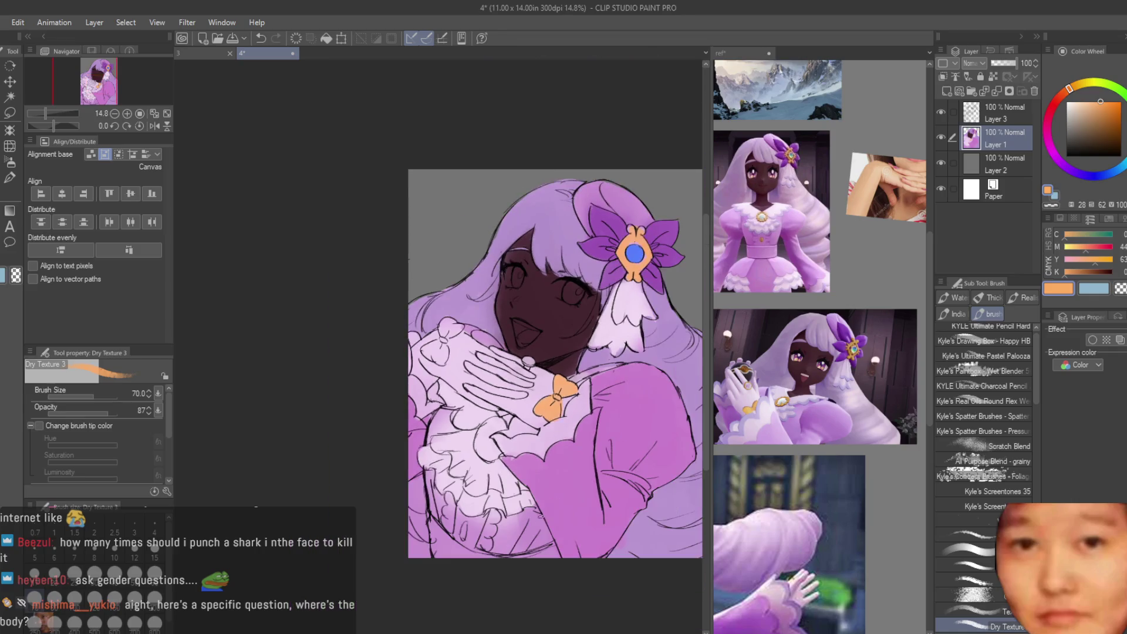
{"action": "scroll", "coordinate": [442, 355], "scroll_direction": "up", "scroll_amount": 2}
{"action": "scroll", "coordinate": [473, 360], "scroll_direction": "up", "scroll_amount": 1}
{"action": "scroll", "coordinate": [481, 358], "scroll_direction": "down", "scroll_amount": 2}
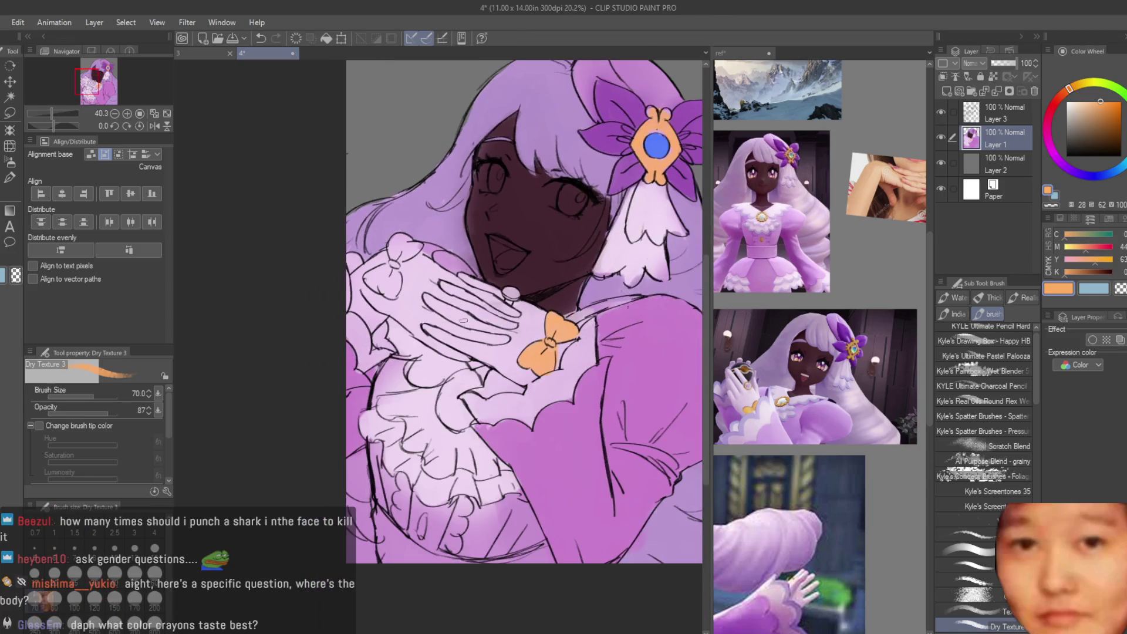
{"action": "scroll", "coordinate": [499, 356], "scroll_direction": "up", "scroll_amount": 1}
{"action": "scroll", "coordinate": [514, 351], "scroll_direction": "down", "scroll_amount": 2}
{"action": "scroll", "coordinate": [459, 297], "scroll_direction": "up", "scroll_amount": 7}
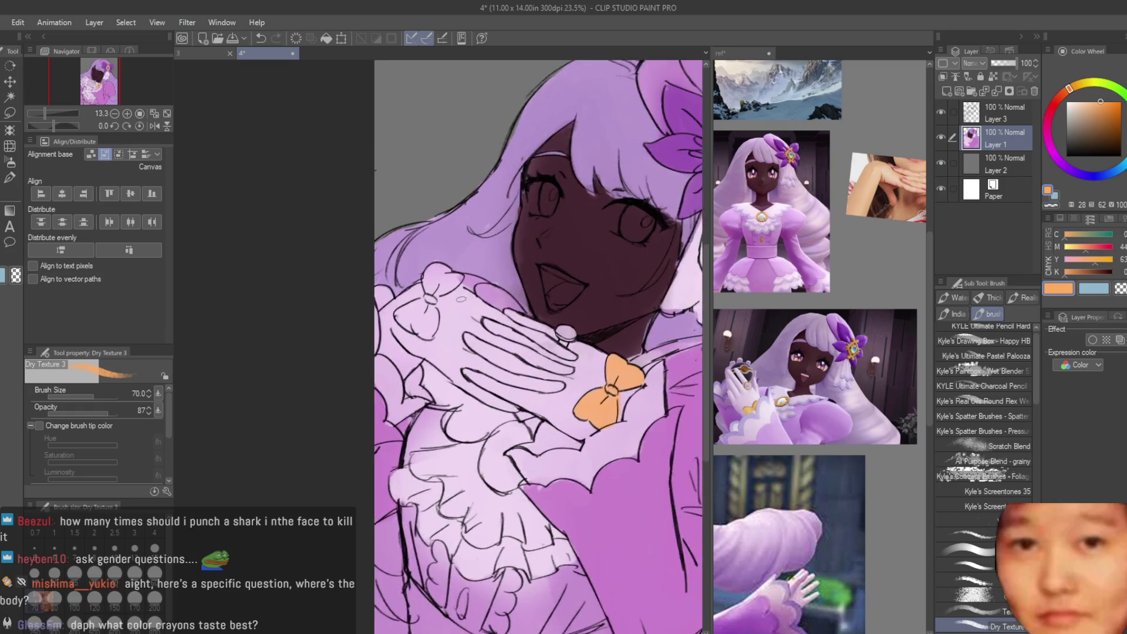
{"action": "mouse_move", "coordinate": [411, 276]}
{"action": "left_mouse_down"}
{"action": "mouse_move", "coordinate": [418, 247]}
{"action": "mouse_move", "coordinate": [443, 238]}
{"action": "mouse_move", "coordinate": [426, 287]}
{"action": "mouse_move", "coordinate": [452, 253]}
{"action": "mouse_move", "coordinate": [437, 226]}
{"action": "left_mouse_up"}
{"action": "scroll", "coordinate": [428, 297], "scroll_direction": "up", "scroll_amount": 1}
{"action": "mouse_move", "coordinate": [431, 298]}
{"action": "left_mouse_down"}
{"action": "mouse_move", "coordinate": [405, 346]}
{"action": "mouse_move", "coordinate": [358, 347]}
{"action": "mouse_move", "coordinate": [387, 381]}
{"action": "mouse_move", "coordinate": [450, 386]}
{"action": "left_mouse_up"}
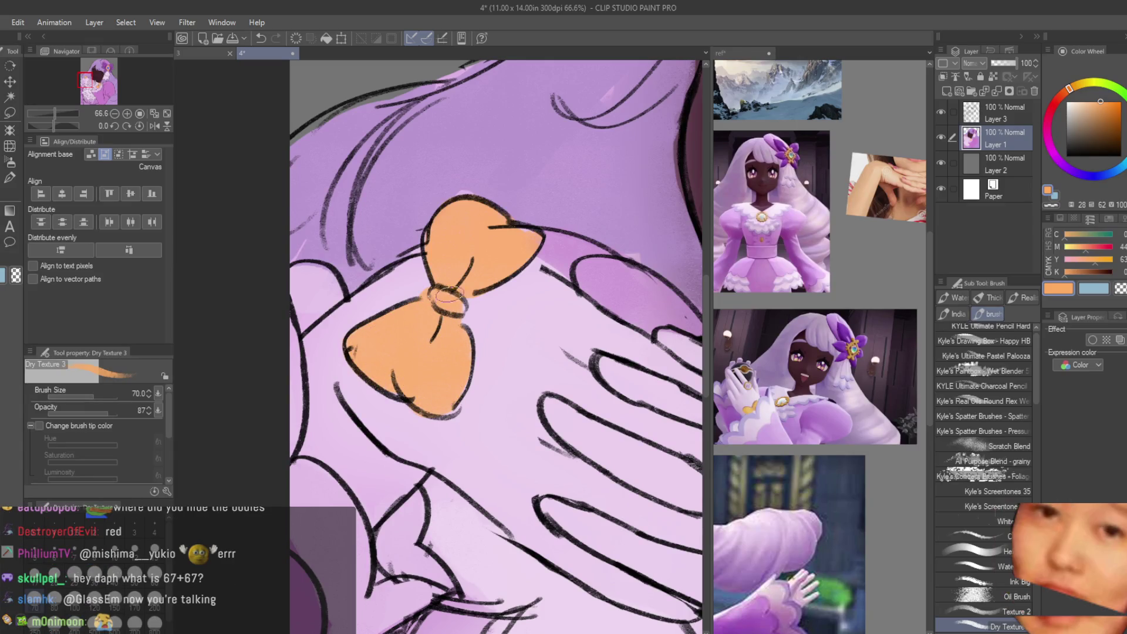
{"action": "scroll", "coordinate": [434, 276], "scroll_direction": "down", "scroll_amount": 5}
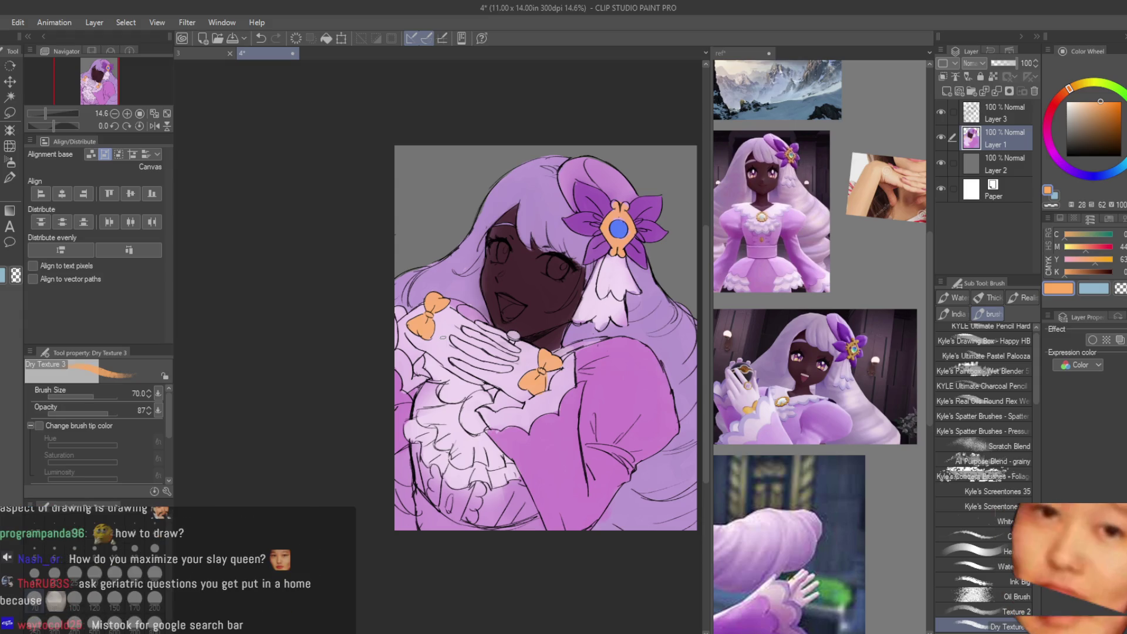
{"action": "scroll", "coordinate": [517, 320], "scroll_direction": "up", "scroll_amount": 1}
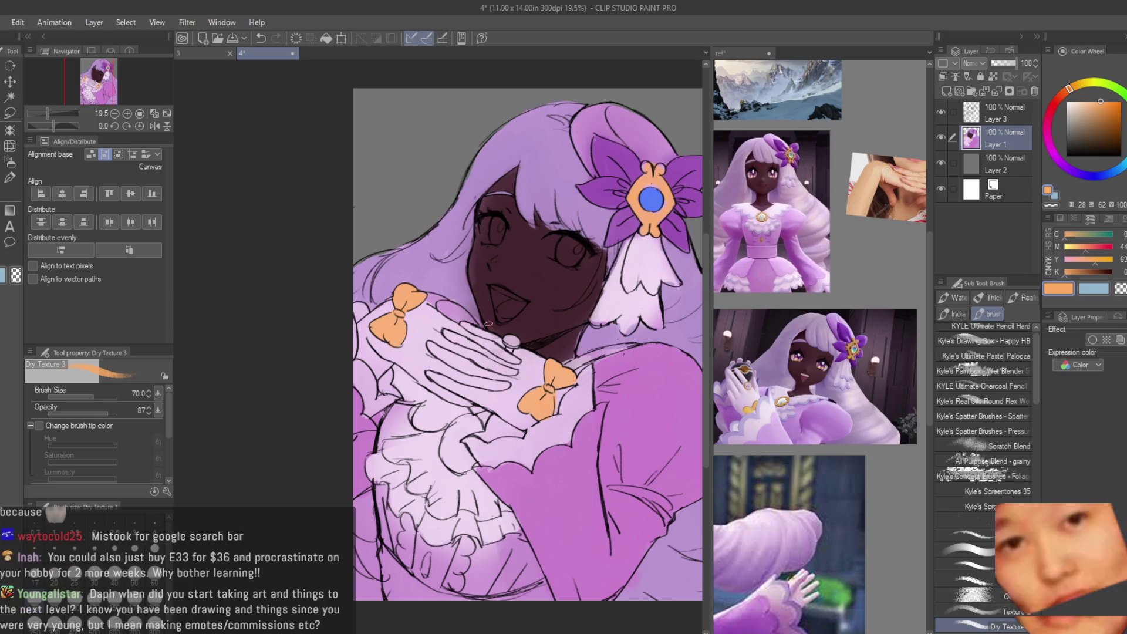
Step: Brush an orange curved ring for the clasp on the dress front below the hands
{"action": "scroll", "coordinate": [429, 514], "scroll_direction": "down", "scroll_amount": 1}
{"action": "scroll", "coordinate": [469, 428], "scroll_direction": "up", "scroll_amount": 1}
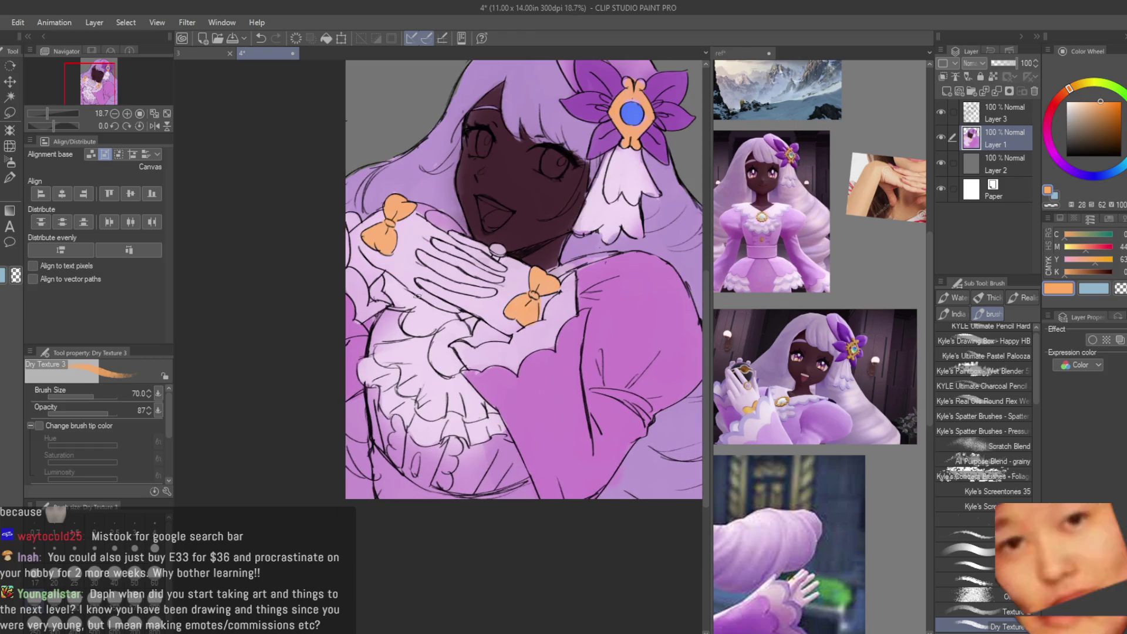
{"action": "scroll", "coordinate": [469, 305], "scroll_direction": "up", "scroll_amount": 3}
{"action": "mouse_move", "coordinate": [480, 311]}
{"action": "left_mouse_down"}
{"action": "mouse_move", "coordinate": [425, 391]}
{"action": "mouse_move", "coordinate": [458, 445]}
{"action": "left_mouse_up"}
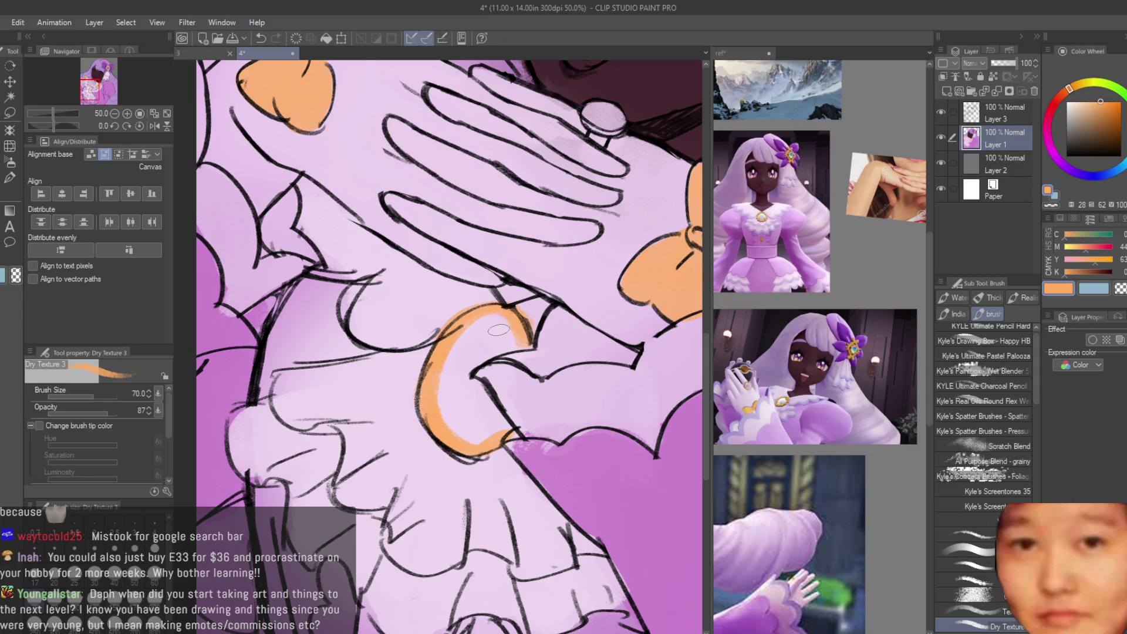
{"action": "scroll", "coordinate": [499, 329], "scroll_direction": "down", "scroll_amount": 3}
{"action": "scroll", "coordinate": [499, 330], "scroll_direction": "up", "scroll_amount": 2}
{"action": "scroll", "coordinate": [822, 352], "scroll_direction": "up", "scroll_amount": 1}
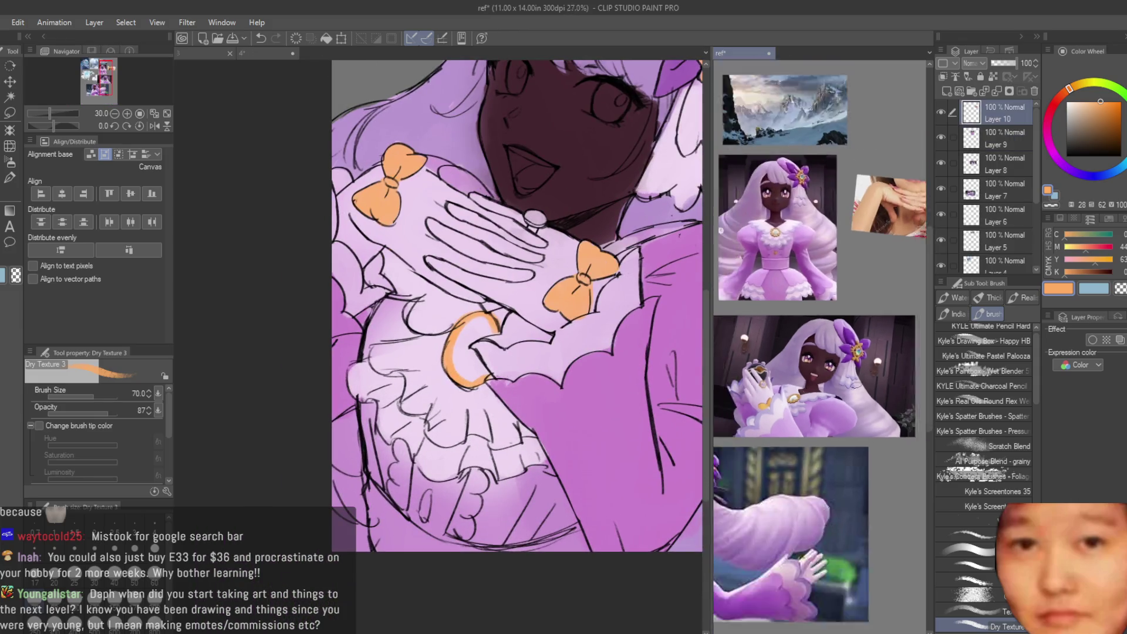
{"action": "scroll", "coordinate": [822, 352], "scroll_direction": "up", "scroll_amount": 2}
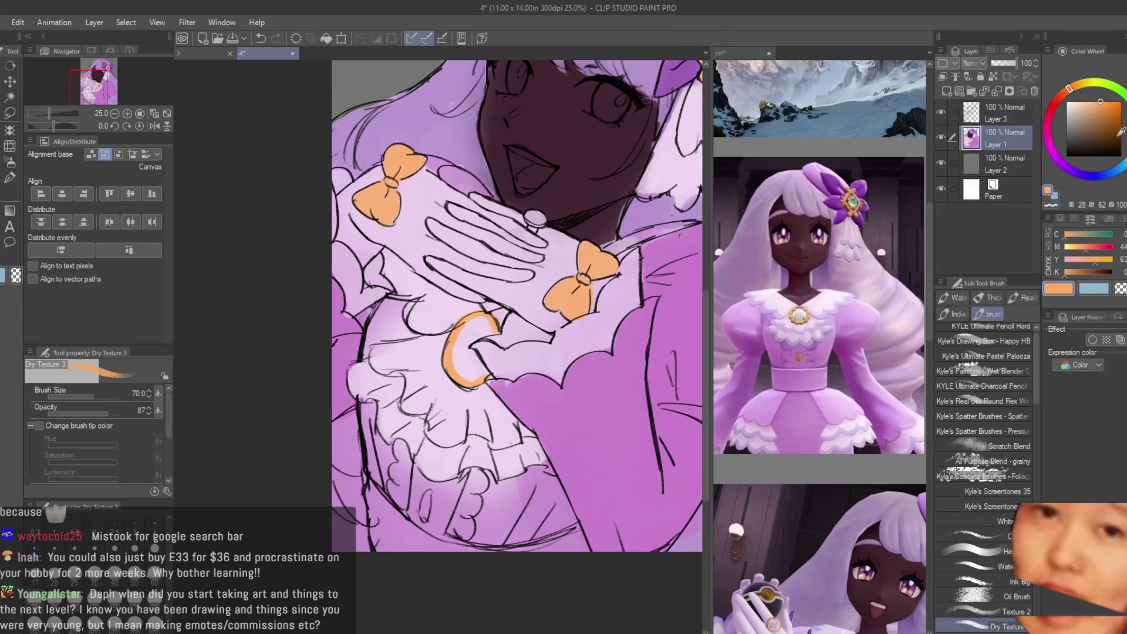
Step: Fill the ring's centre with pale cyan, then add a short orange stroke on the lower ruffles
{"action": "left_click", "coordinate": [1076, 101]}
{"action": "left_click", "coordinate": [1120, 150]}
{"action": "scroll", "coordinate": [494, 317], "scroll_direction": "up", "scroll_amount": 3}
{"action": "mouse_move", "coordinate": [464, 323]}
{"action": "left_mouse_down"}
{"action": "mouse_move", "coordinate": [423, 405]}
{"action": "mouse_move", "coordinate": [469, 329]}
{"action": "mouse_move", "coordinate": [453, 392]}
{"action": "left_mouse_up"}
{"action": "scroll", "coordinate": [446, 434], "scroll_direction": "down", "scroll_amount": 5}
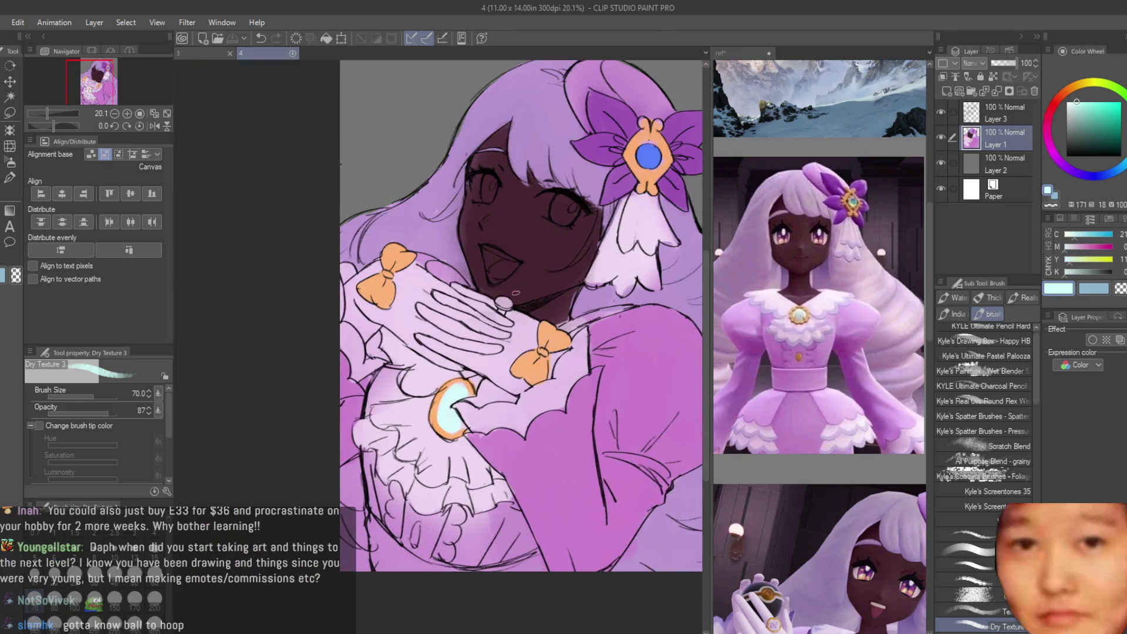
{"action": "scroll", "coordinate": [515, 293], "scroll_direction": "down", "scroll_amount": 2}
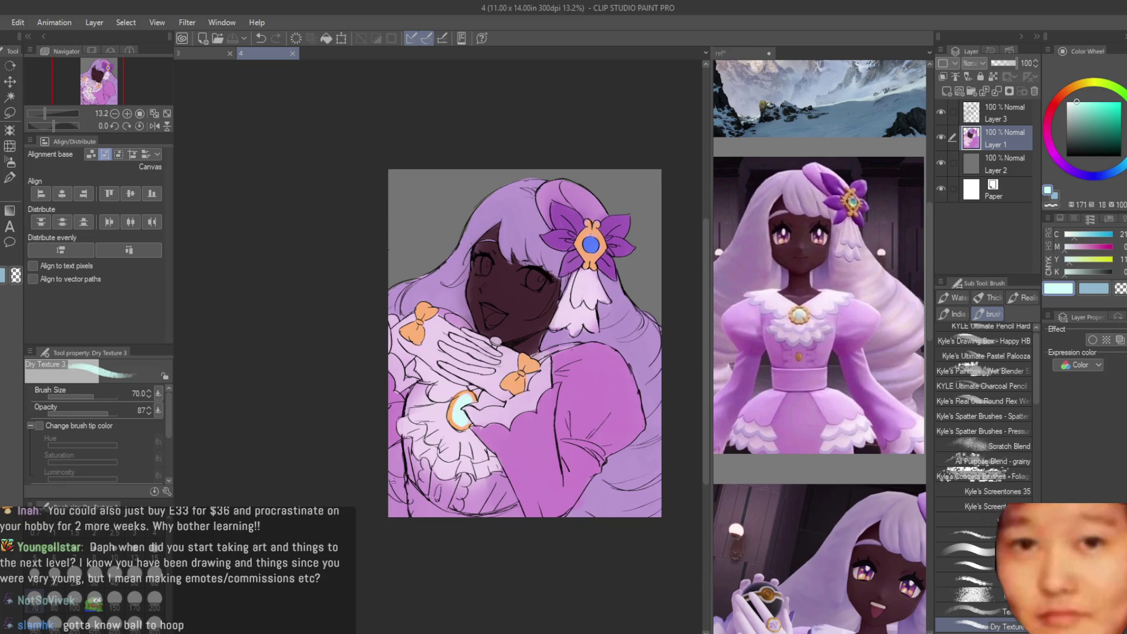
{"action": "scroll", "coordinate": [470, 411], "scroll_direction": "up", "scroll_amount": 6}
{"action": "left_click", "coordinate": [528, 247], "text": "alt"}
{"action": "left_click_drag", "start_coordinate": [485, 446], "coordinate": [476, 477]}
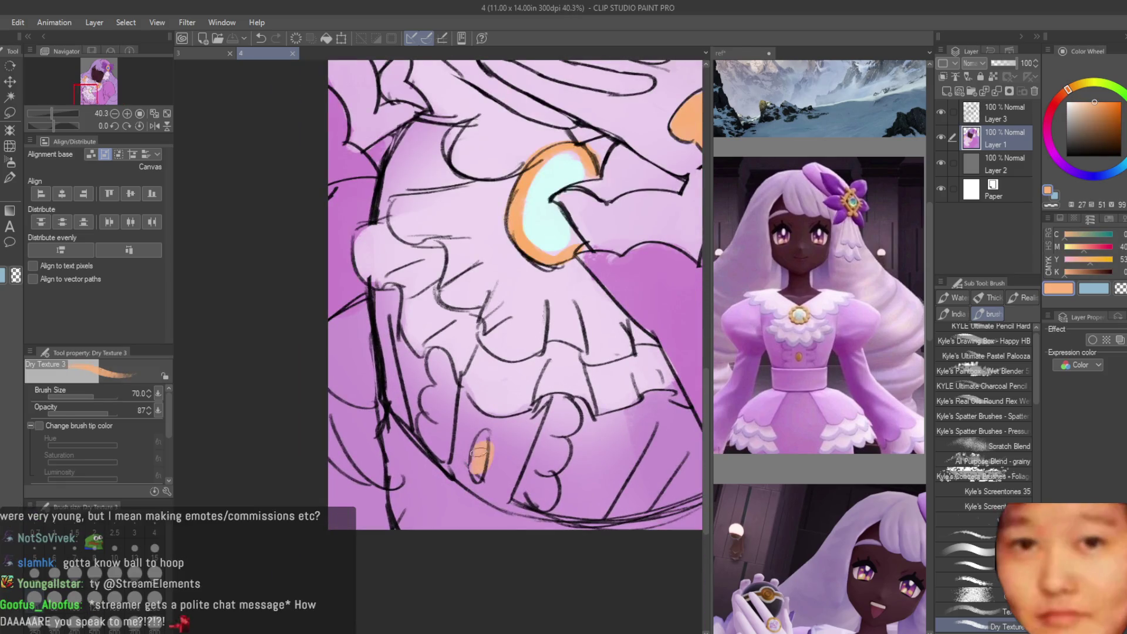
Step: Paint dark skin brown along the face's left edge, then undo the stroke
{"action": "scroll", "coordinate": [478, 452], "scroll_direction": "down", "scroll_amount": 5}
{"action": "scroll", "coordinate": [546, 407], "scroll_direction": "up", "scroll_amount": 3}
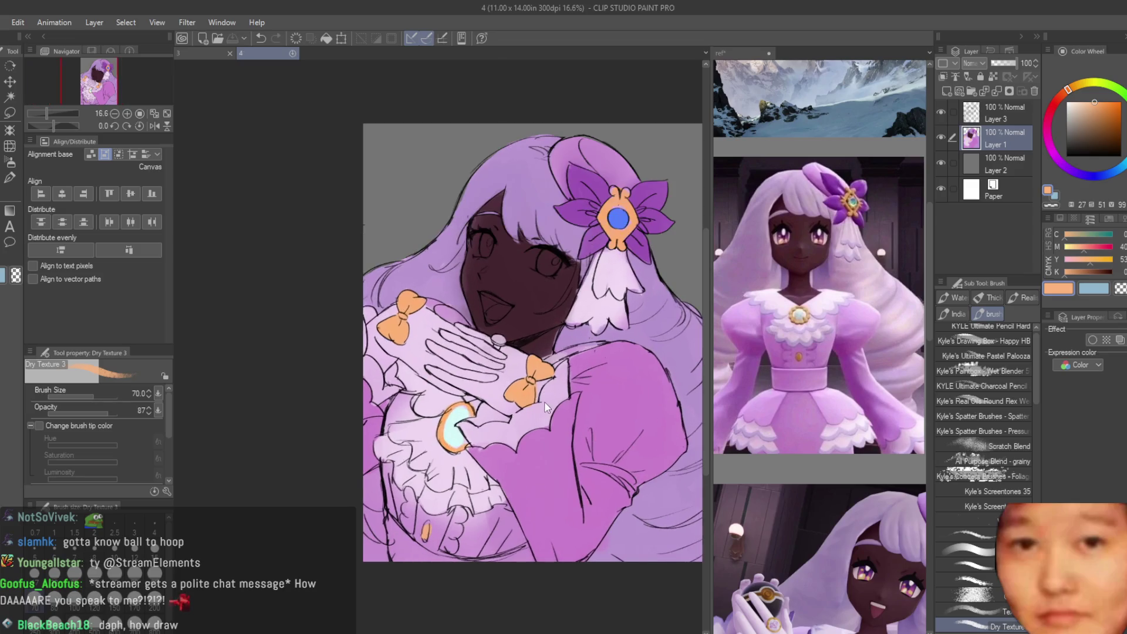
{"action": "scroll", "coordinate": [546, 407], "scroll_direction": "up", "scroll_amount": 1}
{"action": "scroll", "coordinate": [437, 123], "scroll_direction": "up", "scroll_amount": 2}
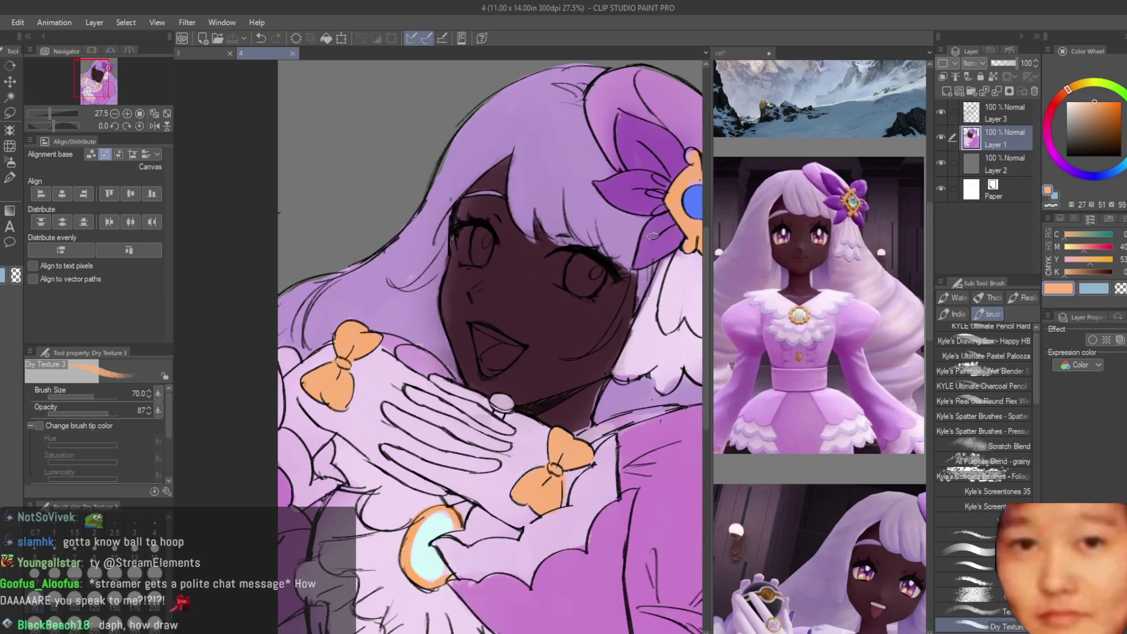
{"action": "scroll", "coordinate": [873, 322], "scroll_direction": "up", "scroll_amount": 2}
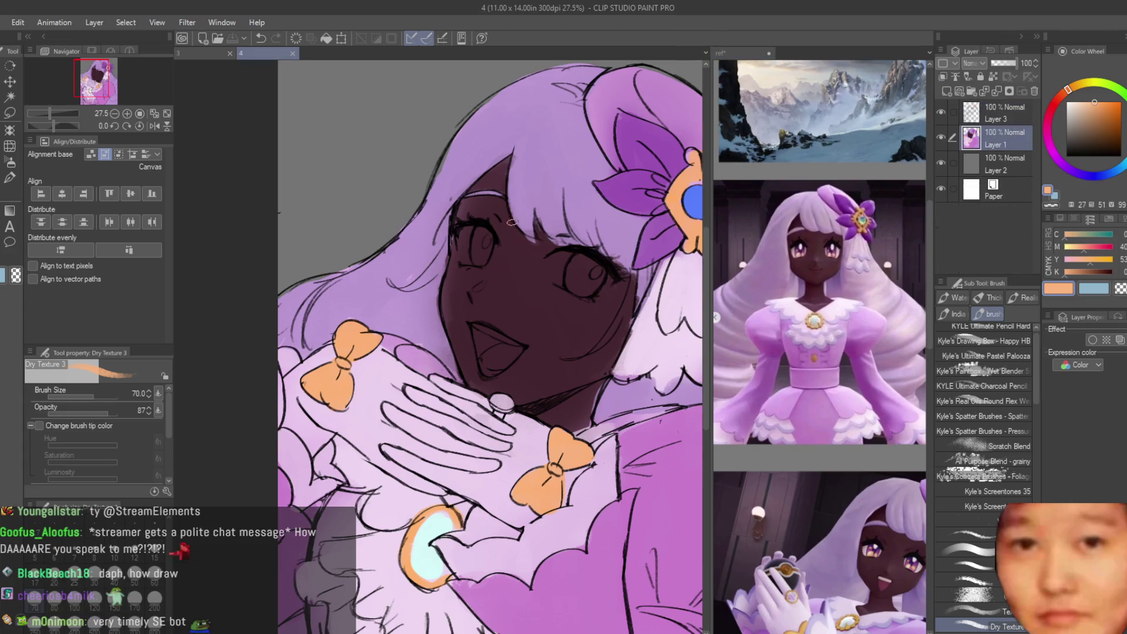
{"action": "scroll", "coordinate": [506, 284], "scroll_direction": "up", "scroll_amount": 1}
{"action": "left_click", "coordinate": [506, 284], "text": "alt"}
{"action": "left_click_drag", "start_coordinate": [446, 266], "coordinate": [426, 293]}
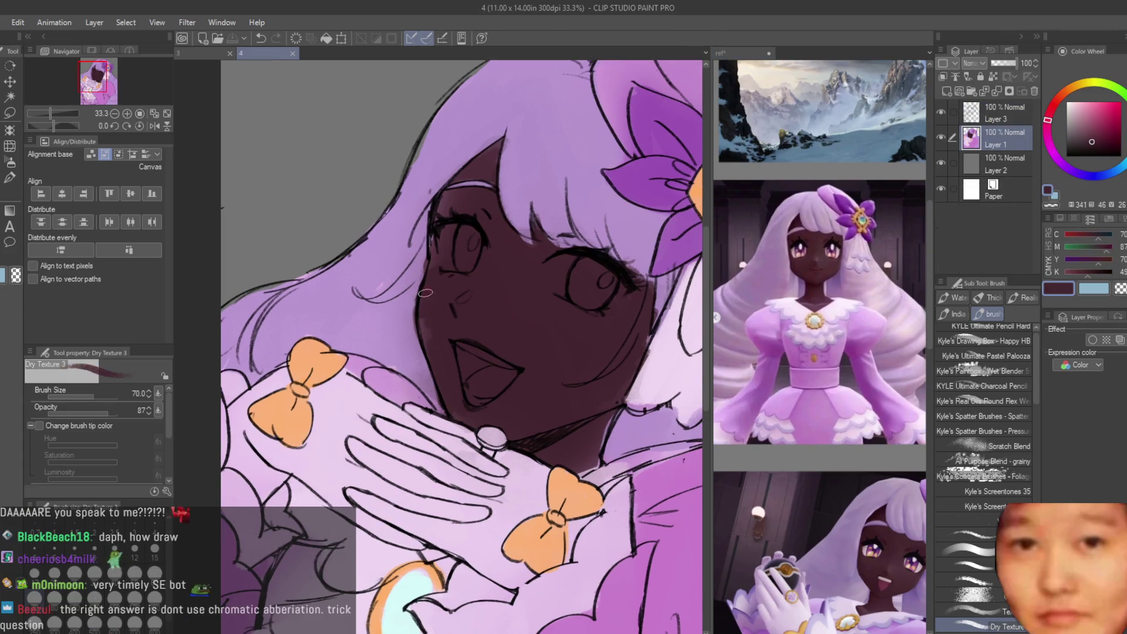
{"action": "left_click", "coordinate": [404, 328], "text": "alt"}
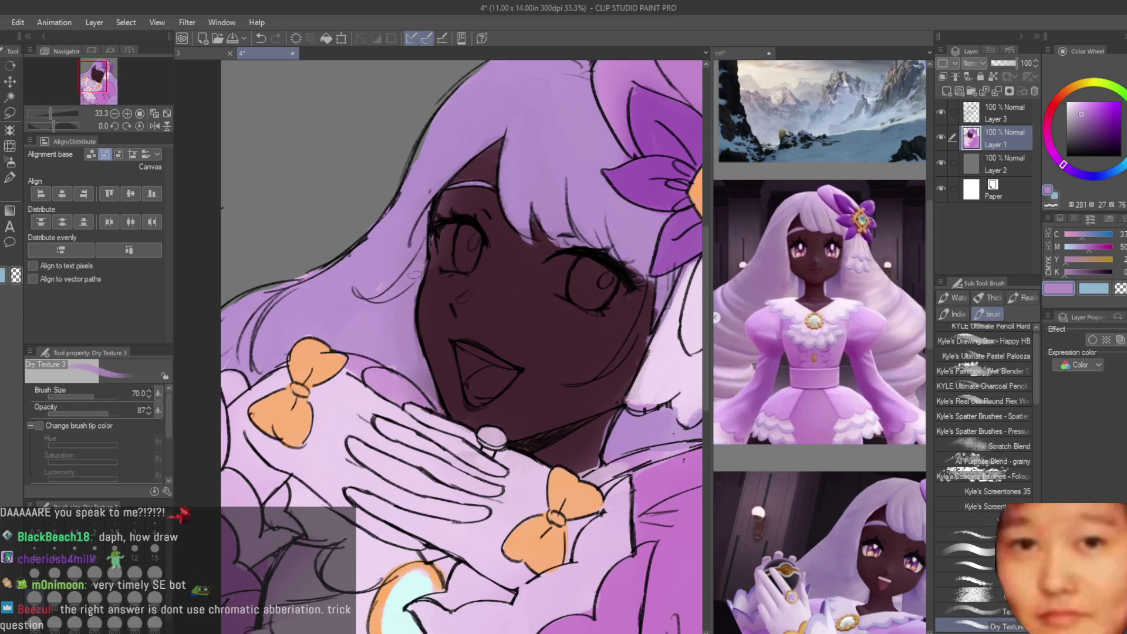
{"action": "scroll", "coordinate": [419, 206], "scroll_direction": "up", "scroll_amount": 1}
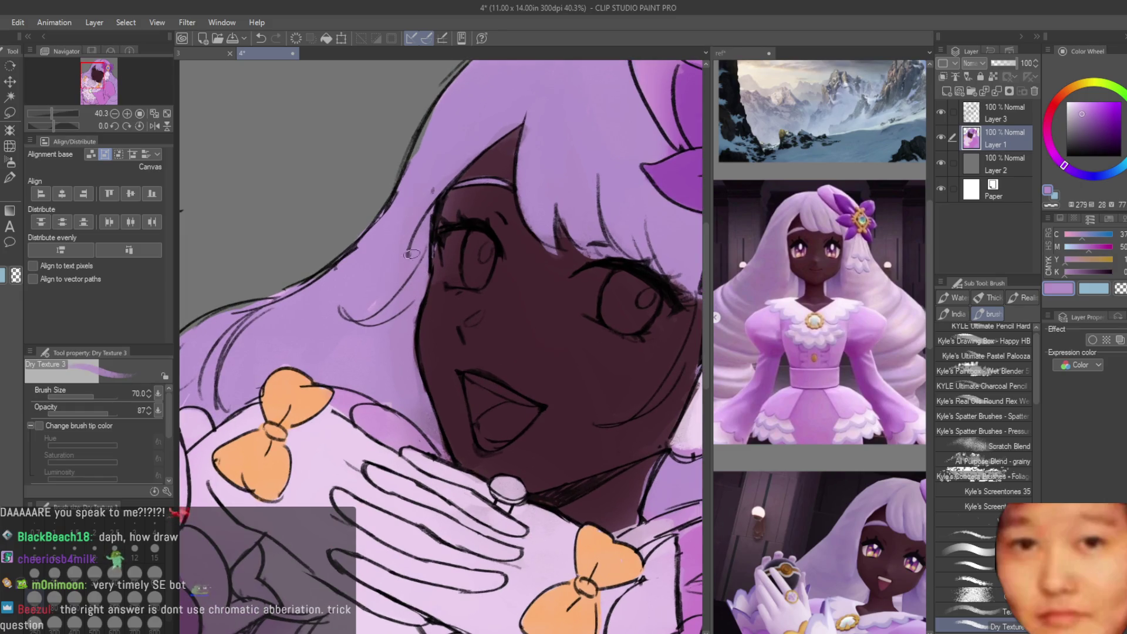
{"action": "left_click", "coordinate": [460, 322], "text": "alt"}
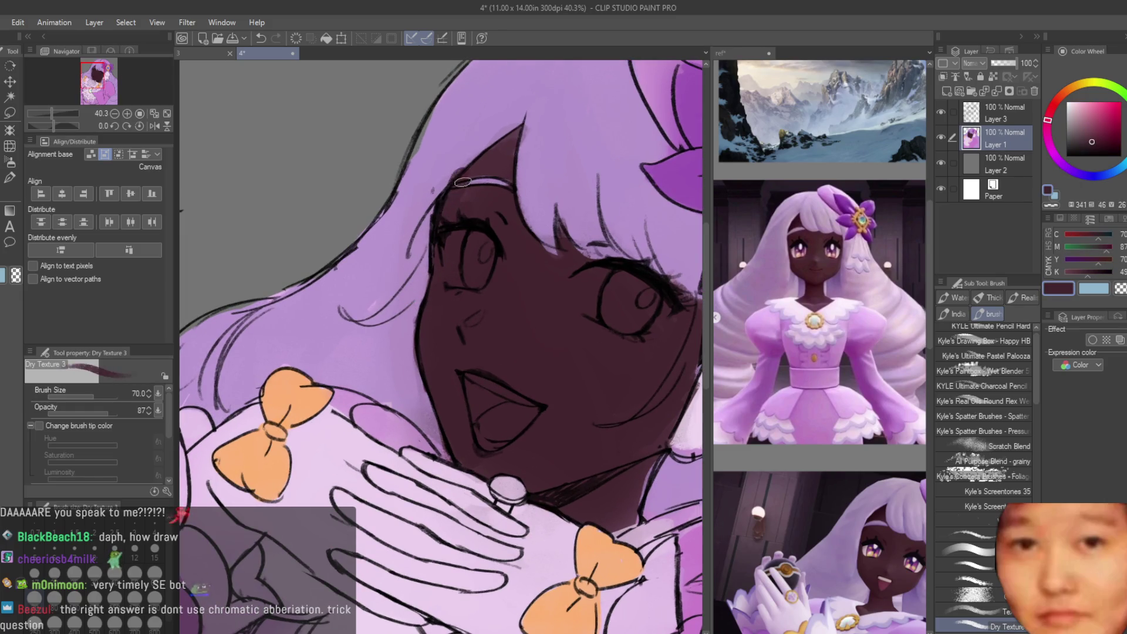
{"action": "scroll", "coordinate": [499, 265], "scroll_direction": "up", "scroll_amount": 1}
{"action": "key", "text": "ctrl+z"}
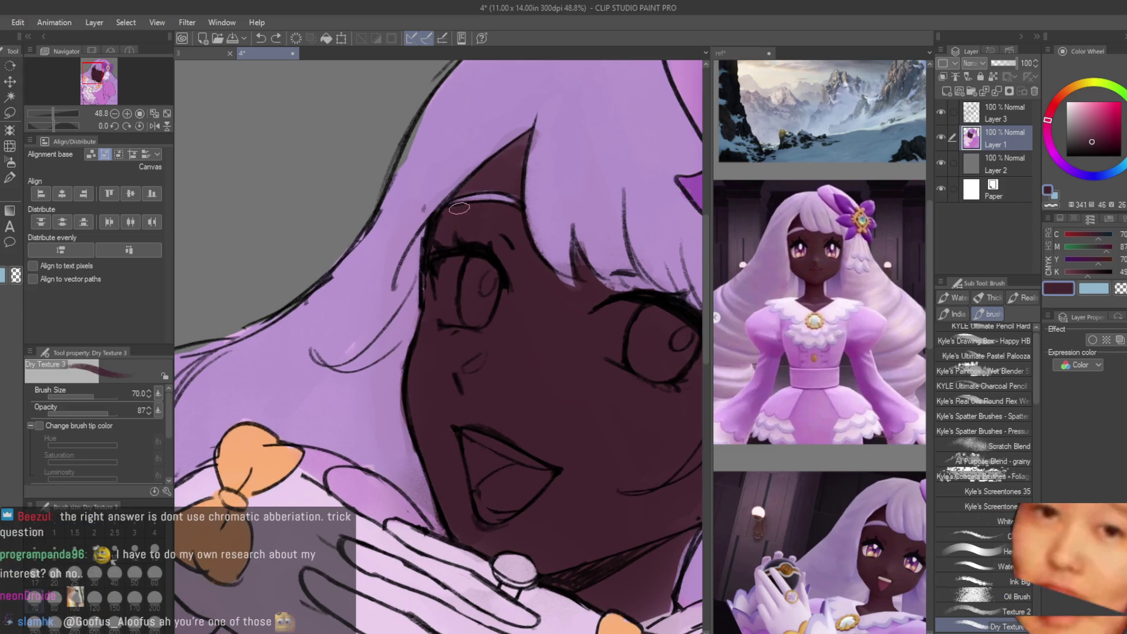
Step: Sample and settle on a slightly lighter hair purple and the dark maroon skin colour
{"action": "scroll", "coordinate": [437, 219], "scroll_direction": "down", "scroll_amount": 1}
{"action": "scroll", "coordinate": [490, 264], "scroll_direction": "up", "scroll_amount": 2}
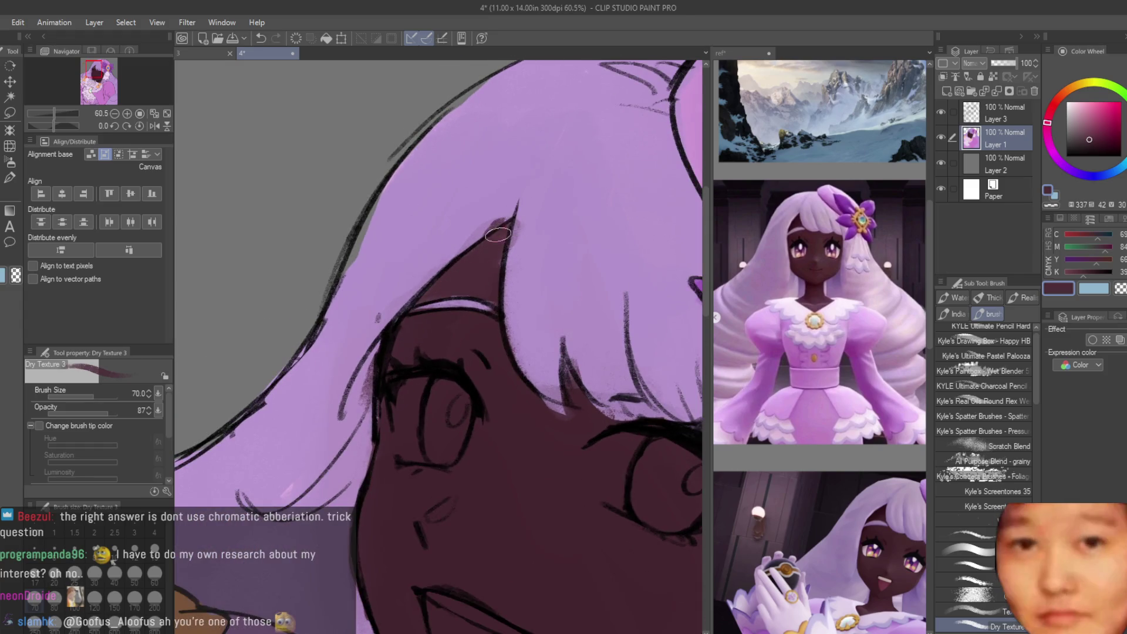
{"action": "left_click", "coordinate": [498, 235], "text": "alt"}
{"action": "scroll", "coordinate": [526, 241], "scroll_direction": "down", "scroll_amount": 1}
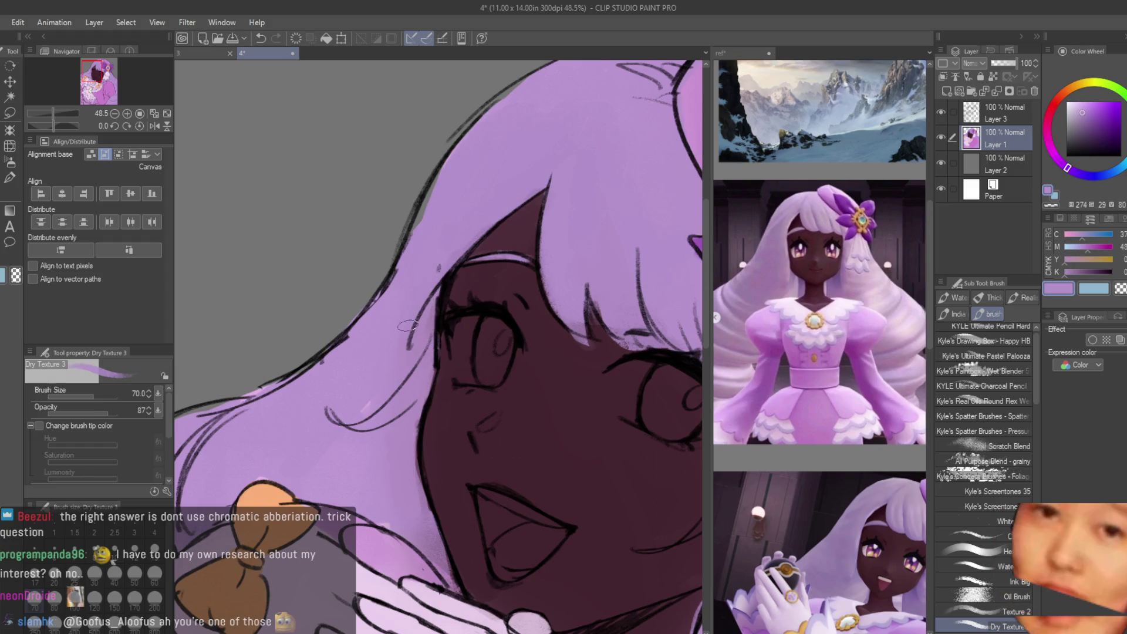
{"action": "left_click", "coordinate": [363, 391], "text": "alt"}
{"action": "left_click", "coordinate": [351, 409], "text": "alt"}
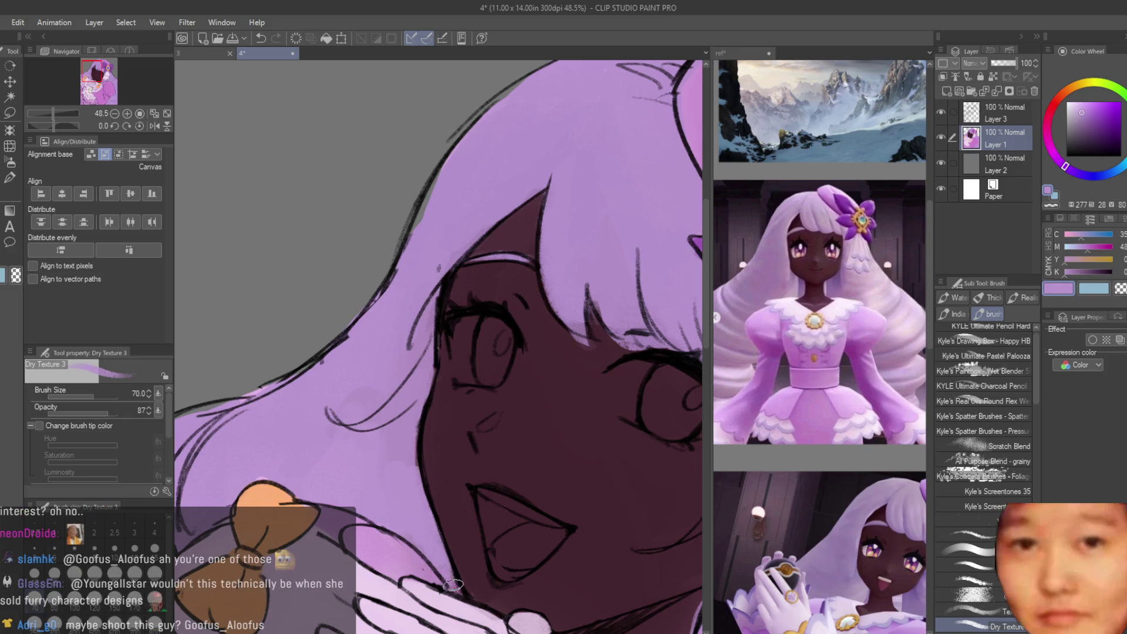
{"action": "left_click", "coordinate": [453, 584], "text": "alt"}
{"action": "left_click", "coordinate": [402, 451], "text": "alt"}
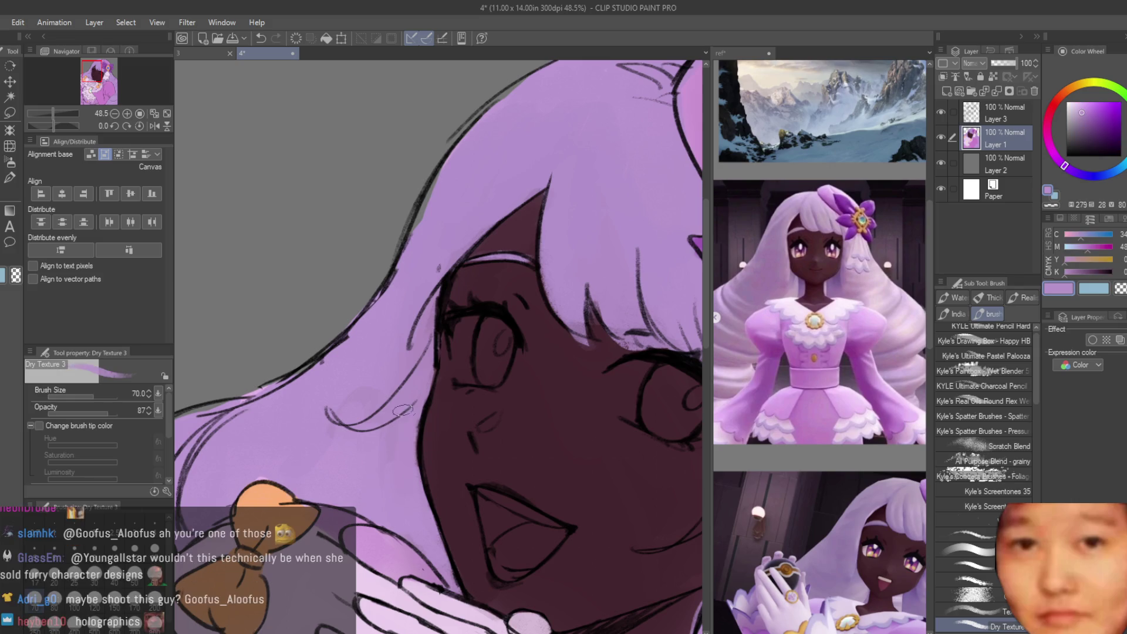
{"action": "scroll", "coordinate": [411, 388], "scroll_direction": "down", "scroll_amount": 1}
{"action": "left_click", "coordinate": [460, 383], "text": "alt"}
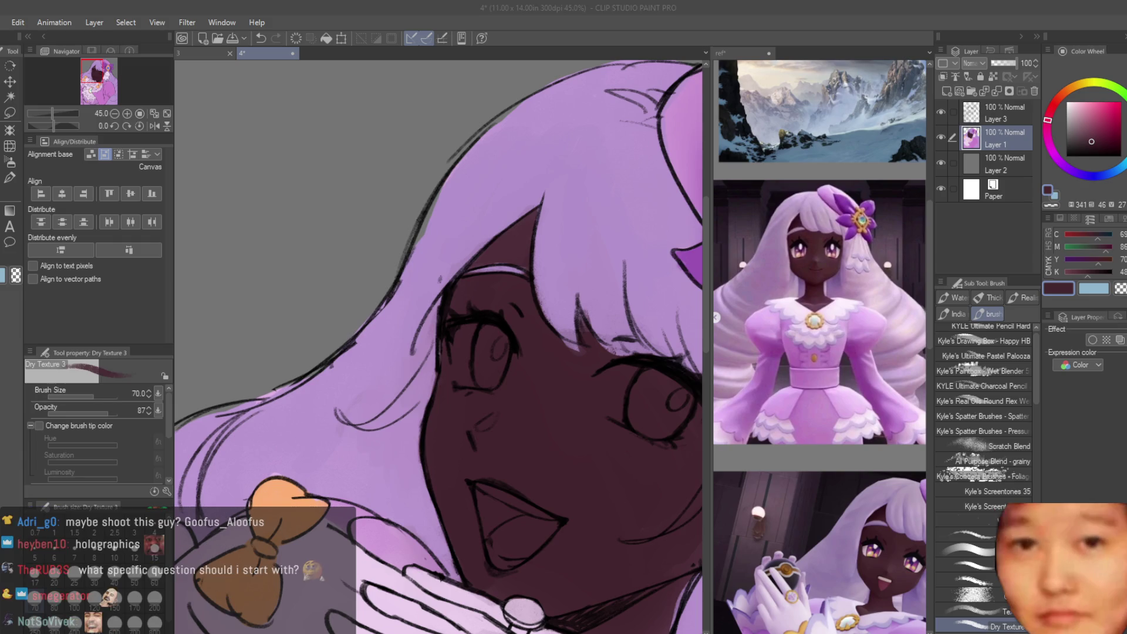
{"action": "scroll", "coordinate": [515, 418], "scroll_direction": "down", "scroll_amount": 3}
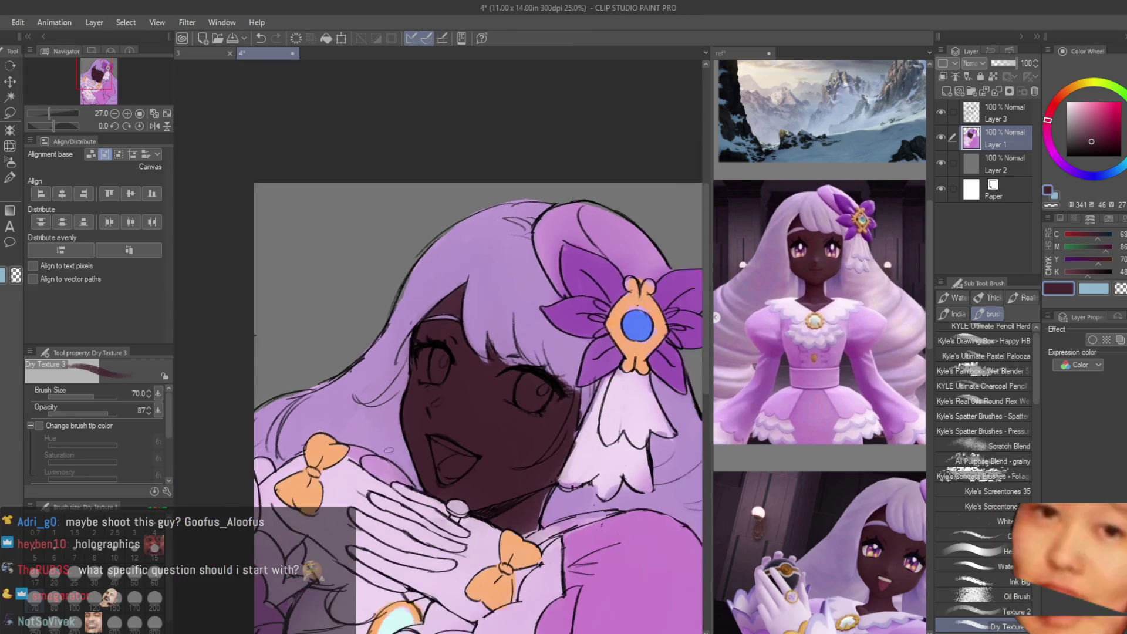
{"action": "scroll", "coordinate": [515, 418], "scroll_direction": "up", "scroll_amount": 3}
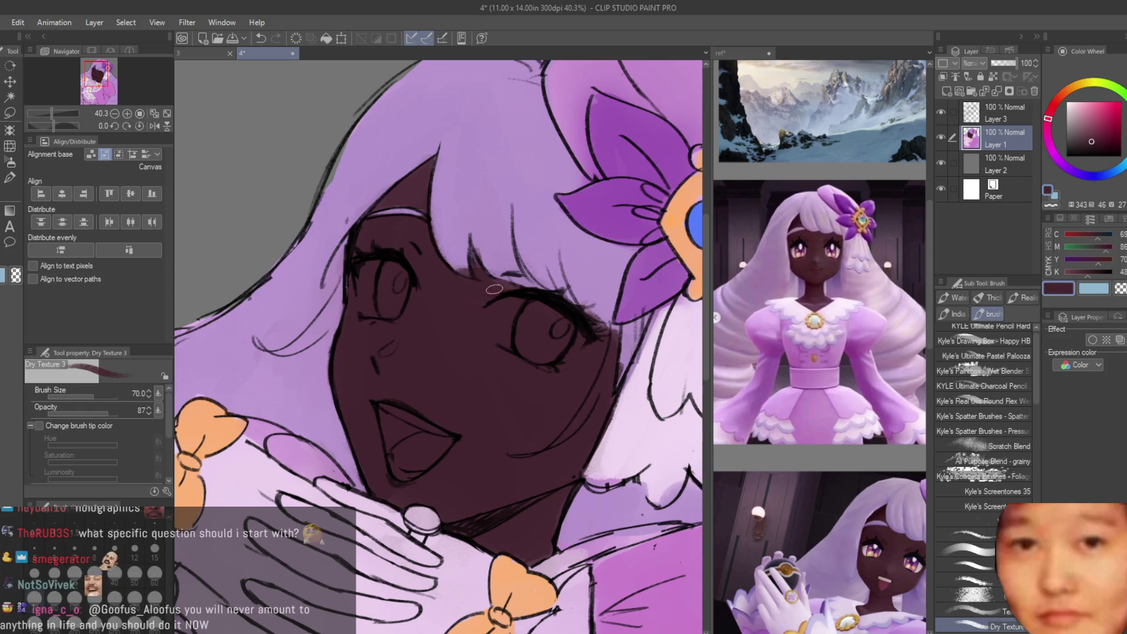
{"action": "scroll", "coordinate": [494, 289], "scroll_direction": "up", "scroll_amount": 3}
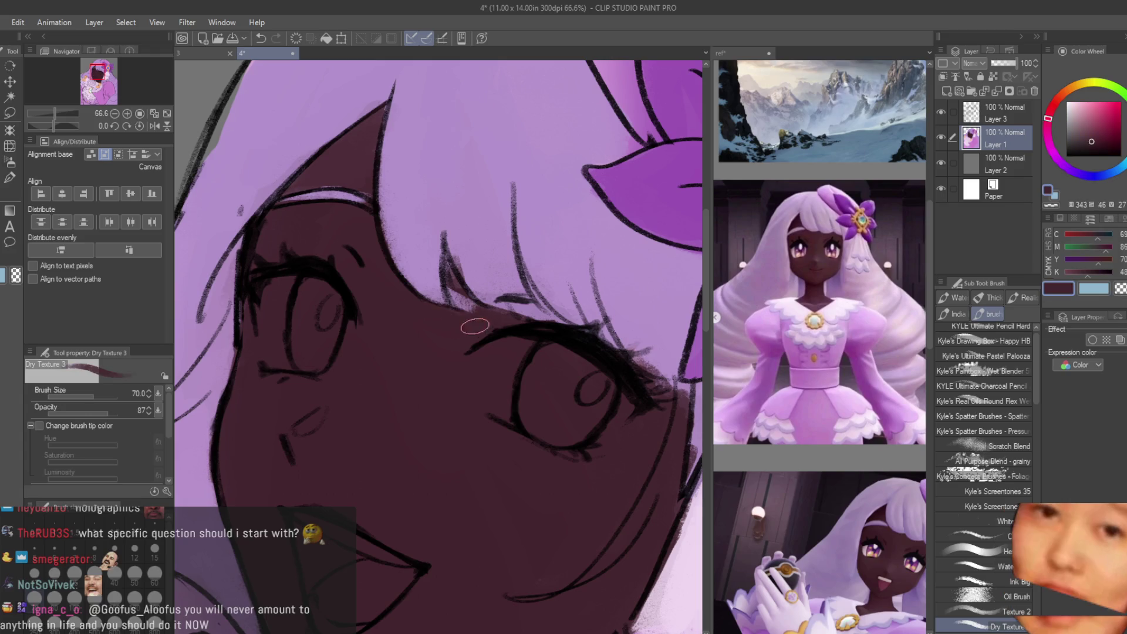
Step: Darken the line along a forehead hair strand and paint light purple down the strand
{"action": "left_click_drag", "start_coordinate": [452, 284], "coordinate": [473, 309]}
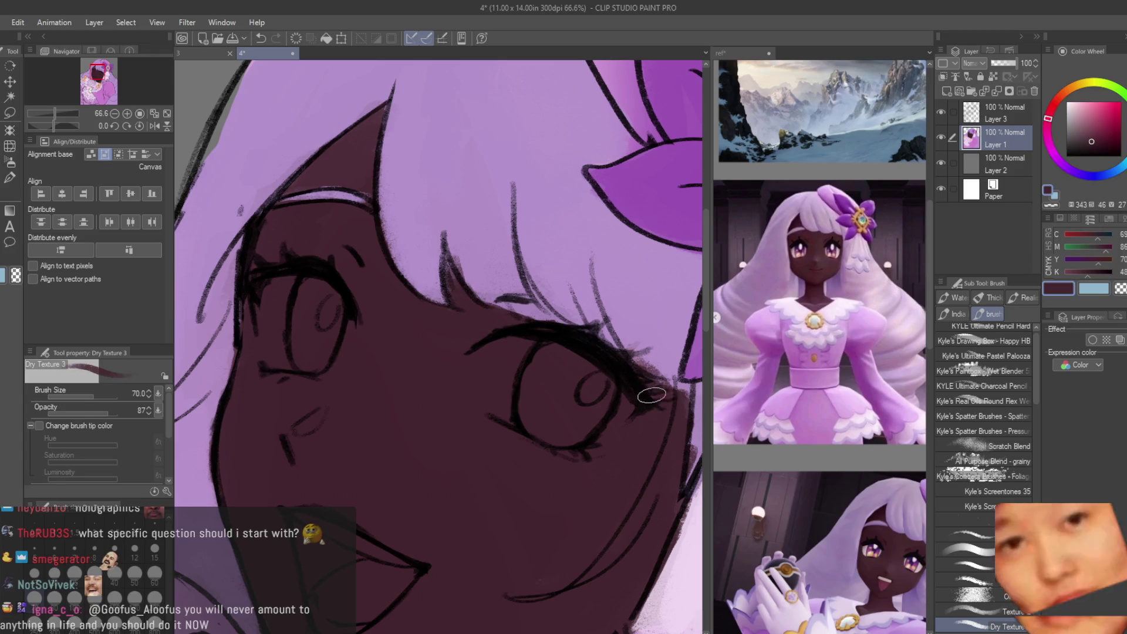
{"action": "scroll", "coordinate": [603, 452], "scroll_direction": "down", "scroll_amount": 2}
{"action": "left_click", "coordinate": [432, 318], "text": "alt"}
{"action": "left_click", "coordinate": [423, 265], "text": "alt"}
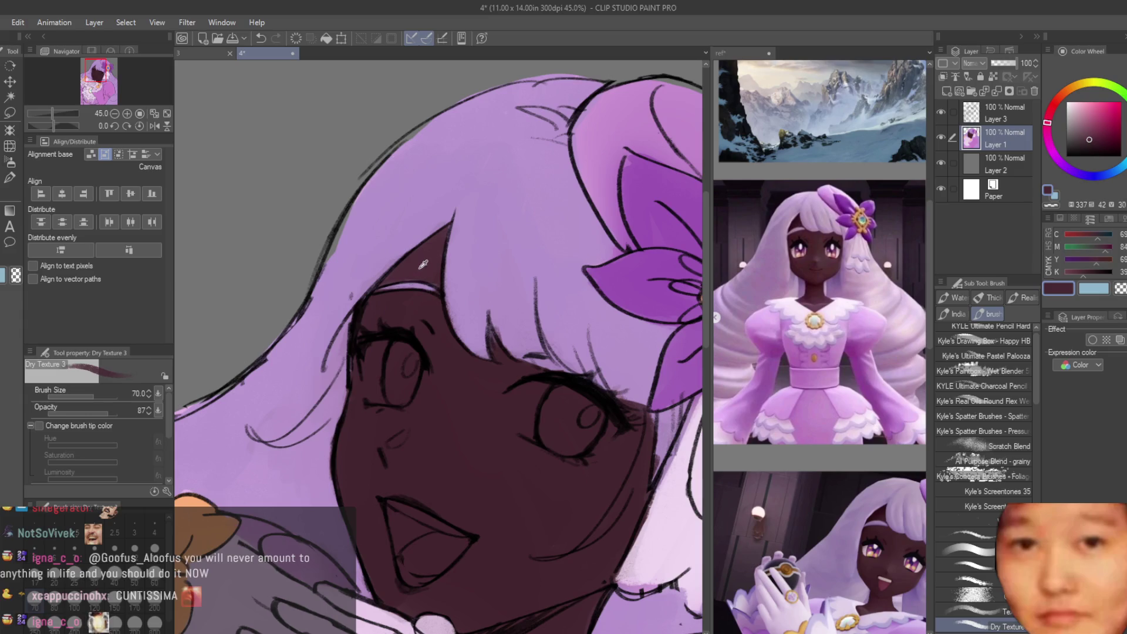
{"action": "left_click", "coordinate": [431, 276], "text": "alt"}
{"action": "left_click_drag", "start_coordinate": [458, 260], "coordinate": [464, 337]}
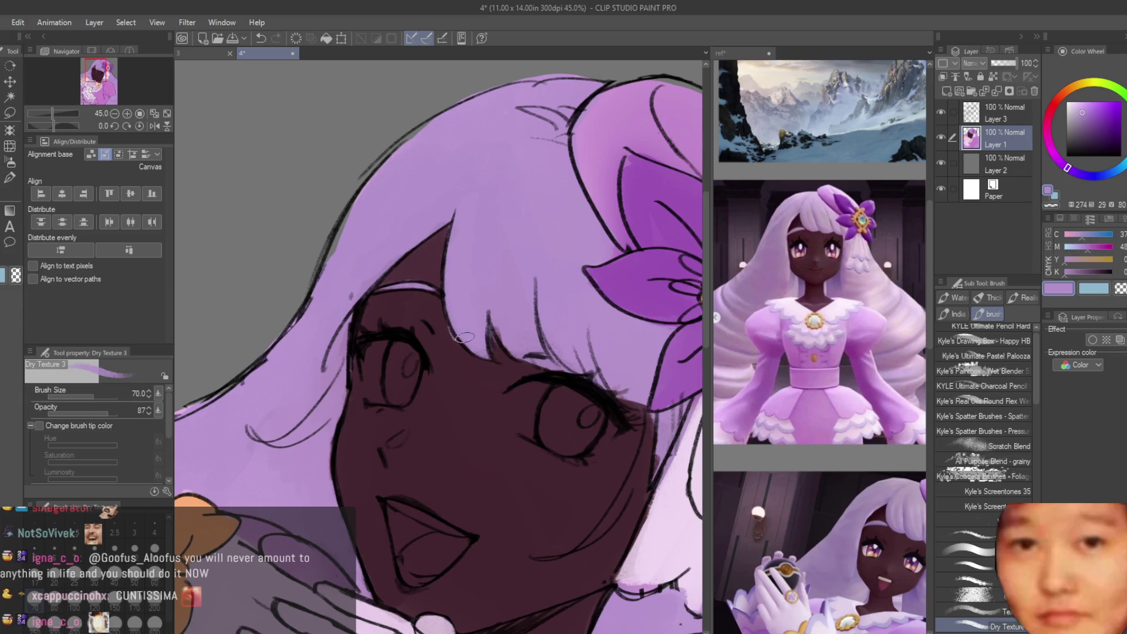
{"action": "scroll", "coordinate": [413, 233], "scroll_direction": "down", "scroll_amount": 2}
{"action": "scroll", "coordinate": [377, 249], "scroll_direction": "up", "scroll_amount": 1}
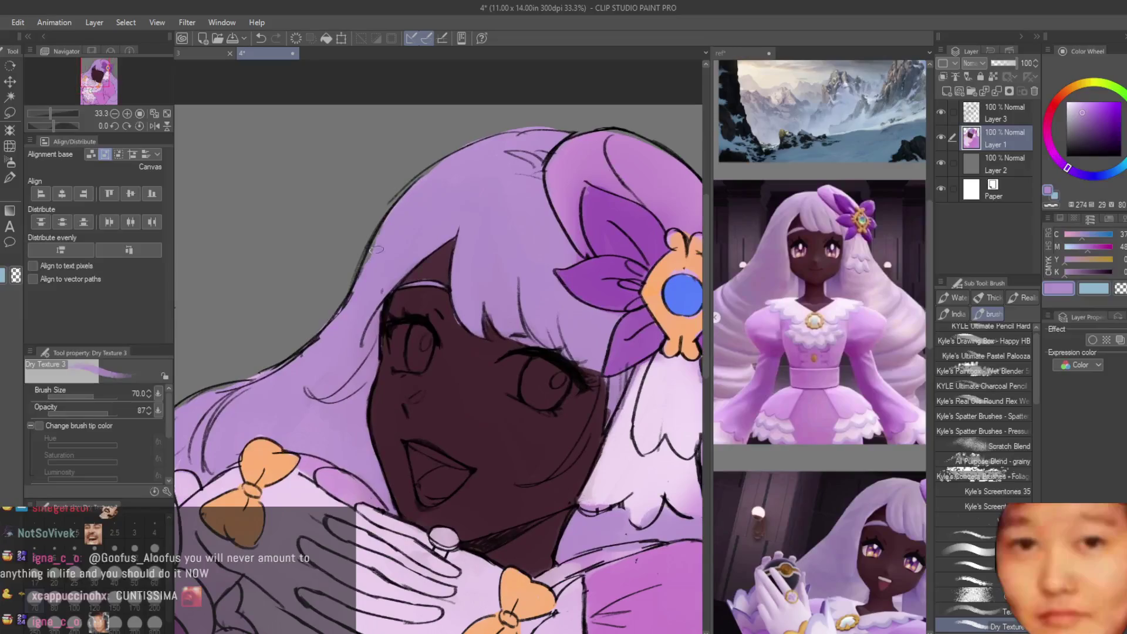
{"action": "scroll", "coordinate": [362, 283], "scroll_direction": "down", "scroll_amount": 2}
{"action": "scroll", "coordinate": [362, 283], "scroll_direction": "up", "scroll_amount": 2}
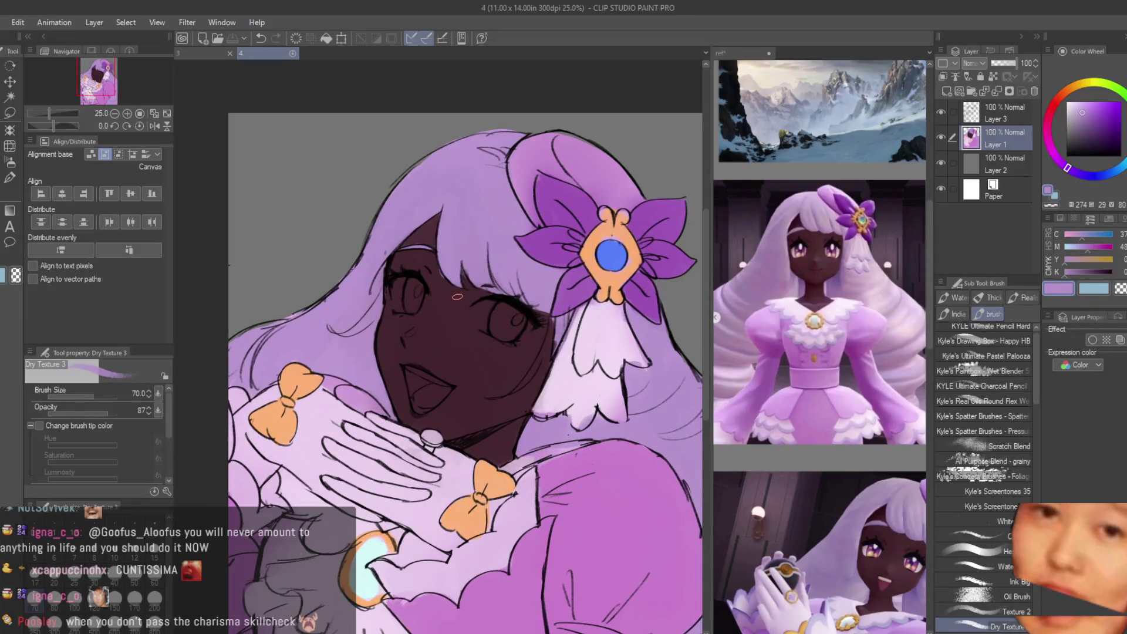
{"action": "scroll", "coordinate": [362, 283], "scroll_direction": "down", "scroll_amount": 1}
{"action": "scroll", "coordinate": [579, 346], "scroll_direction": "down", "scroll_amount": 2}
{"action": "scroll", "coordinate": [578, 346], "scroll_direction": "up", "scroll_amount": 3}
{"action": "left_click", "coordinate": [993, 77]}
{"action": "scroll", "coordinate": [497, 298], "scroll_direction": "down", "scroll_amount": 2}
{"action": "scroll", "coordinate": [543, 311], "scroll_direction": "up", "scroll_amount": 2}
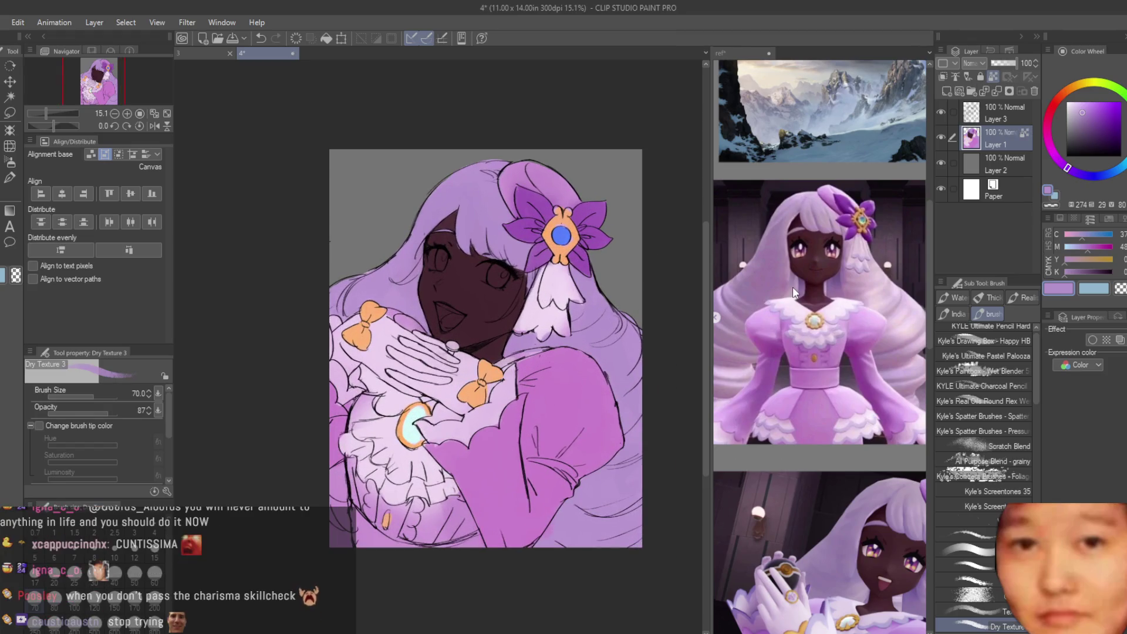
{"action": "scroll", "coordinate": [788, 317], "scroll_direction": "down", "scroll_amount": 4}
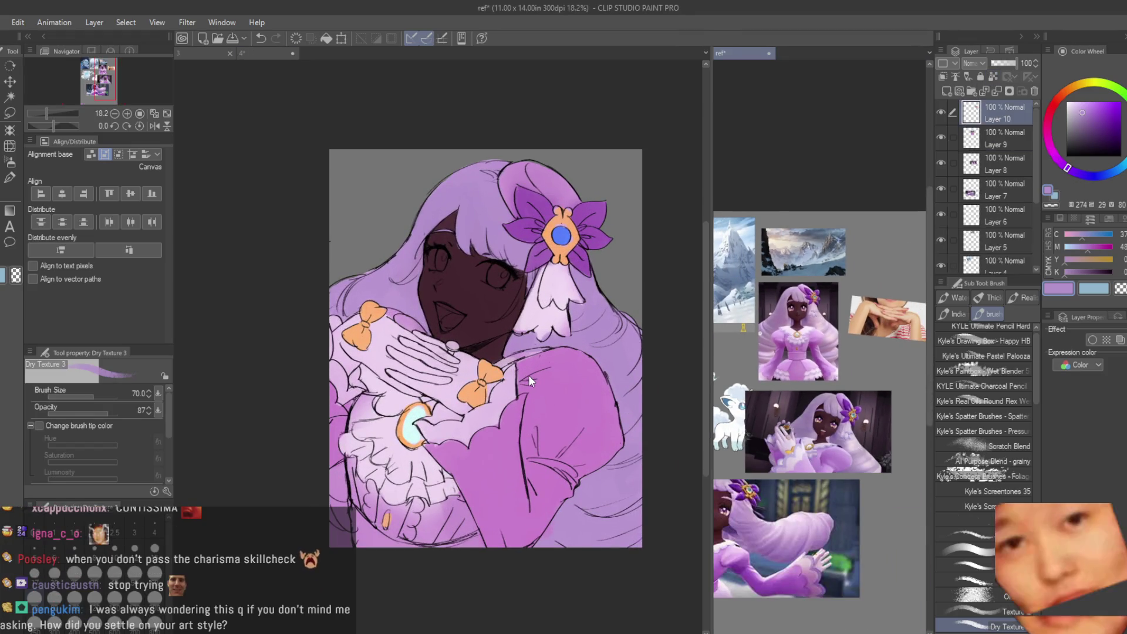
{"action": "left_click", "coordinate": [869, 272]}
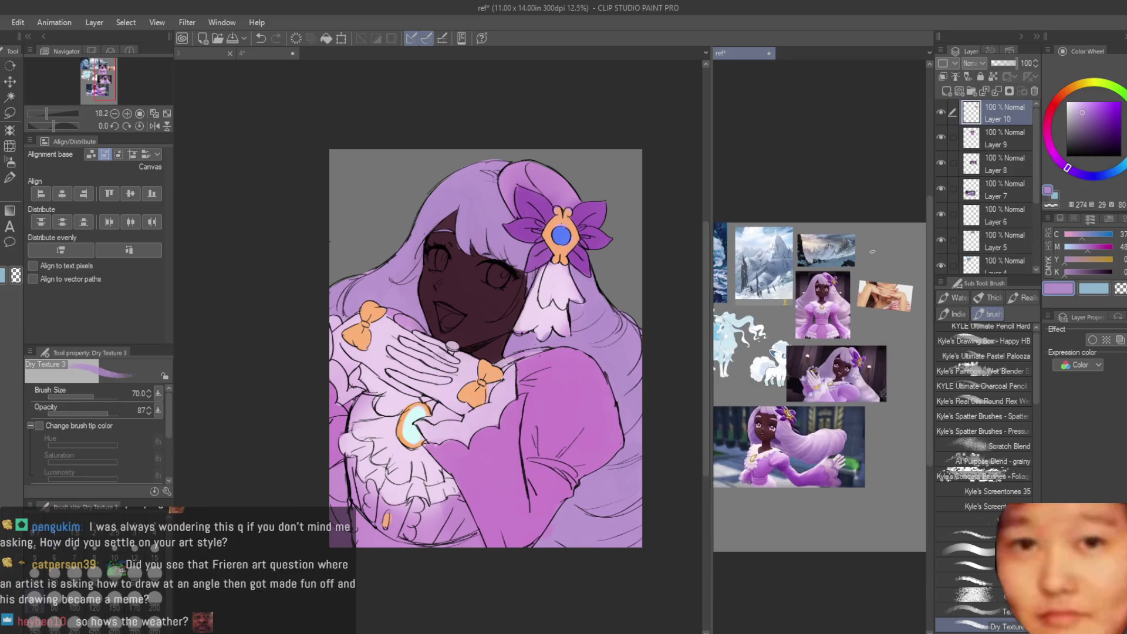
{"action": "scroll", "coordinate": [869, 272], "scroll_direction": "up", "scroll_amount": 2}
{"action": "left_click", "coordinate": [566, 258]}
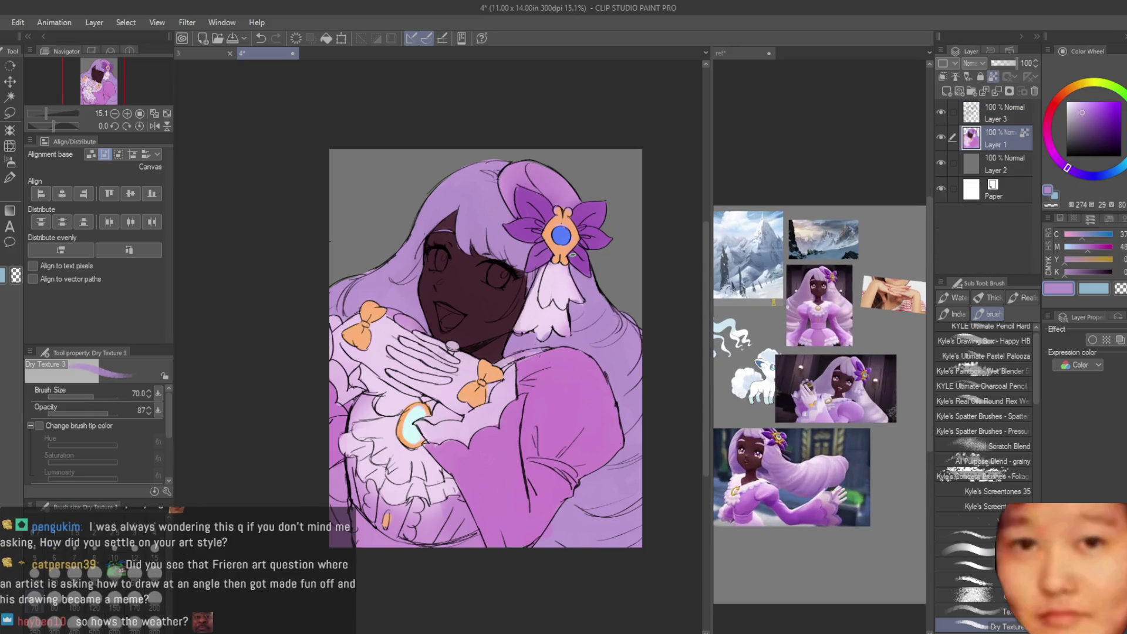
{"action": "scroll", "coordinate": [640, 199], "scroll_direction": "down", "scroll_amount": 1}
{"action": "left_click", "coordinate": [991, 171]}
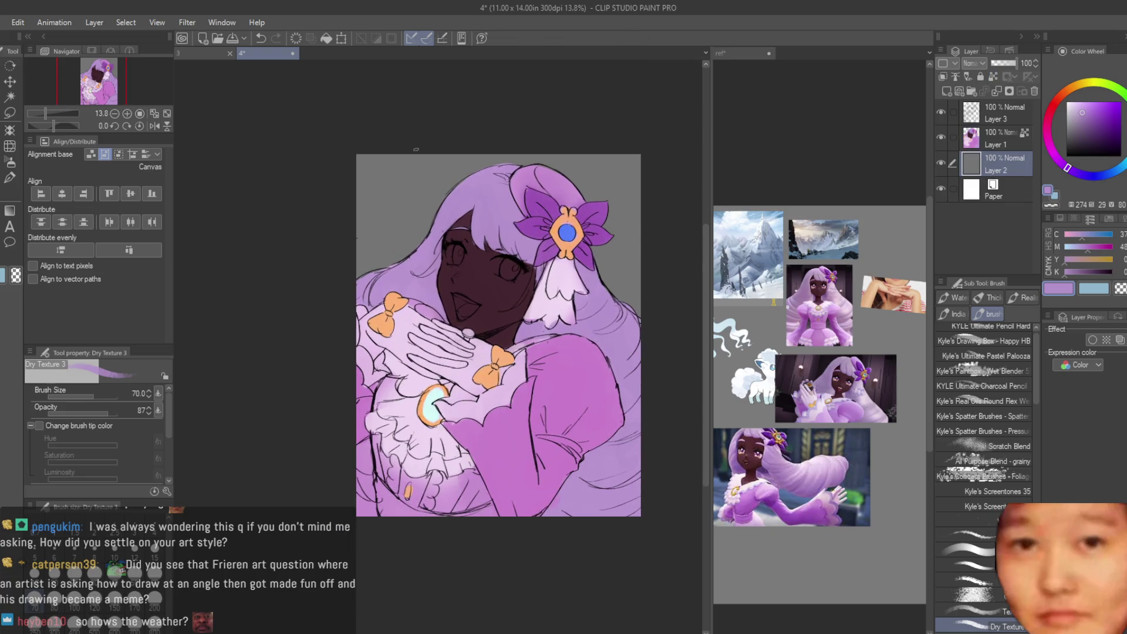
Step: Add a new layer above the background and airbrush it light blue
{"action": "left_click", "coordinate": [11, 162]}
{"action": "left_click", "coordinate": [942, 78]}
{"action": "scroll", "coordinate": [575, 227], "scroll_direction": "down", "scroll_amount": 1}
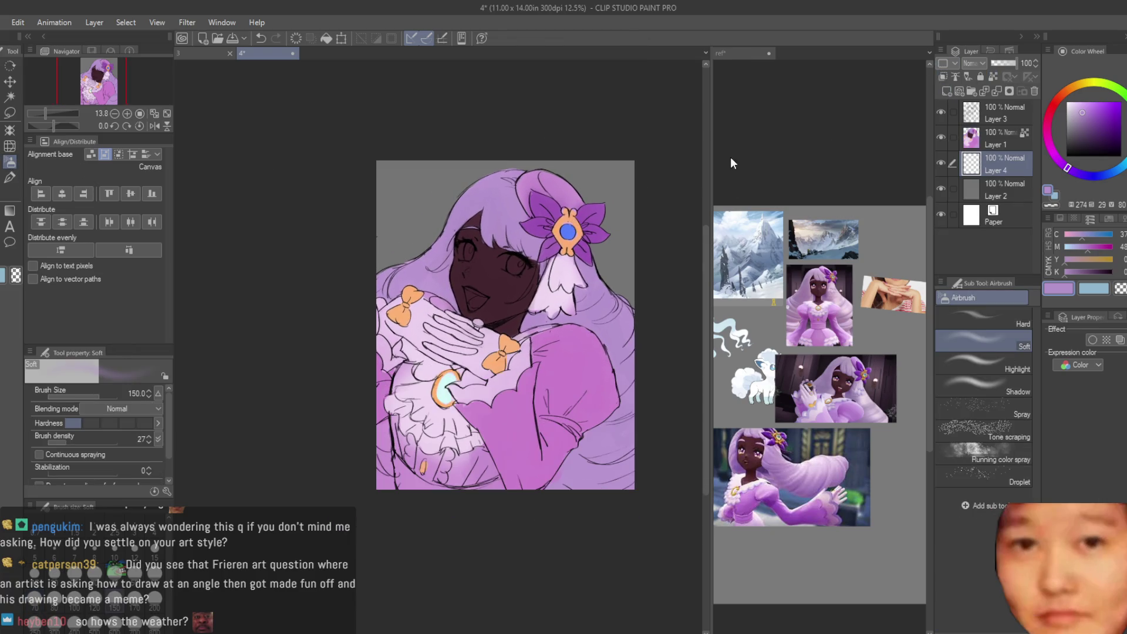
{"action": "scroll", "coordinate": [545, 246], "scroll_direction": "up", "scroll_amount": 4}
{"action": "key", "text": "x"}
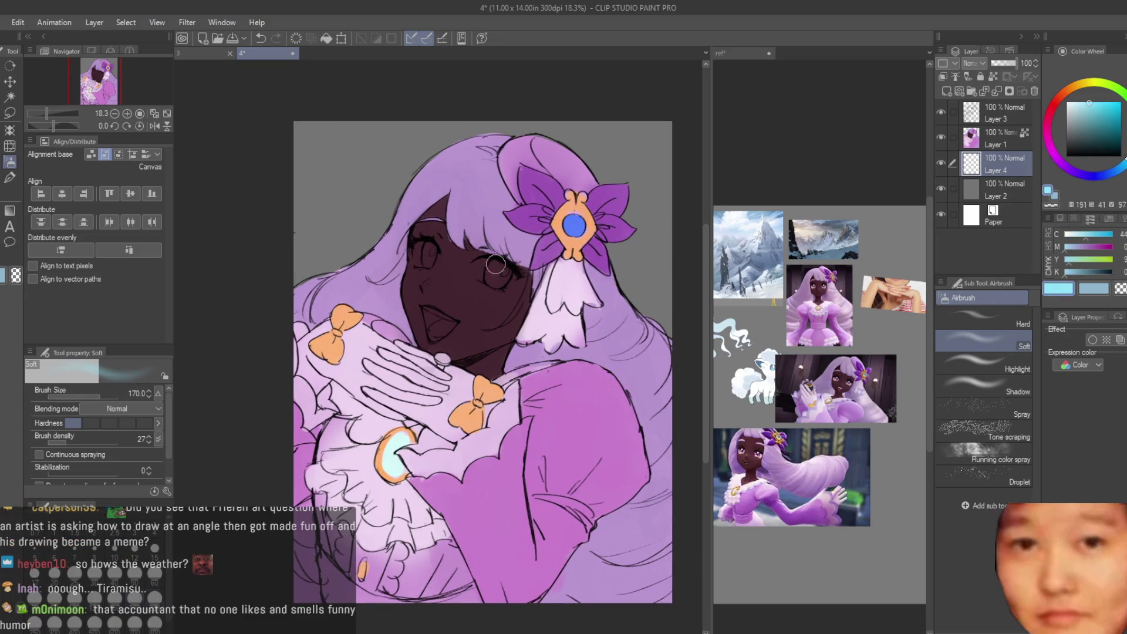
{"action": "mouse_move", "coordinate": [579, 211]}
{"action": "left_mouse_down"}
{"action": "mouse_move", "coordinate": [302, 376]}
{"action": "mouse_move", "coordinate": [628, 152]}
{"action": "mouse_move", "coordinate": [587, 176]}
{"action": "left_mouse_up"}
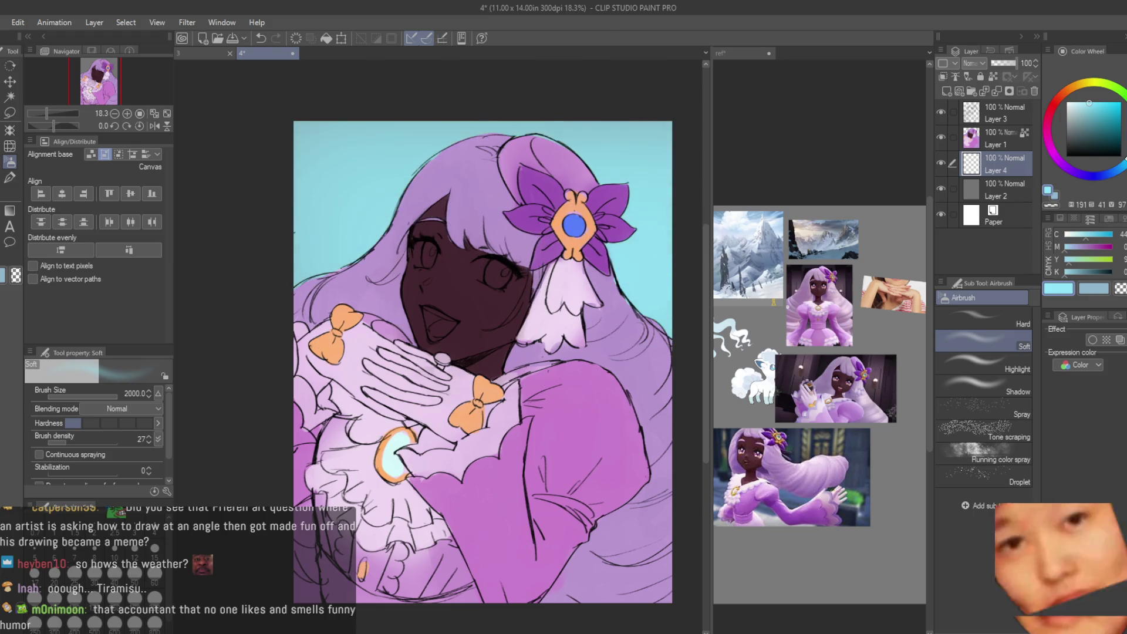
Step: Return to the Dry Texture brush and check the reference collage before resuming
{"action": "scroll", "coordinate": [299, 212], "scroll_direction": "down", "scroll_amount": 2}
{"action": "key", "text": "b"}
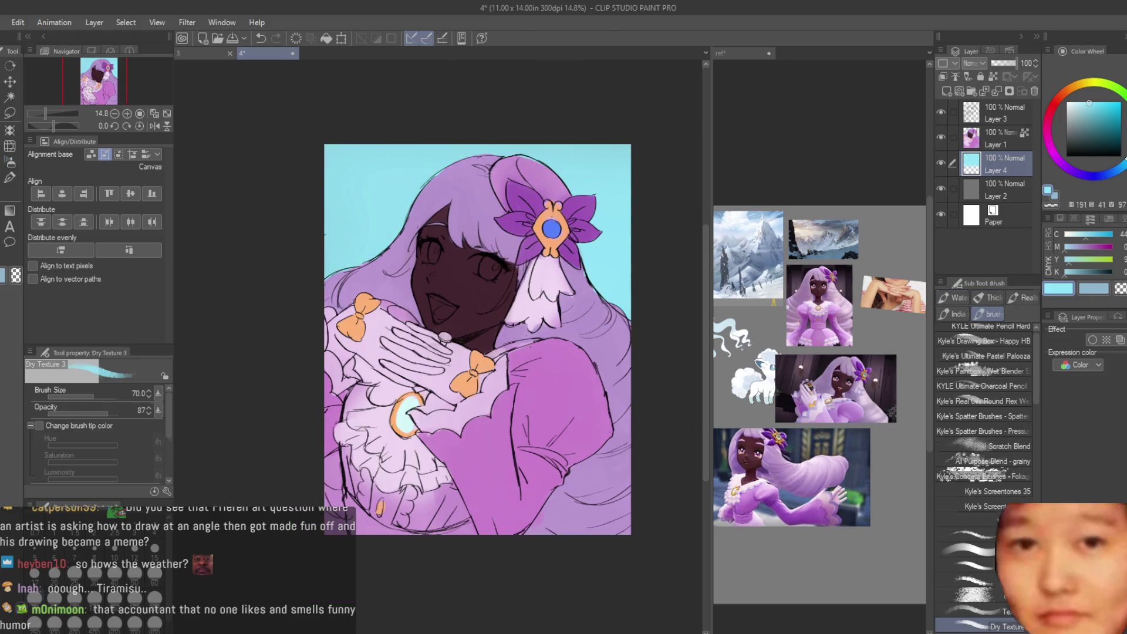
{"action": "left_click", "coordinate": [837, 395]}
{"action": "scroll", "coordinate": [838, 396], "scroll_direction": "down", "scroll_amount": 3}
{"action": "scroll", "coordinate": [837, 395], "scroll_direction": "up", "scroll_amount": 4}
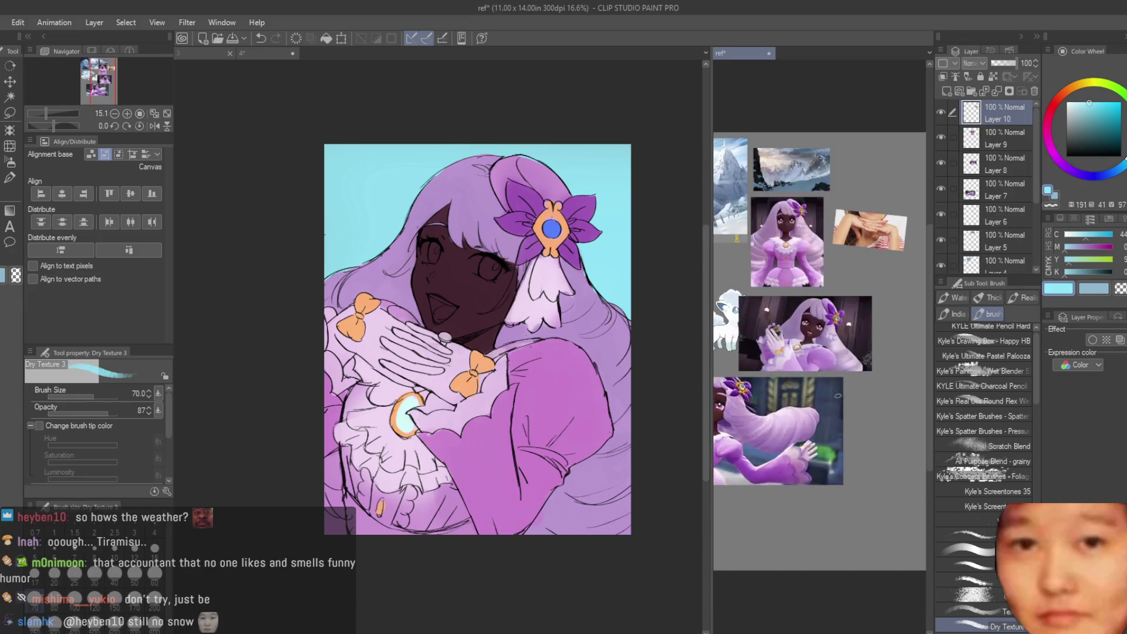
{"action": "scroll", "coordinate": [837, 395], "scroll_direction": "down", "scroll_amount": 1}
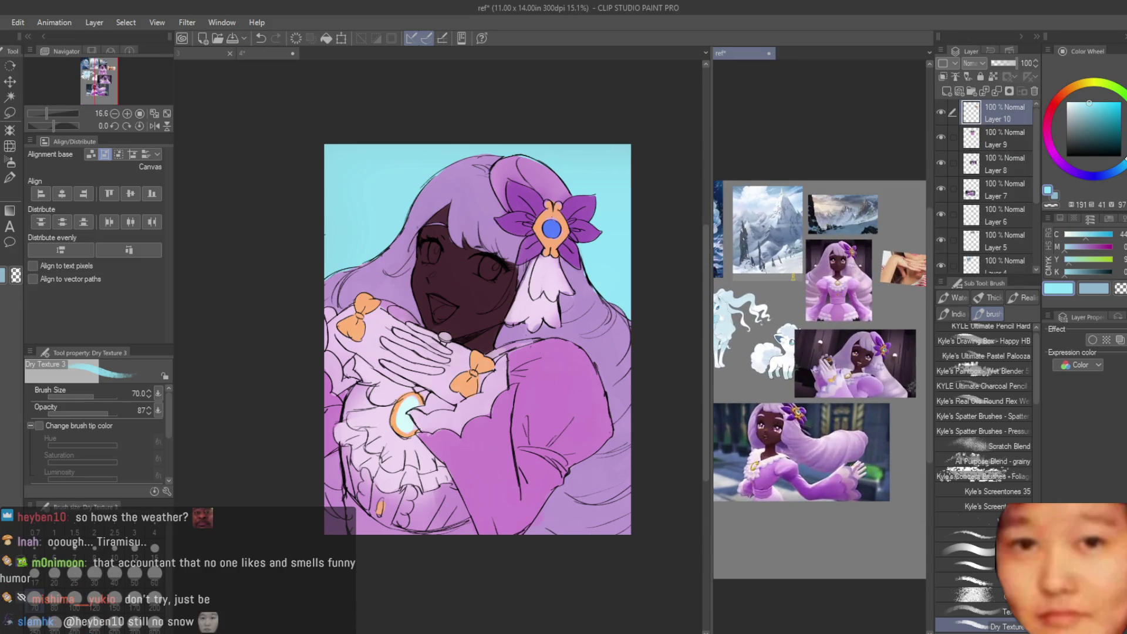
{"action": "left_click", "coordinate": [625, 257]}
Step: Paint white over the top-left and top-right background with an enlarged brush
{"action": "left_click", "coordinate": [1083, 119]}
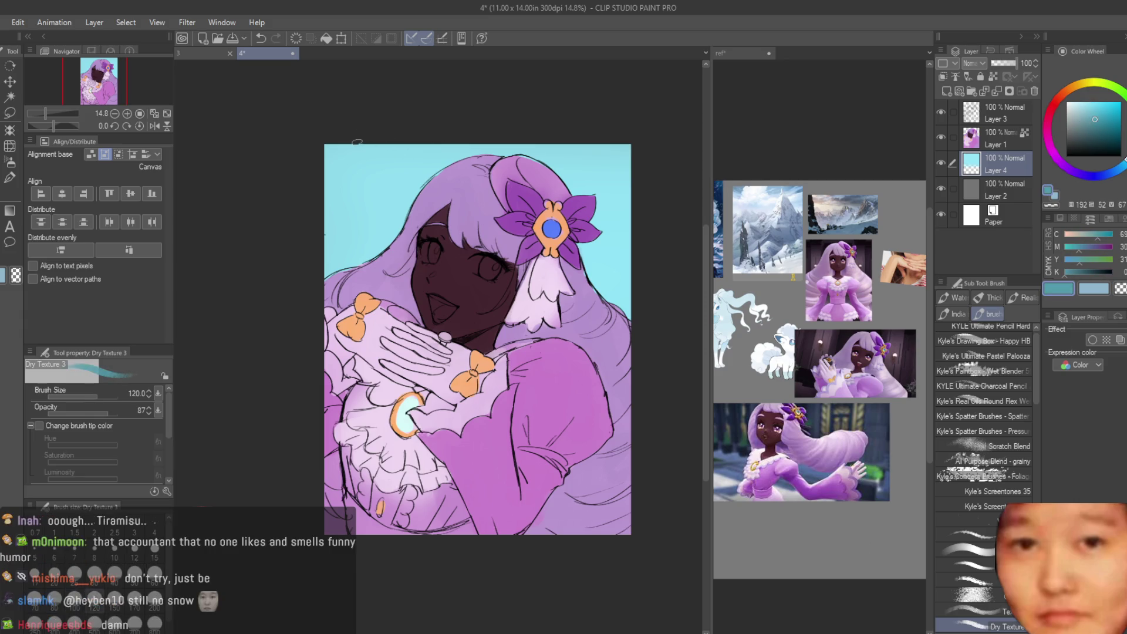
{"action": "key", "text": "bracketright"}
{"action": "key", "text": "bracketright"}
{"action": "key", "text": "bracketright"}
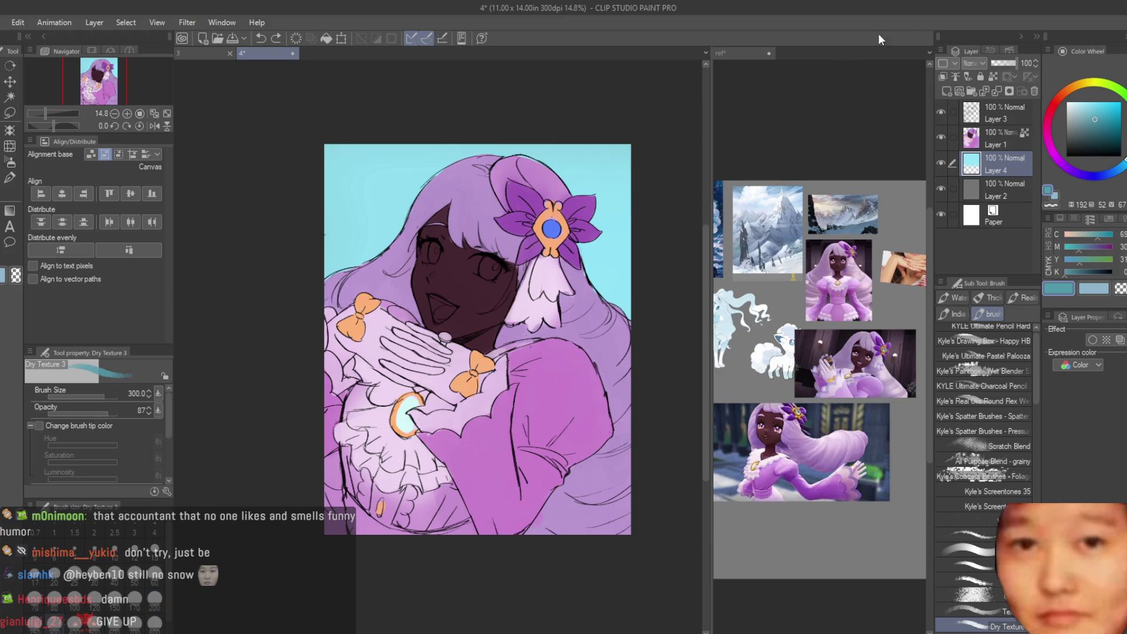
{"action": "left_click", "coordinate": [1067, 101]}
{"action": "key", "text": "bracketright"}
{"action": "left_click_drag", "start_coordinate": [593, 147], "coordinate": [641, 302]}
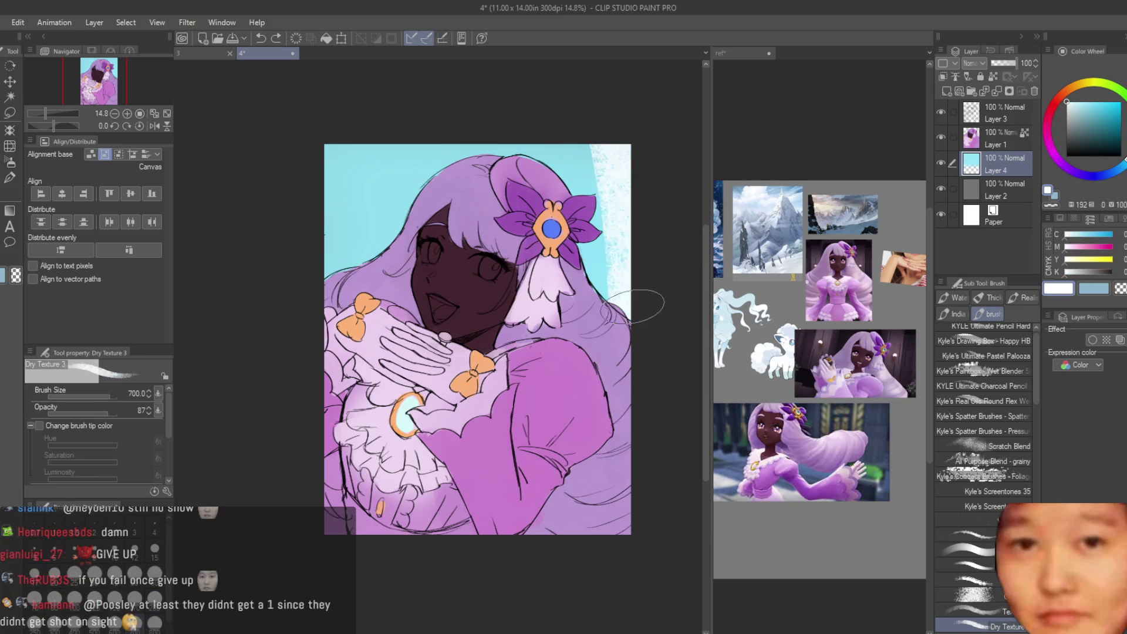
{"action": "key", "text": "bracketright"}
{"action": "key", "text": "bracketright"}
{"action": "left_click_drag", "start_coordinate": [470, 147], "coordinate": [527, 272]}
{"action": "left_click_drag", "start_coordinate": [423, 229], "coordinate": [334, 153]}
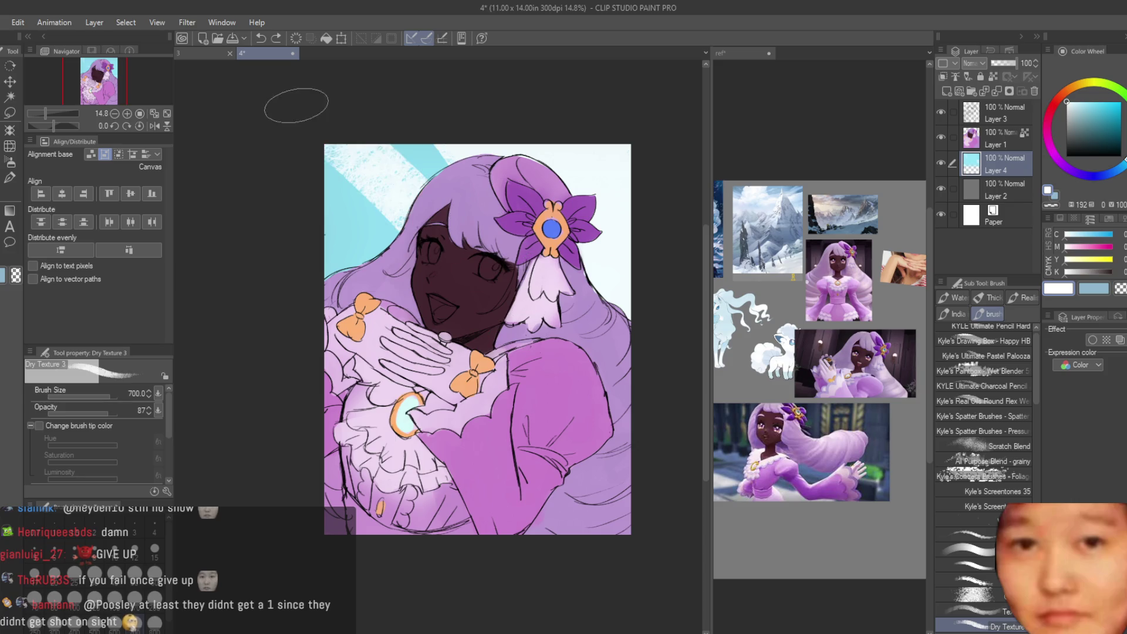
{"action": "left_click_drag", "start_coordinate": [399, 276], "coordinate": [335, 188]}
{"action": "left_click_drag", "start_coordinate": [388, 223], "coordinate": [334, 141]}
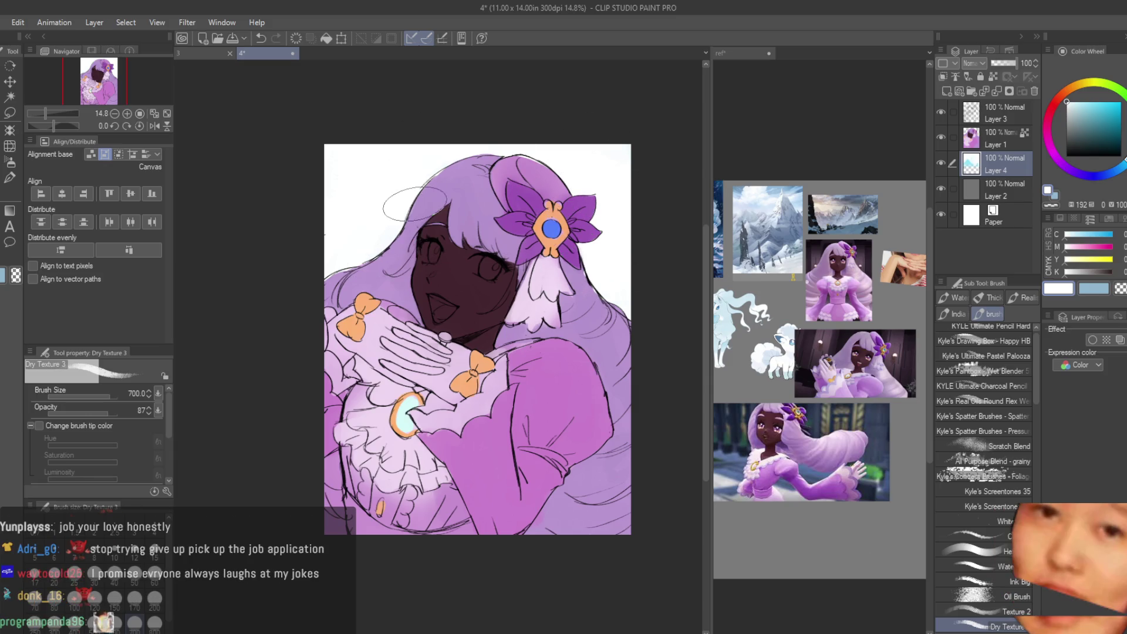
{"action": "left_click", "coordinate": [1010, 147]}
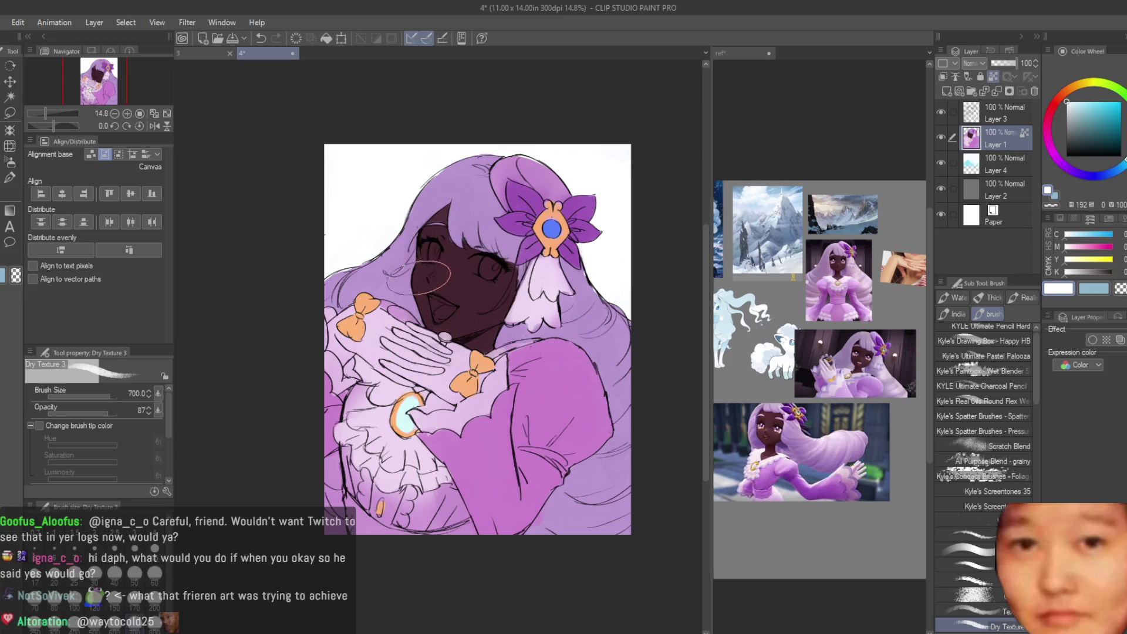
Step: Lock transparent pixels on the colour layer and pick up the dark skin colour for the soft airbrush
{"action": "scroll", "coordinate": [418, 277], "scroll_direction": "up", "scroll_amount": 2}
{"action": "left_click", "coordinate": [941, 162]}
{"action": "left_click", "coordinate": [942, 162]}
{"action": "left_click", "coordinate": [942, 136]}
{"action": "left_click", "coordinate": [941, 136]}
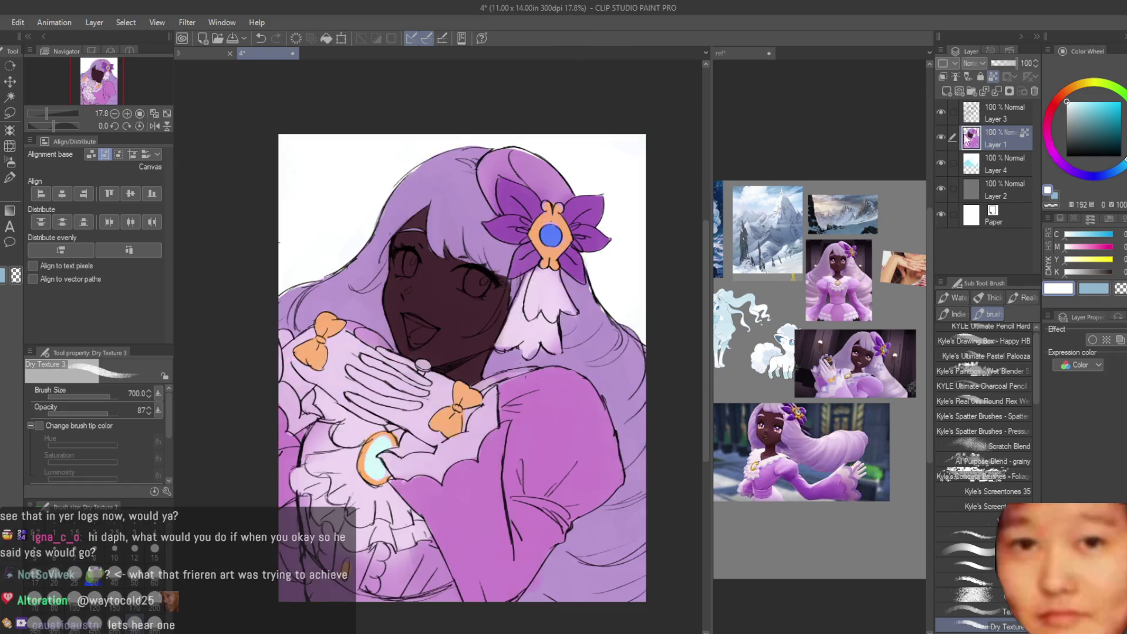
{"action": "left_click", "coordinate": [993, 76]}
{"action": "left_click", "coordinate": [10, 162]}
{"action": "scroll", "coordinate": [410, 258], "scroll_direction": "up", "scroll_amount": 5}
{"action": "left_click", "coordinate": [455, 301], "text": "alt"}
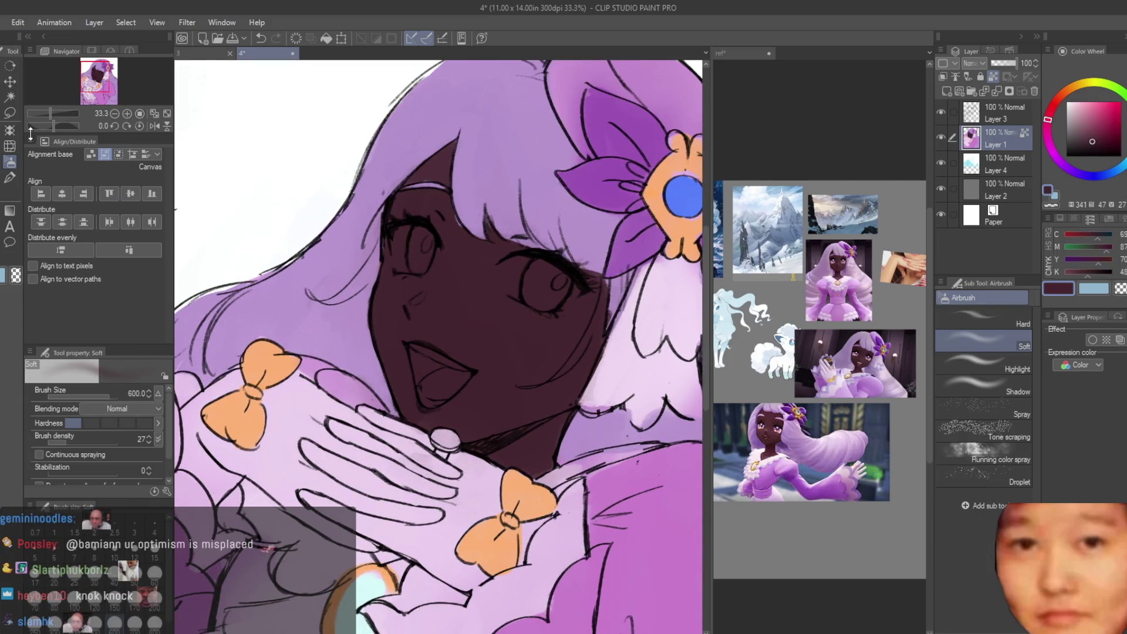
Step: Select the face freehand and softly lighten it inside the selection with a lighter skin brown
{"action": "key", "text": "m"}
{"action": "scroll", "coordinate": [384, 214], "scroll_direction": "up", "scroll_amount": 1}
{"action": "mouse_move", "coordinate": [370, 343]}
{"action": "left_mouse_down"}
{"action": "mouse_move", "coordinate": [412, 468]}
{"action": "mouse_move", "coordinate": [473, 487]}
{"action": "mouse_move", "coordinate": [620, 439]}
{"action": "left_mouse_up"}
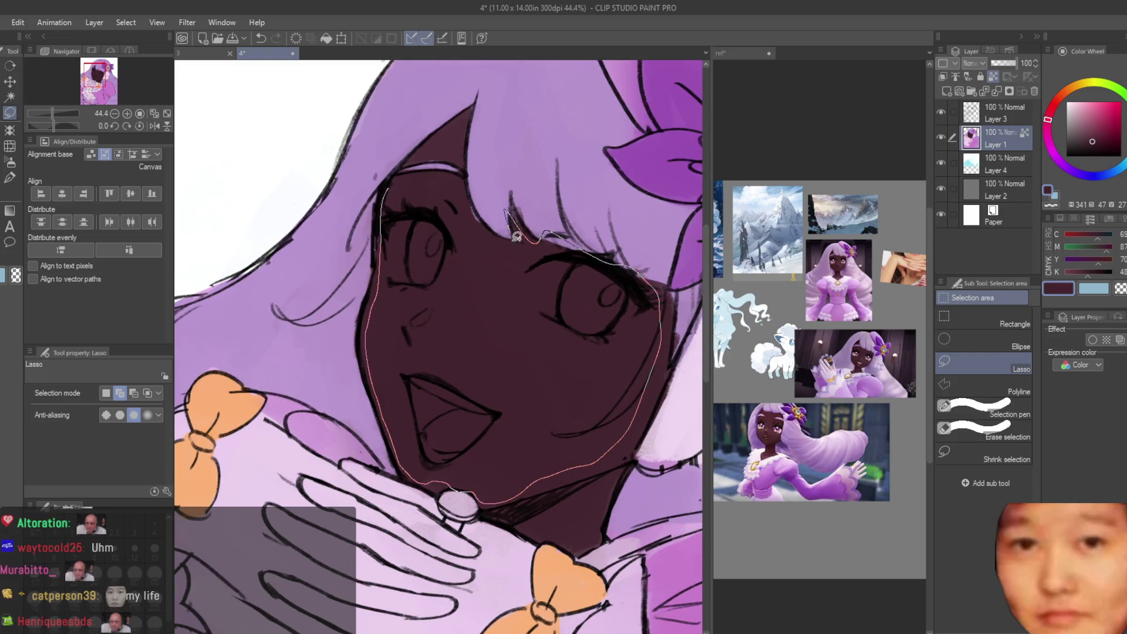
{"action": "left_click_drag", "start_coordinate": [517, 237], "coordinate": [512, 226]}
{"action": "left_click", "coordinate": [10, 162]}
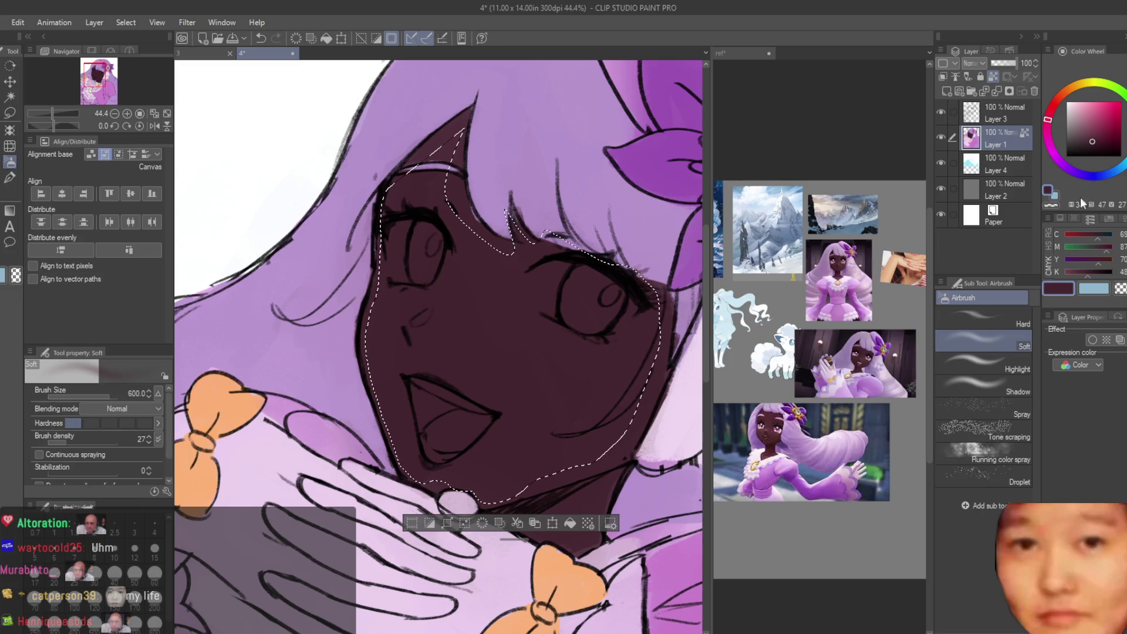
{"action": "left_click", "coordinate": [1091, 132]}
{"action": "scroll", "coordinate": [768, 300], "scroll_direction": "up", "scroll_amount": 2}
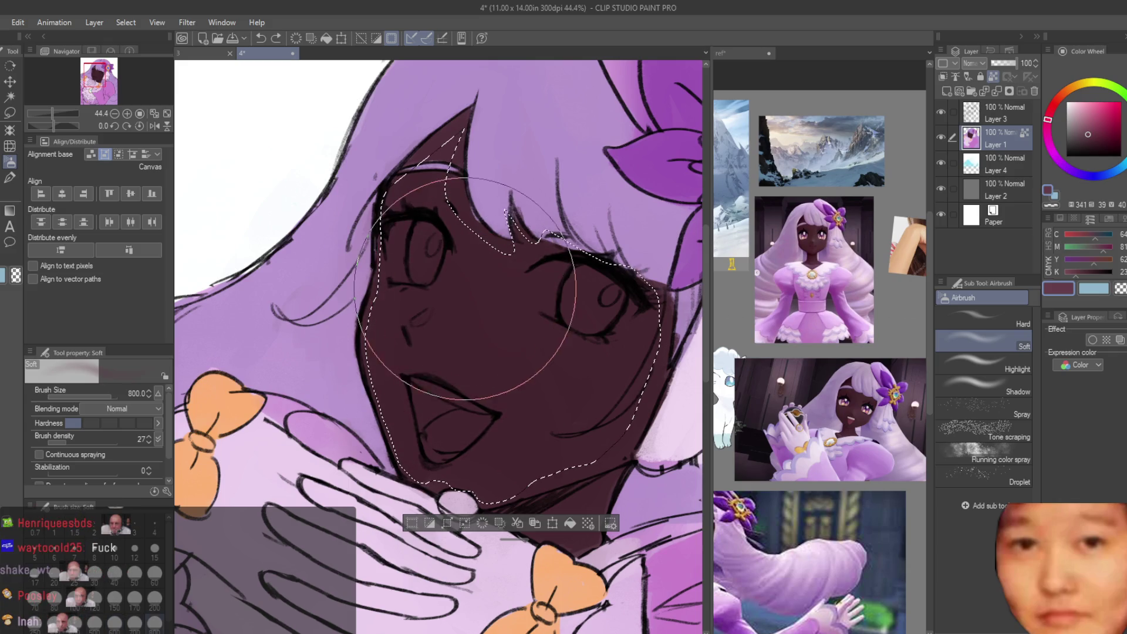
{"action": "left_click_drag", "start_coordinate": [444, 347], "coordinate": [487, 370]}
{"action": "mouse_move", "coordinate": [503, 306]}
{"action": "left_mouse_down"}
{"action": "mouse_move", "coordinate": [505, 290]}
{"action": "mouse_move", "coordinate": [496, 337]}
{"action": "left_mouse_up"}
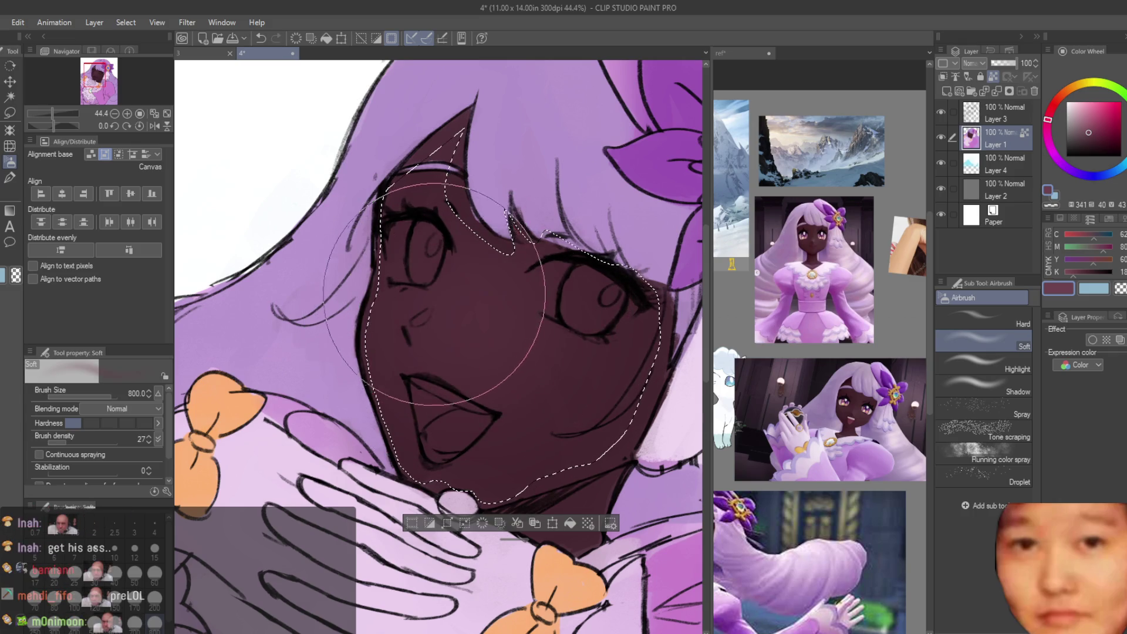
{"action": "key", "text": "ctrl+d"}
{"action": "scroll", "coordinate": [587, 331], "scroll_direction": "down", "scroll_amount": 5}
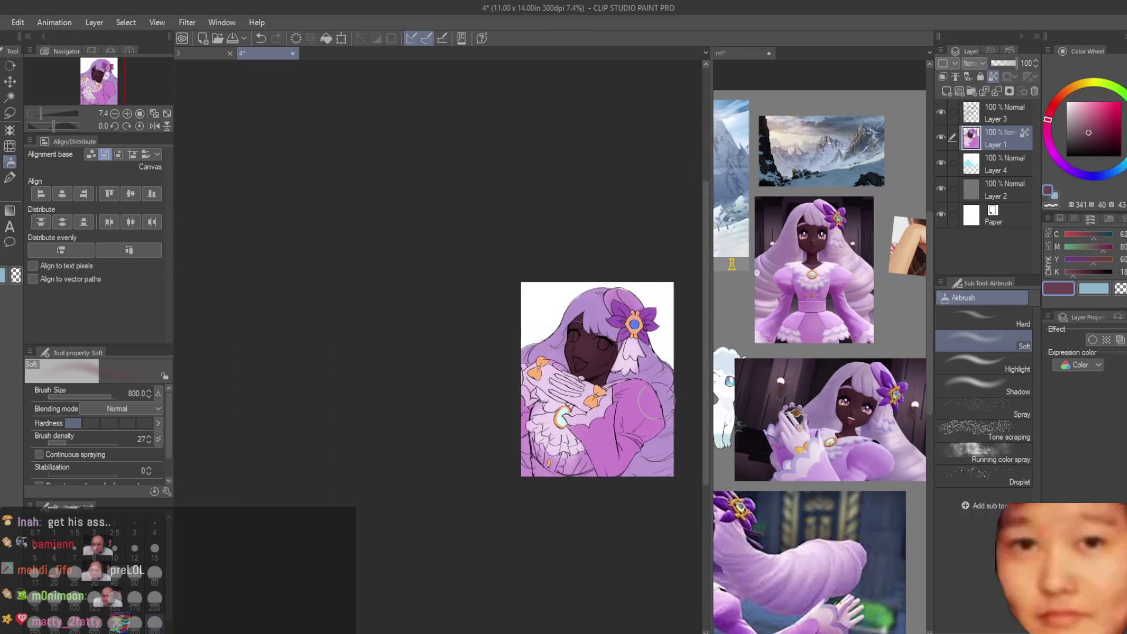
{"action": "scroll", "coordinate": [593, 309], "scroll_direction": "up", "scroll_amount": 5}
Step: Paint a small pink blush stroke under the eye with the textured brush, then select Layer 3
{"action": "key", "text": "b"}
{"action": "scroll", "coordinate": [464, 369], "scroll_direction": "up", "scroll_amount": 2}
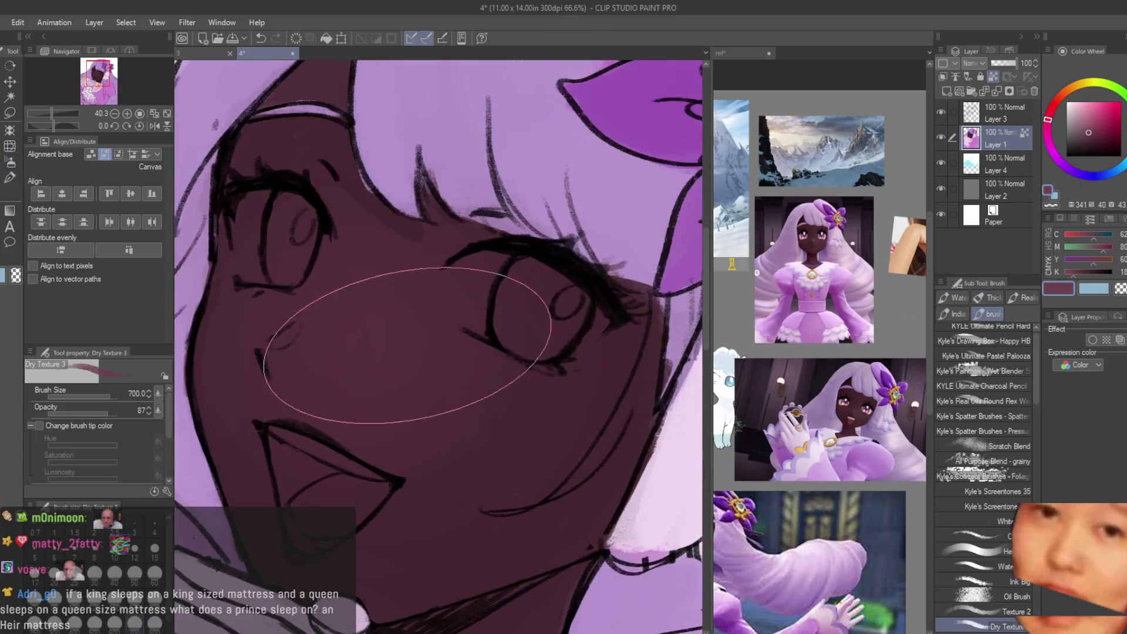
{"action": "key", "text": "bracketleft"}
{"action": "key", "text": "bracketleft"}
{"action": "key", "text": "bracketleft"}
{"action": "scroll", "coordinate": [411, 340], "scroll_direction": "down", "scroll_amount": 2}
{"action": "scroll", "coordinate": [283, 341], "scroll_direction": "up", "scroll_amount": 2}
{"action": "scroll", "coordinate": [276, 345], "scroll_direction": "down", "scroll_amount": 2}
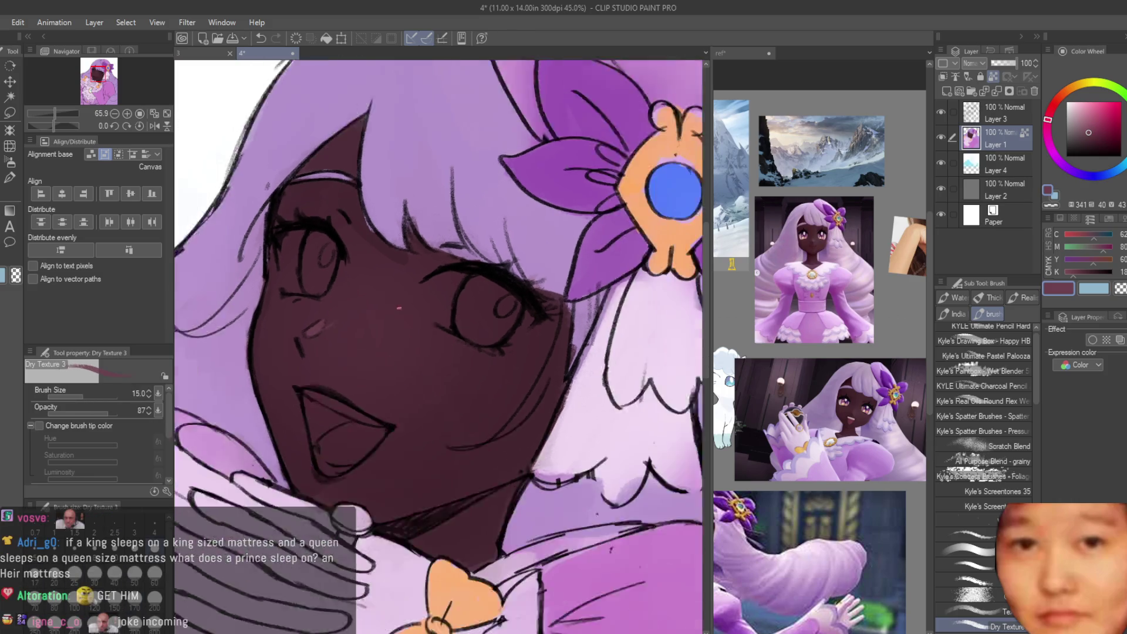
{"action": "scroll", "coordinate": [329, 293], "scroll_direction": "up", "scroll_amount": 3}
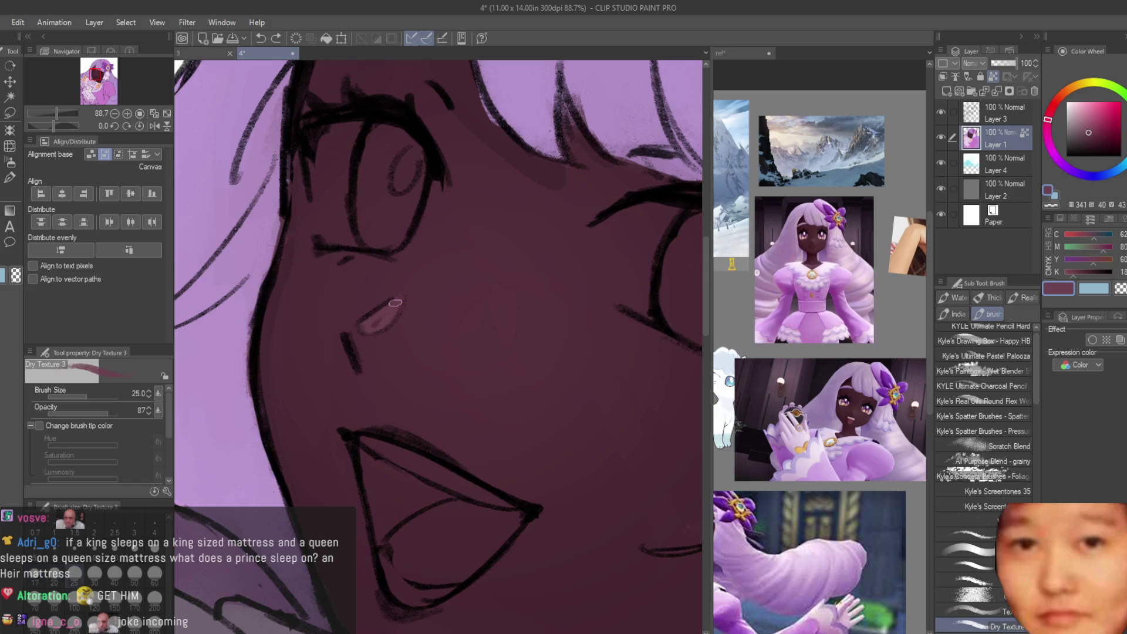
{"action": "left_click_drag", "start_coordinate": [388, 318], "coordinate": [404, 298]}
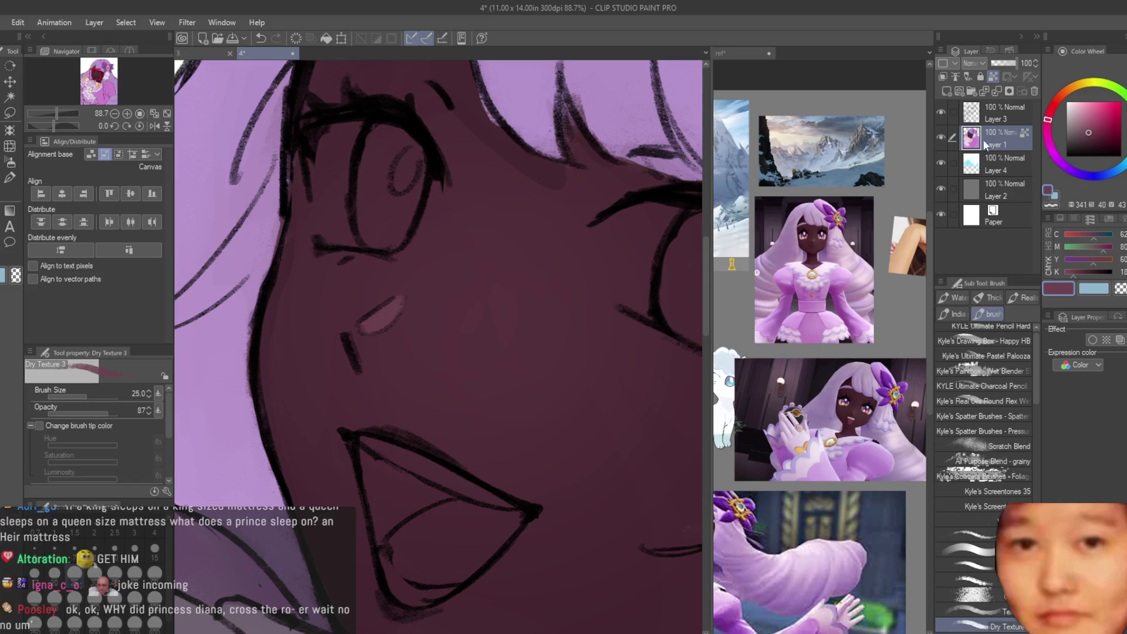
{"action": "left_click", "coordinate": [1006, 107]}
Step: Paint a pink-peach highlight in the iris, edging its lower-left with purple and filling it with solid peach
{"action": "key", "text": "e"}
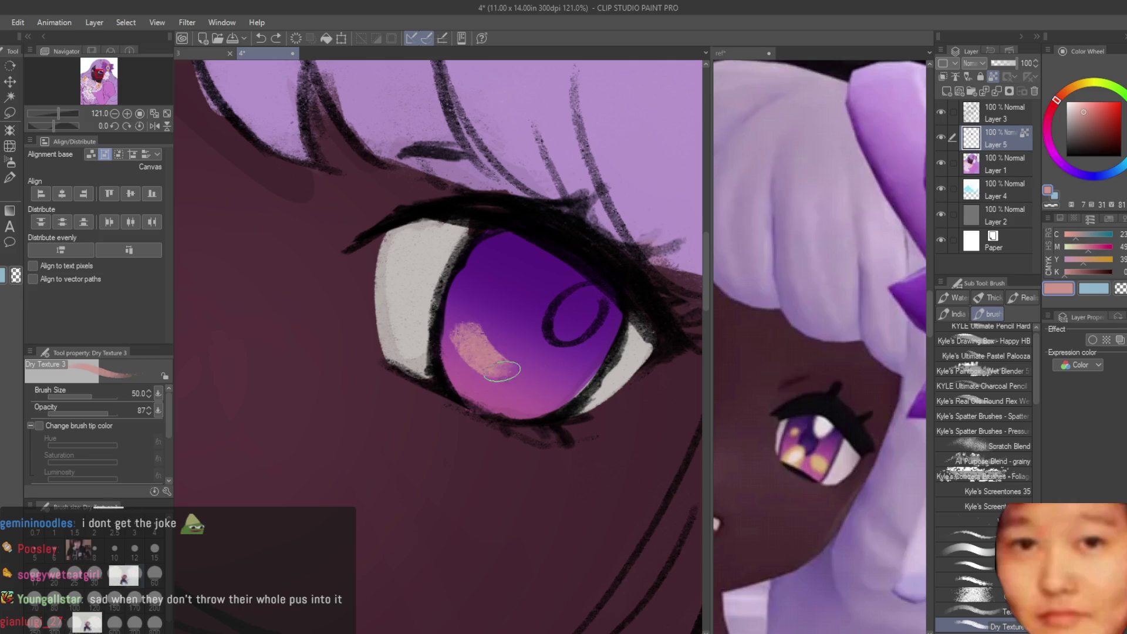
{"action": "mouse_move", "coordinate": [452, 340]}
{"action": "left_mouse_down"}
{"action": "mouse_move", "coordinate": [540, 390]}
{"action": "mouse_move", "coordinate": [522, 364]}
{"action": "mouse_move", "coordinate": [493, 382]}
{"action": "left_mouse_up"}
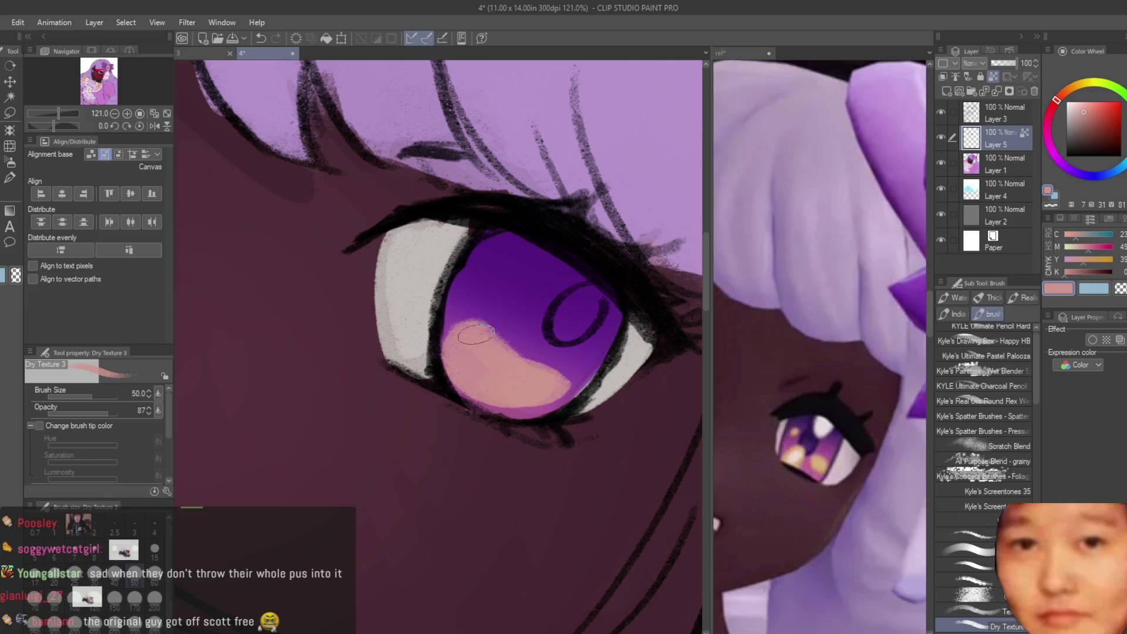
{"action": "left_click_drag", "start_coordinate": [476, 334], "coordinate": [507, 380]}
{"action": "left_click", "coordinate": [464, 306], "text": "alt"}
{"action": "left_click_drag", "start_coordinate": [451, 322], "coordinate": [471, 402]}
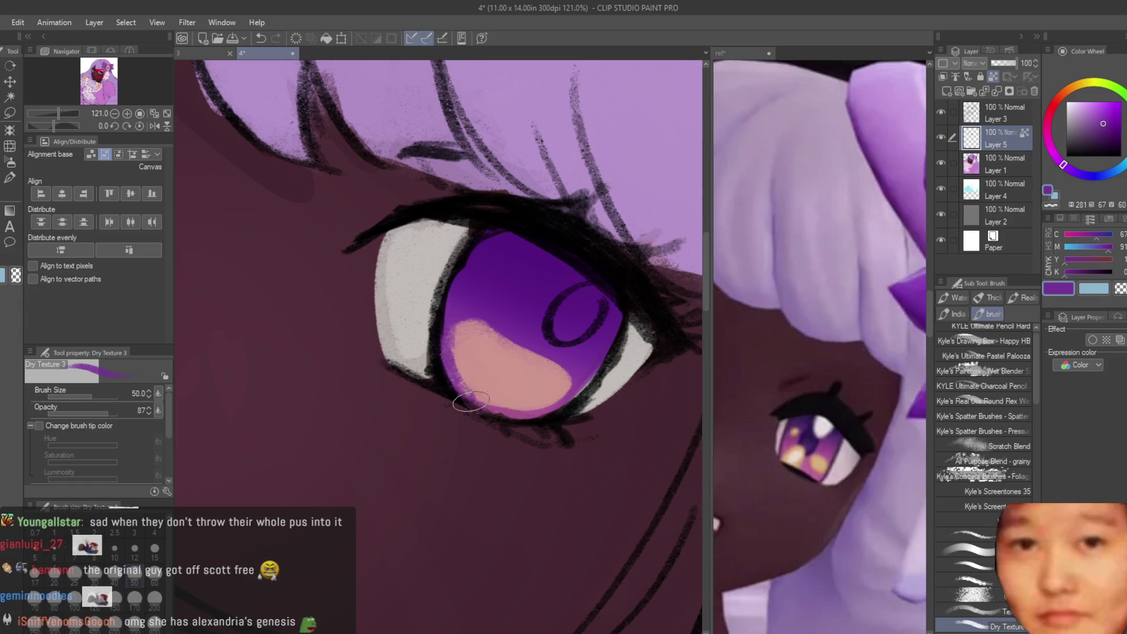
{"action": "left_click", "coordinate": [529, 415], "text": "alt"}
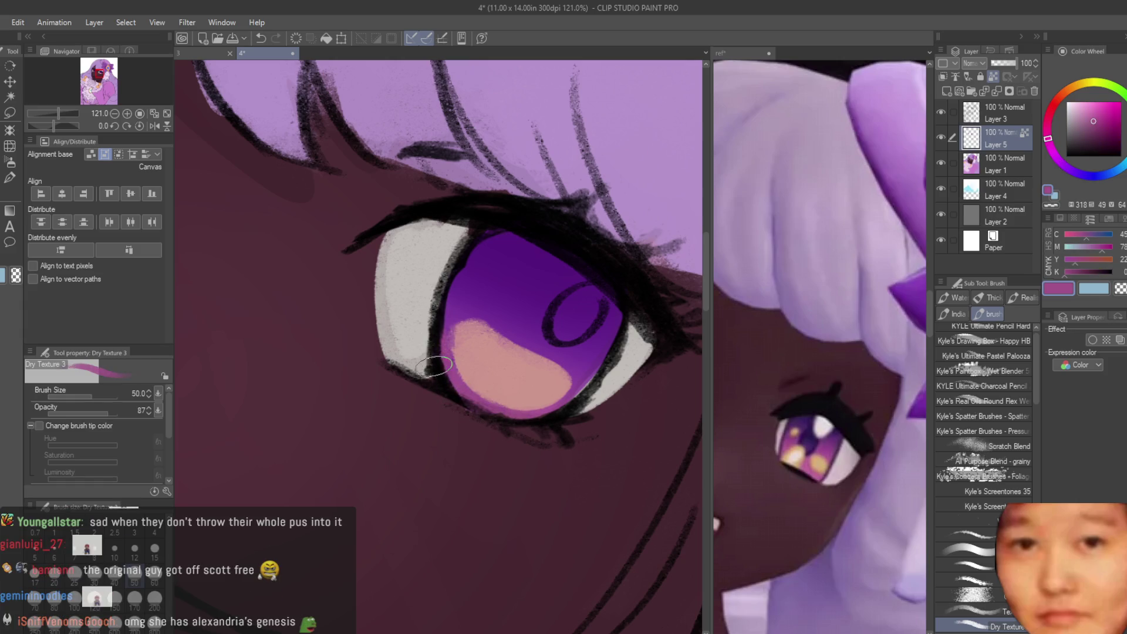
{"action": "left_click", "coordinate": [464, 347], "text": "alt"}
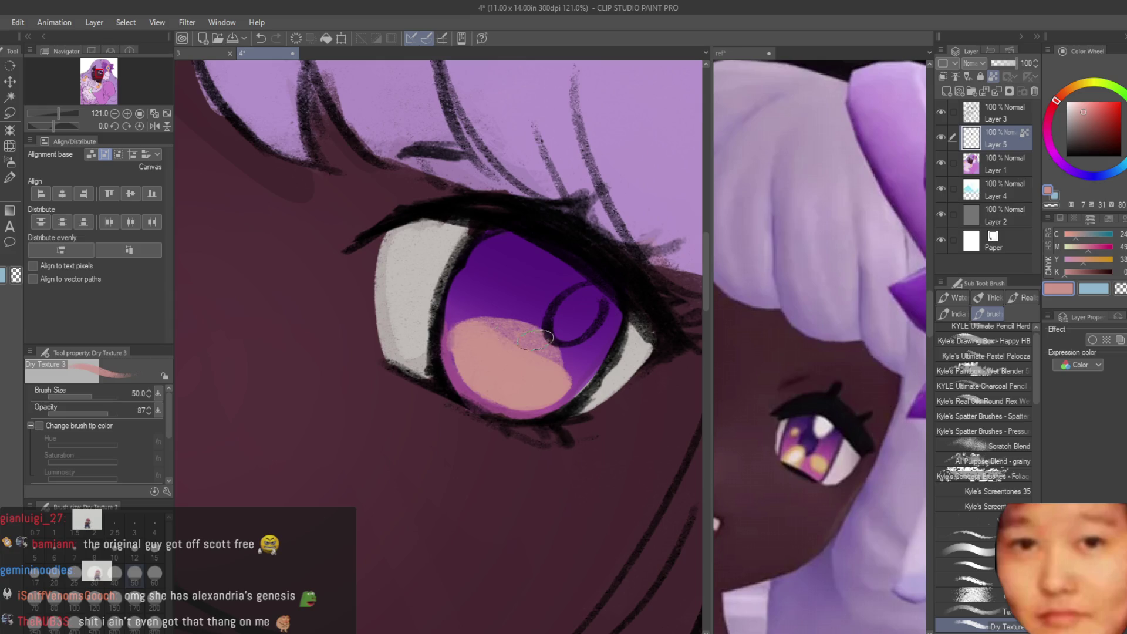
{"action": "scroll", "coordinate": [567, 322], "scroll_direction": "down", "scroll_amount": 8}
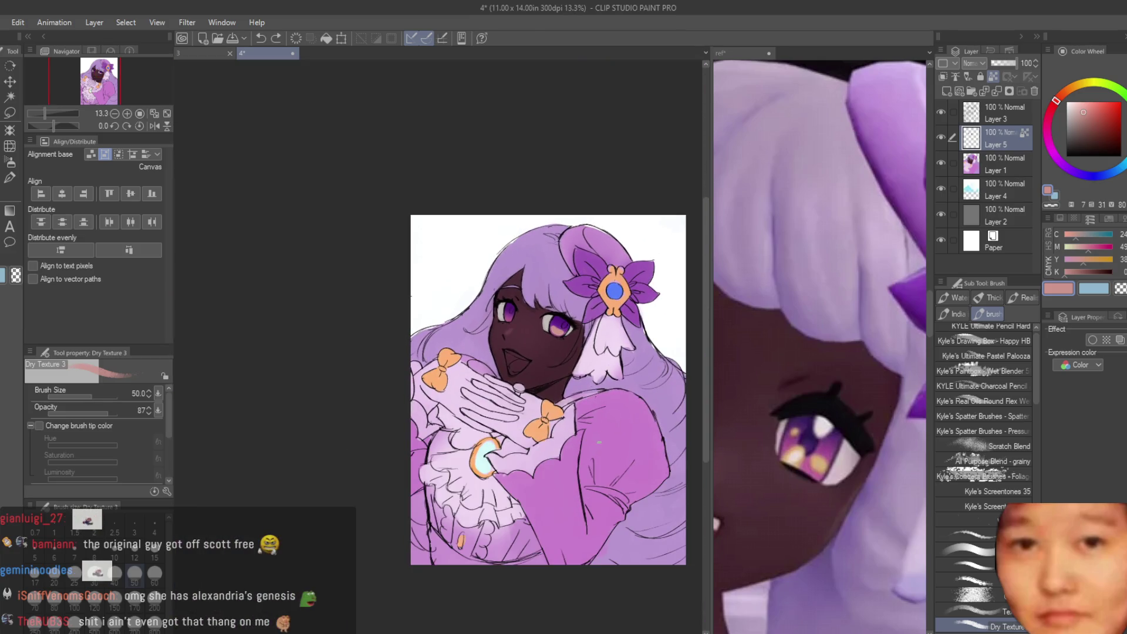
{"action": "scroll", "coordinate": [426, 453], "scroll_direction": "up", "scroll_amount": 10}
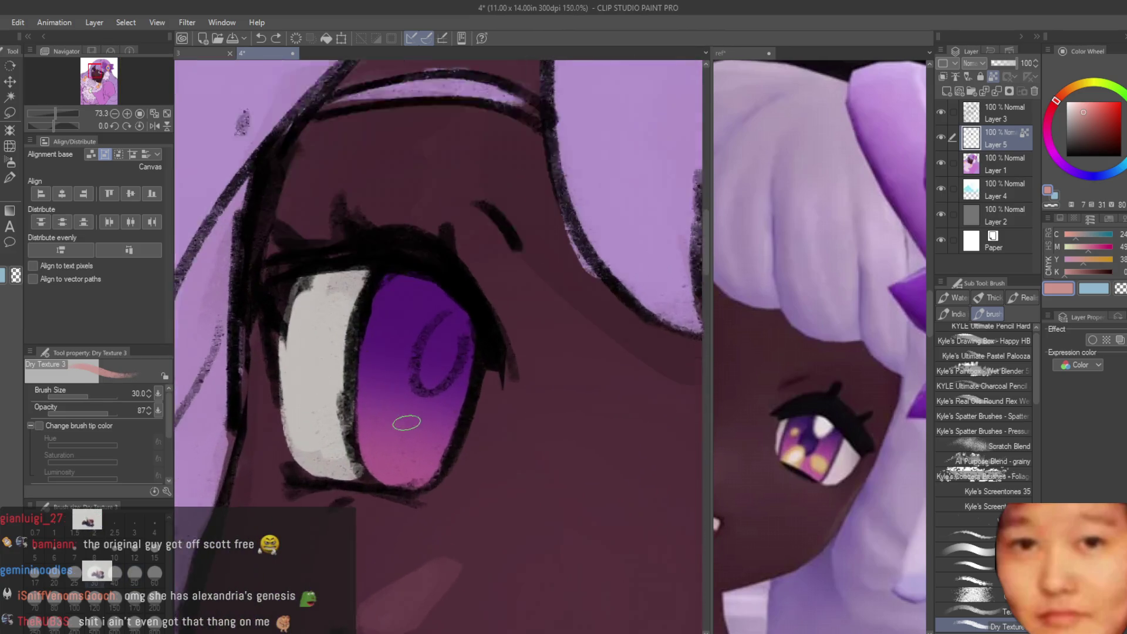
{"action": "mouse_move", "coordinate": [426, 453]}
{"action": "left_mouse_down"}
{"action": "mouse_move", "coordinate": [393, 476]}
{"action": "mouse_move", "coordinate": [428, 443]}
{"action": "mouse_move", "coordinate": [437, 464]}
{"action": "mouse_move", "coordinate": [384, 463]}
{"action": "mouse_move", "coordinate": [434, 424]}
{"action": "mouse_move", "coordinate": [429, 467]}
{"action": "left_mouse_up"}
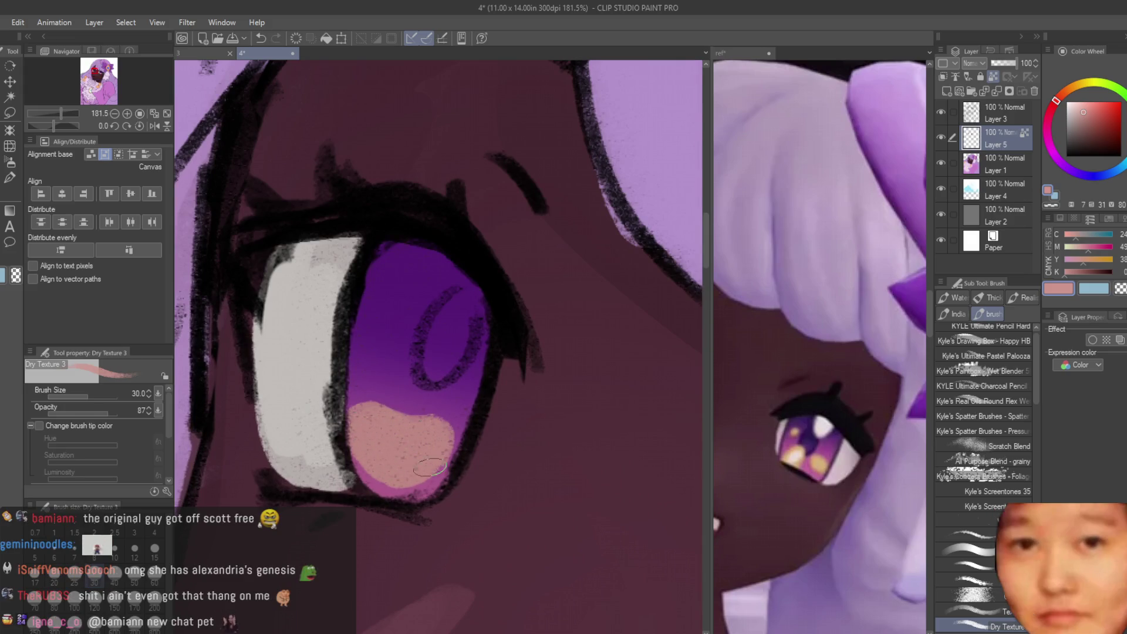
Step: Darken the iris's left edge with deep purple and add more peach strokes inside the highlight
{"action": "left_click", "coordinate": [370, 382], "text": "alt"}
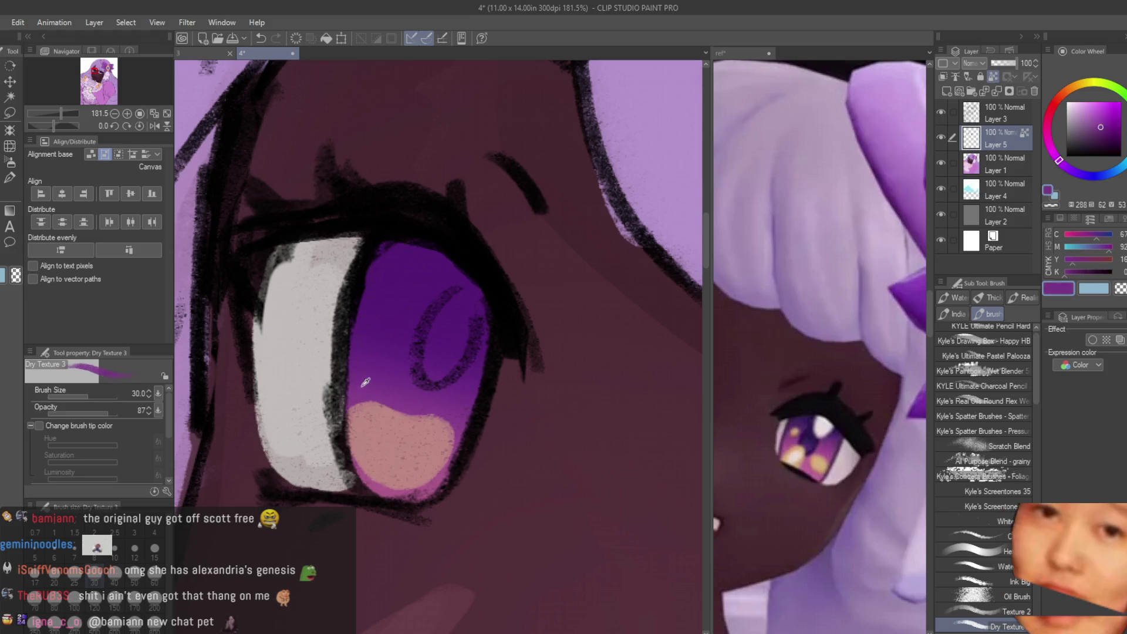
{"action": "mouse_move", "coordinate": [333, 464]}
{"action": "left_mouse_down"}
{"action": "mouse_move", "coordinate": [358, 405]}
{"action": "mouse_move", "coordinate": [343, 420]}
{"action": "left_mouse_up"}
{"action": "left_click", "coordinate": [439, 478], "text": "alt"}
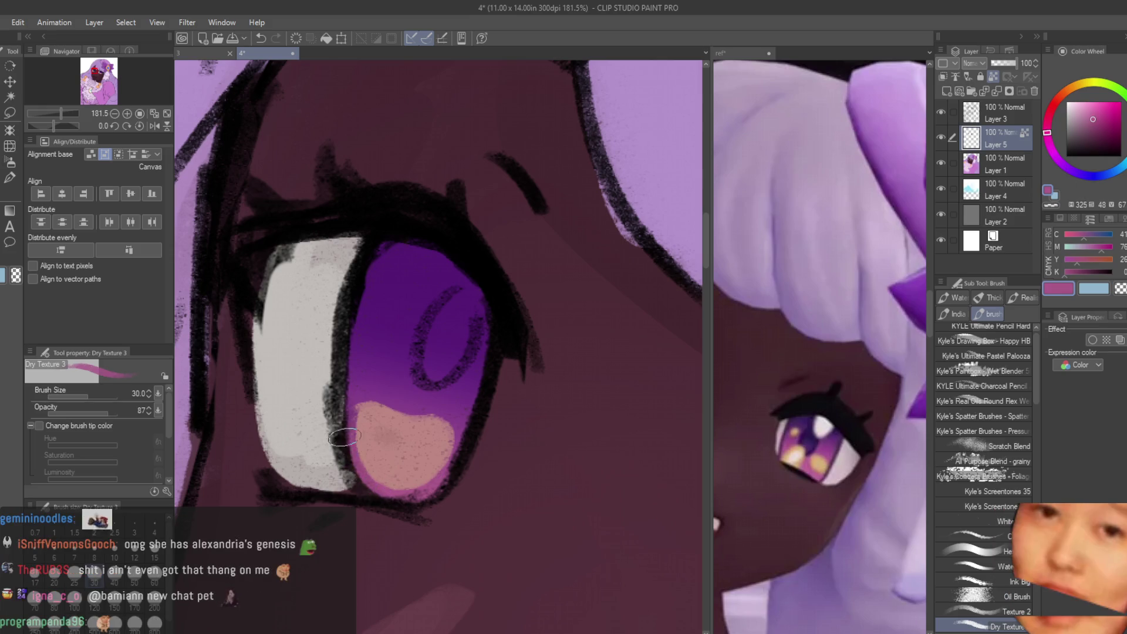
{"action": "left_click", "coordinate": [378, 429], "text": "alt"}
{"action": "mouse_move", "coordinate": [388, 416]}
{"action": "left_mouse_down"}
{"action": "mouse_move", "coordinate": [367, 455]}
{"action": "mouse_move", "coordinate": [402, 455]}
{"action": "left_mouse_up"}
{"action": "scroll", "coordinate": [479, 386], "scroll_direction": "down", "scroll_amount": 5}
{"action": "scroll", "coordinate": [478, 386], "scroll_direction": "up", "scroll_amount": 5}
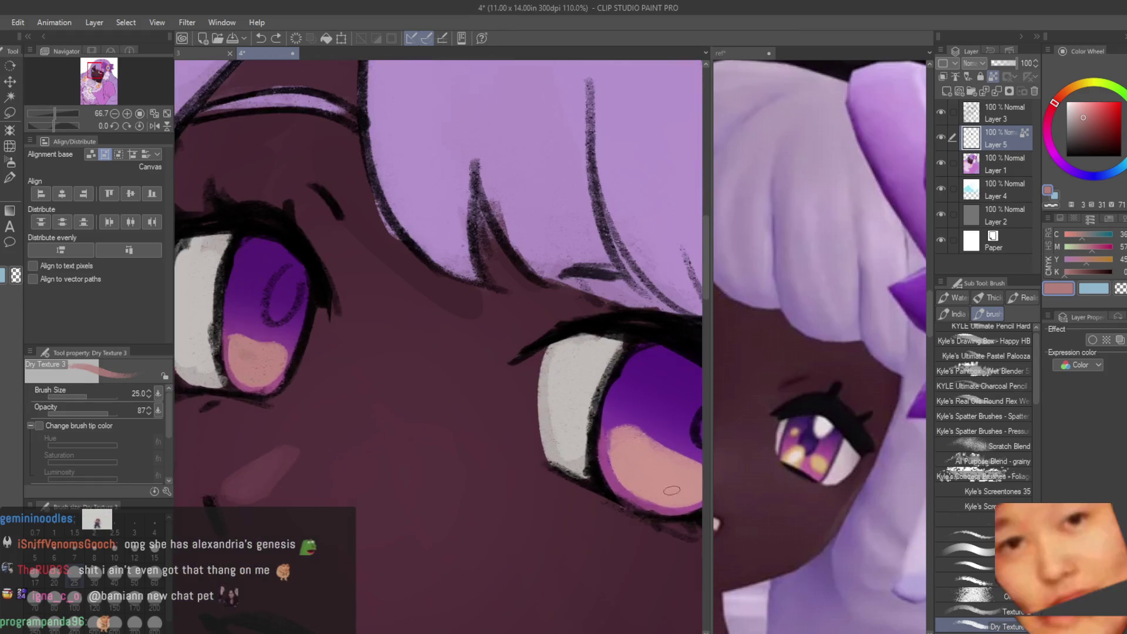
{"action": "scroll", "coordinate": [479, 386], "scroll_direction": "down", "scroll_amount": 5}
{"action": "scroll", "coordinate": [469, 405], "scroll_direction": "up", "scroll_amount": 4}
{"action": "left_click", "coordinate": [458, 428], "text": "alt"}
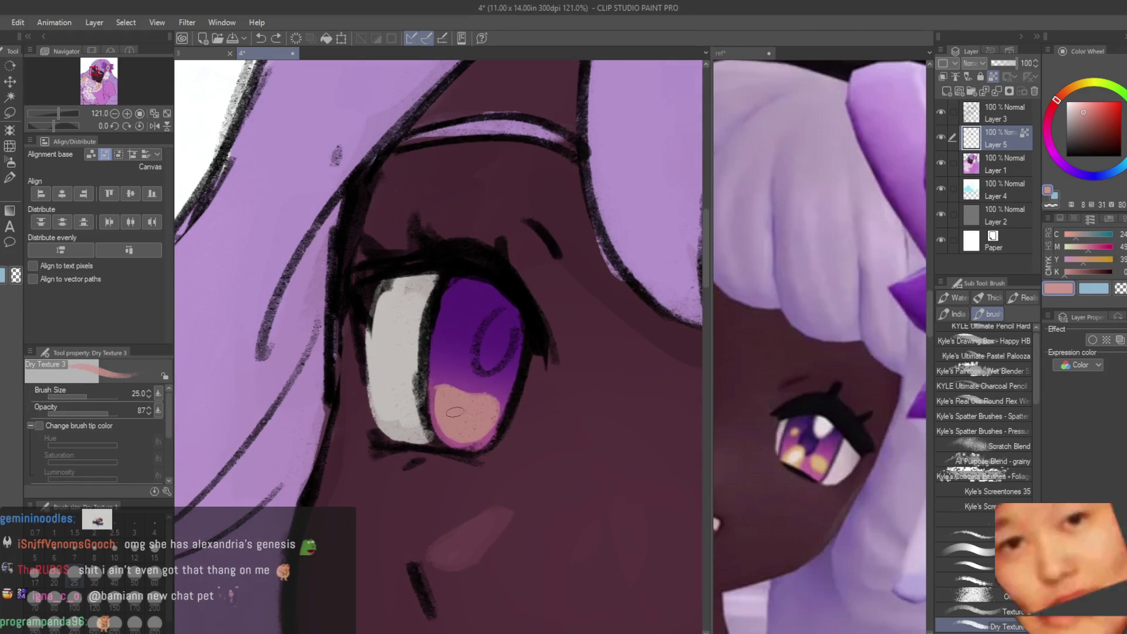
Step: Brighten the peach eye highlight and toggle Layer 5 off and on to compare
{"action": "scroll", "coordinate": [455, 414], "scroll_direction": "up", "scroll_amount": 2}
{"action": "left_click", "coordinate": [432, 380], "text": "alt"}
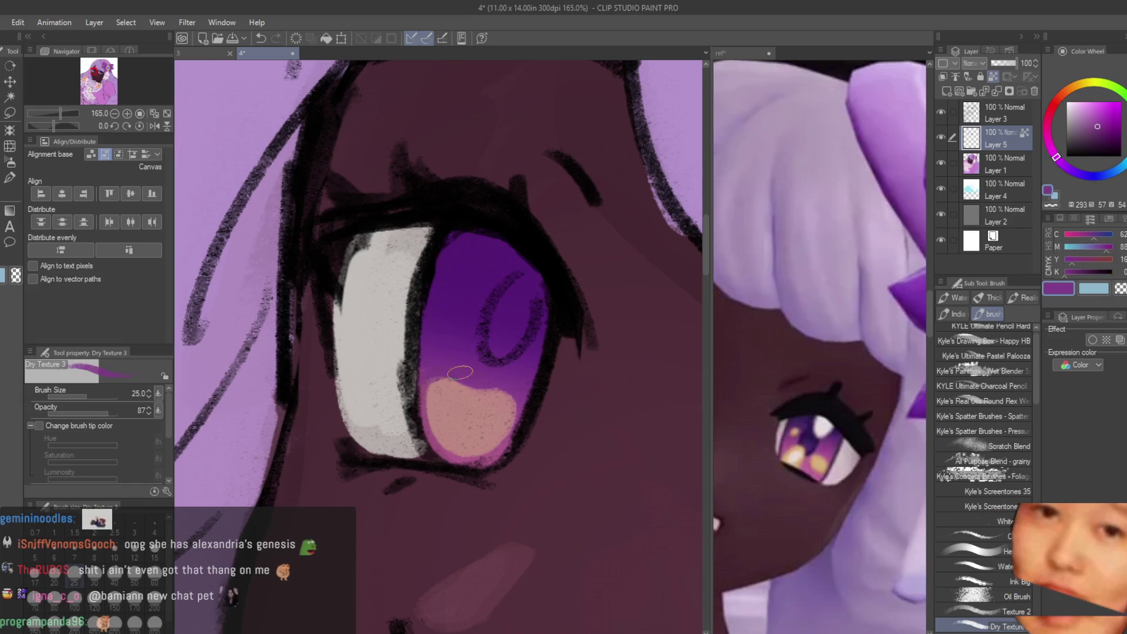
{"action": "left_click", "coordinate": [460, 372], "text": "alt"}
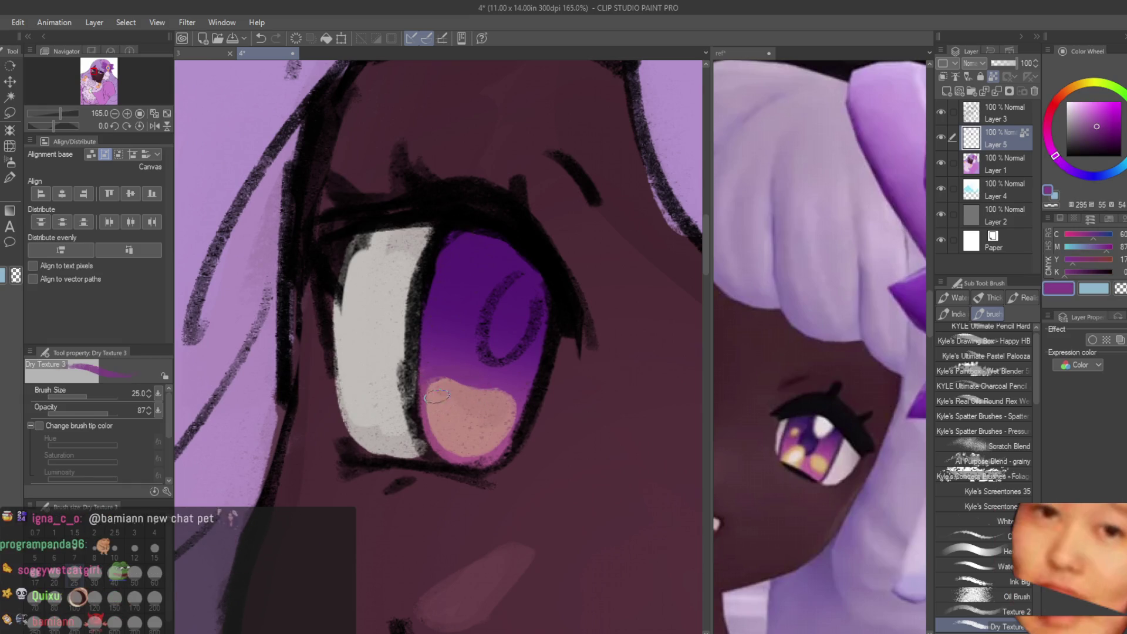
{"action": "left_click", "coordinate": [436, 397], "text": "alt"}
{"action": "scroll", "coordinate": [438, 395], "scroll_direction": "up", "scroll_amount": 1}
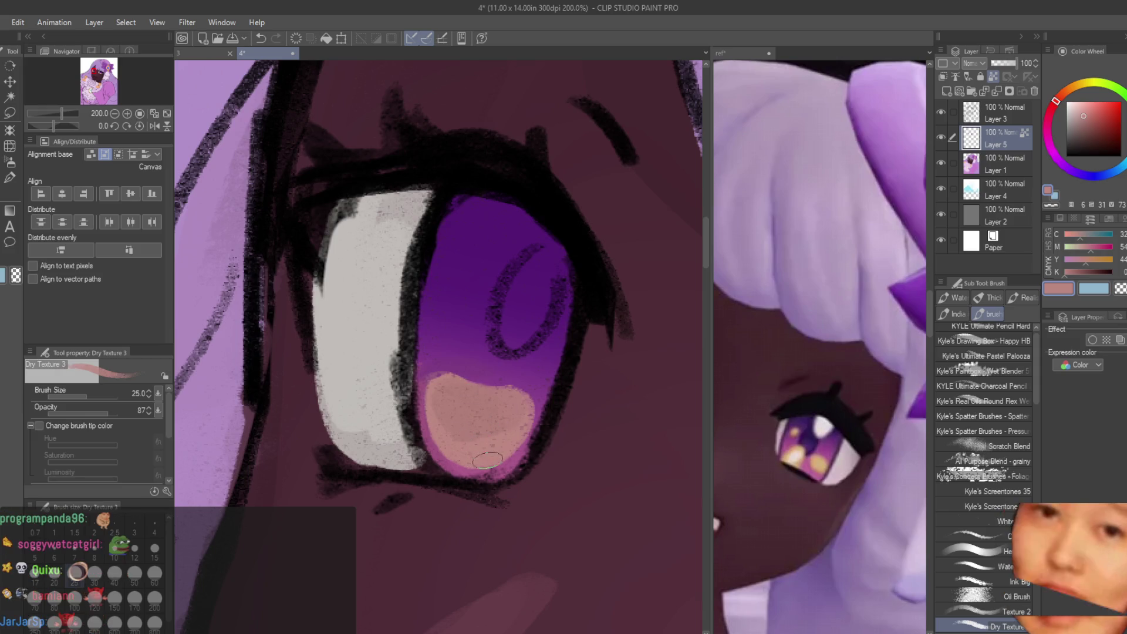
{"action": "left_click_drag", "start_coordinate": [442, 436], "coordinate": [485, 397]}
{"action": "left_click", "coordinate": [941, 137]}
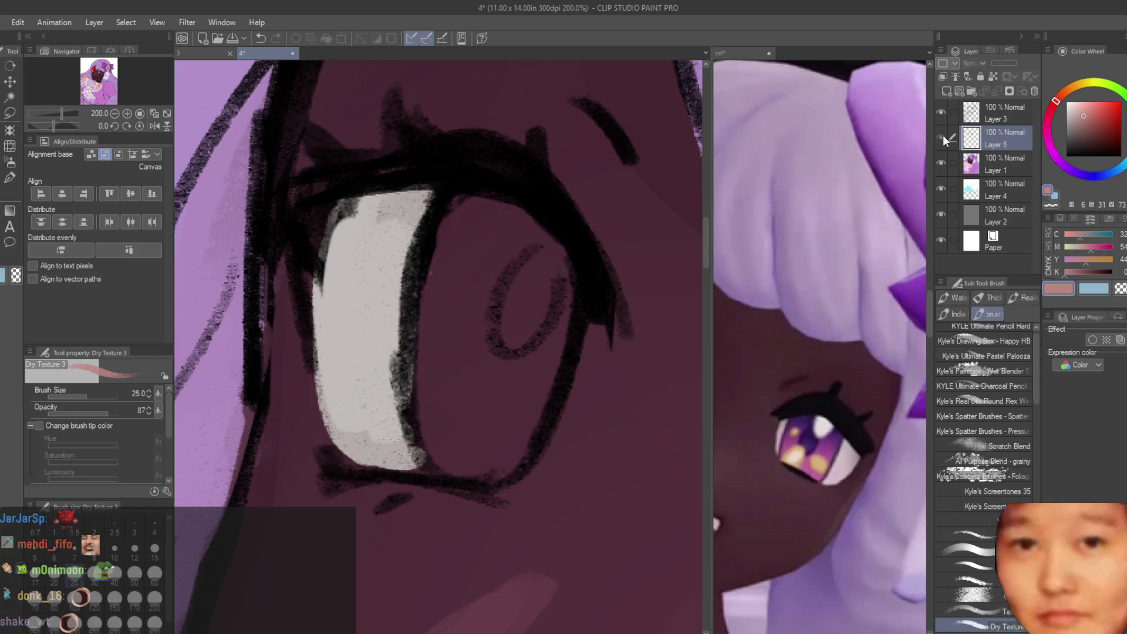
{"action": "left_click", "coordinate": [941, 136]}
{"action": "scroll", "coordinate": [543, 457], "scroll_direction": "down", "scroll_amount": 5}
{"action": "scroll", "coordinate": [542, 457], "scroll_direction": "up", "scroll_amount": 3}
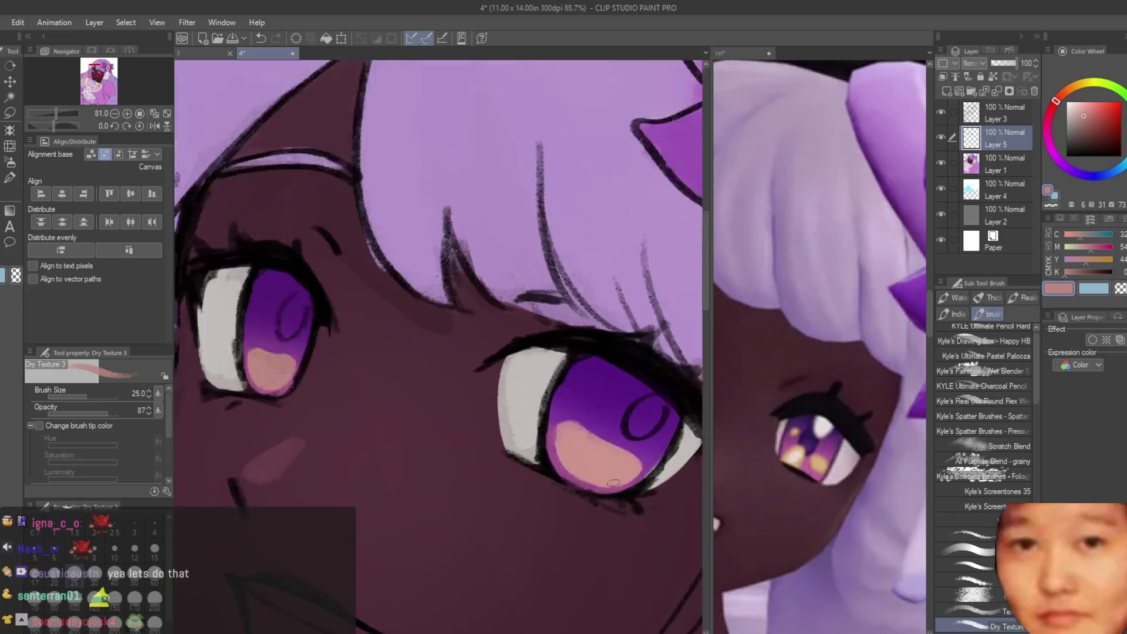
{"action": "scroll", "coordinate": [406, 388], "scroll_direction": "down", "scroll_amount": 4}
{"action": "scroll", "coordinate": [407, 388], "scroll_direction": "up", "scroll_amount": 5}
Step: Lighten the peach highlight further and paint a dark blue pupil in the upper iris
{"action": "left_click_drag", "start_coordinate": [452, 382], "coordinate": [517, 365]}
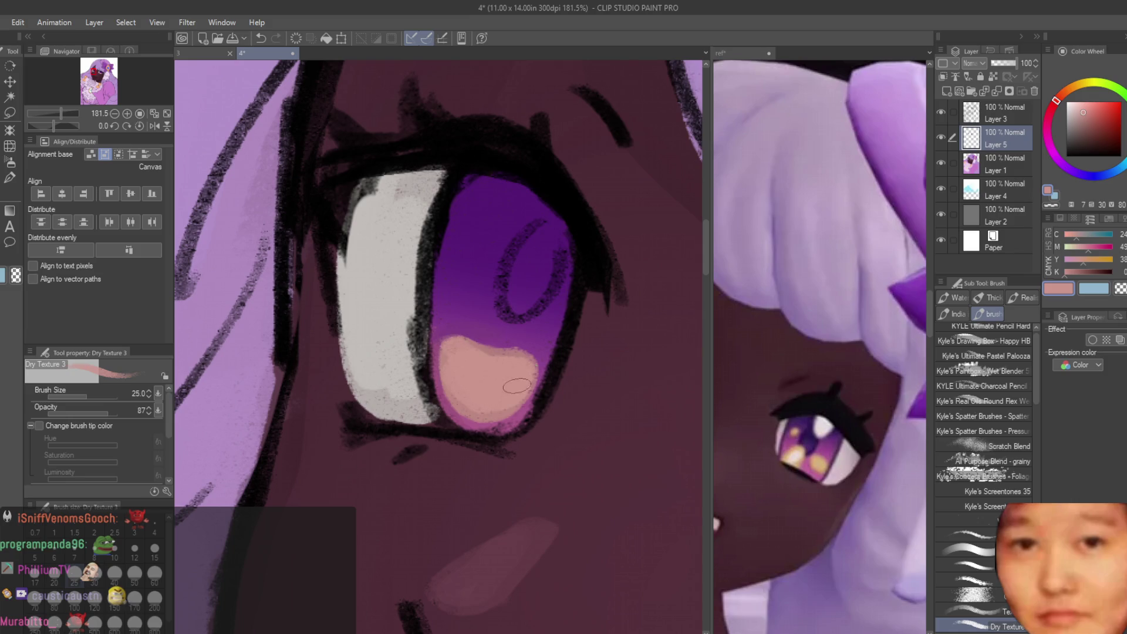
{"action": "scroll", "coordinate": [516, 385], "scroll_direction": "down", "scroll_amount": 4}
{"action": "scroll", "coordinate": [411, 373], "scroll_direction": "up", "scroll_amount": 3}
{"action": "scroll", "coordinate": [411, 373], "scroll_direction": "down", "scroll_amount": 3}
{"action": "scroll", "coordinate": [558, 411], "scroll_direction": "up", "scroll_amount": 2}
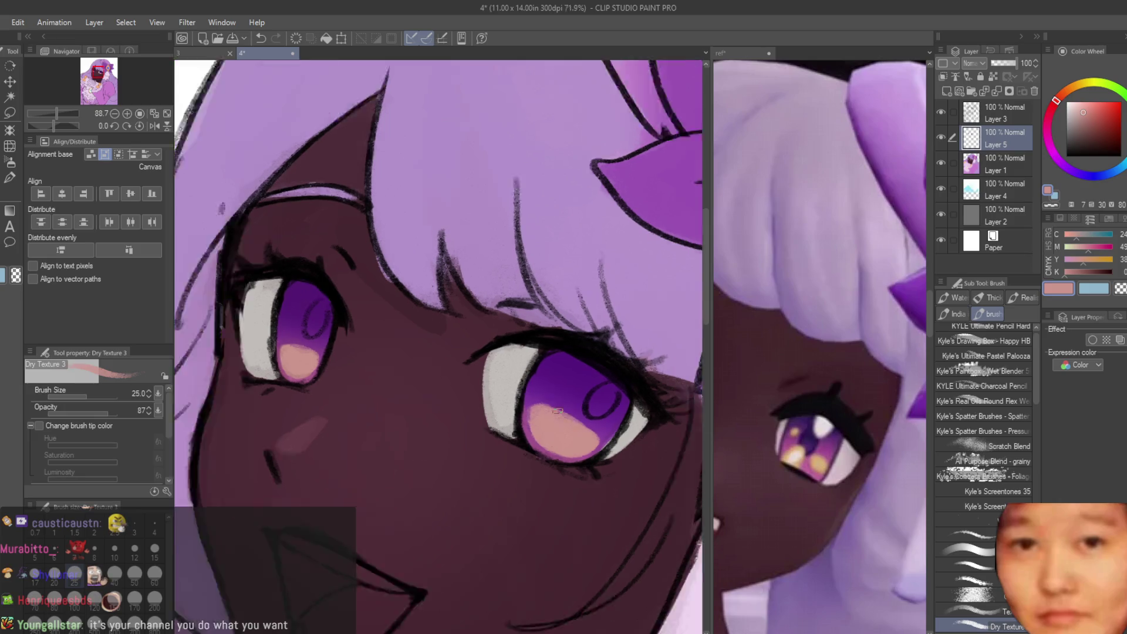
{"action": "scroll", "coordinate": [558, 411], "scroll_direction": "down", "scroll_amount": 3}
{"action": "scroll", "coordinate": [550, 367], "scroll_direction": "up", "scroll_amount": 2}
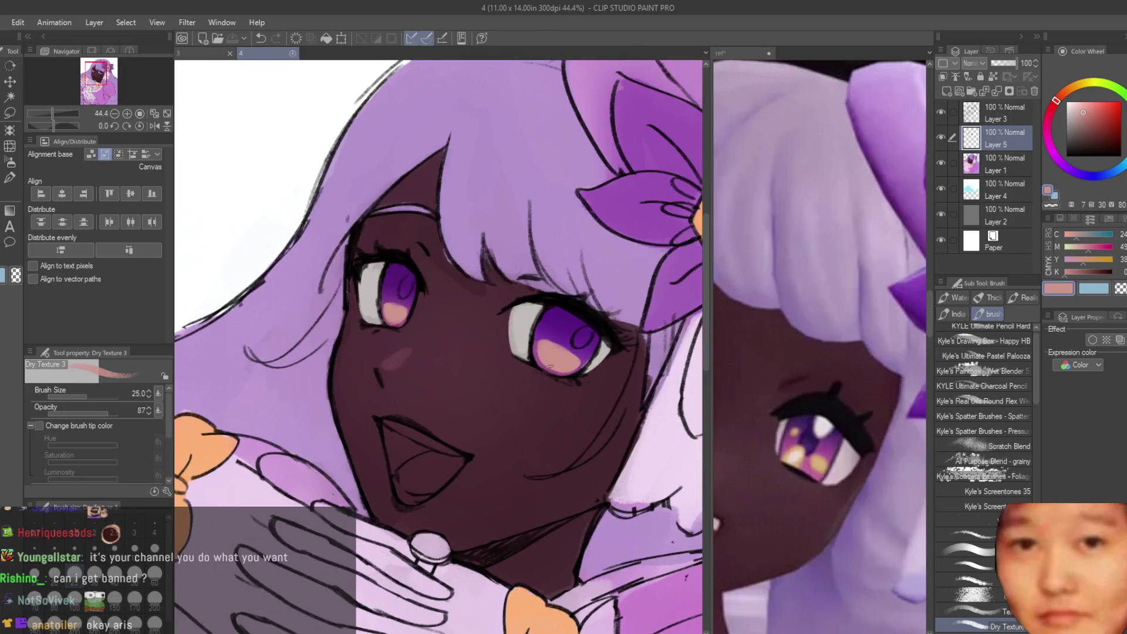
{"action": "scroll", "coordinate": [550, 366], "scroll_direction": "up", "scroll_amount": 2}
{"action": "scroll", "coordinate": [817, 430], "scroll_direction": "up", "scroll_amount": 3}
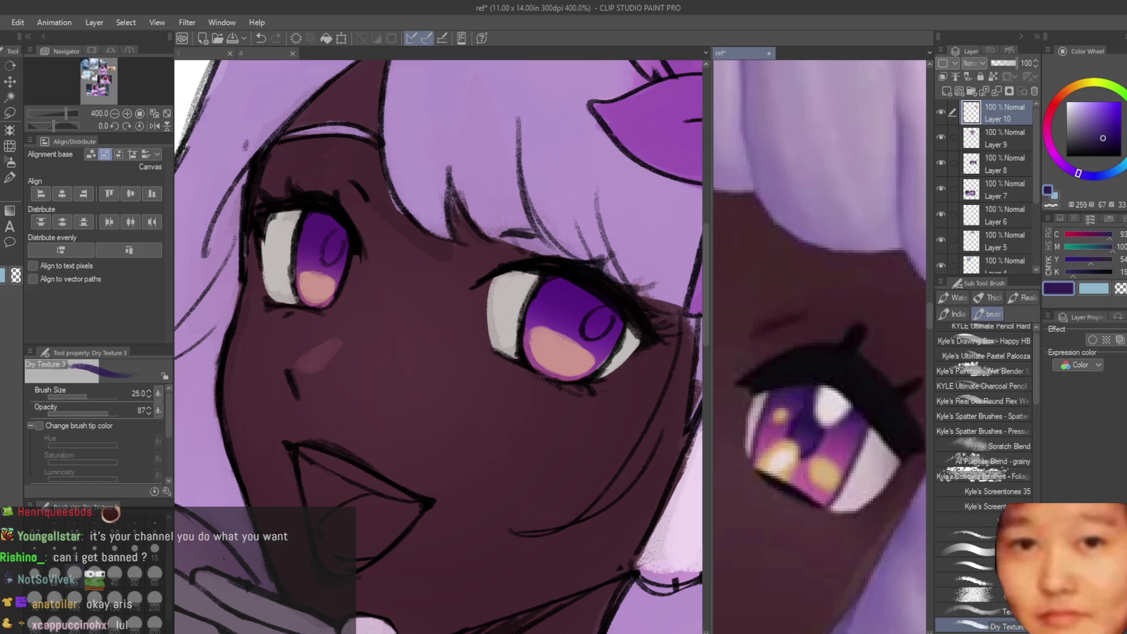
{"action": "scroll", "coordinate": [497, 349], "scroll_direction": "up", "scroll_amount": 3}
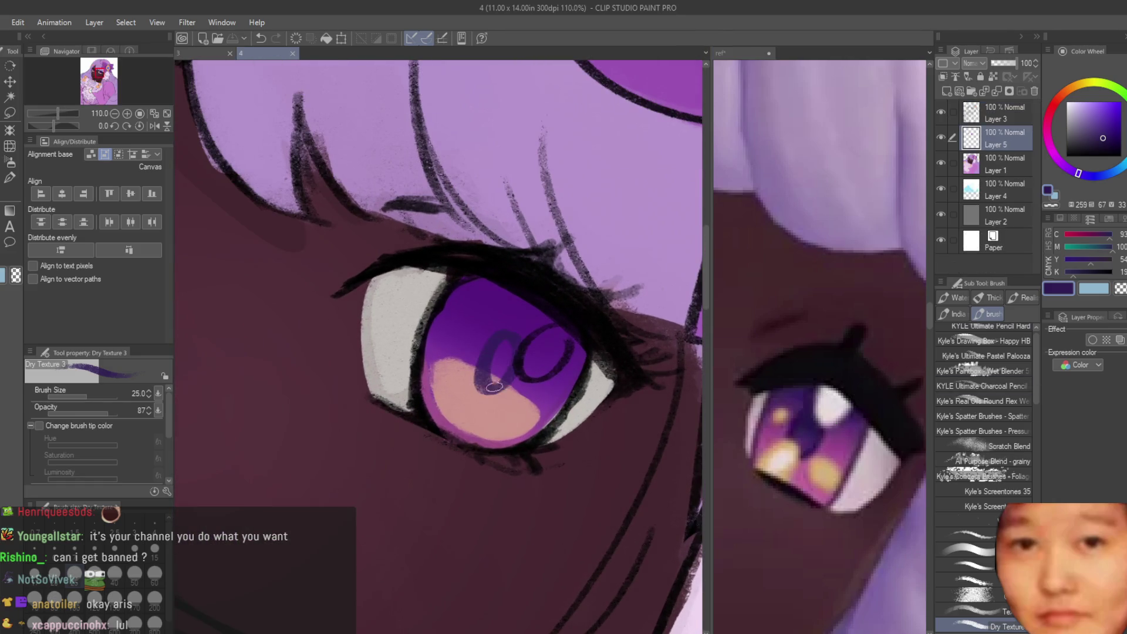
{"action": "left_click_drag", "start_coordinate": [496, 336], "coordinate": [479, 378]}
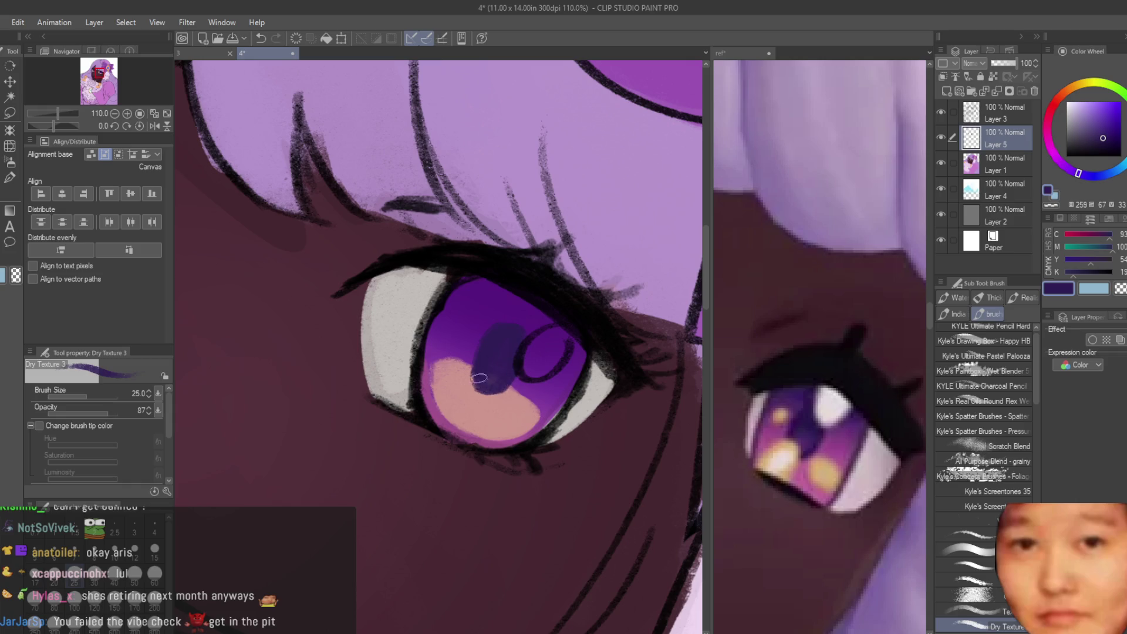
{"action": "left_click", "coordinate": [469, 387], "text": "alt"}
{"action": "scroll", "coordinate": [499, 400], "scroll_direction": "down", "scroll_amount": 5}
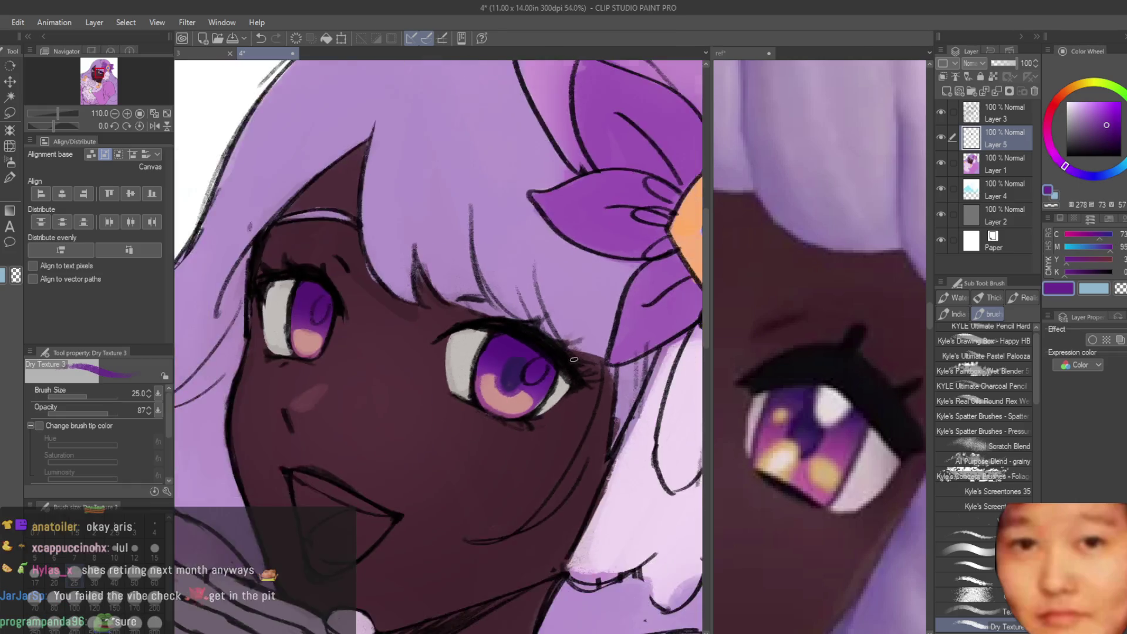
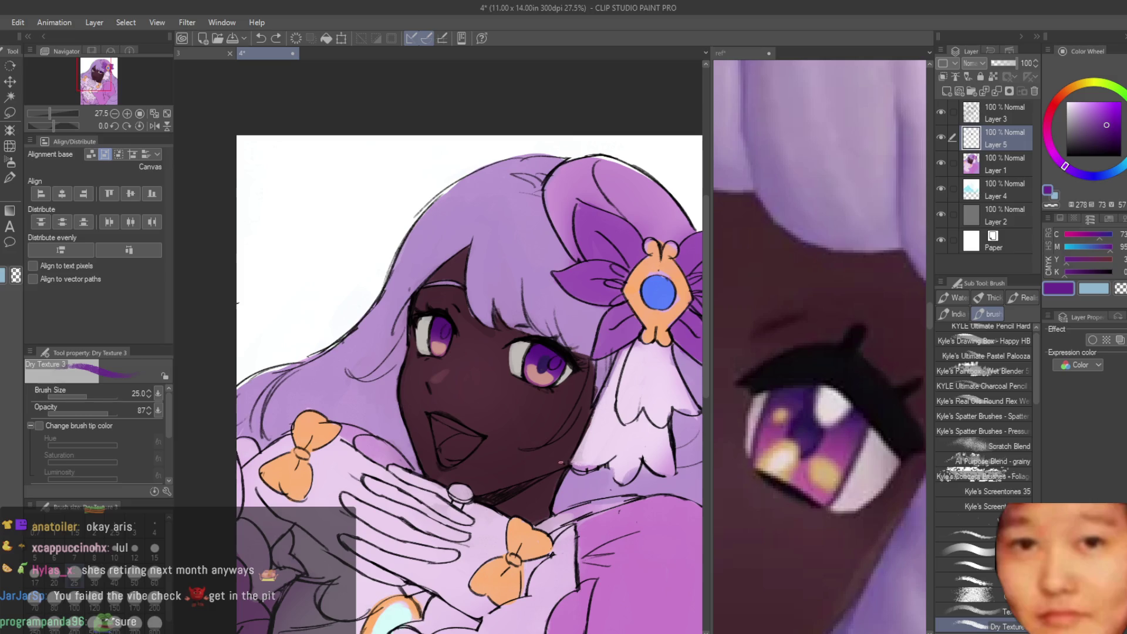
Step: Rework the pupils on Layer 5 with sampled dark and bright iris purples, undoing a stray dark stroke
{"action": "scroll", "coordinate": [580, 389], "scroll_direction": "up", "scroll_amount": 6}
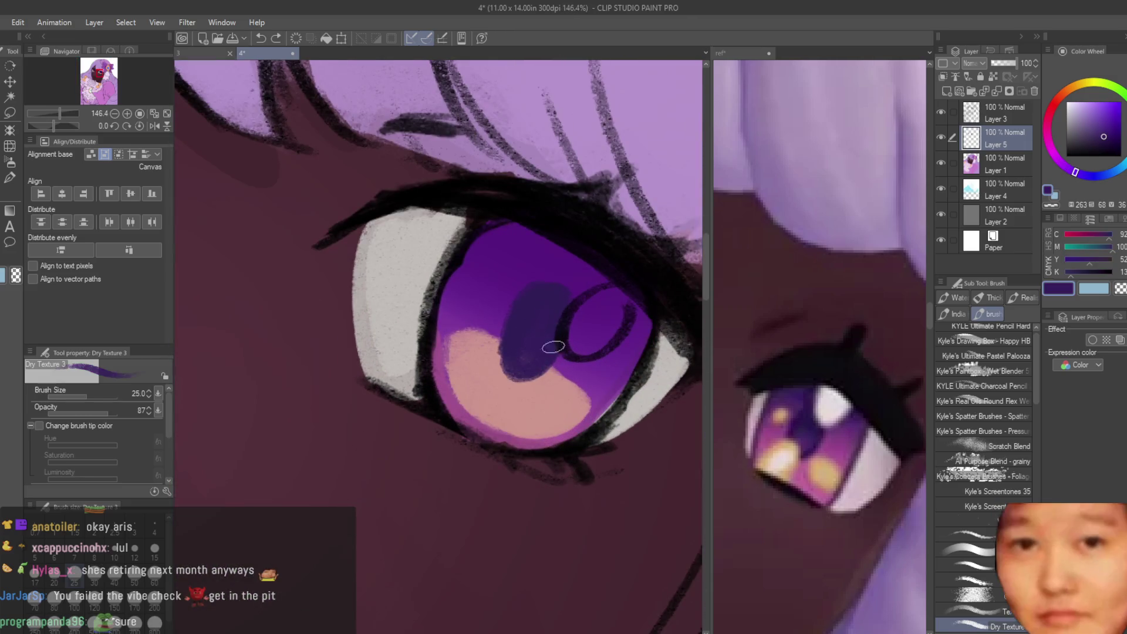
{"action": "left_click", "coordinate": [562, 284], "text": "alt"}
{"action": "scroll", "coordinate": [539, 269], "scroll_direction": "down", "scroll_amount": 4}
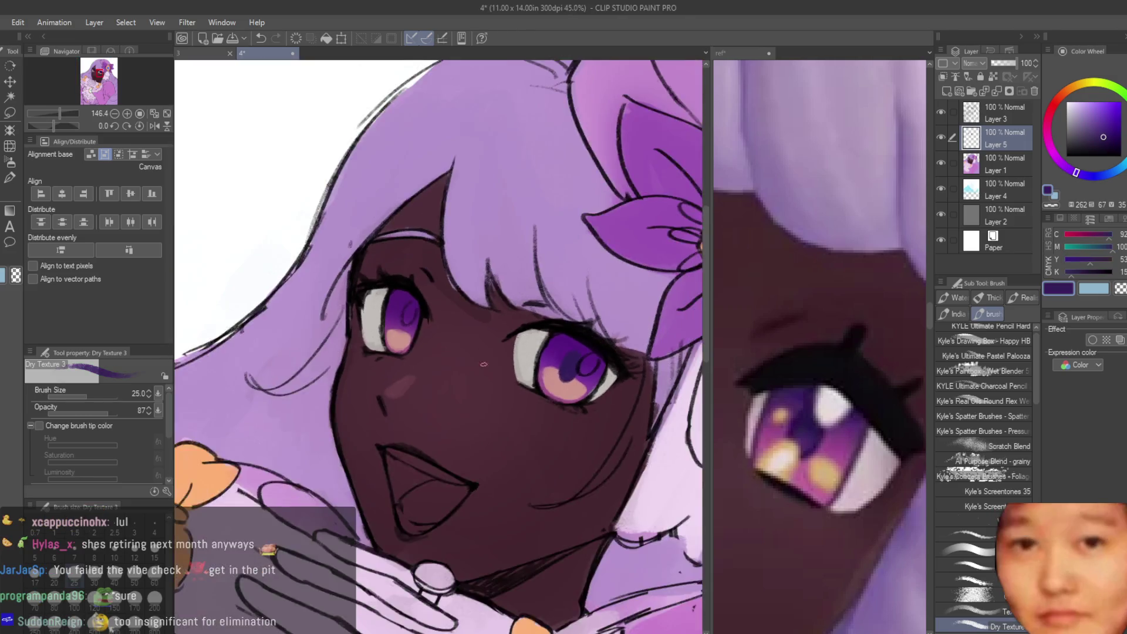
{"action": "scroll", "coordinate": [406, 309], "scroll_direction": "up", "scroll_amount": 3}
{"action": "left_click", "coordinate": [406, 309], "text": "alt"}
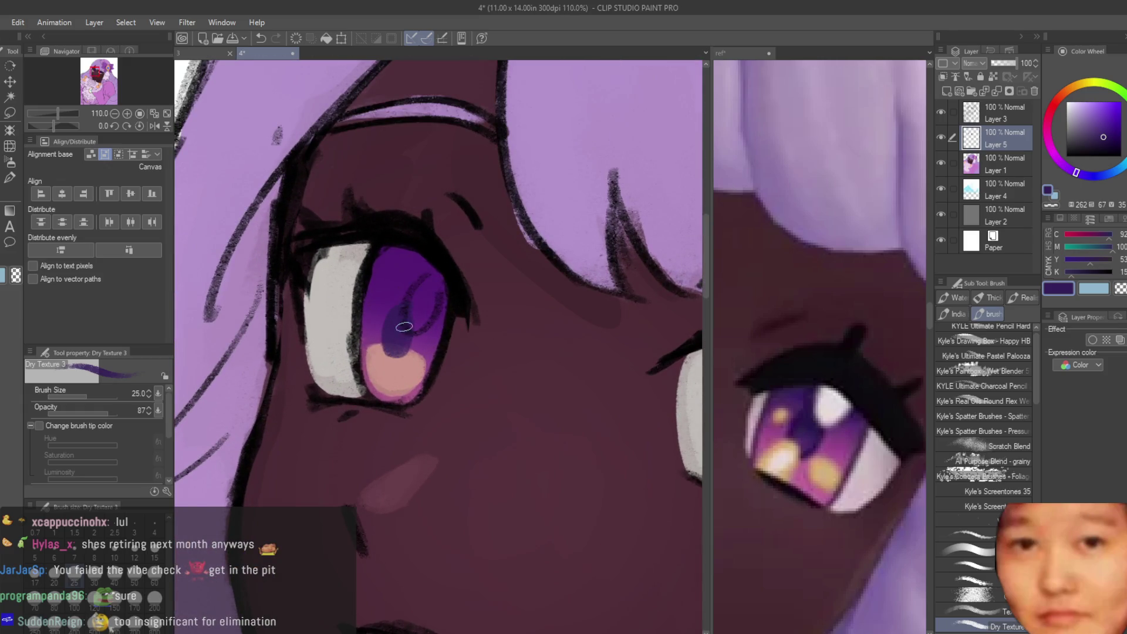
{"action": "key", "text": "ctrl+z"}
{"action": "scroll", "coordinate": [404, 323], "scroll_direction": "down", "scroll_amount": 4}
{"action": "scroll", "coordinate": [411, 311], "scroll_direction": "up", "scroll_amount": 5}
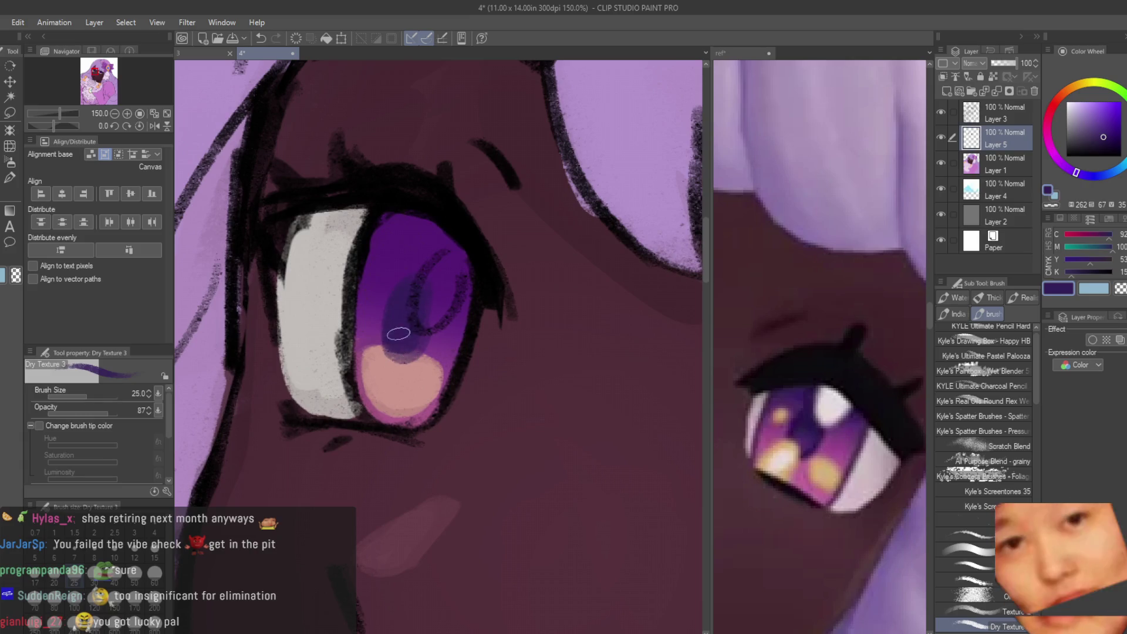
{"action": "left_click", "coordinate": [394, 282], "text": "alt"}
{"action": "left_click", "coordinate": [420, 284], "text": "alt"}
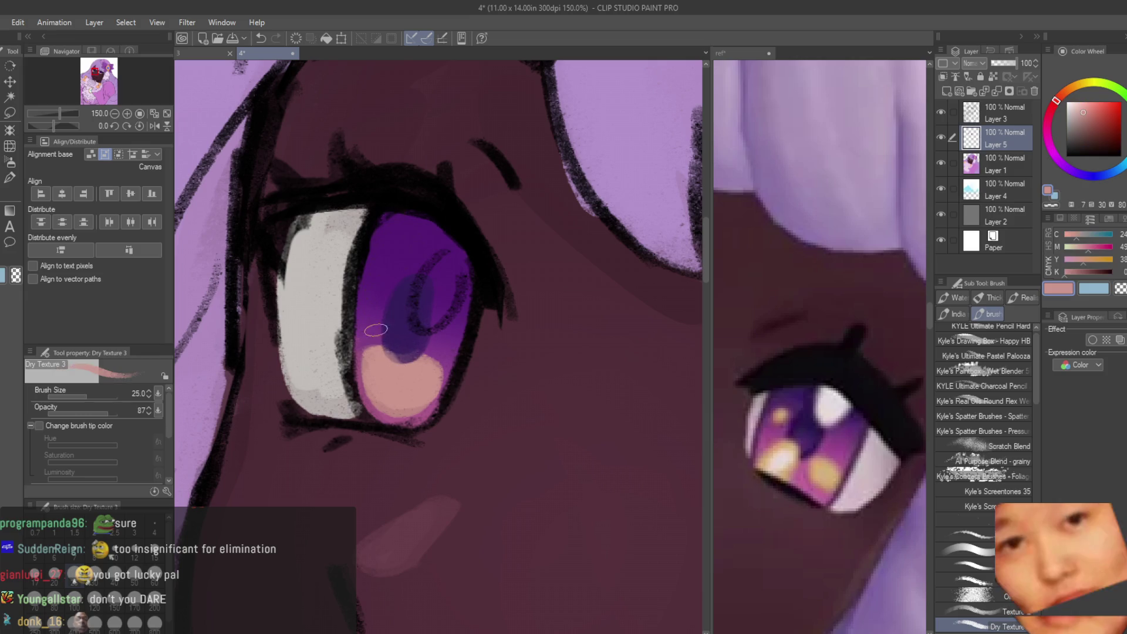
{"action": "left_click", "coordinate": [381, 297], "text": "alt"}
{"action": "scroll", "coordinate": [381, 298], "scroll_direction": "down", "scroll_amount": 5}
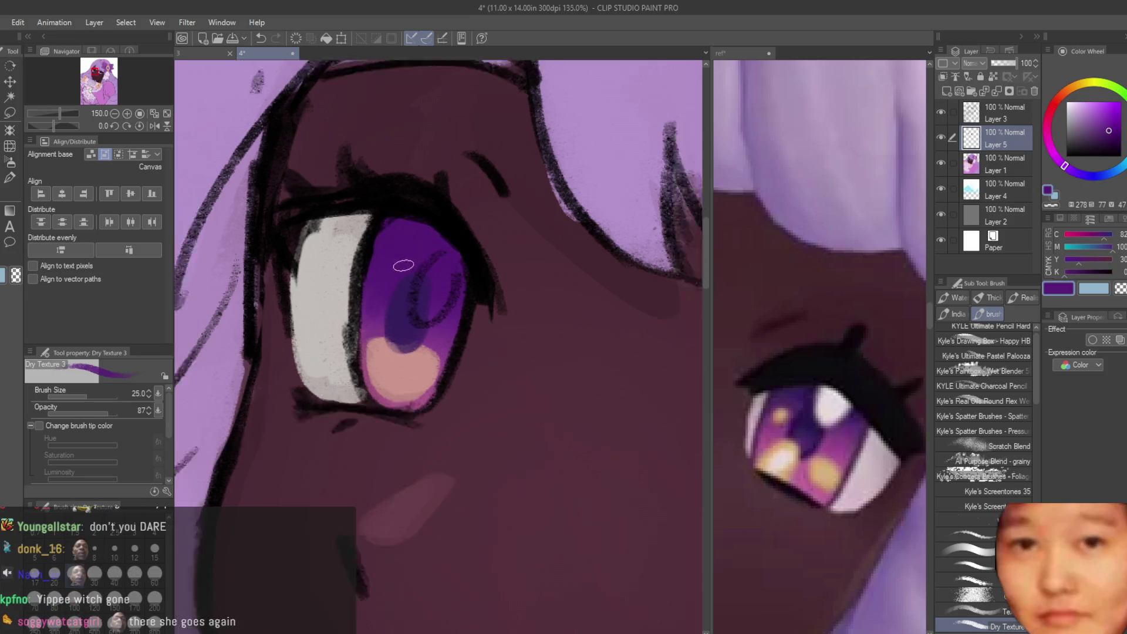
Step: Erase briefly on Layer 3, then return to Layer 5 with the Dry Texture 3 brush
{"action": "left_click", "coordinate": [965, 112]}
{"action": "key", "text": "e"}
{"action": "scroll", "coordinate": [393, 277], "scroll_direction": "up", "scroll_amount": 3}
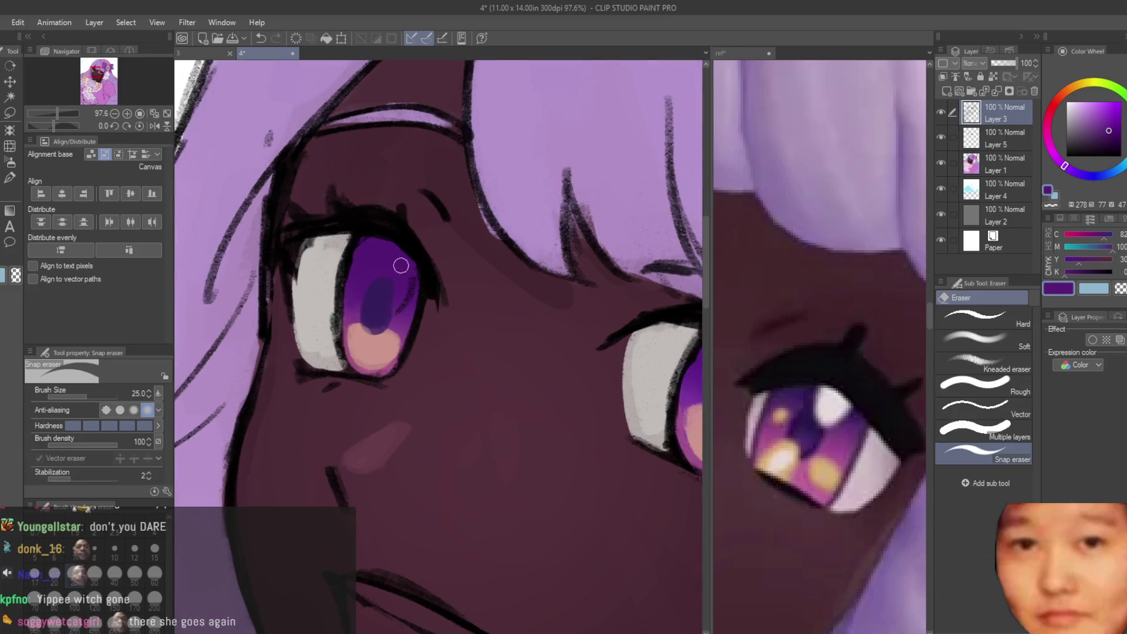
{"action": "scroll", "coordinate": [560, 378], "scroll_direction": "down", "scroll_amount": 1}
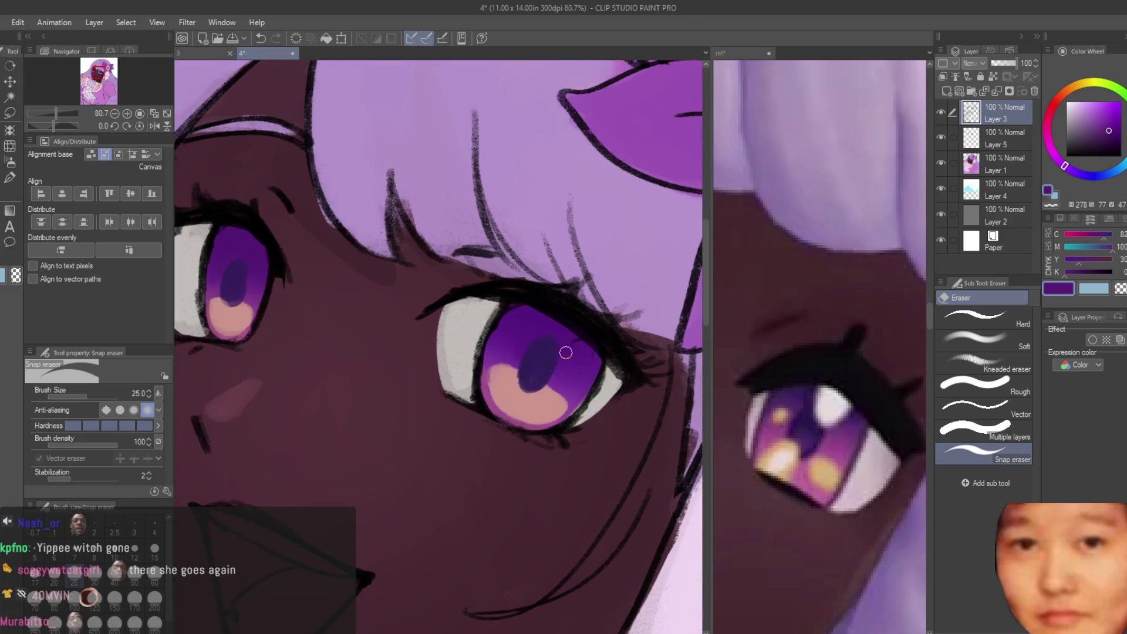
{"action": "scroll", "coordinate": [584, 347], "scroll_direction": "down", "scroll_amount": 3}
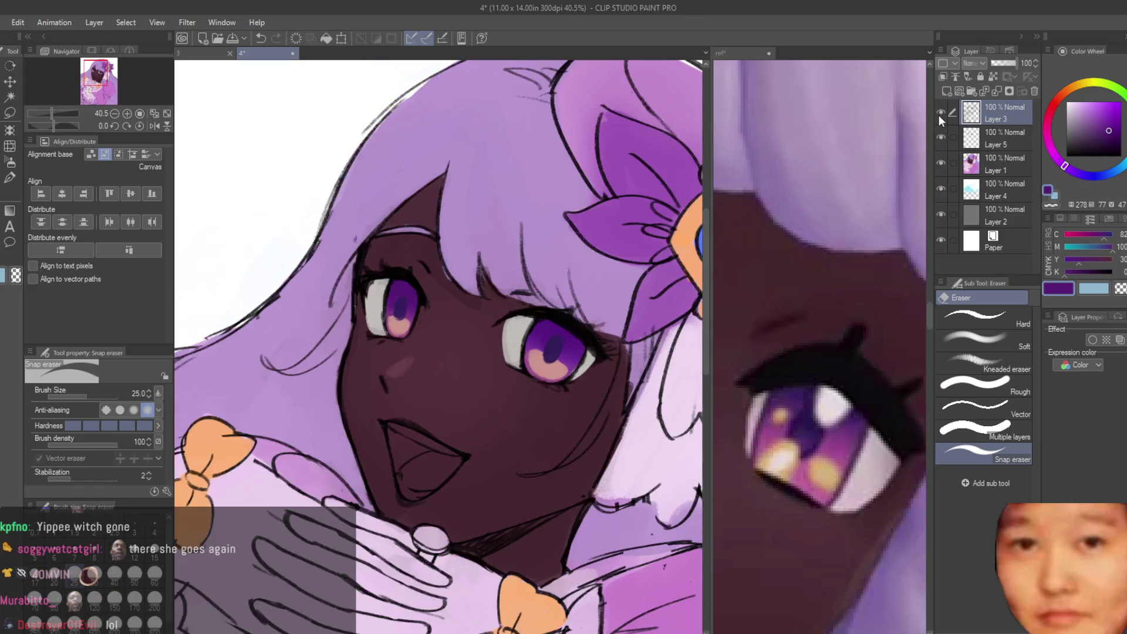
{"action": "left_click", "coordinate": [988, 144]}
{"action": "key", "text": "b"}
Step: Sample the darker iris purple, then pick a light pink for the eye highlights
{"action": "scroll", "coordinate": [405, 311], "scroll_direction": "up", "scroll_amount": 4}
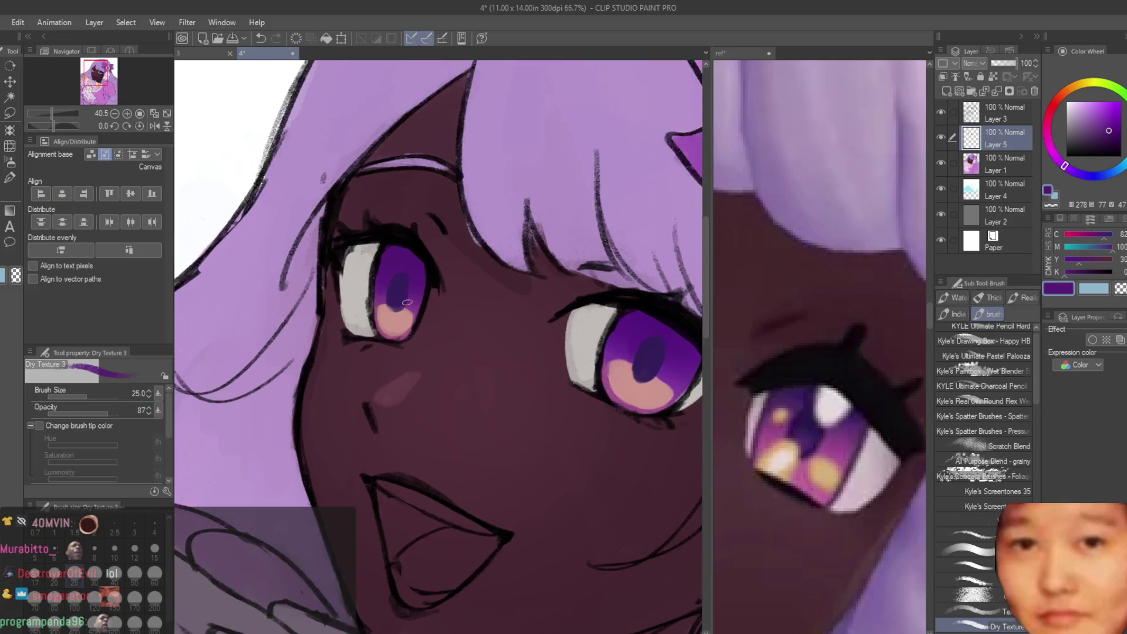
{"action": "left_click", "coordinate": [390, 278], "text": "alt"}
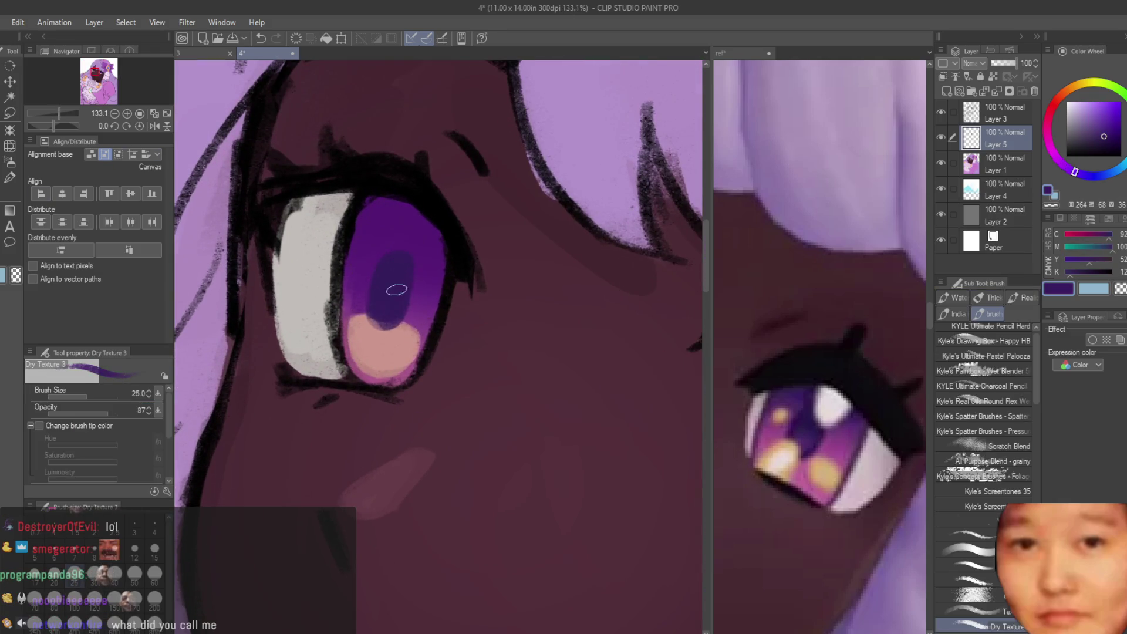
{"action": "scroll", "coordinate": [382, 248], "scroll_direction": "down", "scroll_amount": 7}
{"action": "scroll", "coordinate": [609, 357], "scroll_direction": "up", "scroll_amount": 1}
{"action": "scroll", "coordinate": [608, 356], "scroll_direction": "up", "scroll_amount": 1}
{"action": "left_click", "coordinate": [599, 361], "text": "alt"}
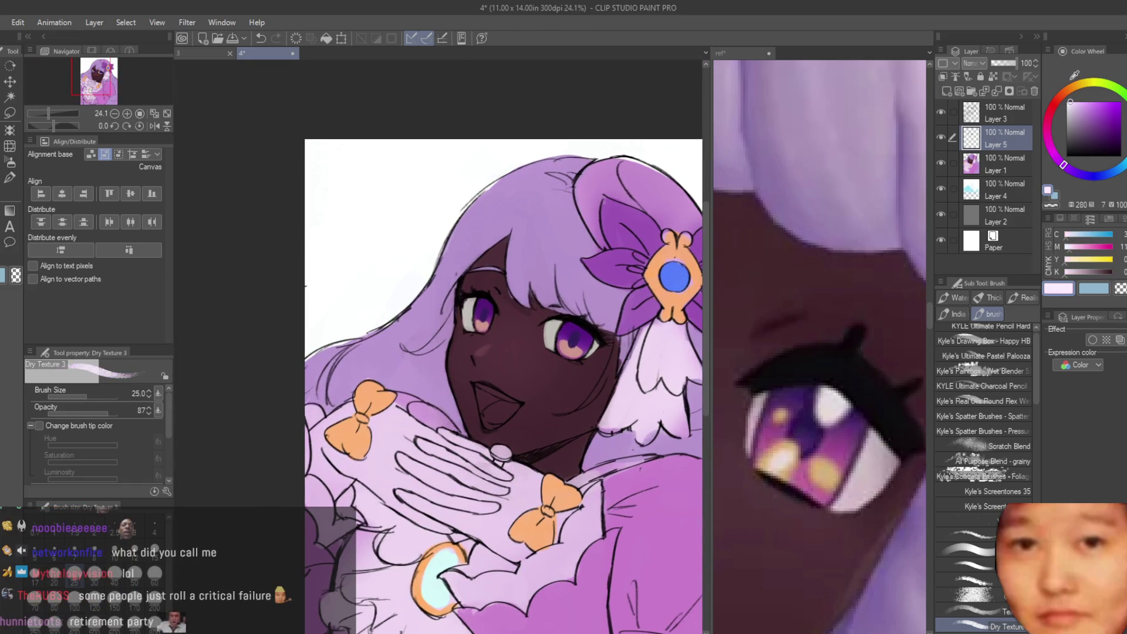
Step: Check the face with a horizontal flip and paint a white iris highlight at brush size 25
{"action": "scroll", "coordinate": [597, 365], "scroll_direction": "up", "scroll_amount": 1}
{"action": "scroll", "coordinate": [596, 365], "scroll_direction": "up", "scroll_amount": 4}
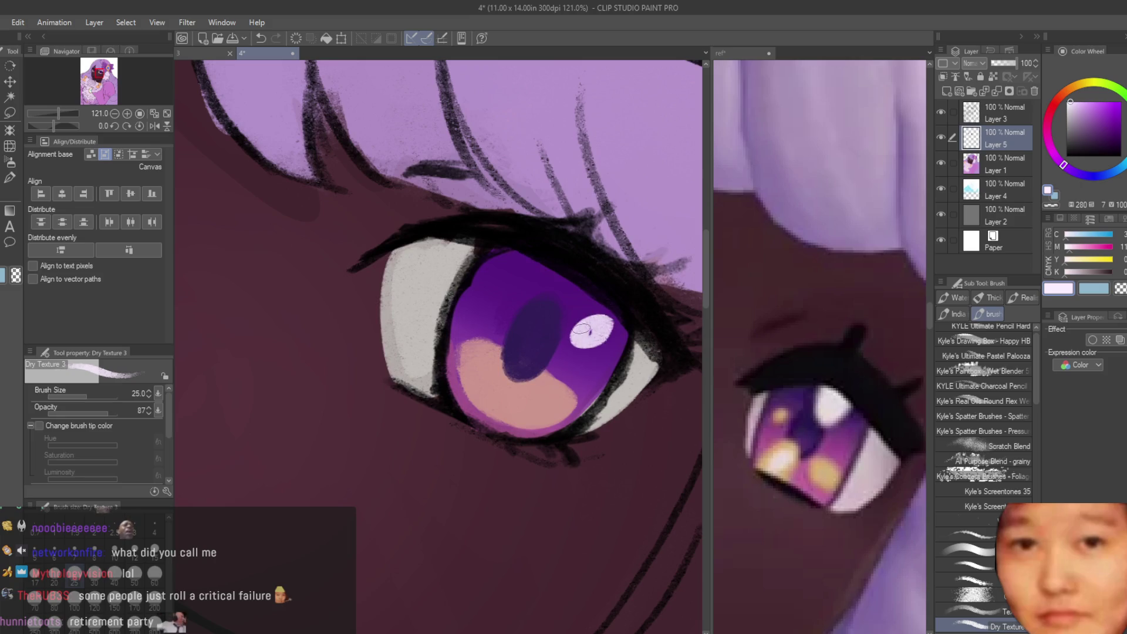
{"action": "scroll", "coordinate": [581, 330], "scroll_direction": "down", "scroll_amount": 5}
{"action": "scroll", "coordinate": [583, 340], "scroll_direction": "up", "scroll_amount": 4}
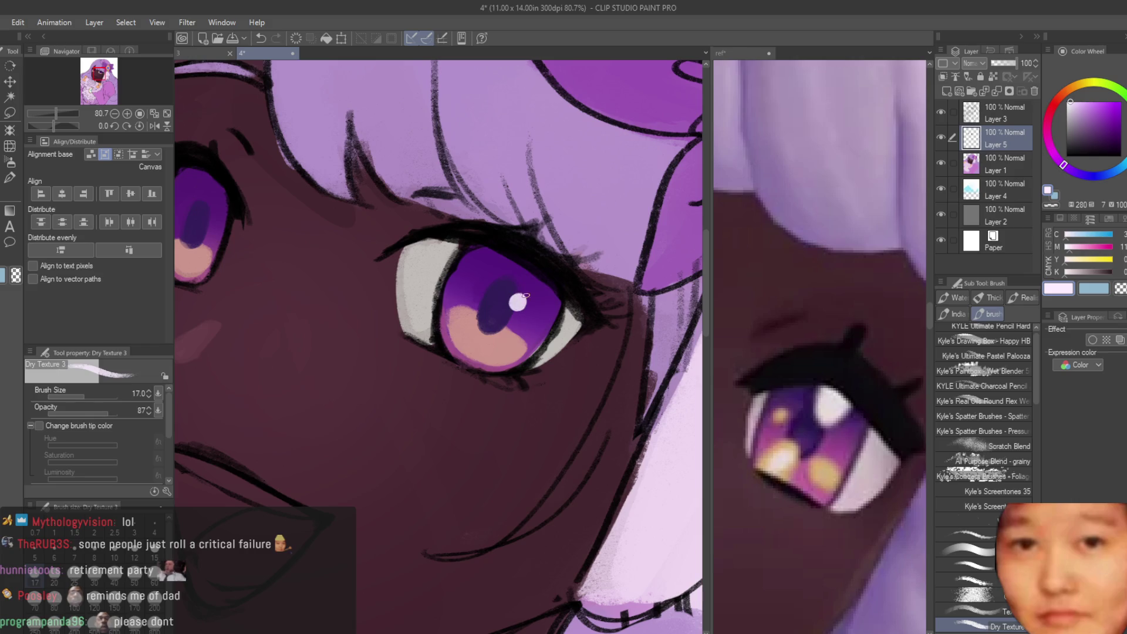
{"action": "scroll", "coordinate": [525, 297], "scroll_direction": "down", "scroll_amount": 5}
{"action": "key", "text": "h"}
{"action": "scroll", "coordinate": [384, 321], "scroll_direction": "up", "scroll_amount": 5}
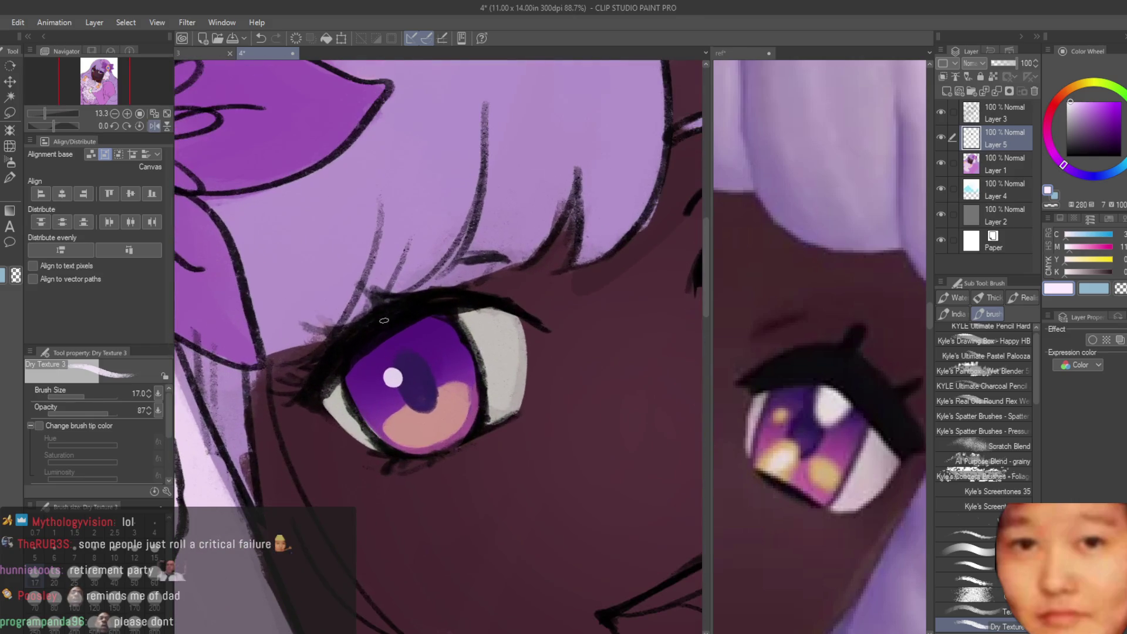
{"action": "key", "text": "ctrl+z"}
{"action": "key", "text": "bracketright"}
{"action": "key", "text": "bracketright"}
{"action": "scroll", "coordinate": [412, 403], "scroll_direction": "up", "scroll_amount": 4}
{"action": "mouse_move", "coordinate": [335, 364]}
{"action": "left_mouse_down"}
{"action": "mouse_move", "coordinate": [345, 342]}
{"action": "mouse_move", "coordinate": [352, 364]}
{"action": "left_mouse_up"}
Step: Replace the oversized highlight with a small white crescent catchlight on the iris
{"action": "key", "text": "ctrl+z"}
{"action": "scroll", "coordinate": [470, 329], "scroll_direction": "down", "scroll_amount": 5}
{"action": "scroll", "coordinate": [558, 317], "scroll_direction": "up", "scroll_amount": 4}
{"action": "left_click_drag", "start_coordinate": [539, 288], "coordinate": [580, 311]}
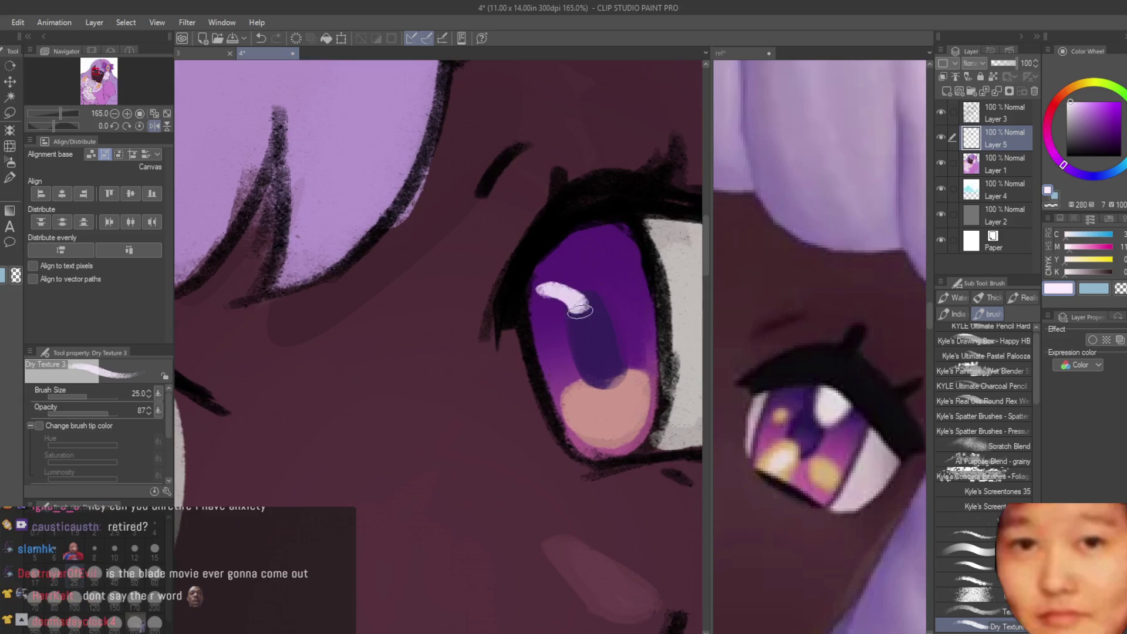
{"action": "scroll", "coordinate": [555, 313], "scroll_direction": "down", "scroll_amount": 8}
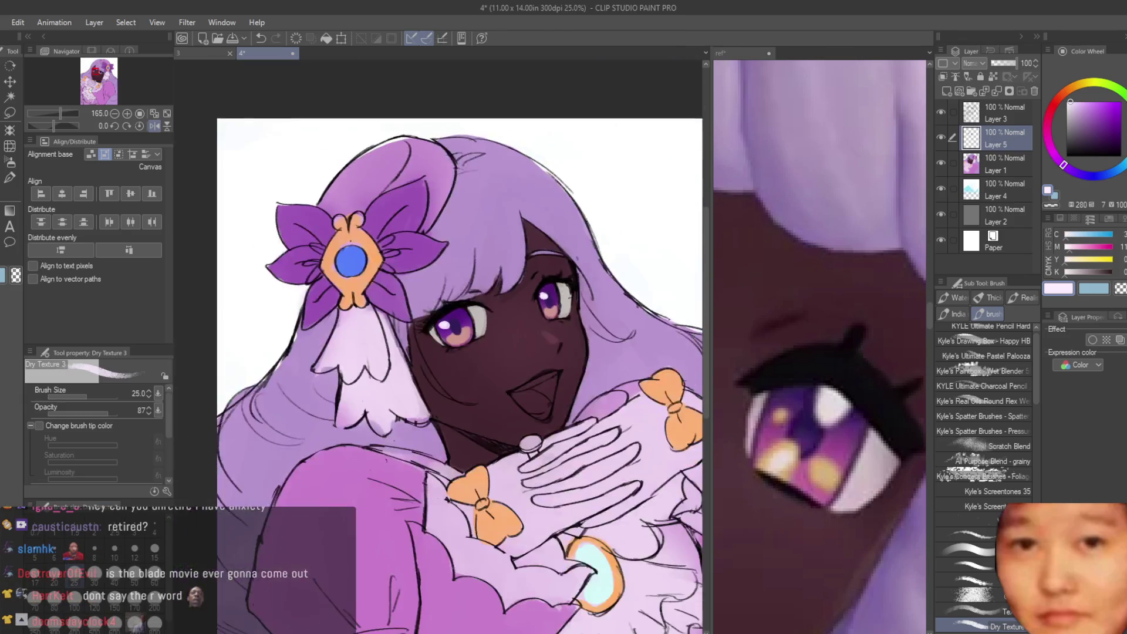
Step: Shrink the brush to size 15 and pick a peach-orange on the Color Wheel
{"action": "scroll", "coordinate": [507, 311], "scroll_direction": "up", "scroll_amount": 3}
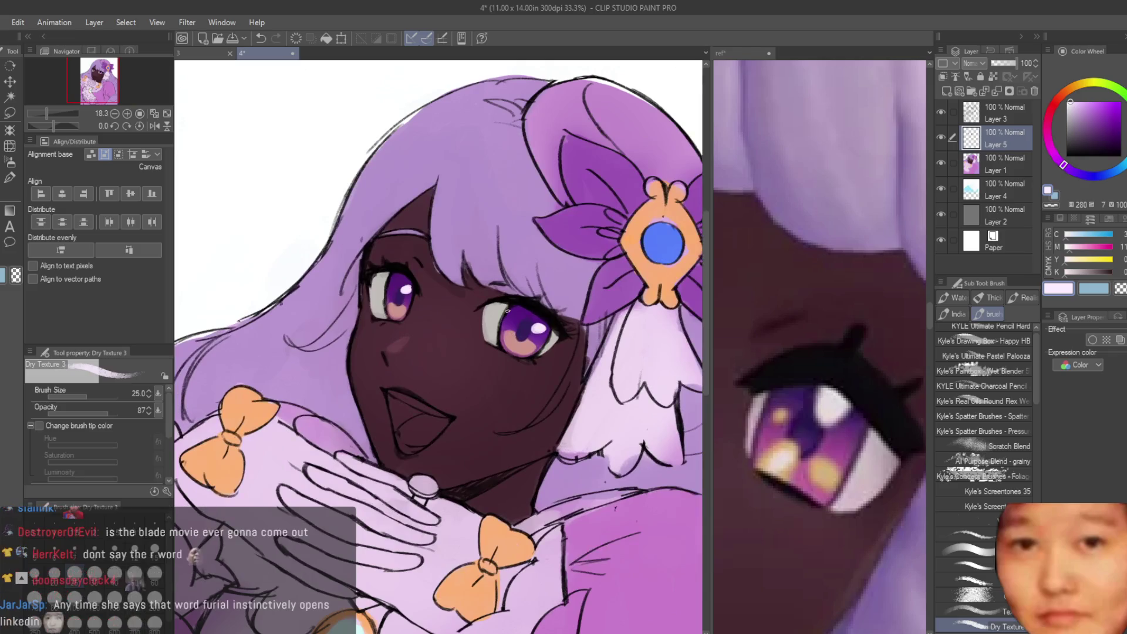
{"action": "key", "text": "bracketleft"}
{"action": "key", "text": "bracketleft"}
{"action": "key", "text": "bracketleft"}
{"action": "scroll", "coordinate": [506, 309], "scroll_direction": "up", "scroll_amount": 2}
{"action": "left_click", "coordinate": [1074, 86]}
{"action": "left_click", "coordinate": [1097, 100]}
{"action": "left_click", "coordinate": [1098, 101]}
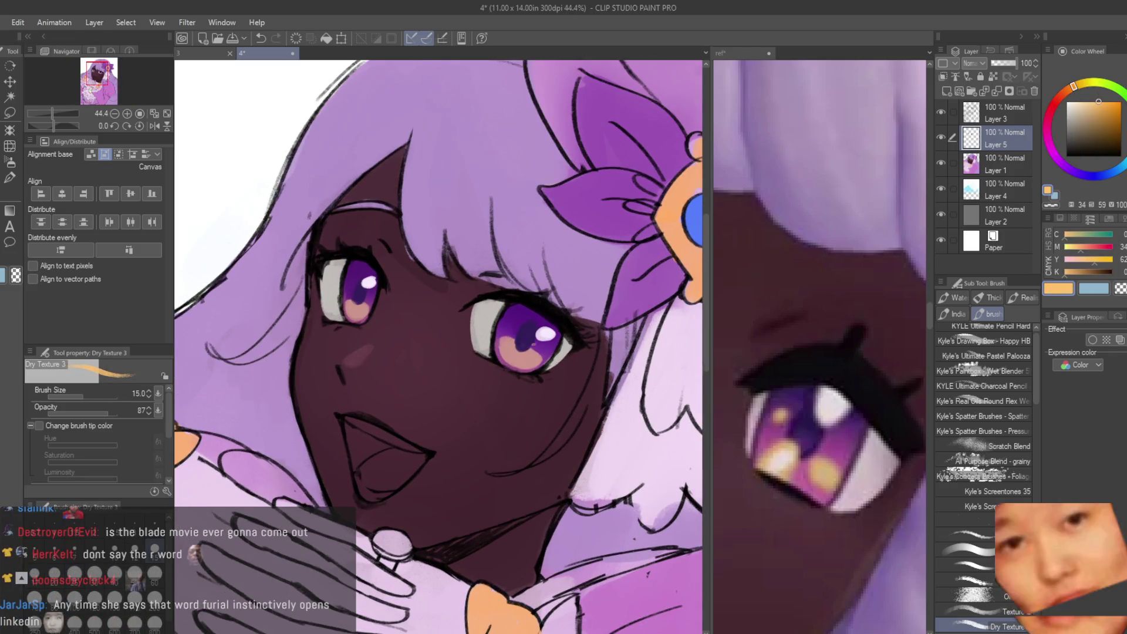
Step: At brush size 17, add orange glints to the lower, upper-left and lower-right iris
{"action": "scroll", "coordinate": [478, 364], "scroll_direction": "up", "scroll_amount": 5}
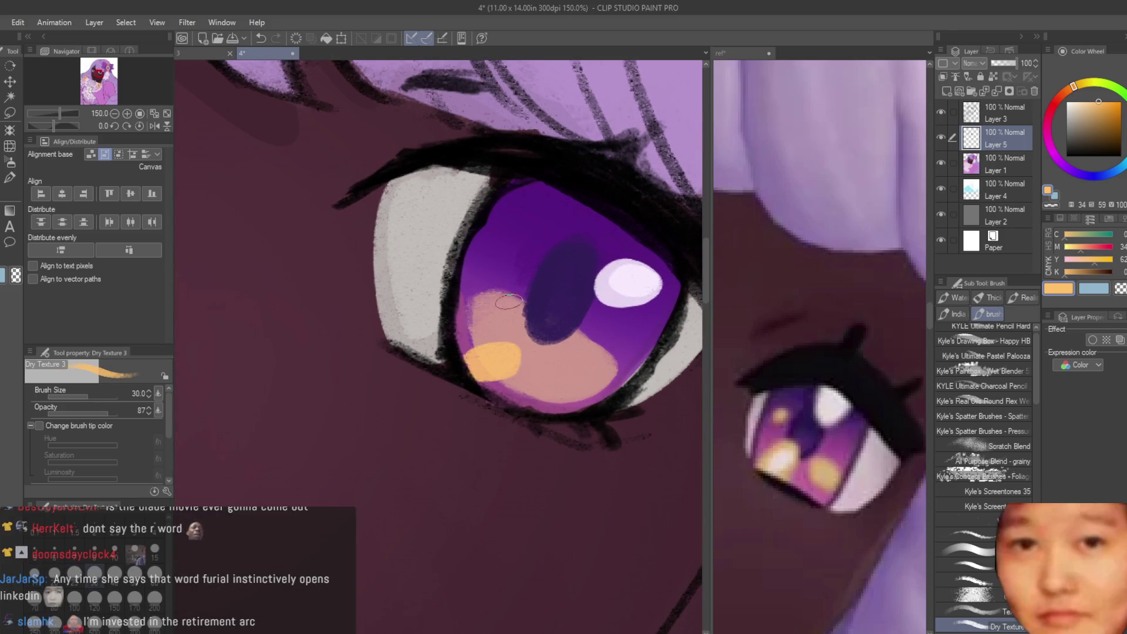
{"action": "key", "text": "bracketleft"}
{"action": "key", "text": "bracketleft"}
{"action": "key", "text": "bracketleft"}
{"action": "left_click_drag", "start_coordinate": [470, 361], "coordinate": [523, 378]}
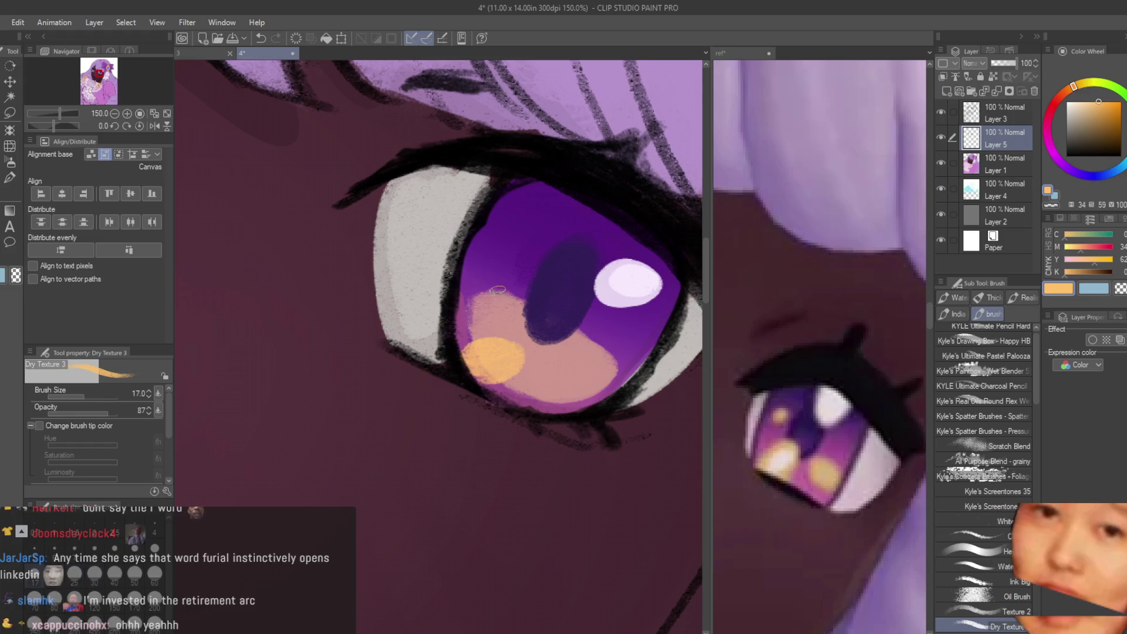
{"action": "left_click_drag", "start_coordinate": [500, 290], "coordinate": [484, 293]}
{"action": "left_click_drag", "start_coordinate": [583, 384], "coordinate": [594, 382]}
{"action": "scroll", "coordinate": [628, 375], "scroll_direction": "down", "scroll_amount": 4}
{"action": "scroll", "coordinate": [317, 313], "scroll_direction": "up", "scroll_amount": 5}
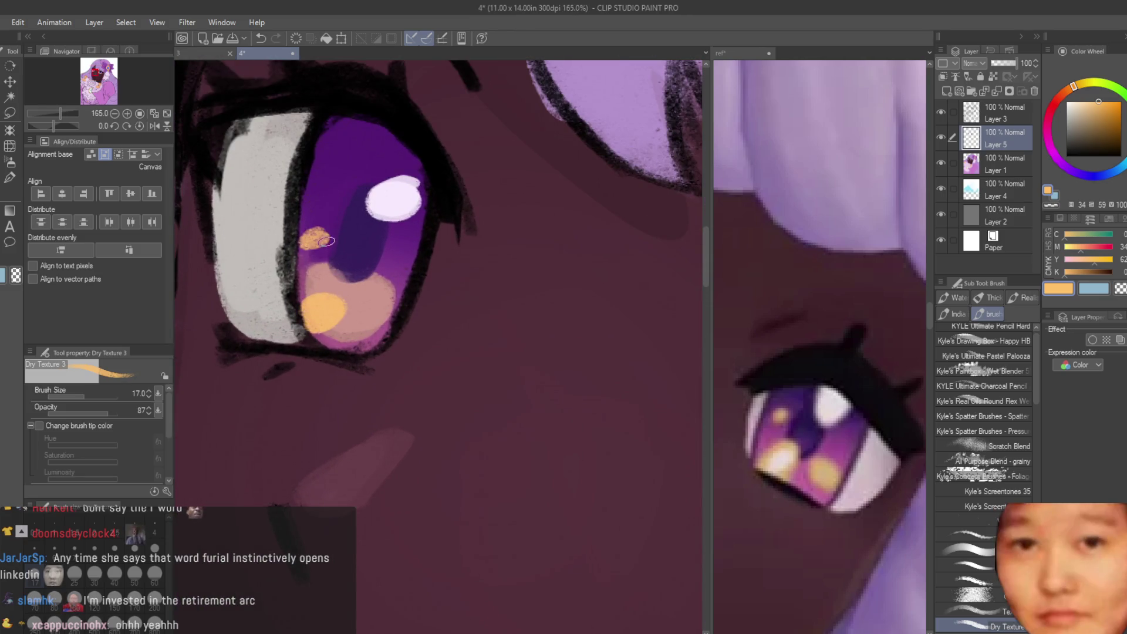
Step: Sample the dark pupil purple and save the illustration
{"action": "scroll", "coordinate": [368, 312], "scroll_direction": "down", "scroll_amount": 4}
{"action": "scroll", "coordinate": [476, 291], "scroll_direction": "up", "scroll_amount": 5}
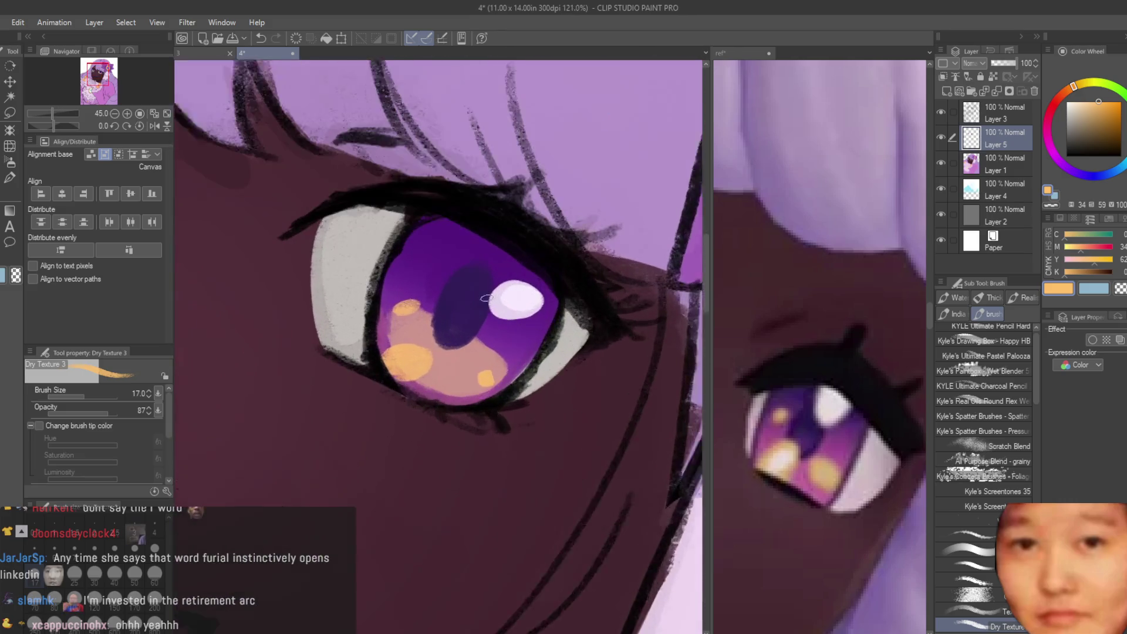
{"action": "left_click", "coordinate": [476, 291], "text": "alt"}
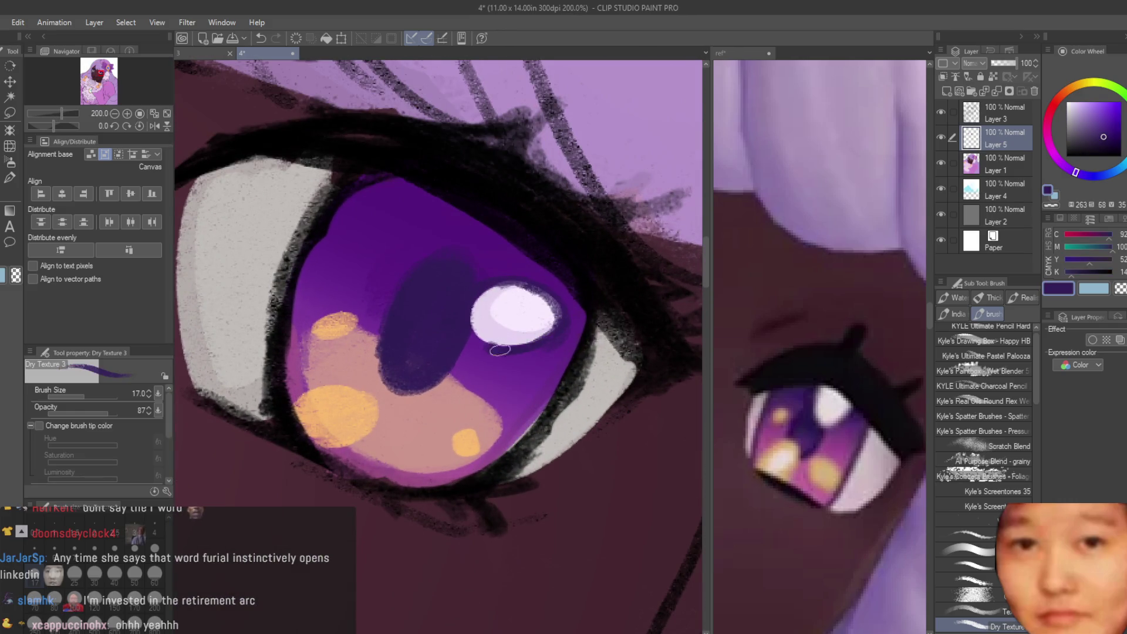
{"action": "scroll", "coordinate": [498, 355], "scroll_direction": "down", "scroll_amount": 2}
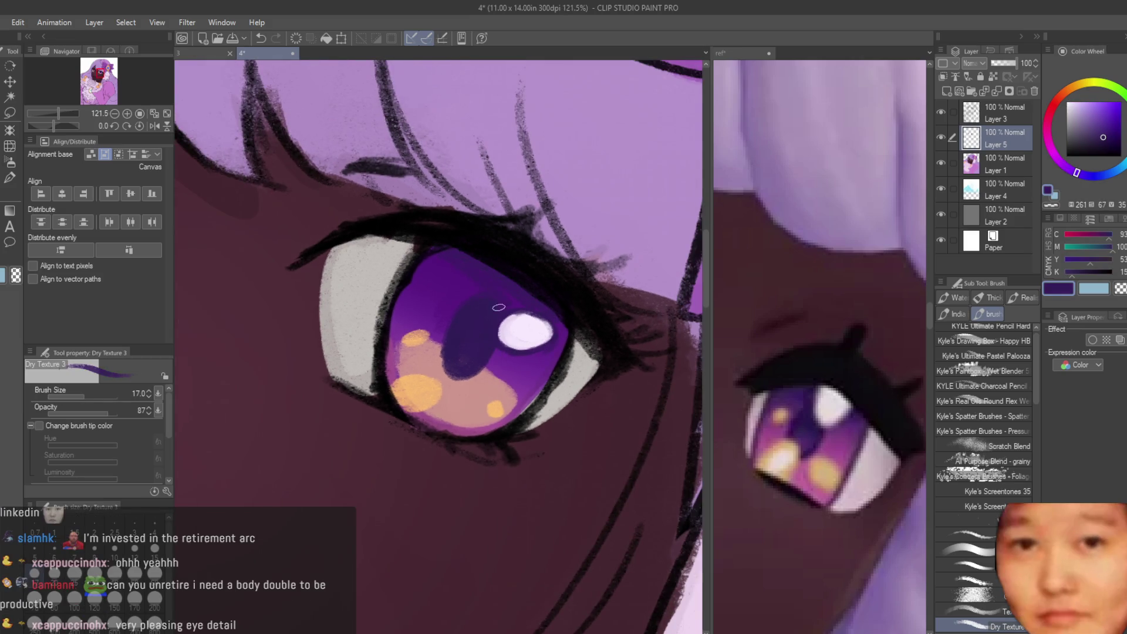
{"action": "scroll", "coordinate": [436, 282], "scroll_direction": "down", "scroll_amount": 4}
{"action": "scroll", "coordinate": [413, 261], "scroll_direction": "up", "scroll_amount": 3}
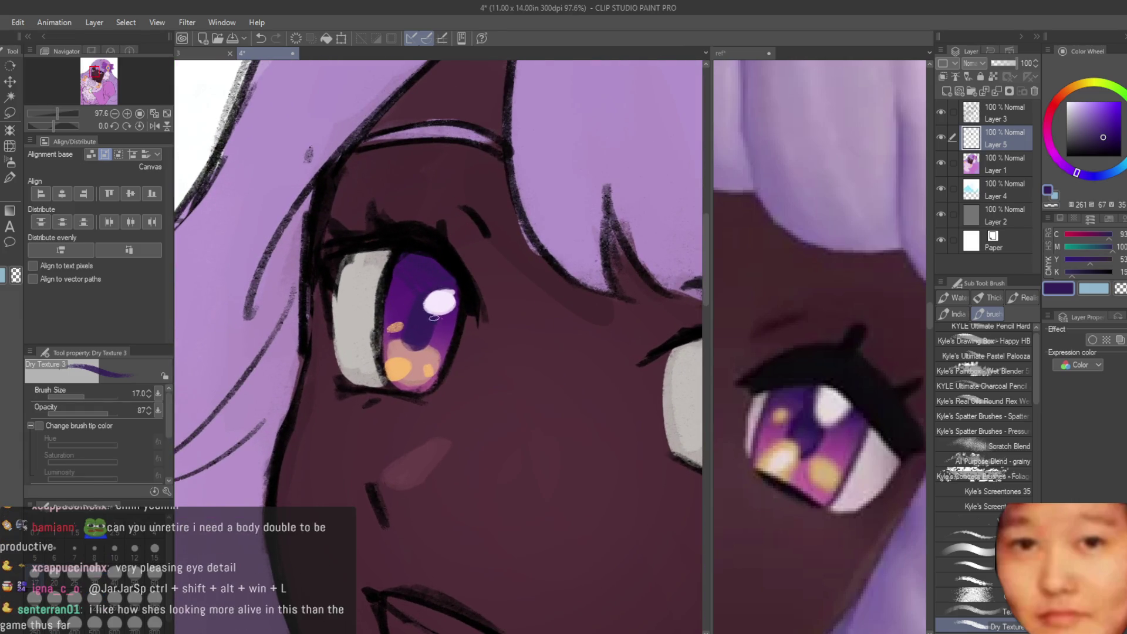
{"action": "scroll", "coordinate": [461, 308], "scroll_direction": "down", "scroll_amount": 5}
{"action": "scroll", "coordinate": [570, 301], "scroll_direction": "up", "scroll_amount": 4}
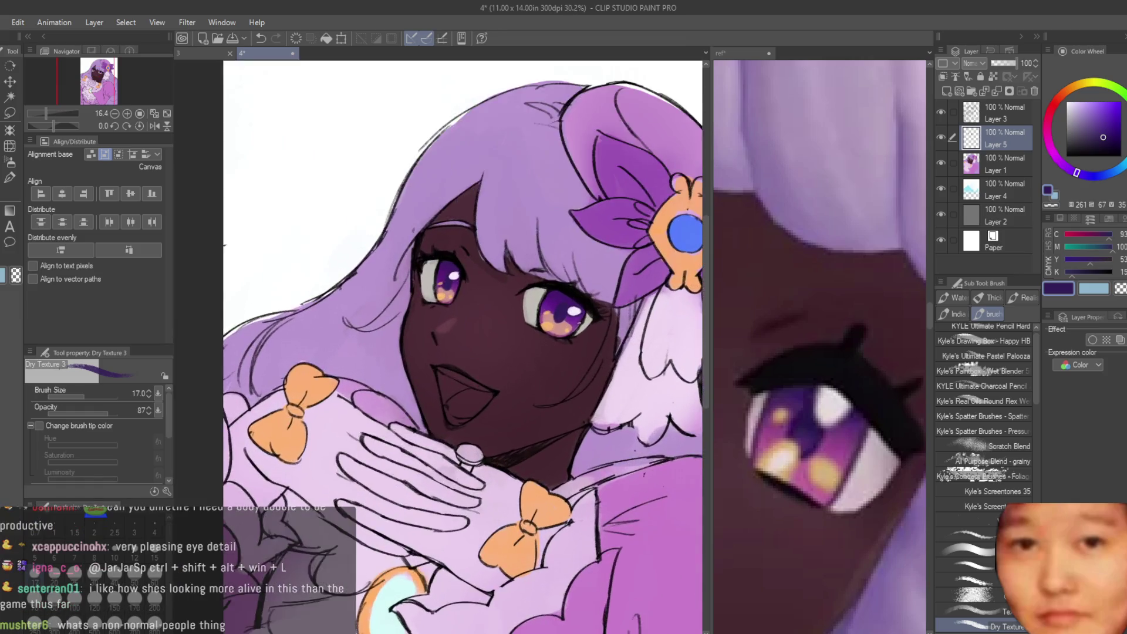
{"action": "scroll", "coordinate": [570, 302], "scroll_direction": "down", "scroll_amount": 4}
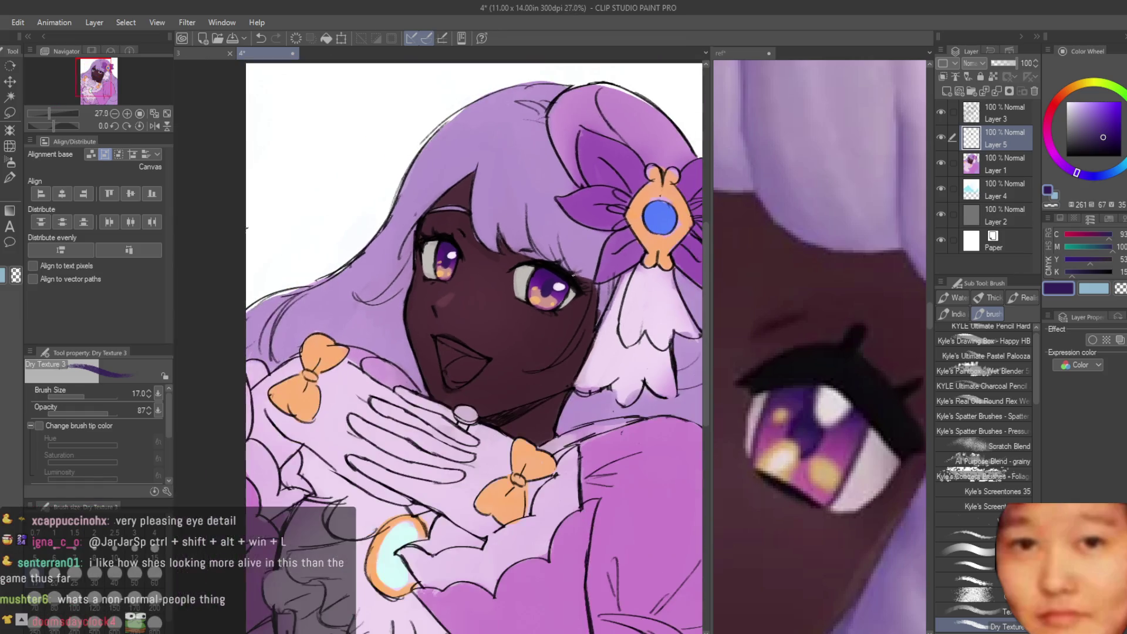
{"action": "key", "text": "ctrl+s"}
Step: Sample the dark maroon skin colour and zoom out to view the whole illustration
{"action": "scroll", "coordinate": [452, 253], "scroll_direction": "down", "scroll_amount": 2}
{"action": "scroll", "coordinate": [453, 253], "scroll_direction": "up", "scroll_amount": 4}
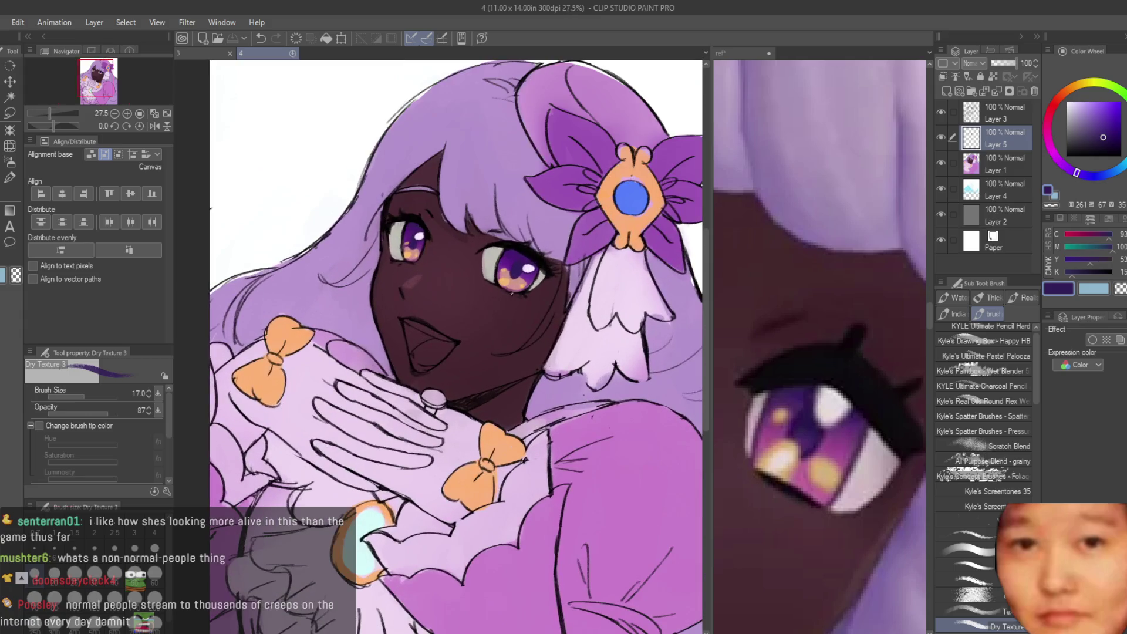
{"action": "scroll", "coordinate": [452, 254], "scroll_direction": "up", "scroll_amount": 3}
{"action": "left_click", "coordinate": [590, 326], "text": "alt"}
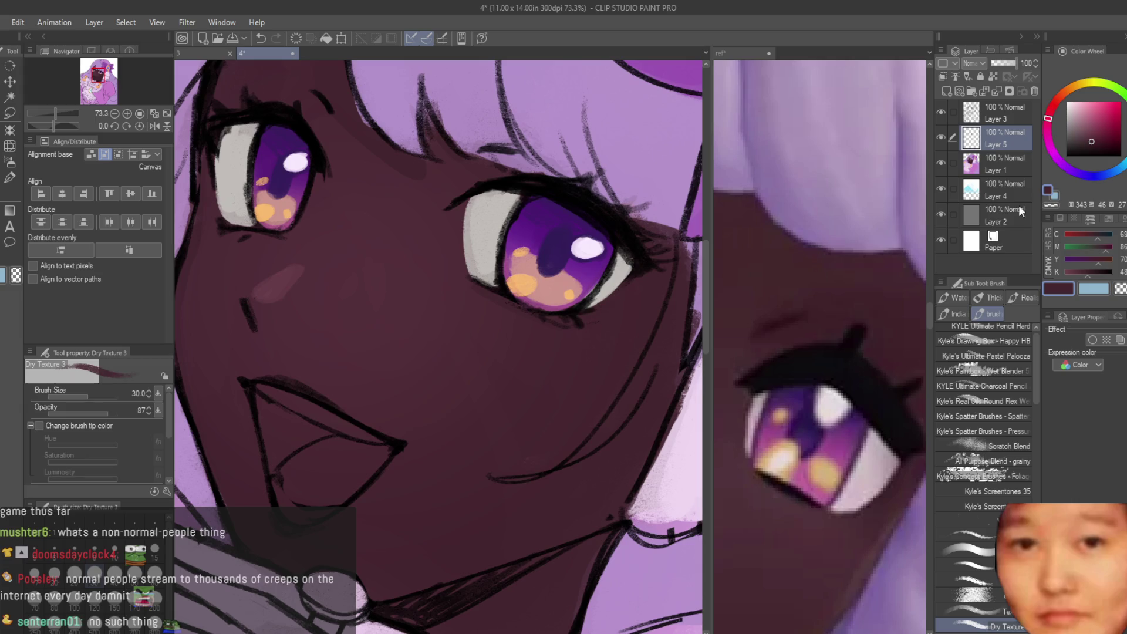
{"action": "scroll", "coordinate": [624, 289], "scroll_direction": "up", "scroll_amount": 1}
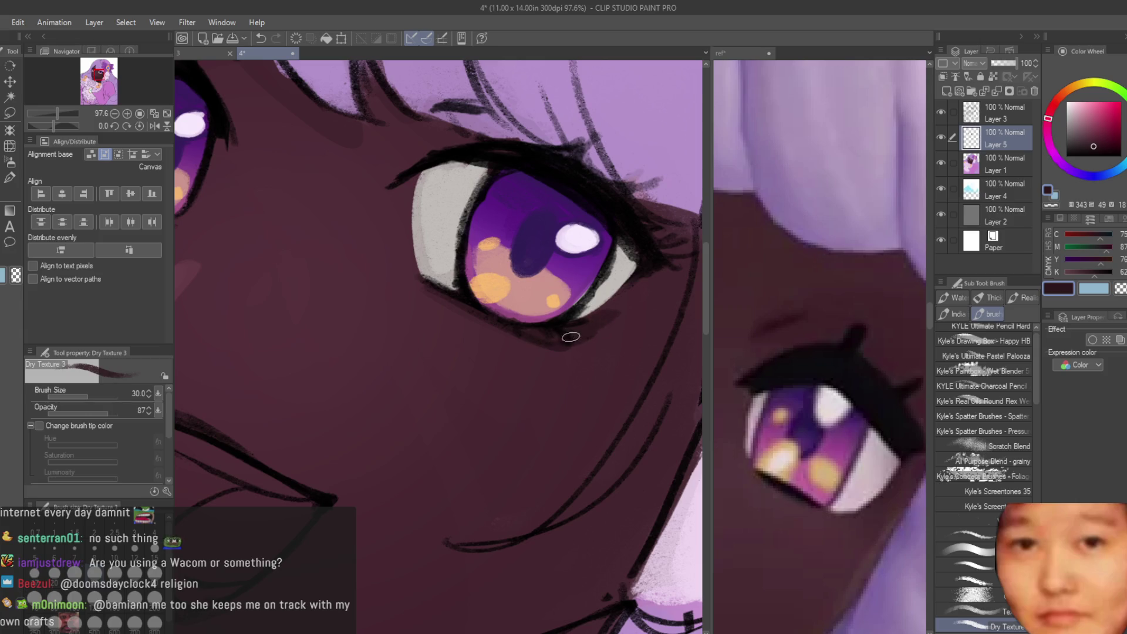
{"action": "scroll", "coordinate": [617, 303], "scroll_direction": "down", "scroll_amount": 10}
{"action": "scroll", "coordinate": [822, 352], "scroll_direction": "down", "scroll_amount": 5}
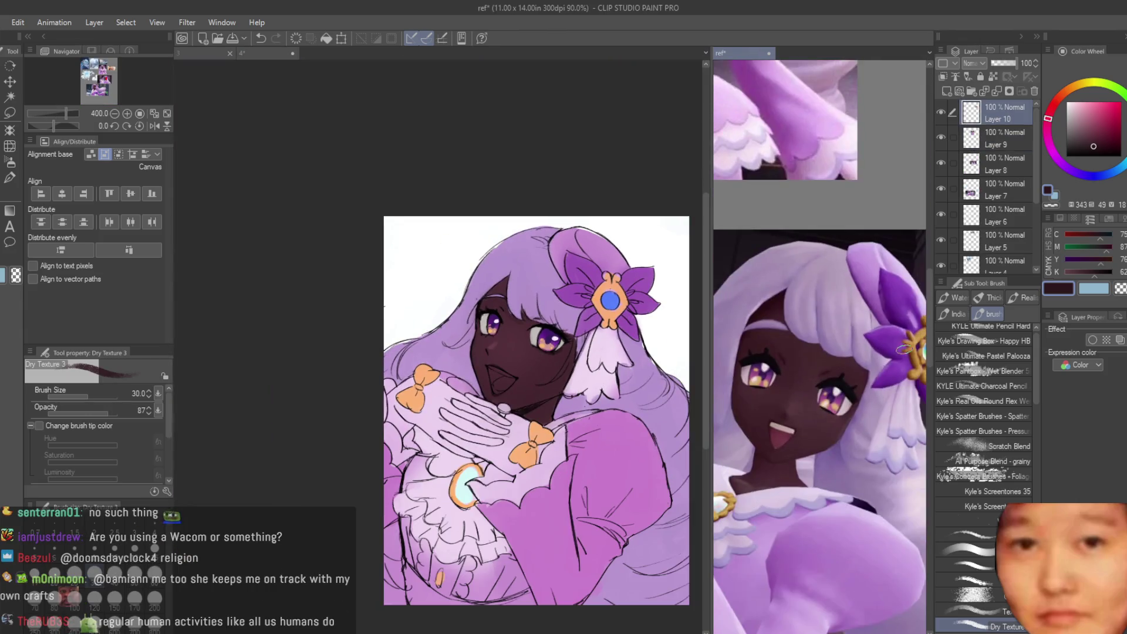
Step: Sample the skin colour beside the eye and a darker skin shade
{"action": "scroll", "coordinate": [575, 364], "scroll_direction": "up", "scroll_amount": 7}
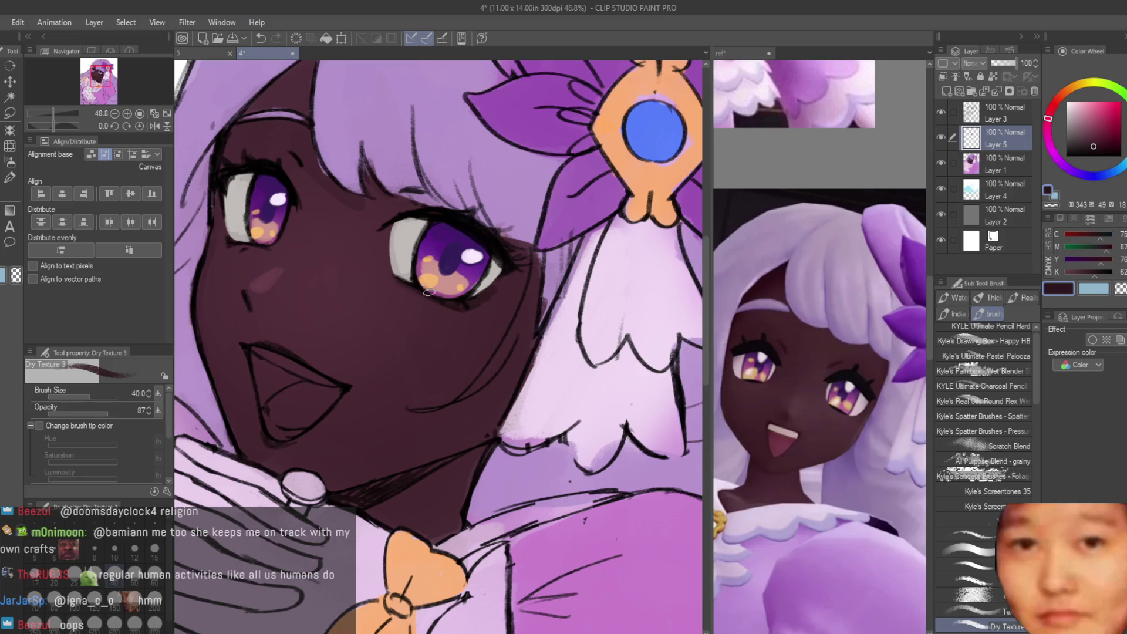
{"action": "left_click", "coordinate": [389, 281], "text": "alt"}
{"action": "left_click", "coordinate": [467, 317], "text": "alt"}
{"action": "scroll", "coordinate": [416, 269], "scroll_direction": "down", "scroll_amount": 1}
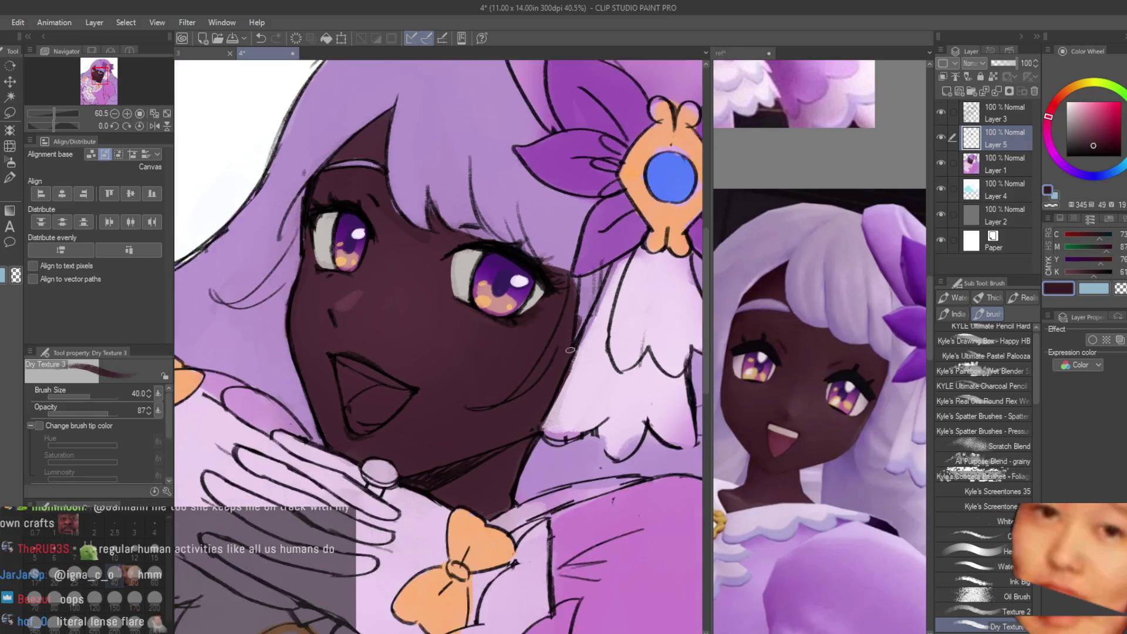
{"action": "scroll", "coordinate": [415, 268], "scroll_direction": "up", "scroll_amount": 2}
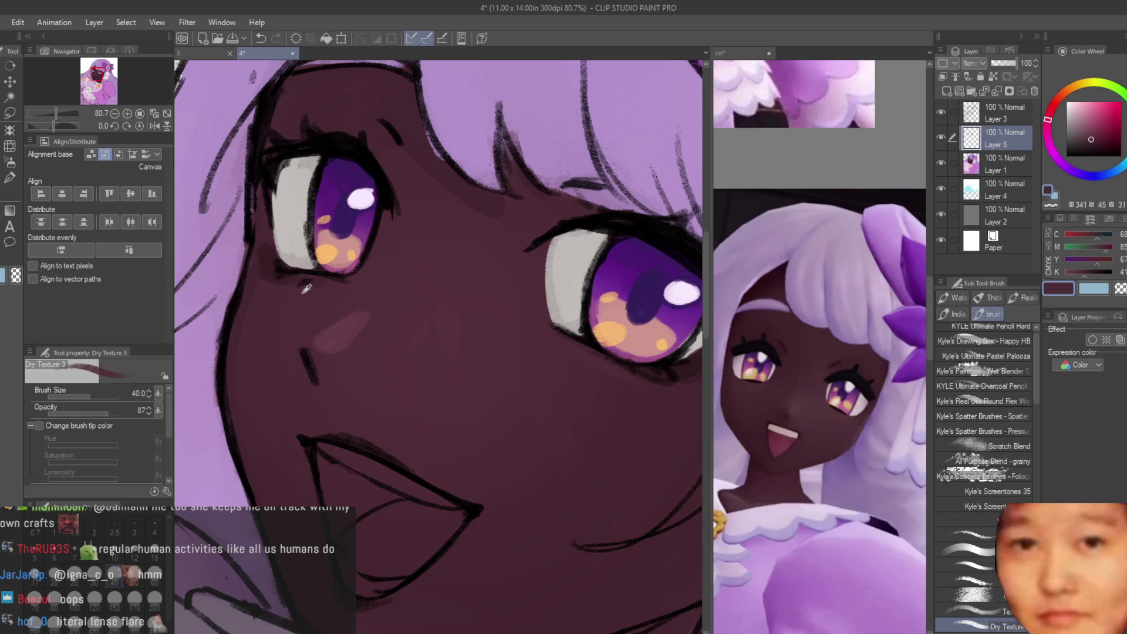
{"action": "scroll", "coordinate": [307, 289], "scroll_direction": "down", "scroll_amount": 3}
{"action": "scroll", "coordinate": [443, 282], "scroll_direction": "up", "scroll_amount": 2}
Step: Mix a soft pink from the eye-white grey by shifting the hue to warm red and lightening
{"action": "left_click", "coordinate": [443, 282], "text": "alt"}
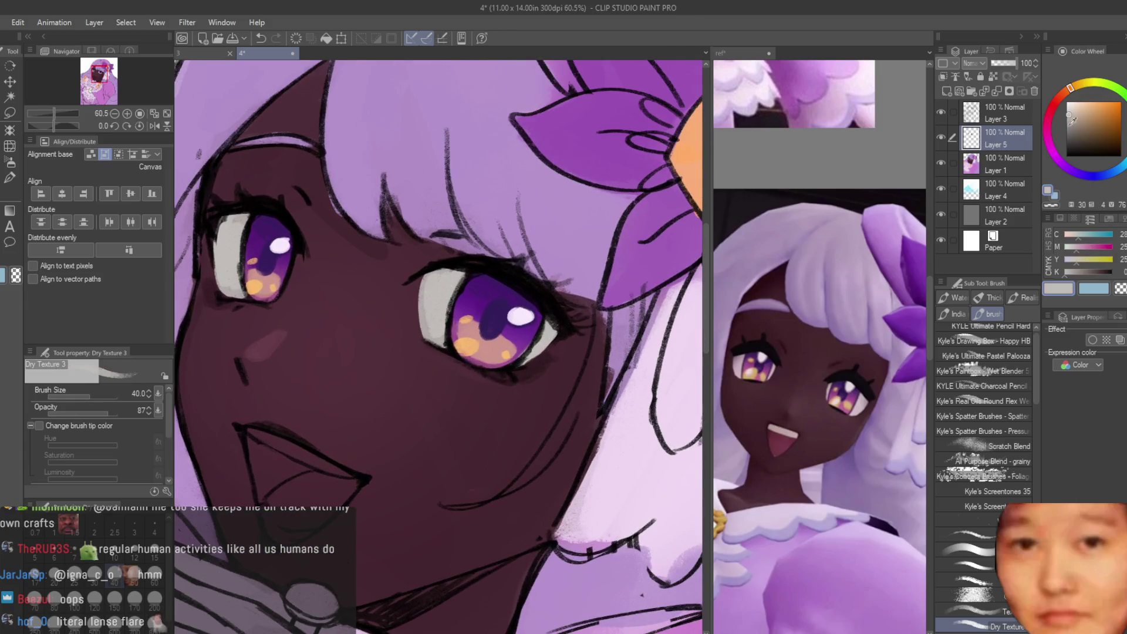
{"action": "left_click", "coordinate": [1077, 121]}
{"action": "left_click", "coordinate": [1123, 164]}
{"action": "scroll", "coordinate": [377, 310], "scroll_direction": "up", "scroll_amount": 4}
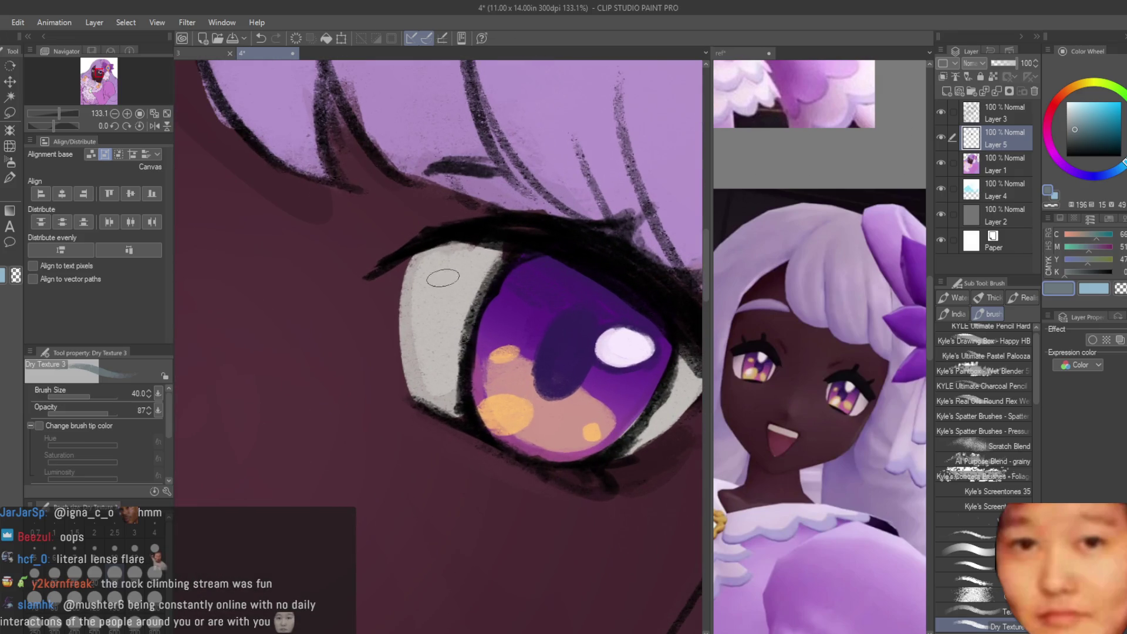
{"action": "scroll", "coordinate": [482, 260], "scroll_direction": "down", "scroll_amount": 7}
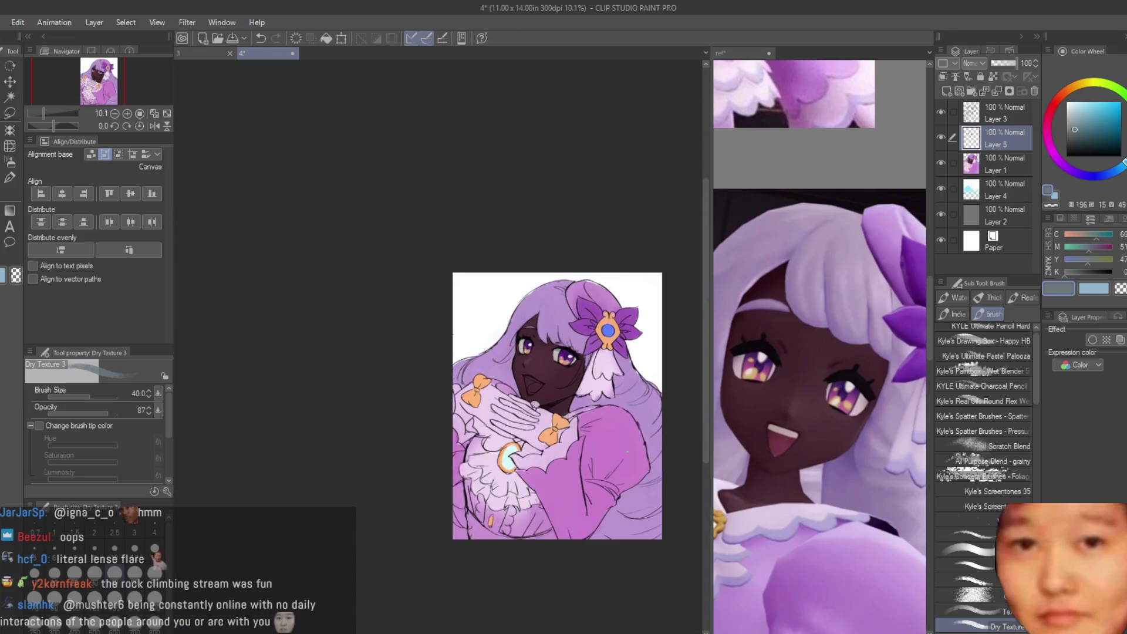
{"action": "left_click_drag", "start_coordinate": [1060, 110], "coordinate": [1081, 117]}
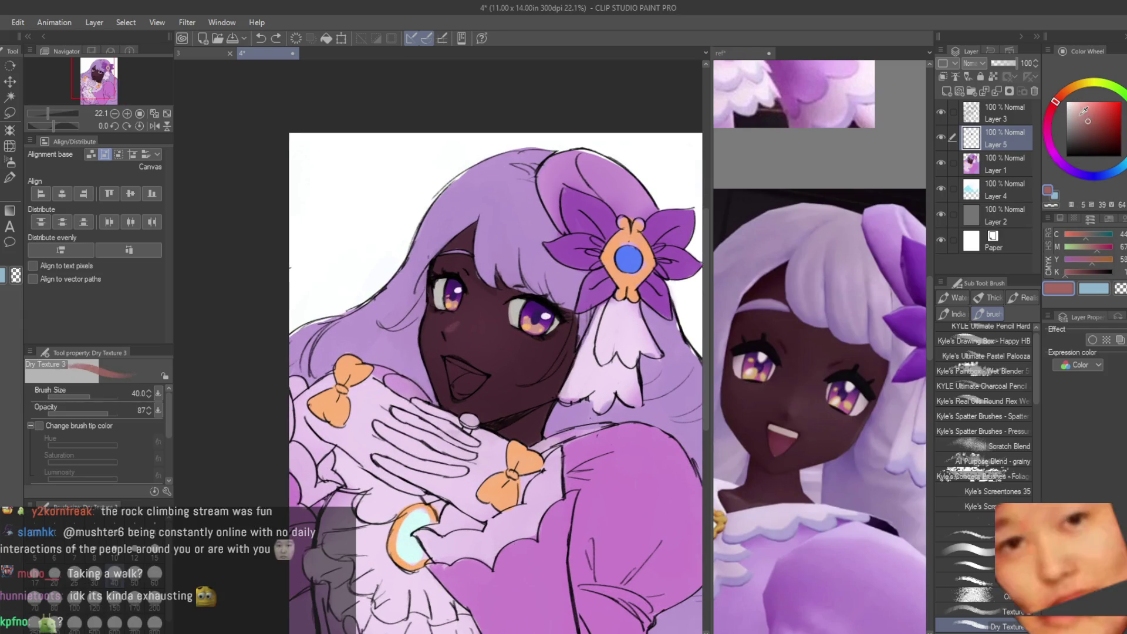
{"action": "left_click", "coordinate": [1081, 120]}
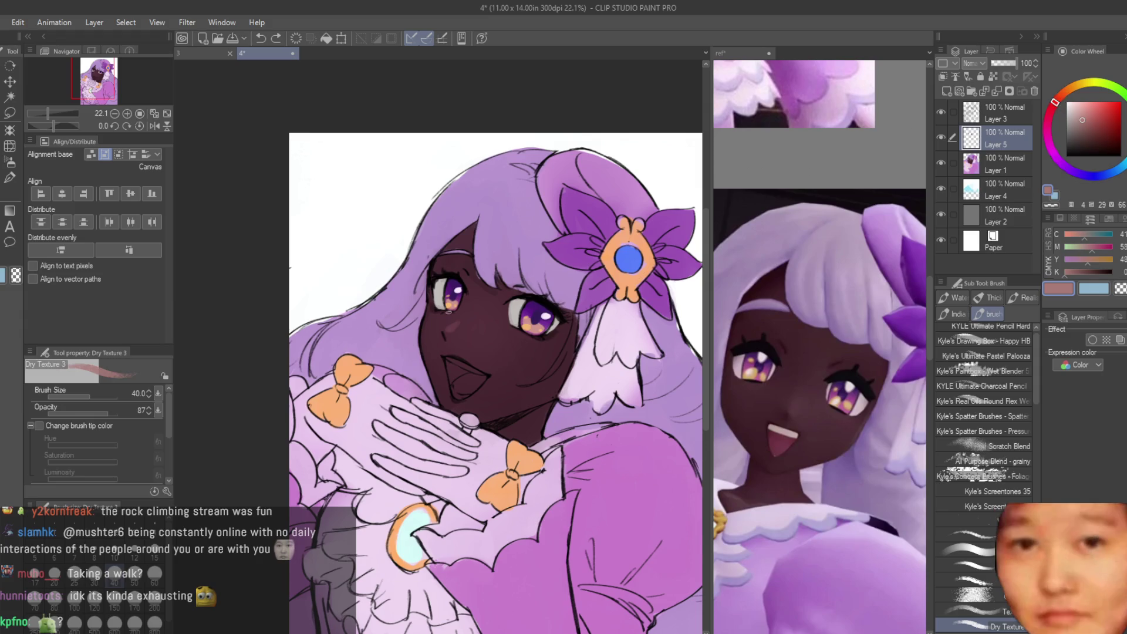
Step: Paint soft pink shadow strokes across the top of both eye whites
{"action": "scroll", "coordinate": [454, 300], "scroll_direction": "up", "scroll_amount": 5}
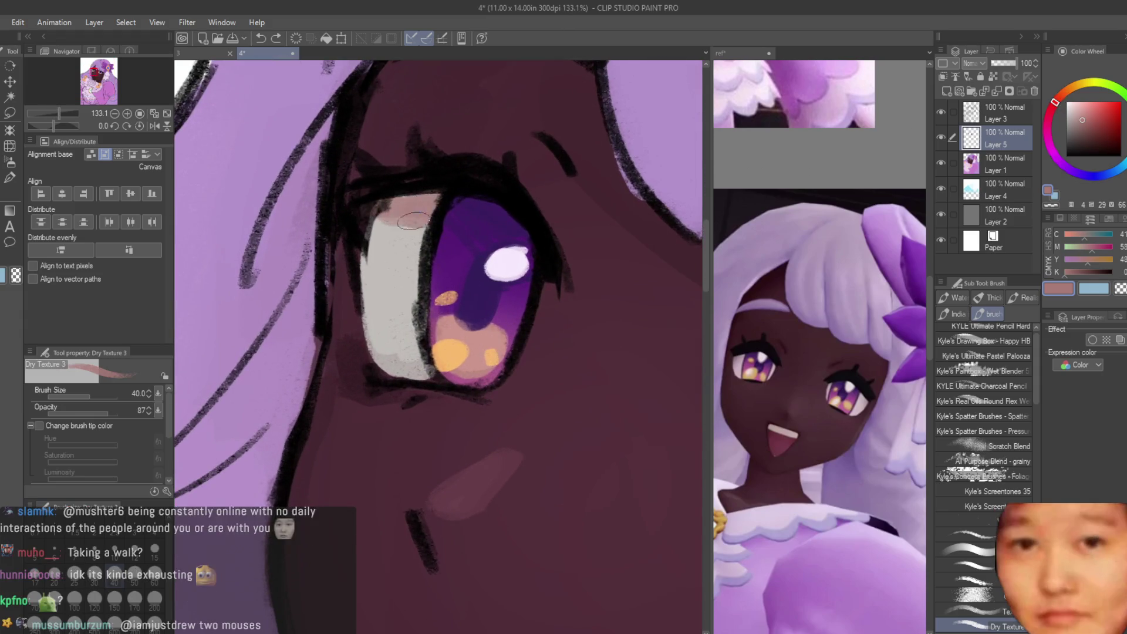
{"action": "scroll", "coordinate": [484, 396], "scroll_direction": "down", "scroll_amount": 5}
{"action": "scroll", "coordinate": [483, 395], "scroll_direction": "up", "scroll_amount": 2}
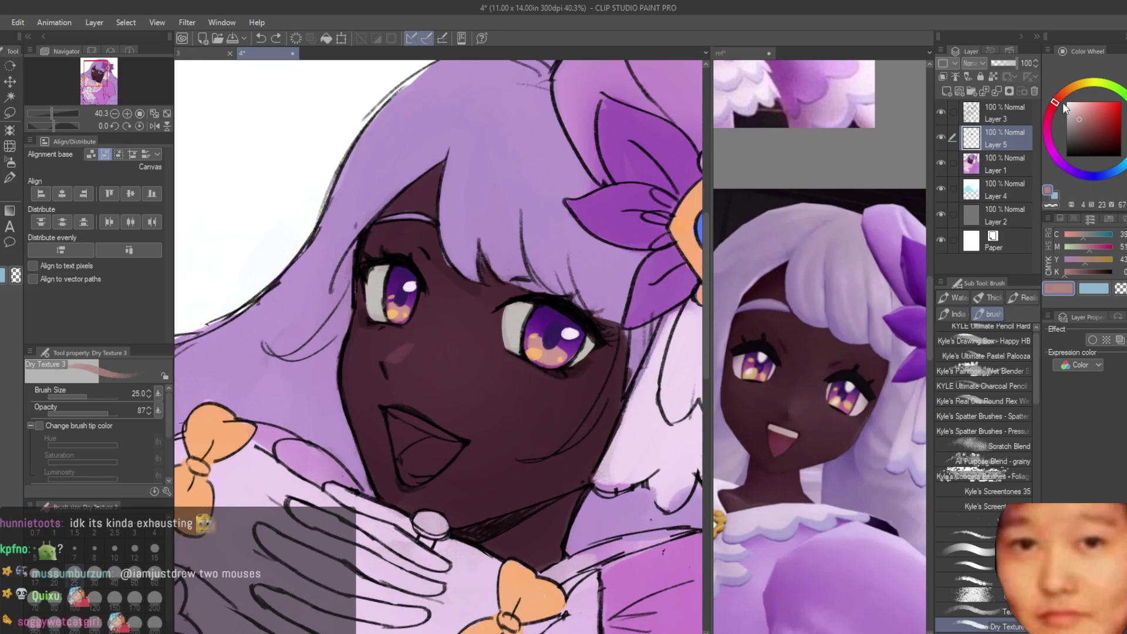
{"action": "scroll", "coordinate": [431, 265], "scroll_direction": "up", "scroll_amount": 5}
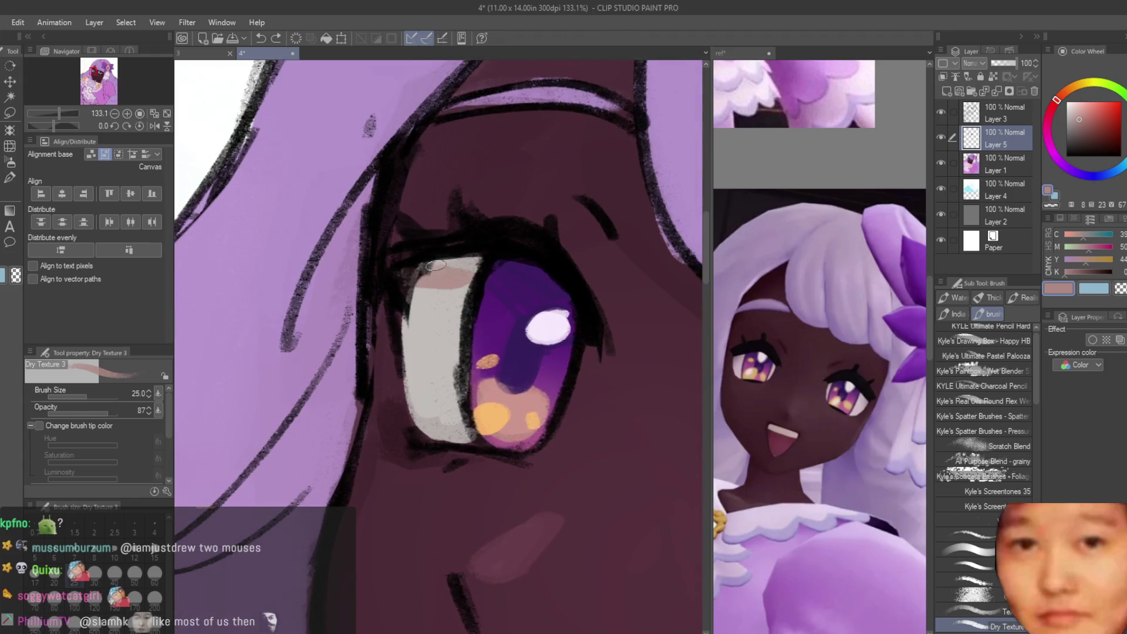
{"action": "left_click_drag", "start_coordinate": [472, 275], "coordinate": [409, 293]}
{"action": "scroll", "coordinate": [463, 284], "scroll_direction": "down", "scroll_amount": 3}
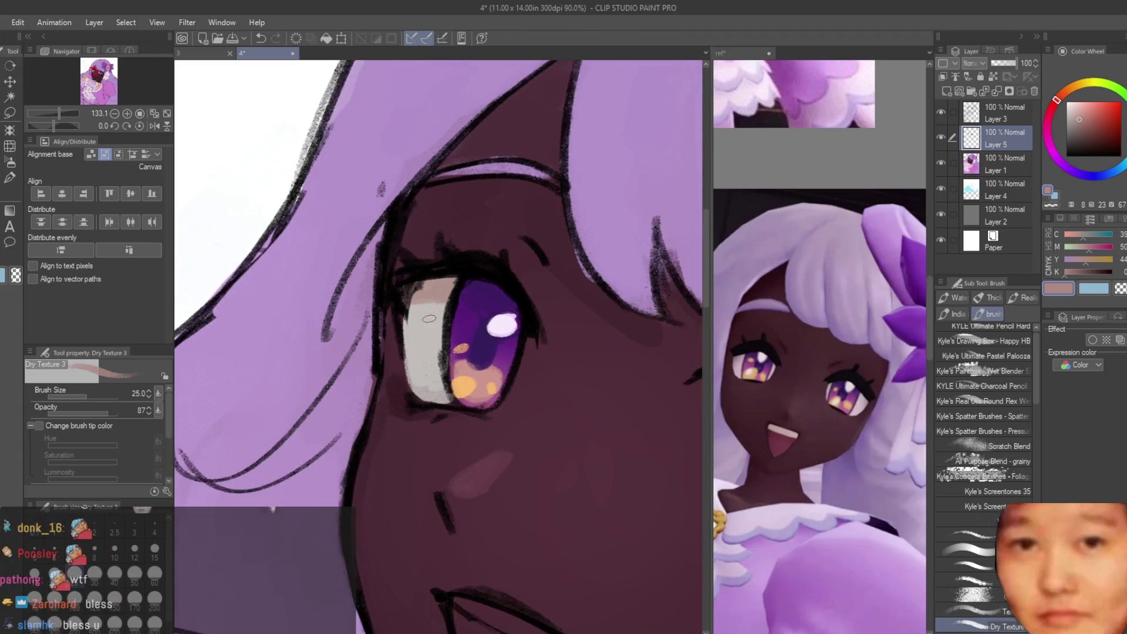
{"action": "scroll", "coordinate": [466, 335], "scroll_direction": "up", "scroll_amount": 2}
{"action": "left_click_drag", "start_coordinate": [465, 335], "coordinate": [480, 324]}
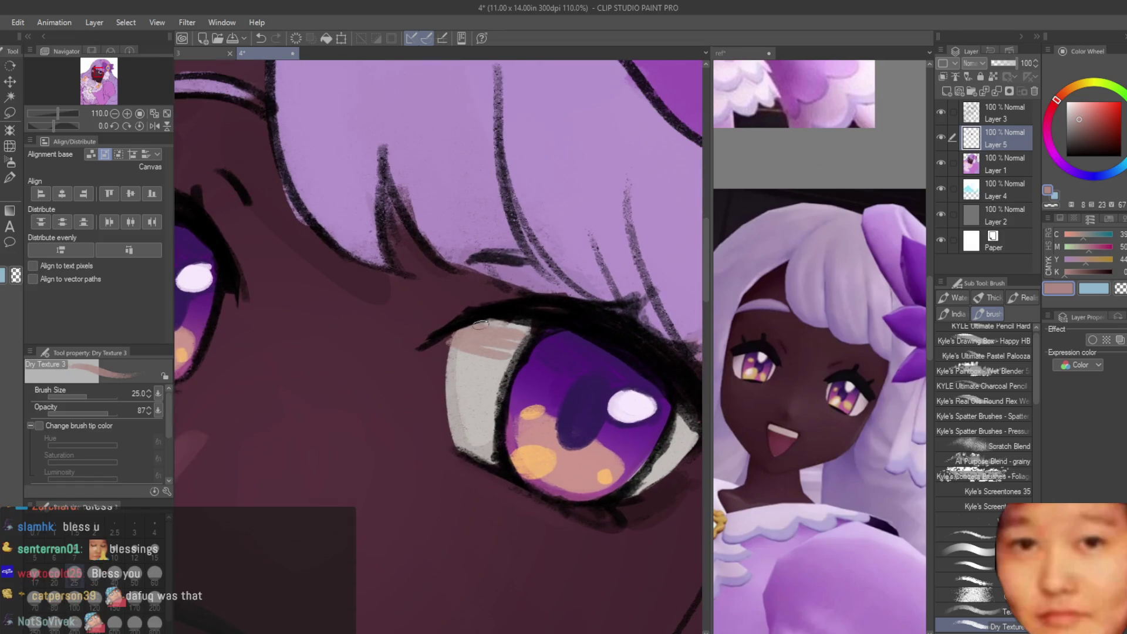
Step: Pick the dark maroon skin colour from the canvas
{"action": "scroll", "coordinate": [472, 345], "scroll_direction": "down", "scroll_amount": 8}
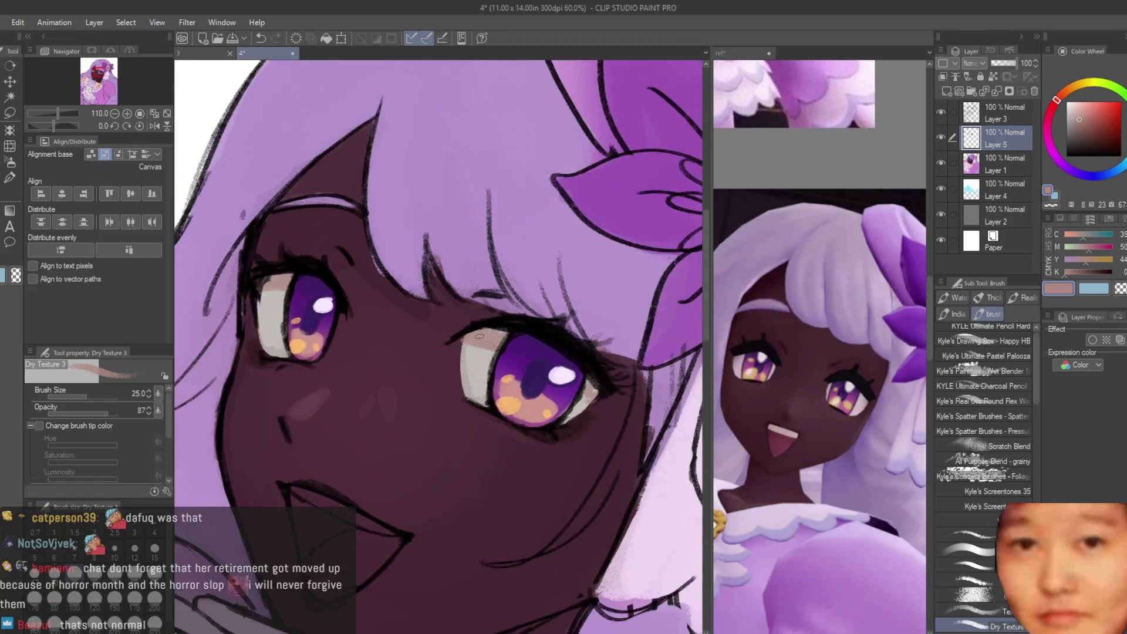
{"action": "scroll", "coordinate": [544, 332], "scroll_direction": "up", "scroll_amount": 3}
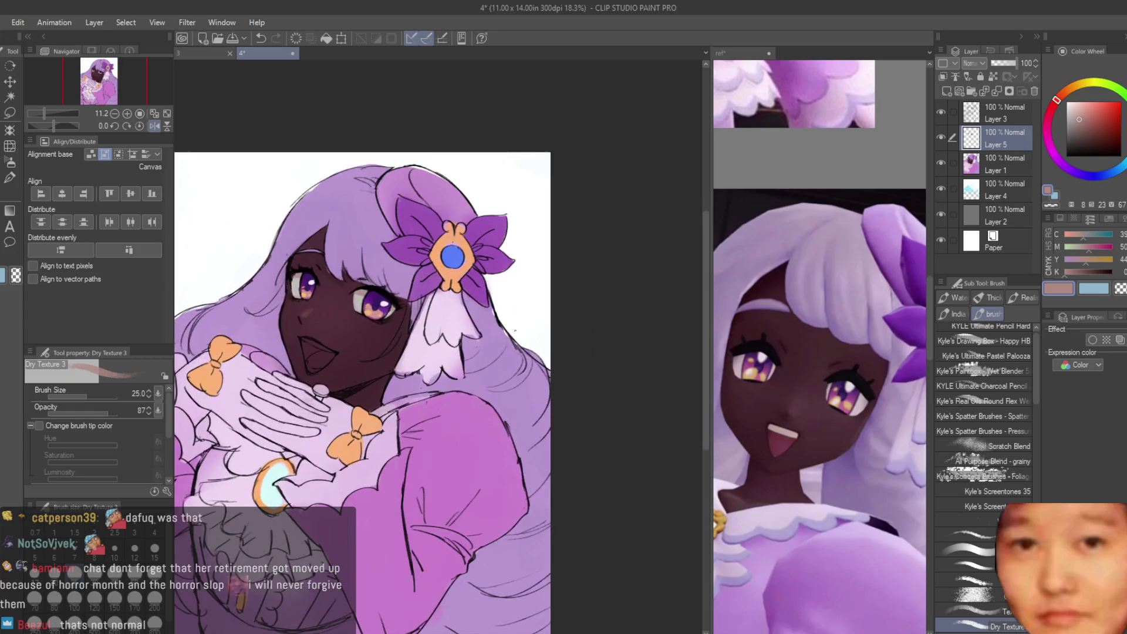
{"action": "scroll", "coordinate": [310, 323], "scroll_direction": "up", "scroll_amount": 4}
{"action": "scroll", "coordinate": [310, 323], "scroll_direction": "up", "scroll_amount": 1}
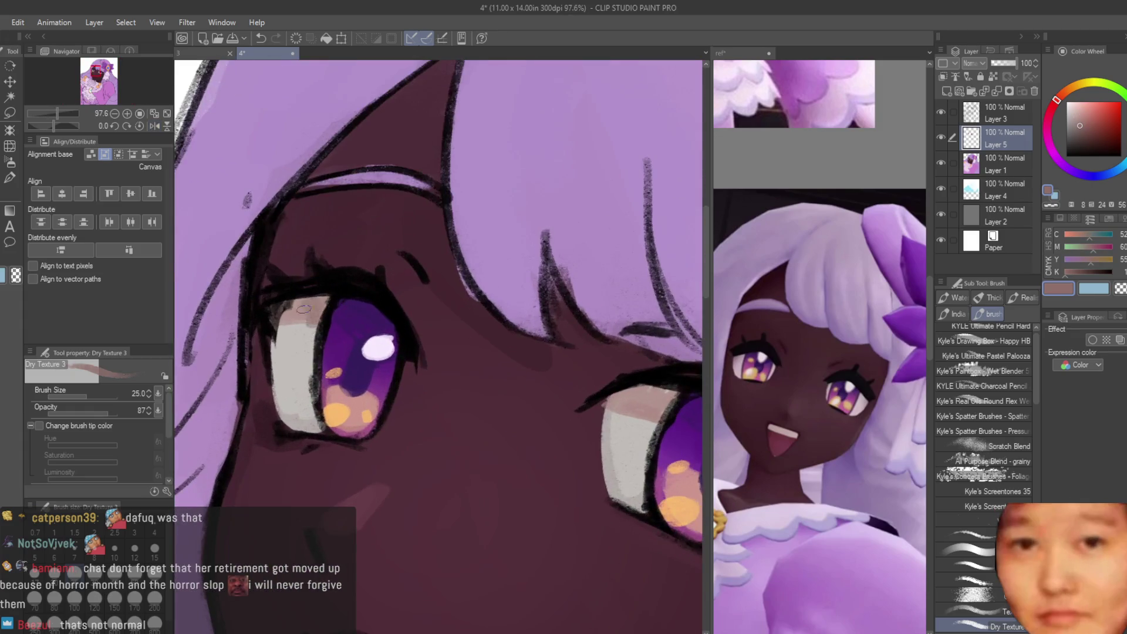
{"action": "scroll", "coordinate": [491, 366], "scroll_direction": "up", "scroll_amount": 2}
{"action": "scroll", "coordinate": [467, 364], "scroll_direction": "down", "scroll_amount": 3}
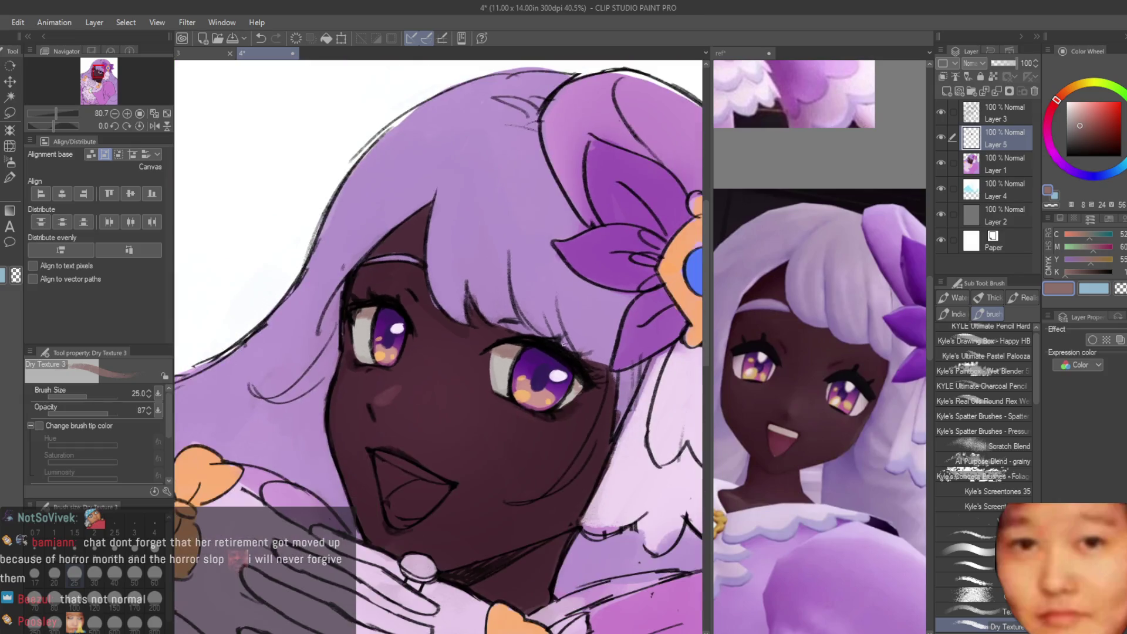
{"action": "scroll", "coordinate": [470, 411], "scroll_direction": "up", "scroll_amount": 4}
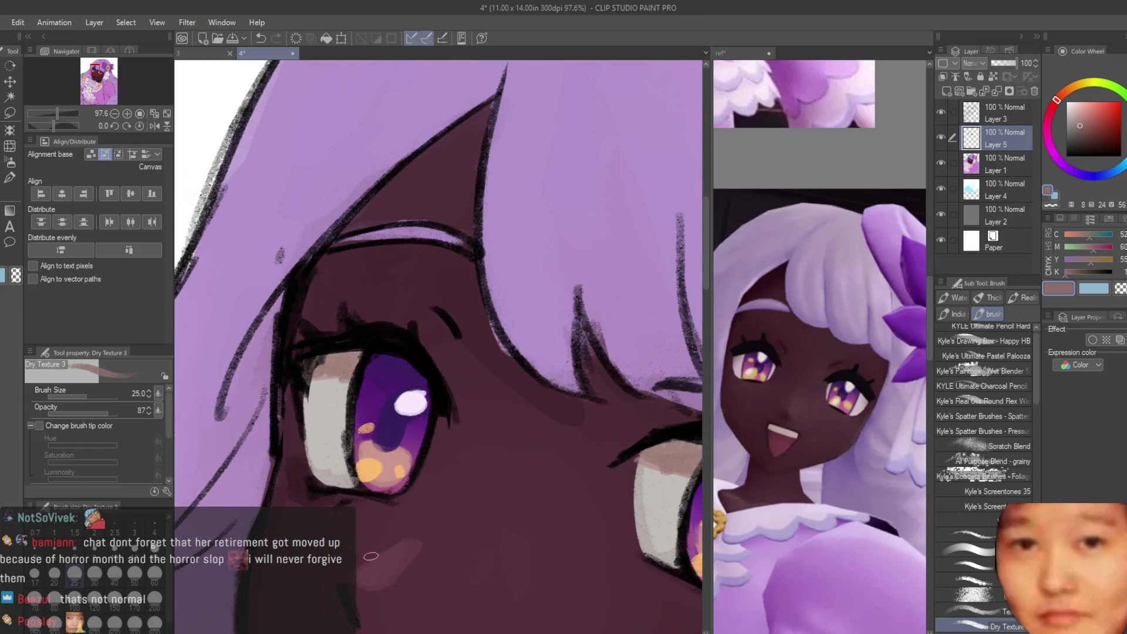
{"action": "left_click", "coordinate": [371, 555], "text": "alt"}
{"action": "scroll", "coordinate": [371, 555], "scroll_direction": "down", "scroll_amount": 1}
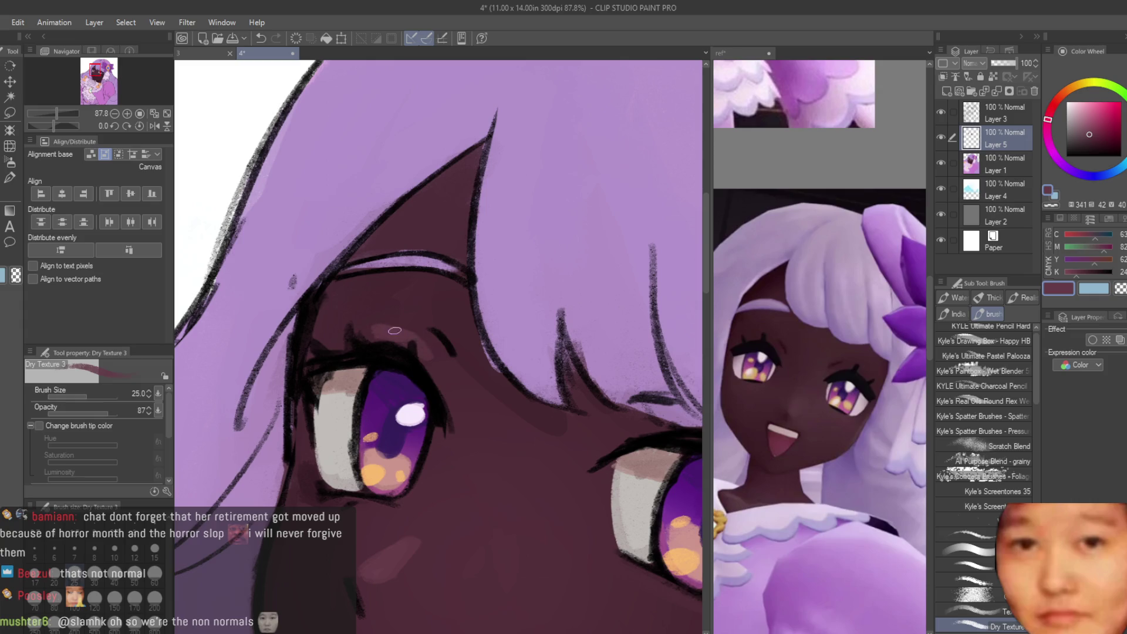
{"action": "scroll", "coordinate": [434, 357], "scroll_direction": "down", "scroll_amount": 5}
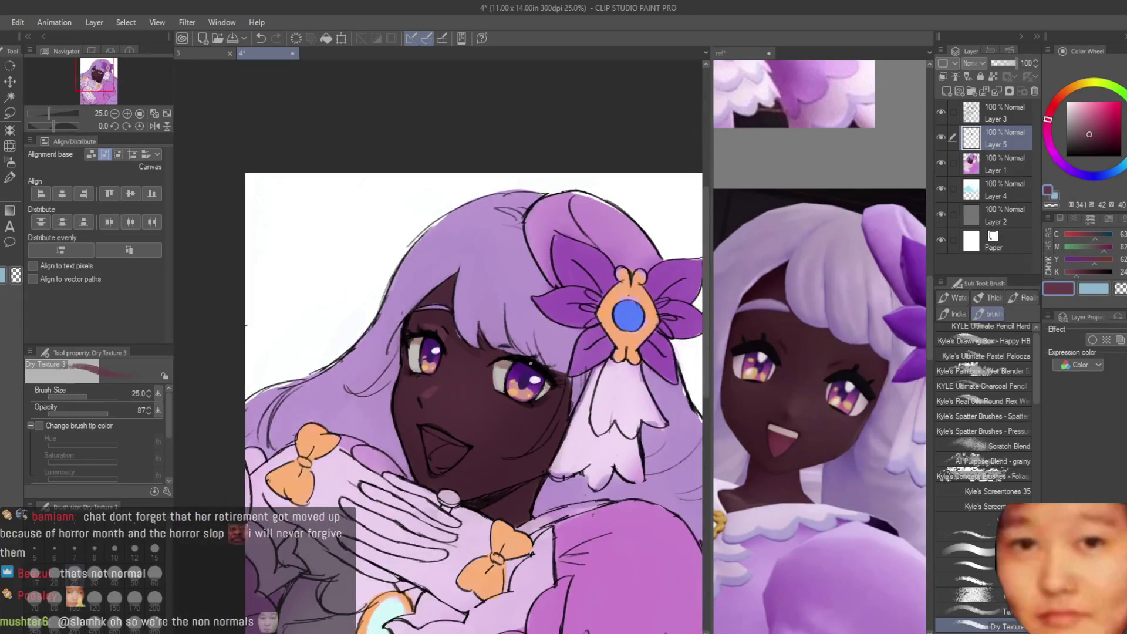
{"action": "scroll", "coordinate": [479, 357], "scroll_direction": "up", "scroll_amount": 5}
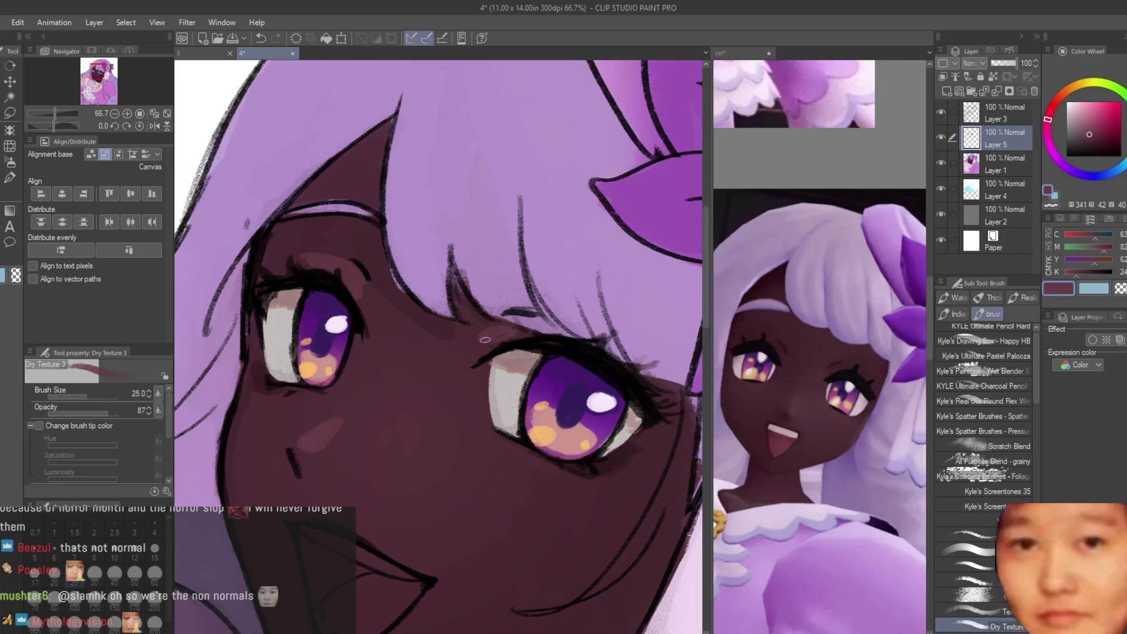
{"action": "scroll", "coordinate": [490, 332], "scroll_direction": "down", "scroll_amount": 3}
{"action": "scroll", "coordinate": [446, 453], "scroll_direction": "up", "scroll_amount": 2}
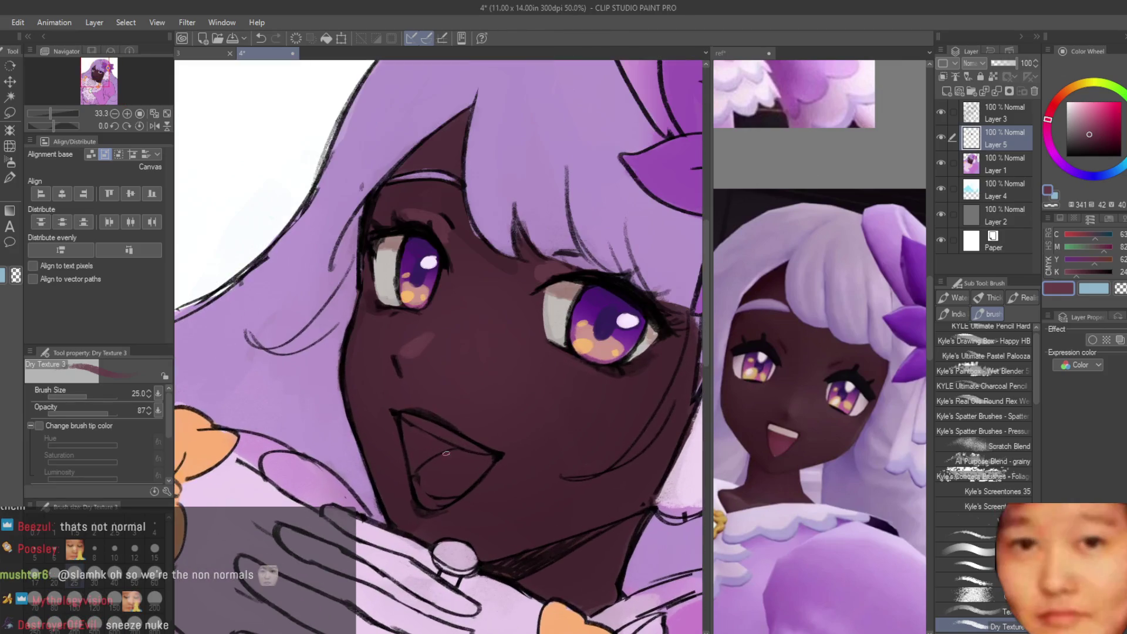
{"action": "scroll", "coordinate": [449, 425], "scroll_direction": "down", "scroll_amount": 1}
Step: Switch from Layer 3 to Layer 1 and zoom in on the canvas
{"action": "left_click", "coordinate": [998, 113]}
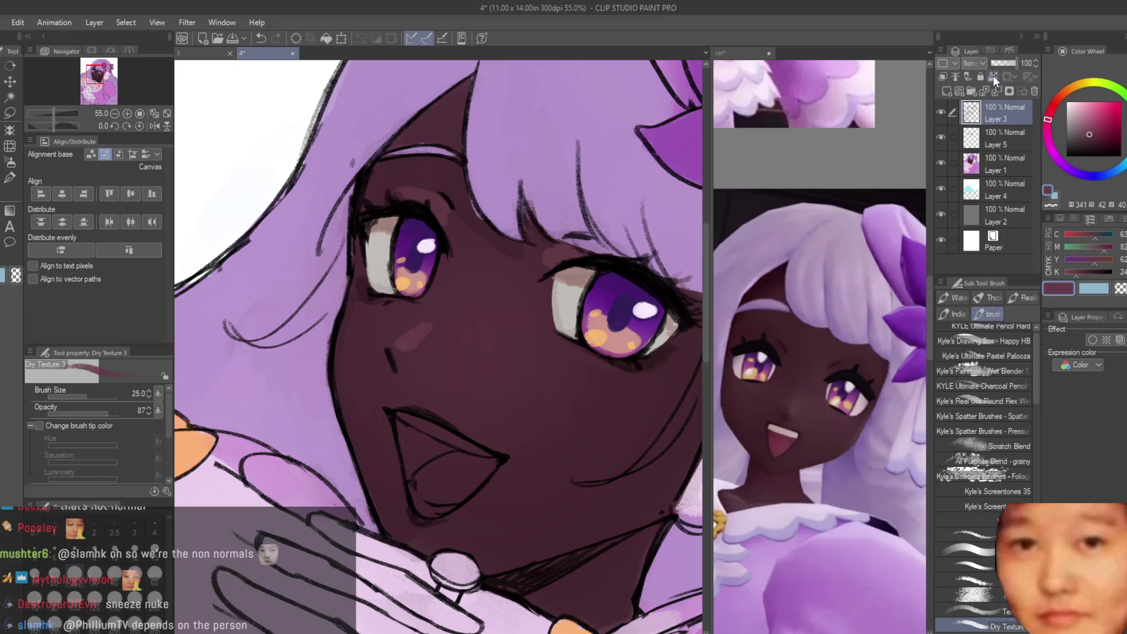
{"action": "scroll", "coordinate": [484, 256], "scroll_direction": "down", "scroll_amount": 2}
{"action": "scroll", "coordinate": [484, 256], "scroll_direction": "down", "scroll_amount": 3}
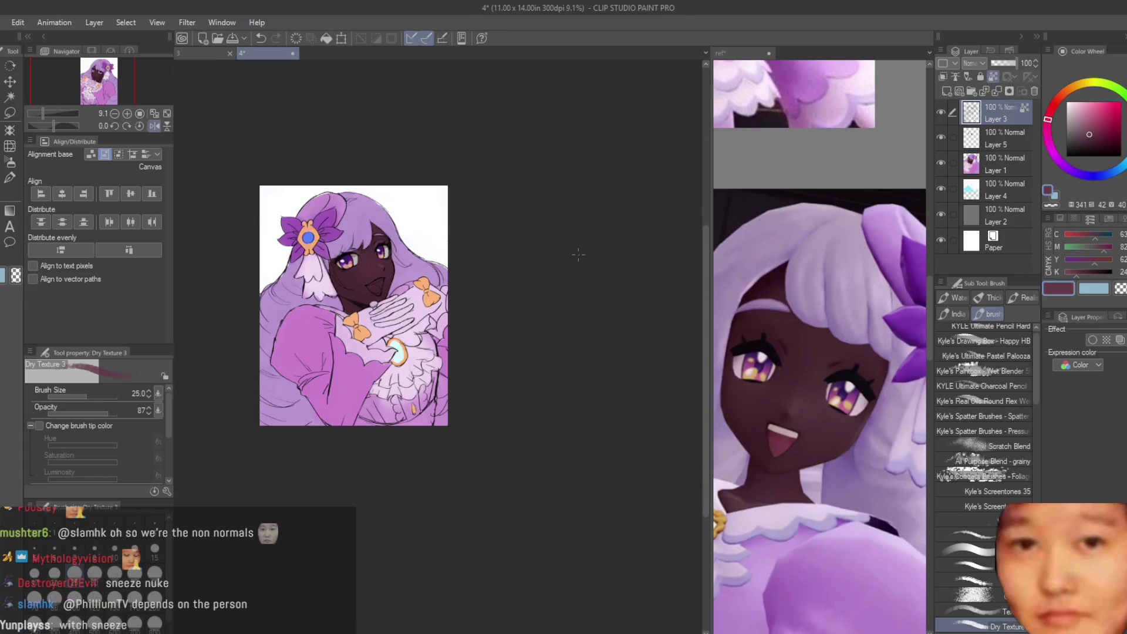
{"action": "scroll", "coordinate": [503, 324], "scroll_direction": "up", "scroll_amount": 1}
{"action": "left_click", "coordinate": [972, 164]}
{"action": "key", "text": "ctrl+plus"}
{"action": "key", "text": "ctrl+plus"}
{"action": "key", "text": "ctrl+plus"}
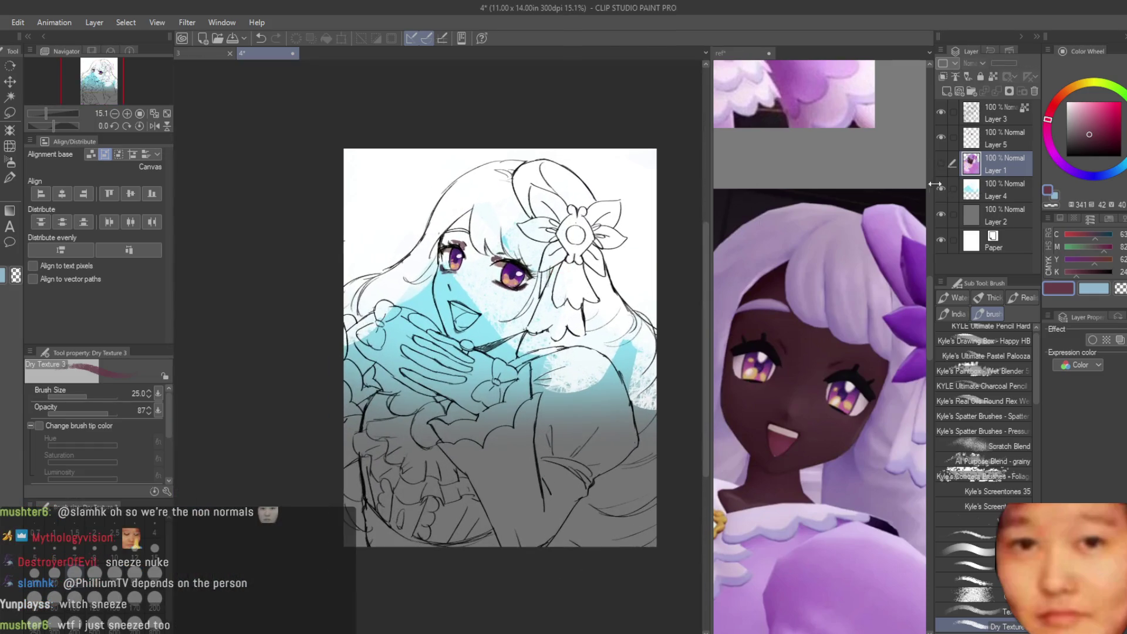
Step: Show Layer 1 again and brighten the right eye white with light beige at brush size 40
{"action": "left_click", "coordinate": [940, 162]}
{"action": "left_click", "coordinate": [1074, 86]}
{"action": "left_click", "coordinate": [1075, 104]}
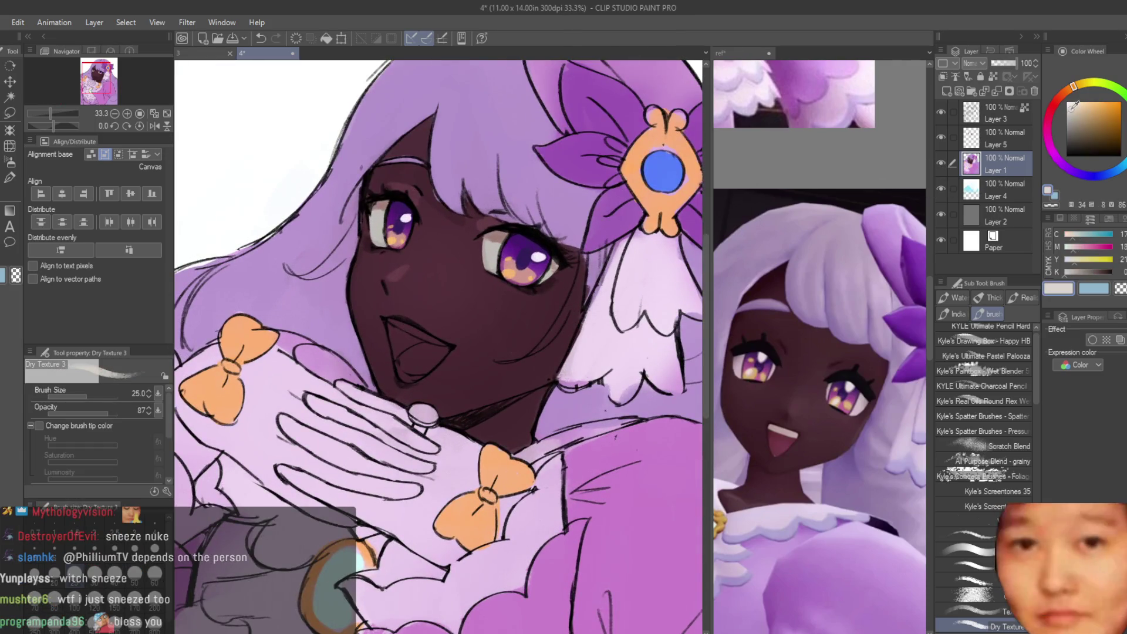
{"action": "key", "text": "ctrl+plus"}
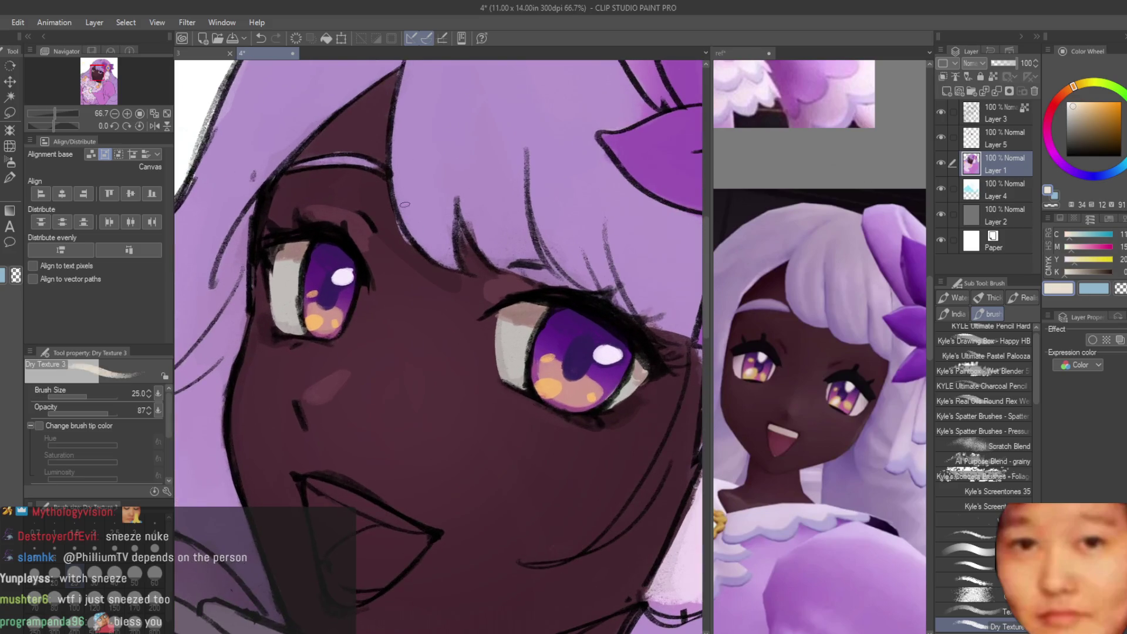
{"action": "key", "text": "bracketright"}
{"action": "key", "text": "bracketright"}
{"action": "key", "text": "ctrl+plus"}
{"action": "key", "text": "ctrl+plus"}
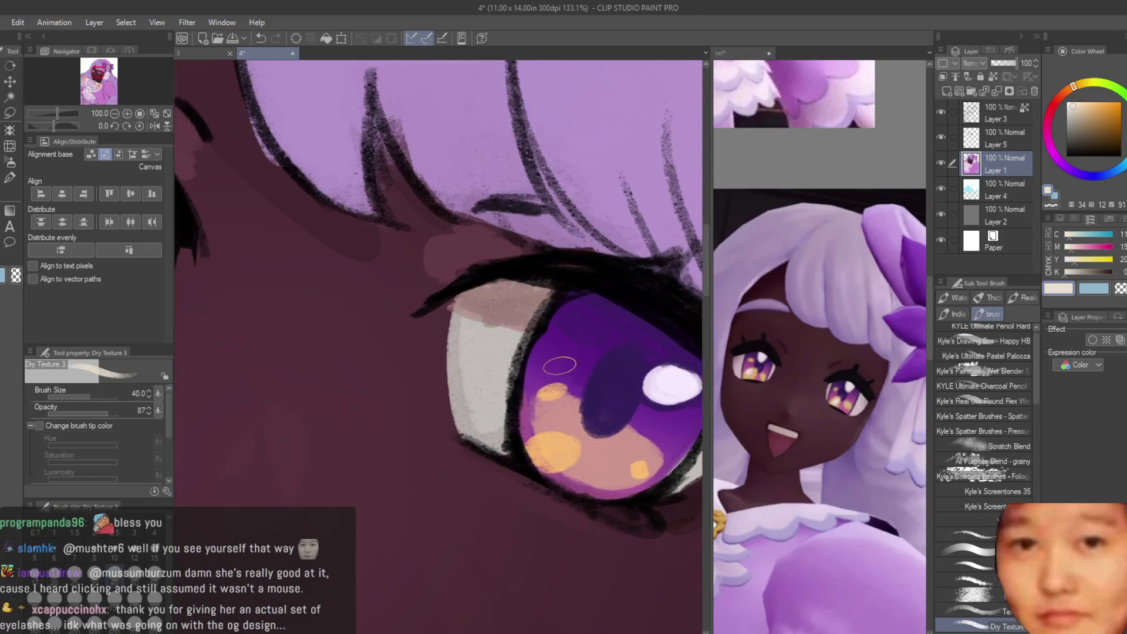
{"action": "left_click_drag", "start_coordinate": [475, 344], "coordinate": [485, 375]}
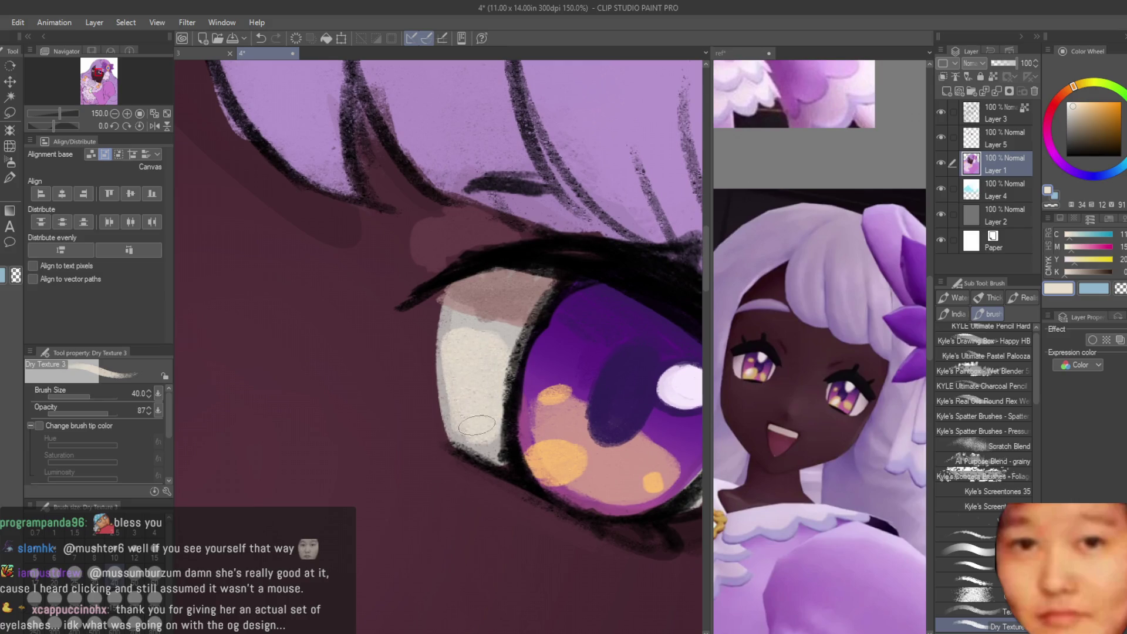
{"action": "scroll", "coordinate": [467, 393], "scroll_direction": "down", "scroll_amount": 3}
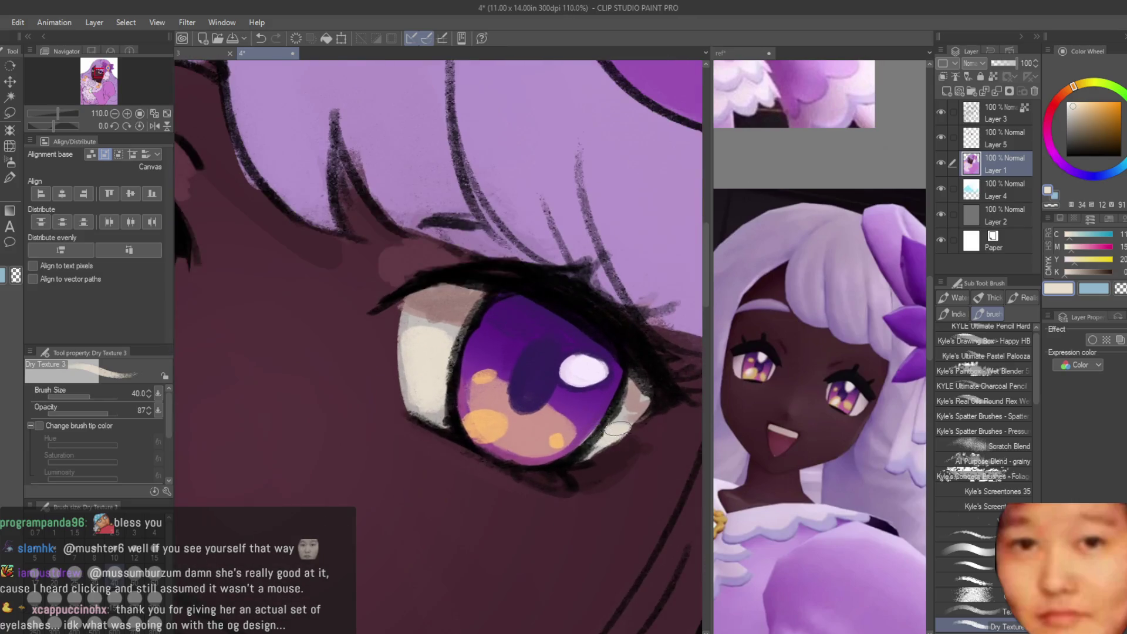
{"action": "scroll", "coordinate": [356, 337], "scroll_direction": "down", "scroll_amount": 8}
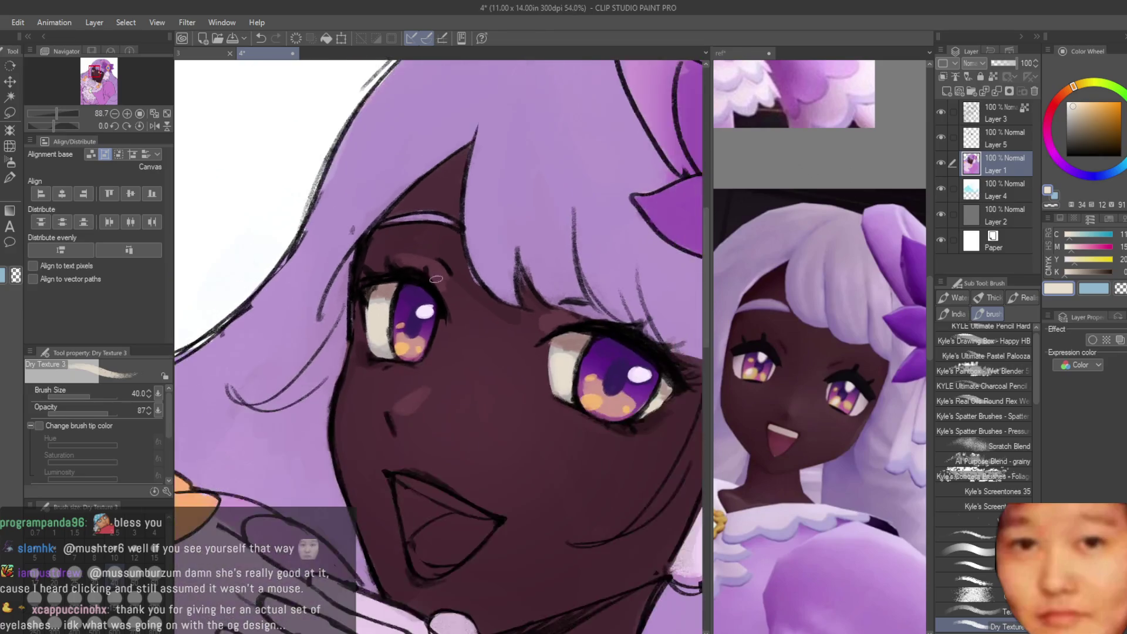
{"action": "scroll", "coordinate": [369, 352], "scroll_direction": "up", "scroll_amount": 8}
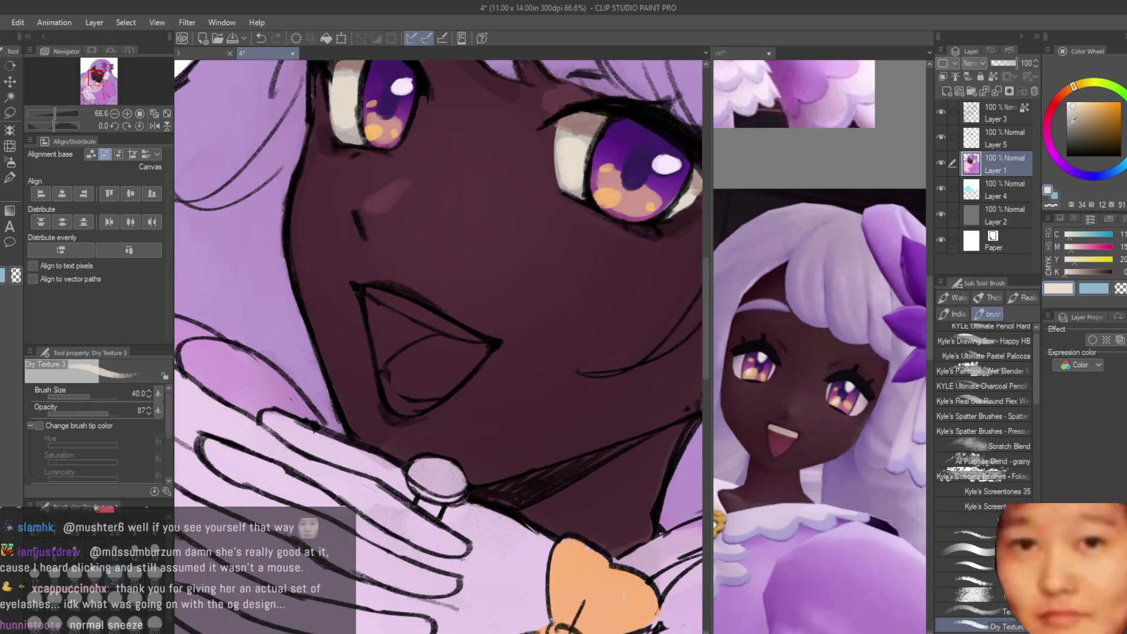
Step: Pick a saturated red on the Color Wheel and fill the open mouth with it
{"action": "left_click", "coordinate": [1056, 100]}
{"action": "left_click", "coordinate": [1104, 109]}
{"action": "left_click_drag", "start_coordinate": [1099, 110], "coordinate": [1109, 109]}
{"action": "scroll", "coordinate": [430, 324], "scroll_direction": "down", "scroll_amount": 3}
{"action": "scroll", "coordinate": [408, 343], "scroll_direction": "up", "scroll_amount": 2}
{"action": "mouse_move", "coordinate": [372, 399]}
{"action": "left_mouse_down"}
{"action": "mouse_move", "coordinate": [393, 381]}
{"action": "mouse_move", "coordinate": [413, 416]}
{"action": "left_mouse_up"}
{"action": "scroll", "coordinate": [446, 409], "scroll_direction": "down", "scroll_amount": 5}
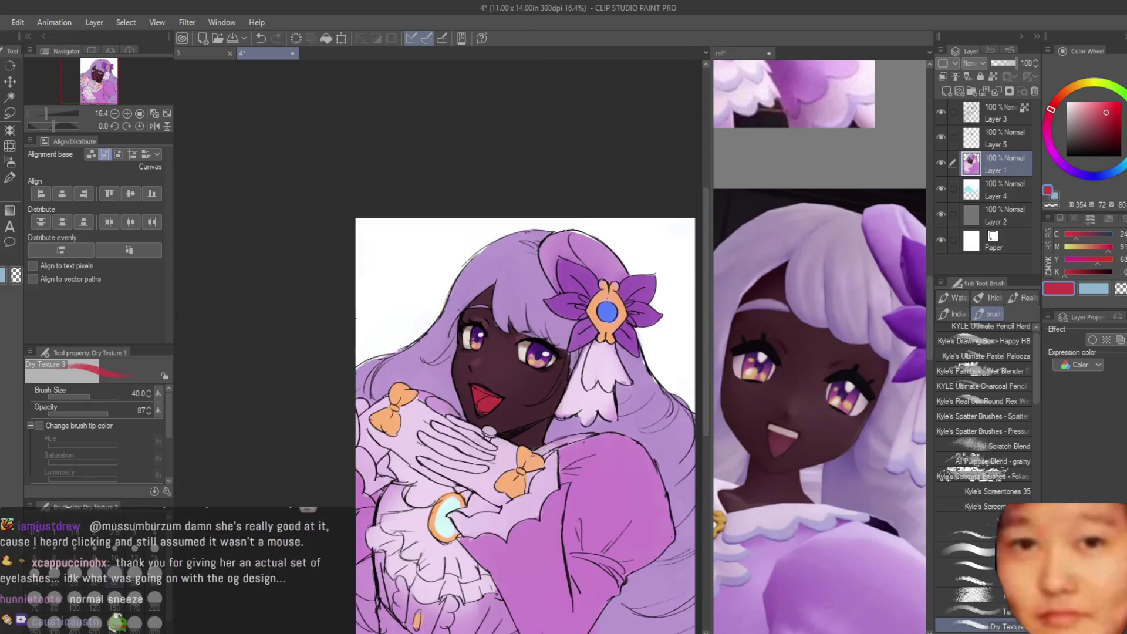
{"action": "scroll", "coordinate": [458, 414], "scroll_direction": "up", "scroll_amount": 2}
Step: Lighten the red and paint a pink highlight across the inner mouth
{"action": "left_click", "coordinate": [1100, 108]}
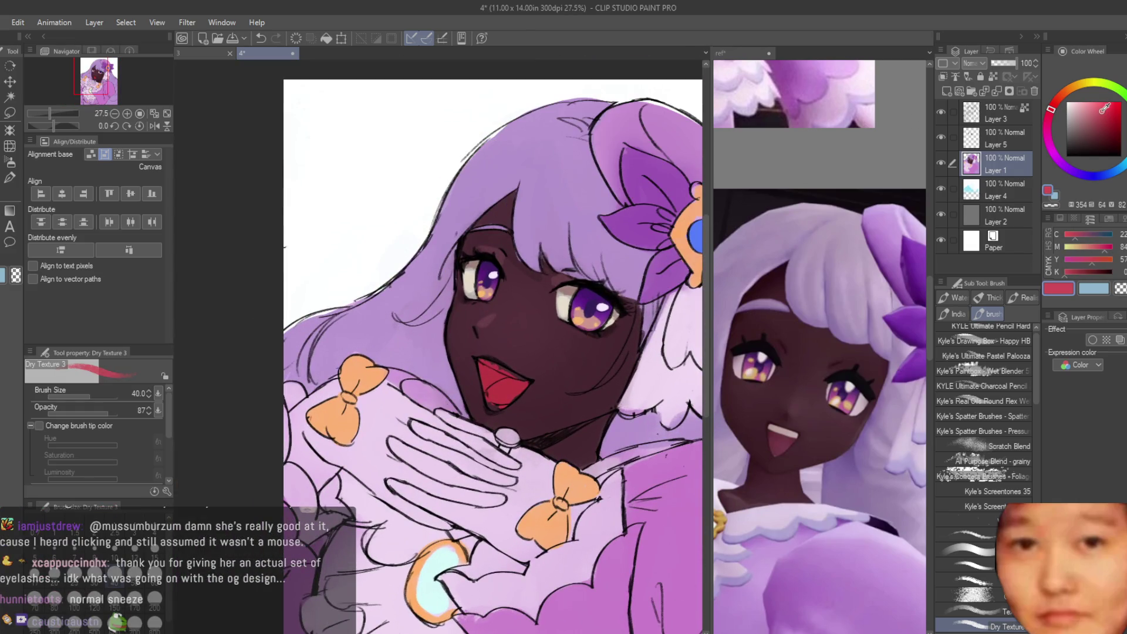
{"action": "scroll", "coordinate": [496, 385], "scroll_direction": "up", "scroll_amount": 5}
{"action": "left_click_drag", "start_coordinate": [502, 365], "coordinate": [435, 418]}
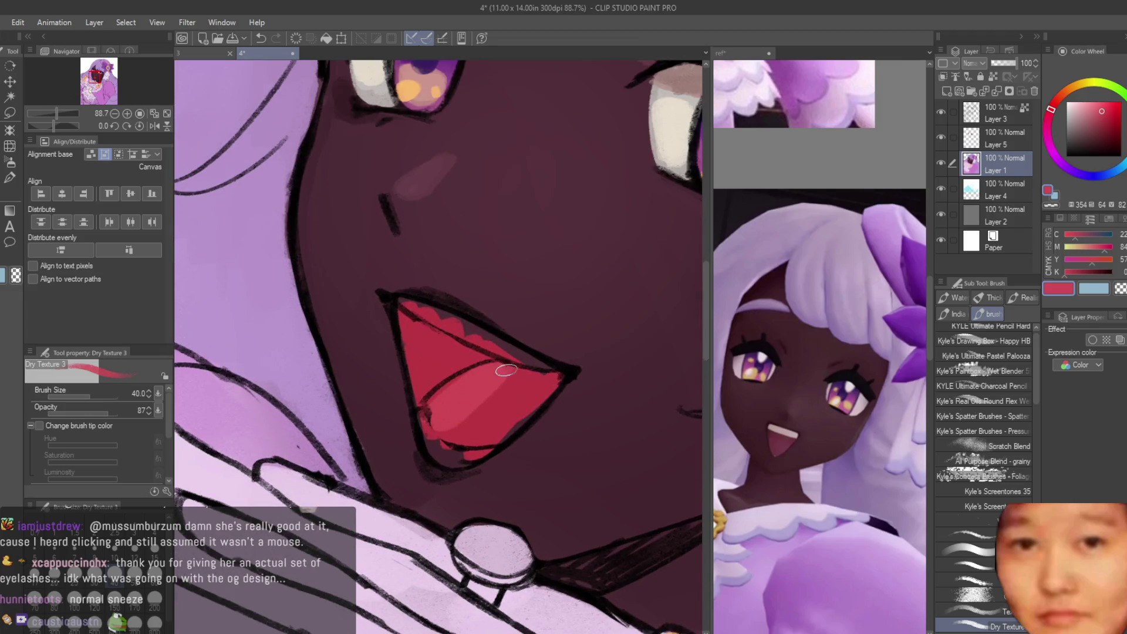
{"action": "left_click_drag", "start_coordinate": [506, 370], "coordinate": [480, 440]}
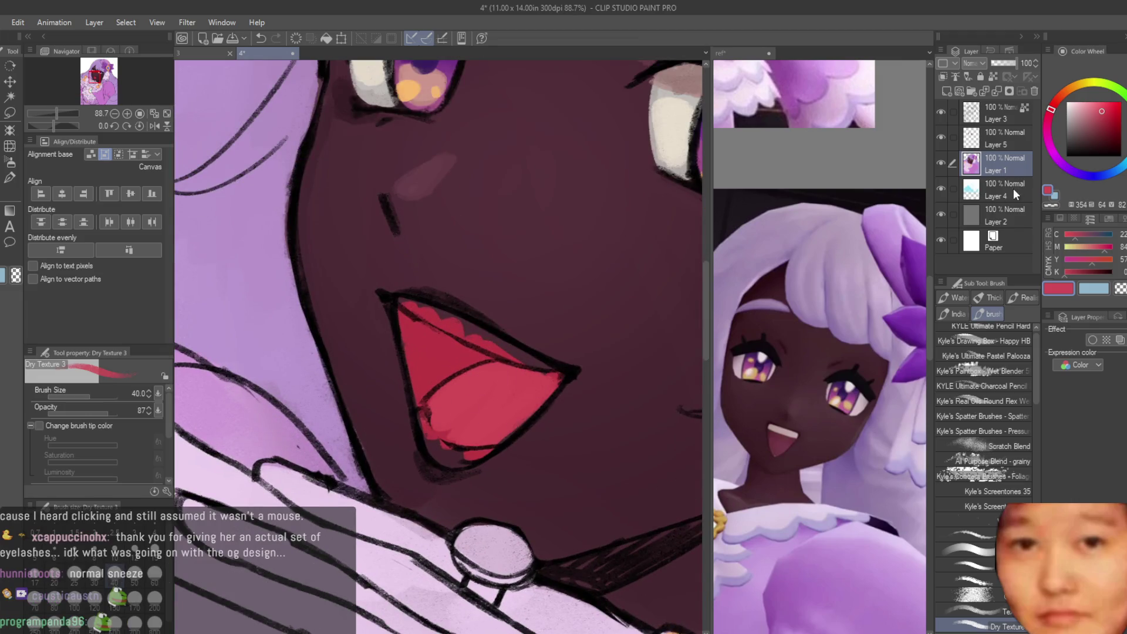
Step: Switch to pale cyan and paint the lower and upper teeth white, then return to red
{"action": "left_click", "coordinate": [1076, 106]}
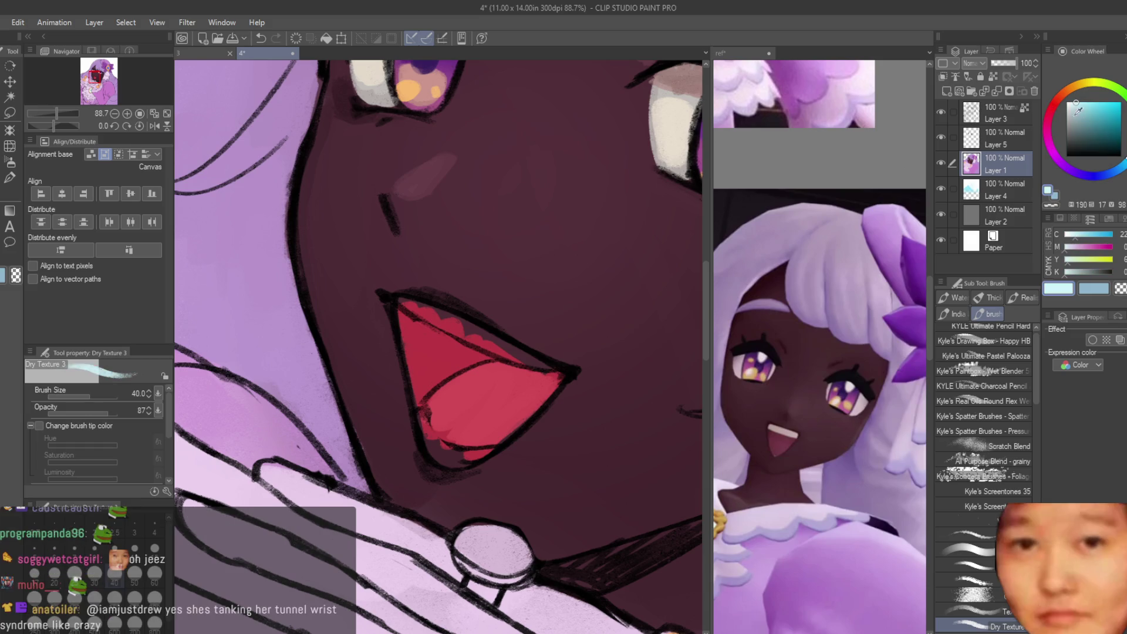
{"action": "scroll", "coordinate": [510, 411], "scroll_direction": "up", "scroll_amount": 1}
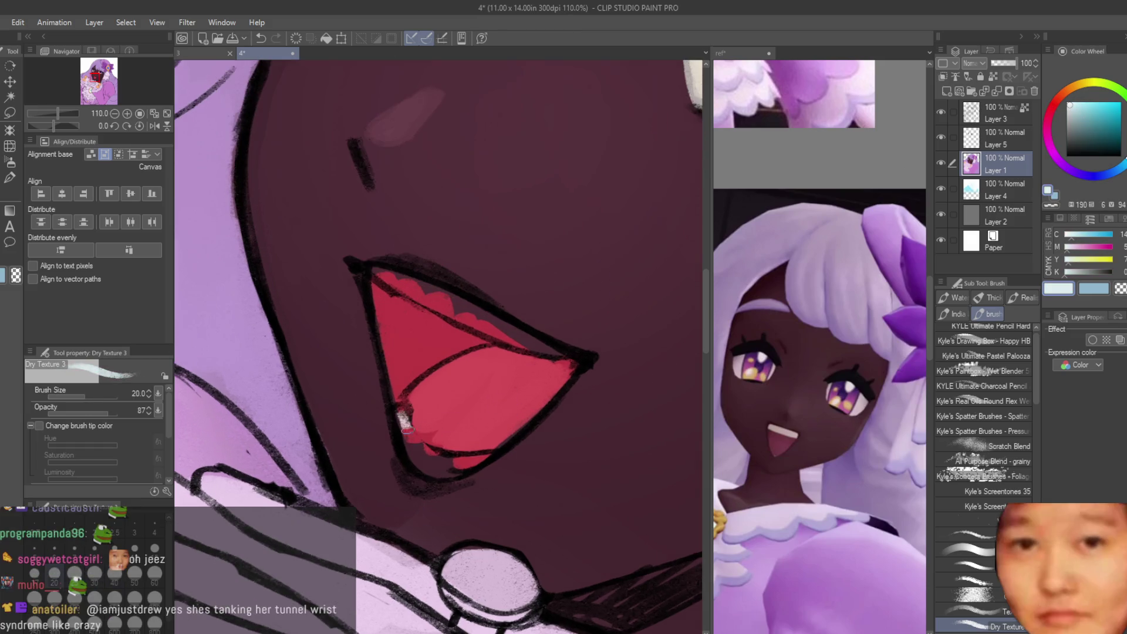
{"action": "mouse_move", "coordinate": [444, 470]}
{"action": "left_mouse_down"}
{"action": "mouse_move", "coordinate": [420, 465]}
{"action": "mouse_move", "coordinate": [488, 459]}
{"action": "left_mouse_up"}
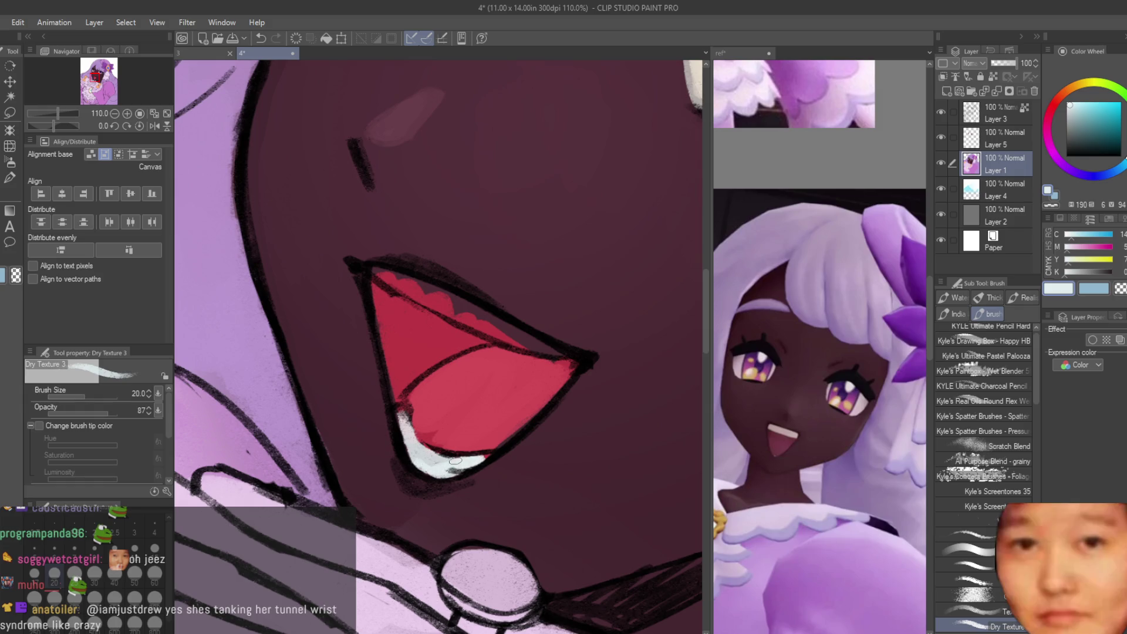
{"action": "left_click_drag", "start_coordinate": [470, 312], "coordinate": [470, 324]}
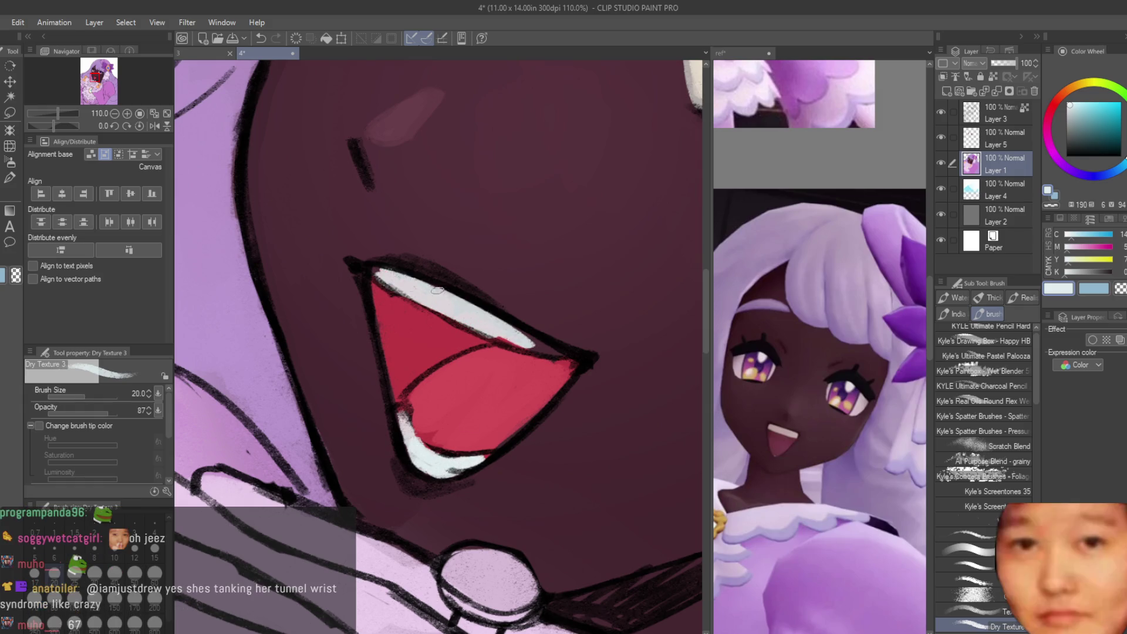
{"action": "left_click_drag", "start_coordinate": [432, 290], "coordinate": [464, 320]}
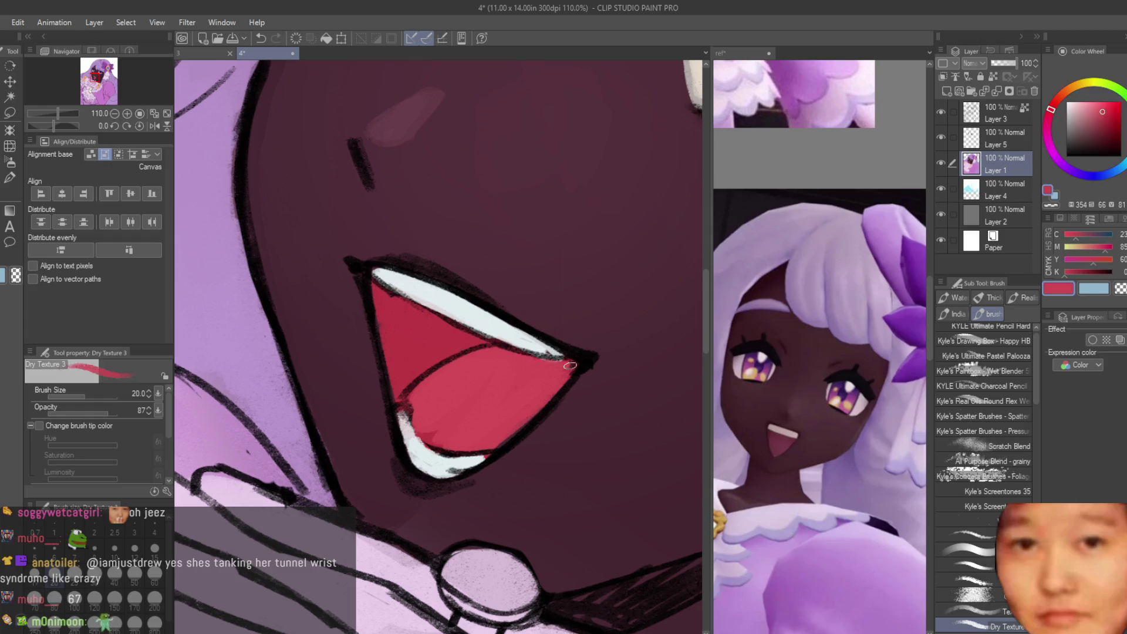
{"action": "left_click", "coordinate": [469, 364], "text": "alt"}
{"action": "scroll", "coordinate": [546, 464], "scroll_direction": "down", "scroll_amount": 5}
{"action": "scroll", "coordinate": [587, 411], "scroll_direction": "down", "scroll_amount": 3}
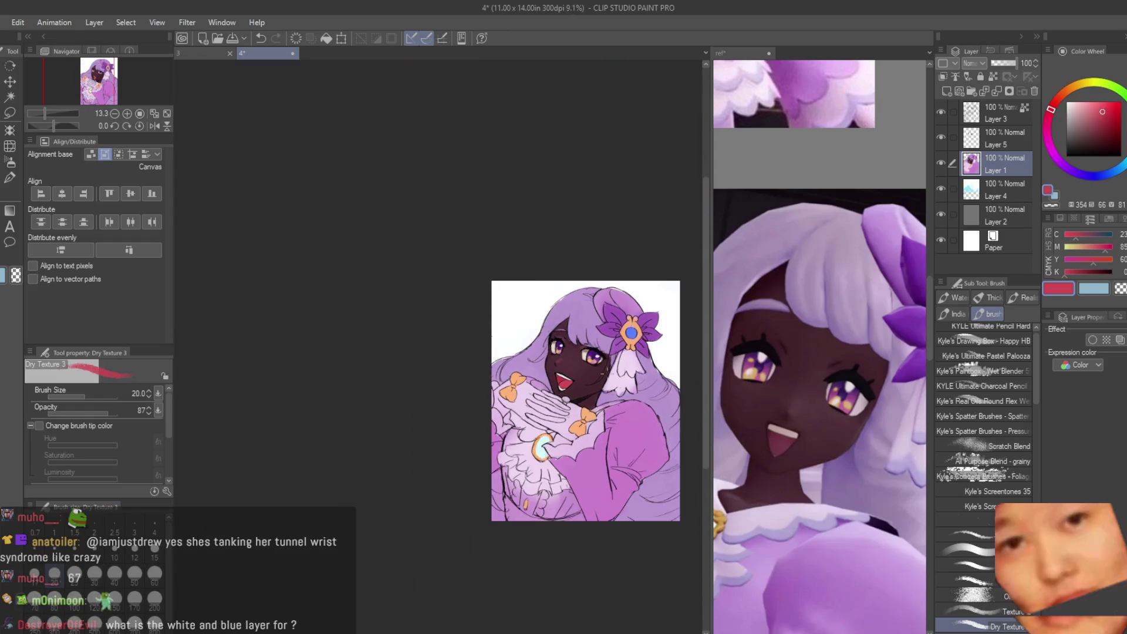
{"action": "scroll", "coordinate": [622, 429], "scroll_direction": "up", "scroll_amount": 5}
{"action": "scroll", "coordinate": [440, 353], "scroll_direction": "up", "scroll_amount": 3}
{"action": "left_click", "coordinate": [1066, 155]}
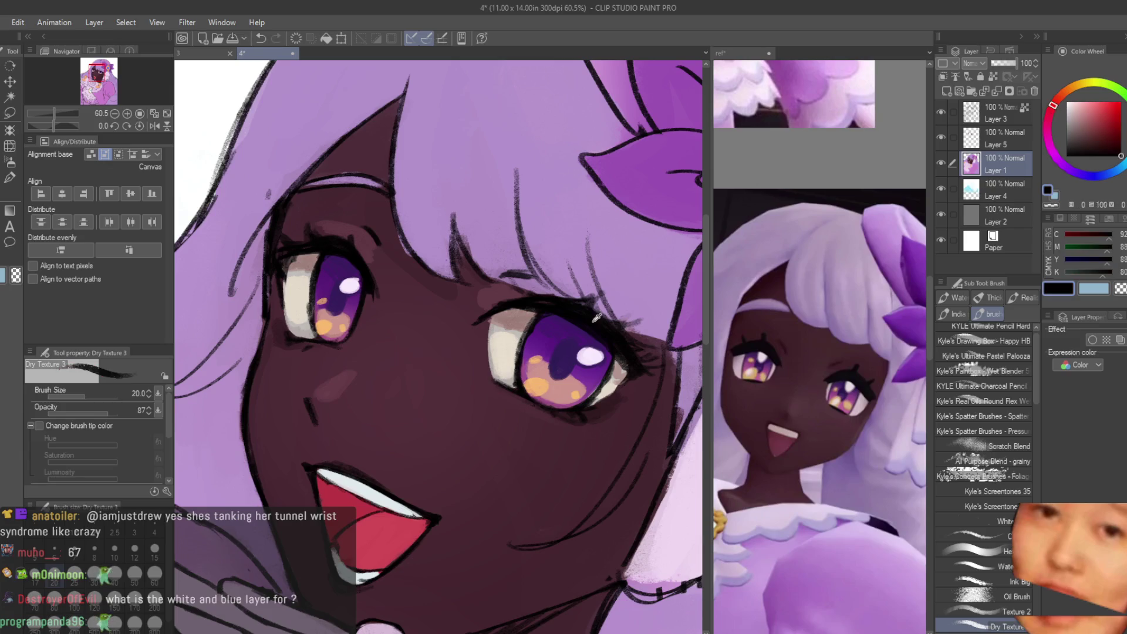
{"action": "left_click", "coordinate": [947, 91]}
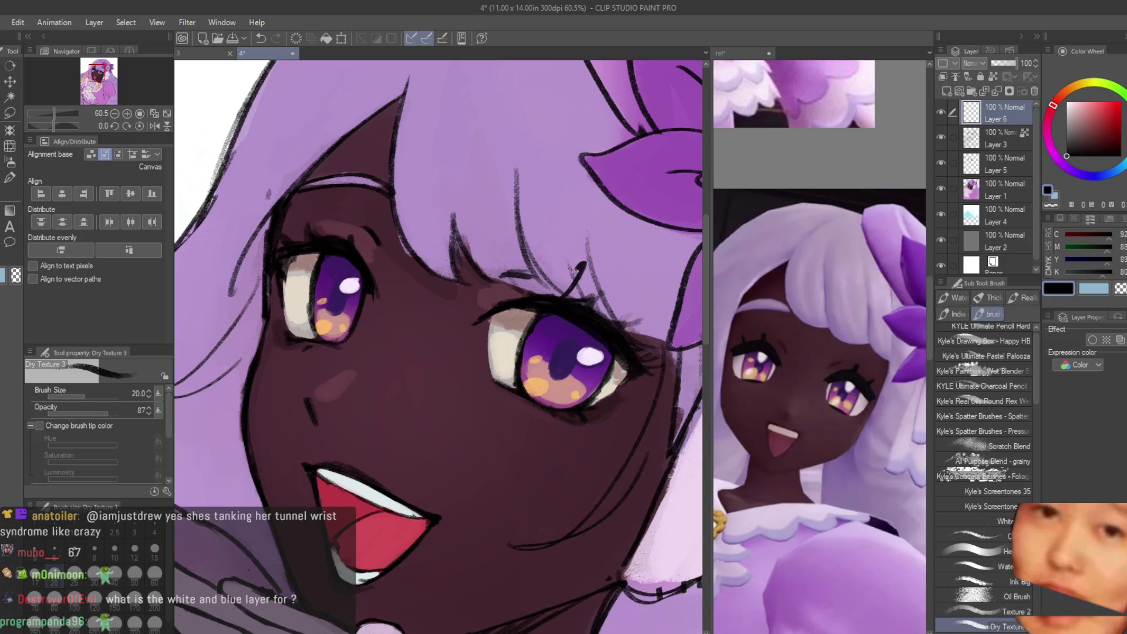
{"action": "left_click_drag", "start_coordinate": [576, 270], "coordinate": [561, 297]}
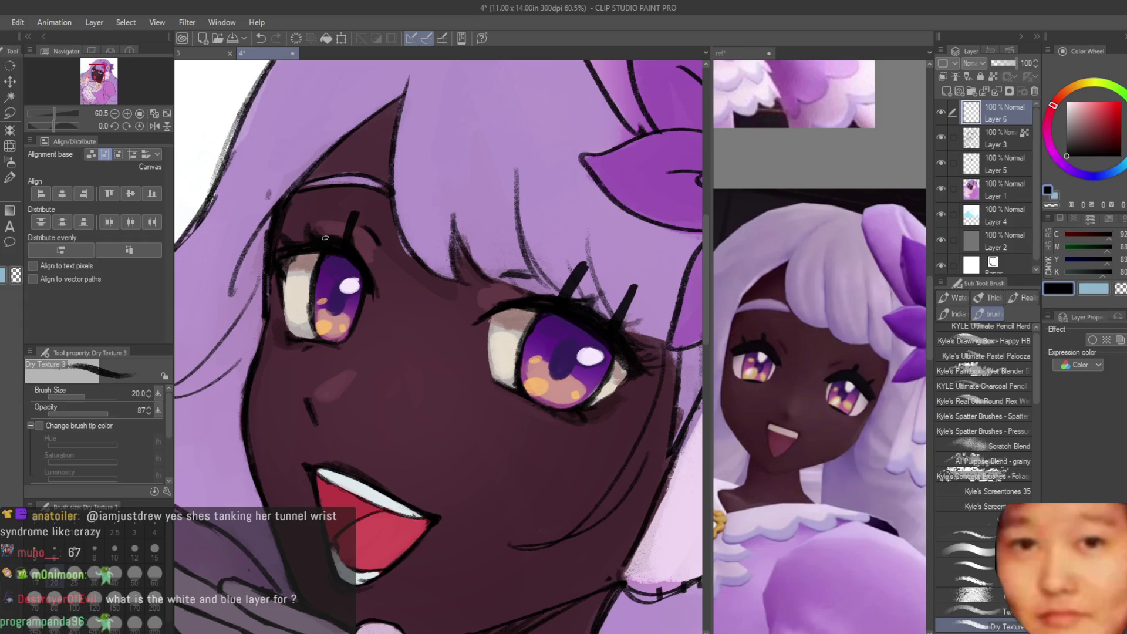
{"action": "left_click_drag", "start_coordinate": [324, 238], "coordinate": [311, 206]}
{"action": "scroll", "coordinate": [583, 316], "scroll_direction": "down", "scroll_amount": 5}
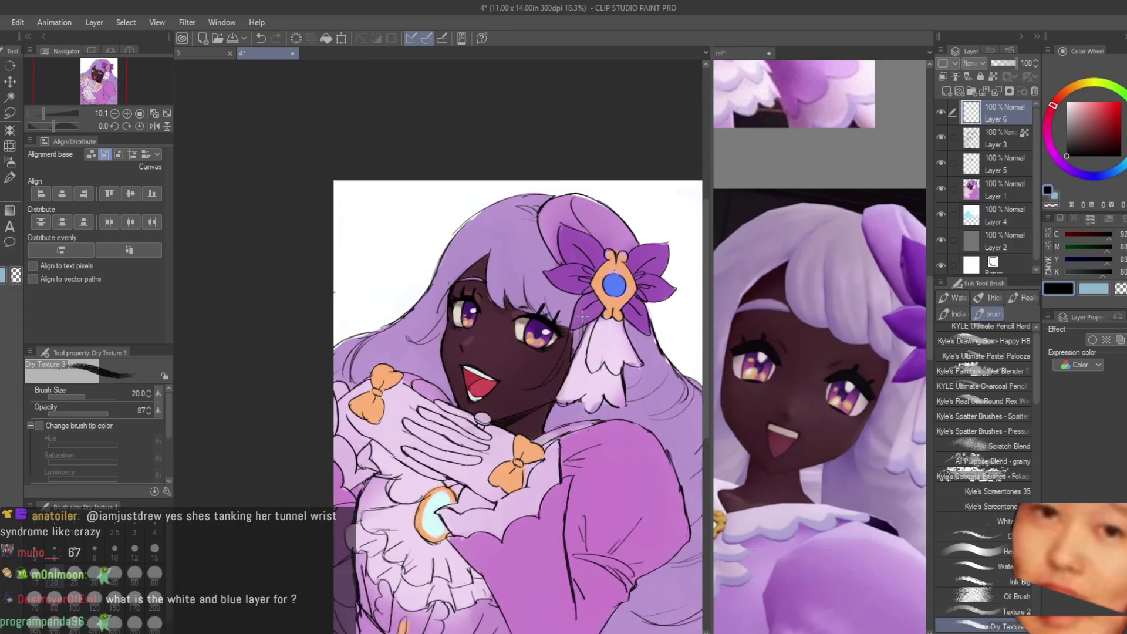
{"action": "left_click", "coordinate": [1035, 91]}
{"action": "scroll", "coordinate": [533, 248], "scroll_direction": "down", "scroll_amount": 2}
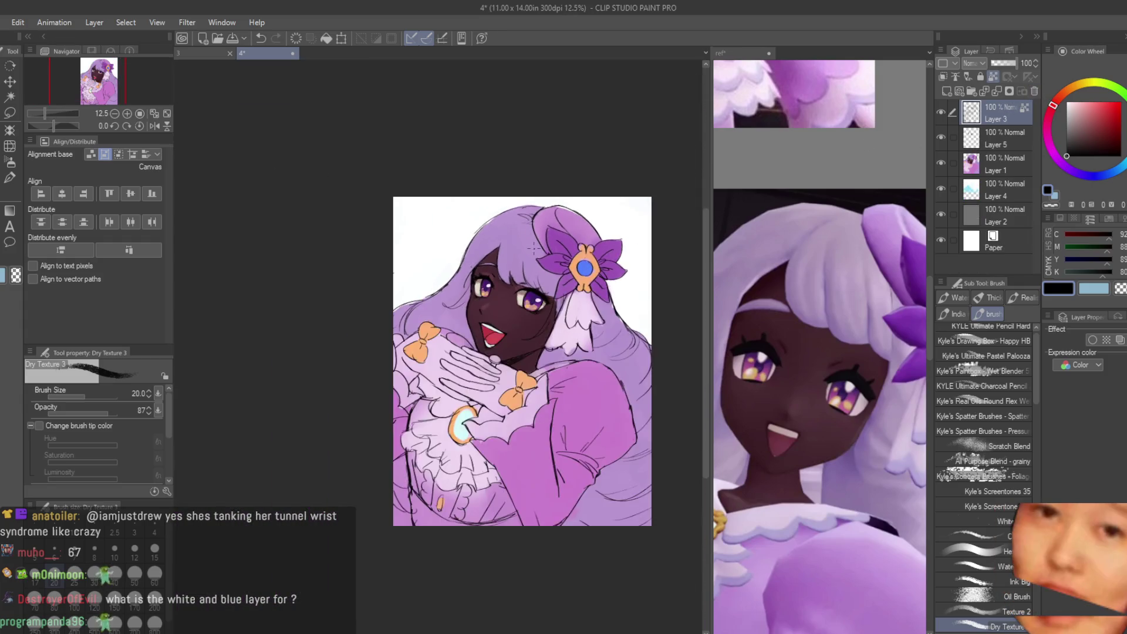
{"action": "scroll", "coordinate": [533, 248], "scroll_direction": "up", "scroll_amount": 2}
{"action": "left_click", "coordinate": [943, 112]}
{"action": "left_click", "coordinate": [943, 113]}
{"action": "scroll", "coordinate": [564, 222], "scroll_direction": "down", "scroll_amount": 3}
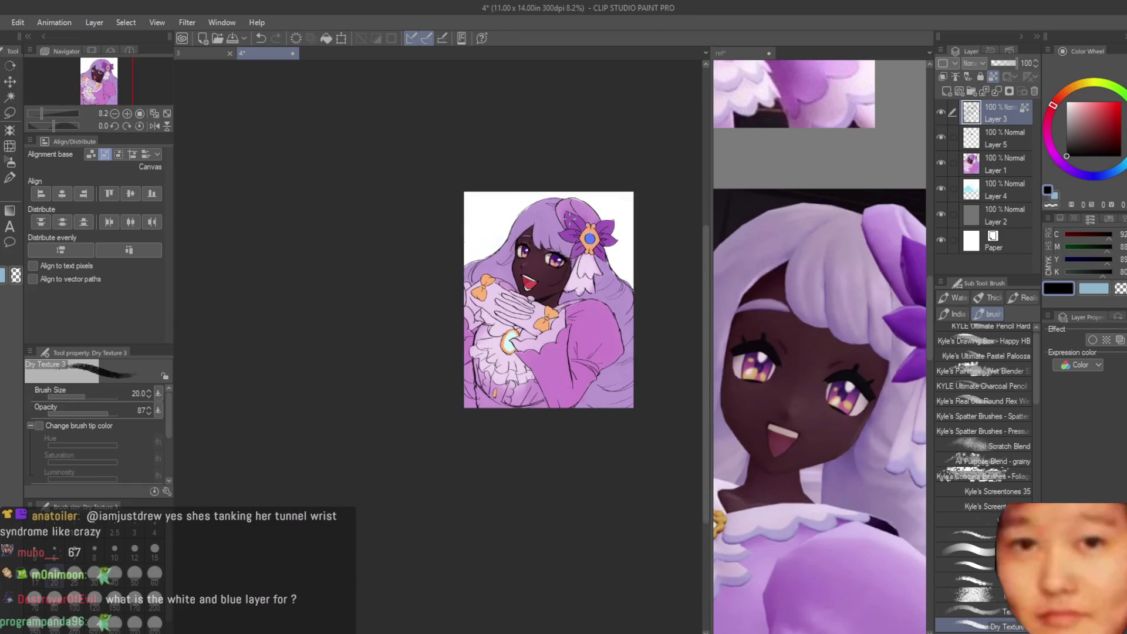
{"action": "scroll", "coordinate": [569, 220], "scroll_direction": "up", "scroll_amount": 3}
{"action": "scroll", "coordinate": [573, 246], "scroll_direction": "down", "scroll_amount": 4}
{"action": "key", "text": "h"}
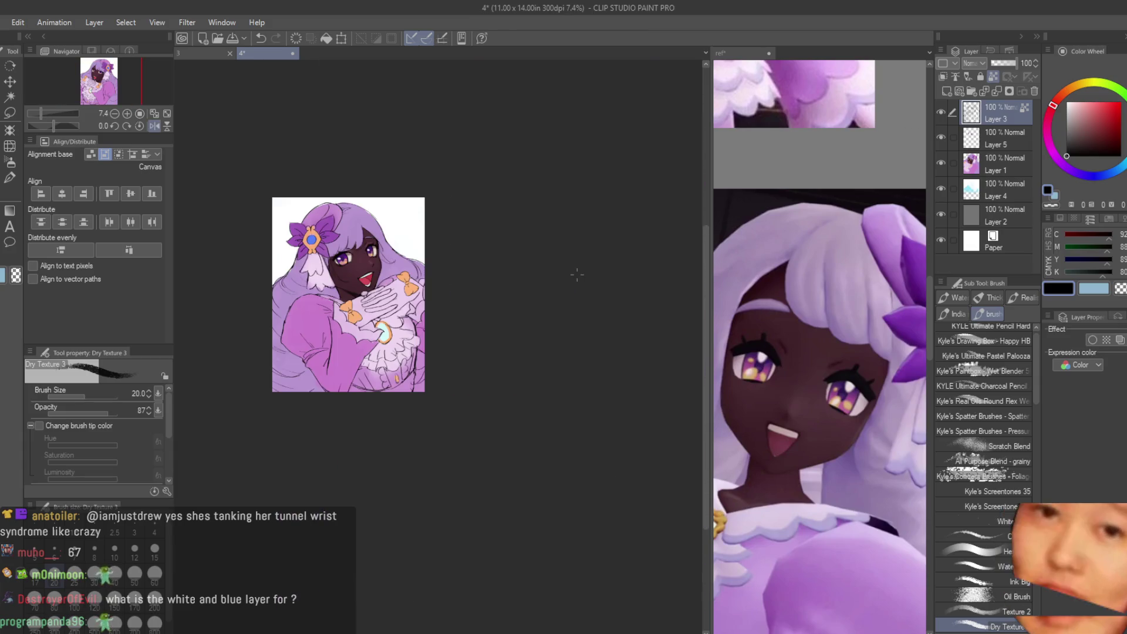
{"action": "key", "text": "h"}
{"action": "scroll", "coordinate": [577, 274], "scroll_direction": "up", "scroll_amount": 2}
{"action": "scroll", "coordinate": [536, 213], "scroll_direction": "up", "scroll_amount": 3}
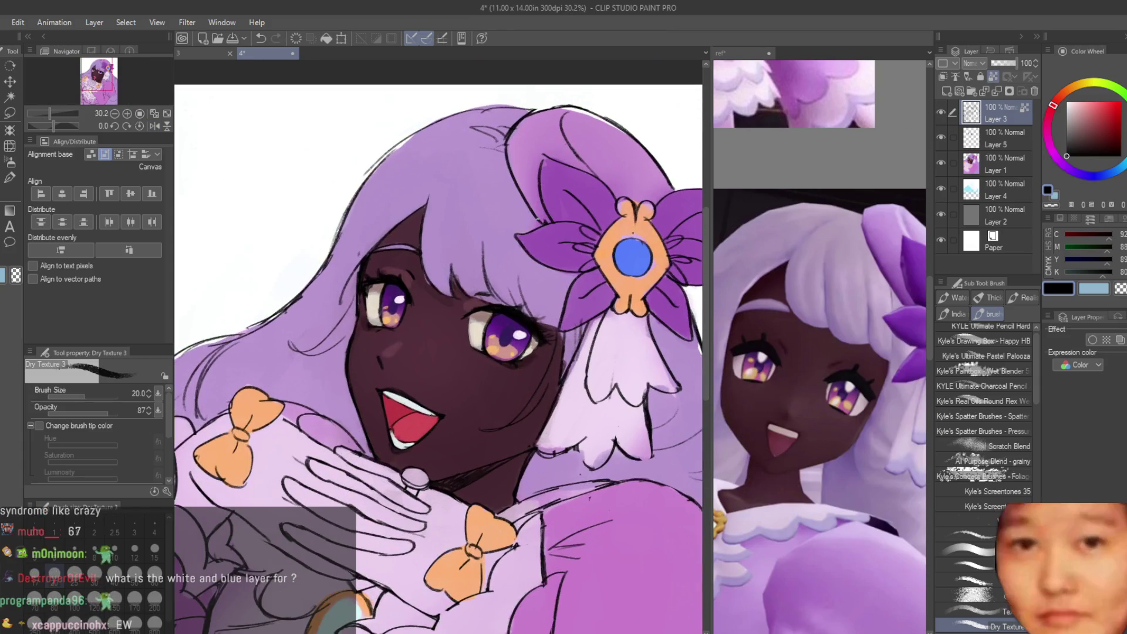
{"action": "scroll", "coordinate": [493, 347], "scroll_direction": "up", "scroll_amount": 3}
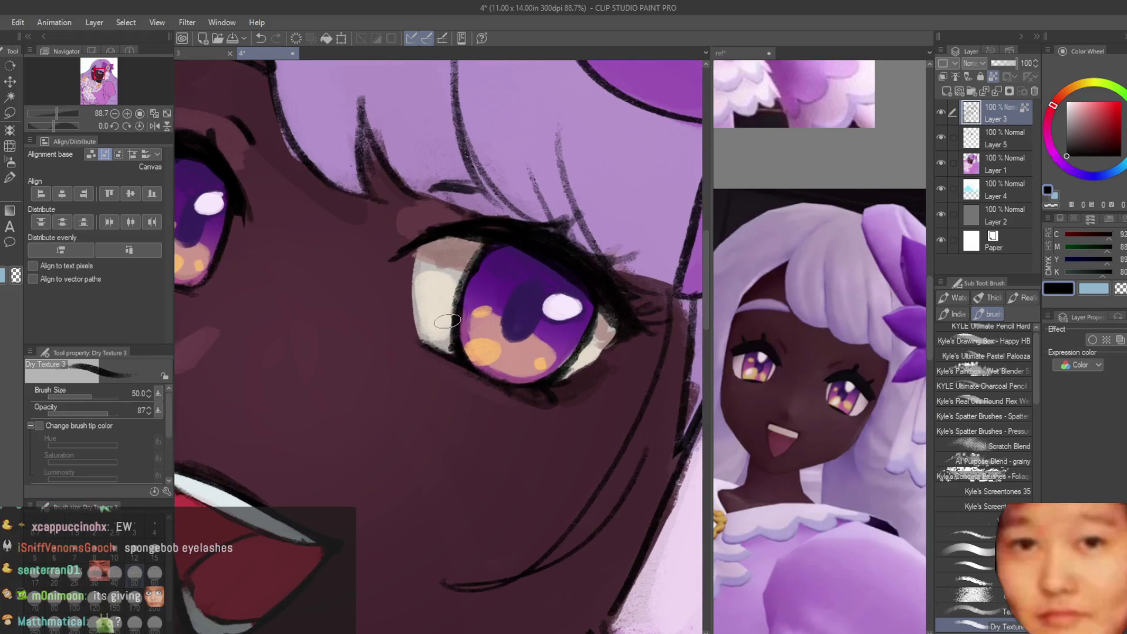
{"action": "left_click", "coordinate": [448, 320], "text": "alt"}
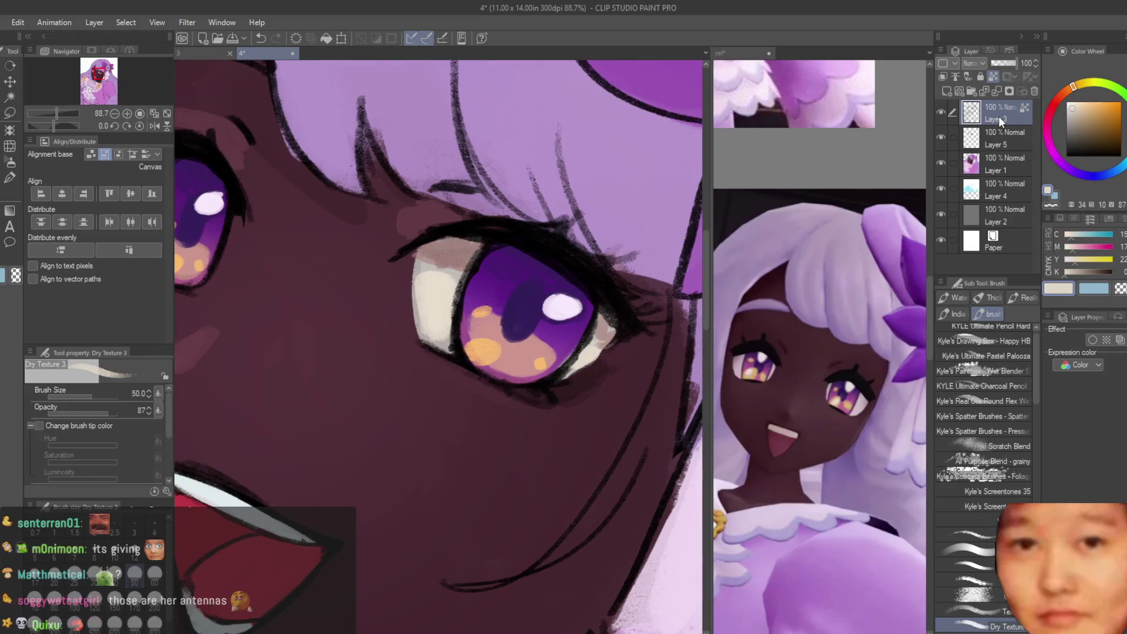
{"action": "left_click", "coordinate": [971, 167]}
{"action": "left_click", "coordinate": [1074, 100]}
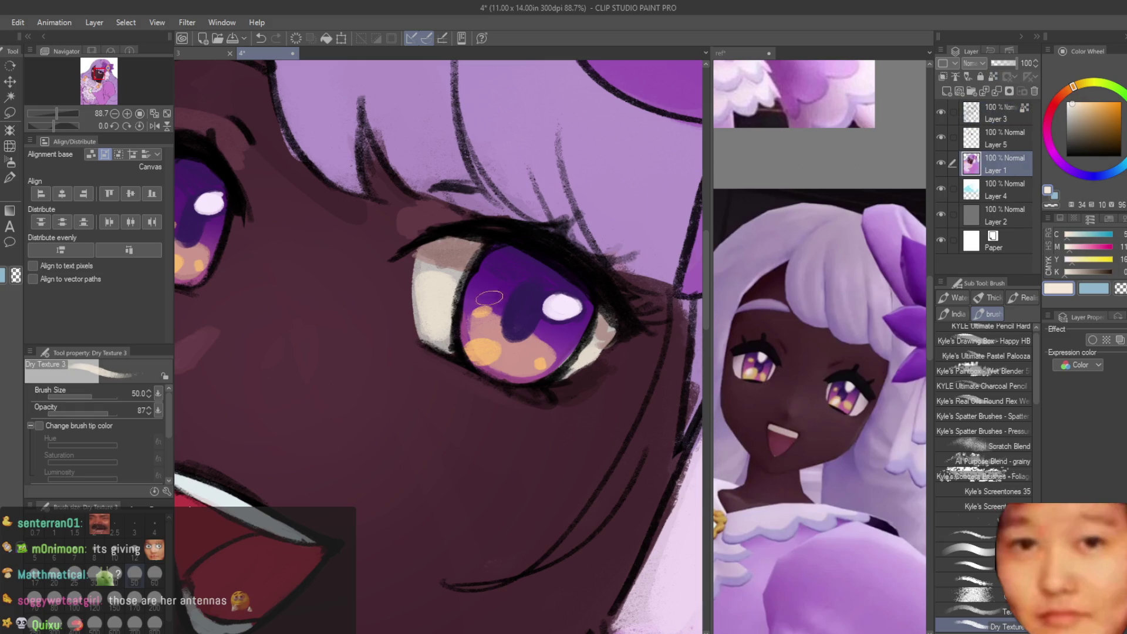
{"action": "mouse_move", "coordinate": [417, 267]}
{"action": "left_mouse_down"}
{"action": "mouse_move", "coordinate": [449, 277]}
{"action": "mouse_move", "coordinate": [449, 305]}
{"action": "mouse_move", "coordinate": [446, 277]}
{"action": "left_mouse_up"}
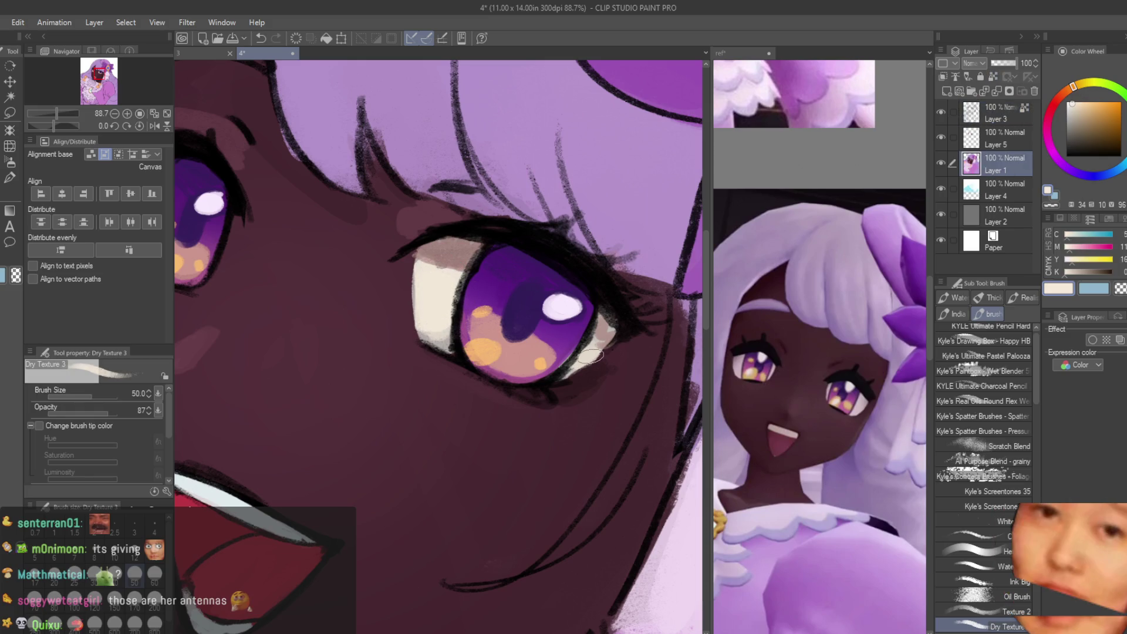
{"action": "scroll", "coordinate": [587, 361], "scroll_direction": "down", "scroll_amount": 5}
{"action": "scroll", "coordinate": [434, 288], "scroll_direction": "up", "scroll_amount": 3}
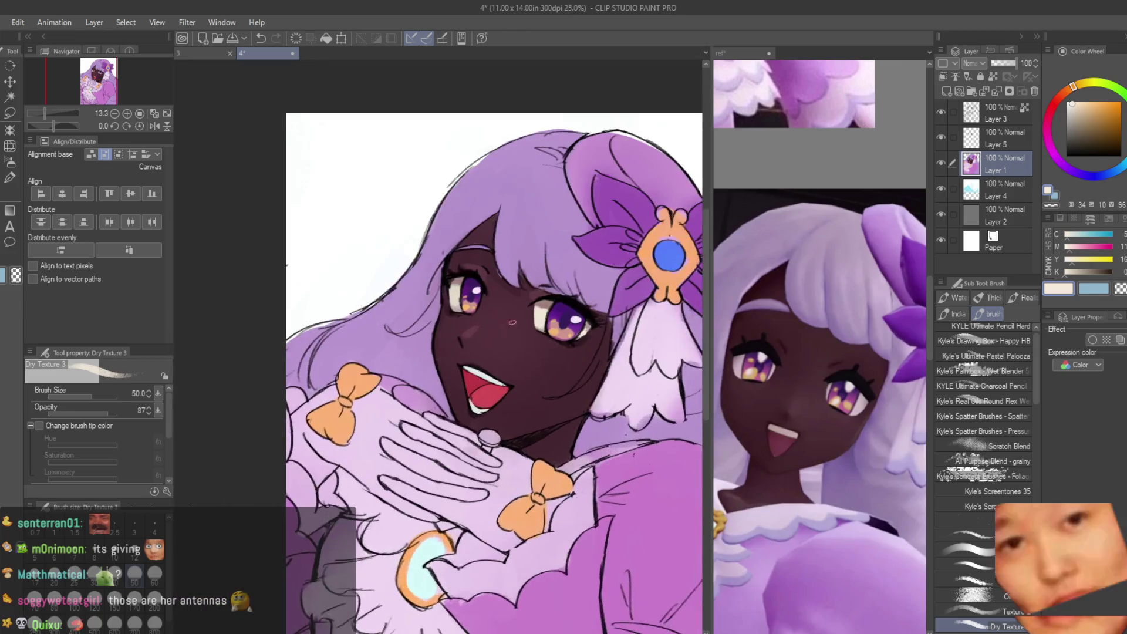
{"action": "scroll", "coordinate": [432, 288], "scroll_direction": "up", "scroll_amount": 2}
{"action": "mouse_move", "coordinate": [438, 282]}
{"action": "left_mouse_down"}
{"action": "mouse_move", "coordinate": [432, 323]}
{"action": "mouse_move", "coordinate": [462, 302]}
{"action": "left_mouse_up"}
{"action": "scroll", "coordinate": [662, 371], "scroll_direction": "down", "scroll_amount": 5}
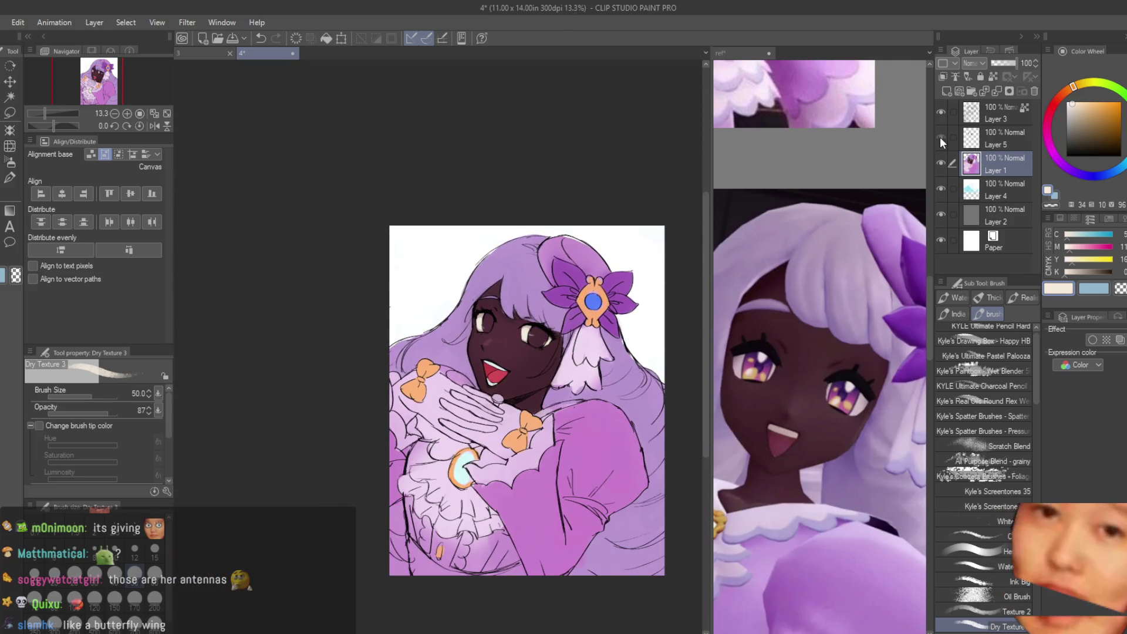
{"action": "left_click", "coordinate": [992, 138]}
{"action": "key", "text": "h"}
{"action": "scroll", "coordinate": [504, 244], "scroll_direction": "down", "scroll_amount": 1}
{"action": "scroll", "coordinate": [516, 246], "scroll_direction": "down", "scroll_amount": 2}
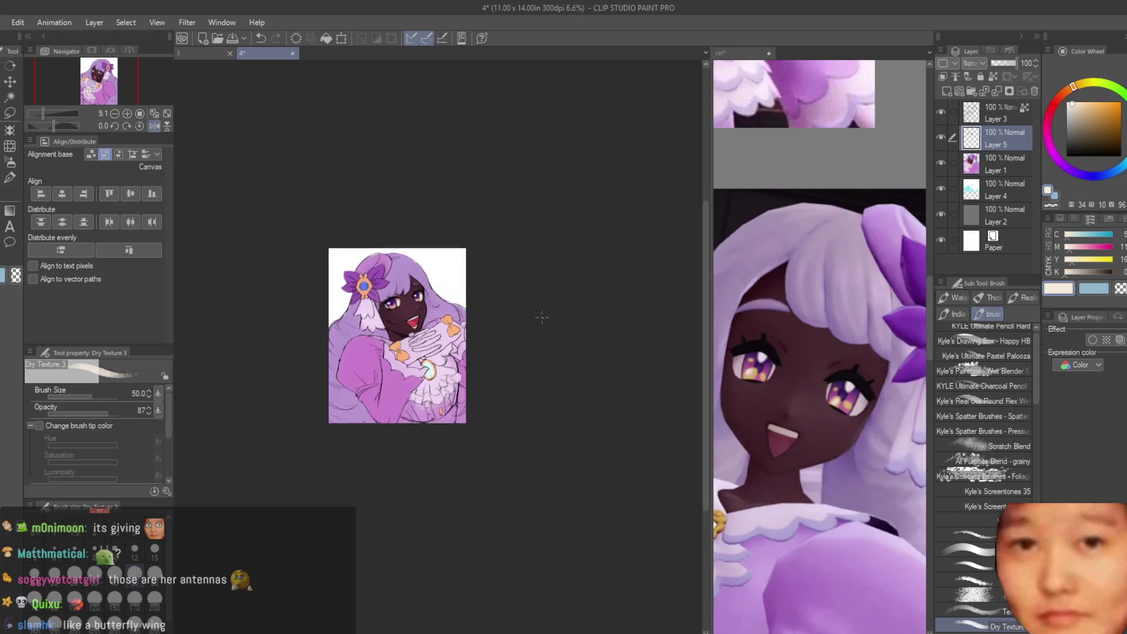
{"action": "key", "text": "h"}
{"action": "scroll", "coordinate": [570, 329], "scroll_direction": "up", "scroll_amount": 3}
{"action": "scroll", "coordinate": [364, 180], "scroll_direction": "up", "scroll_amount": 8}
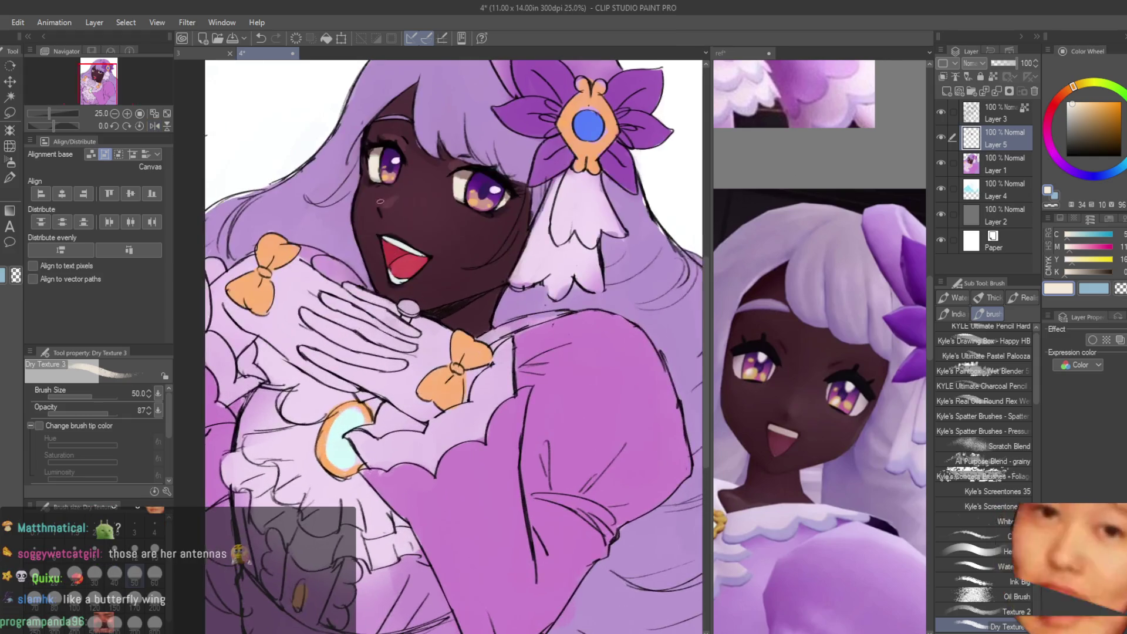
Step: On Layer 1, eyedrop the teeth colour, darken it slightly, and paint the lower-left inside of the mouth
{"action": "left_click", "coordinate": [946, 163]}
{"action": "scroll", "coordinate": [435, 345], "scroll_direction": "up", "scroll_amount": 3}
{"action": "left_click", "coordinate": [499, 332], "text": "alt"}
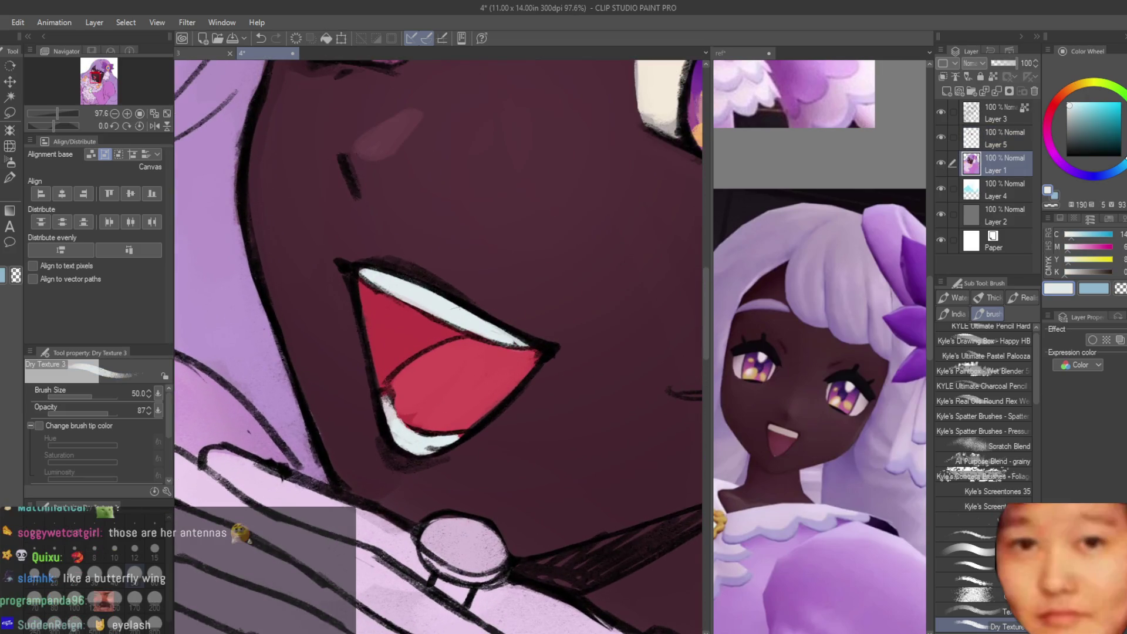
{"action": "left_click_drag", "start_coordinate": [1080, 108], "coordinate": [1075, 108]}
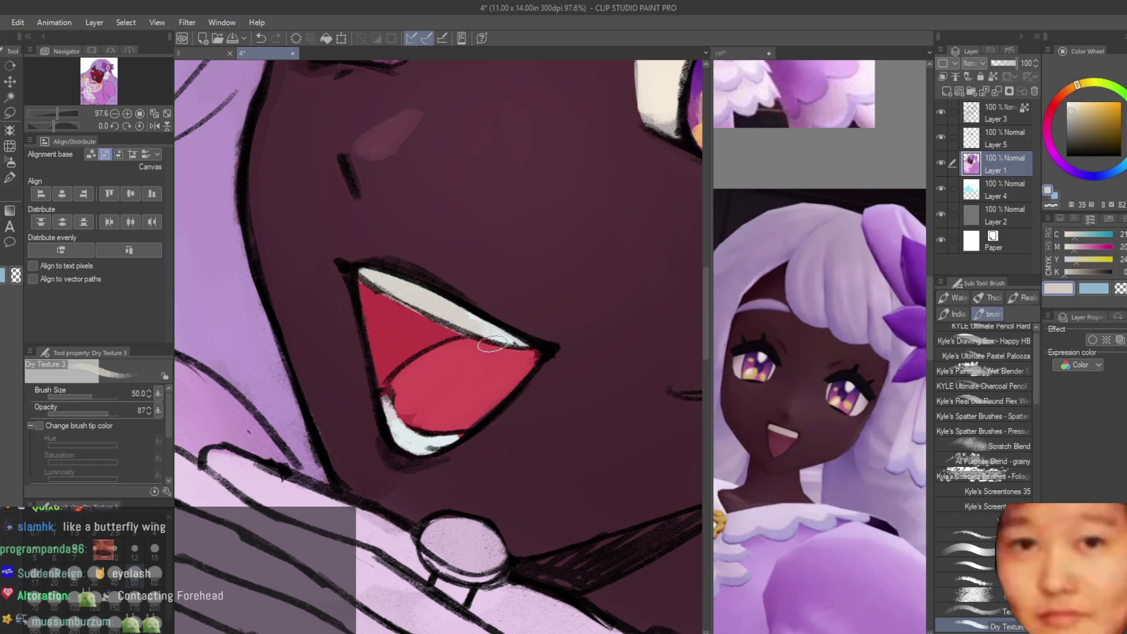
{"action": "scroll", "coordinate": [405, 293], "scroll_direction": "down", "scroll_amount": 3}
{"action": "scroll", "coordinate": [494, 323], "scroll_direction": "up", "scroll_amount": 3}
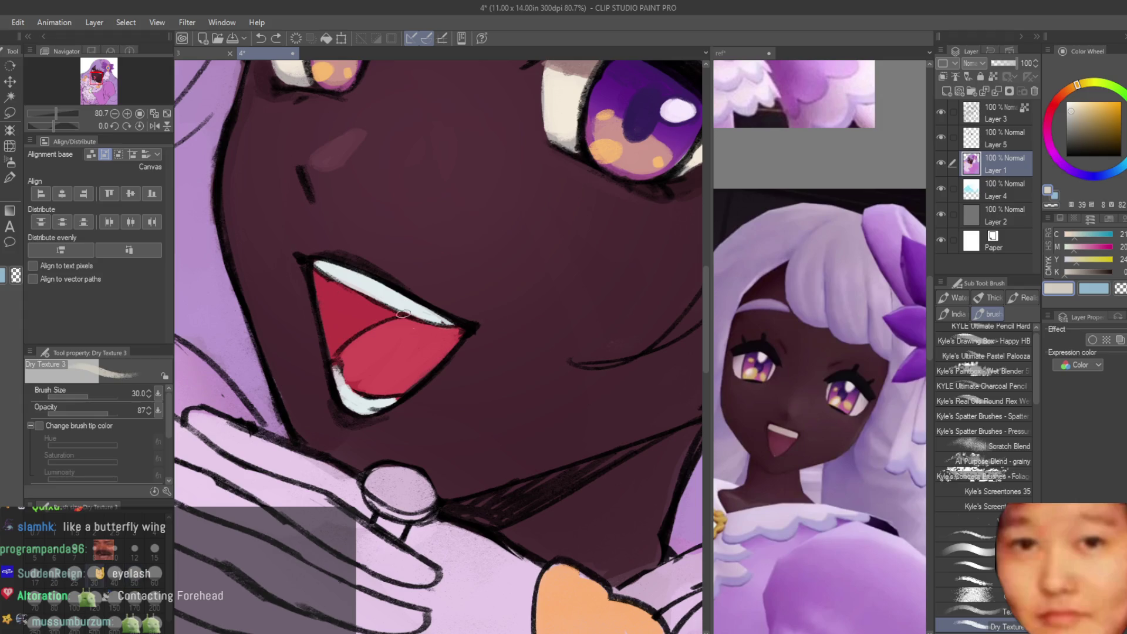
{"action": "scroll", "coordinate": [370, 288], "scroll_direction": "up", "scroll_amount": 2}
{"action": "mouse_move", "coordinate": [345, 425]}
{"action": "left_mouse_down"}
{"action": "mouse_move", "coordinate": [392, 467]}
{"action": "mouse_move", "coordinate": [376, 411]}
{"action": "left_mouse_up"}
Step: Eyedrop the mouth's red and dab a small mark beside the nose
{"action": "left_click", "coordinate": [364, 428], "text": "alt"}
{"action": "scroll", "coordinate": [470, 353], "scroll_direction": "down", "scroll_amount": 10}
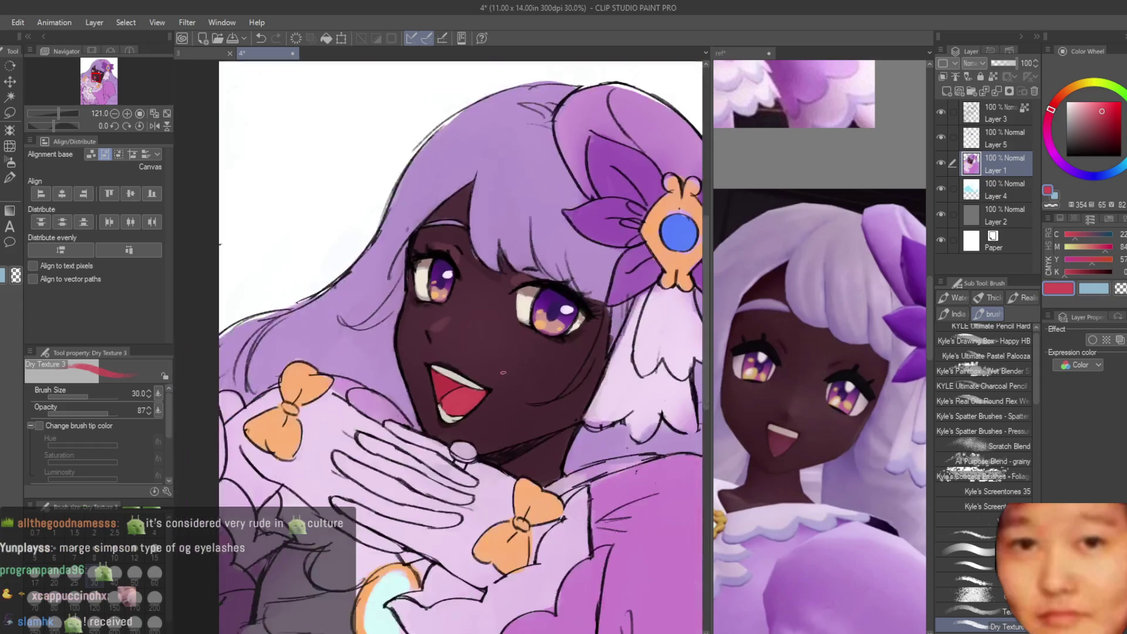
{"action": "scroll", "coordinate": [531, 343], "scroll_direction": "up", "scroll_amount": 3}
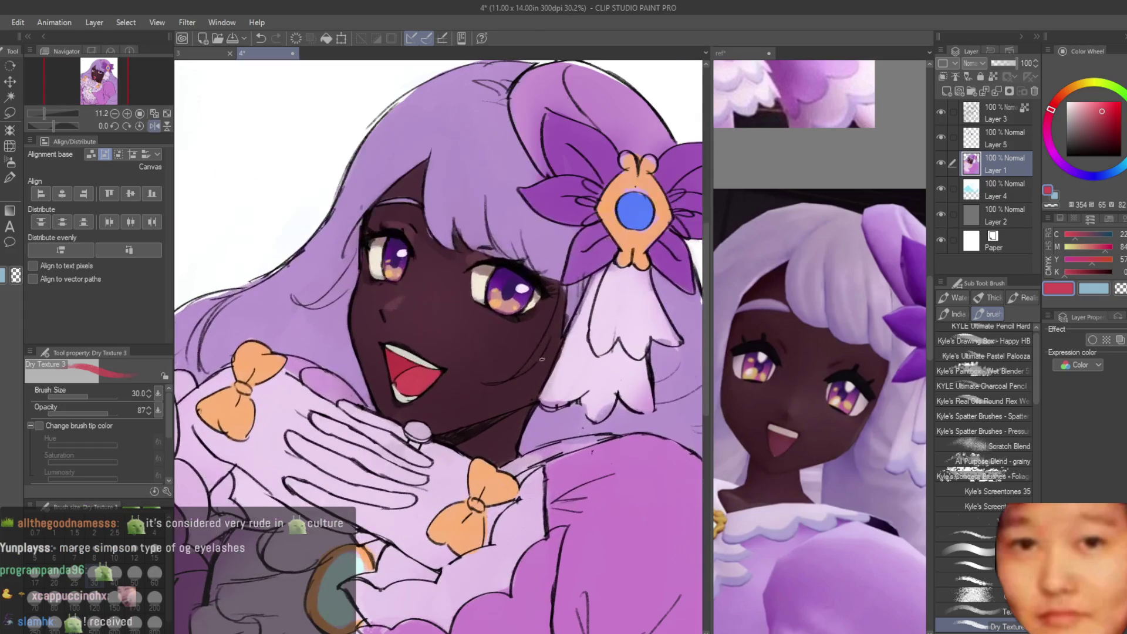
{"action": "scroll", "coordinate": [433, 296], "scroll_direction": "up", "scroll_amount": 4}
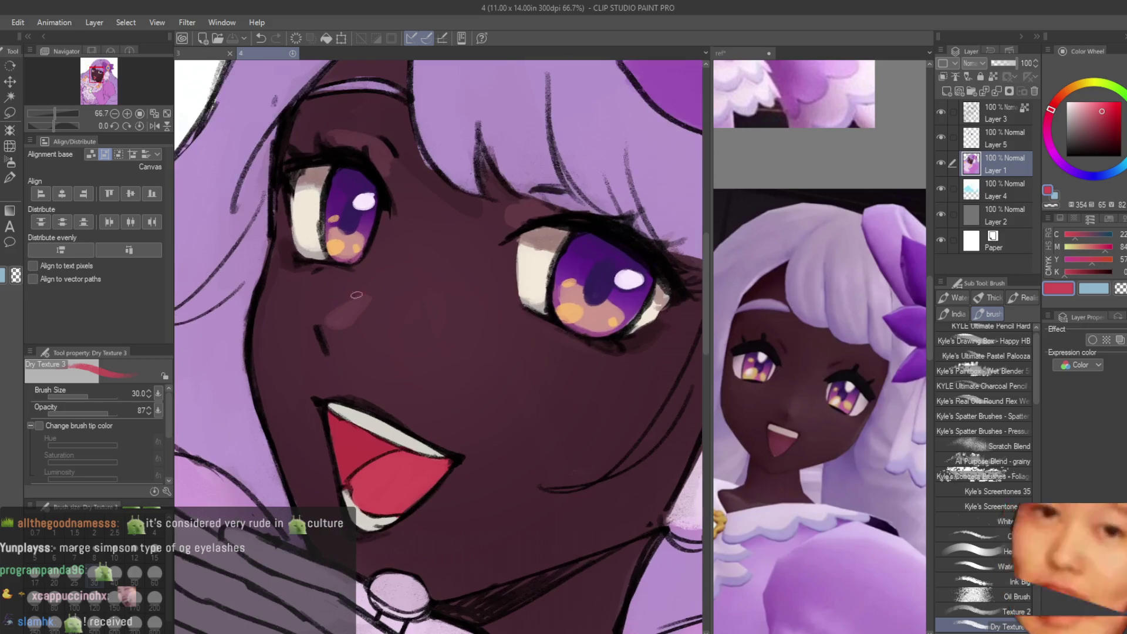
{"action": "left_click_drag", "start_coordinate": [351, 298], "coordinate": [363, 292]}
Step: Sample progressively darker maroon skin shades from the cheek for touches near the nose
{"action": "scroll", "coordinate": [381, 293], "scroll_direction": "up", "scroll_amount": 2}
{"action": "left_click", "coordinate": [384, 286], "text": "alt"}
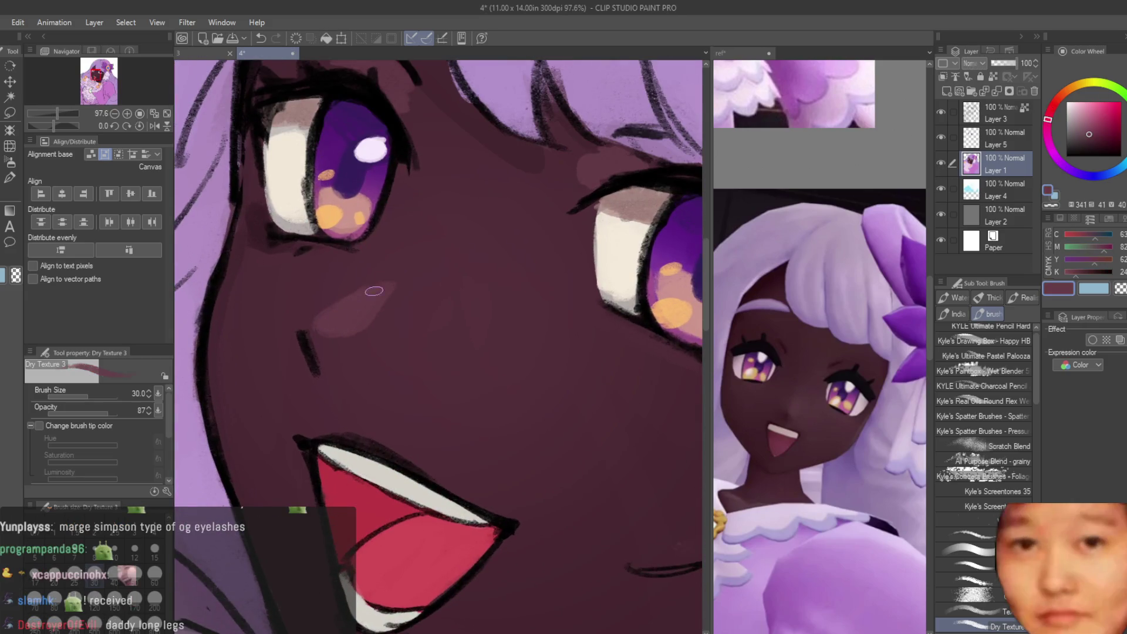
{"action": "left_click", "coordinate": [389, 271], "text": "alt"}
{"action": "left_click", "coordinate": [251, 261], "text": "alt"}
{"action": "scroll", "coordinate": [306, 398], "scroll_direction": "down", "scroll_amount": 8}
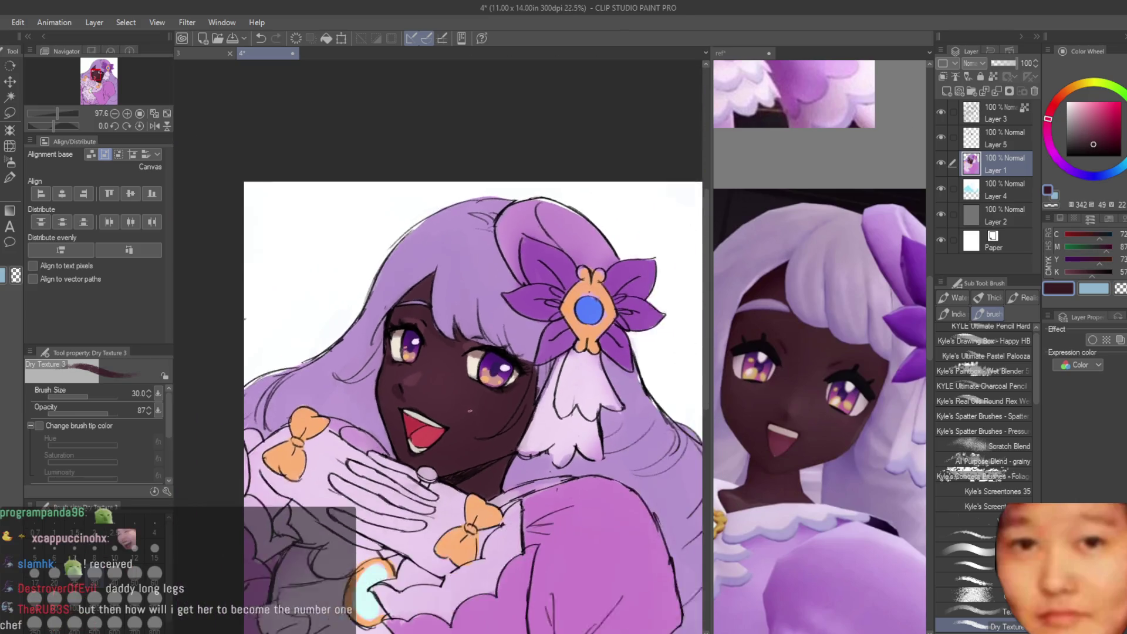
{"action": "scroll", "coordinate": [442, 423], "scroll_direction": "up", "scroll_amount": 2}
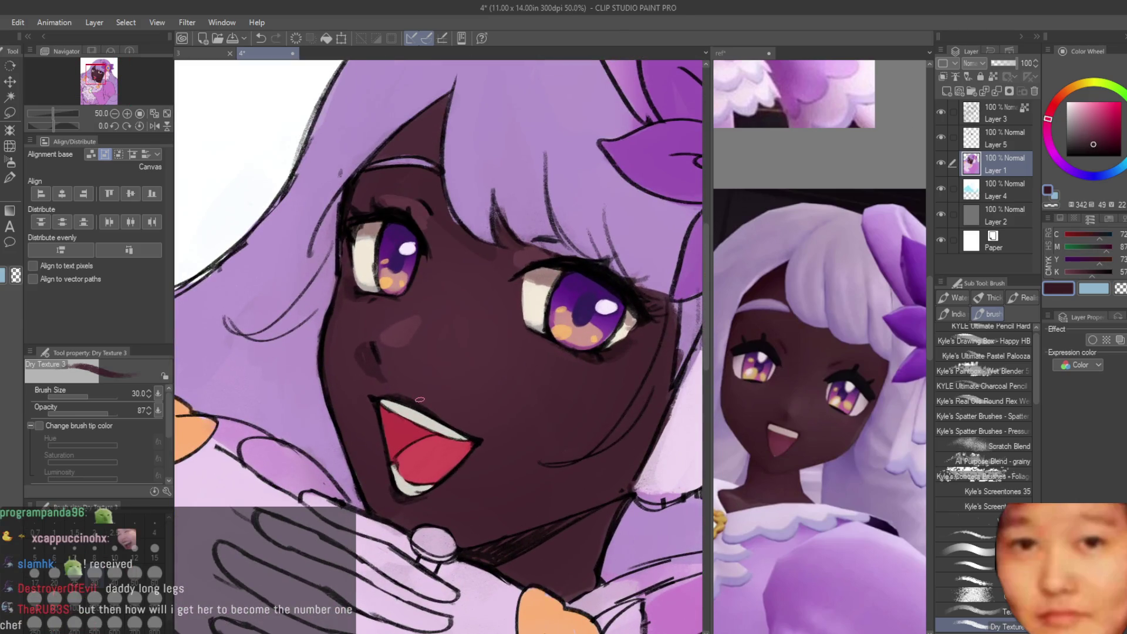
{"action": "scroll", "coordinate": [384, 361], "scroll_direction": "up", "scroll_amount": 1}
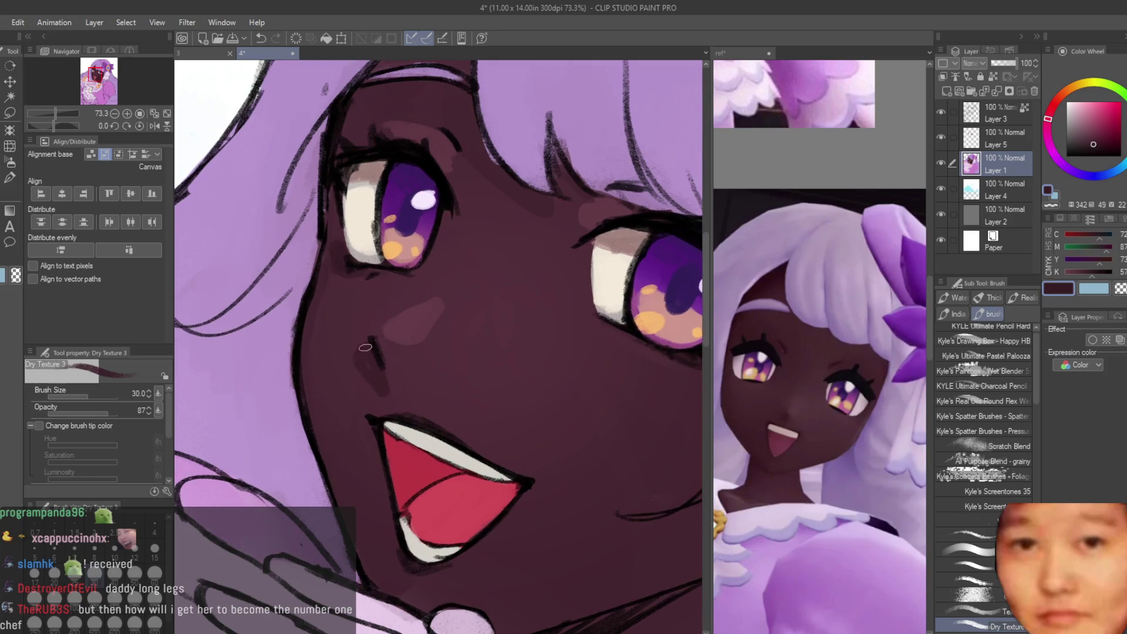
{"action": "scroll", "coordinate": [380, 361], "scroll_direction": "down", "scroll_amount": 5}
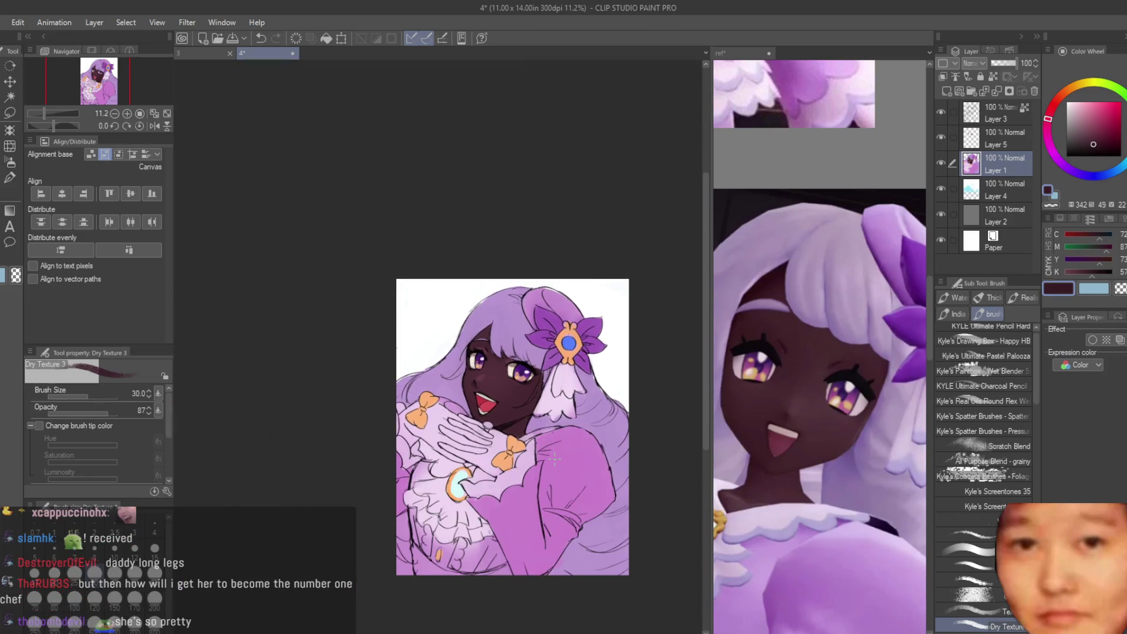
{"action": "scroll", "coordinate": [551, 454], "scroll_direction": "up", "scroll_amount": 1}
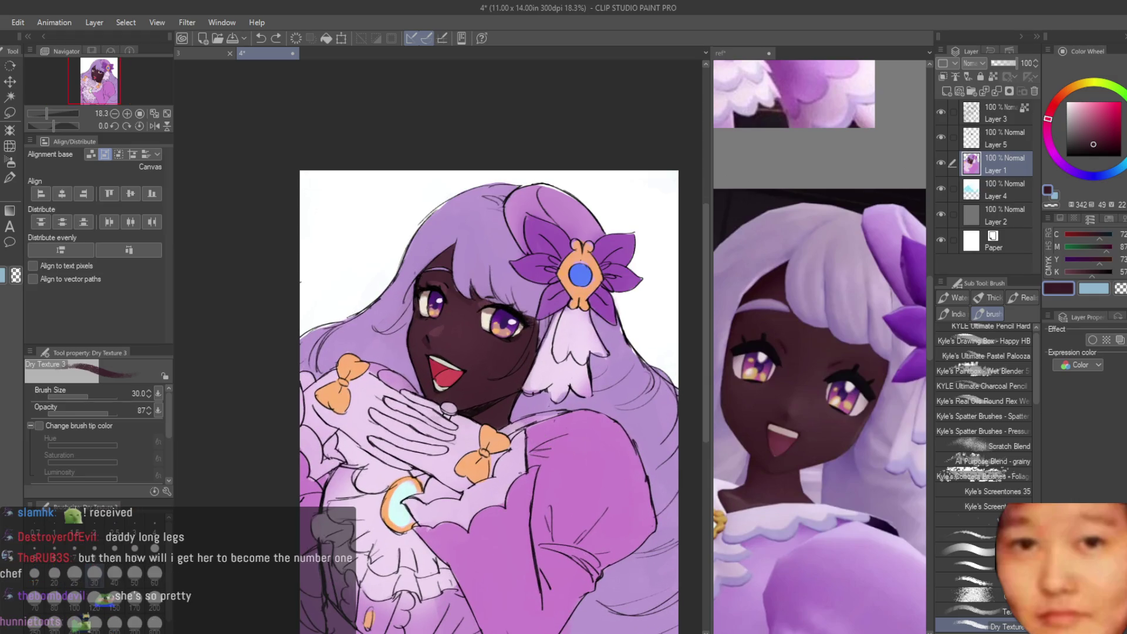
{"action": "scroll", "coordinate": [442, 354], "scroll_direction": "up", "scroll_amount": 4}
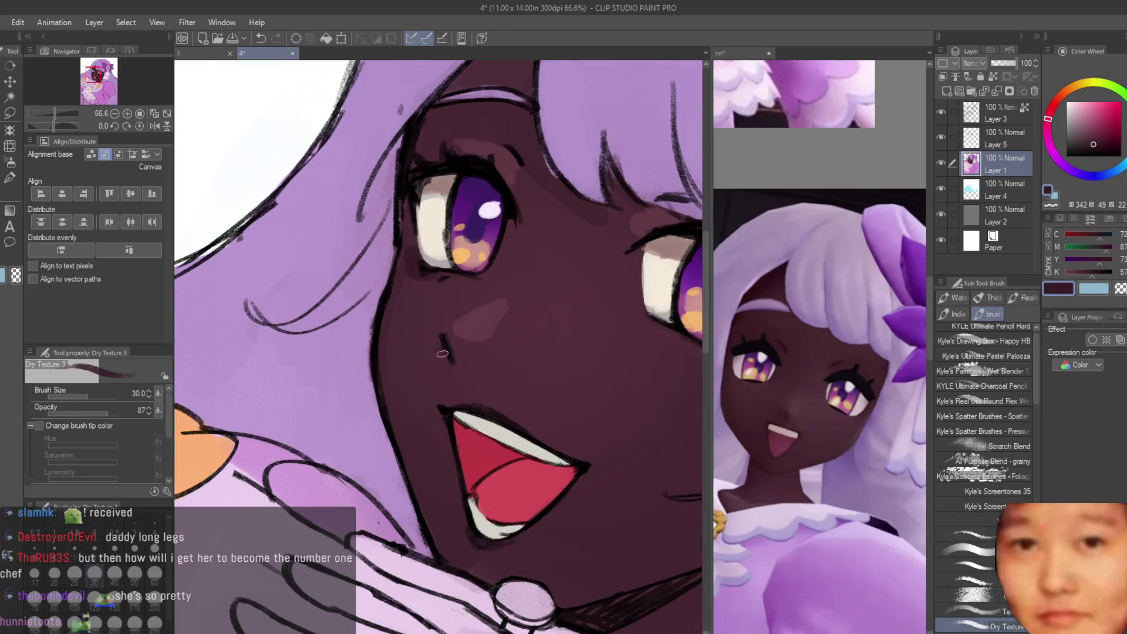
{"action": "scroll", "coordinate": [458, 381], "scroll_direction": "down", "scroll_amount": 5}
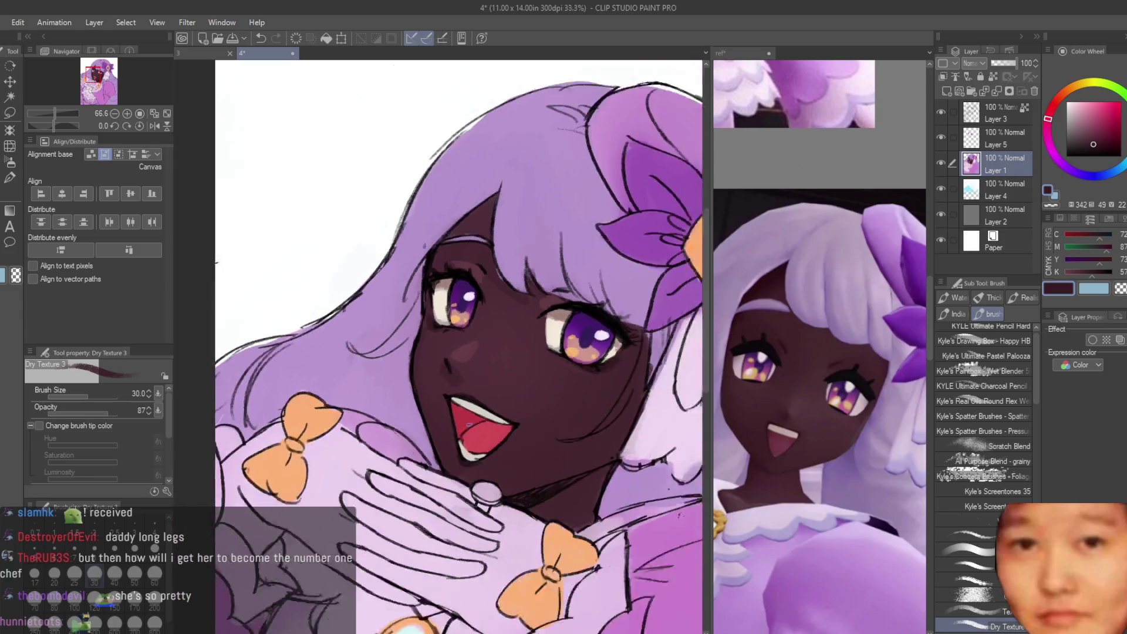
{"action": "scroll", "coordinate": [355, 357], "scroll_direction": "up", "scroll_amount": 5}
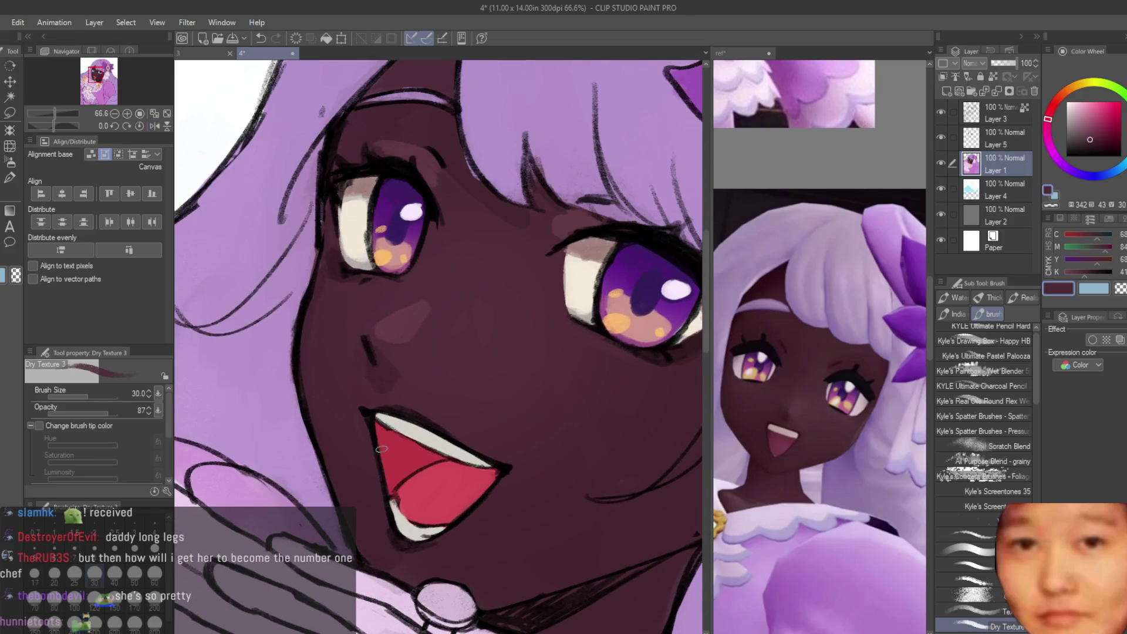
{"action": "scroll", "coordinate": [448, 219], "scroll_direction": "up", "scroll_amount": 3}
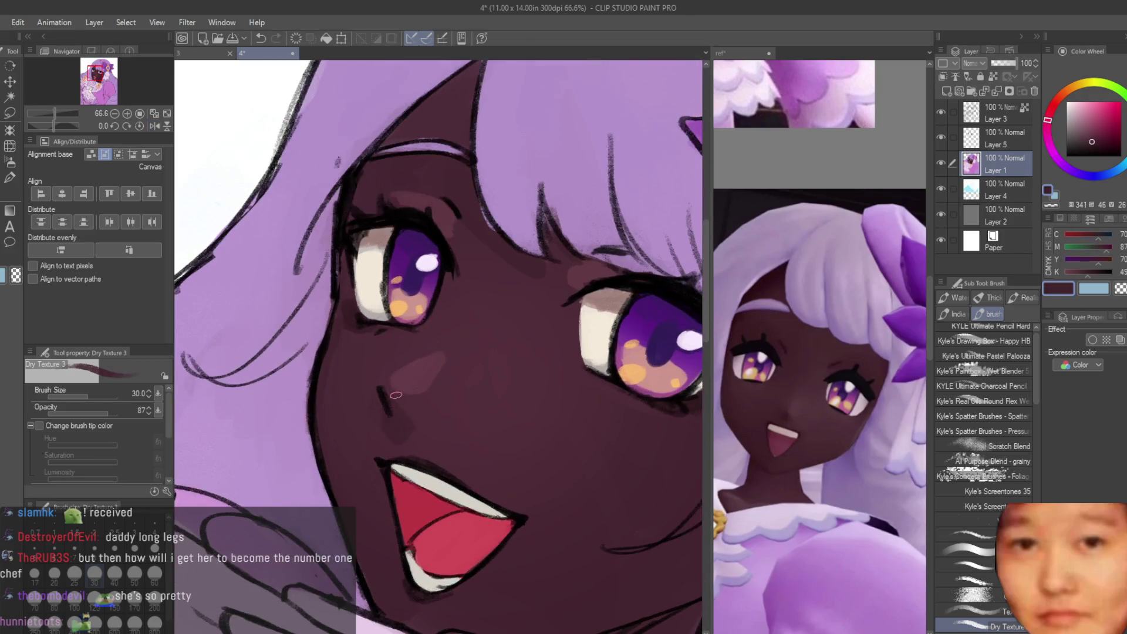
{"action": "scroll", "coordinate": [355, 192], "scroll_direction": "down", "scroll_amount": 3}
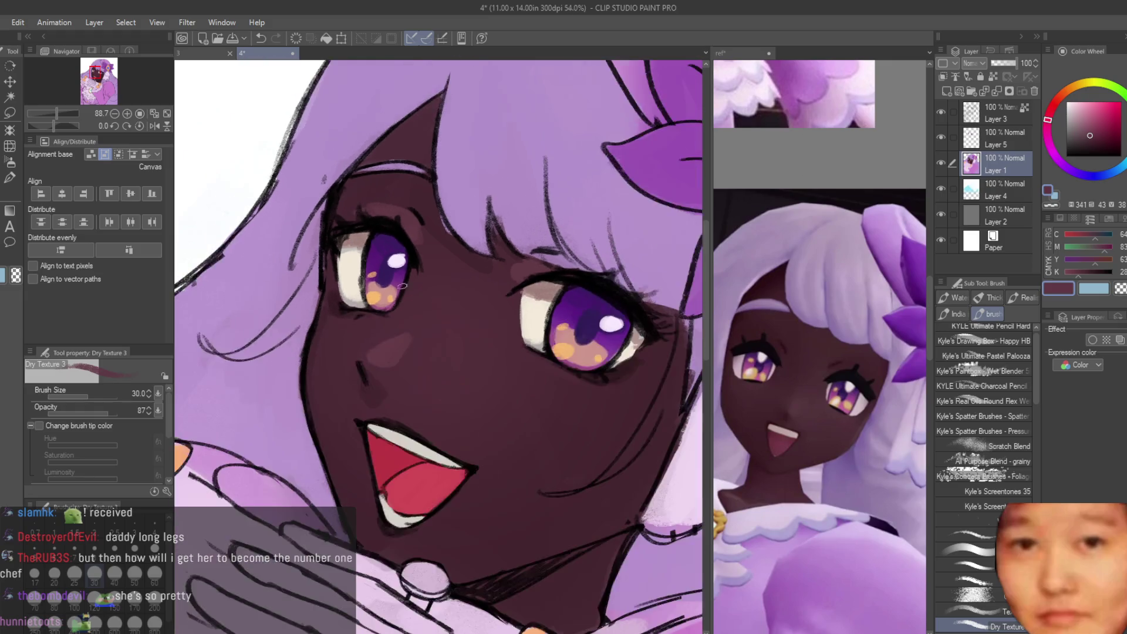
{"action": "scroll", "coordinate": [492, 456], "scroll_direction": "up", "scroll_amount": 3}
{"action": "scroll", "coordinate": [492, 457], "scroll_direction": "down", "scroll_amount": 2}
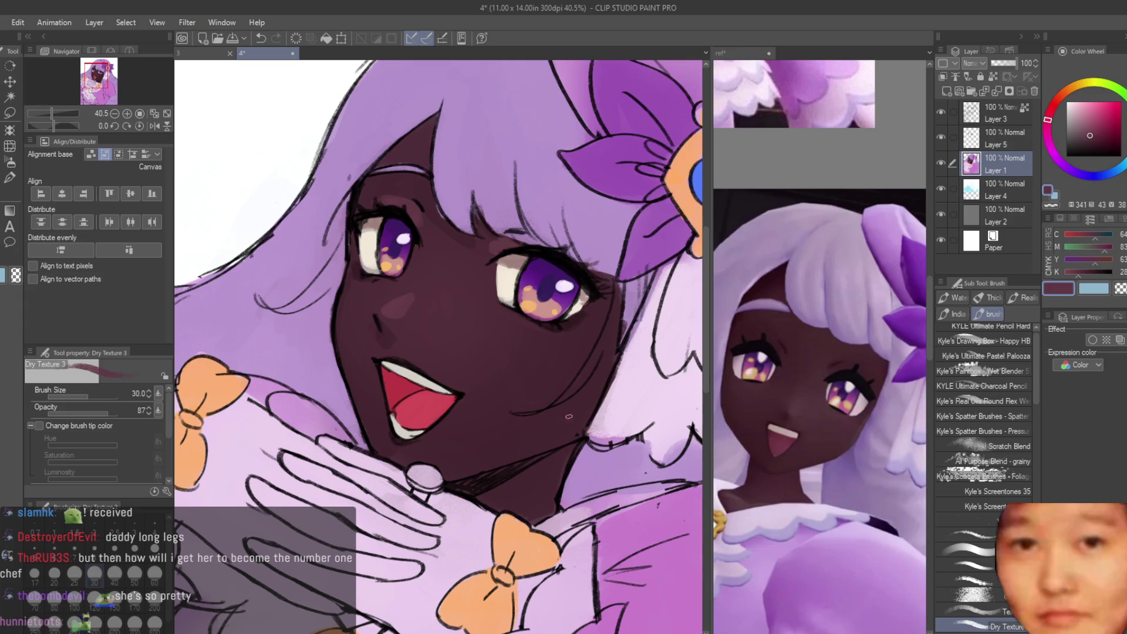
{"action": "scroll", "coordinate": [545, 356], "scroll_direction": "up", "scroll_amount": 2}
{"action": "scroll", "coordinate": [487, 322], "scroll_direction": "down", "scroll_amount": 3}
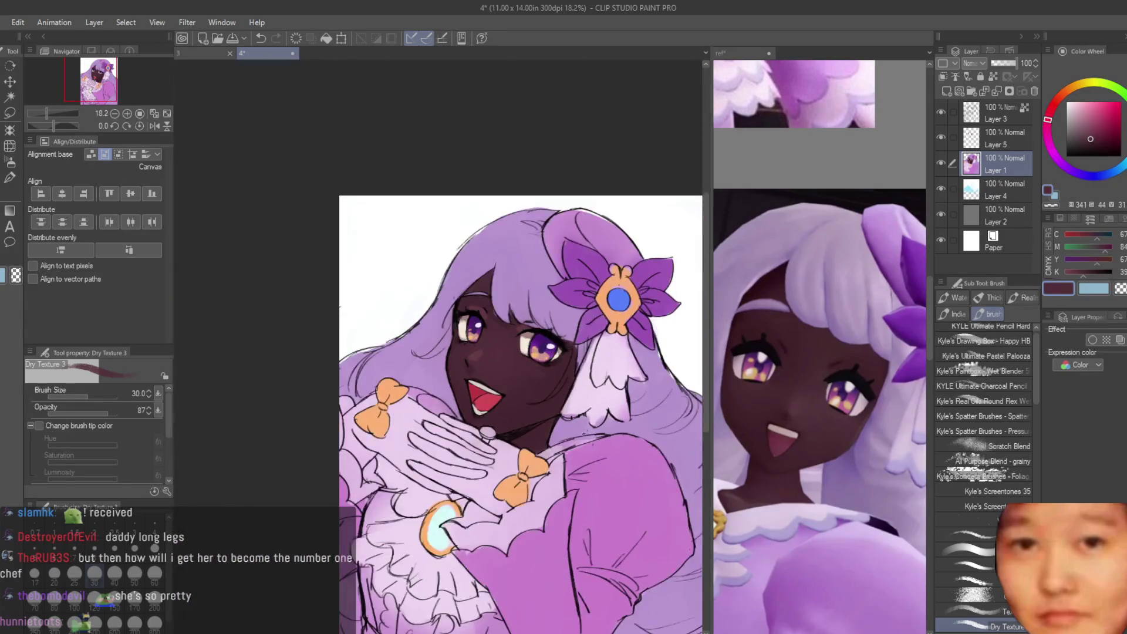
{"action": "scroll", "coordinate": [544, 374], "scroll_direction": "up", "scroll_amount": 2}
Step: Choose a coral red on the Color Wheel and lighten it into a soft pink for the blush
{"action": "left_click", "coordinate": [1059, 97]}
{"action": "left_click", "coordinate": [1105, 100]}
{"action": "left_click", "coordinate": [1057, 107]}
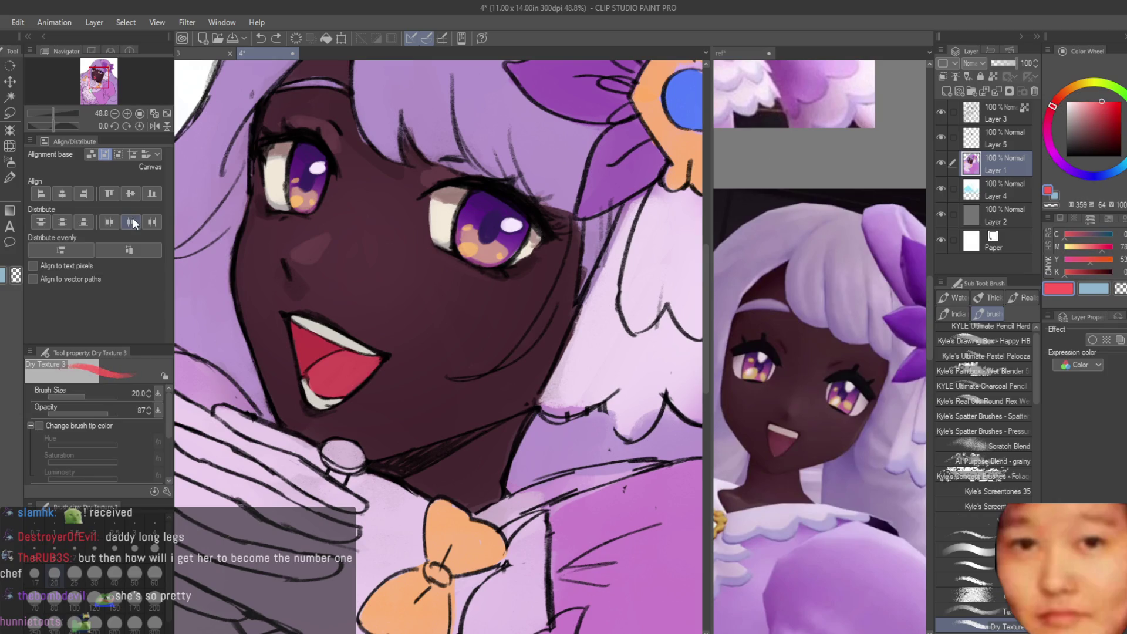
{"action": "left_click", "coordinate": [9, 178]}
{"action": "key", "text": "b"}
{"action": "key", "text": "ctrl+minus"}
{"action": "key", "text": "ctrl+minus"}
{"action": "key", "text": "ctrl+minus"}
{"action": "key", "text": "ctrl+plus"}
{"action": "key", "text": "ctrl+plus"}
{"action": "key", "text": "ctrl+plus"}
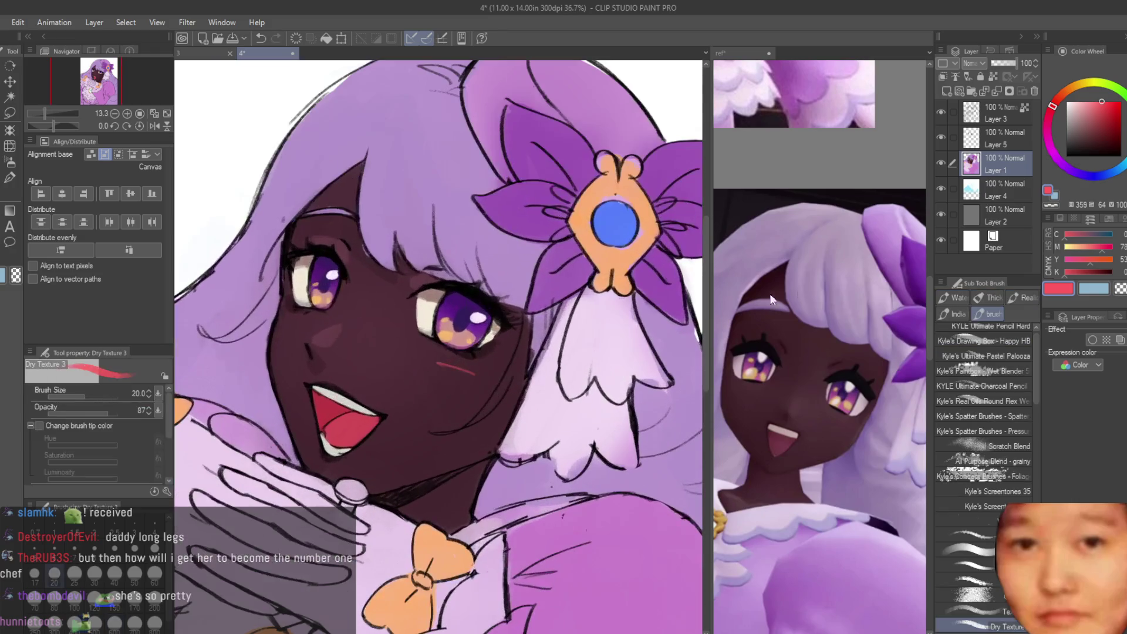
{"action": "left_click_drag", "start_coordinate": [1106, 108], "coordinate": [1091, 102]}
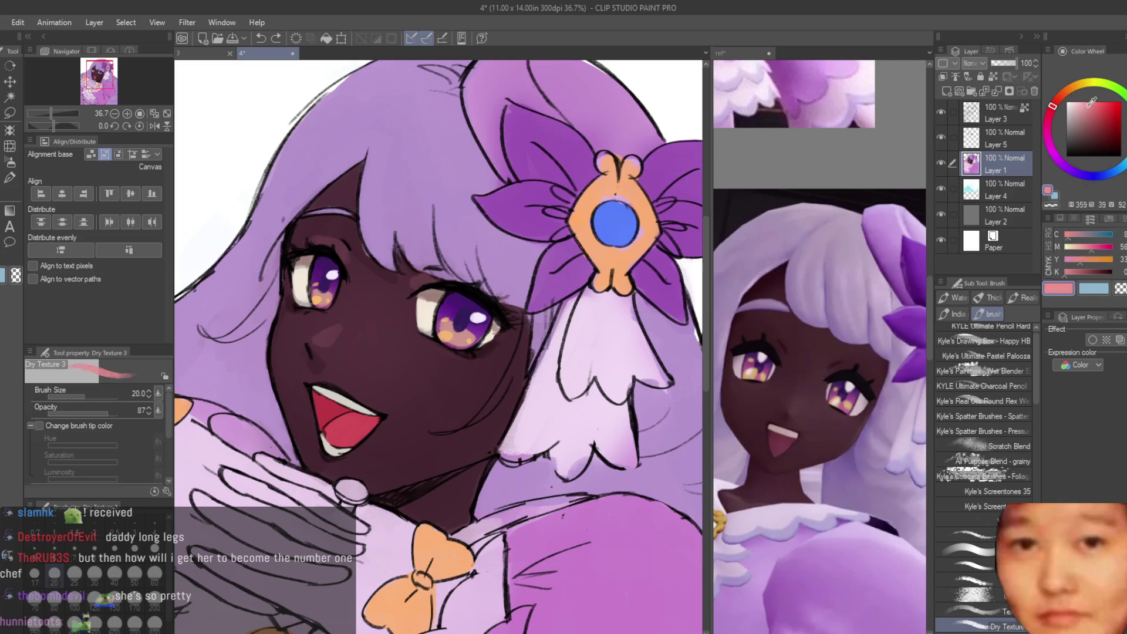
Step: Compare against the reference canvas and tune the pink slightly more saturated and darker
{"action": "left_click", "coordinate": [822, 352]}
{"action": "scroll", "coordinate": [822, 352], "scroll_direction": "down", "scroll_amount": 5}
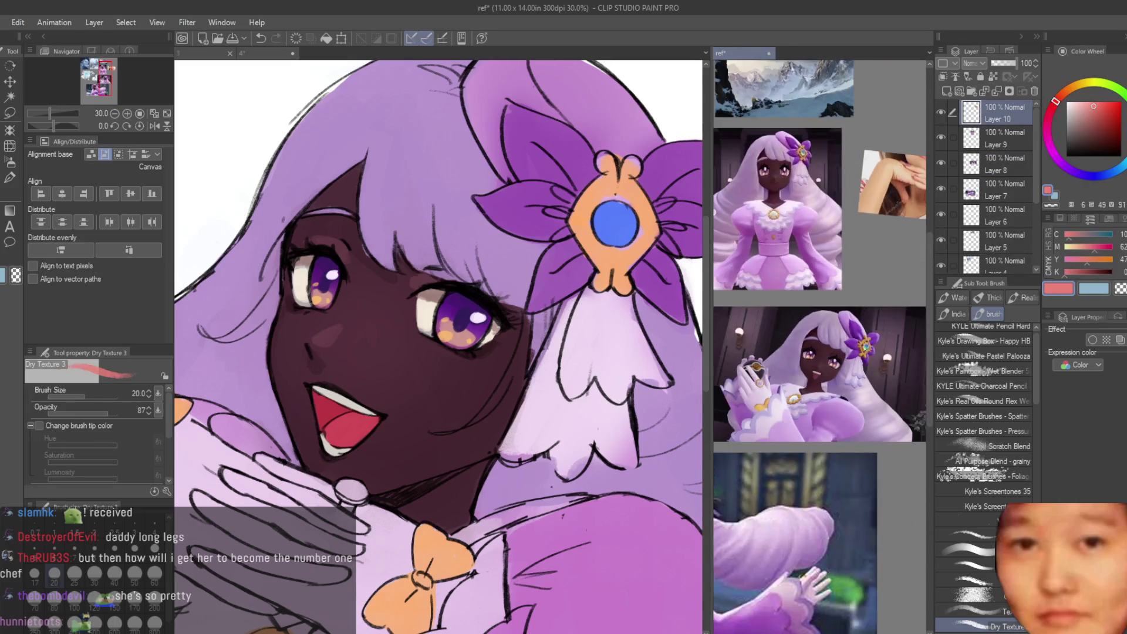
{"action": "scroll", "coordinate": [822, 322], "scroll_direction": "up", "scroll_amount": 2}
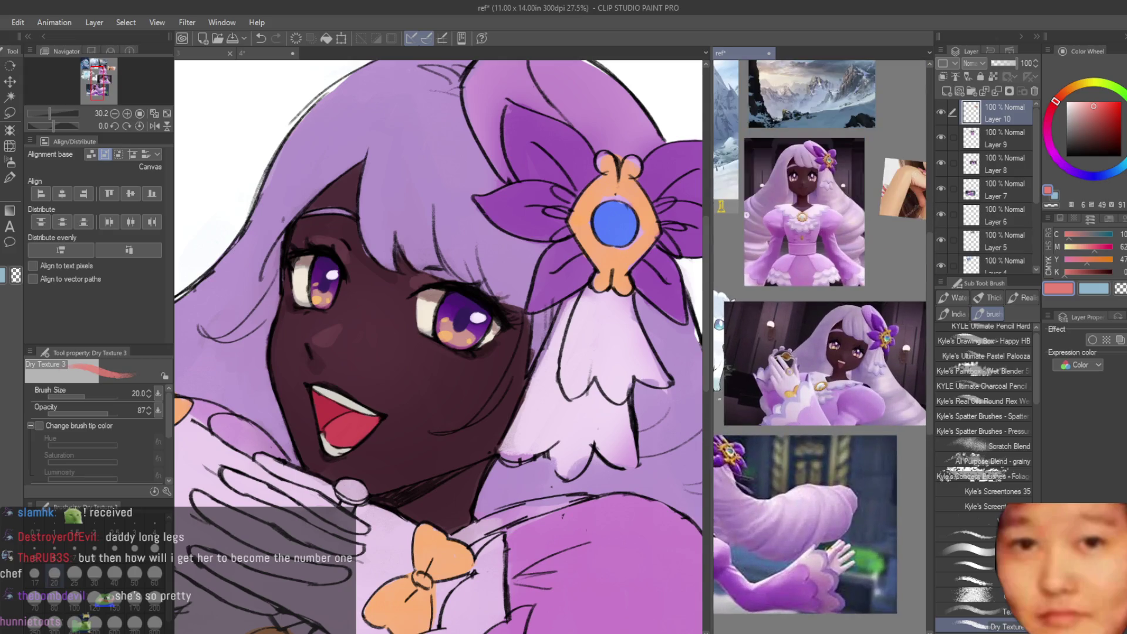
{"action": "scroll", "coordinate": [456, 376], "scroll_direction": "up", "scroll_amount": 3}
{"action": "scroll", "coordinate": [480, 378], "scroll_direction": "down", "scroll_amount": 4}
{"action": "scroll", "coordinate": [470, 411], "scroll_direction": "up", "scroll_amount": 3}
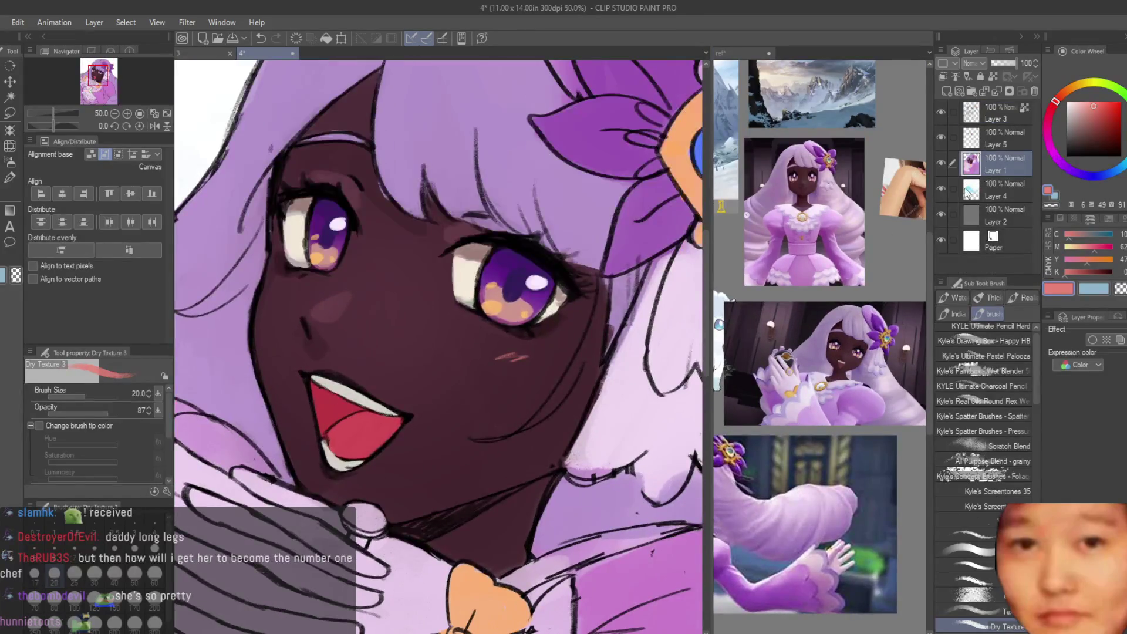
{"action": "left_click", "coordinate": [1095, 106]}
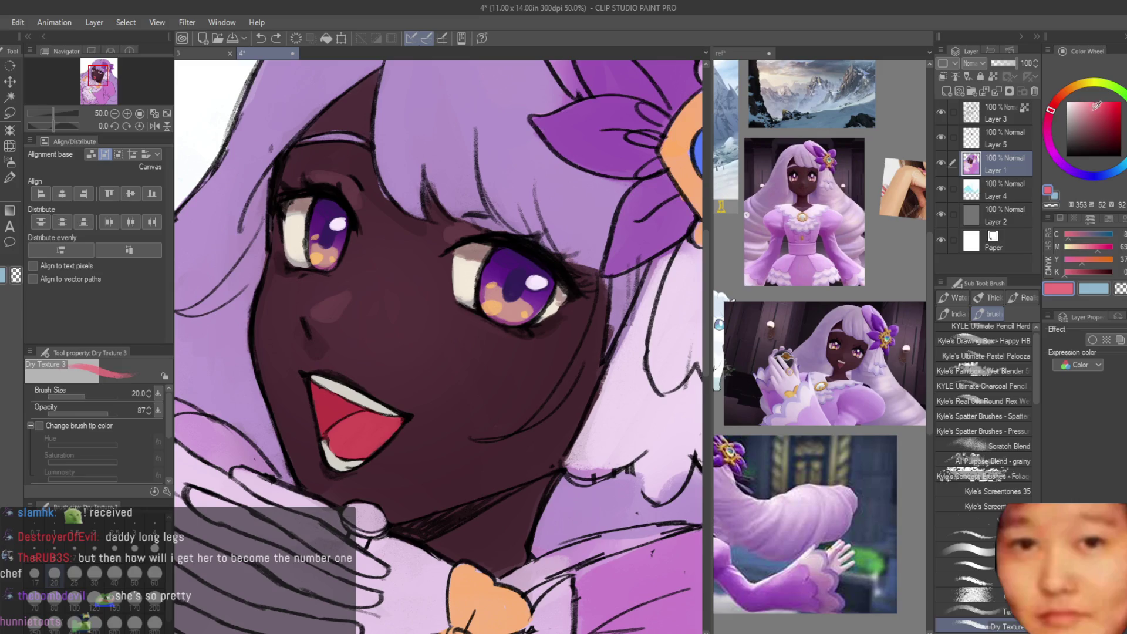
{"action": "left_click", "coordinate": [1094, 110]}
{"action": "scroll", "coordinate": [521, 343], "scroll_direction": "up", "scroll_amount": 2}
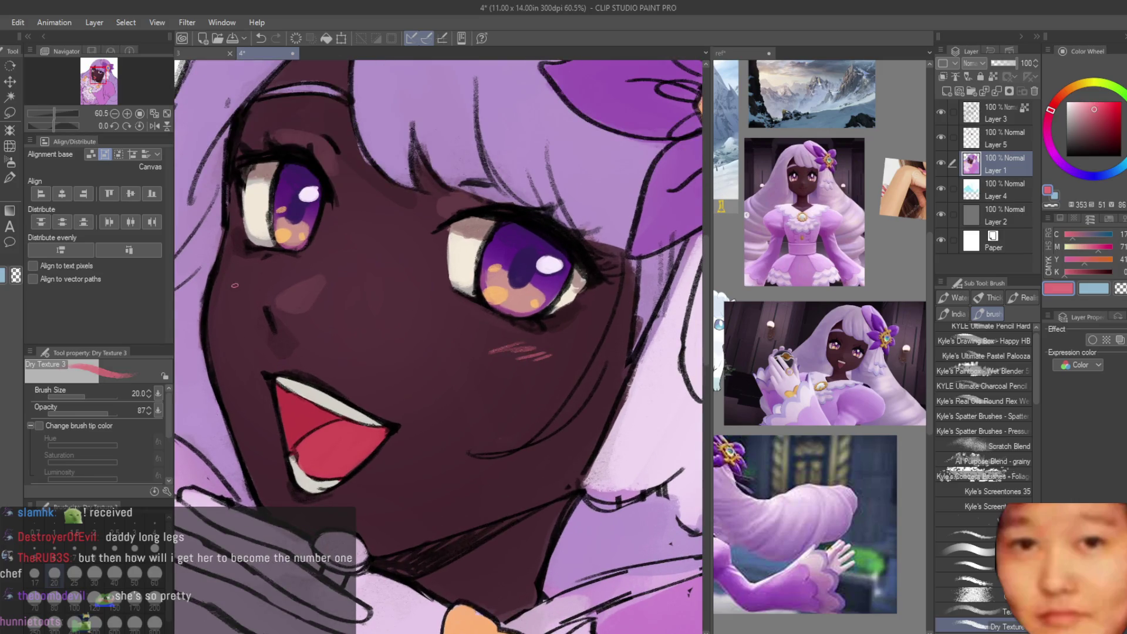
{"action": "scroll", "coordinate": [235, 274], "scroll_direction": "down", "scroll_amount": 6}
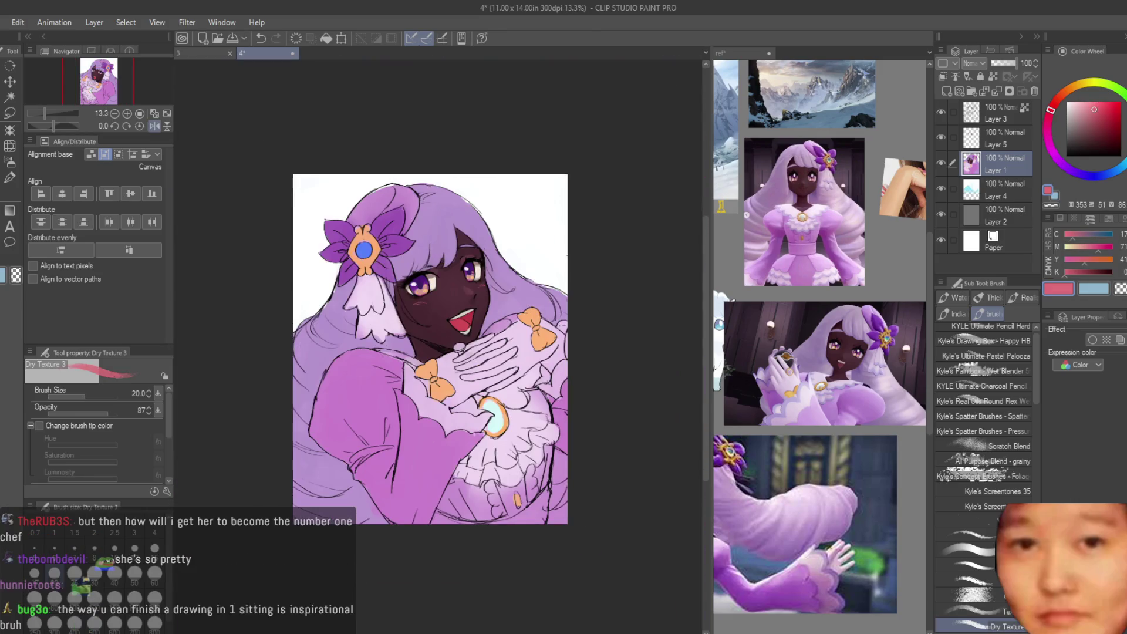
{"action": "scroll", "coordinate": [405, 277], "scroll_direction": "up", "scroll_amount": 5}
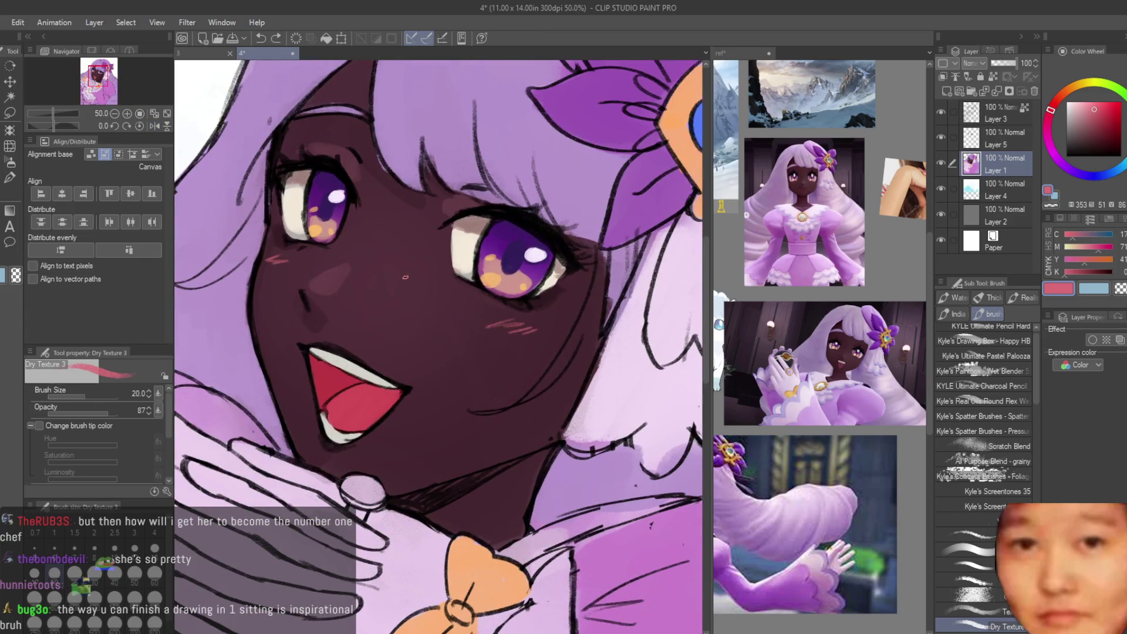
{"action": "left_click", "coordinate": [10, 113]}
{"action": "scroll", "coordinate": [494, 291], "scroll_direction": "up", "scroll_amount": 1}
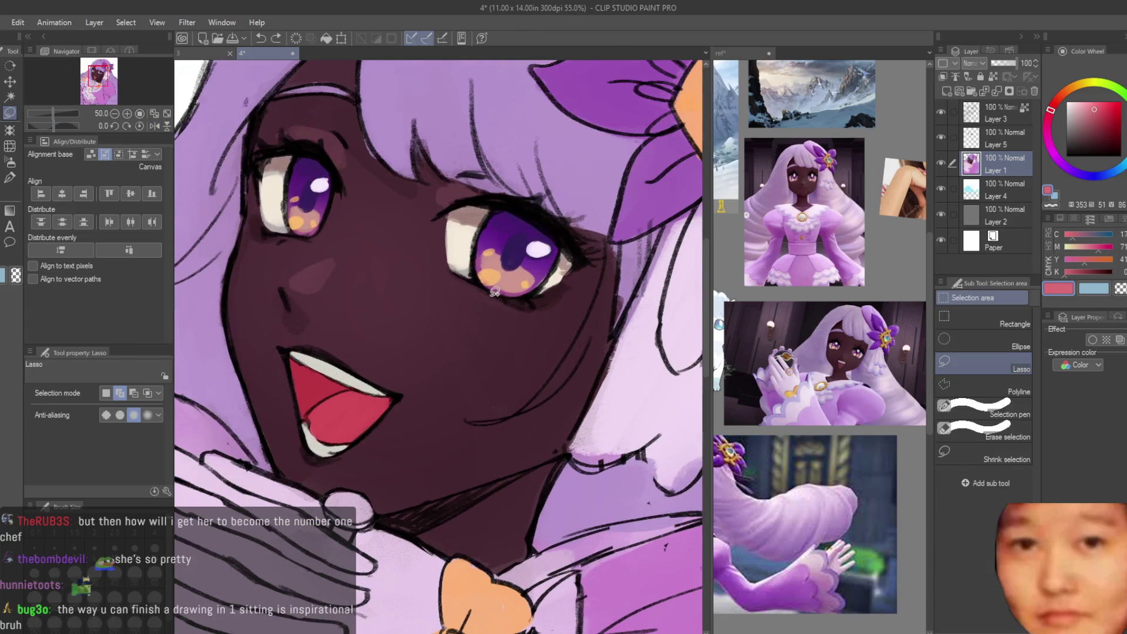
Step: Lasso the cheek under the right eye and airbrush a soft pink tint into it
{"action": "mouse_move", "coordinate": [421, 306]}
{"action": "left_mouse_down"}
{"action": "mouse_move", "coordinate": [537, 280]}
{"action": "mouse_move", "coordinate": [465, 302]}
{"action": "mouse_move", "coordinate": [491, 315]}
{"action": "left_mouse_up"}
{"action": "left_click", "coordinate": [7, 164]}
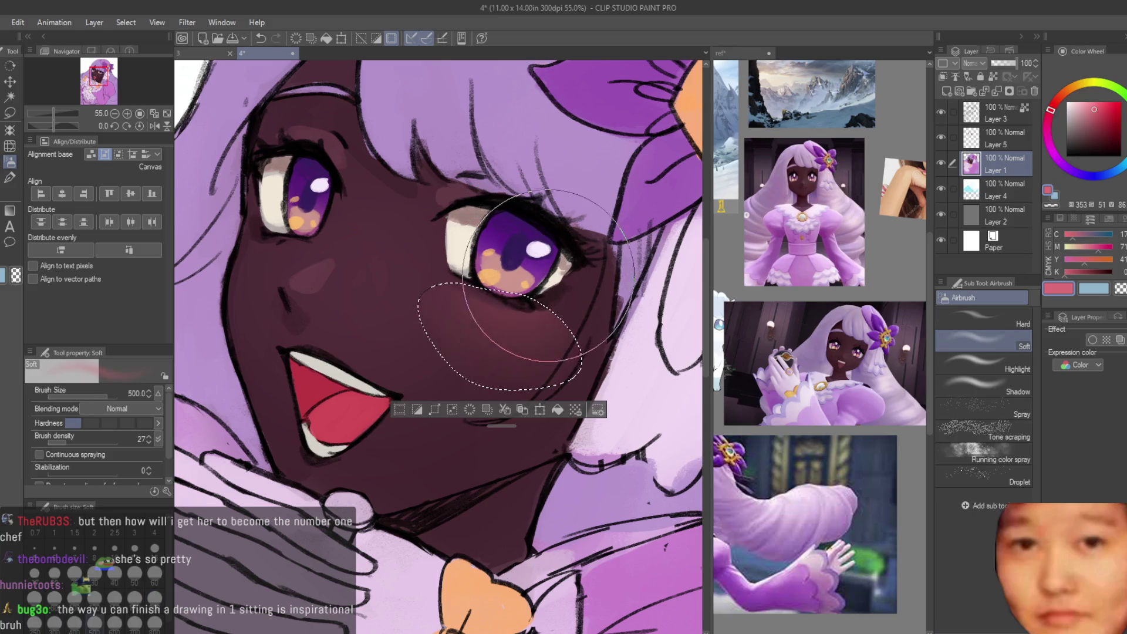
{"action": "scroll", "coordinate": [542, 290], "scroll_direction": "down", "scroll_amount": 4}
{"action": "scroll", "coordinate": [552, 290], "scroll_direction": "down", "scroll_amount": 3}
{"action": "scroll", "coordinate": [646, 305], "scroll_direction": "up", "scroll_amount": 2}
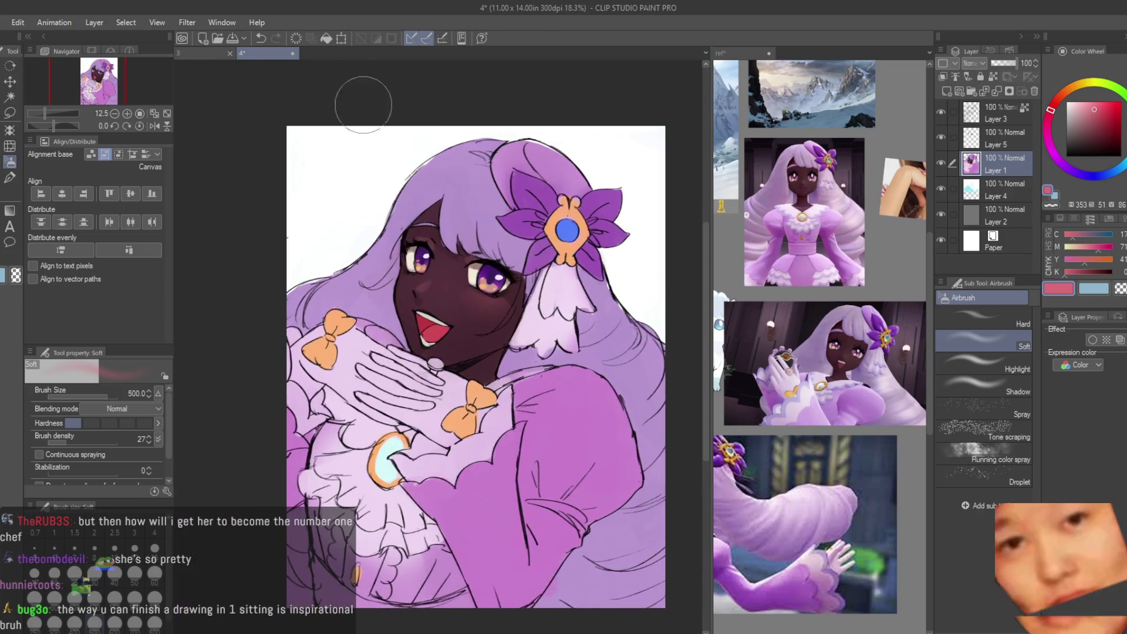
Step: Glance at the fox artwork document, then return to the purple portrait
{"action": "left_click", "coordinate": [198, 56]}
{"action": "scroll", "coordinate": [505, 199], "scroll_direction": "down", "scroll_amount": 3}
{"action": "scroll", "coordinate": [506, 201], "scroll_direction": "up", "scroll_amount": 2}
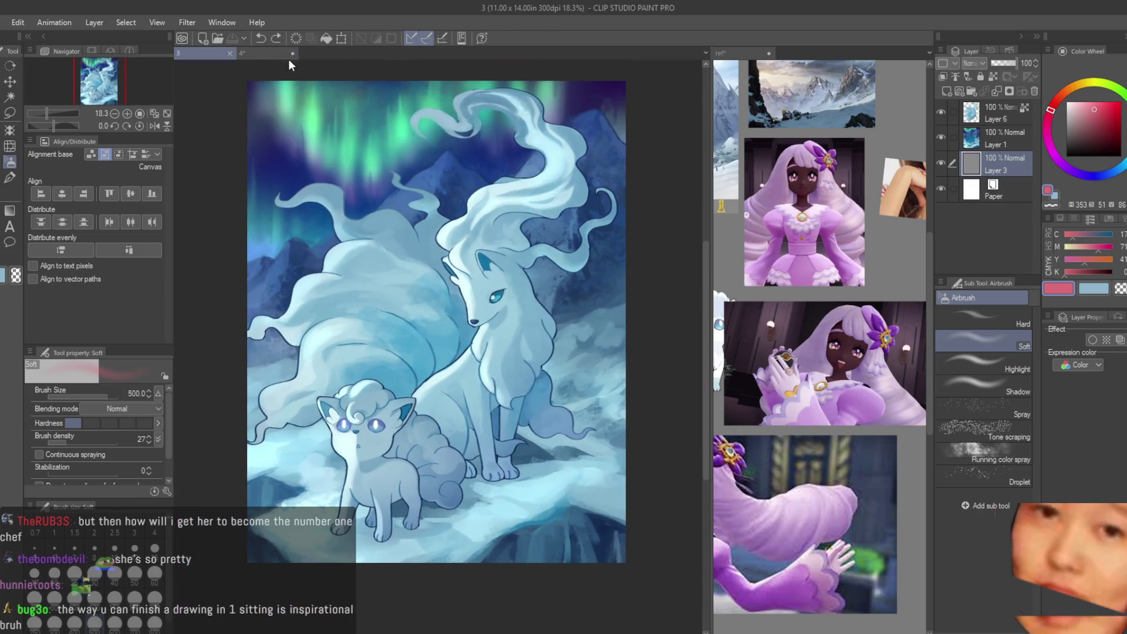
{"action": "left_click", "coordinate": [289, 56]}
{"action": "scroll", "coordinate": [385, 106], "scroll_direction": "up", "scroll_amount": 2}
Step: Soften the cheek blush with the Blur tool at size 150
{"action": "key", "text": "j"}
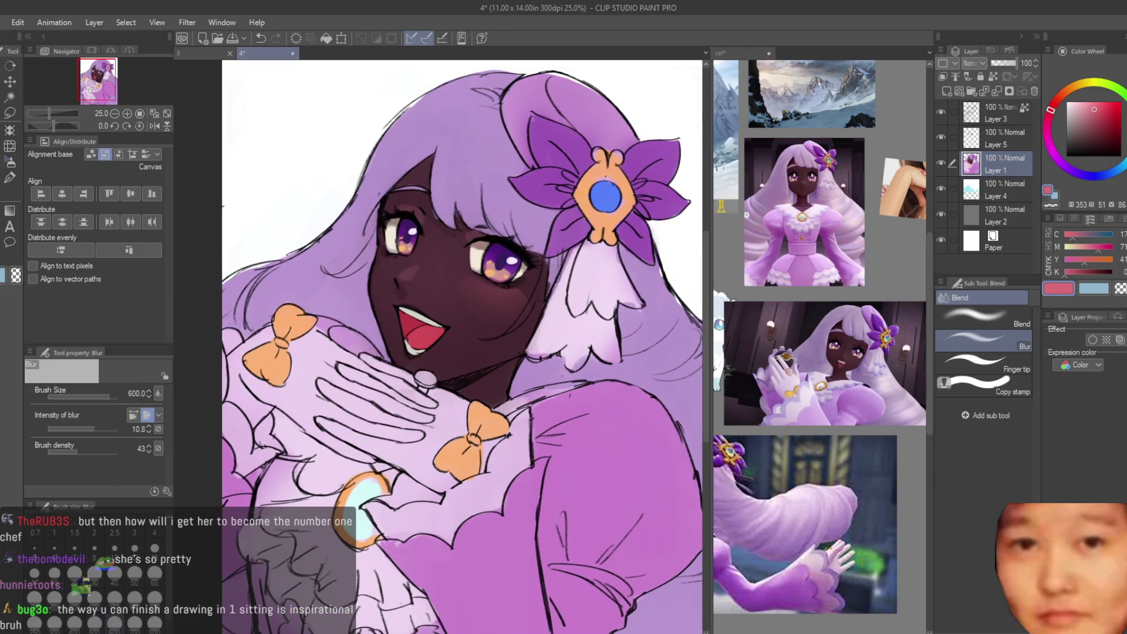
{"action": "scroll", "coordinate": [483, 285], "scroll_direction": "up", "scroll_amount": 4}
{"action": "key", "text": "bracketleft"}
{"action": "key", "text": "bracketleft"}
{"action": "key", "text": "bracketleft"}
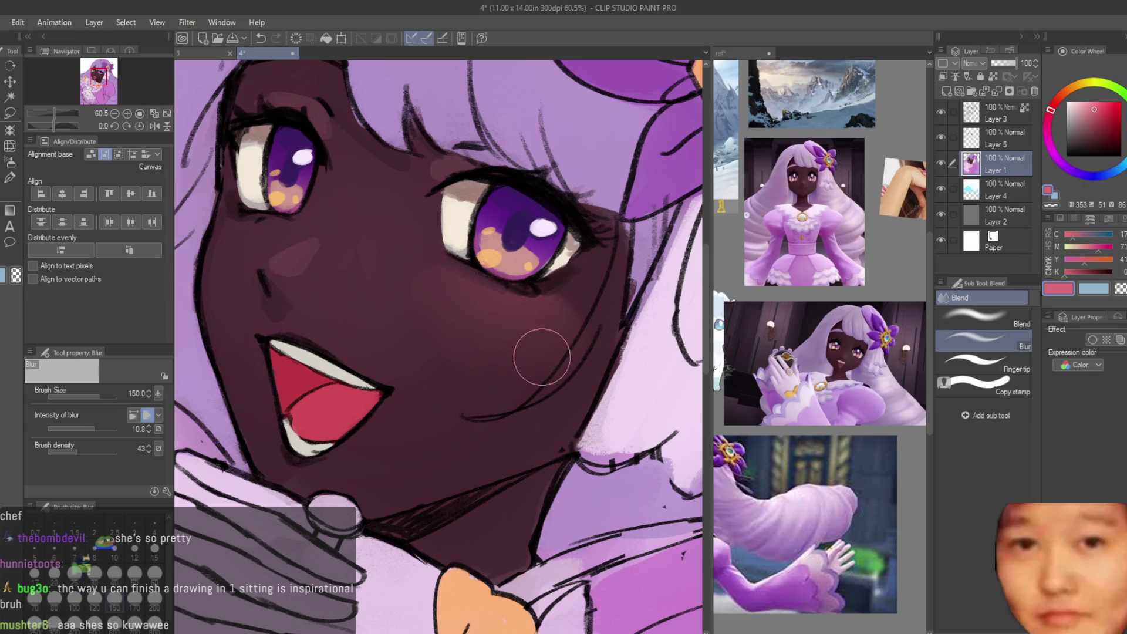
{"action": "scroll", "coordinate": [464, 326], "scroll_direction": "down", "scroll_amount": 5}
{"action": "scroll", "coordinate": [585, 347], "scroll_direction": "up", "scroll_amount": 3}
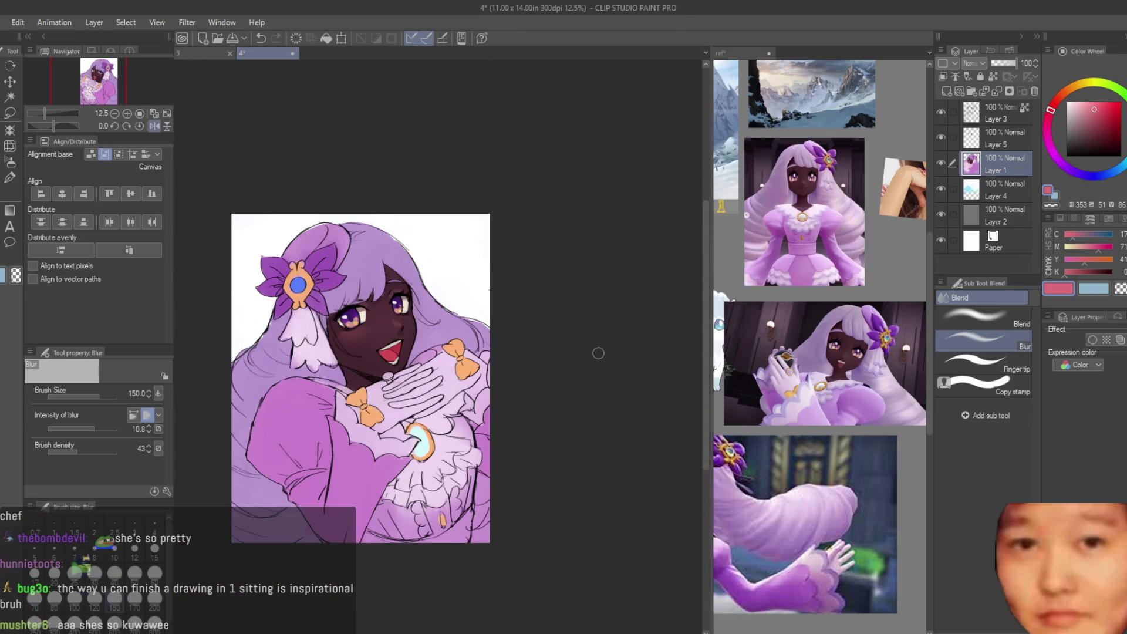
{"action": "scroll", "coordinate": [501, 286], "scroll_direction": "up", "scroll_amount": 2}
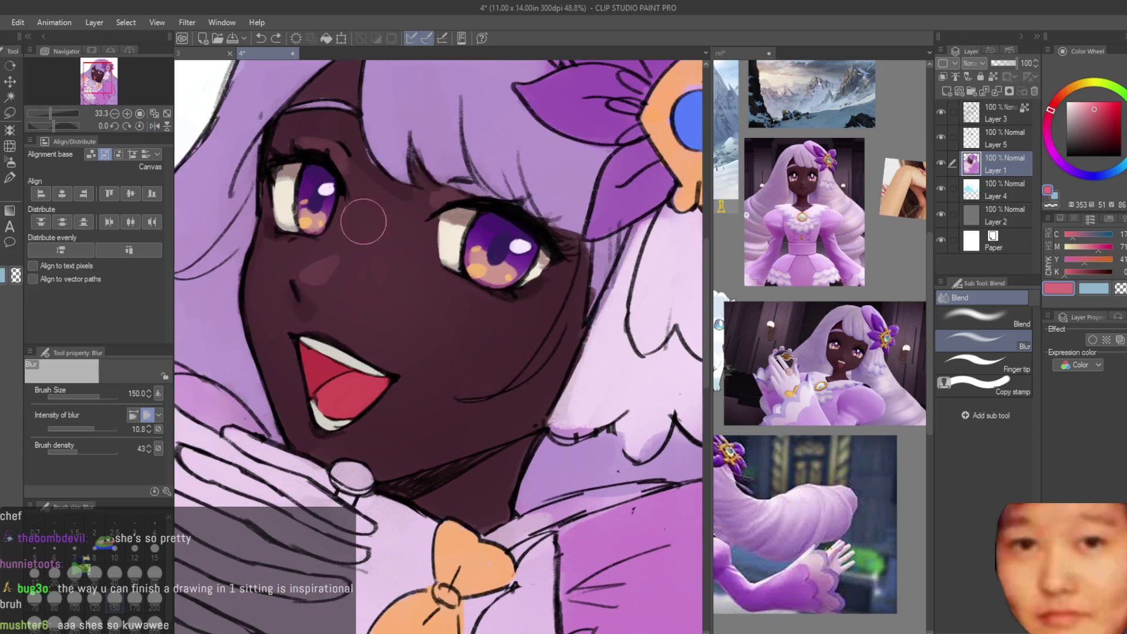
Step: Add a new raster layer above Layer 1 and outline the right cheek for more blush
{"action": "left_click", "coordinate": [10, 115]}
{"action": "key", "text": "ctrl+shift+n"}
{"action": "scroll", "coordinate": [437, 272], "scroll_direction": "up", "scroll_amount": 1}
{"action": "mouse_move", "coordinate": [437, 272]}
{"action": "left_mouse_down"}
{"action": "mouse_move", "coordinate": [574, 322]}
{"action": "mouse_move", "coordinate": [446, 270]}
{"action": "left_mouse_up"}
Step: On a new layer above Layer 6, airbrush saturated pink blush inside both cheek selections
{"action": "scroll", "coordinate": [356, 260], "scroll_direction": "up", "scroll_amount": 1}
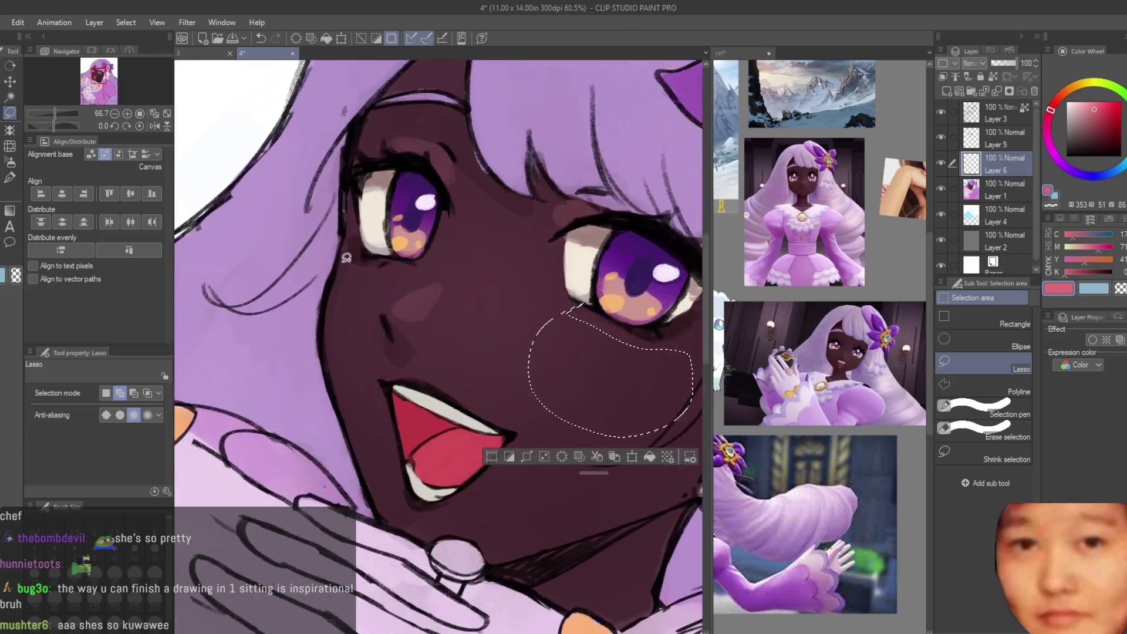
{"action": "left_click_drag", "start_coordinate": [382, 328], "coordinate": [437, 269]}
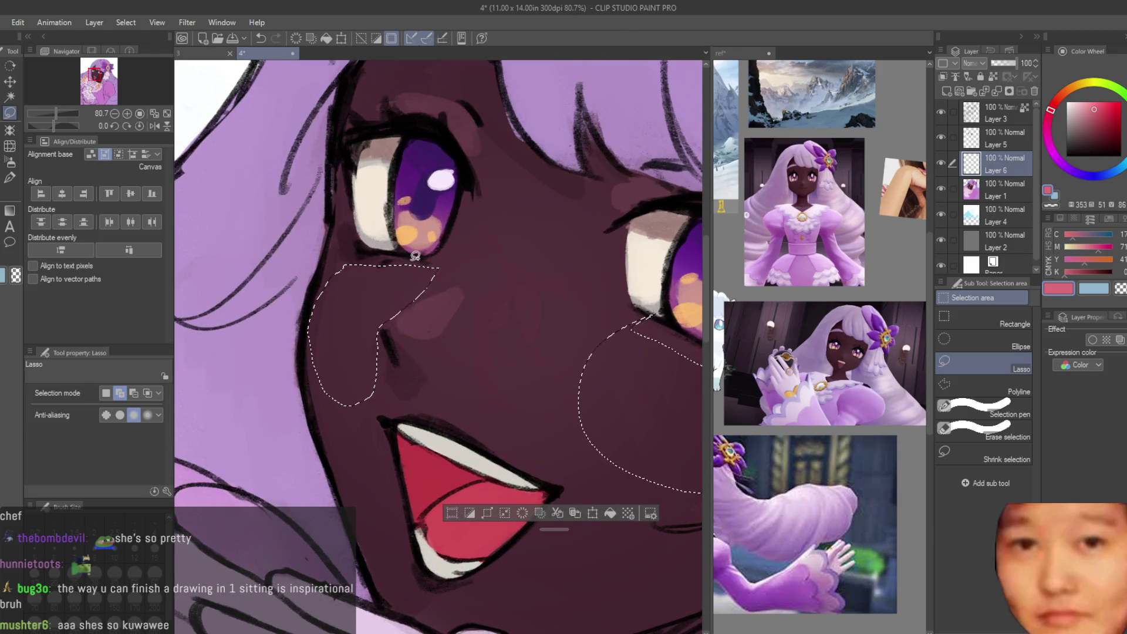
{"action": "left_click", "coordinate": [10, 162]}
{"action": "scroll", "coordinate": [557, 378], "scroll_direction": "down", "scroll_amount": 2}
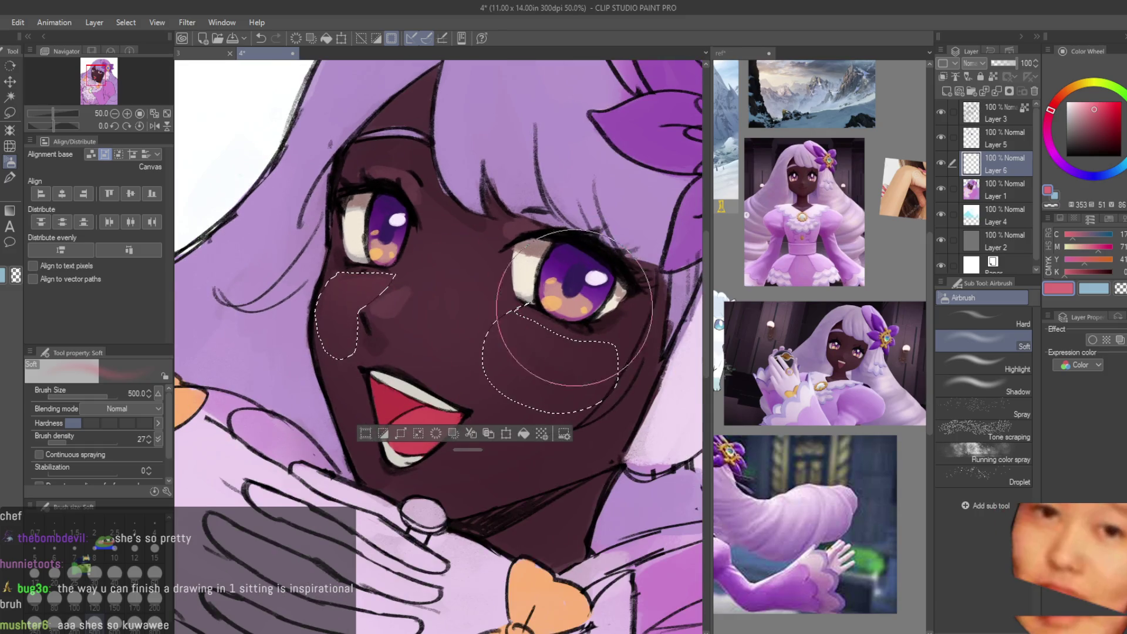
{"action": "left_click", "coordinate": [947, 92]}
{"action": "left_click_drag", "start_coordinate": [624, 294], "coordinate": [392, 268]}
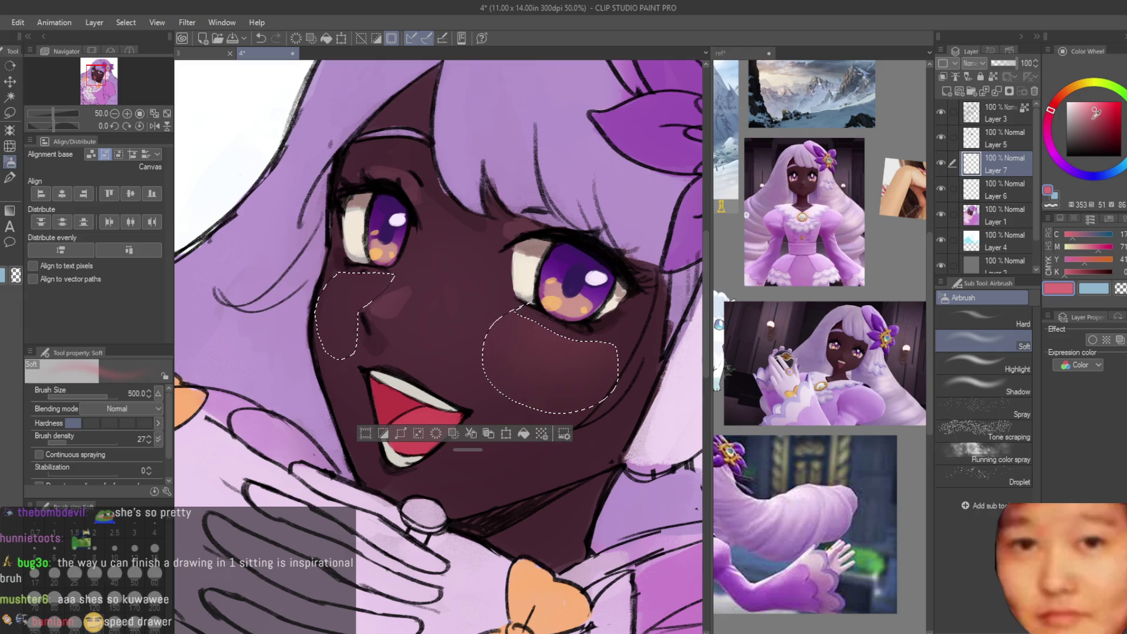
{"action": "left_click_drag", "start_coordinate": [1095, 113], "coordinate": [1103, 112]}
{"action": "mouse_move", "coordinate": [435, 274]}
{"action": "left_mouse_down"}
{"action": "mouse_move", "coordinate": [531, 317]}
{"action": "mouse_move", "coordinate": [403, 291]}
{"action": "mouse_move", "coordinate": [405, 311]}
{"action": "left_mouse_up"}
Step: Soften the painted blush with the blur tool enlarged to size 200
{"action": "scroll", "coordinate": [453, 273], "scroll_direction": "down", "scroll_amount": 2}
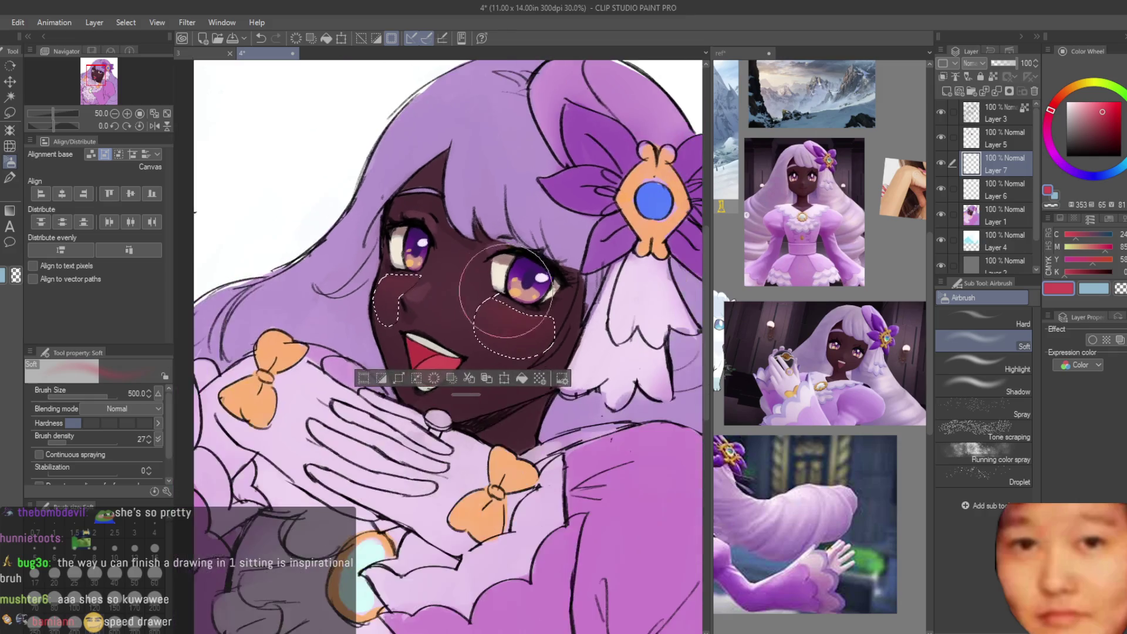
{"action": "scroll", "coordinate": [603, 388], "scroll_direction": "down", "scroll_amount": 5}
{"action": "scroll", "coordinate": [604, 388], "scroll_direction": "up", "scroll_amount": 2}
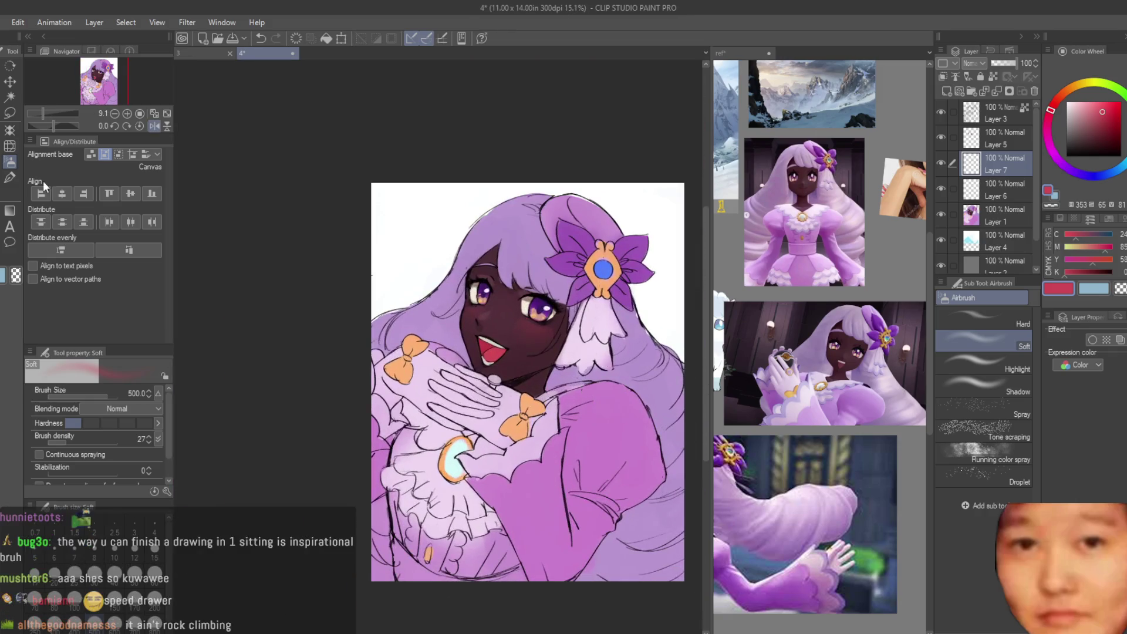
{"action": "key", "text": "j"}
{"action": "scroll", "coordinate": [517, 297], "scroll_direction": "up", "scroll_amount": 4}
{"action": "key", "text": "bracketright"}
{"action": "key", "text": "bracketright"}
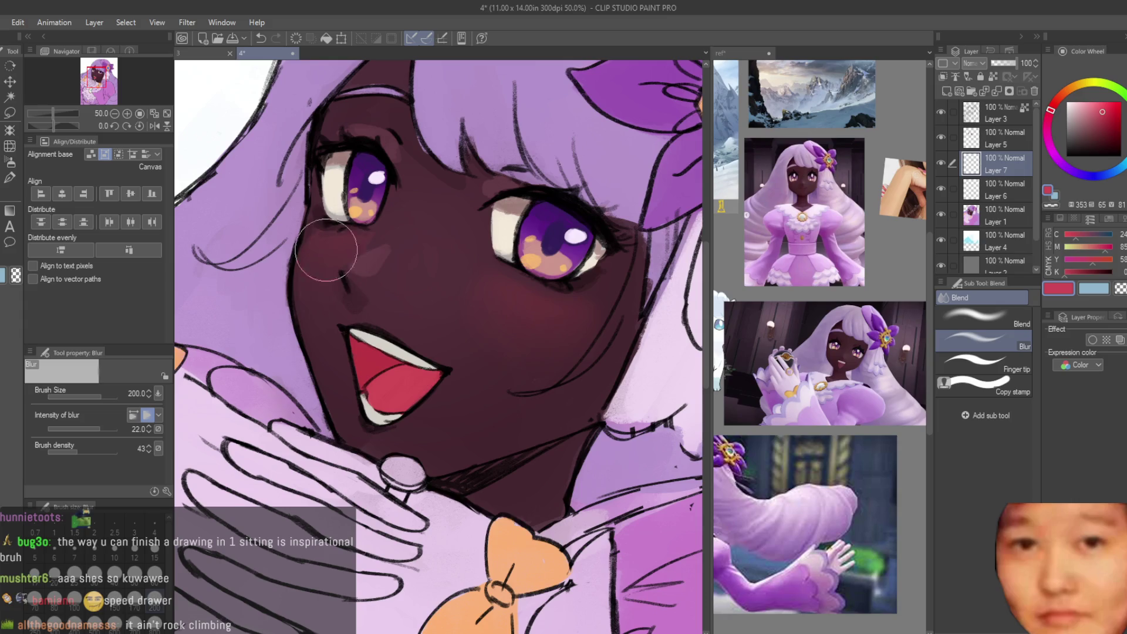
{"action": "scroll", "coordinate": [290, 326], "scroll_direction": "down", "scroll_amount": 6}
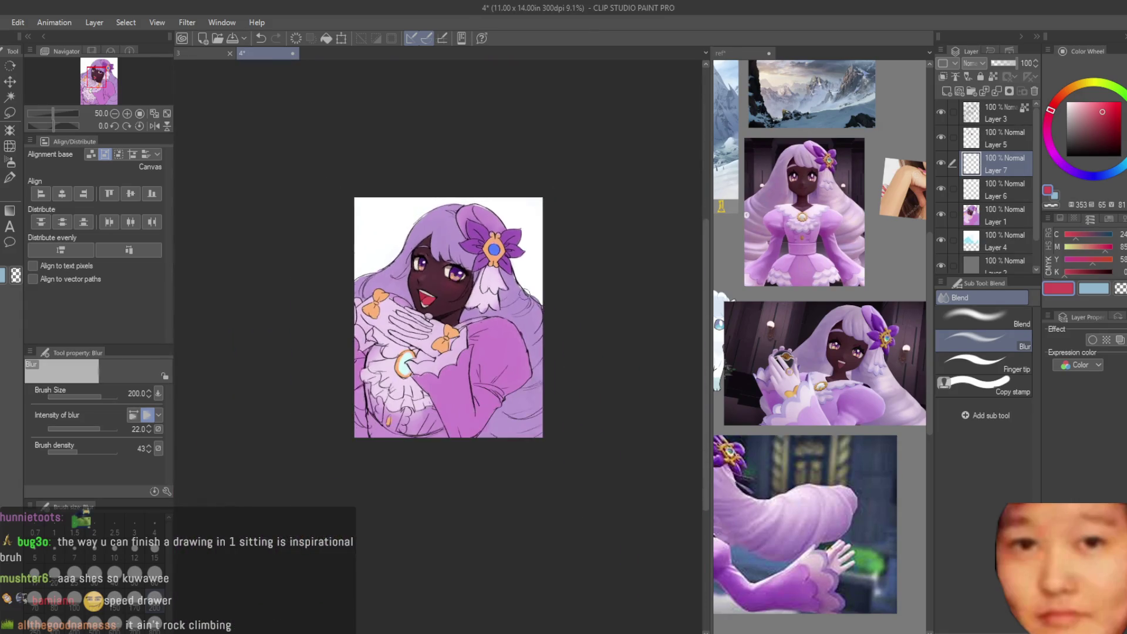
{"action": "scroll", "coordinate": [427, 276], "scroll_direction": "up", "scroll_amount": 2}
{"action": "scroll", "coordinate": [426, 277], "scroll_direction": "up", "scroll_amount": 2}
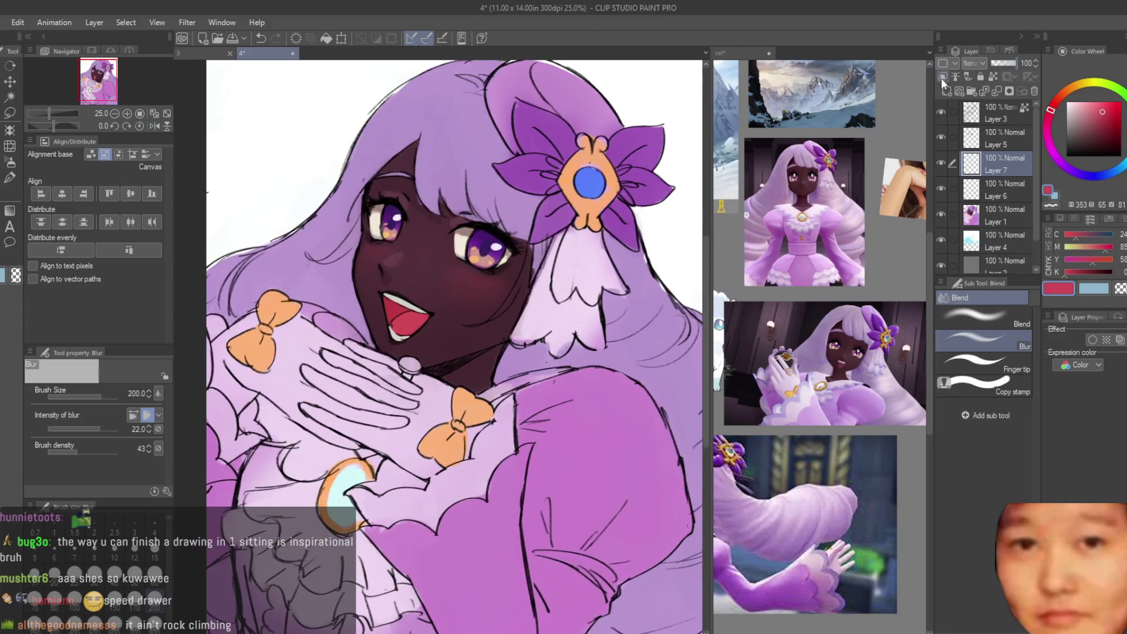
Step: Compare layer visibility, then delete the Layer 7 and Layer 6 blush layers
{"action": "left_click", "coordinate": [11, 163]}
{"action": "scroll", "coordinate": [428, 284], "scroll_direction": "up", "scroll_amount": 1}
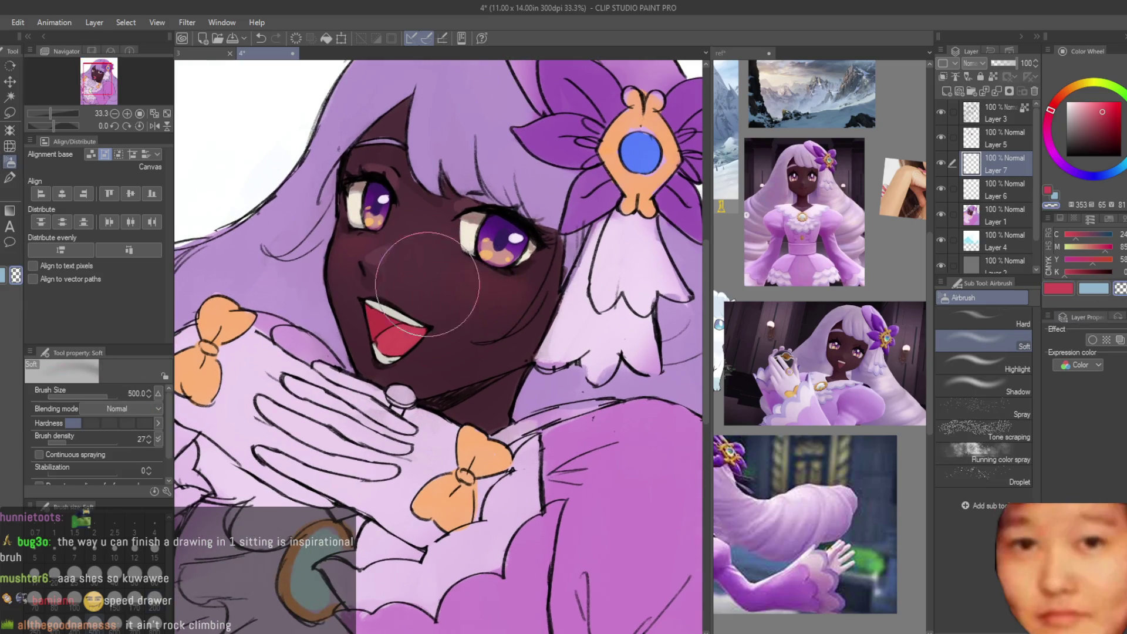
{"action": "scroll", "coordinate": [478, 277], "scroll_direction": "down", "scroll_amount": 3}
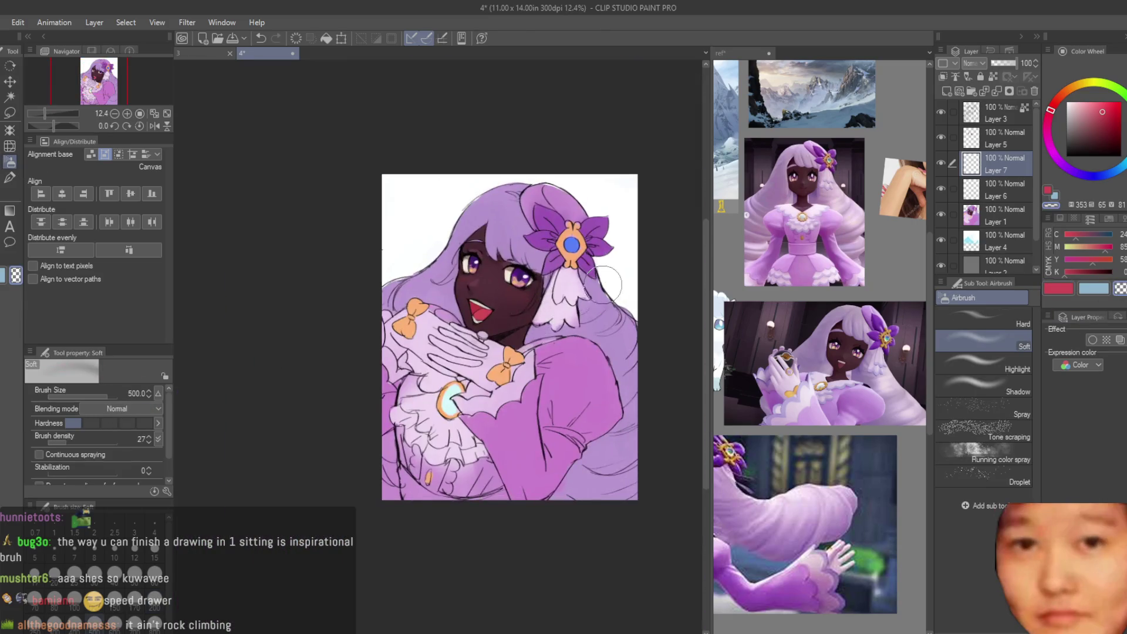
{"action": "scroll", "coordinate": [604, 264], "scroll_direction": "up", "scroll_amount": 2}
{"action": "left_click", "coordinate": [942, 139]}
{"action": "left_click", "coordinate": [942, 139]}
{"action": "key", "text": "ctrl+e"}
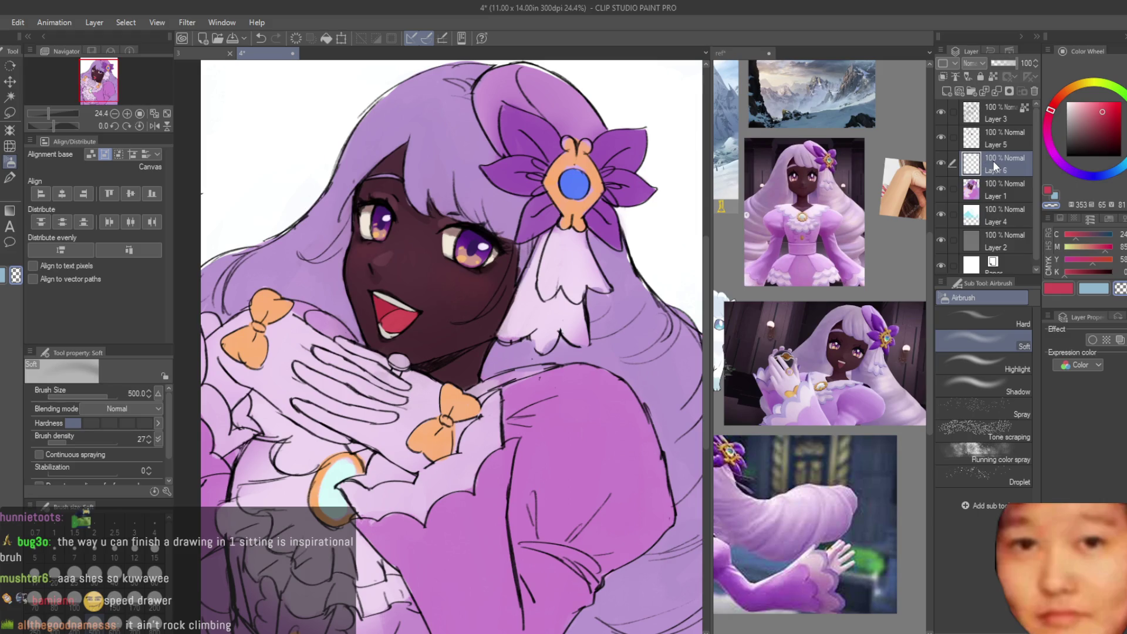
{"action": "key", "text": "ctrl+e"}
{"action": "left_click", "coordinate": [940, 137]}
{"action": "left_click", "coordinate": [939, 137]}
Step: On Layer 3, set the pen to size 1700 with the dark skin colour sampled from the face
{"action": "left_click", "coordinate": [978, 113]}
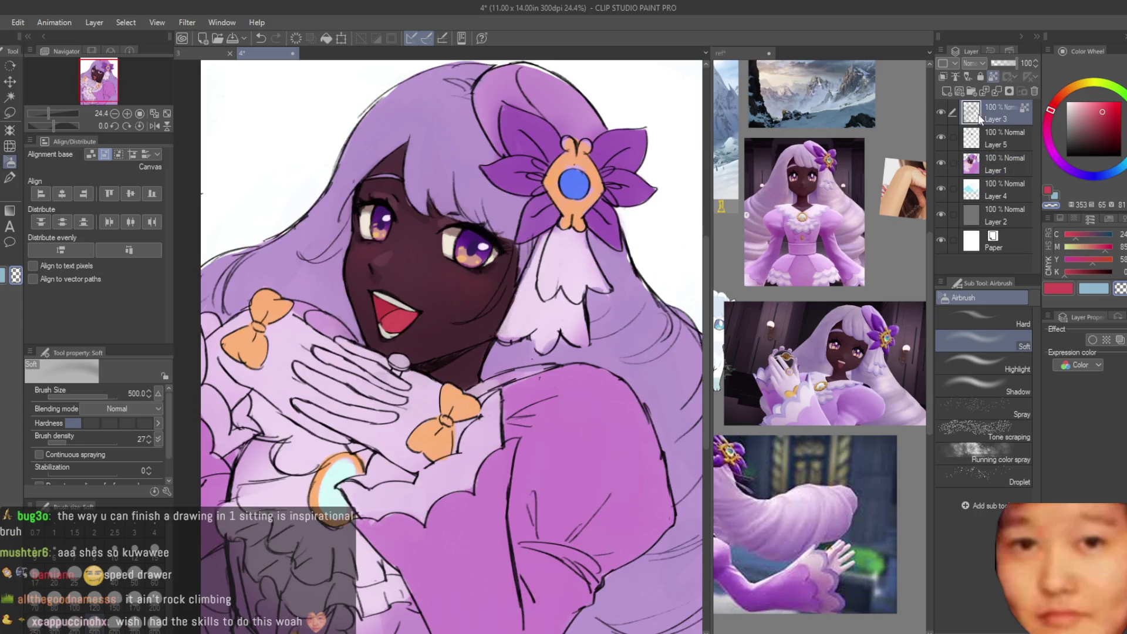
{"action": "scroll", "coordinate": [569, 119], "scroll_direction": "down", "scroll_amount": 2}
{"action": "key", "text": "p"}
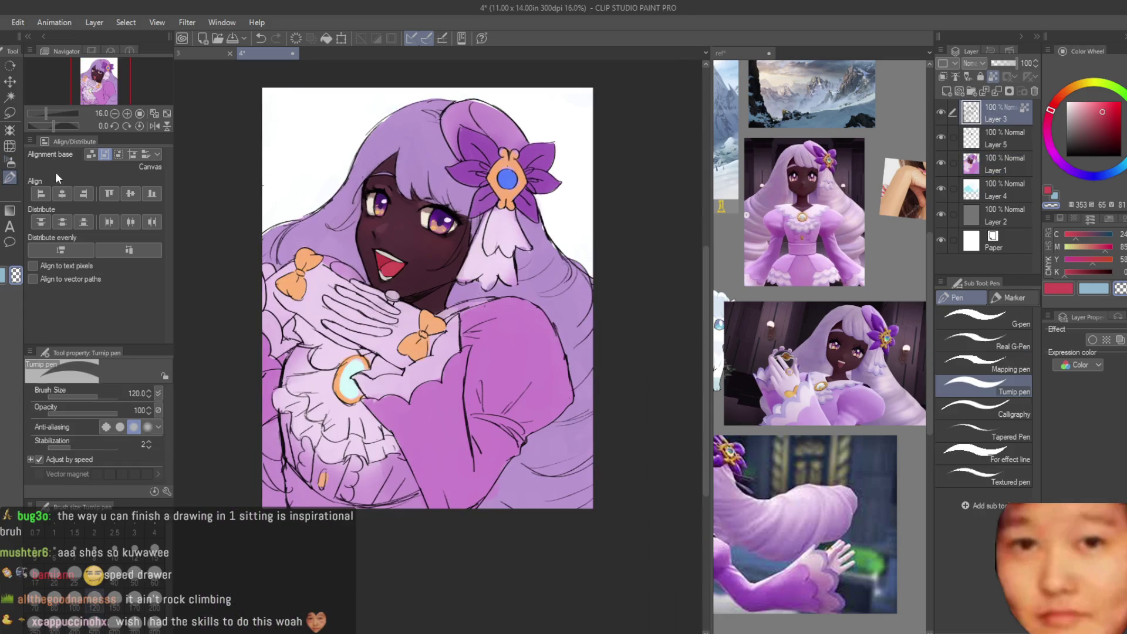
{"action": "left_click", "coordinate": [569, 119], "text": "alt"}
{"action": "scroll", "coordinate": [570, 119], "scroll_direction": "up", "scroll_amount": 2}
{"action": "left_click", "coordinate": [482, 258], "text": "alt"}
{"action": "scroll", "coordinate": [513, 262], "scroll_direction": "down", "scroll_amount": 2}
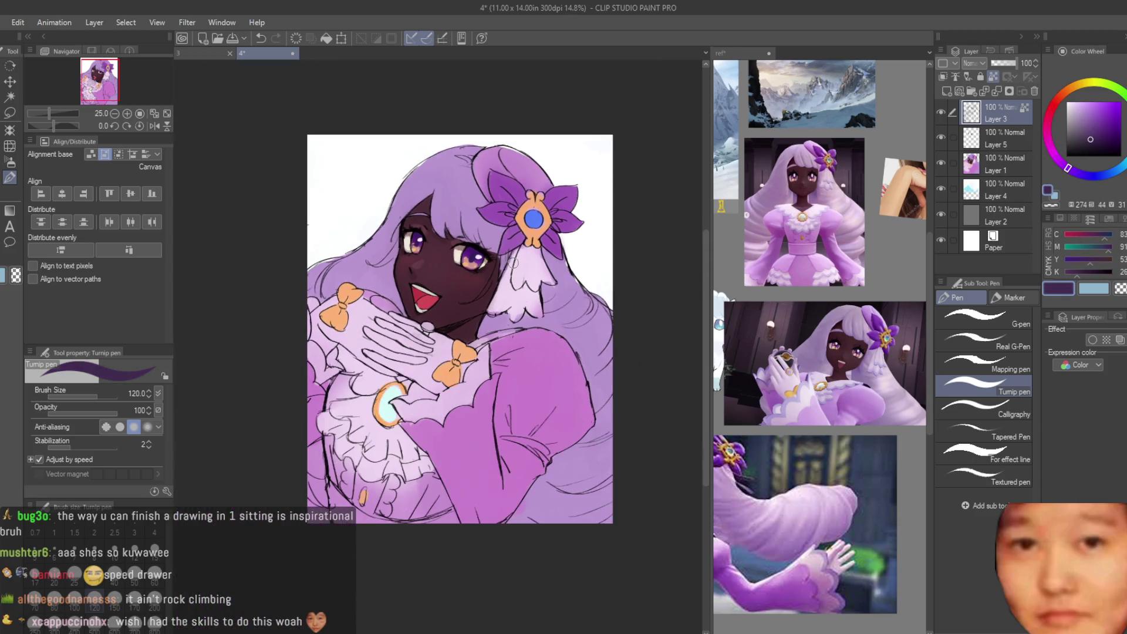
{"action": "left_click_drag", "start_coordinate": [550, 384], "coordinate": [464, 540]}
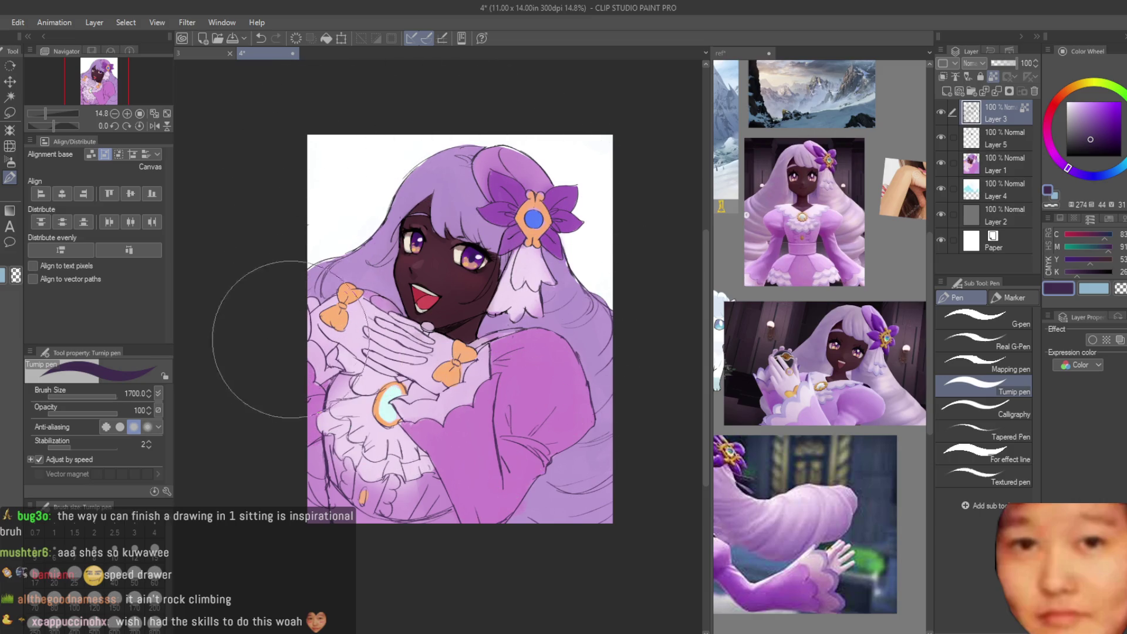
{"action": "scroll", "coordinate": [556, 489], "scroll_direction": "up", "scroll_amount": 1}
{"action": "scroll", "coordinate": [468, 336], "scroll_direction": "up", "scroll_amount": 6}
Step: Set the airbrush to 200 with a darker skin shade and the pen to 120 for mouth detail
{"action": "key", "text": "b"}
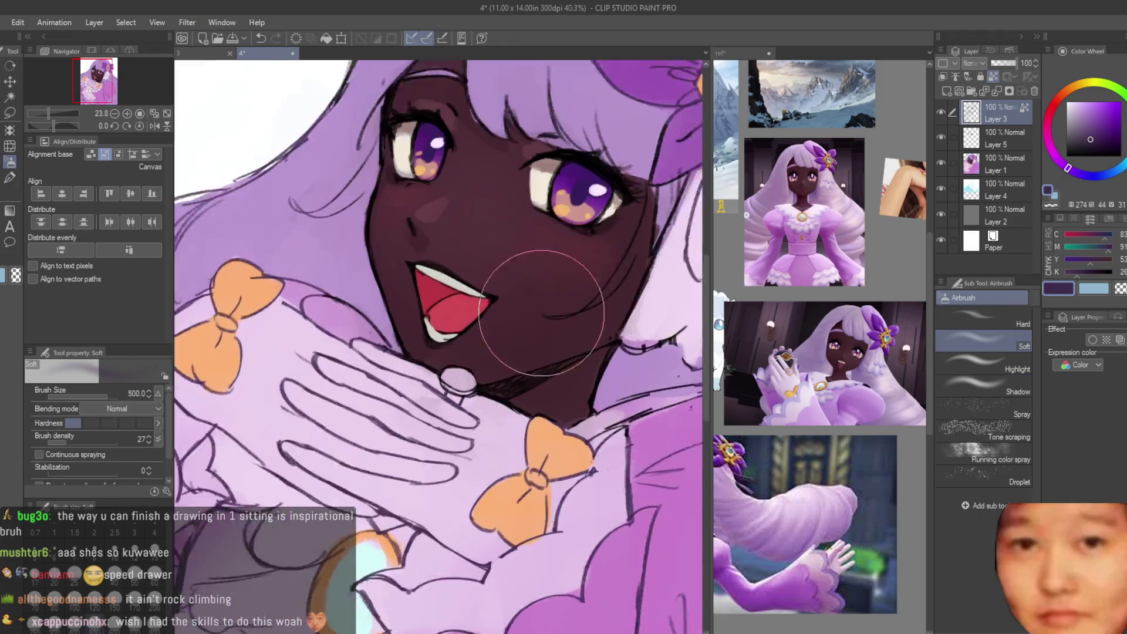
{"action": "key", "text": "bracketleft"}
{"action": "key", "text": "bracketleft"}
{"action": "key", "text": "bracketleft"}
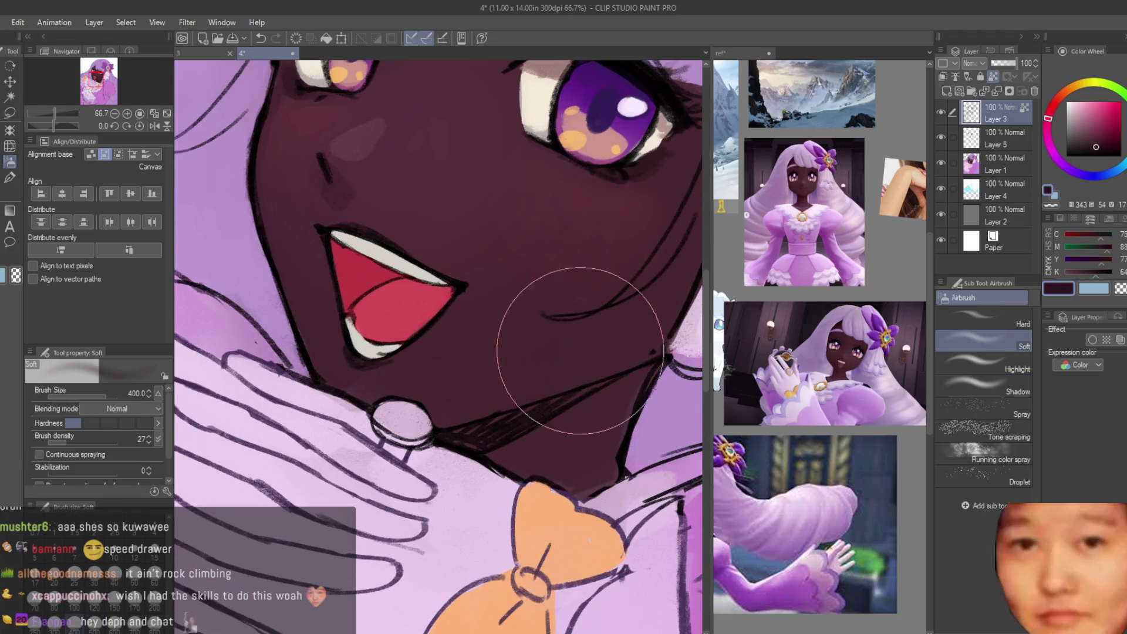
{"action": "scroll", "coordinate": [487, 402], "scroll_direction": "down", "scroll_amount": 2}
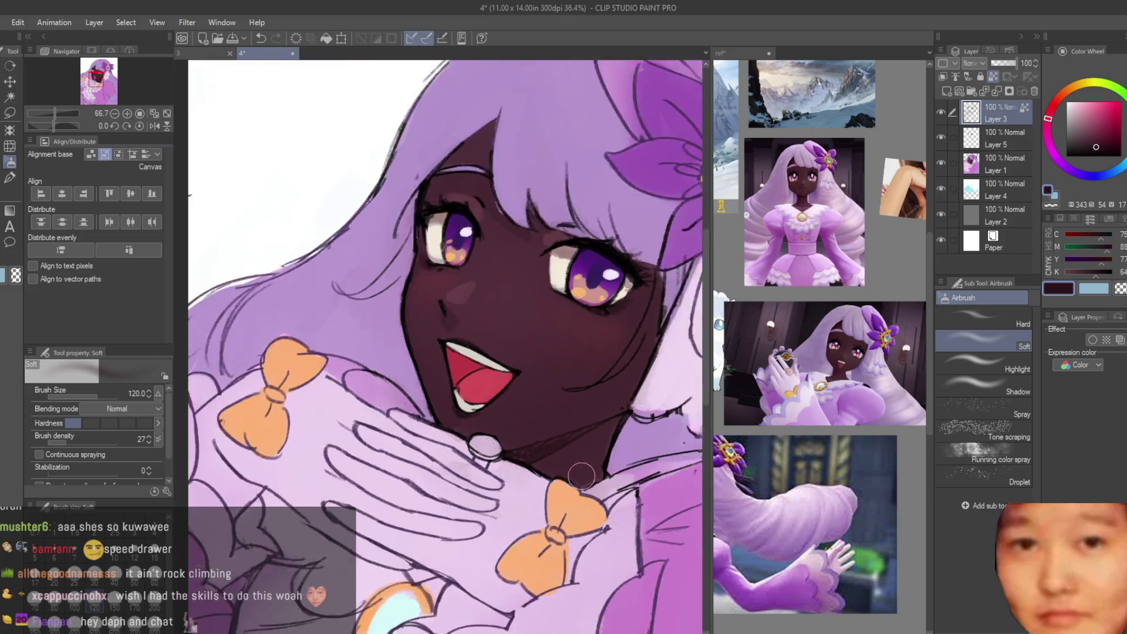
{"action": "scroll", "coordinate": [469, 340], "scroll_direction": "up", "scroll_amount": 3}
{"action": "left_click", "coordinate": [1106, 143]}
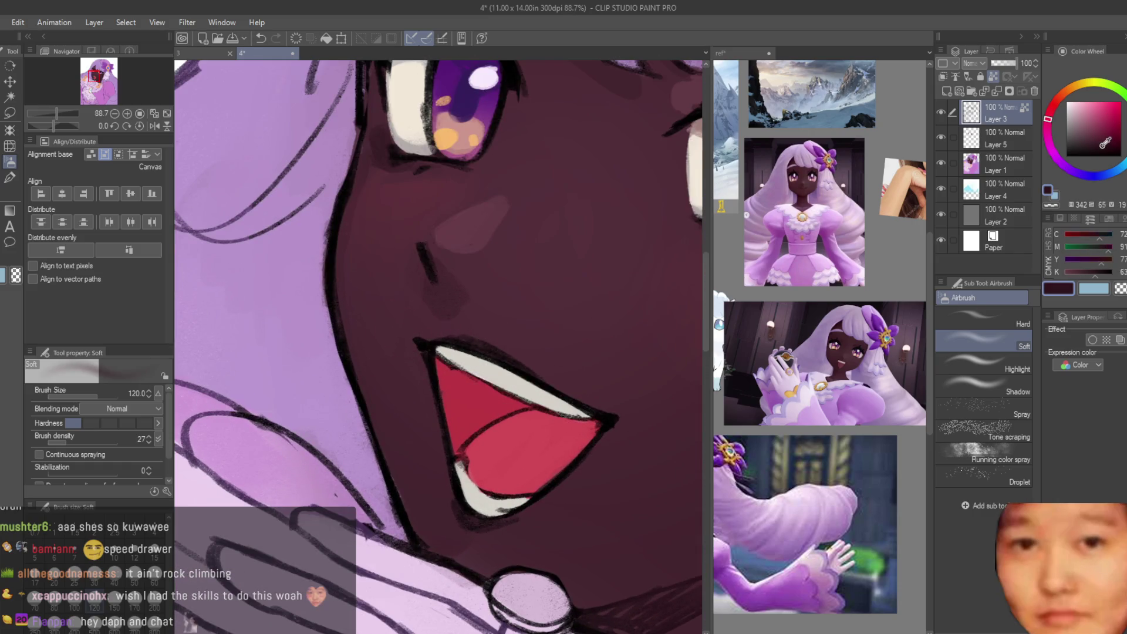
{"action": "key", "text": "p"}
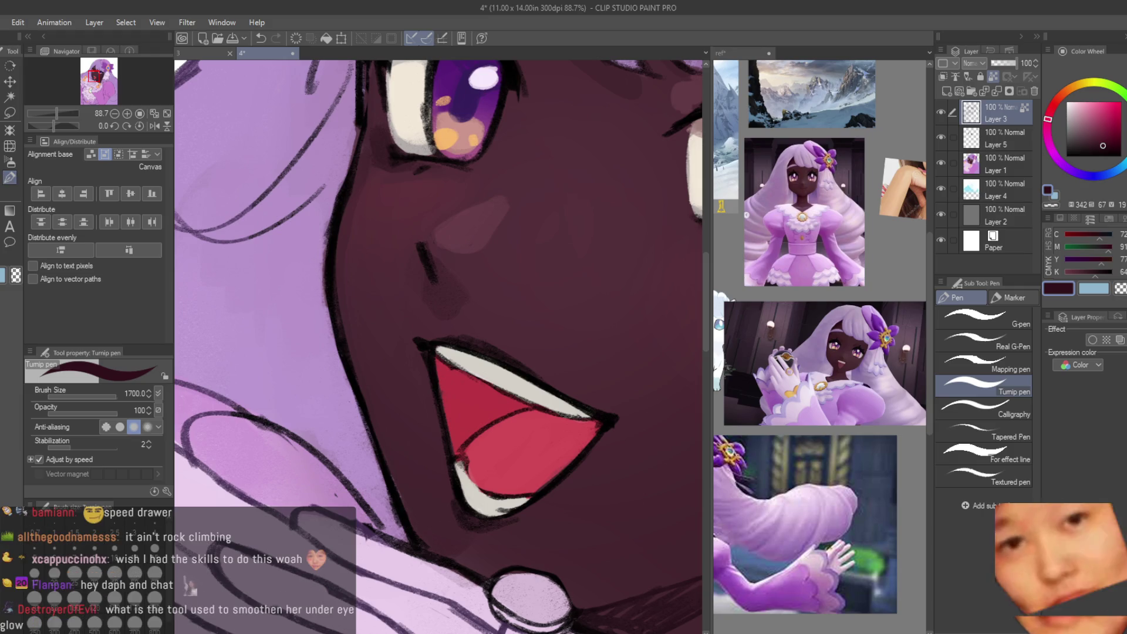
{"action": "key", "text": "bracketleft"}
{"action": "key", "text": "bracketleft"}
{"action": "key", "text": "bracketleft"}
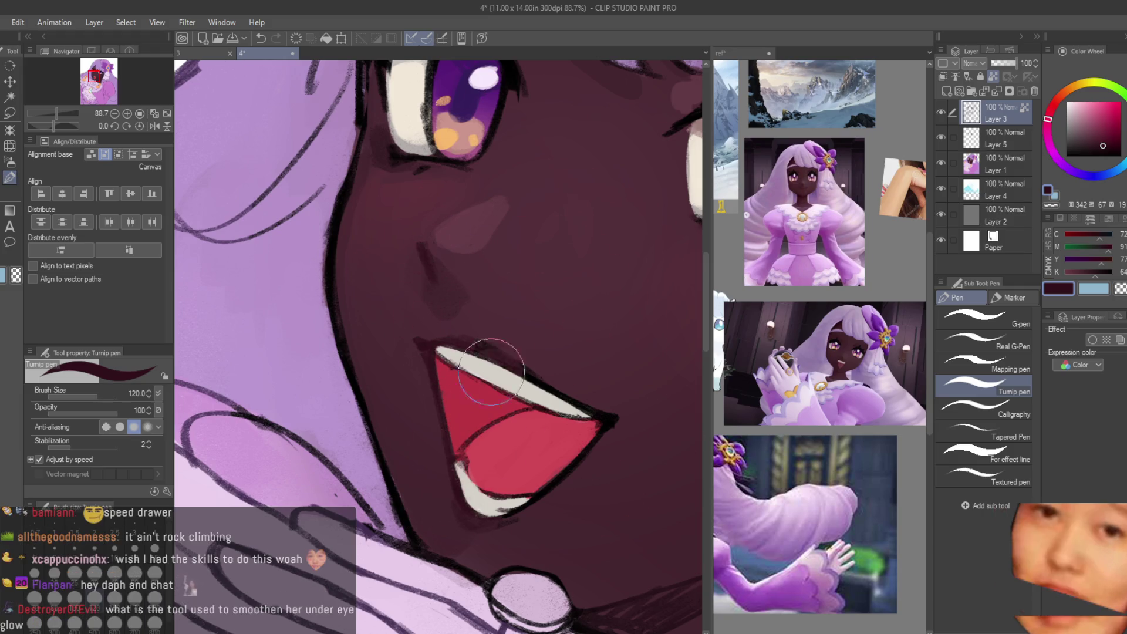
{"action": "scroll", "coordinate": [550, 464], "scroll_direction": "down", "scroll_amount": 3}
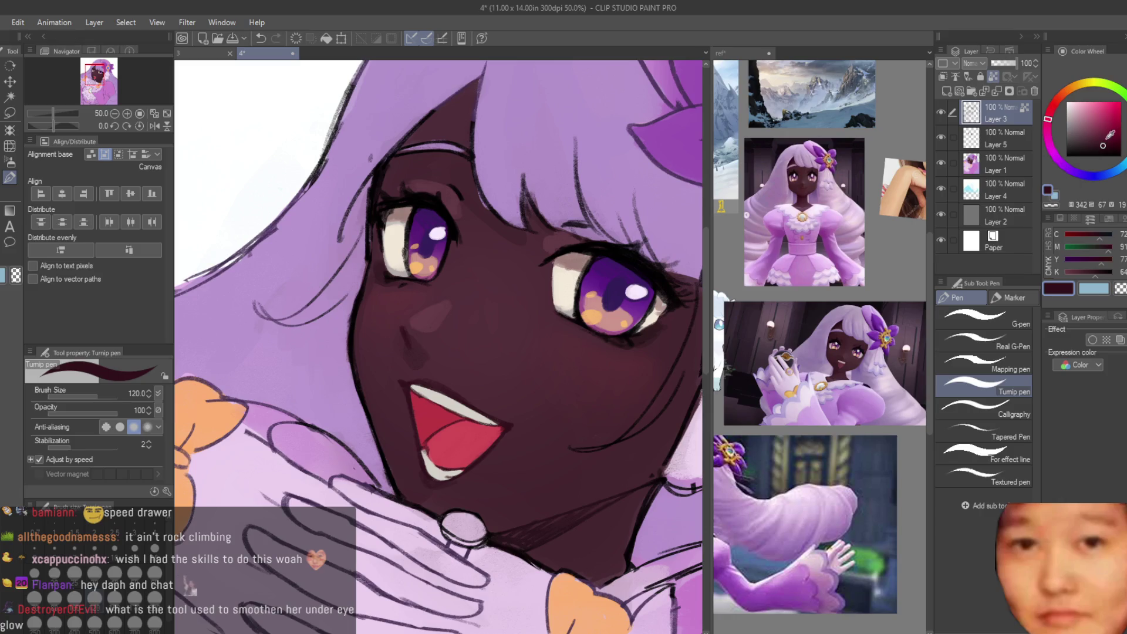
{"action": "scroll", "coordinate": [421, 344], "scroll_direction": "up", "scroll_amount": 1}
Step: Airbrush a soft purple glow over the right iris in two strokes
{"action": "key", "text": "b"}
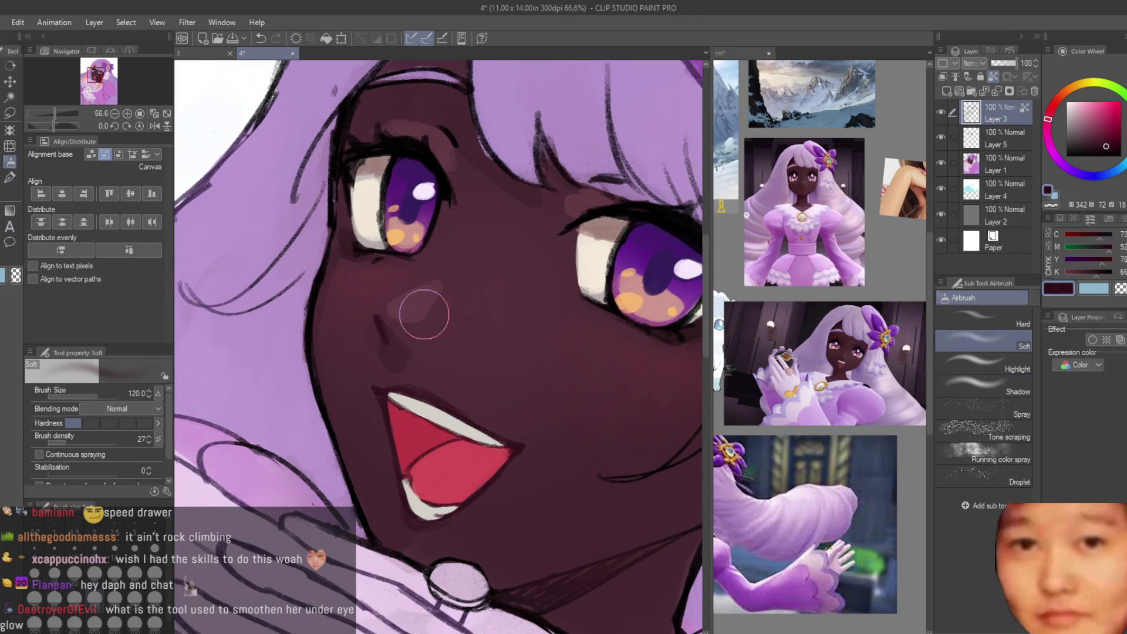
{"action": "scroll", "coordinate": [368, 315], "scroll_direction": "down", "scroll_amount": 4}
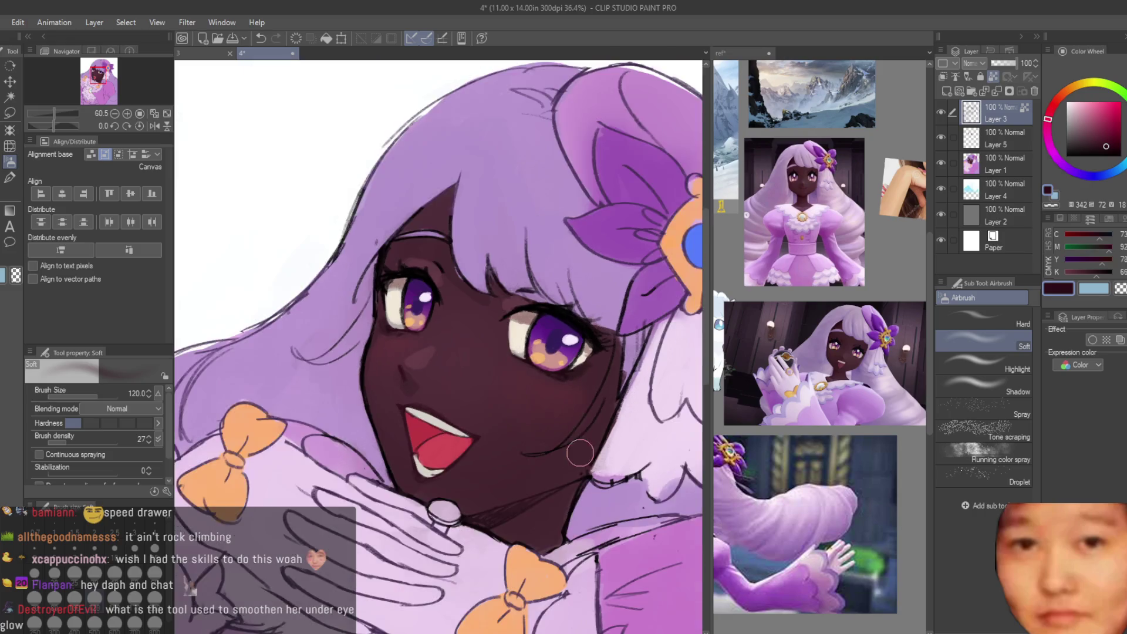
{"action": "scroll", "coordinate": [556, 338], "scroll_direction": "up", "scroll_amount": 6}
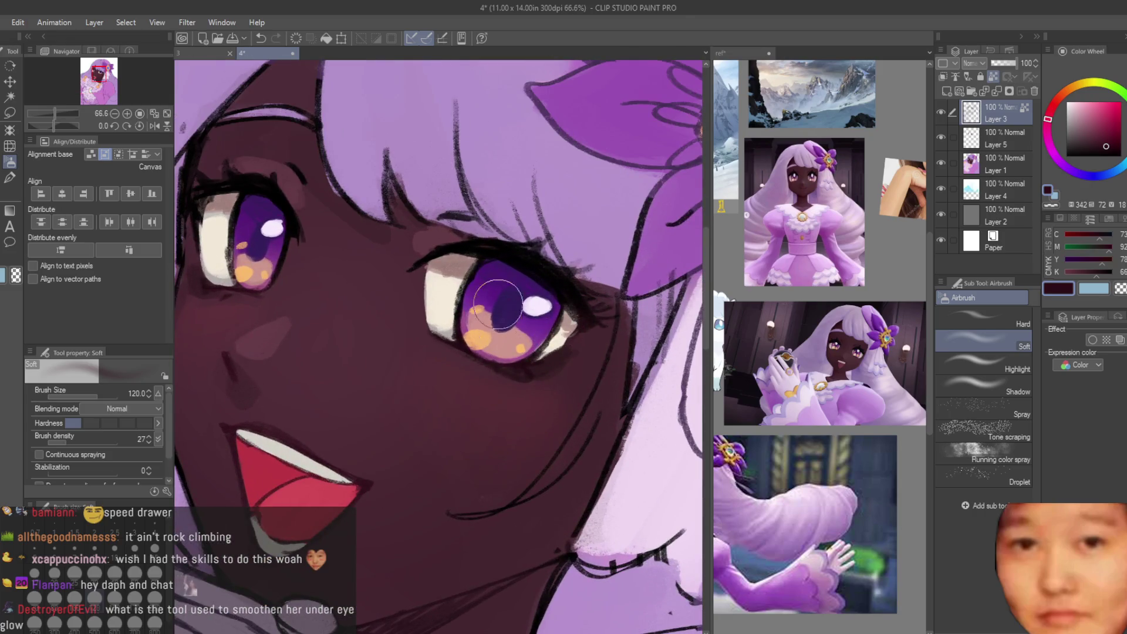
{"action": "scroll", "coordinate": [498, 306], "scroll_direction": "up", "scroll_amount": 1}
{"action": "left_click_drag", "start_coordinate": [446, 352], "coordinate": [493, 258]}
{"action": "left_click_drag", "start_coordinate": [528, 306], "coordinate": [563, 381]}
{"action": "scroll", "coordinate": [389, 329], "scroll_direction": "down", "scroll_amount": 1}
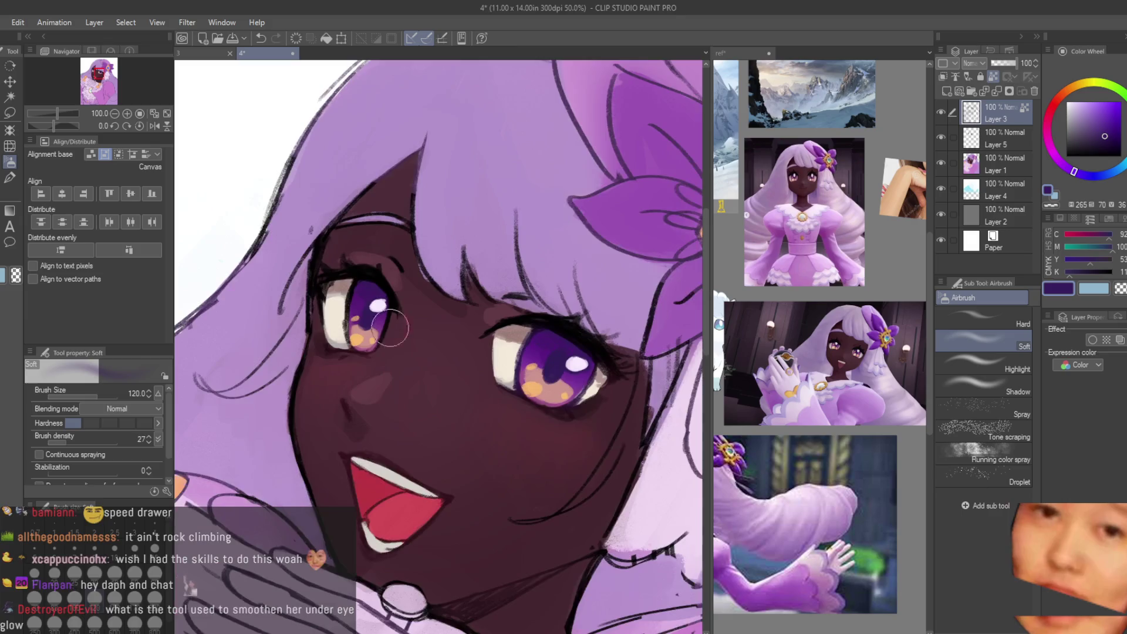
{"action": "scroll", "coordinate": [482, 340], "scroll_direction": "down", "scroll_amount": 1}
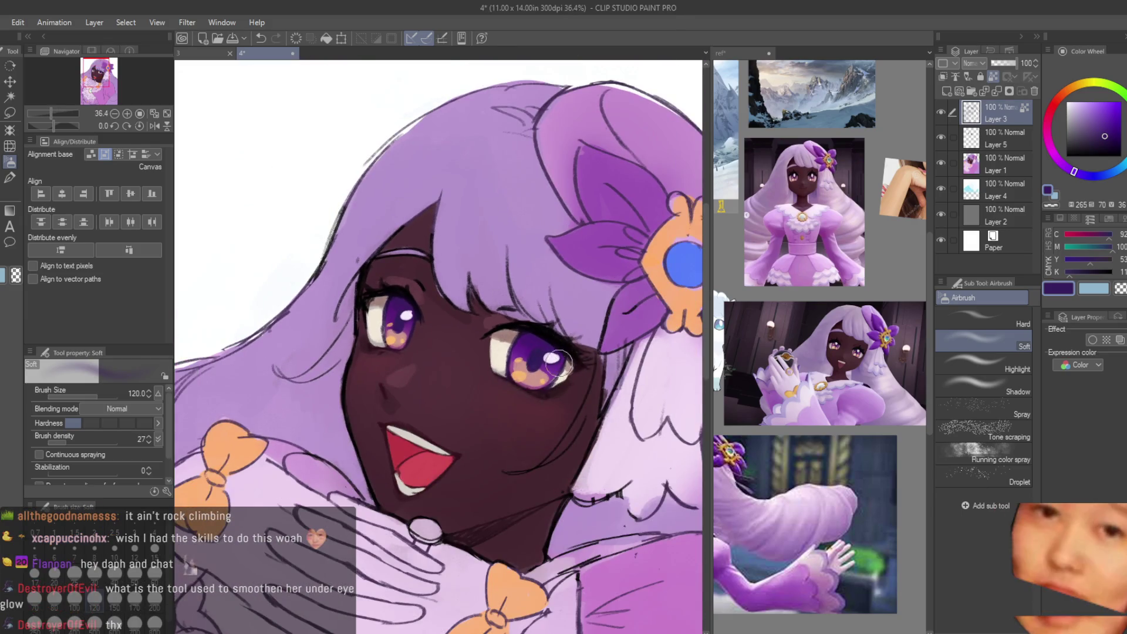
{"action": "scroll", "coordinate": [564, 370], "scroll_direction": "down", "scroll_amount": 3}
{"action": "scroll", "coordinate": [605, 383], "scroll_direction": "up", "scroll_amount": 2}
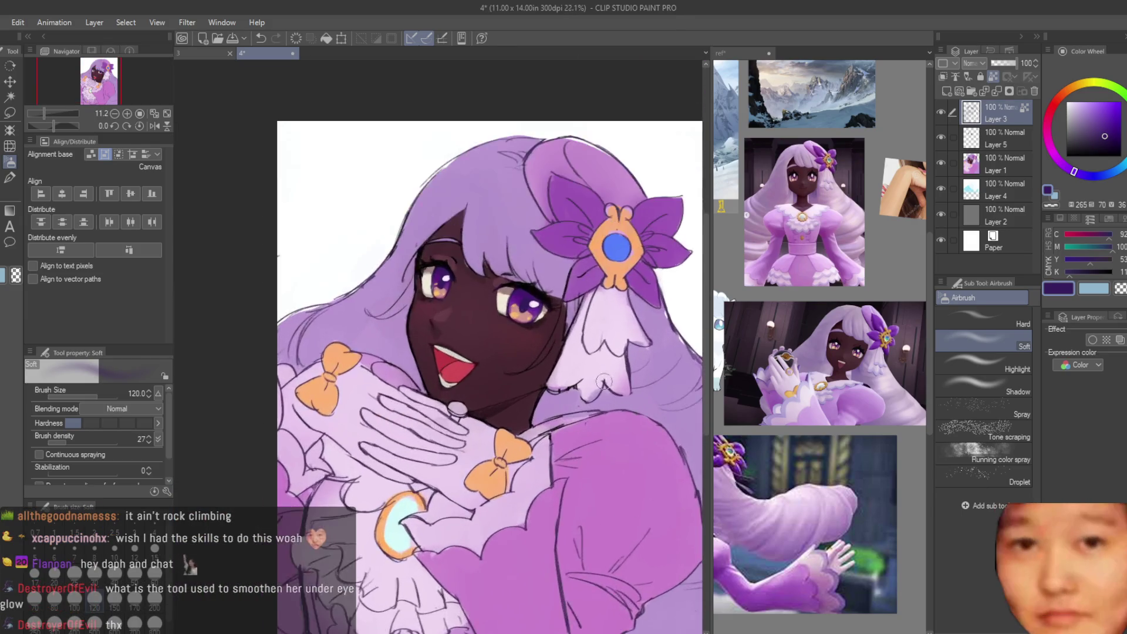
{"action": "scroll", "coordinate": [506, 271], "scroll_direction": "up", "scroll_amount": 3}
Step: Sample the dark skin, a lighter skin tone and the lavender hair colour, ending on the dark skin tone
{"action": "scroll", "coordinate": [566, 330], "scroll_direction": "up", "scroll_amount": 3}
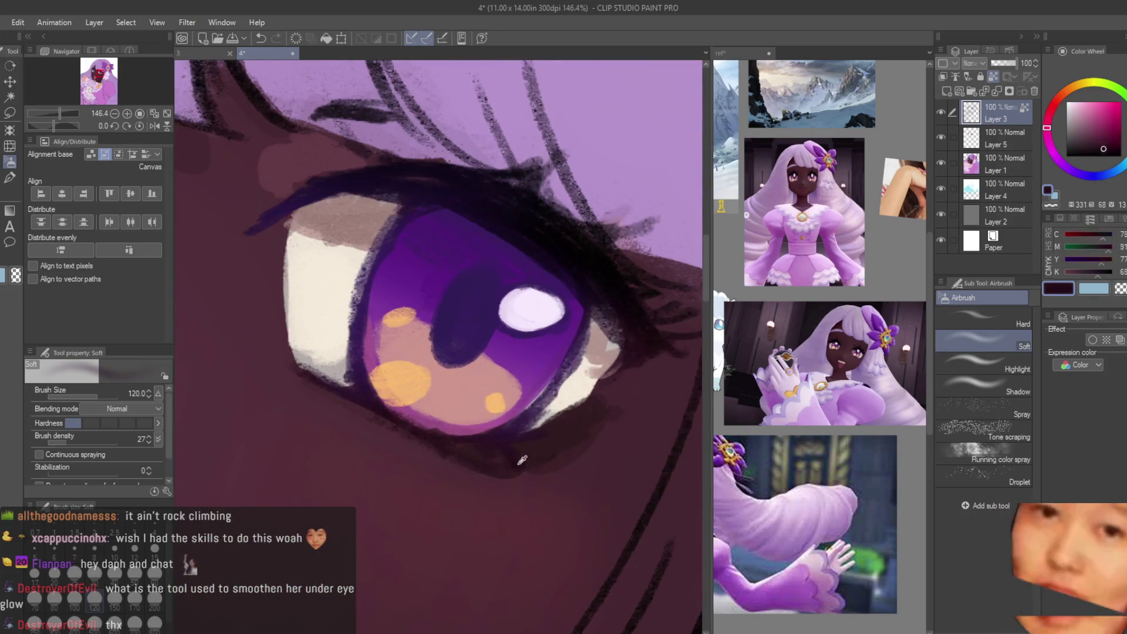
{"action": "scroll", "coordinate": [378, 277], "scroll_direction": "down", "scroll_amount": 3}
{"action": "left_click", "coordinate": [370, 288], "text": "alt"}
{"action": "scroll", "coordinate": [370, 288], "scroll_direction": "down", "scroll_amount": 3}
{"action": "scroll", "coordinate": [452, 376], "scroll_direction": "up", "scroll_amount": 2}
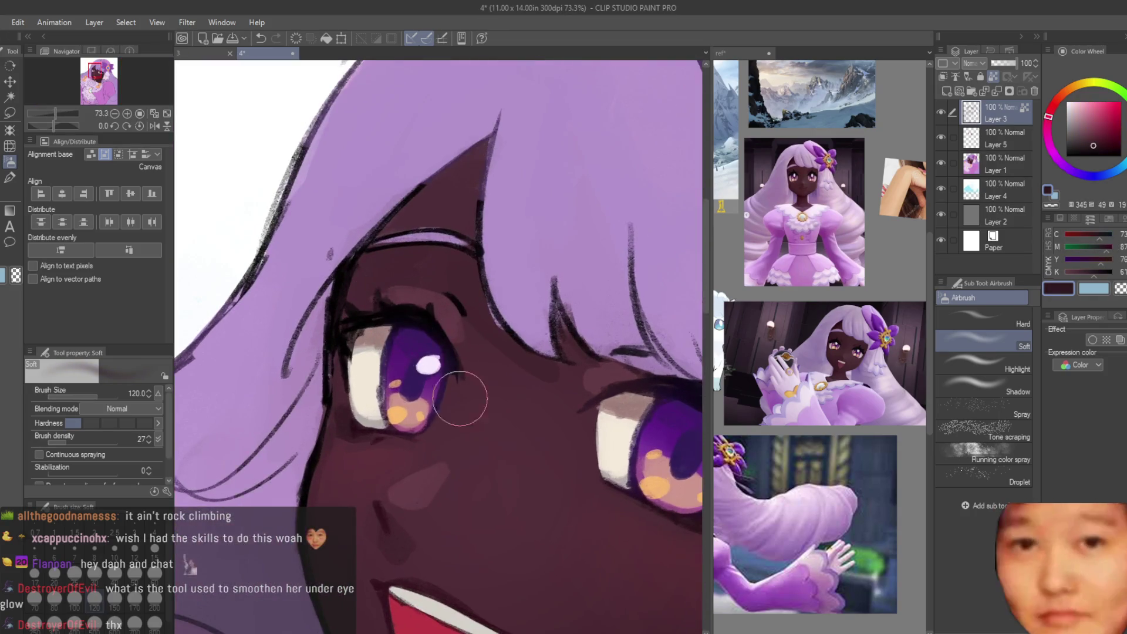
{"action": "left_click", "coordinate": [340, 353], "text": "alt"}
{"action": "left_click", "coordinate": [513, 241], "text": "alt"}
{"action": "scroll", "coordinate": [513, 241], "scroll_direction": "up", "scroll_amount": 1}
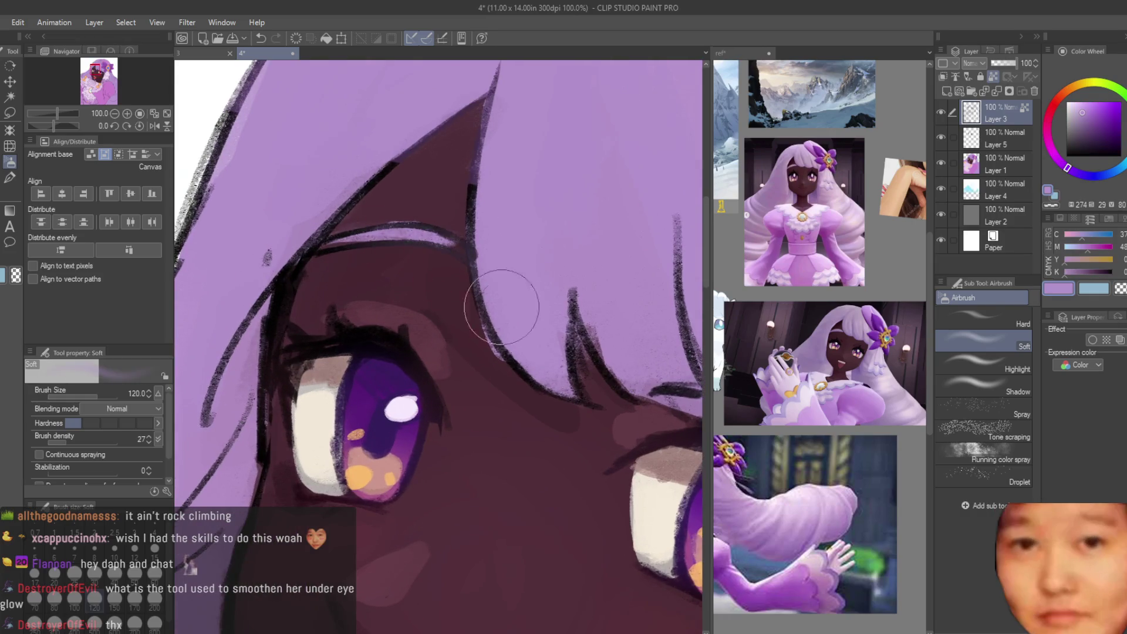
{"action": "left_click", "coordinate": [547, 410], "text": "alt"}
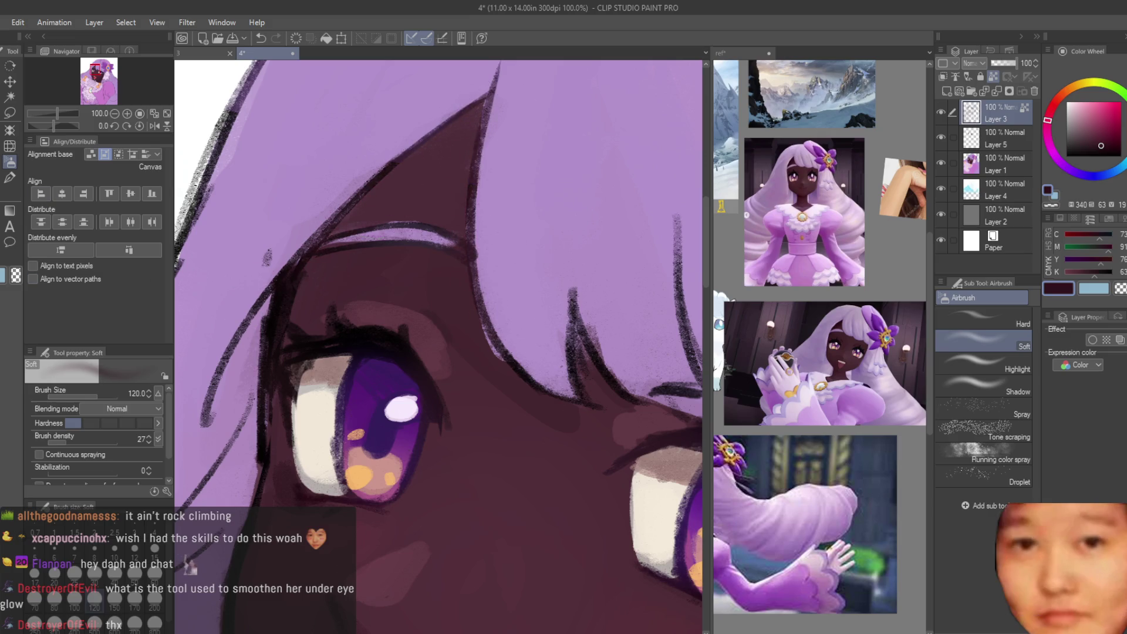
Step: Return to the Turnip pen at size 300 and make Layer 1 the working layer
{"action": "key", "text": "p"}
{"action": "scroll", "coordinate": [272, 334], "scroll_direction": "down", "scroll_amount": 1}
{"action": "scroll", "coordinate": [440, 326], "scroll_direction": "down", "scroll_amount": 1}
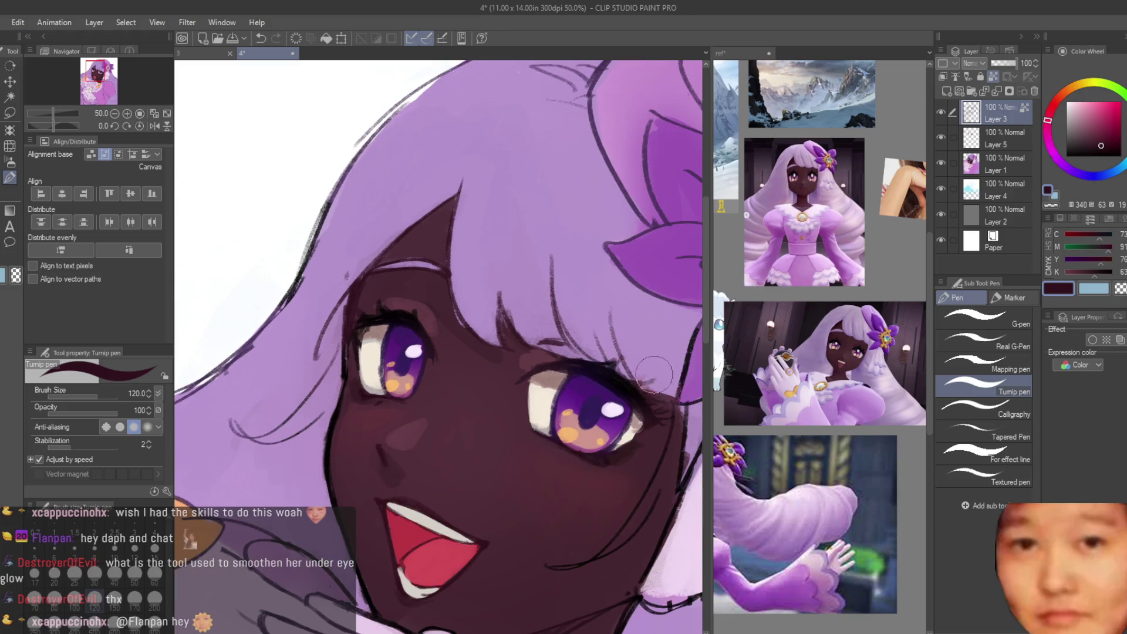
{"action": "scroll", "coordinate": [654, 374], "scroll_direction": "down", "scroll_amount": 1}
{"action": "key", "text": "bracketright"}
{"action": "key", "text": "bracketright"}
{"action": "key", "text": "bracketright"}
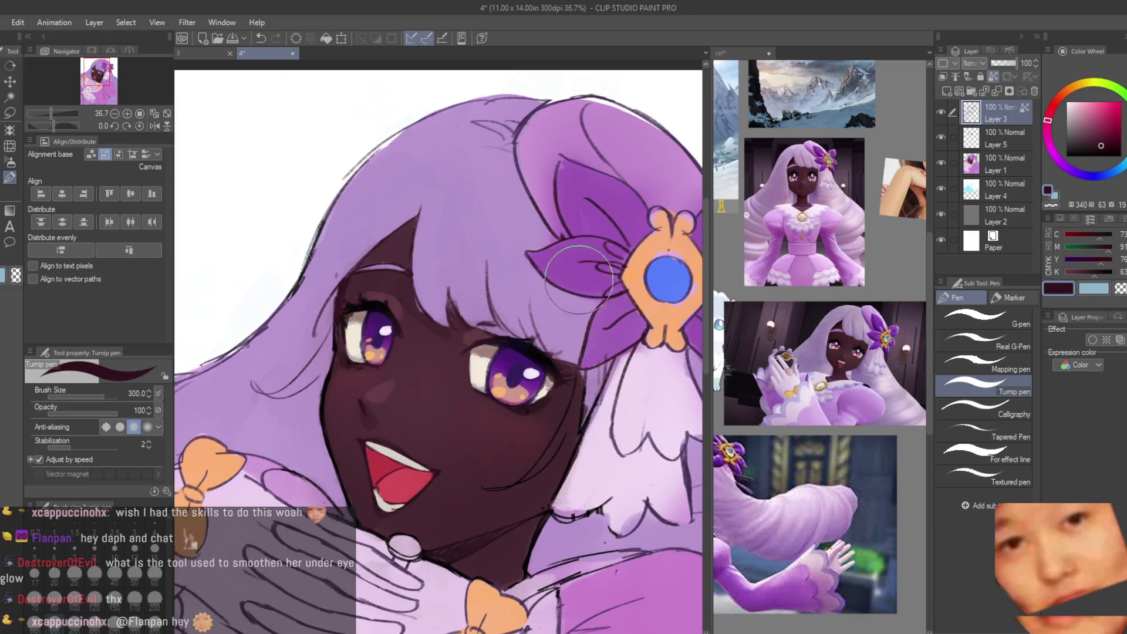
{"action": "scroll", "coordinate": [629, 348], "scroll_direction": "down", "scroll_amount": 1}
{"action": "scroll", "coordinate": [629, 347], "scroll_direction": "down", "scroll_amount": 1}
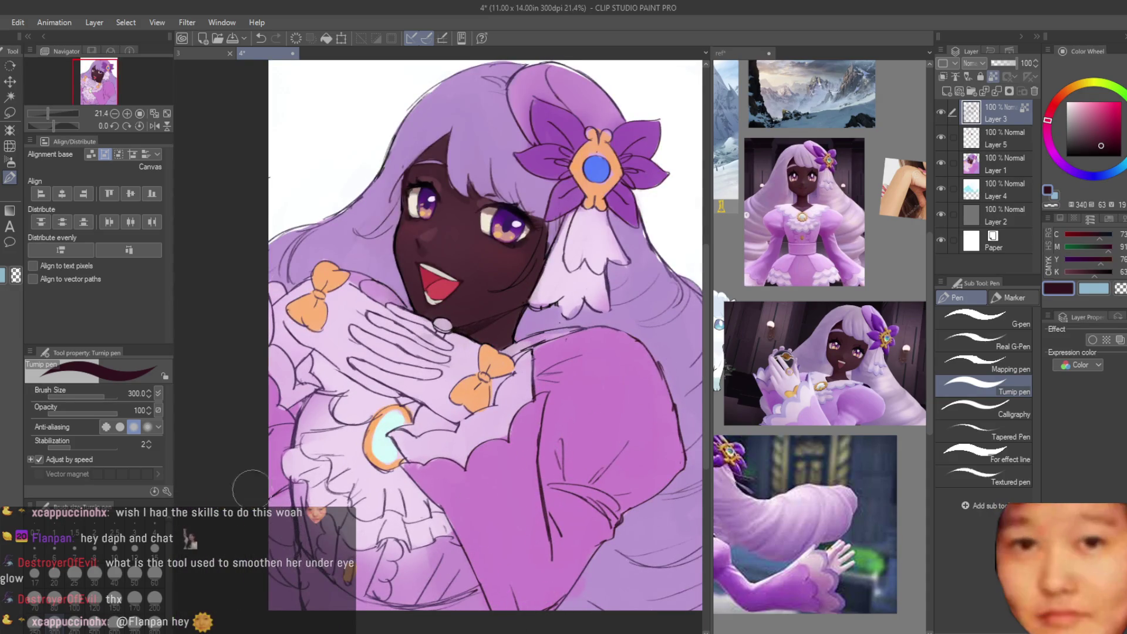
{"action": "scroll", "coordinate": [589, 421], "scroll_direction": "down", "scroll_amount": 2}
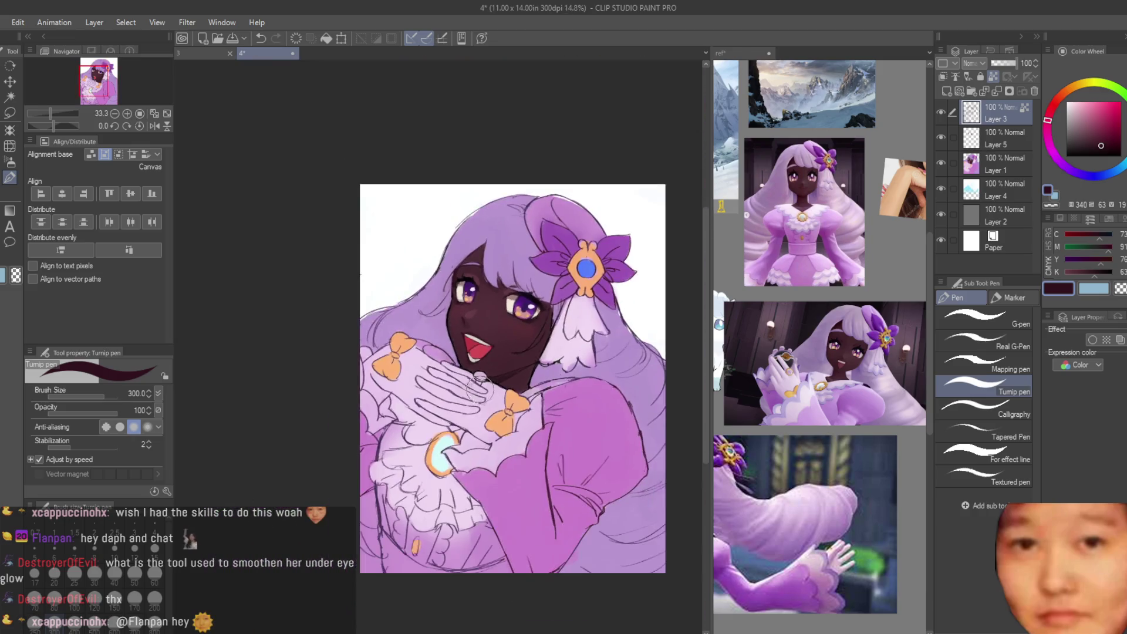
{"action": "scroll", "coordinate": [589, 421], "scroll_direction": "up", "scroll_amount": 2}
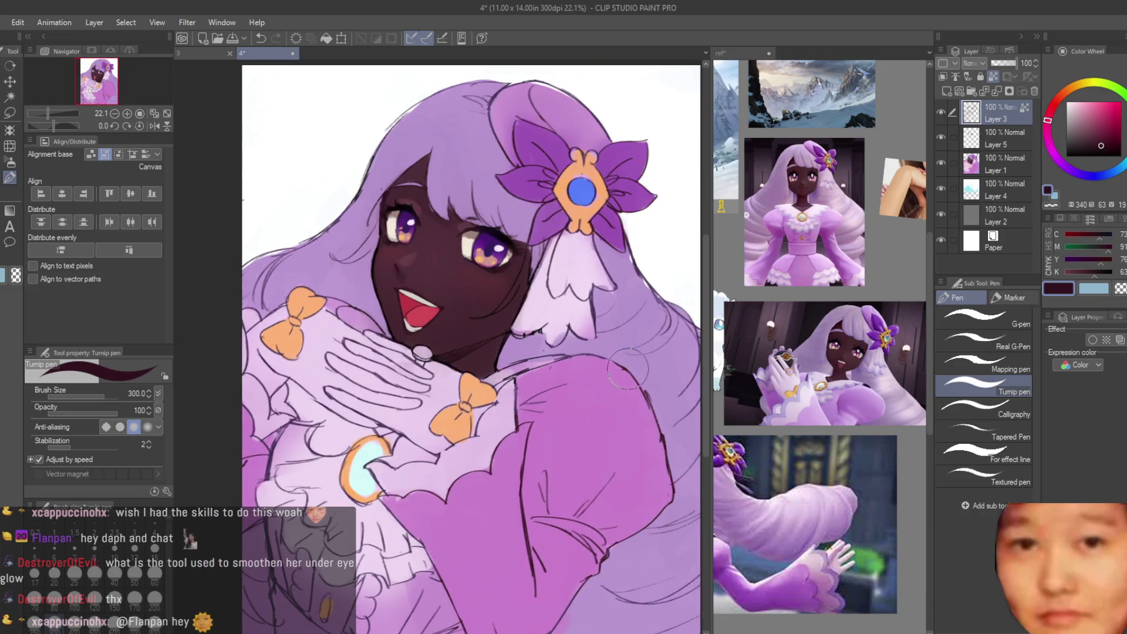
{"action": "left_click", "coordinate": [951, 165]}
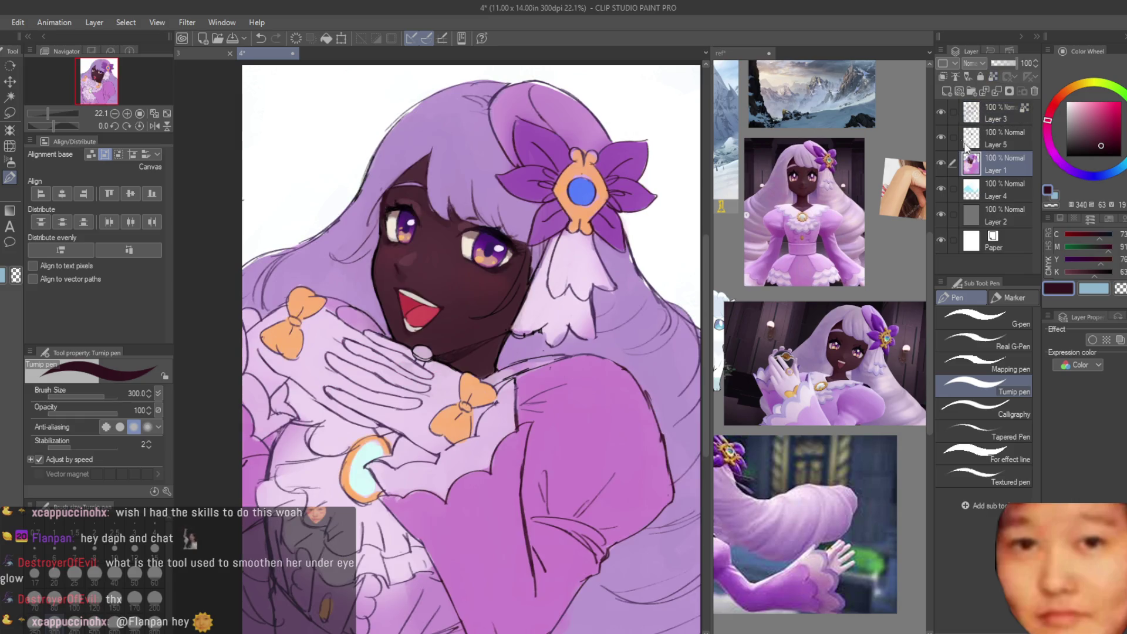
Step: Set Layer 5 to Multiply, clip it to the layer below, and paint a cast shadow over the hair to the bow
{"action": "left_click", "coordinate": [946, 139]}
{"action": "left_click", "coordinate": [942, 76]}
{"action": "left_click", "coordinate": [1079, 120]}
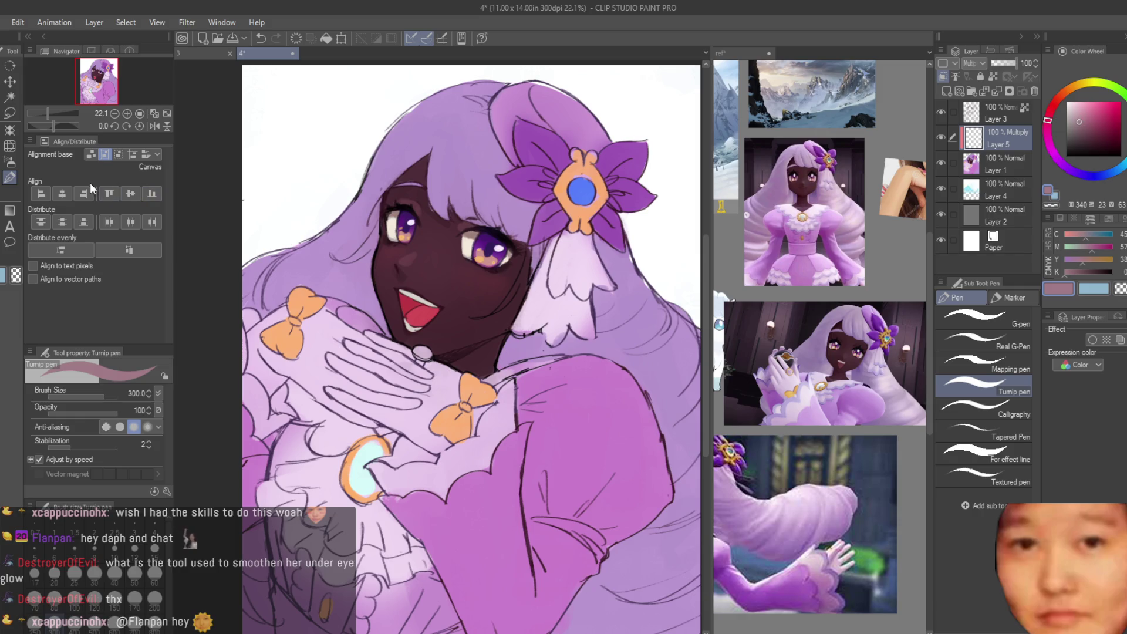
{"action": "scroll", "coordinate": [357, 267], "scroll_direction": "up", "scroll_amount": 1}
{"action": "left_click_drag", "start_coordinate": [361, 237], "coordinate": [303, 302]}
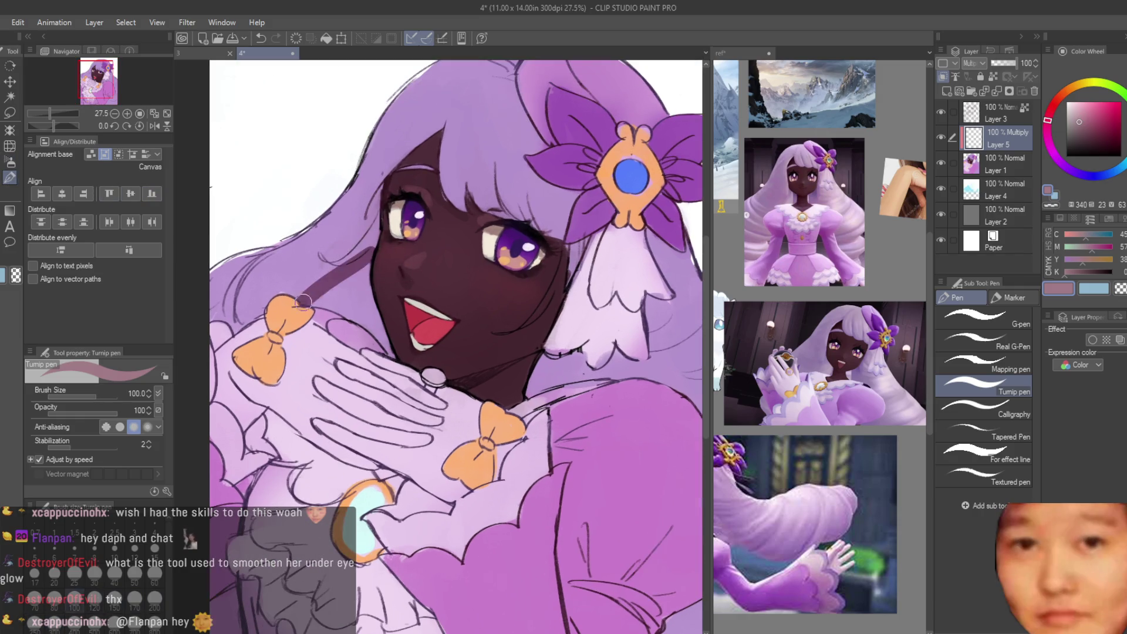
{"action": "scroll", "coordinate": [317, 320], "scroll_direction": "up", "scroll_amount": 2}
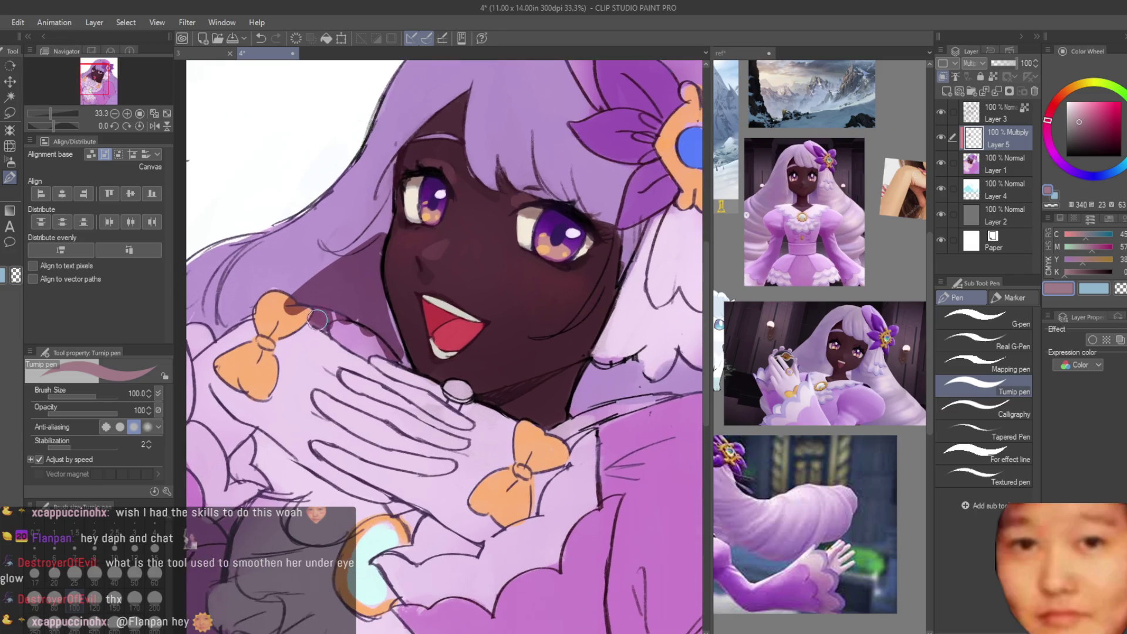
{"action": "scroll", "coordinate": [411, 346], "scroll_direction": "down", "scroll_amount": 2}
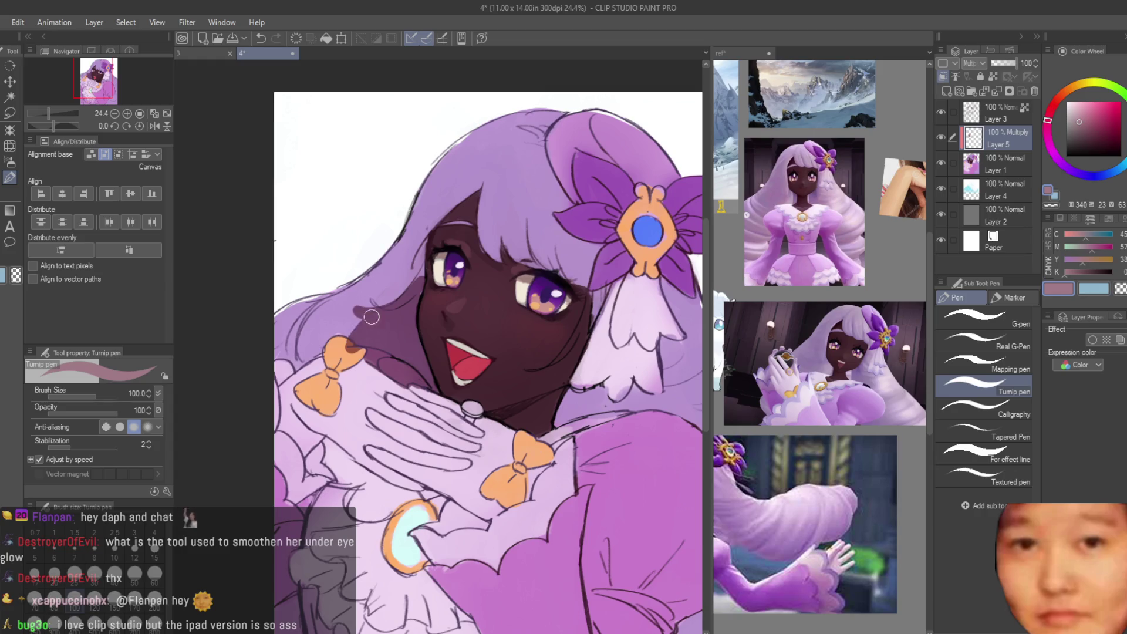
{"action": "key", "text": "e"}
{"action": "scroll", "coordinate": [345, 345], "scroll_direction": "up", "scroll_amount": 3}
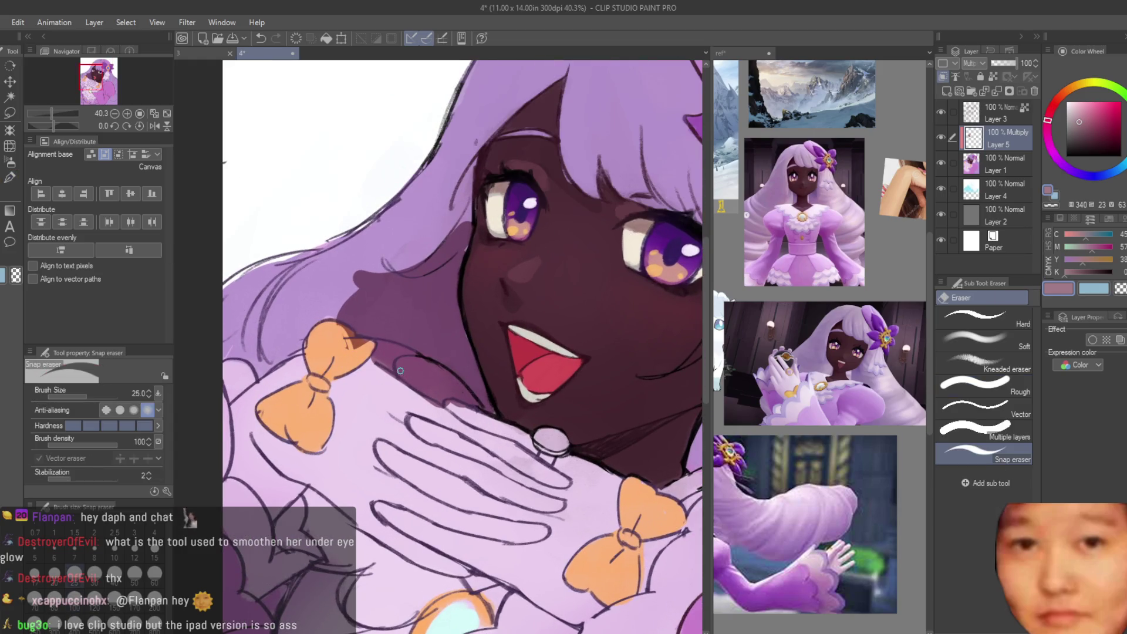
Step: Erase the stray cast shadow off the orange bow and near the hand, then return to the pen
{"action": "scroll", "coordinate": [369, 345], "scroll_direction": "up", "scroll_amount": 2}
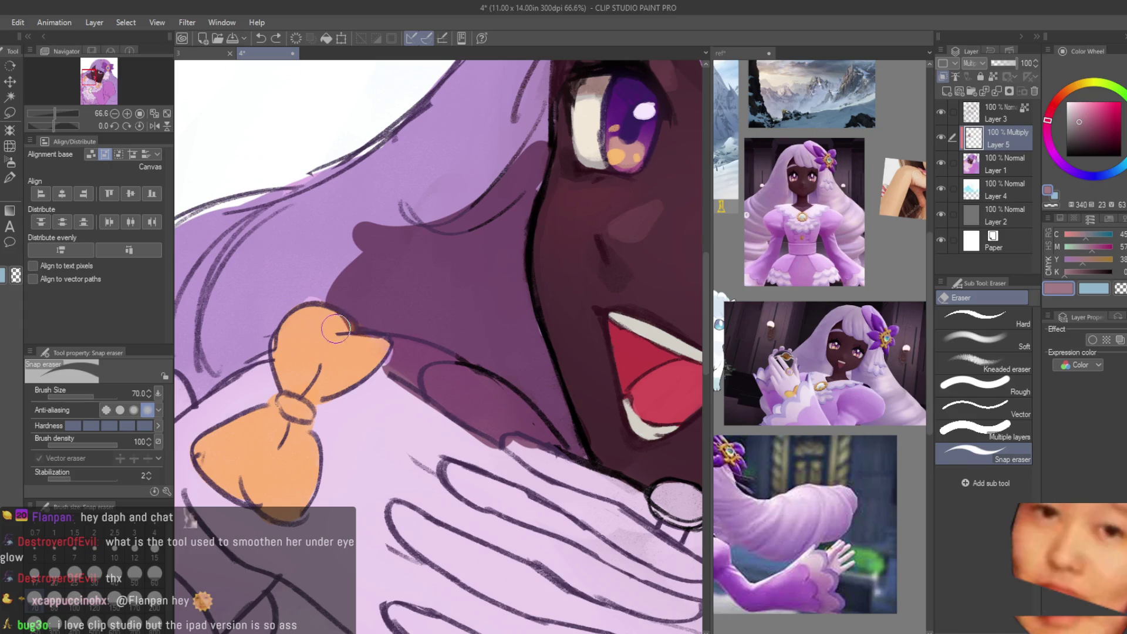
{"action": "left_click_drag", "start_coordinate": [379, 402], "coordinate": [405, 392]}
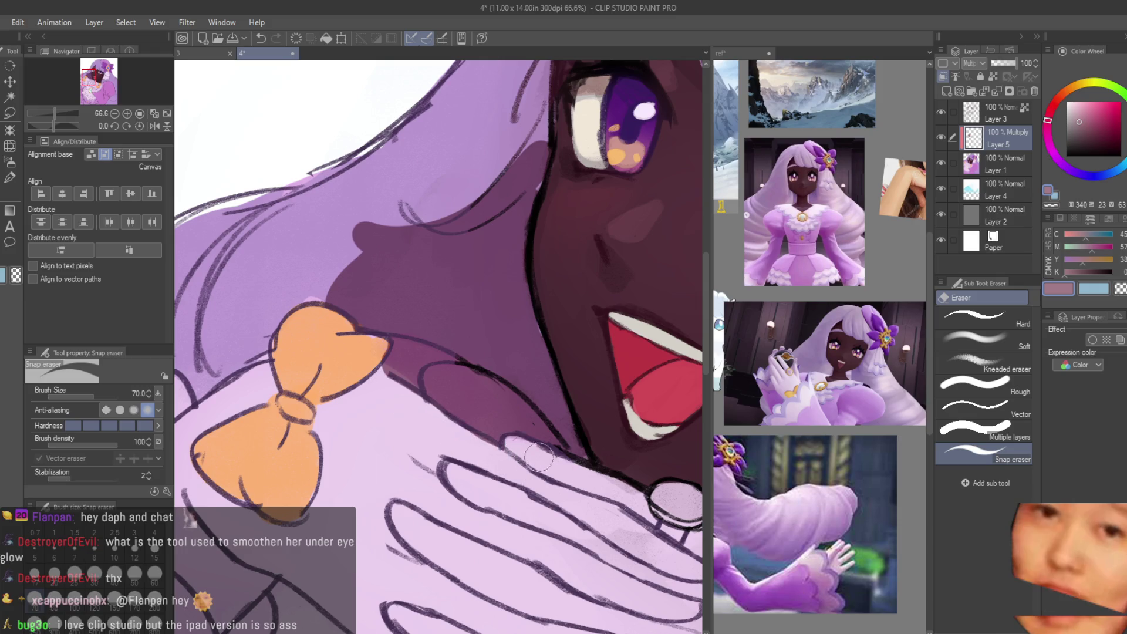
{"action": "scroll", "coordinate": [539, 457], "scroll_direction": "down", "scroll_amount": 2}
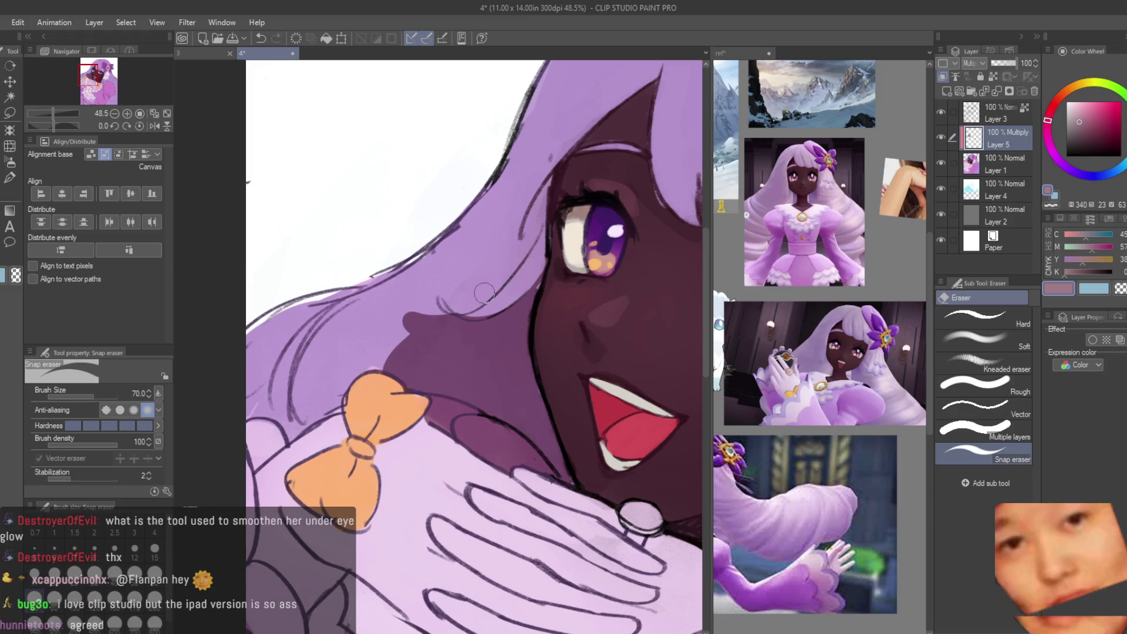
{"action": "scroll", "coordinate": [528, 364], "scroll_direction": "down", "scroll_amount": 6}
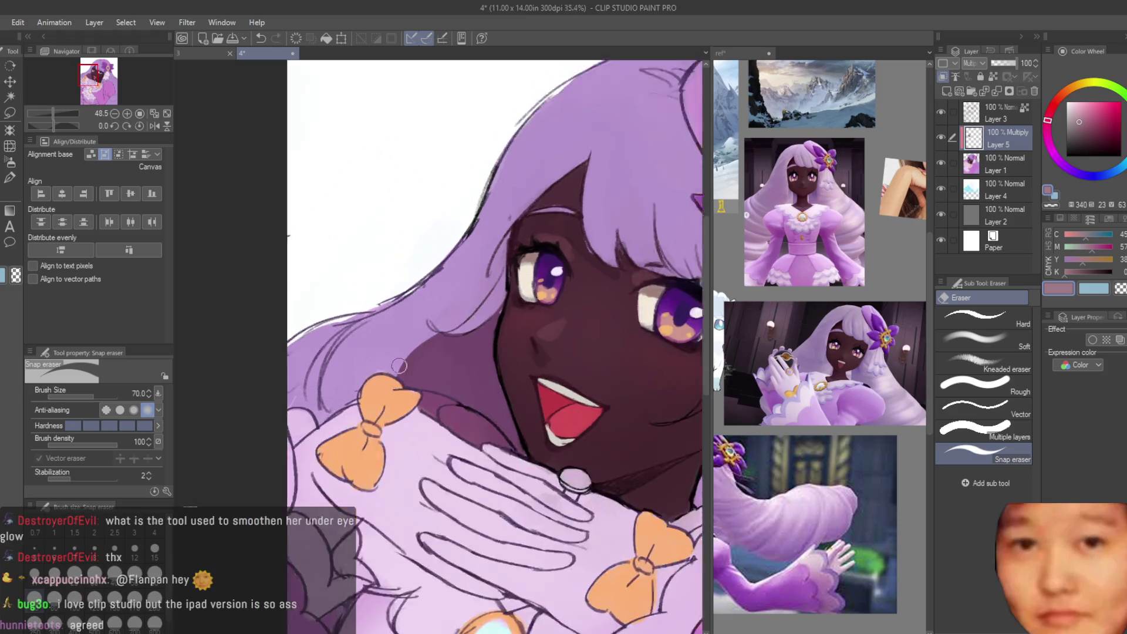
{"action": "scroll", "coordinate": [523, 364], "scroll_direction": "up", "scroll_amount": 1}
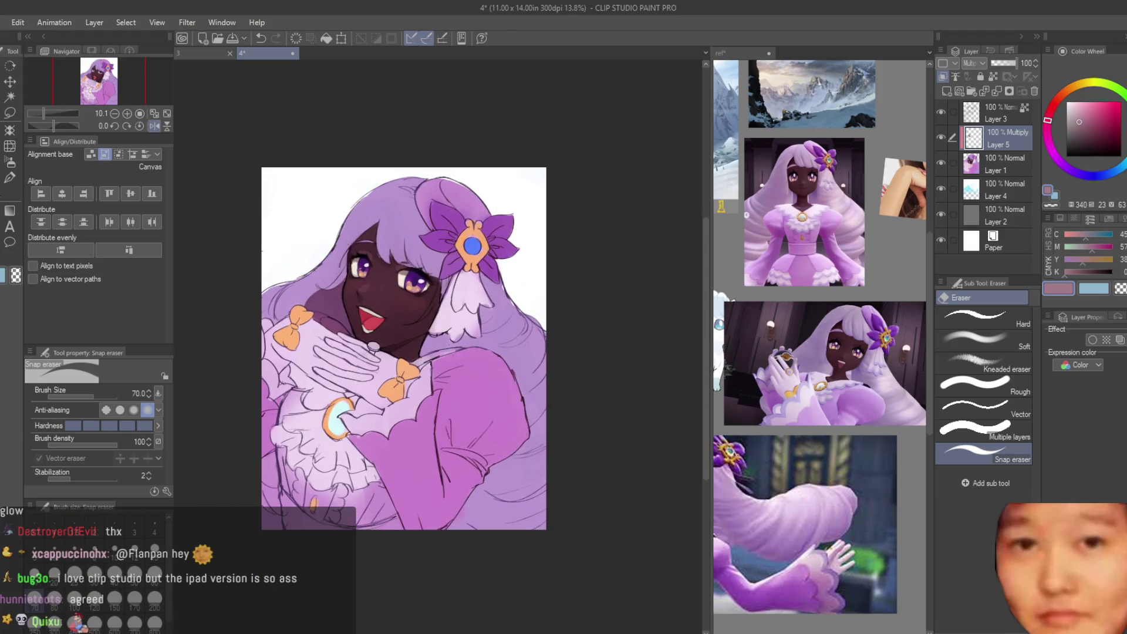
{"action": "key", "text": "p"}
{"action": "scroll", "coordinate": [409, 317], "scroll_direction": "up", "scroll_amount": 3}
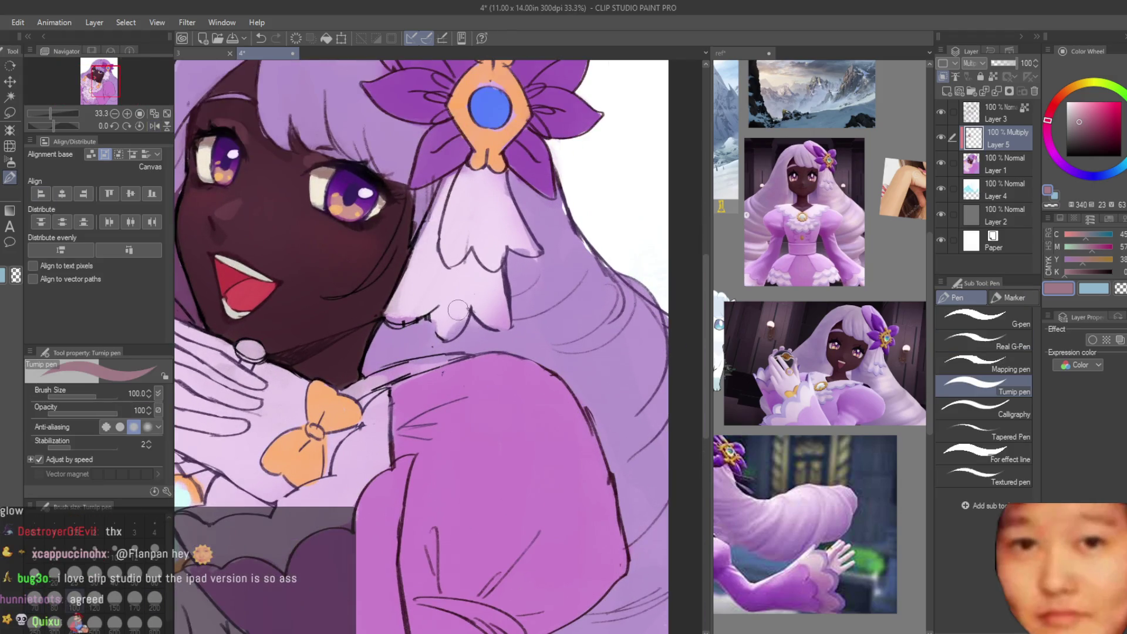
Step: Paint multiply shadows under the collar and along and below the lower sleeve
{"action": "scroll", "coordinate": [458, 309], "scroll_direction": "up", "scroll_amount": 1}
{"action": "mouse_move", "coordinate": [422, 317]}
{"action": "left_mouse_down"}
{"action": "mouse_move", "coordinate": [353, 388]}
{"action": "mouse_move", "coordinate": [440, 328]}
{"action": "mouse_move", "coordinate": [389, 364]}
{"action": "mouse_move", "coordinate": [460, 335]}
{"action": "mouse_move", "coordinate": [482, 351]}
{"action": "mouse_move", "coordinate": [510, 317]}
{"action": "mouse_move", "coordinate": [519, 349]}
{"action": "mouse_move", "coordinate": [543, 352]}
{"action": "left_mouse_up"}
{"action": "key", "text": "c"}
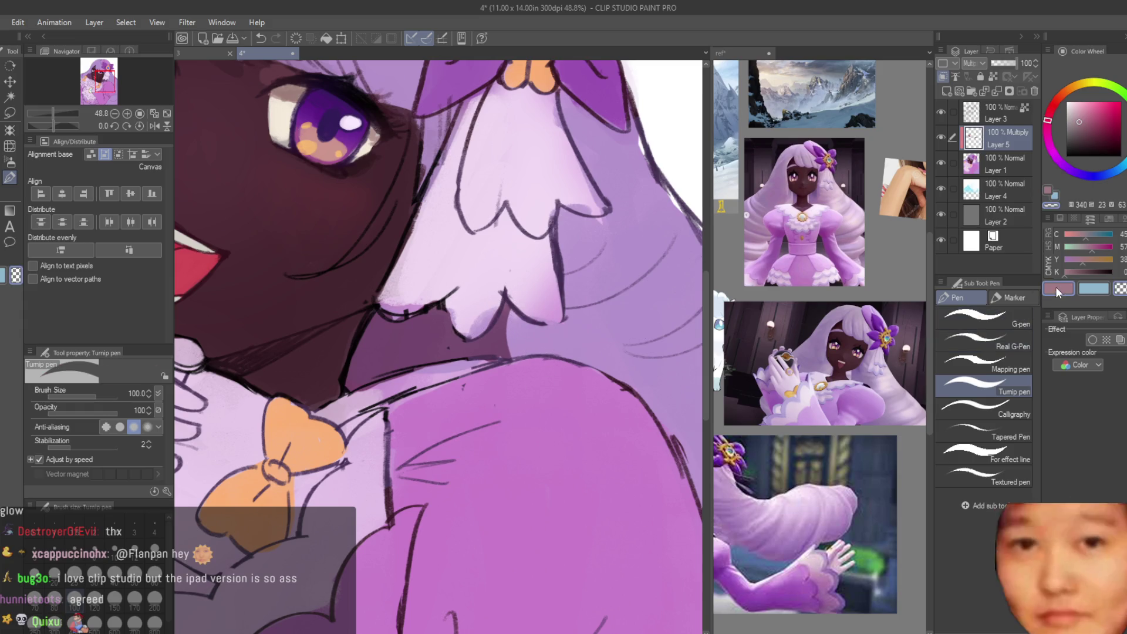
{"action": "scroll", "coordinate": [332, 381], "scroll_direction": "down", "scroll_amount": 2}
{"action": "scroll", "coordinate": [333, 380], "scroll_direction": "down", "scroll_amount": 2}
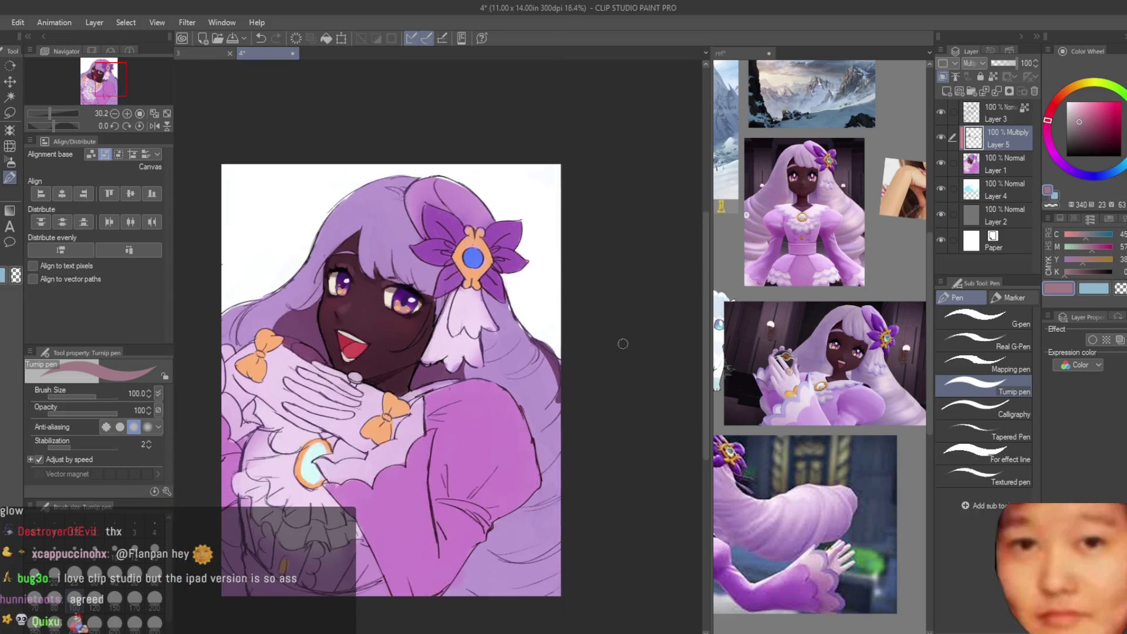
{"action": "scroll", "coordinate": [498, 555], "scroll_direction": "down", "scroll_amount": 2}
{"action": "scroll", "coordinate": [498, 555], "scroll_direction": "up", "scroll_amount": 3}
{"action": "mouse_move", "coordinate": [505, 473]}
{"action": "left_mouse_down"}
{"action": "mouse_move", "coordinate": [637, 499]}
{"action": "mouse_move", "coordinate": [445, 556]}
{"action": "left_mouse_up"}
{"action": "mouse_move", "coordinate": [497, 510]}
{"action": "left_mouse_down"}
{"action": "mouse_move", "coordinate": [511, 534]}
{"action": "mouse_move", "coordinate": [604, 546]}
{"action": "left_mouse_up"}
{"action": "scroll", "coordinate": [523, 506], "scroll_direction": "down", "scroll_amount": 3}
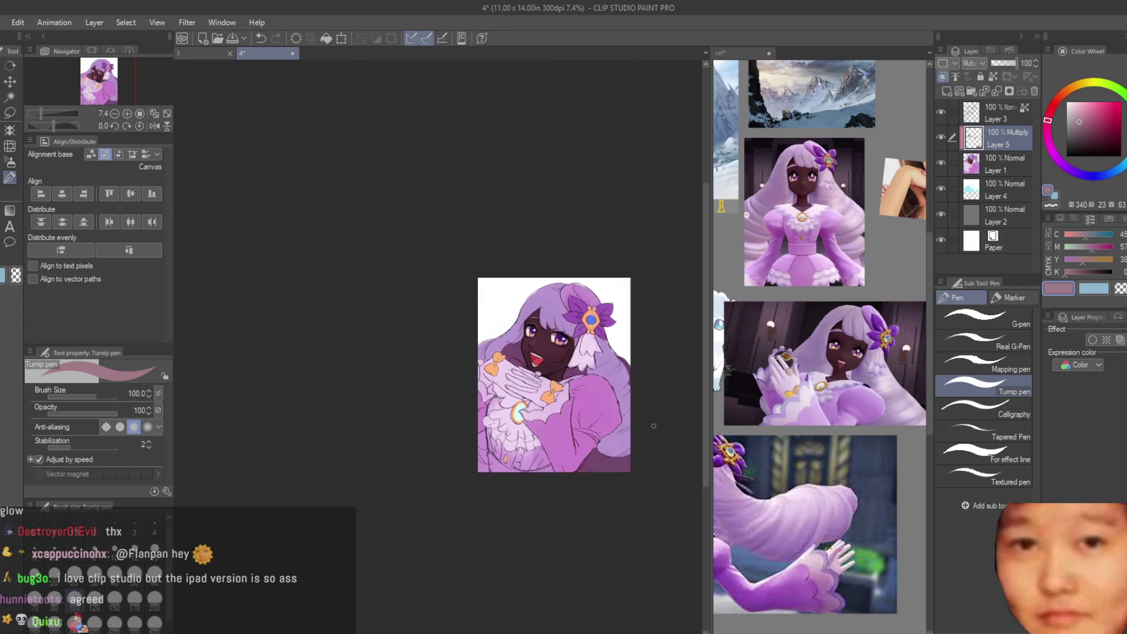
{"action": "scroll", "coordinate": [490, 199], "scroll_direction": "up", "scroll_amount": 4}
Step: Shade along the hair edges with a smaller brush, undoing the stroke near the eye
{"action": "mouse_move", "coordinate": [460, 246]}
{"action": "left_mouse_down"}
{"action": "mouse_move", "coordinate": [441, 240]}
{"action": "mouse_move", "coordinate": [496, 205]}
{"action": "left_mouse_up"}
{"action": "scroll", "coordinate": [470, 235], "scroll_direction": "down", "scroll_amount": 2}
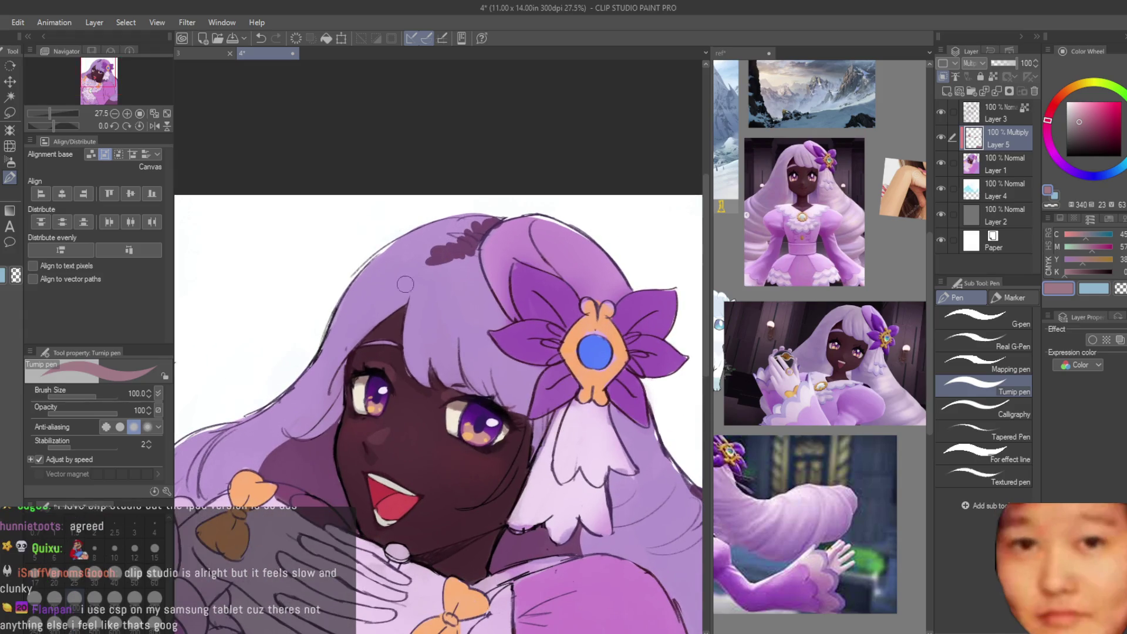
{"action": "left_click_drag", "start_coordinate": [417, 287], "coordinate": [340, 362]}
{"action": "scroll", "coordinate": [344, 383], "scroll_direction": "up", "scroll_amount": 1}
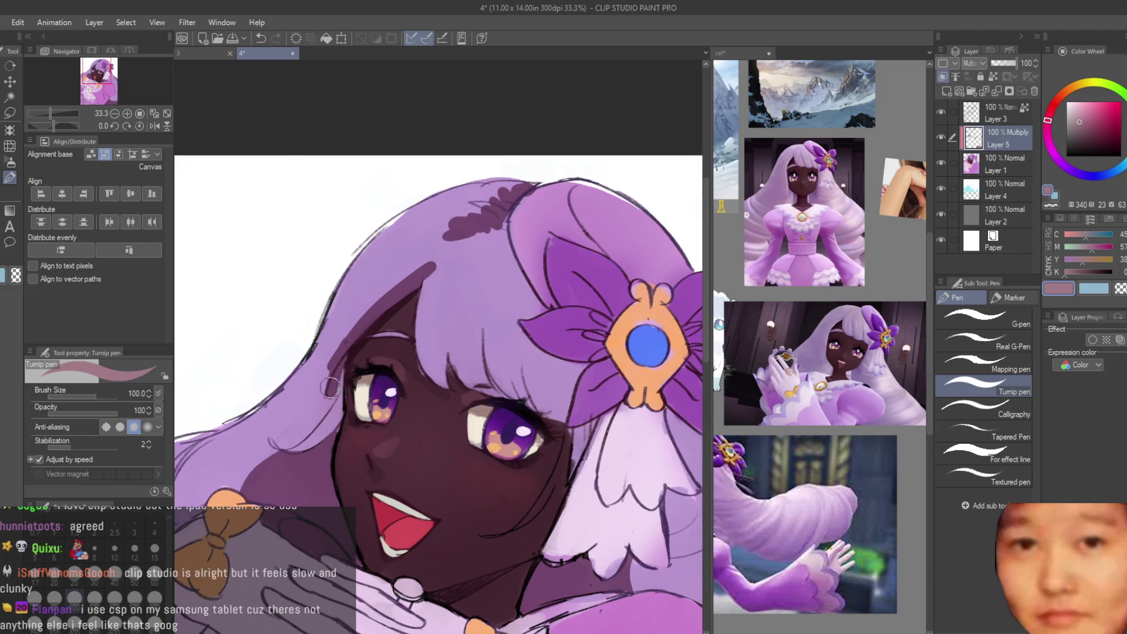
{"action": "key", "text": "bracketleft"}
{"action": "key", "text": "bracketleft"}
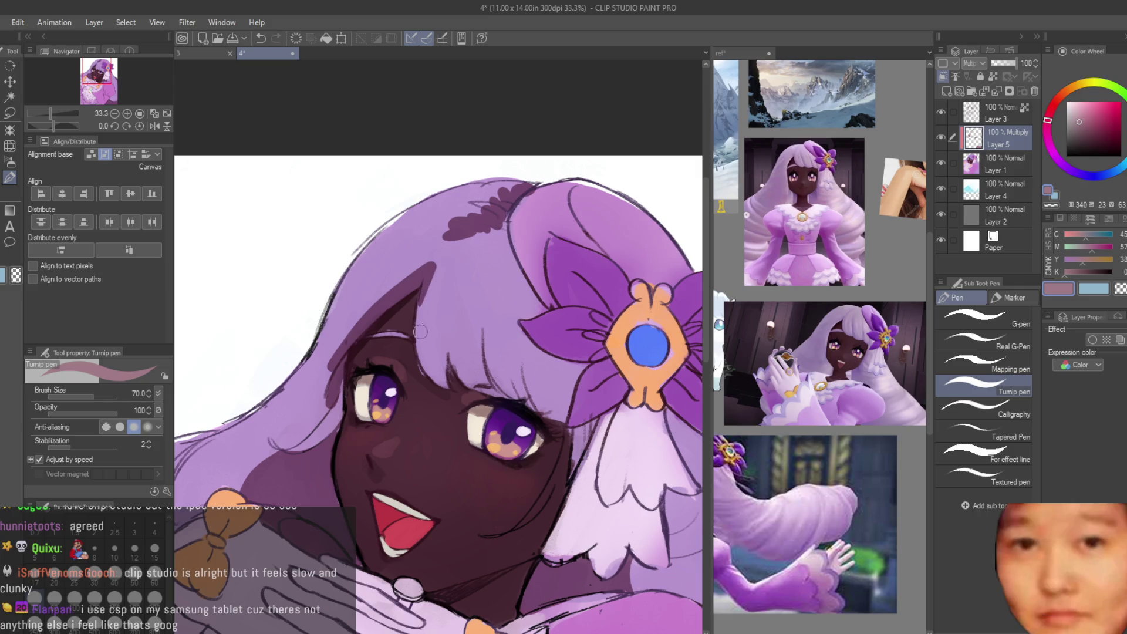
{"action": "scroll", "coordinate": [420, 332], "scroll_direction": "up", "scroll_amount": 2}
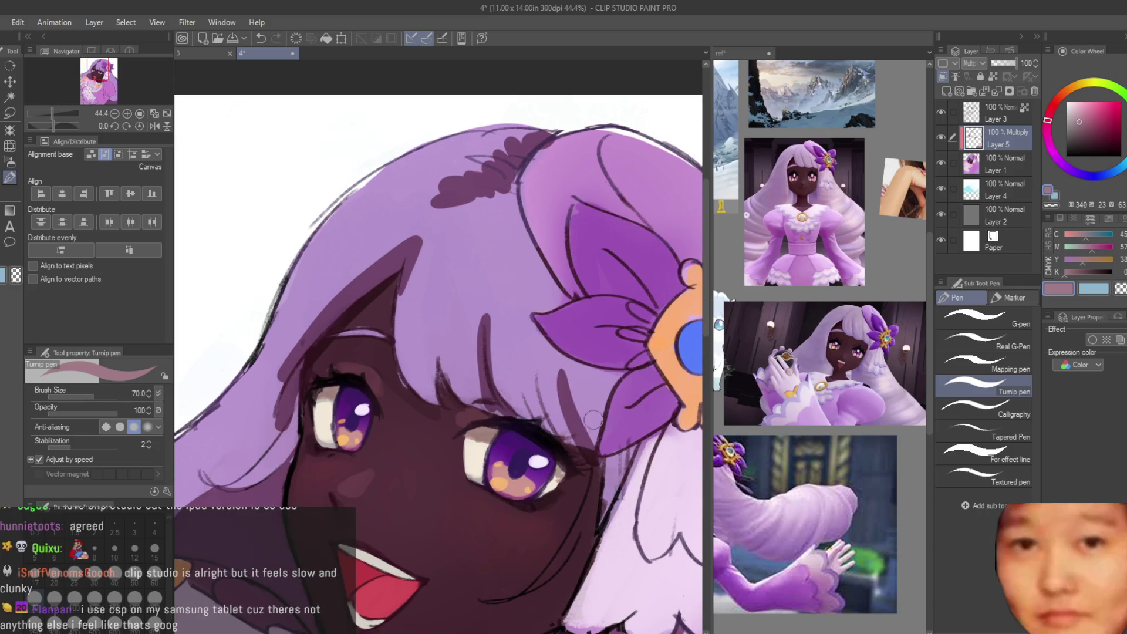
{"action": "key", "text": "ctrl+z"}
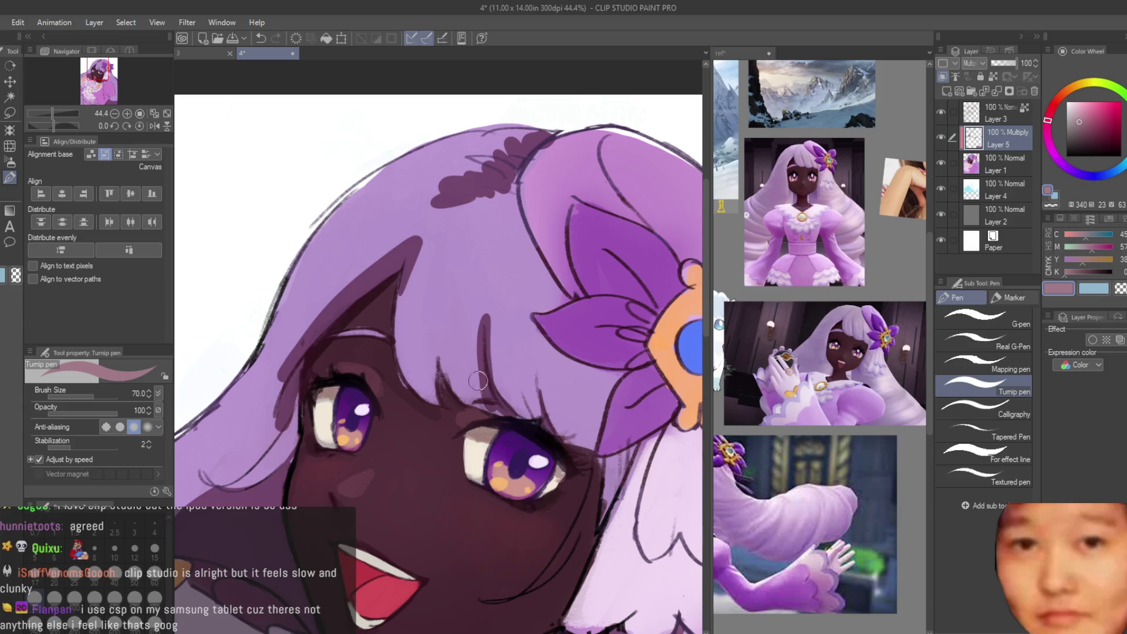
{"action": "scroll", "coordinate": [434, 399], "scroll_direction": "down", "scroll_amount": 5}
{"action": "scroll", "coordinate": [434, 399], "scroll_direction": "up", "scroll_amount": 3}
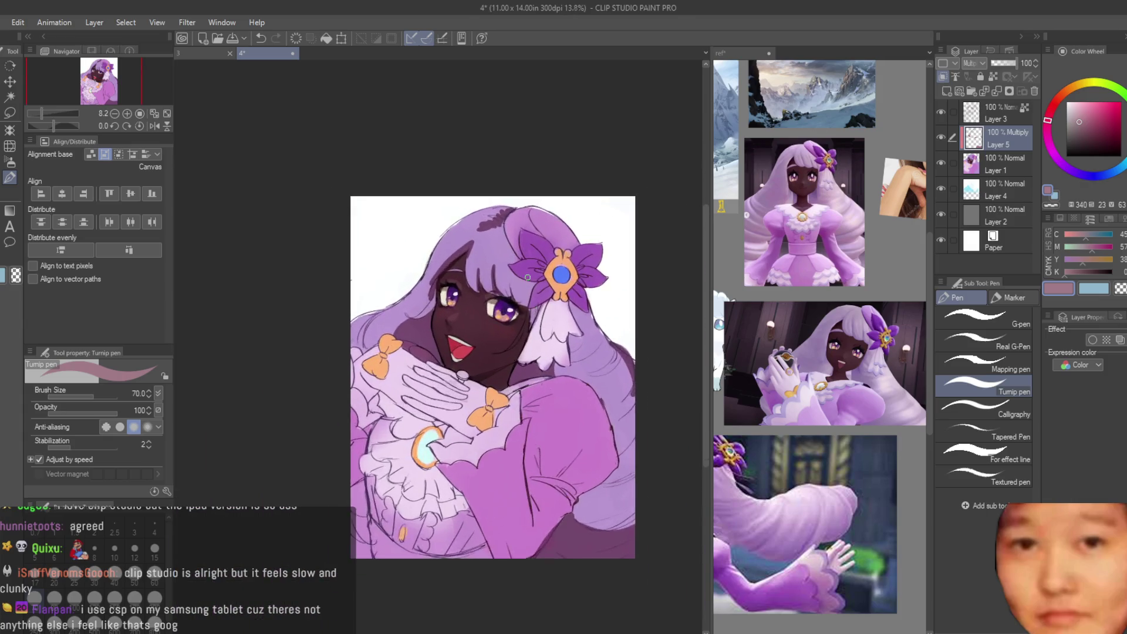
{"action": "scroll", "coordinate": [490, 271], "scroll_direction": "up", "scroll_amount": 4}
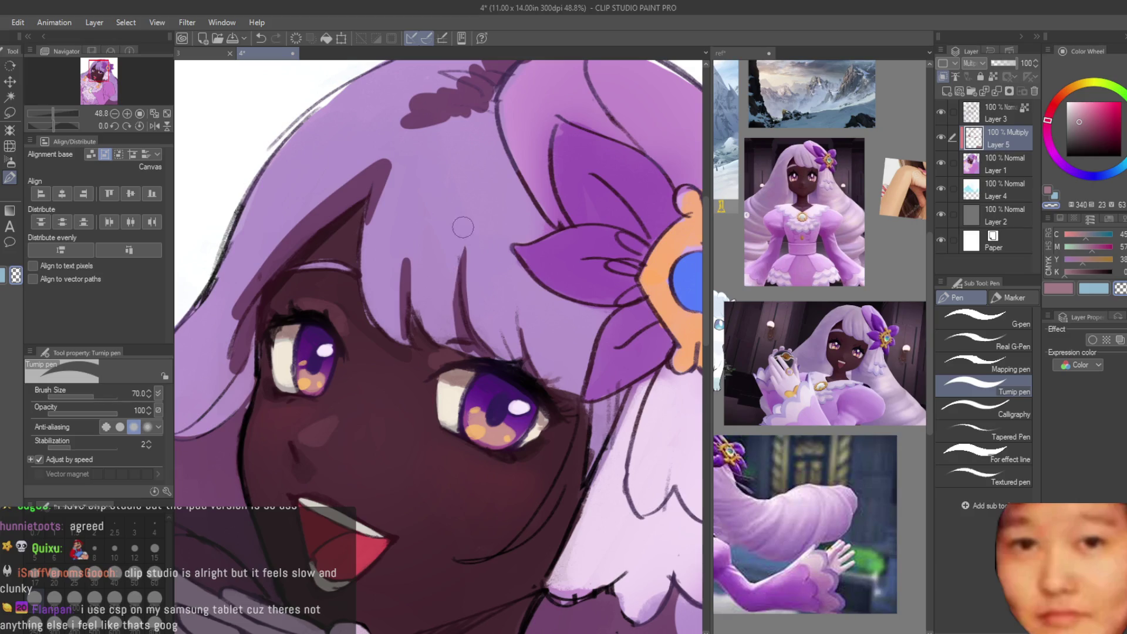
{"action": "scroll", "coordinate": [463, 227], "scroll_direction": "down", "scroll_amount": 3}
{"action": "scroll", "coordinate": [457, 278], "scroll_direction": "up", "scroll_amount": 2}
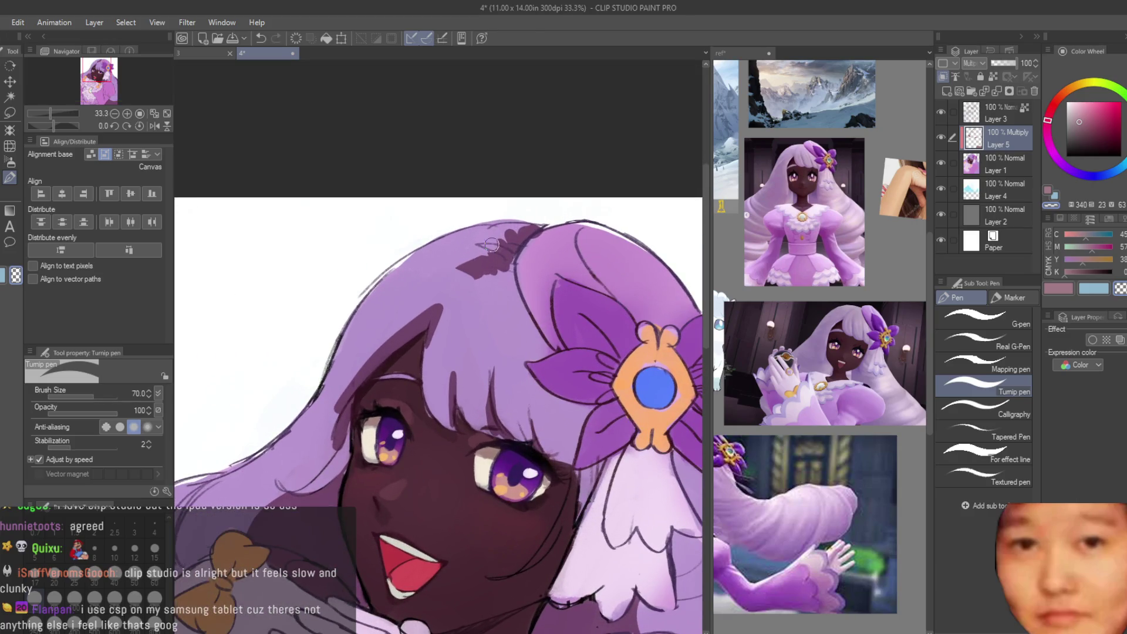
Step: Return to the main drawing colour and shade the hair beside the ribbon
{"action": "left_click", "coordinate": [1059, 288]}
{"action": "scroll", "coordinate": [505, 234], "scroll_direction": "up", "scroll_amount": 1}
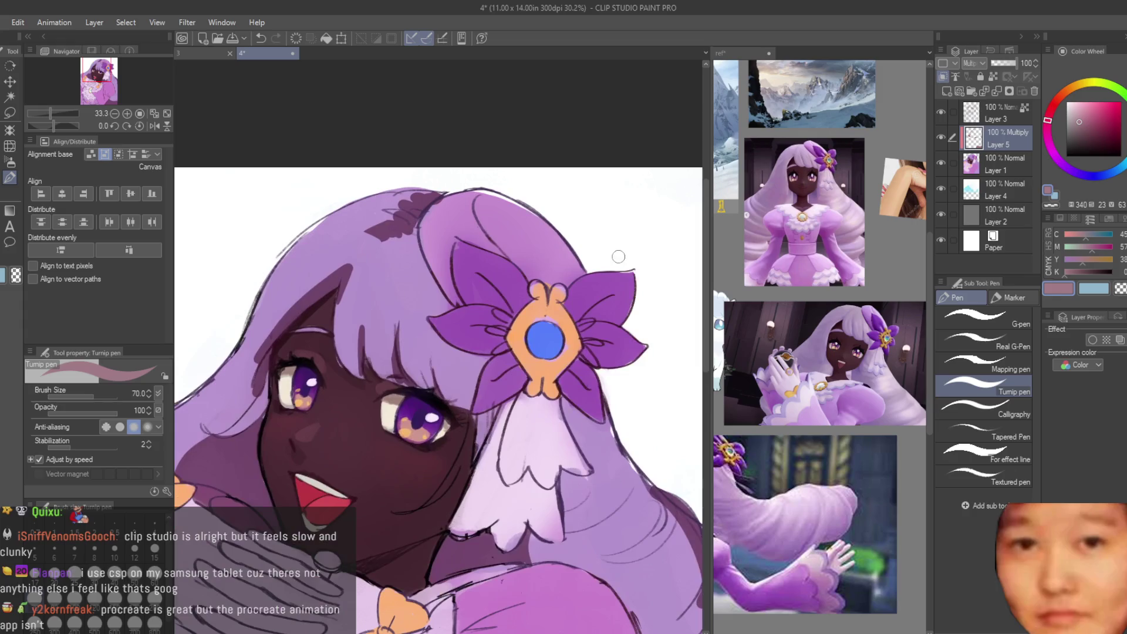
{"action": "key", "text": "bracketright"}
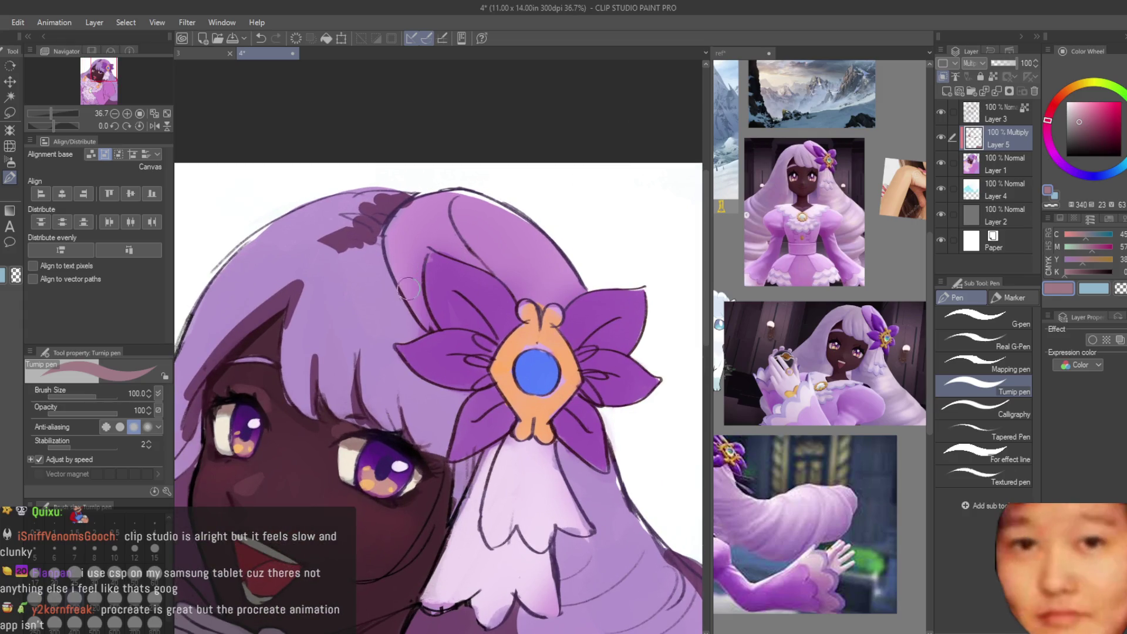
{"action": "key", "text": "bracketleft"}
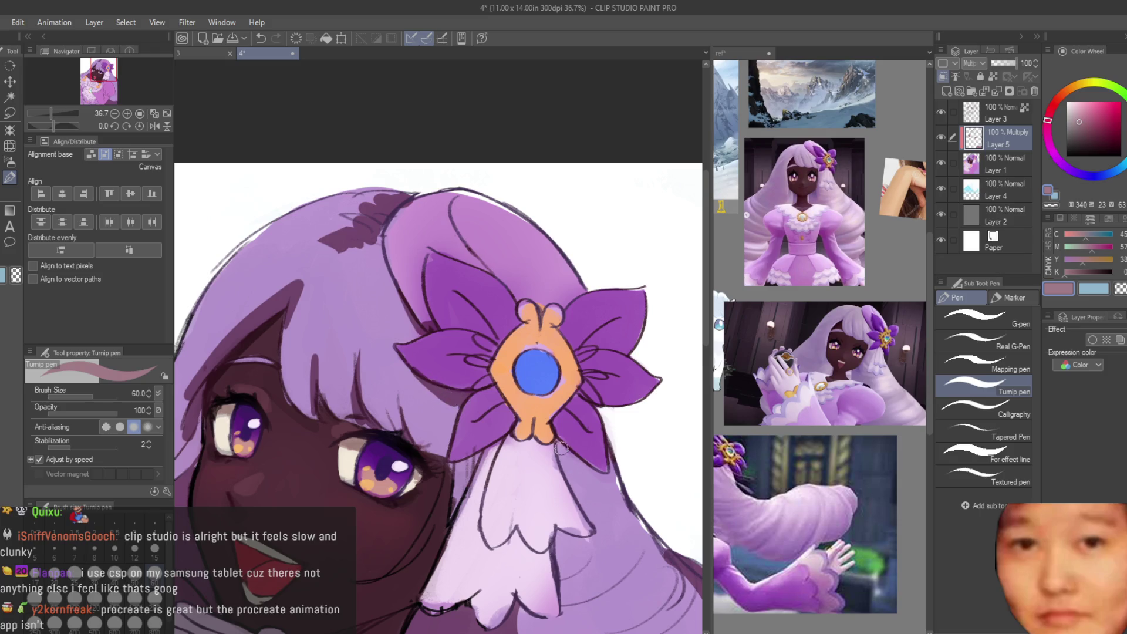
{"action": "scroll", "coordinate": [561, 448], "scroll_direction": "down", "scroll_amount": 6}
{"action": "scroll", "coordinate": [568, 356], "scroll_direction": "up", "scroll_amount": 4}
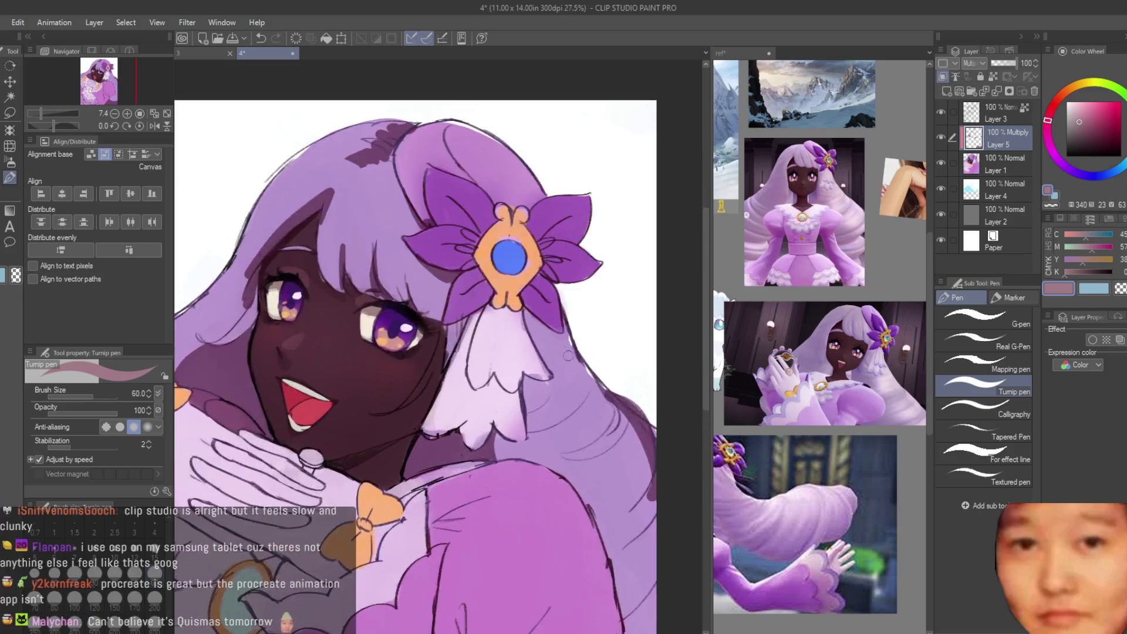
{"action": "scroll", "coordinate": [567, 356], "scroll_direction": "up", "scroll_amount": 3}
{"action": "left_click_drag", "start_coordinate": [522, 299], "coordinate": [577, 338]}
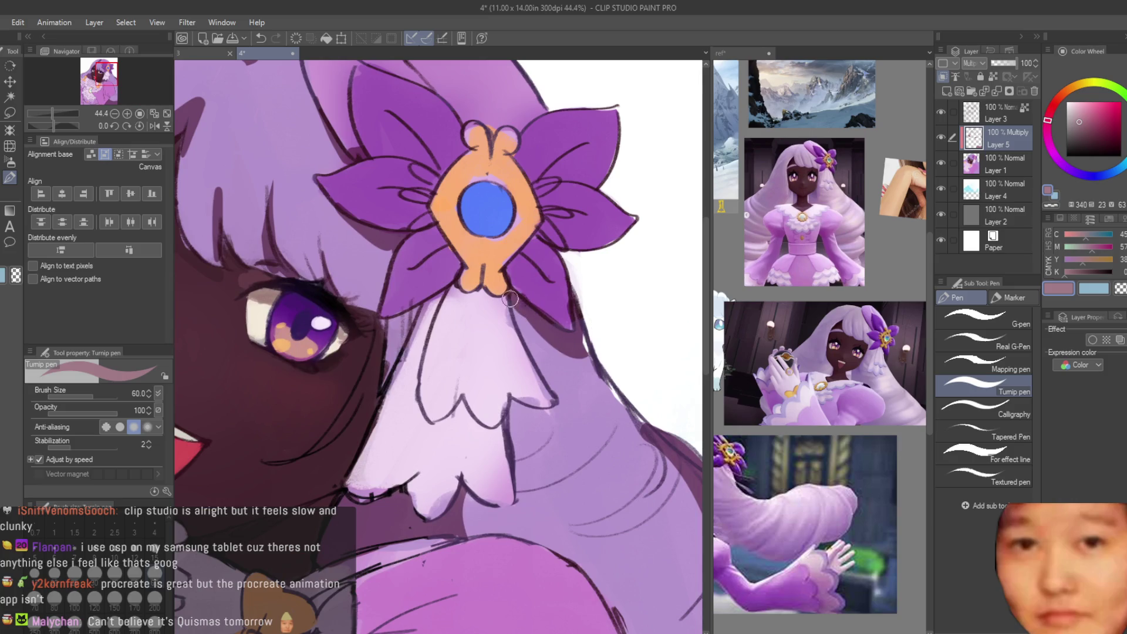
{"action": "scroll", "coordinate": [510, 299], "scroll_direction": "down", "scroll_amount": 3}
{"action": "scroll", "coordinate": [558, 353], "scroll_direction": "up", "scroll_amount": 2}
Step: Cover the ribbon's dark stripes with light lilac, undoing a stray stroke below the bow
{"action": "scroll", "coordinate": [519, 331], "scroll_direction": "up", "scroll_amount": 1}
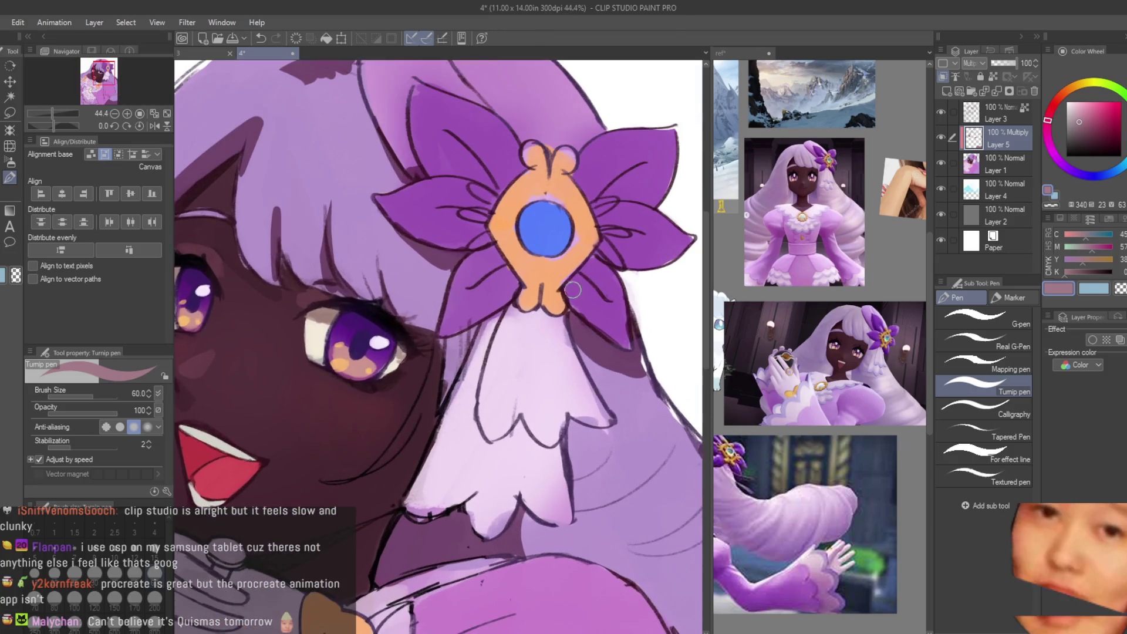
{"action": "left_click_drag", "start_coordinate": [530, 309], "coordinate": [520, 391]}
{"action": "key", "text": "ctrl+z"}
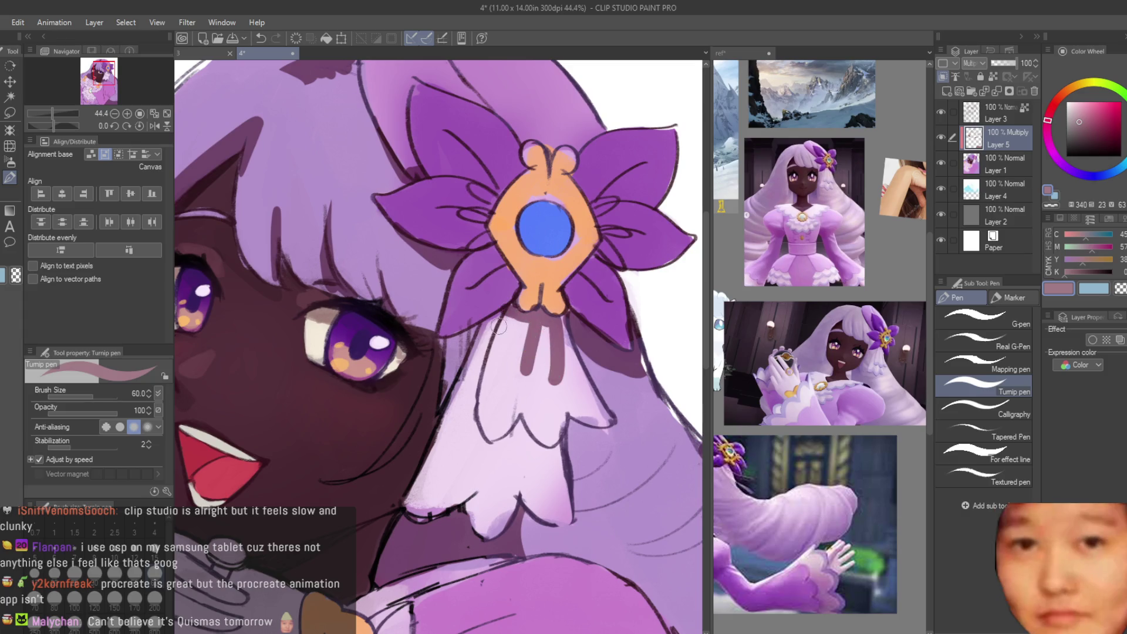
{"action": "mouse_move", "coordinate": [554, 319]}
{"action": "left_mouse_down"}
{"action": "mouse_move", "coordinate": [553, 382]}
{"action": "mouse_move", "coordinate": [523, 314]}
{"action": "left_mouse_up"}
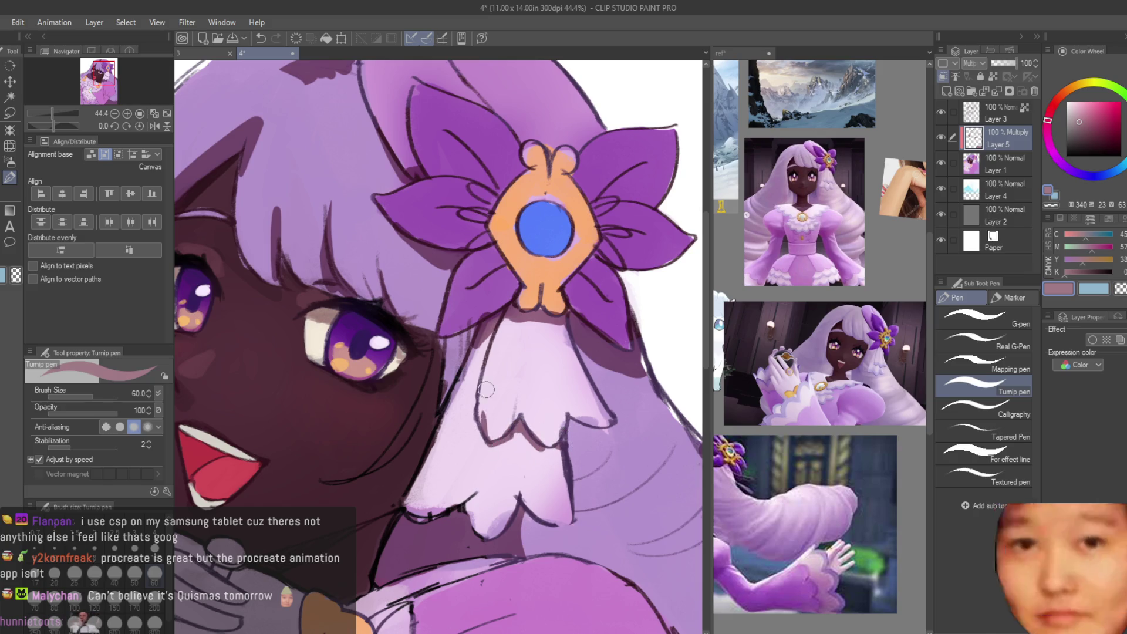
Step: Shade the flower ornament's petals in dark purple with four strokes
{"action": "scroll", "coordinate": [565, 241], "scroll_direction": "up", "scroll_amount": 3}
{"action": "scroll", "coordinate": [461, 276], "scroll_direction": "up", "scroll_amount": 1}
{"action": "left_click_drag", "start_coordinate": [405, 294], "coordinate": [376, 282]}
{"action": "left_click_drag", "start_coordinate": [446, 264], "coordinate": [405, 229]}
{"action": "mouse_move", "coordinate": [581, 258]}
{"action": "left_mouse_down"}
{"action": "mouse_move", "coordinate": [558, 282]}
{"action": "mouse_move", "coordinate": [546, 332]}
{"action": "left_mouse_up"}
{"action": "left_click_drag", "start_coordinate": [567, 358], "coordinate": [531, 393]}
{"action": "scroll", "coordinate": [452, 407], "scroll_direction": "up", "scroll_amount": 1}
{"action": "scroll", "coordinate": [452, 406], "scroll_direction": "down", "scroll_amount": 3}
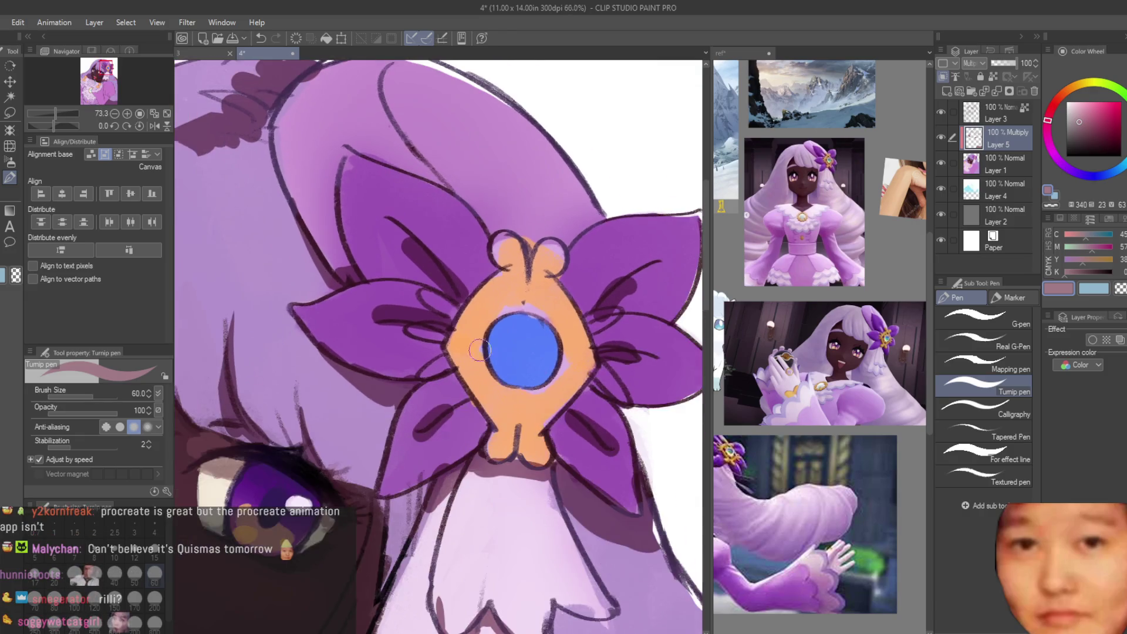
{"action": "scroll", "coordinate": [551, 256], "scroll_direction": "up", "scroll_amount": 3}
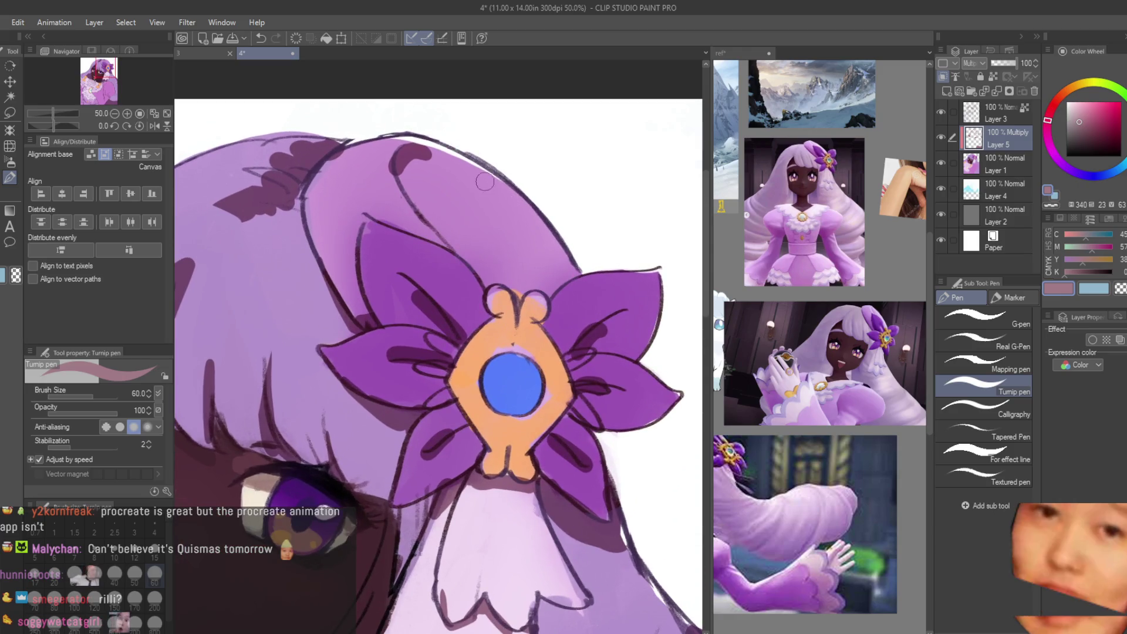
{"action": "scroll", "coordinate": [540, 236], "scroll_direction": "down", "scroll_amount": 10}
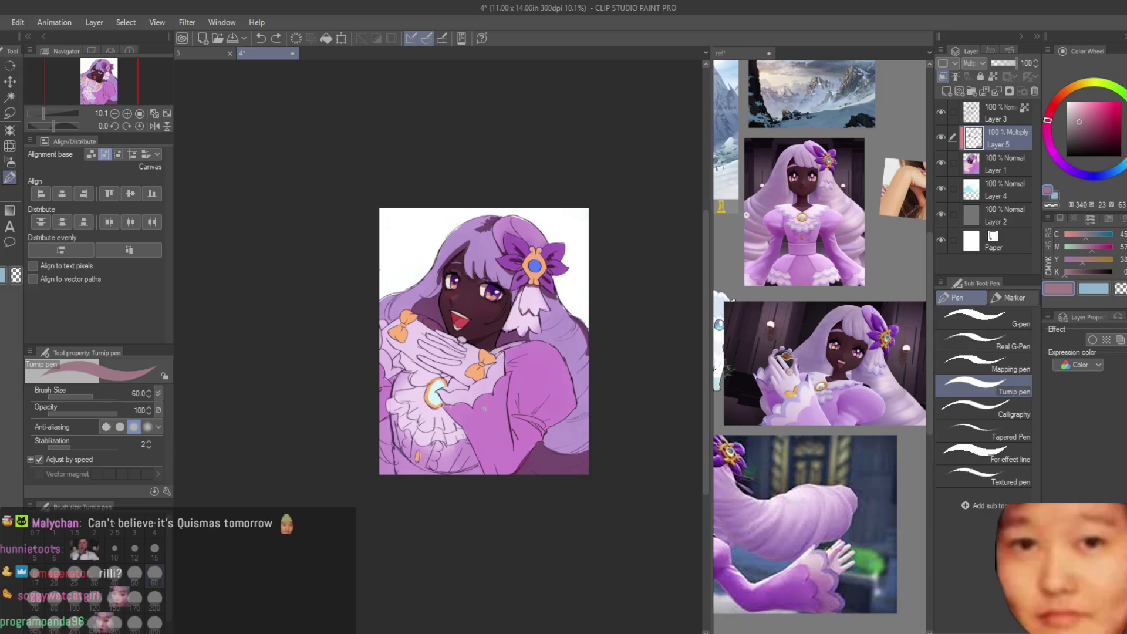
Step: Brush a multiply shadow over the hand and cuff area
{"action": "scroll", "coordinate": [485, 409], "scroll_direction": "up", "scroll_amount": 2}
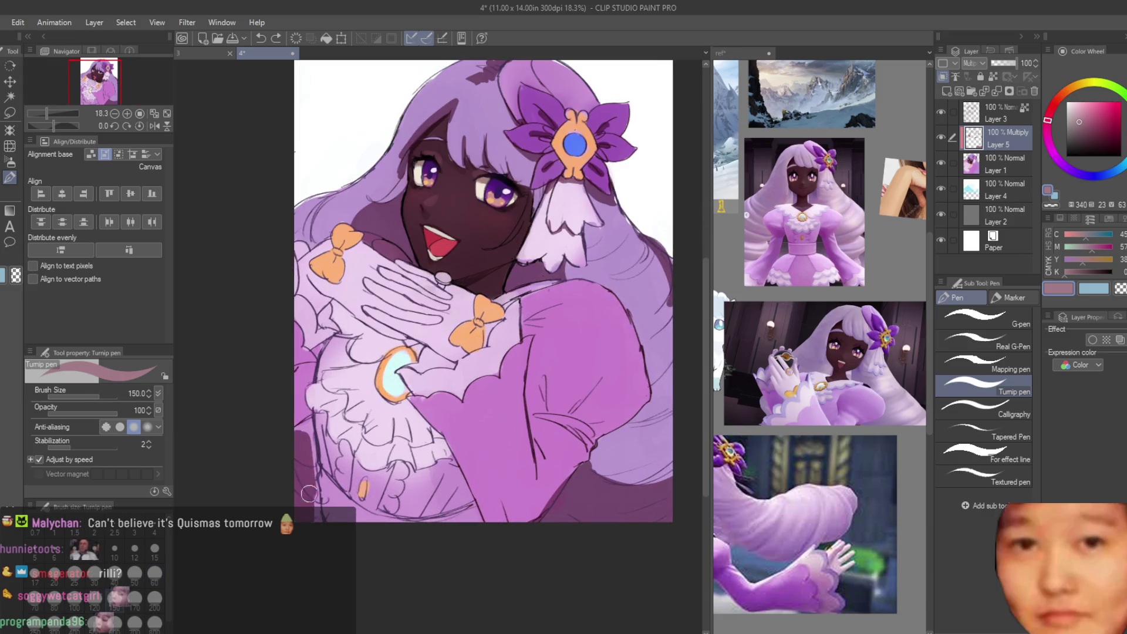
{"action": "scroll", "coordinate": [398, 396], "scroll_direction": "down", "scroll_amount": 3}
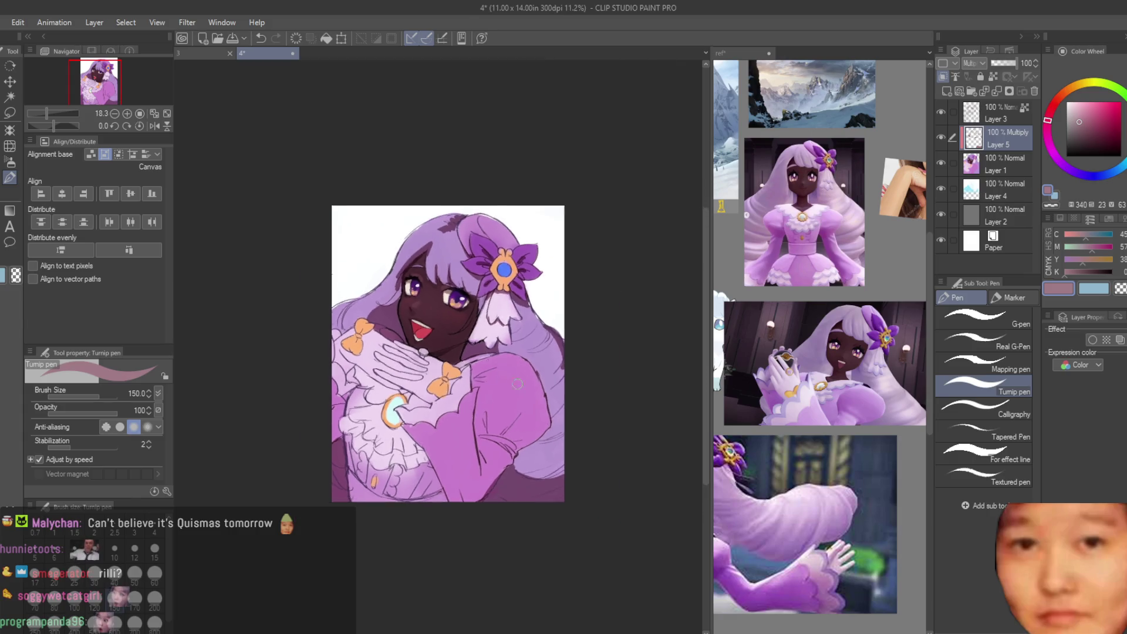
{"action": "scroll", "coordinate": [398, 396], "scroll_direction": "up", "scroll_amount": 3}
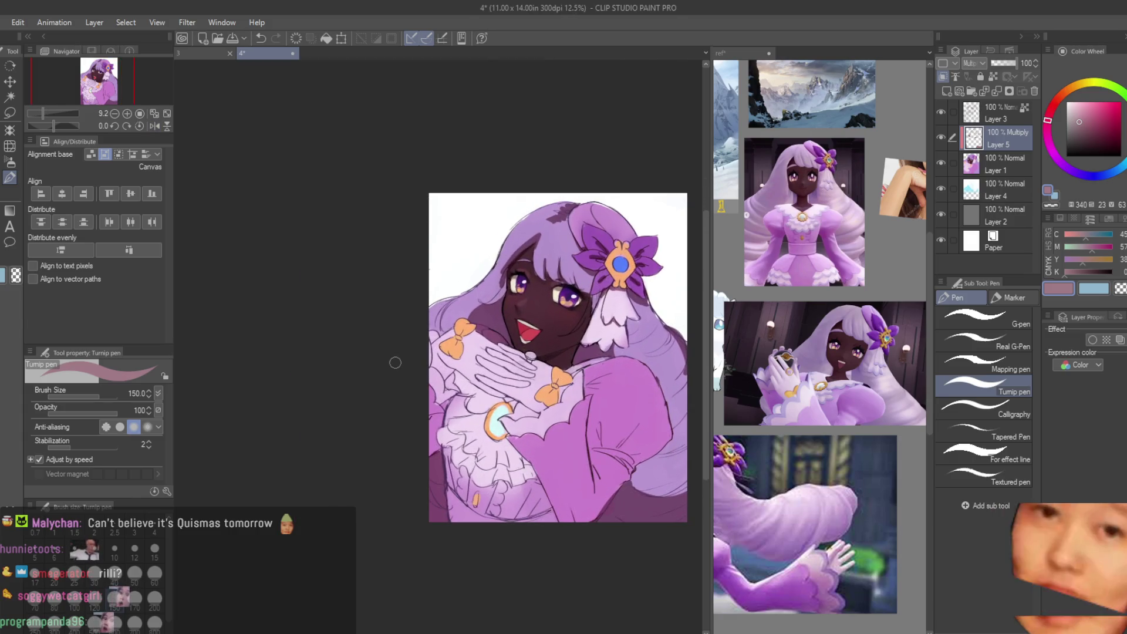
{"action": "scroll", "coordinate": [464, 390], "scroll_direction": "up", "scroll_amount": 1}
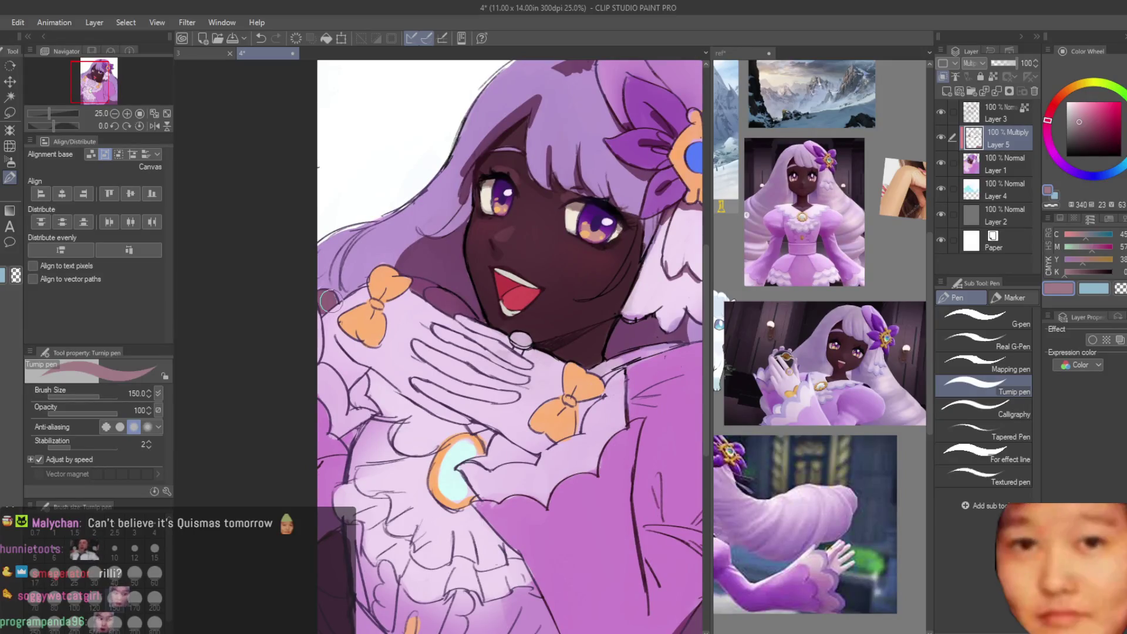
{"action": "scroll", "coordinate": [329, 331], "scroll_direction": "up", "scroll_amount": 2}
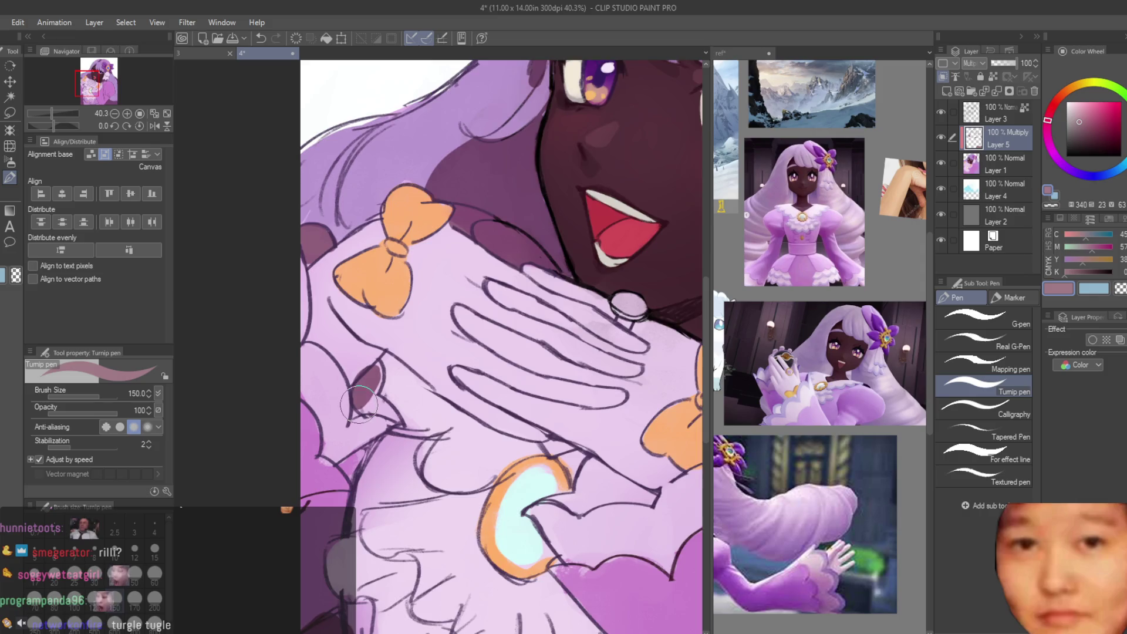
{"action": "scroll", "coordinate": [359, 404], "scroll_direction": "up", "scroll_amount": 1}
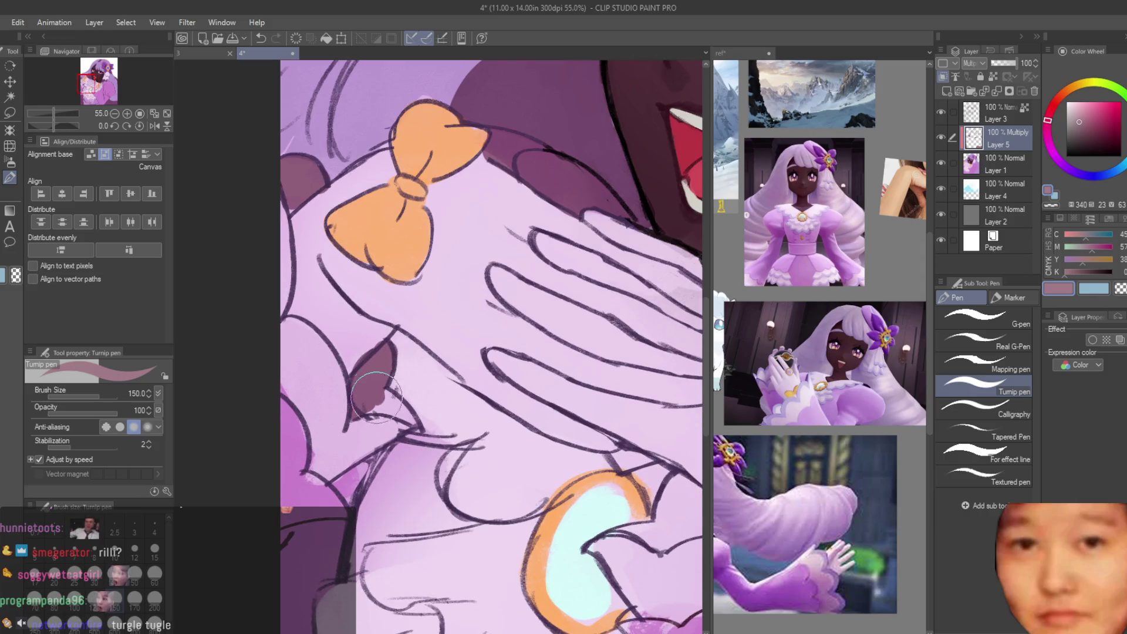
{"action": "scroll", "coordinate": [532, 500], "scroll_direction": "down", "scroll_amount": 4}
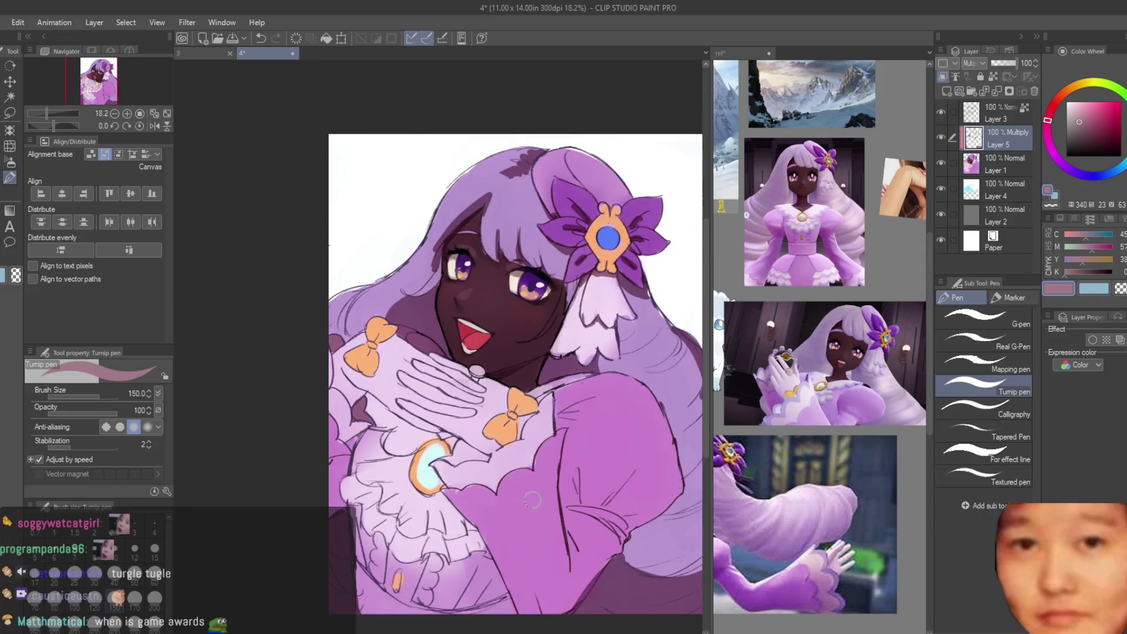
{"action": "scroll", "coordinate": [519, 423], "scroll_direction": "up", "scroll_amount": 3}
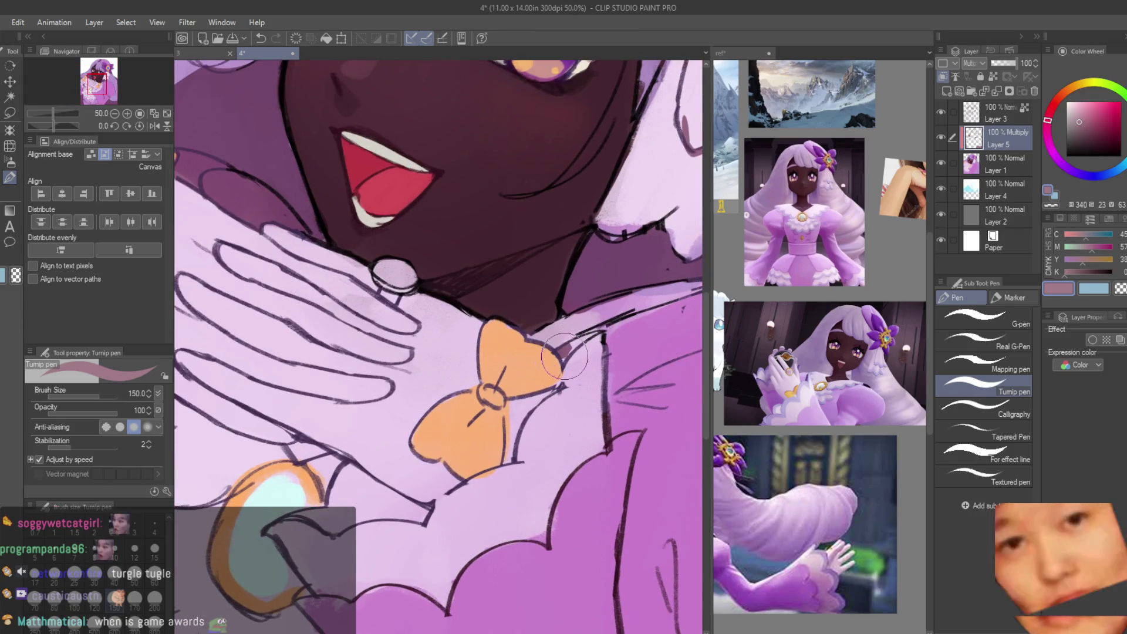
{"action": "scroll", "coordinate": [564, 356], "scroll_direction": "down", "scroll_amount": 2}
{"action": "scroll", "coordinate": [409, 457], "scroll_direction": "up", "scroll_amount": 3}
{"action": "mouse_move", "coordinate": [408, 457]}
{"action": "left_mouse_down"}
{"action": "mouse_move", "coordinate": [352, 476]}
{"action": "mouse_move", "coordinate": [388, 481]}
{"action": "mouse_move", "coordinate": [422, 449]}
{"action": "mouse_move", "coordinate": [470, 470]}
{"action": "left_mouse_up"}
{"action": "scroll", "coordinate": [463, 528], "scroll_direction": "down", "scroll_amount": 6}
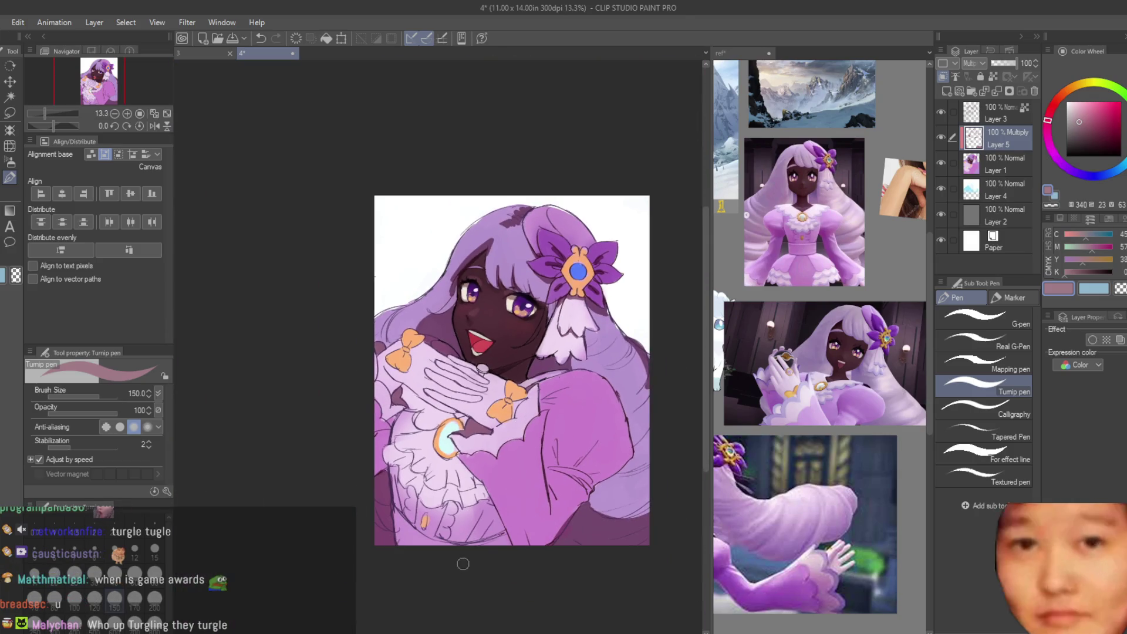
{"action": "scroll", "coordinate": [584, 287], "scroll_direction": "up", "scroll_amount": 4}
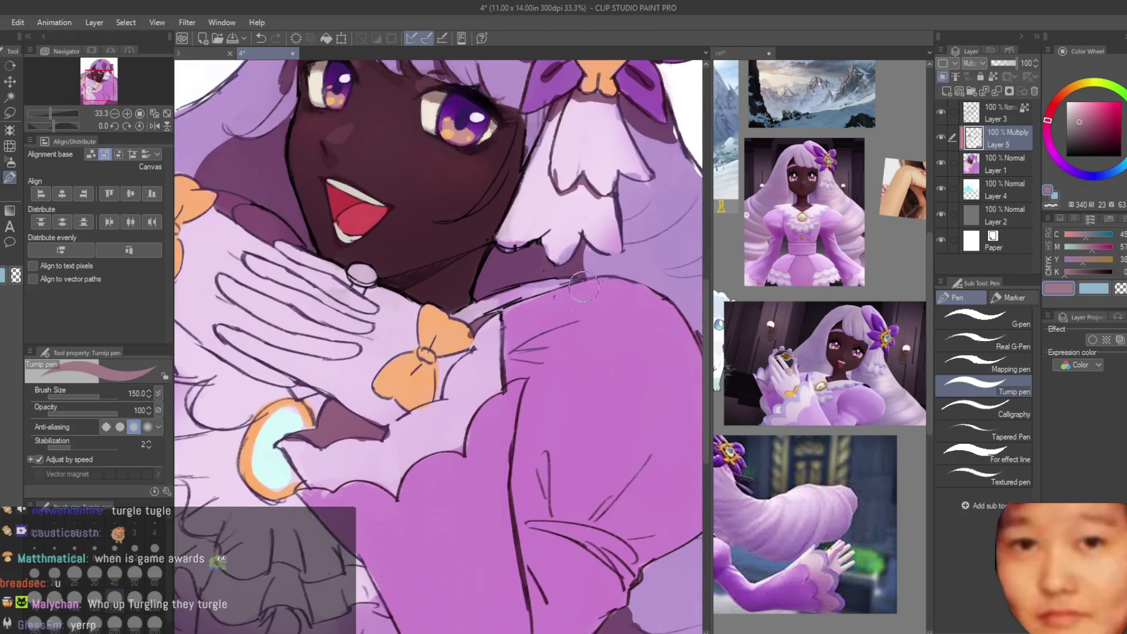
Step: Shade the dress below the collar and cast a shadow under the chin and neck
{"action": "mouse_move", "coordinate": [575, 285]}
{"action": "left_mouse_down"}
{"action": "mouse_move", "coordinate": [517, 328]}
{"action": "mouse_move", "coordinate": [511, 293]}
{"action": "mouse_move", "coordinate": [473, 314]}
{"action": "left_mouse_up"}
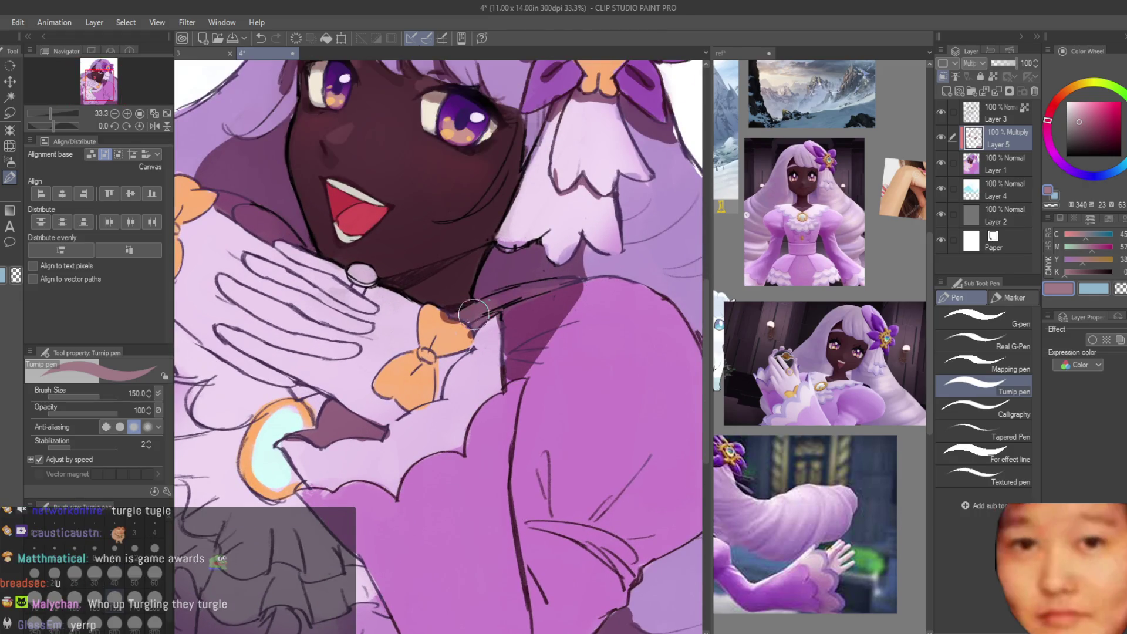
{"action": "left_click_drag", "start_coordinate": [459, 272], "coordinate": [451, 294]}
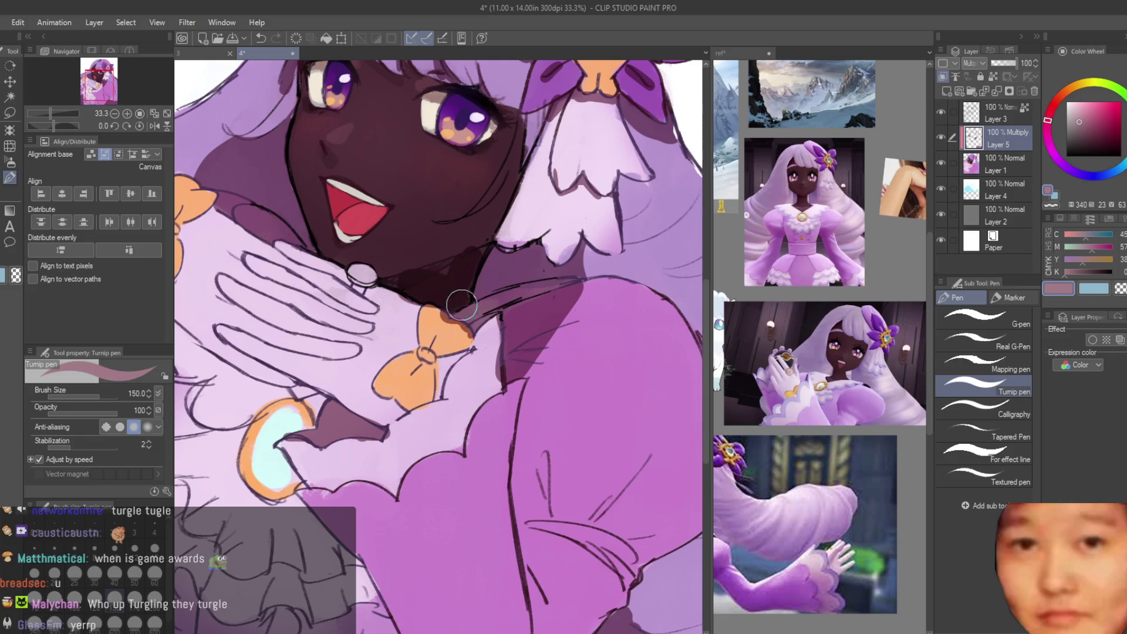
{"action": "scroll", "coordinate": [496, 300], "scroll_direction": "down", "scroll_amount": 4}
{"action": "scroll", "coordinate": [464, 315], "scroll_direction": "up", "scroll_amount": 3}
{"action": "scroll", "coordinate": [464, 315], "scroll_direction": "up", "scroll_amount": 3}
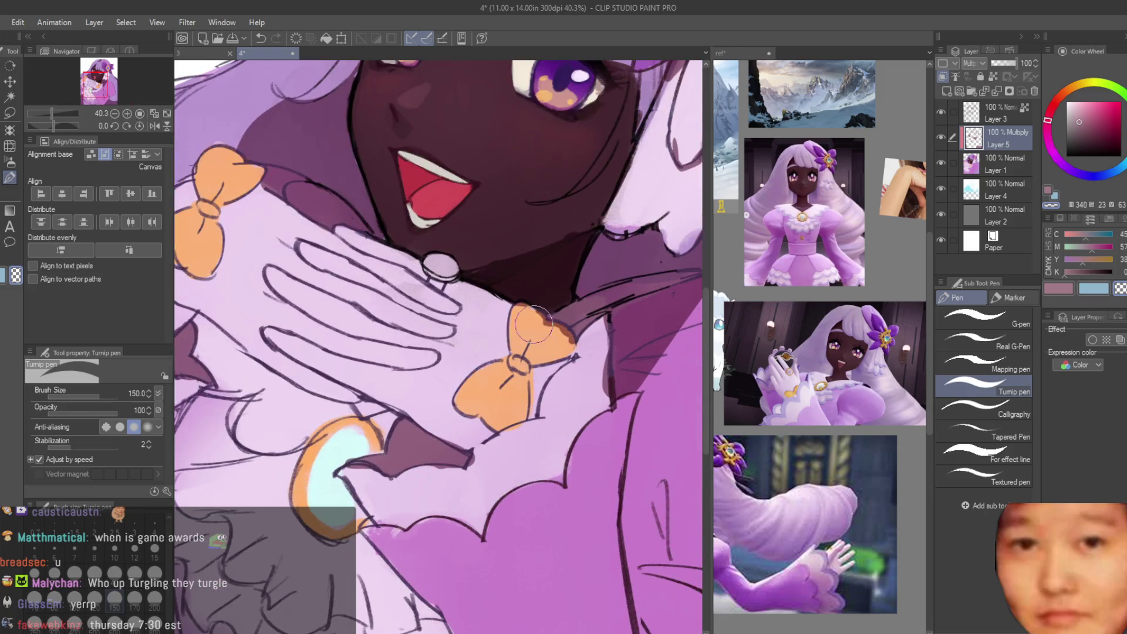
{"action": "scroll", "coordinate": [551, 335], "scroll_direction": "down", "scroll_amount": 2}
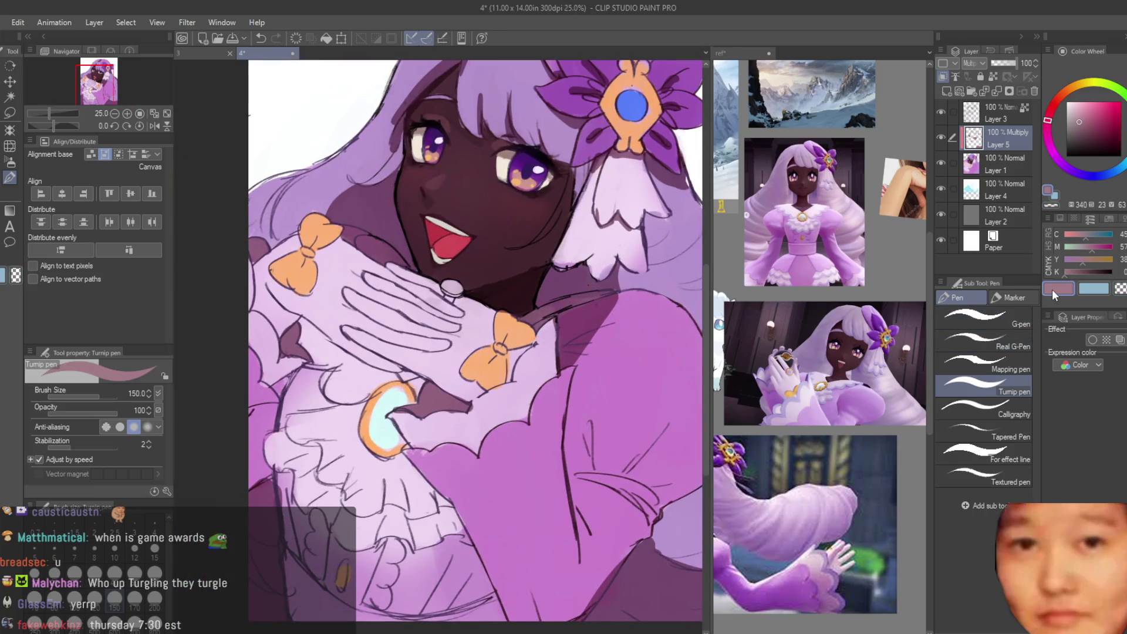
{"action": "scroll", "coordinate": [555, 363], "scroll_direction": "up", "scroll_amount": 1}
Step: Add a dark shadow stroke beside the dress fold
{"action": "left_click_drag", "start_coordinate": [527, 361], "coordinate": [548, 430]}
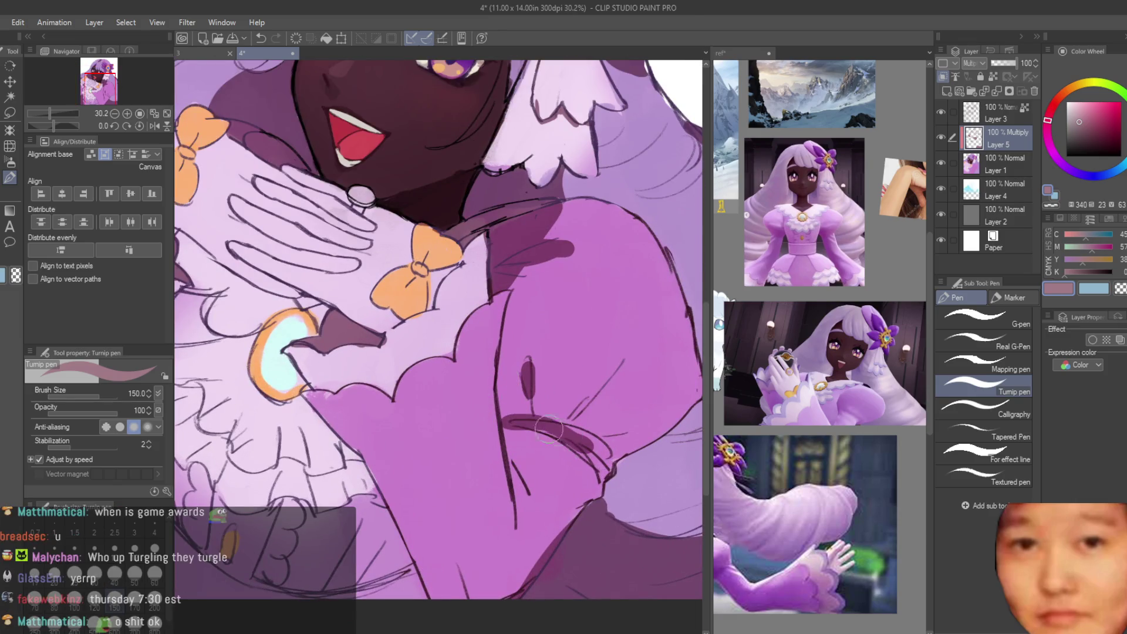
{"action": "scroll", "coordinate": [516, 493], "scroll_direction": "down", "scroll_amount": 5}
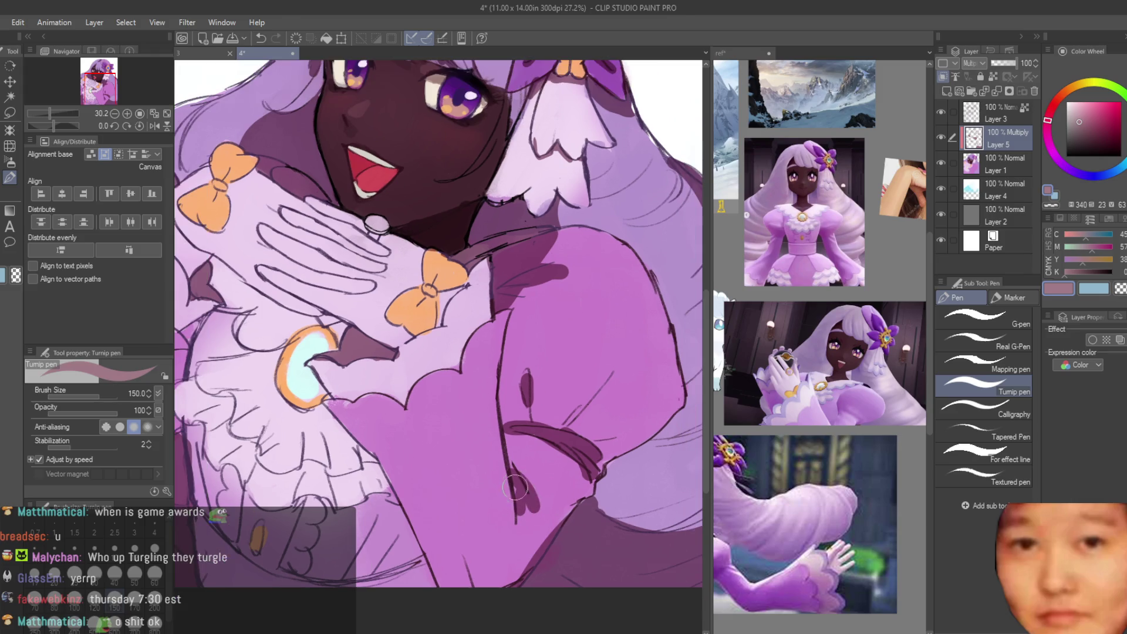
{"action": "scroll", "coordinate": [605, 383], "scroll_direction": "up", "scroll_amount": 3}
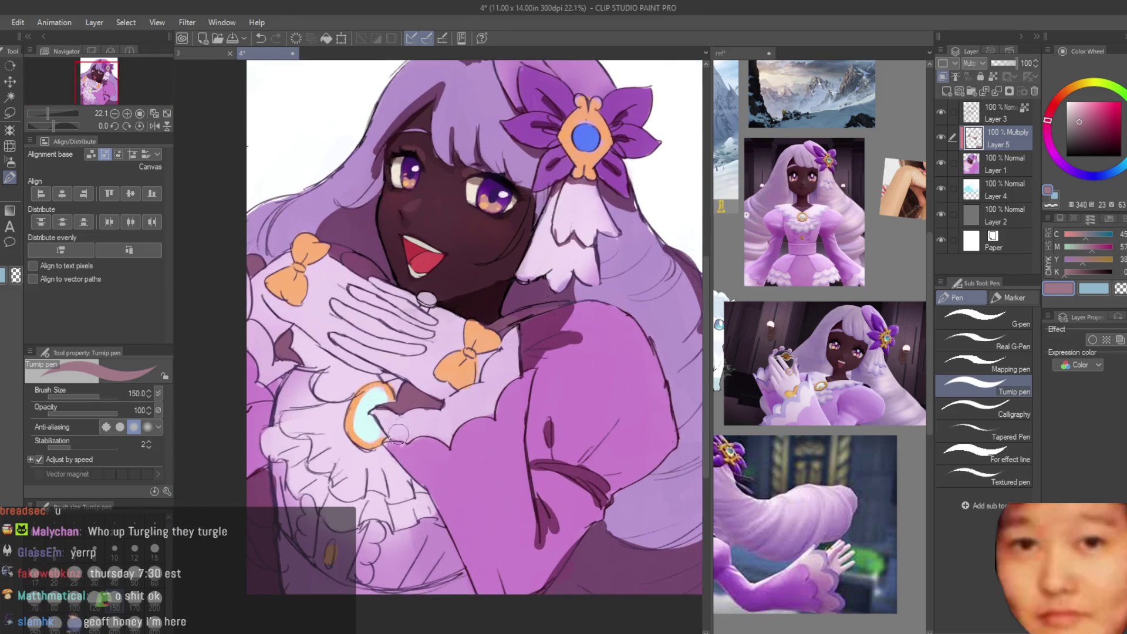
{"action": "scroll", "coordinate": [480, 598], "scroll_direction": "down", "scroll_amount": 2}
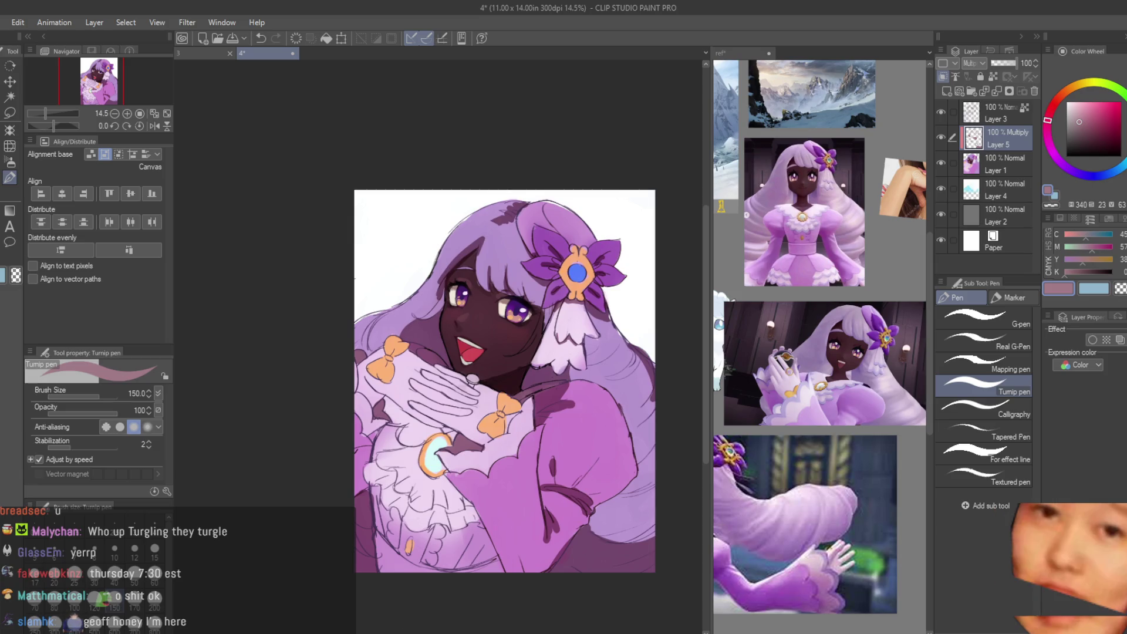
{"action": "scroll", "coordinate": [410, 554], "scroll_direction": "up", "scroll_amount": 3}
{"action": "scroll", "coordinate": [428, 549], "scroll_direction": "down", "scroll_amount": 2}
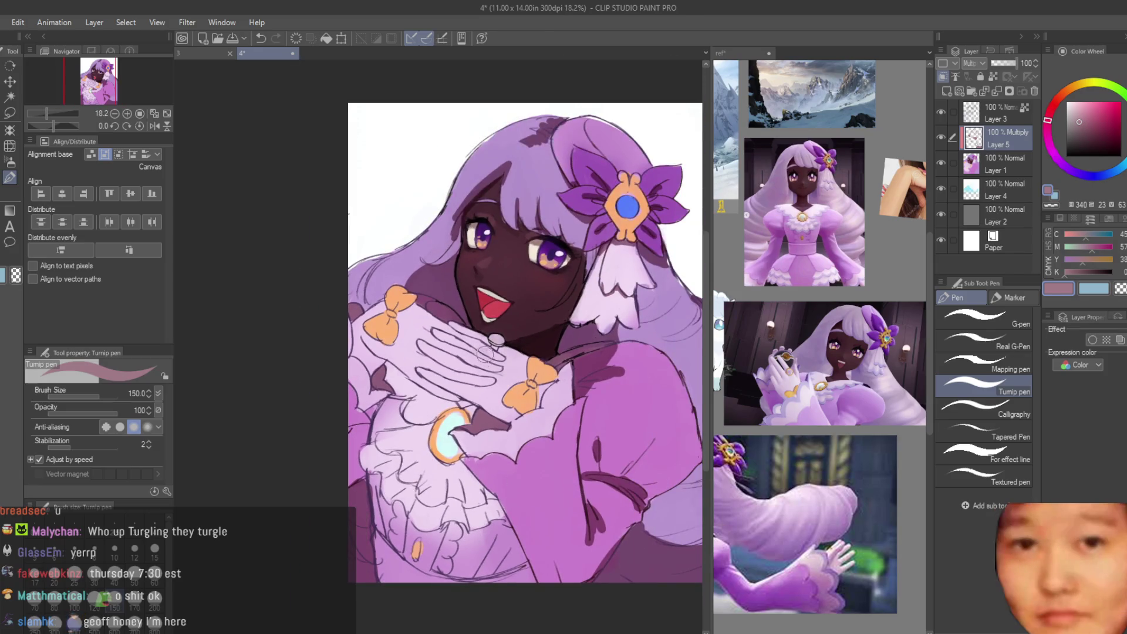
{"action": "scroll", "coordinate": [531, 374], "scroll_direction": "up", "scroll_amount": 1}
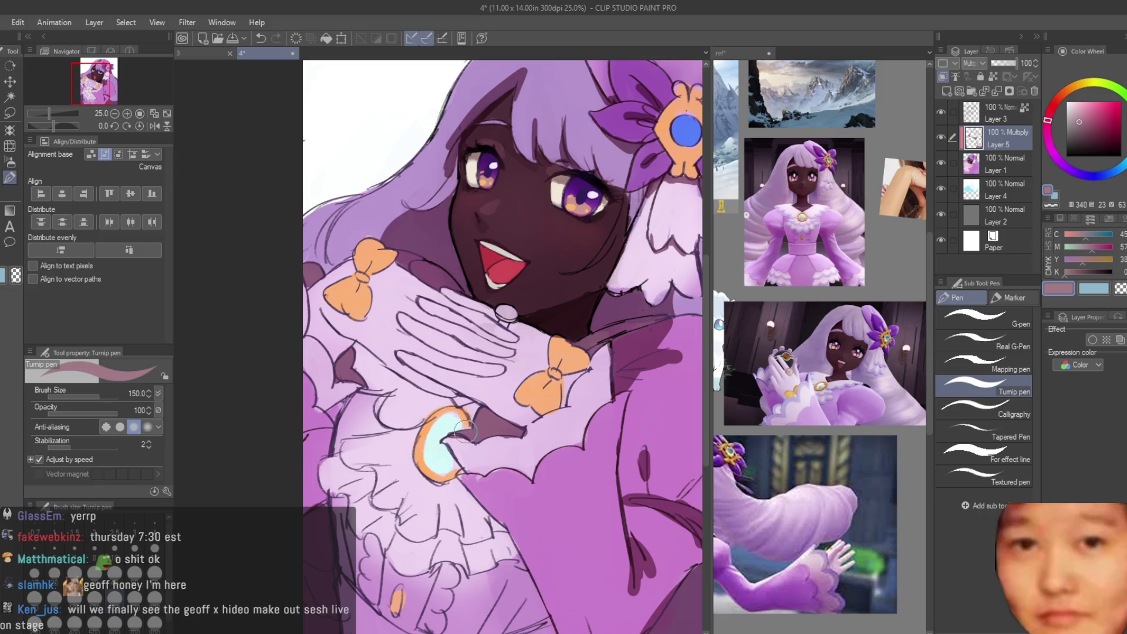
{"action": "scroll", "coordinate": [481, 440], "scroll_direction": "down", "scroll_amount": 2}
{"action": "scroll", "coordinate": [445, 516], "scroll_direction": "up", "scroll_amount": 2}
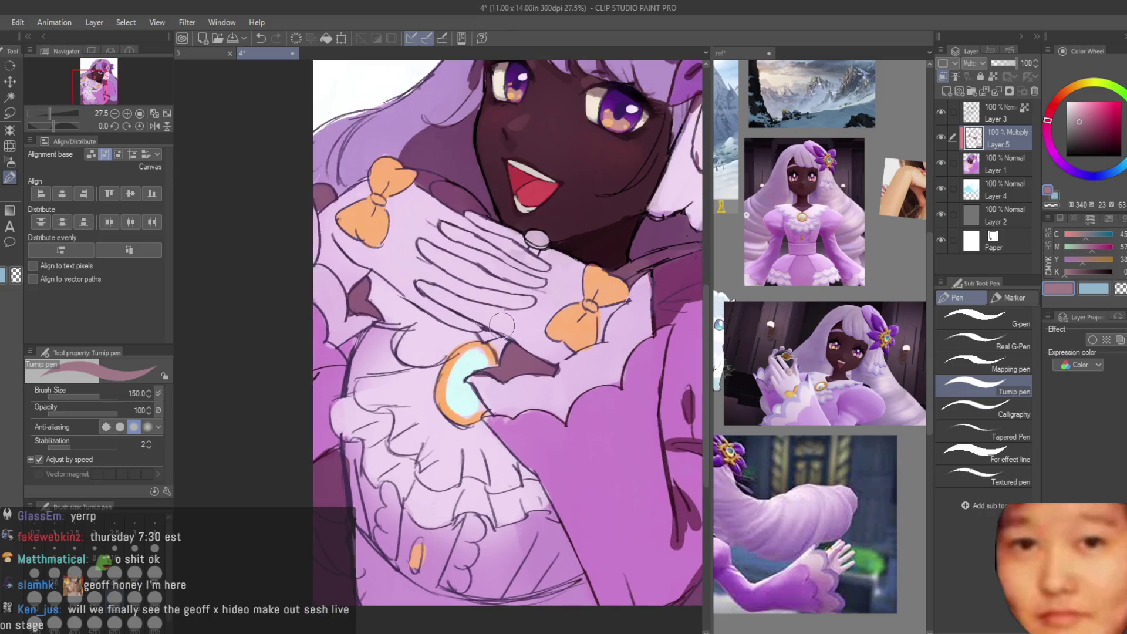
Step: On Layer 1, pick the dark purple shading colour and dab a dot beside the brooch
{"action": "left_click", "coordinate": [992, 166]}
{"action": "scroll", "coordinate": [598, 239], "scroll_direction": "up", "scroll_amount": 1}
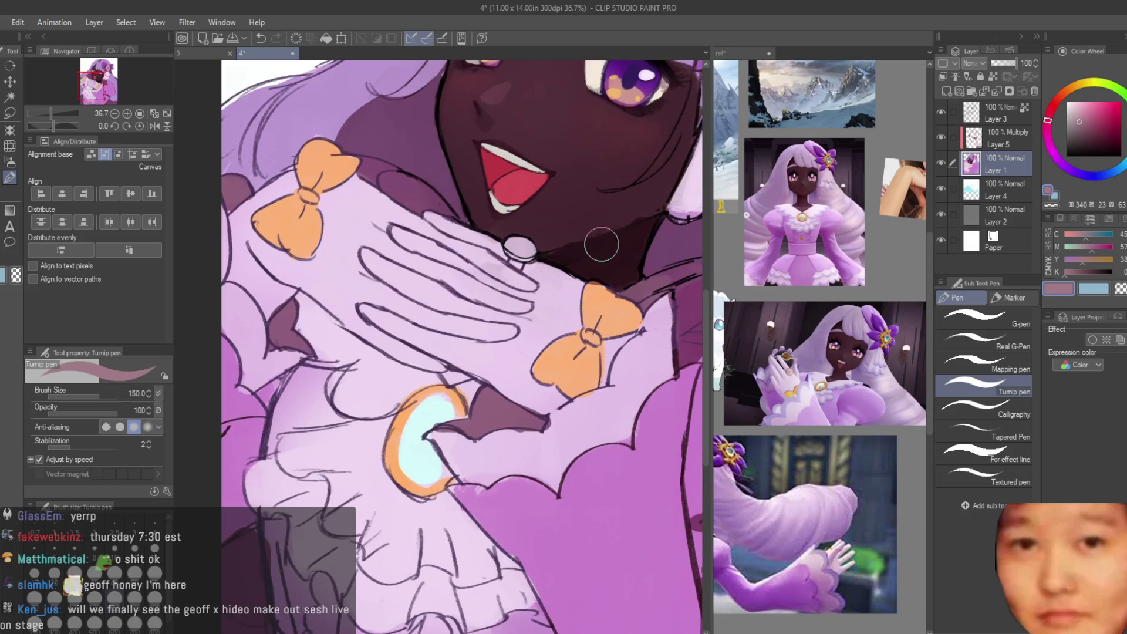
{"action": "left_click", "coordinate": [602, 238], "text": "alt"}
{"action": "scroll", "coordinate": [437, 405], "scroll_direction": "up", "scroll_amount": 1}
{"action": "left_click", "coordinate": [441, 395]}
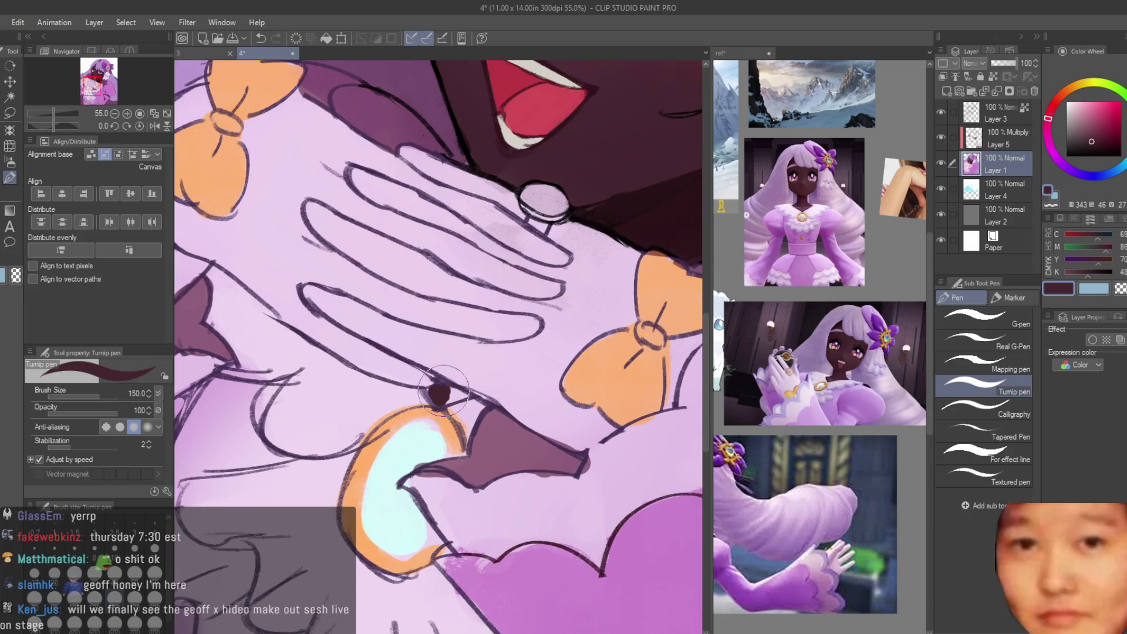
{"action": "scroll", "coordinate": [446, 400], "scroll_direction": "down", "scroll_amount": 4}
Step: Save the illustration and return to Layer 5 with Multiply blending restored
{"action": "key", "text": "ctrl+s"}
{"action": "scroll", "coordinate": [508, 321], "scroll_direction": "up", "scroll_amount": 1}
{"action": "left_click", "coordinate": [1006, 142]}
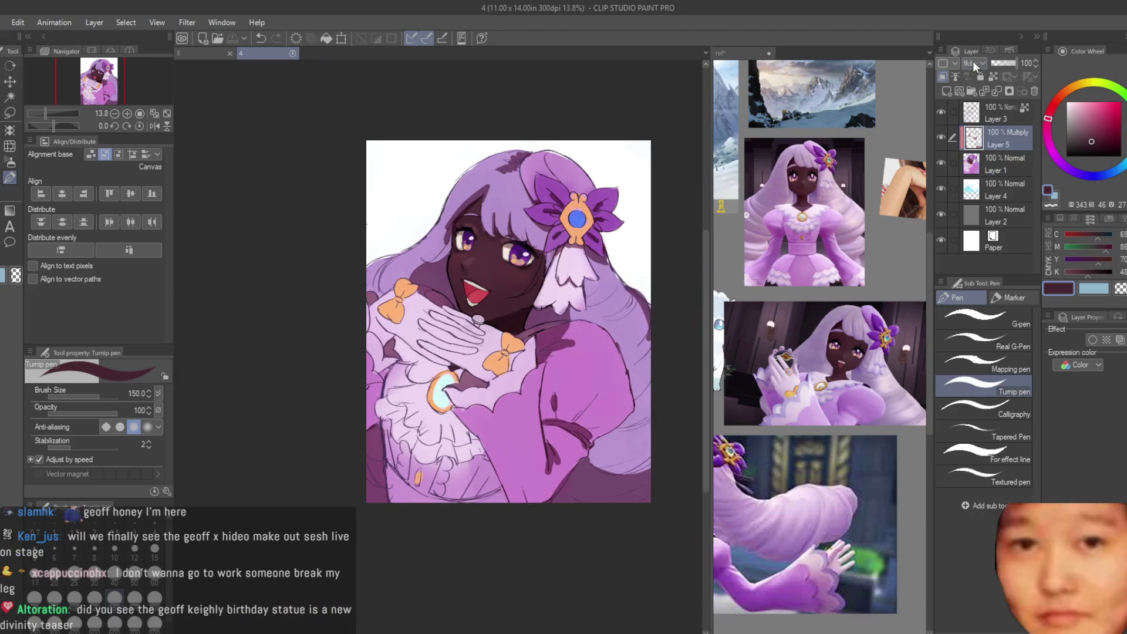
{"action": "scroll", "coordinate": [973, 63], "scroll_direction": "up", "scroll_amount": 2}
{"action": "scroll", "coordinate": [539, 329], "scroll_direction": "up", "scroll_amount": 3}
{"action": "scroll", "coordinate": [977, 69], "scroll_direction": "down", "scroll_amount": 2}
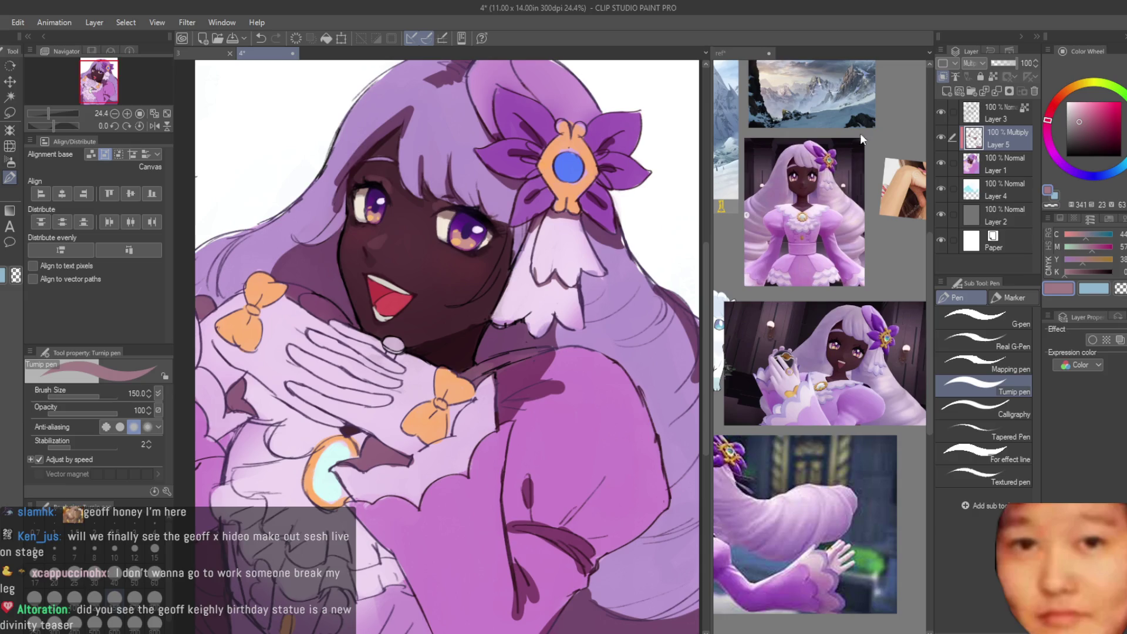
{"action": "scroll", "coordinate": [412, 395], "scroll_direction": "down", "scroll_amount": 2}
{"action": "key", "text": "ctrl+s"}
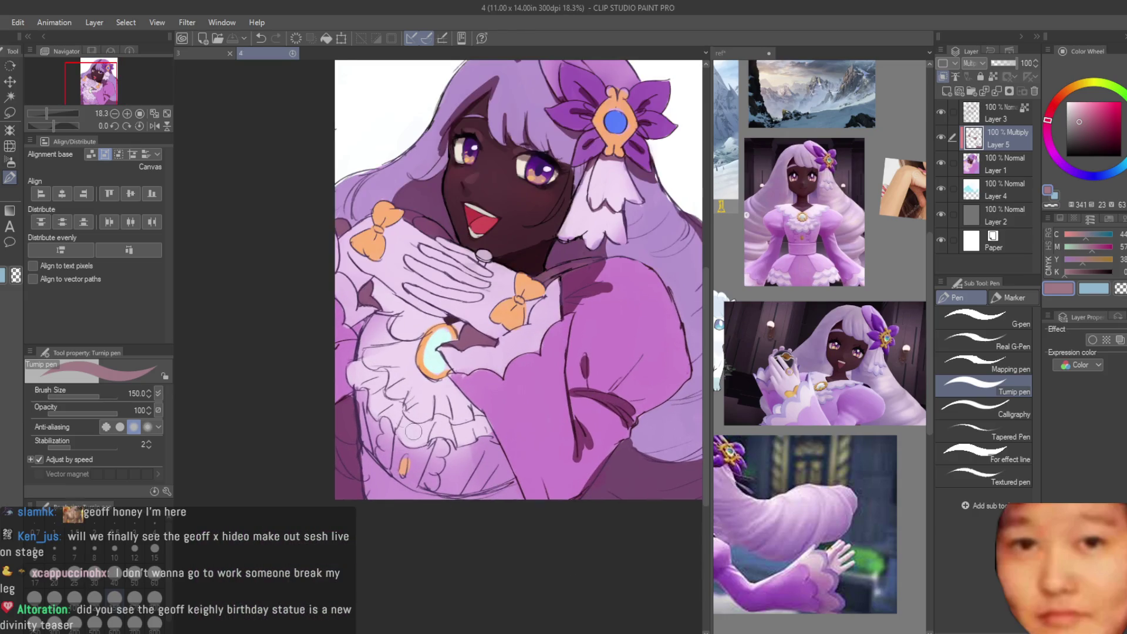
{"action": "scroll", "coordinate": [360, 396], "scroll_direction": "up", "scroll_amount": 2}
Step: Dab two shadows on the chest ruffles and draw a dark stroke along the lower ruffles
{"action": "left_click", "coordinate": [364, 391]}
{"action": "left_click", "coordinate": [395, 433]}
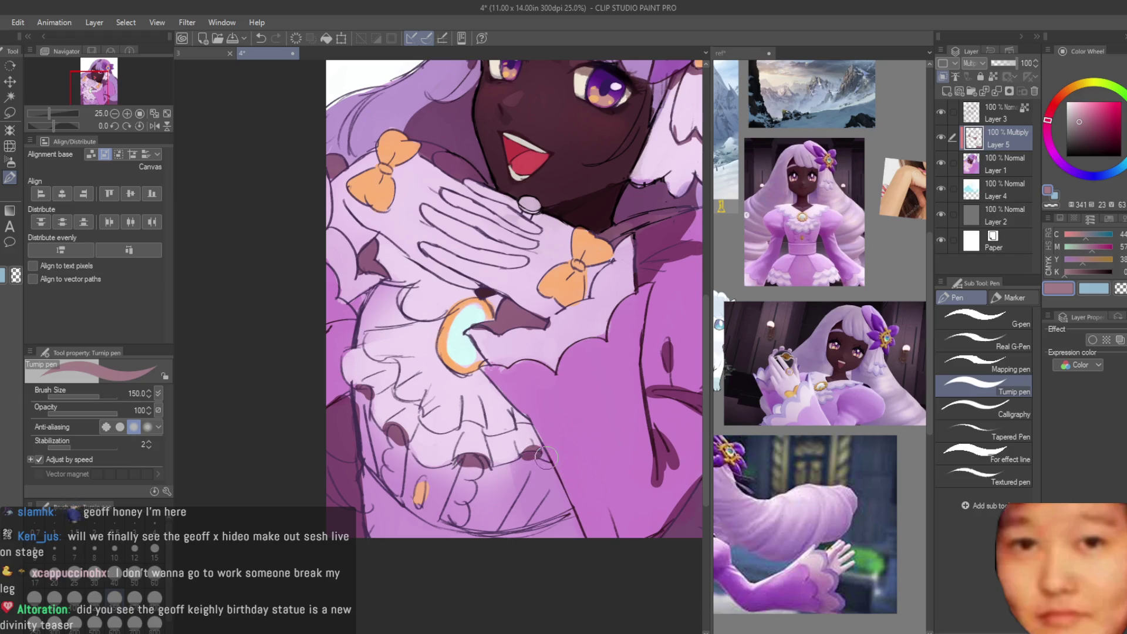
{"action": "scroll", "coordinate": [558, 472], "scroll_direction": "down", "scroll_amount": 1}
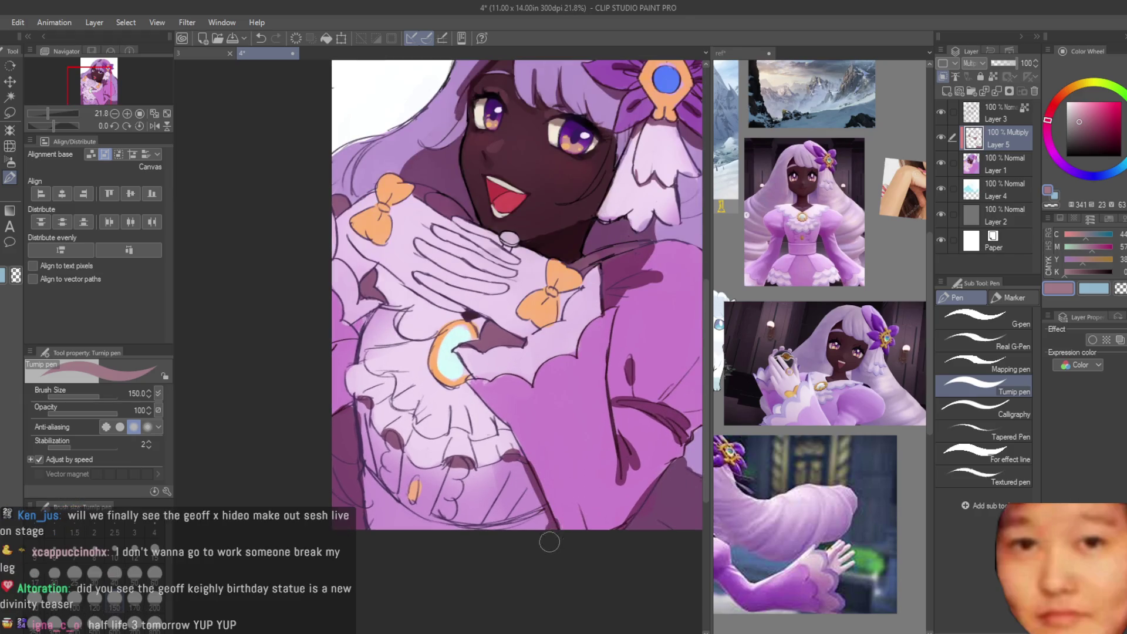
{"action": "scroll", "coordinate": [552, 423], "scroll_direction": "down", "scroll_amount": 3}
{"action": "scroll", "coordinate": [517, 438], "scroll_direction": "up", "scroll_amount": 2}
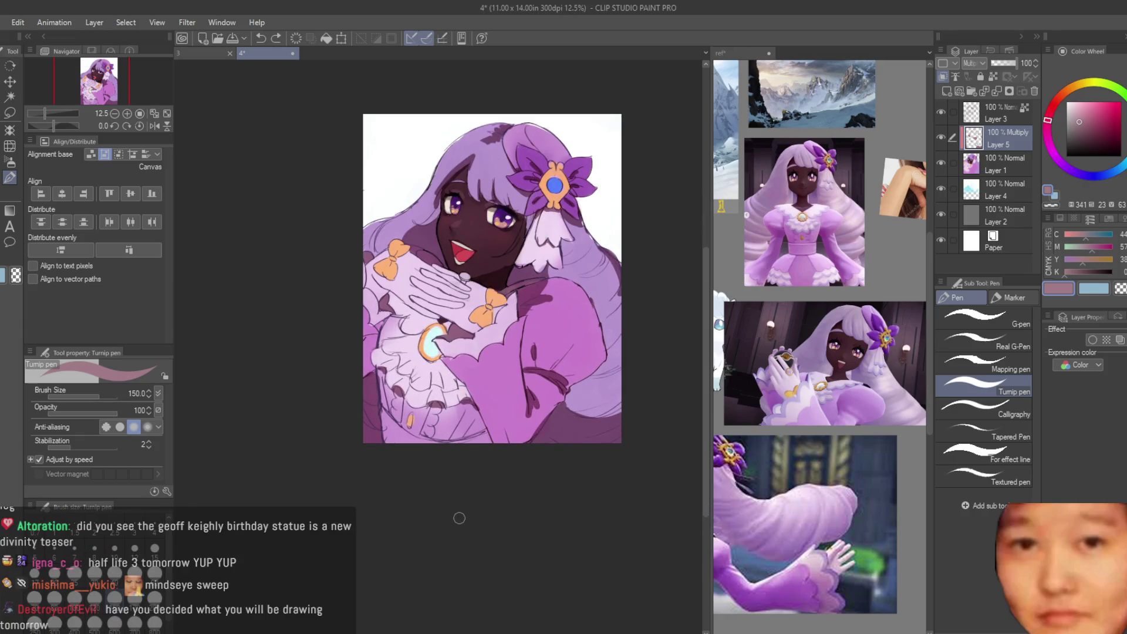
{"action": "scroll", "coordinate": [422, 461], "scroll_direction": "up", "scroll_amount": 3}
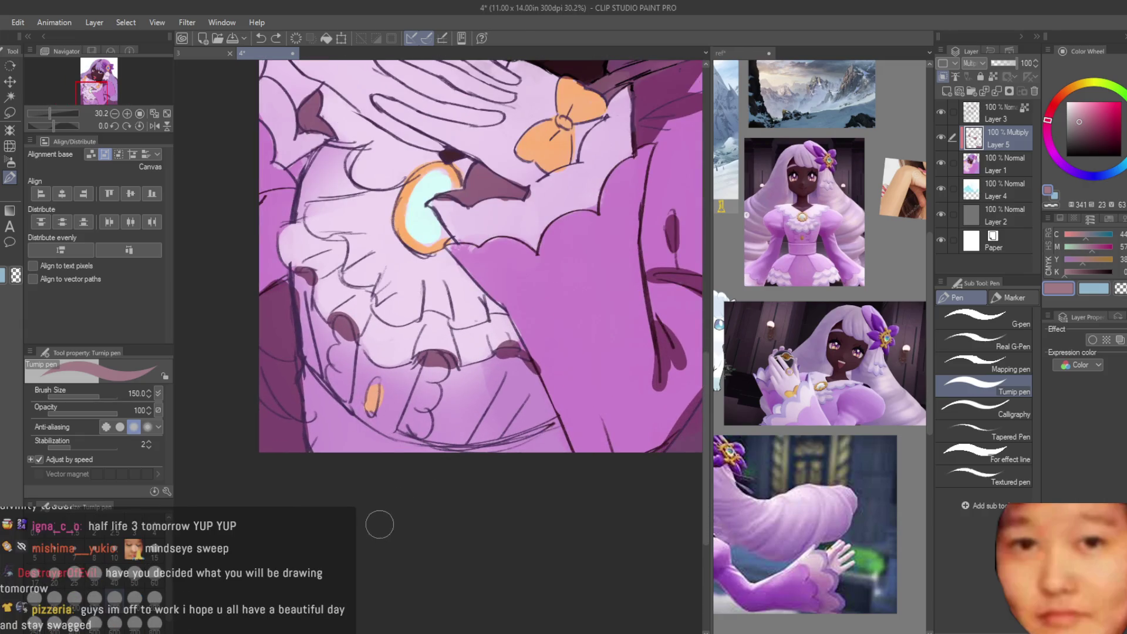
{"action": "scroll", "coordinate": [343, 397], "scroll_direction": "up", "scroll_amount": 1}
{"action": "left_click_drag", "start_coordinate": [303, 355], "coordinate": [355, 407]}
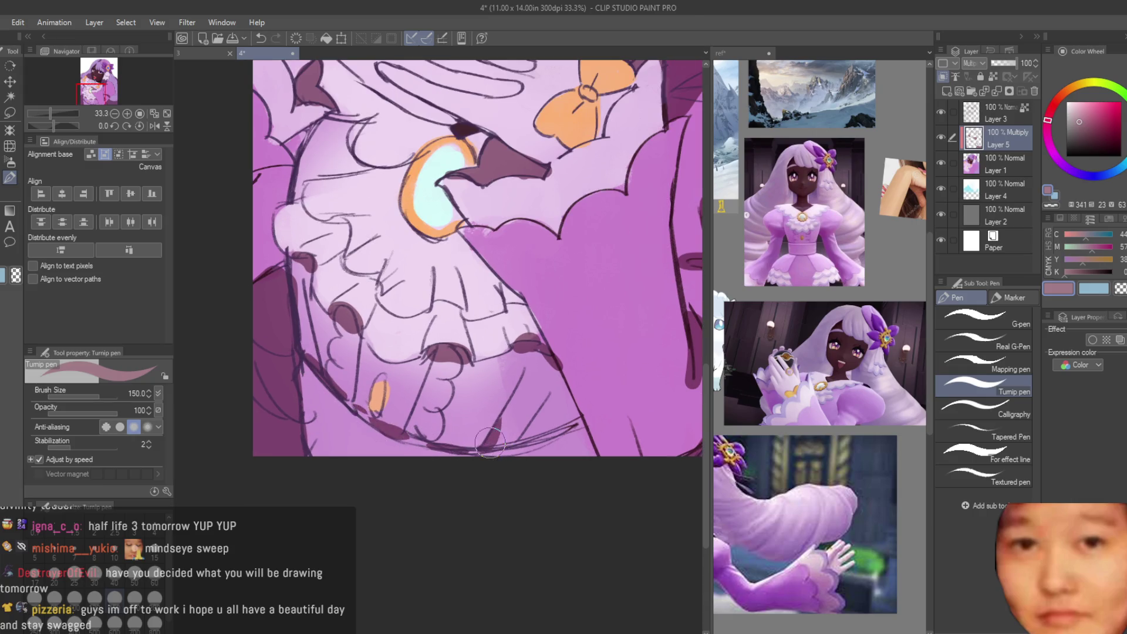
{"action": "scroll", "coordinate": [403, 553], "scroll_direction": "down", "scroll_amount": 4}
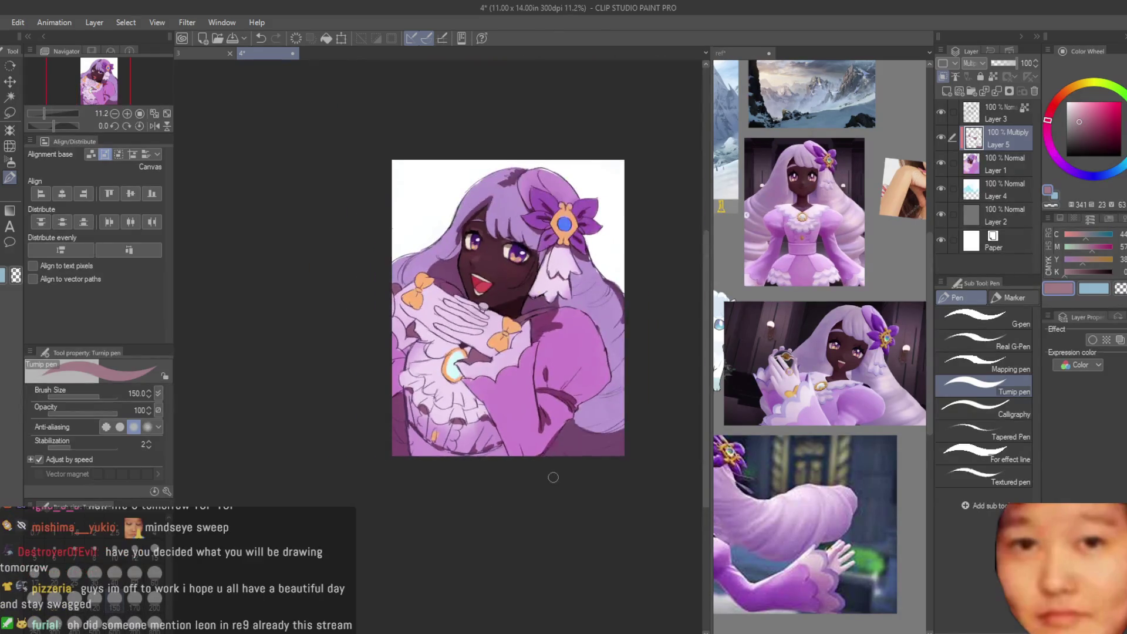
Step: Switch to transparent colour for erasing, then back to the pink drawing colour
{"action": "left_click", "coordinate": [1120, 289]}
{"action": "scroll", "coordinate": [504, 477], "scroll_direction": "up", "scroll_amount": 3}
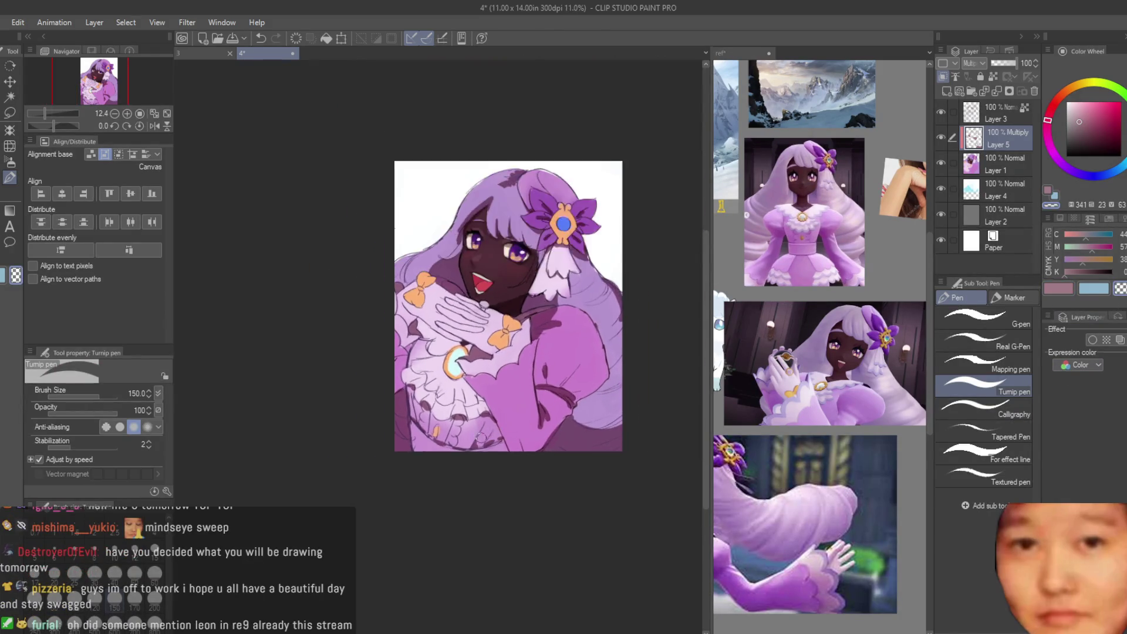
{"action": "key", "text": "c"}
{"action": "scroll", "coordinate": [405, 352], "scroll_direction": "up", "scroll_amount": 3}
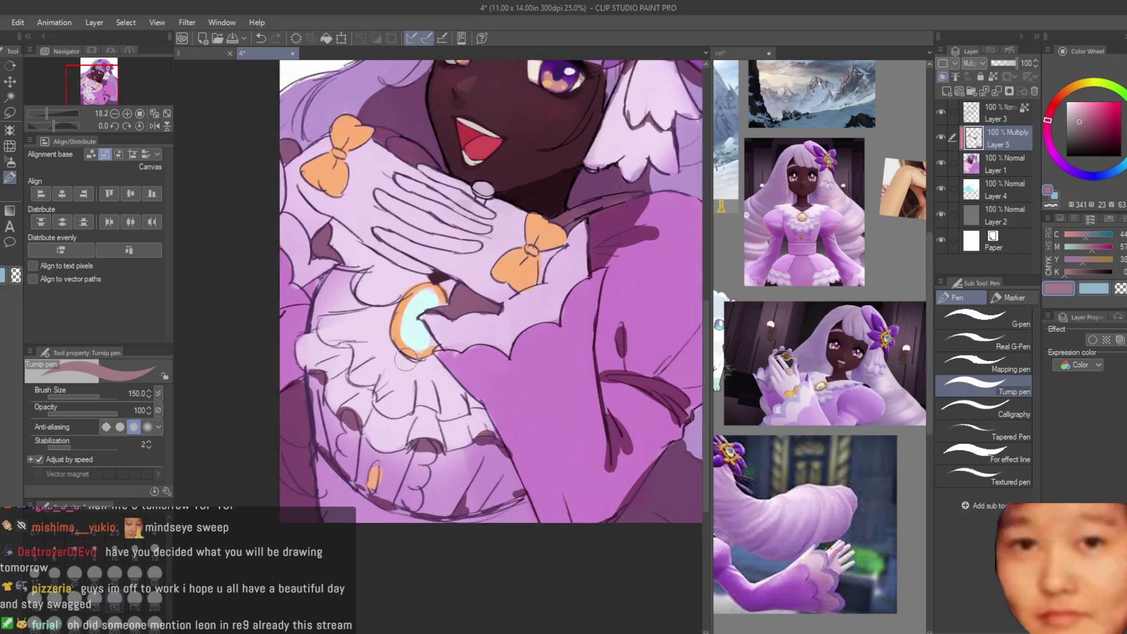
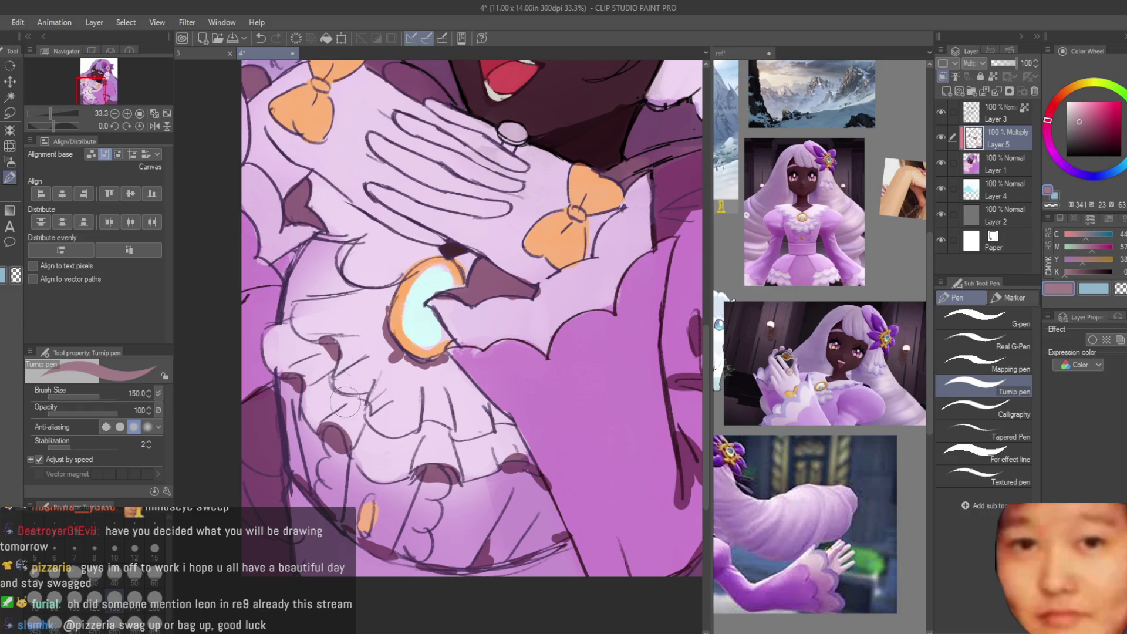
Step: Zoom around to review the illustration and turn off the horizontal canvas flip
{"action": "scroll", "coordinate": [499, 431], "scroll_direction": "down", "scroll_amount": 5}
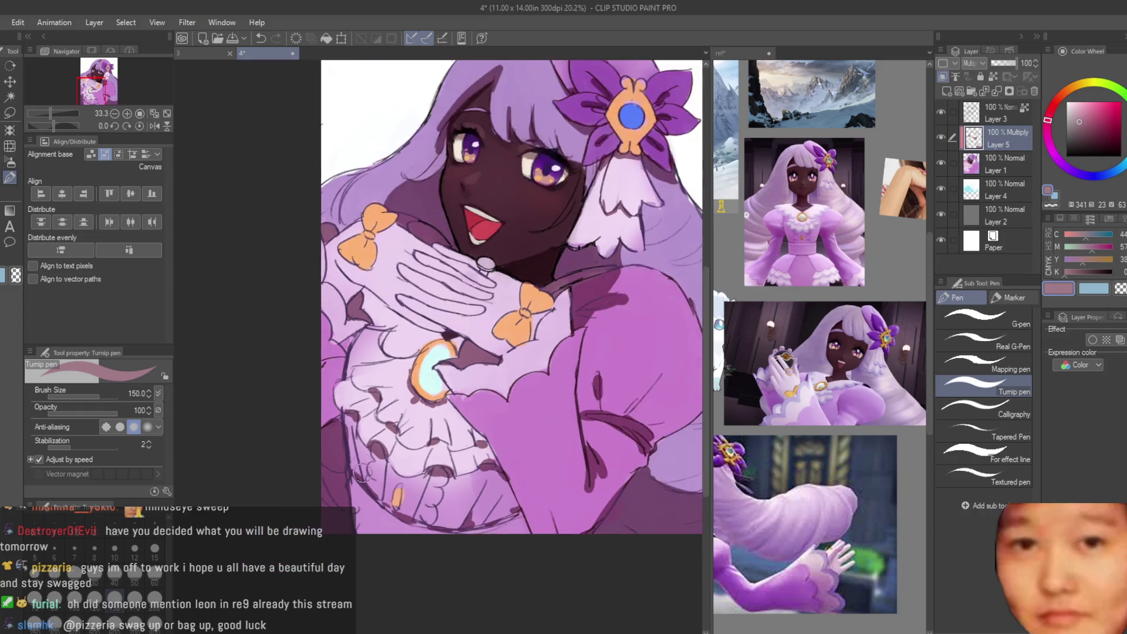
{"action": "scroll", "coordinate": [447, 416], "scroll_direction": "up", "scroll_amount": 5}
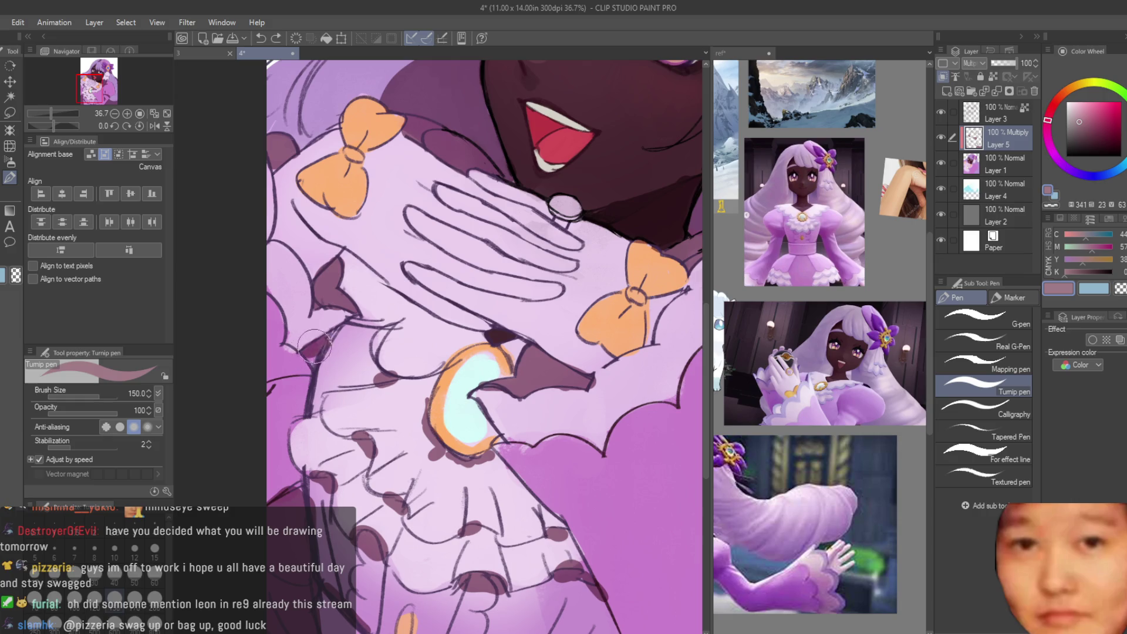
{"action": "scroll", "coordinate": [526, 399], "scroll_direction": "down", "scroll_amount": 3}
{"action": "scroll", "coordinate": [492, 472], "scroll_direction": "up", "scroll_amount": 2}
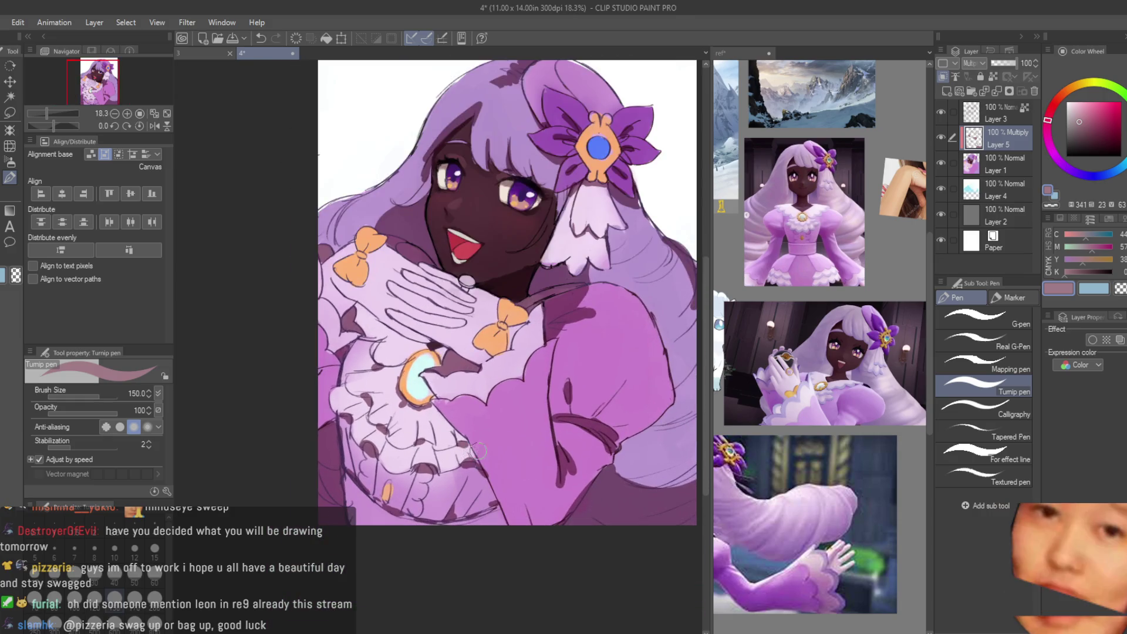
{"action": "scroll", "coordinate": [495, 435], "scroll_direction": "down", "scroll_amount": 5}
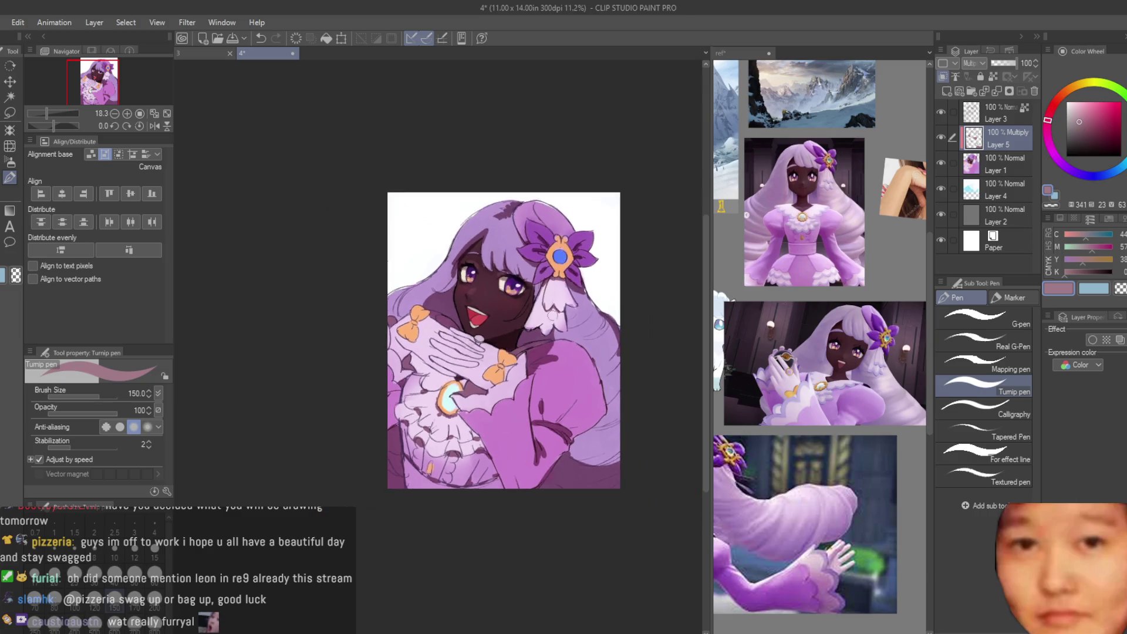
{"action": "scroll", "coordinate": [640, 376], "scroll_direction": "up", "scroll_amount": 3}
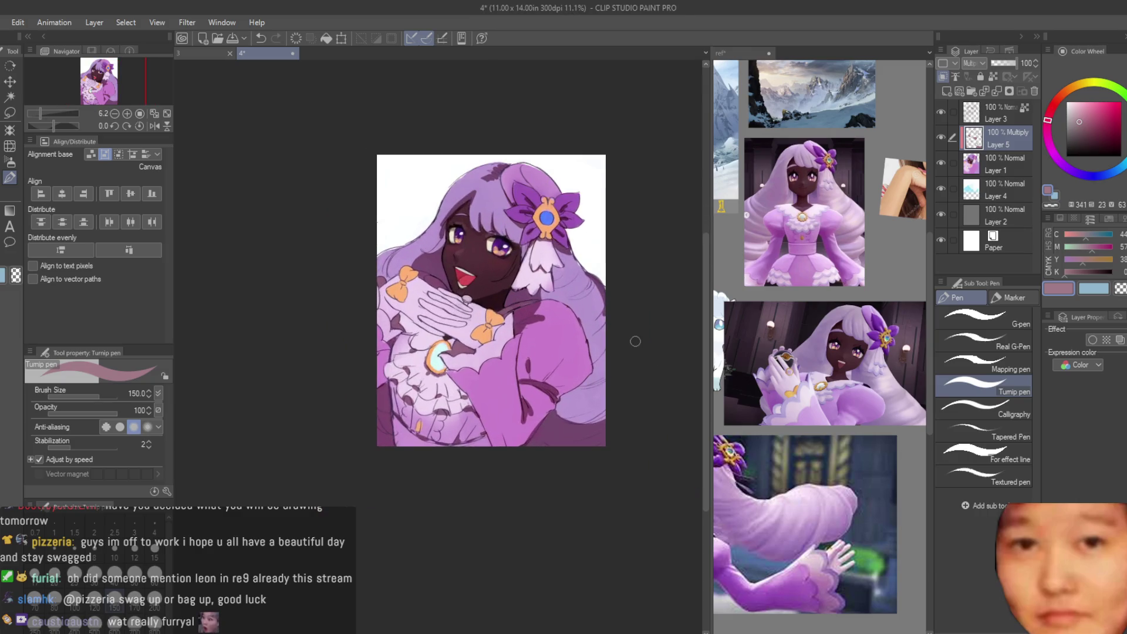
{"action": "scroll", "coordinate": [616, 210], "scroll_direction": "up", "scroll_amount": 3}
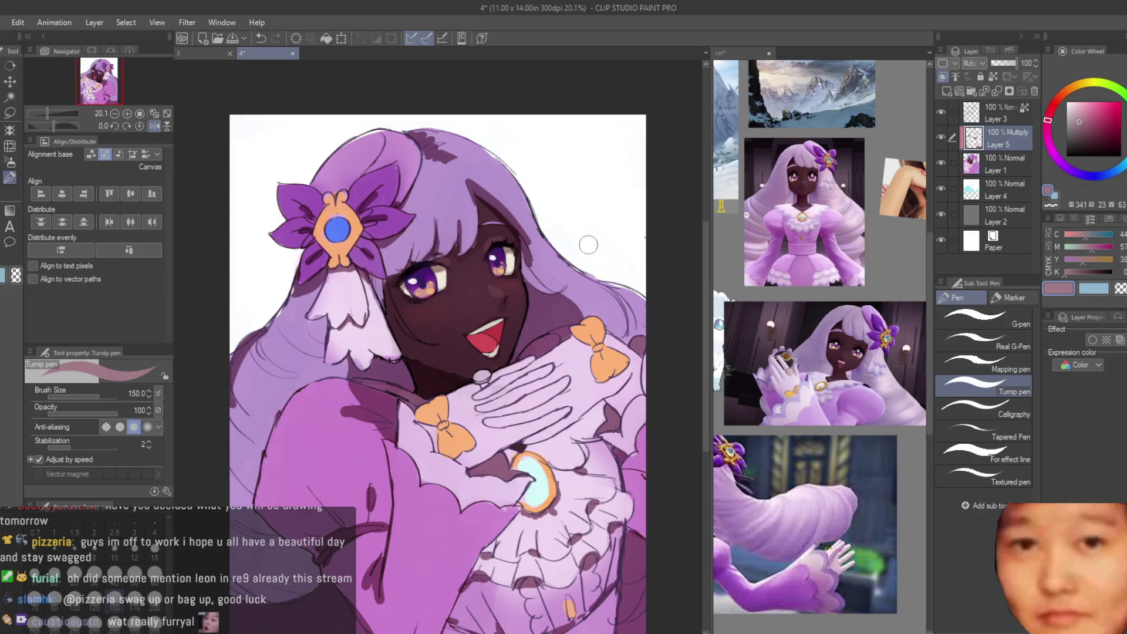
{"action": "key", "text": "h"}
{"action": "scroll", "coordinate": [763, 411], "scroll_direction": "down", "scroll_amount": 3}
{"action": "scroll", "coordinate": [751, 441], "scroll_direction": "up", "scroll_amount": 3}
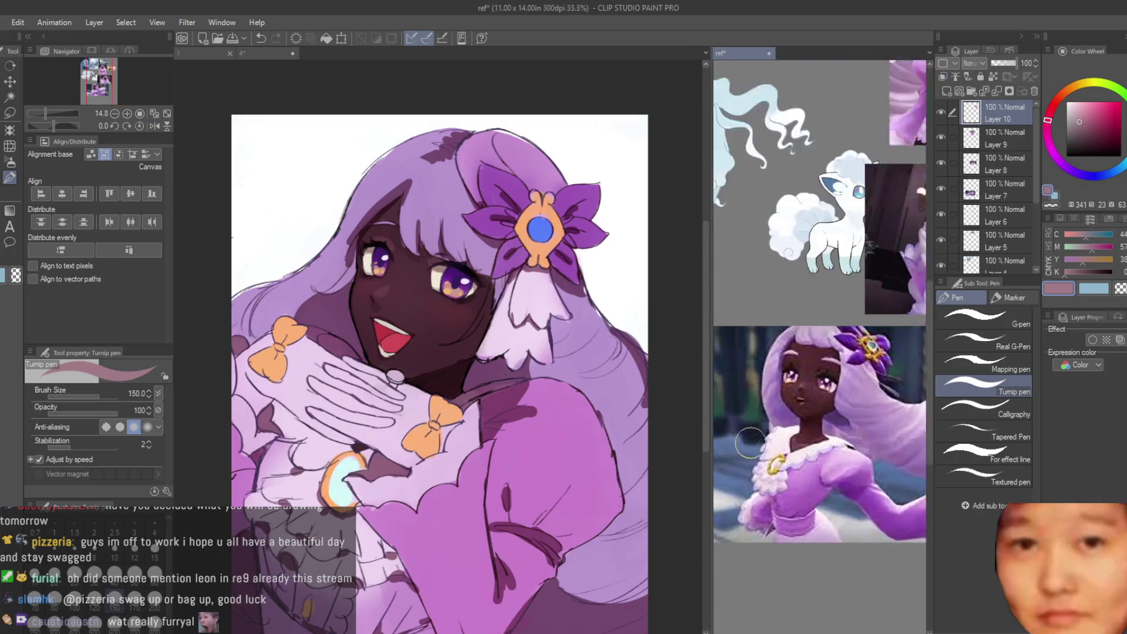
{"action": "scroll", "coordinate": [763, 411], "scroll_direction": "down", "scroll_amount": 3}
{"action": "scroll", "coordinate": [460, 258], "scroll_direction": "down", "scroll_amount": 3}
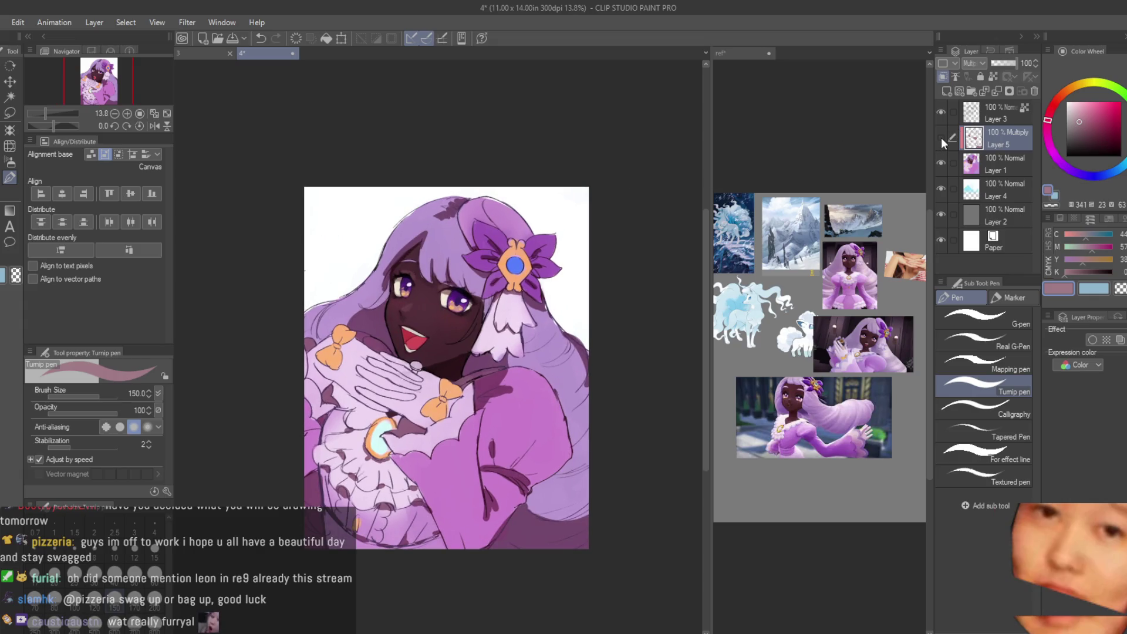
Step: Switch to the soft airbrush with a light blue-grey colour at size 500
{"action": "key", "text": "b"}
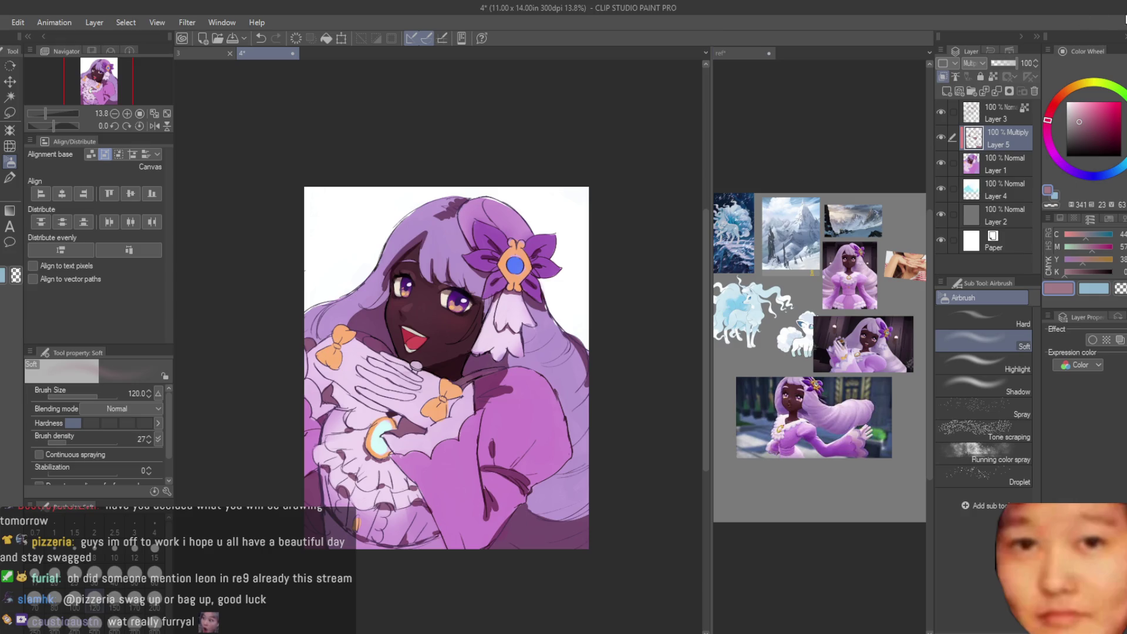
{"action": "scroll", "coordinate": [530, 250], "scroll_direction": "up", "scroll_amount": 2}
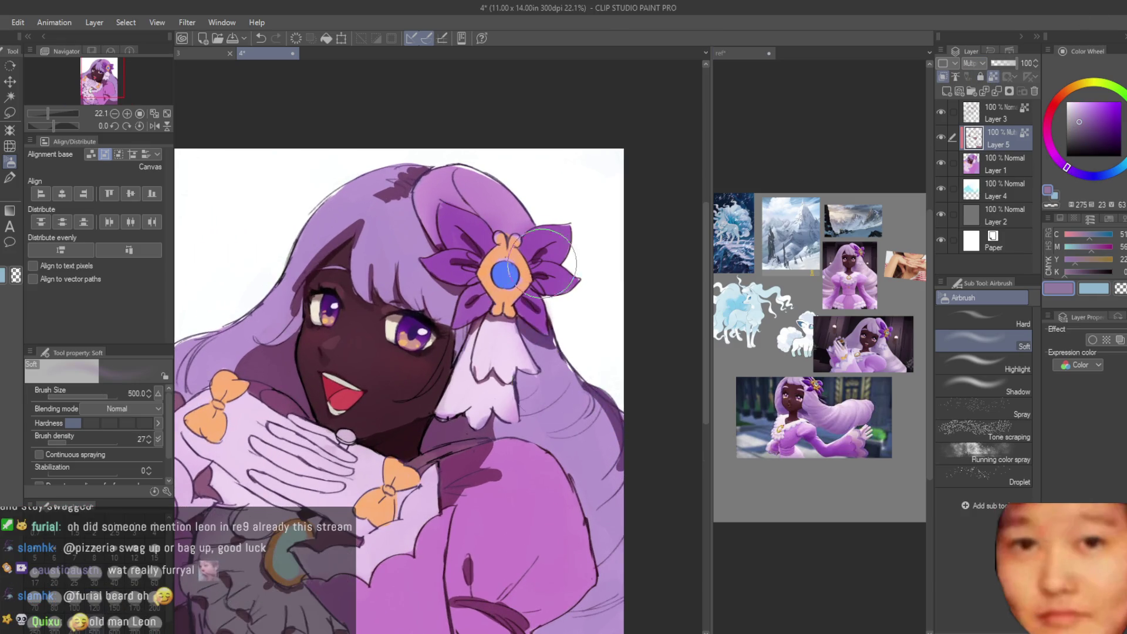
{"action": "scroll", "coordinate": [616, 340], "scroll_direction": "down", "scroll_amount": 2}
{"action": "scroll", "coordinate": [485, 264], "scroll_direction": "up", "scroll_amount": 1}
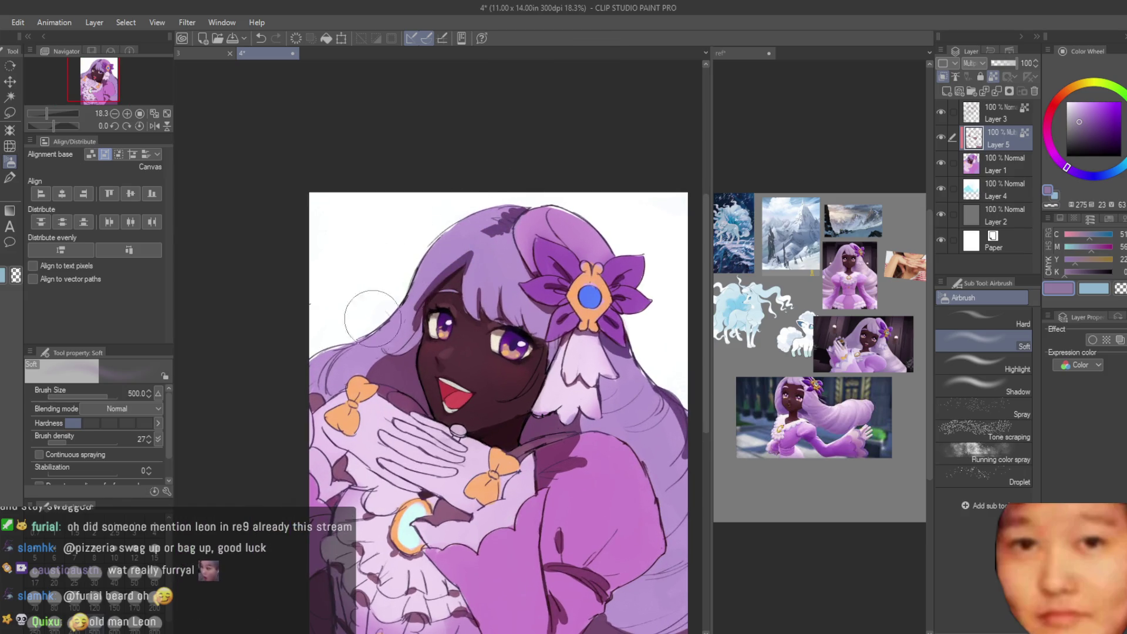
{"action": "scroll", "coordinate": [390, 543], "scroll_direction": "down", "scroll_amount": 1}
{"action": "scroll", "coordinate": [390, 540], "scroll_direction": "up", "scroll_amount": 1}
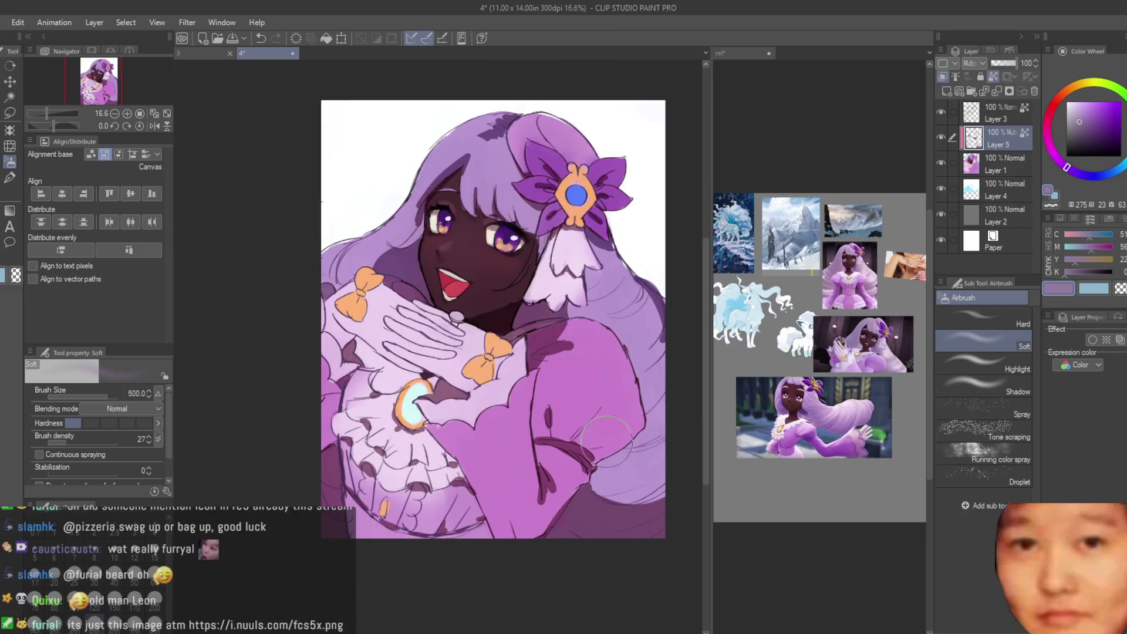
{"action": "left_click", "coordinate": [390, 516], "text": "alt"}
{"action": "scroll", "coordinate": [390, 511], "scroll_direction": "up", "scroll_amount": 2}
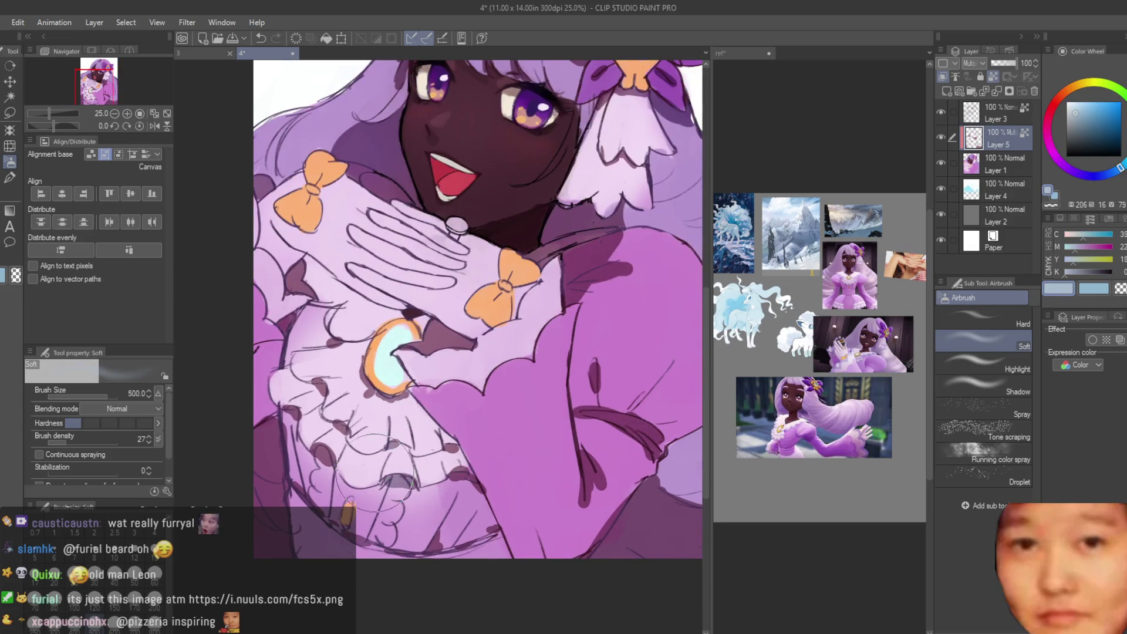
{"action": "key", "text": "bracketright"}
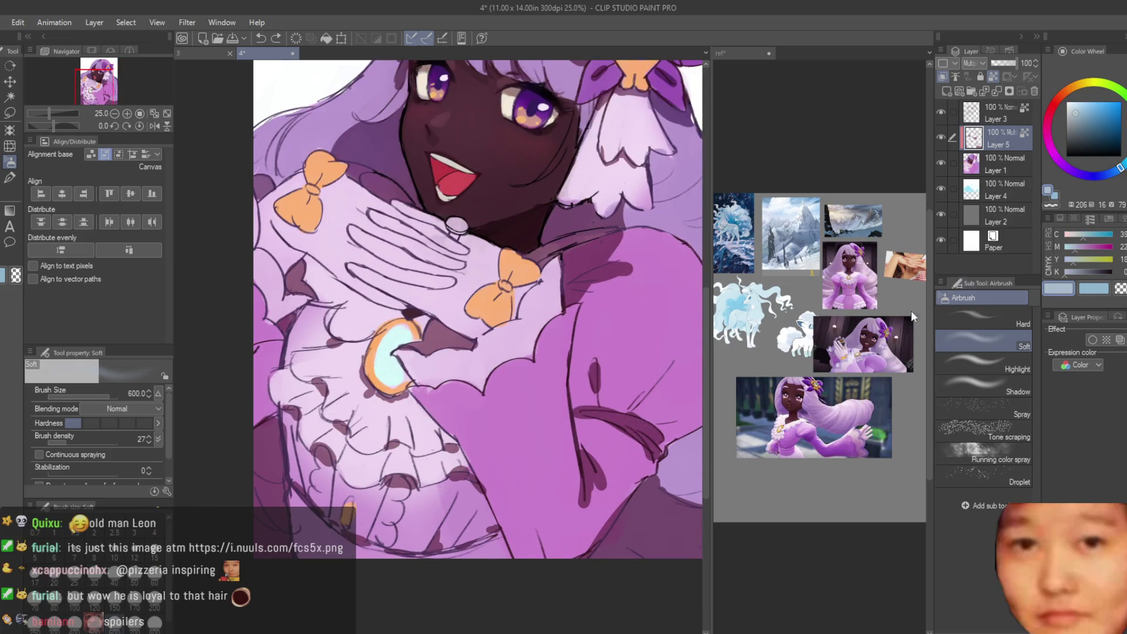
{"action": "scroll", "coordinate": [399, 376], "scroll_direction": "down", "scroll_amount": 1}
{"action": "scroll", "coordinate": [399, 376], "scroll_direction": "up", "scroll_amount": 1}
{"action": "key", "text": "bracketleft"}
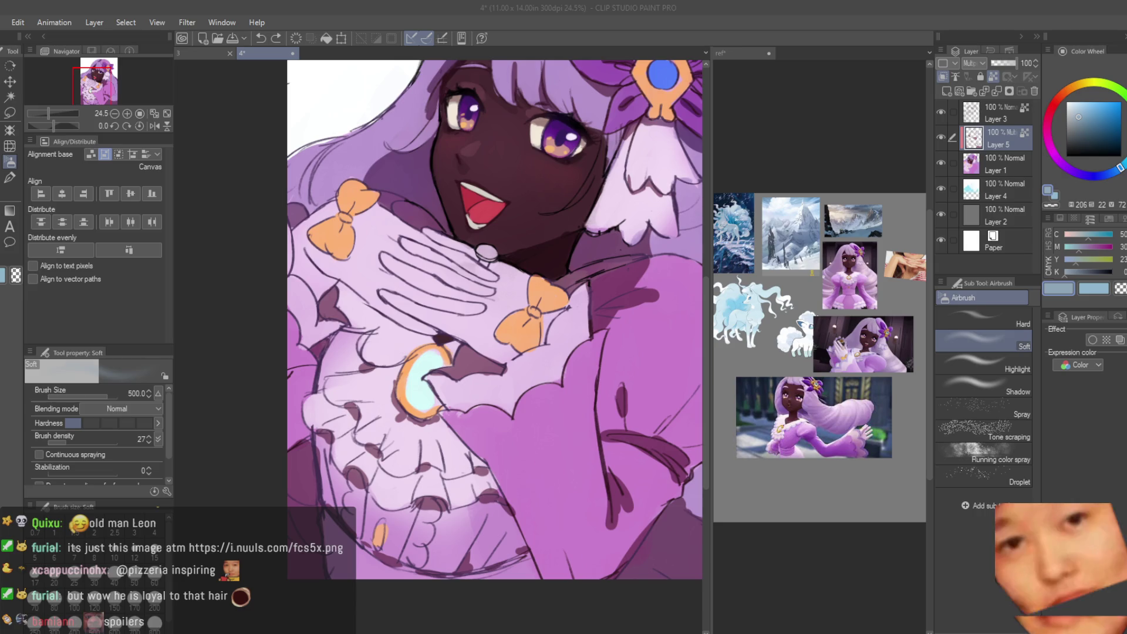
Step: Sample the dress-frill white and softly lighten the shadow above the clasped hands
{"action": "scroll", "coordinate": [402, 358], "scroll_direction": "down", "scroll_amount": 1}
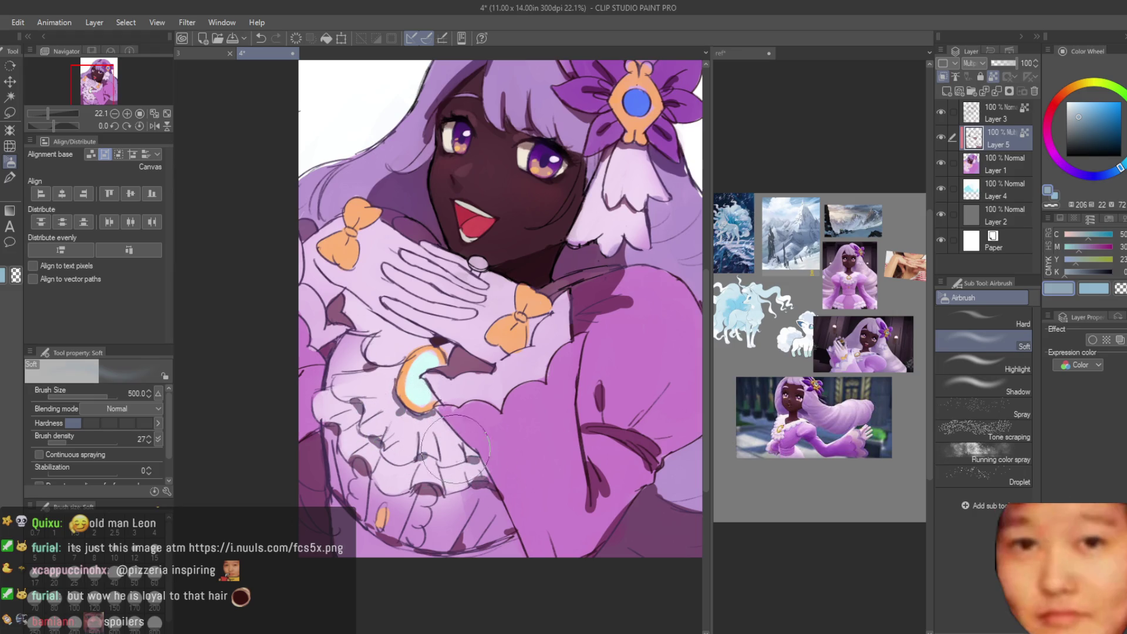
{"action": "scroll", "coordinate": [455, 449], "scroll_direction": "down", "scroll_amount": 8}
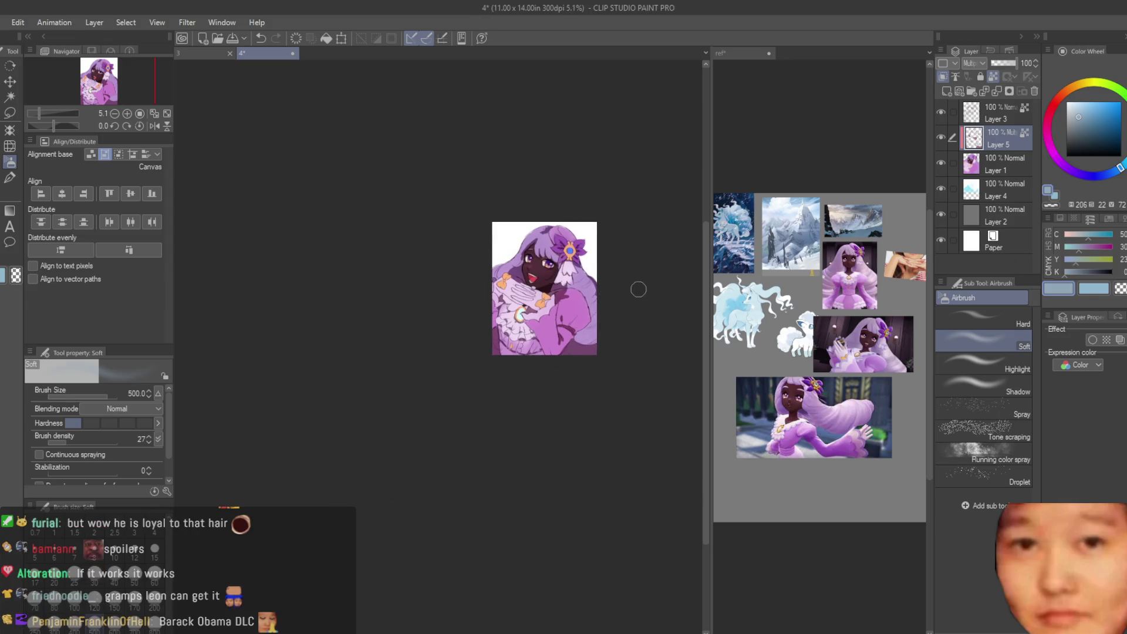
{"action": "scroll", "coordinate": [638, 289], "scroll_direction": "up", "scroll_amount": 6}
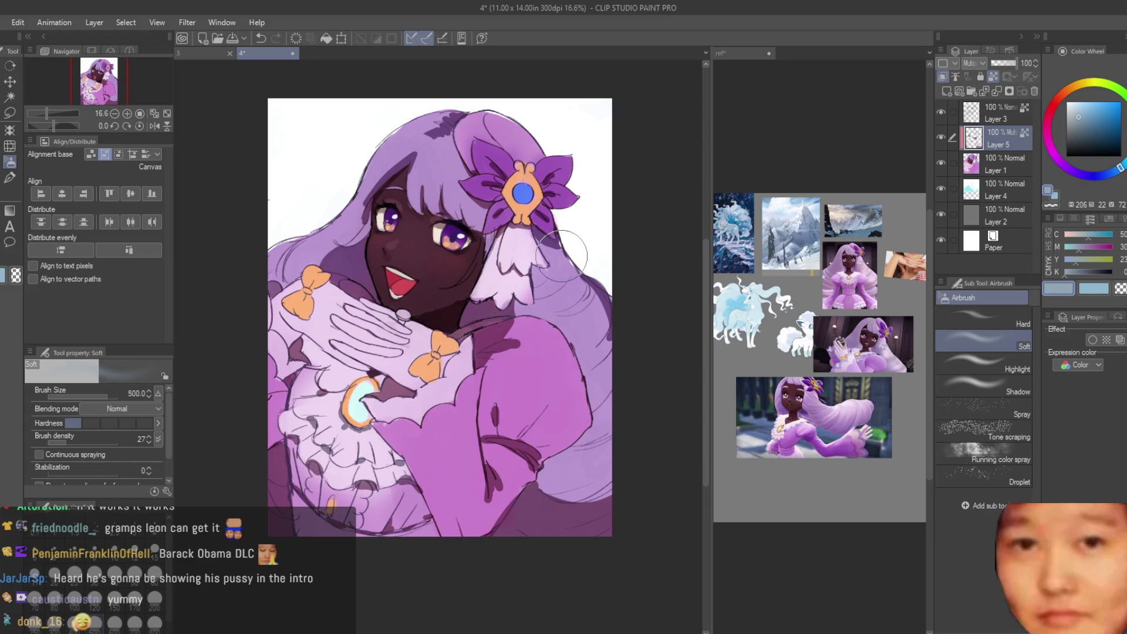
{"action": "left_click", "coordinate": [561, 255], "text": "alt"}
{"action": "scroll", "coordinate": [508, 387], "scroll_direction": "up", "scroll_amount": 2}
{"action": "scroll", "coordinate": [446, 326], "scroll_direction": "down", "scroll_amount": 1}
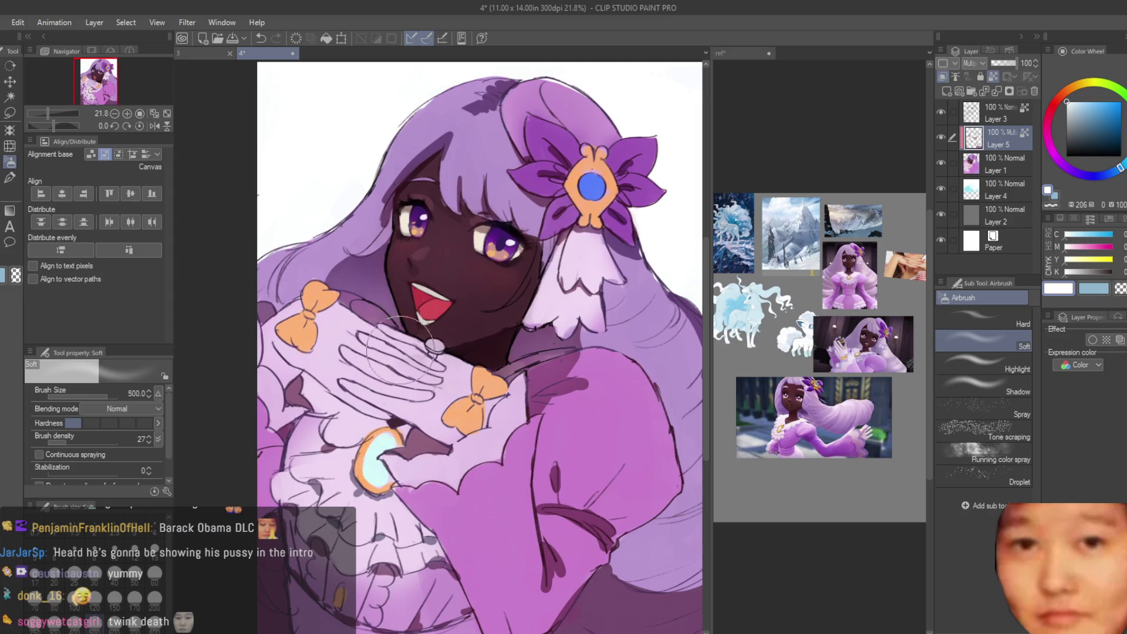
{"action": "left_click_drag", "start_coordinate": [308, 395], "coordinate": [299, 405]}
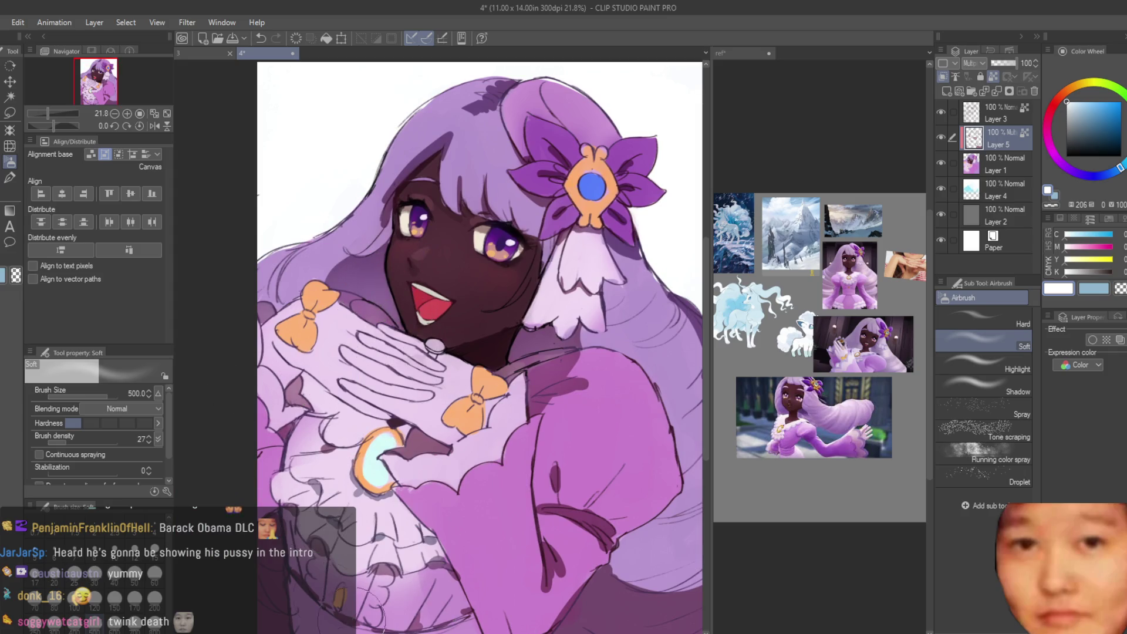
{"action": "scroll", "coordinate": [567, 587], "scroll_direction": "down", "scroll_amount": 2}
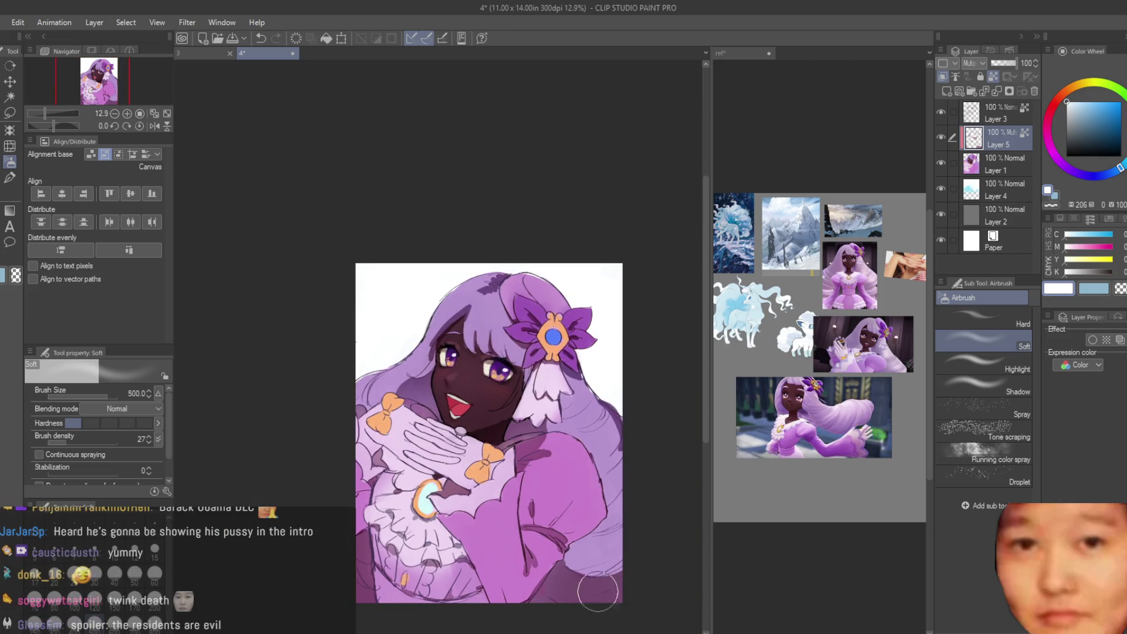
{"action": "key", "text": "bracketright"}
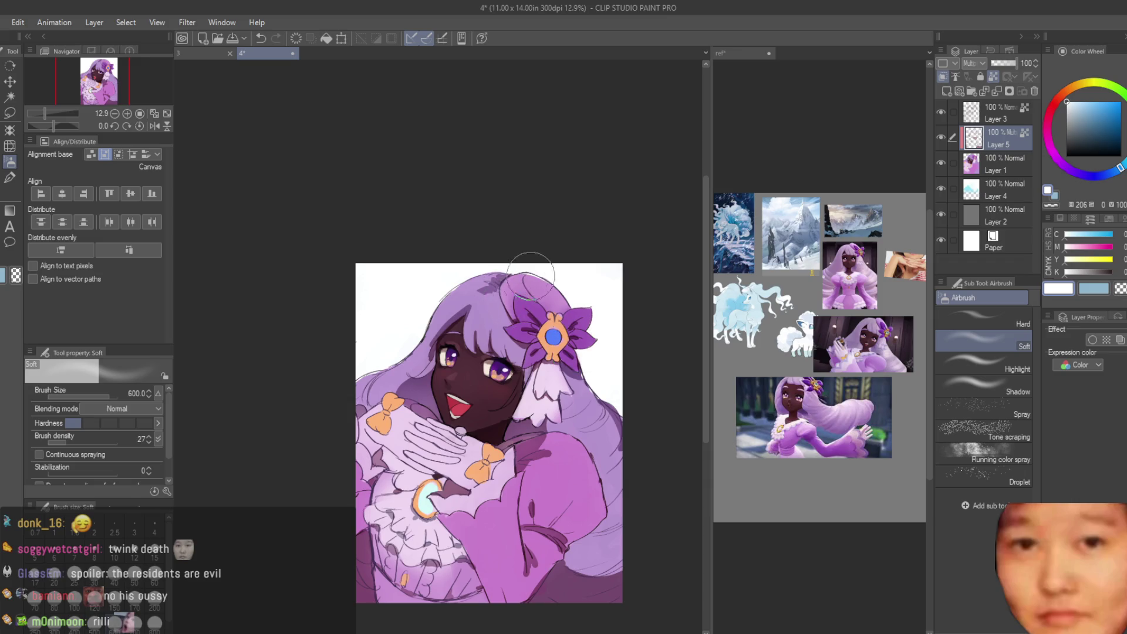
{"action": "scroll", "coordinate": [559, 255], "scroll_direction": "down", "scroll_amount": 1}
{"action": "scroll", "coordinate": [687, 372], "scroll_direction": "down", "scroll_amount": 3}
{"action": "scroll", "coordinate": [674, 405], "scroll_direction": "up", "scroll_amount": 4}
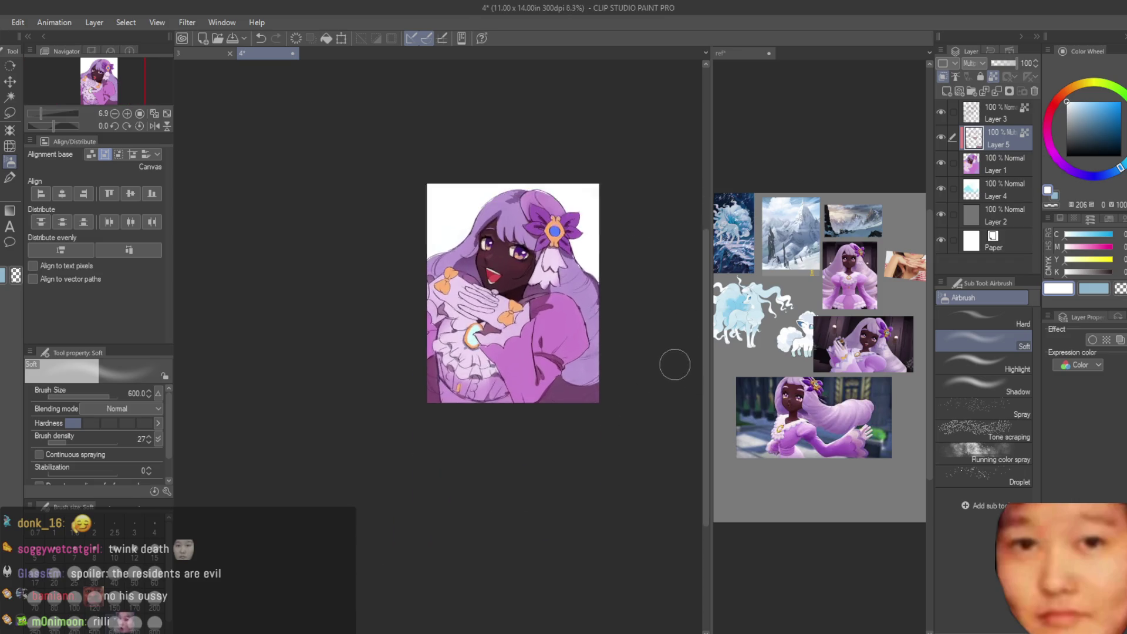
{"action": "scroll", "coordinate": [593, 248], "scroll_direction": "up", "scroll_amount": 4}
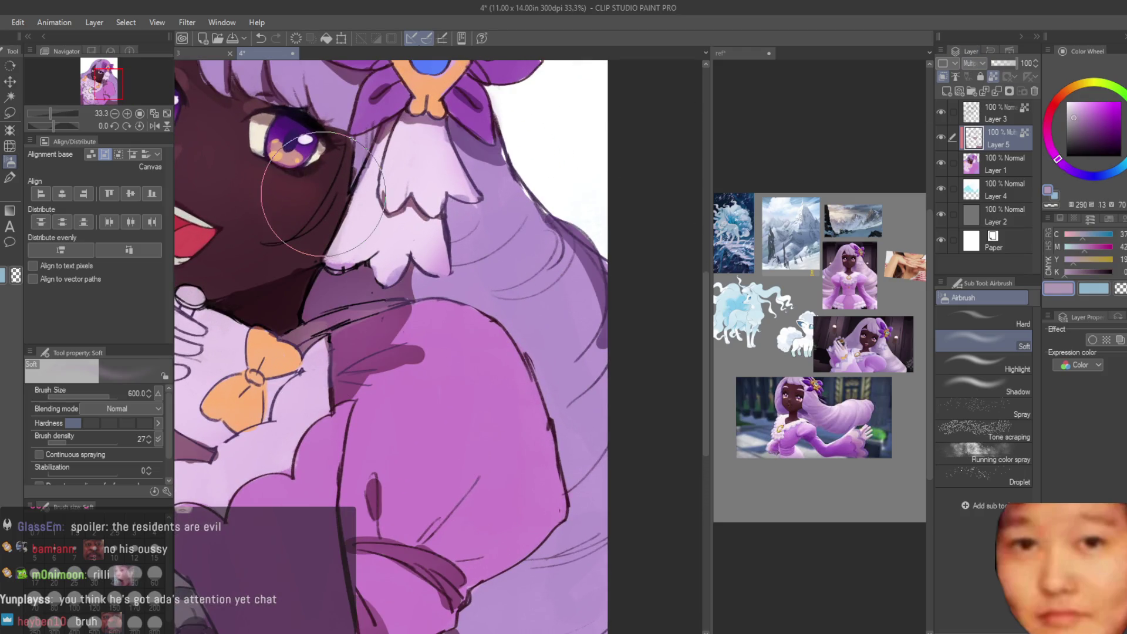
Step: Return to the pen and merge the shading layer into the layer below
{"action": "key", "text": "p"}
{"action": "scroll", "coordinate": [586, 278], "scroll_direction": "down", "scroll_amount": 2}
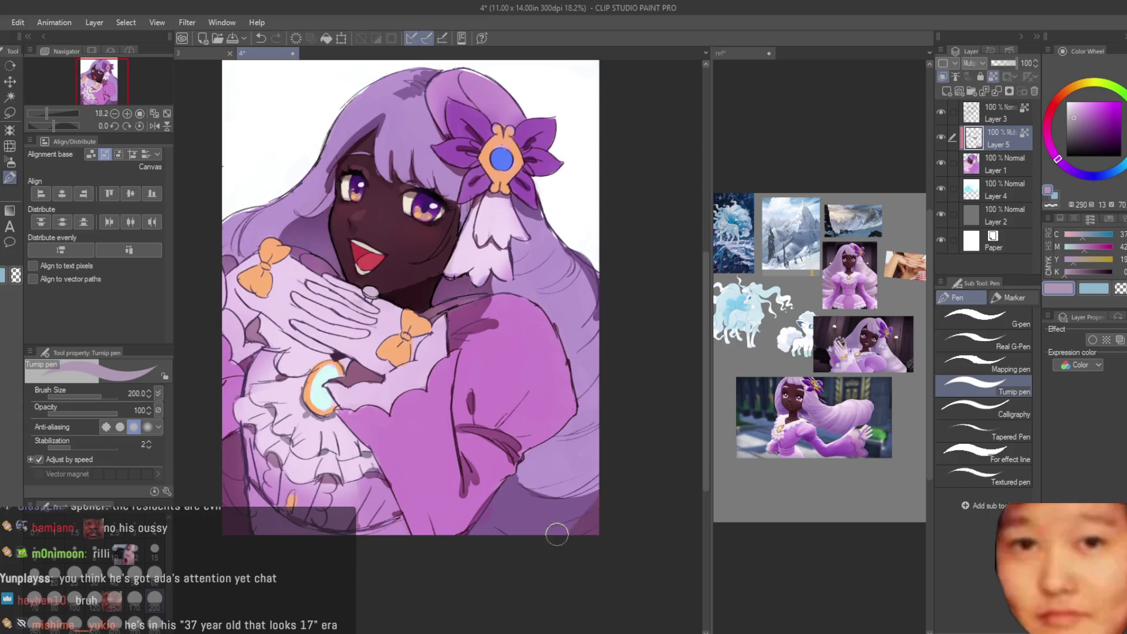
{"action": "scroll", "coordinate": [572, 352], "scroll_direction": "down", "scroll_amount": 3}
{"action": "scroll", "coordinate": [576, 347], "scroll_direction": "up", "scroll_amount": 2}
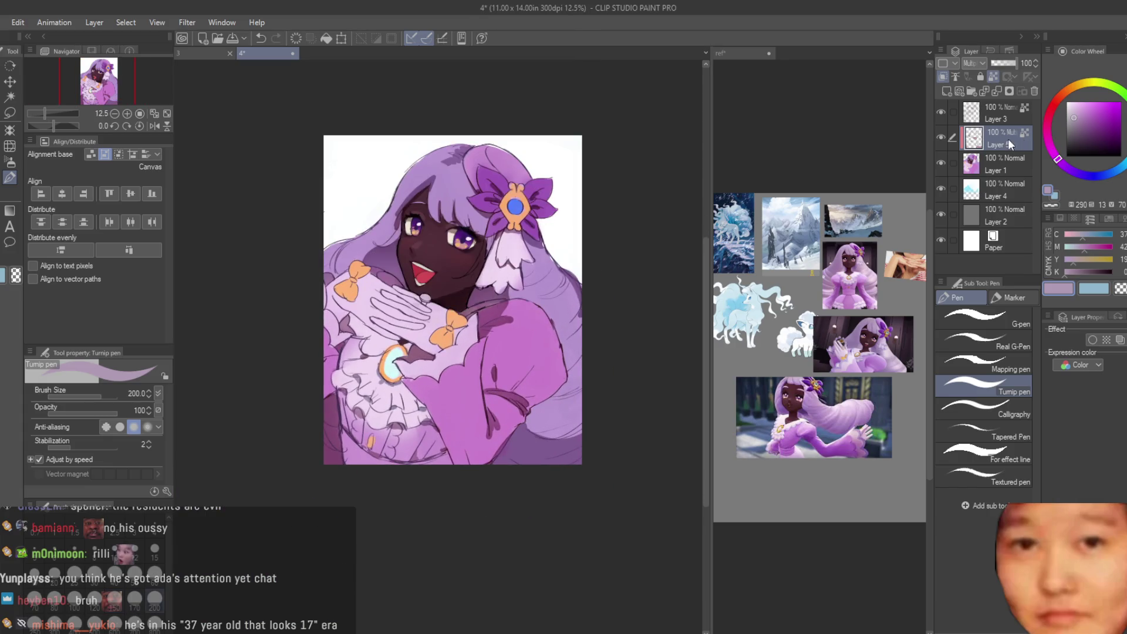
{"action": "key", "text": "ctrl+z"}
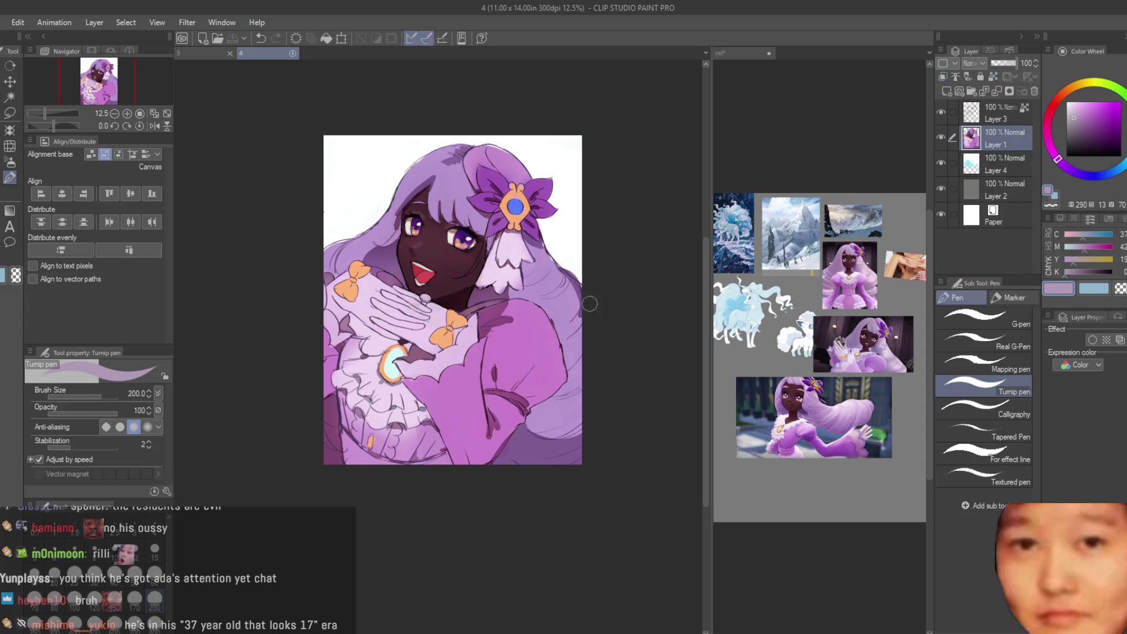
Step: Lasso-select the puffed sleeve along its outline
{"action": "scroll", "coordinate": [516, 374], "scroll_direction": "up", "scroll_amount": 3}
{"action": "key", "text": "m"}
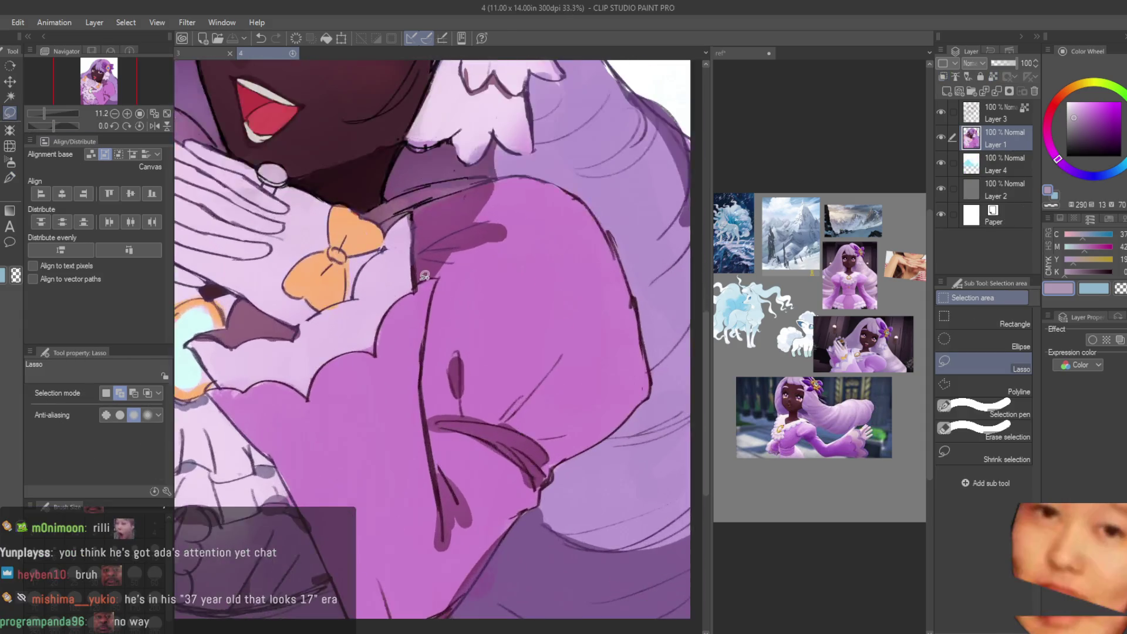
{"action": "scroll", "coordinate": [425, 275], "scroll_direction": "up", "scroll_amount": 2}
{"action": "mouse_move", "coordinate": [431, 270]}
{"action": "left_mouse_down"}
{"action": "mouse_move", "coordinate": [446, 274]}
{"action": "mouse_move", "coordinate": [421, 390]}
{"action": "left_mouse_up"}
{"action": "mouse_move", "coordinate": [434, 492]}
{"action": "left_mouse_down"}
{"action": "mouse_move", "coordinate": [610, 560]}
{"action": "mouse_move", "coordinate": [502, 167]}
{"action": "left_mouse_up"}
{"action": "scroll", "coordinate": [464, 271], "scroll_direction": "up", "scroll_amount": 1}
{"action": "left_click_drag", "start_coordinate": [485, 546], "coordinate": [529, 543]}
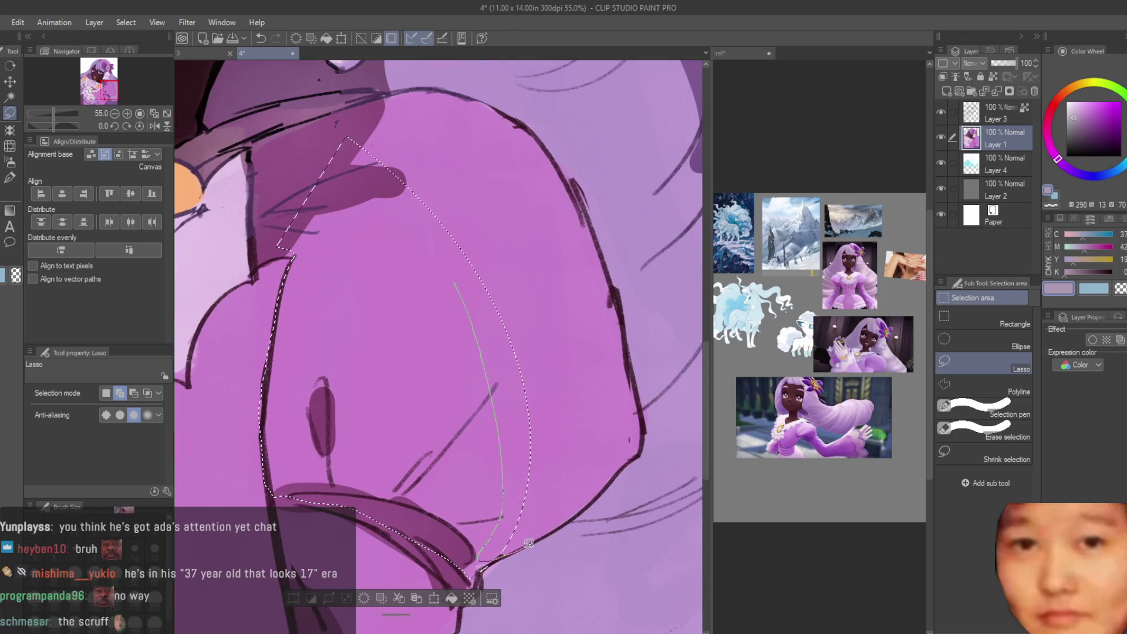
{"action": "left_click_drag", "start_coordinate": [576, 515], "coordinate": [631, 461]}
{"action": "left_click_drag", "start_coordinate": [641, 396], "coordinate": [626, 321]}
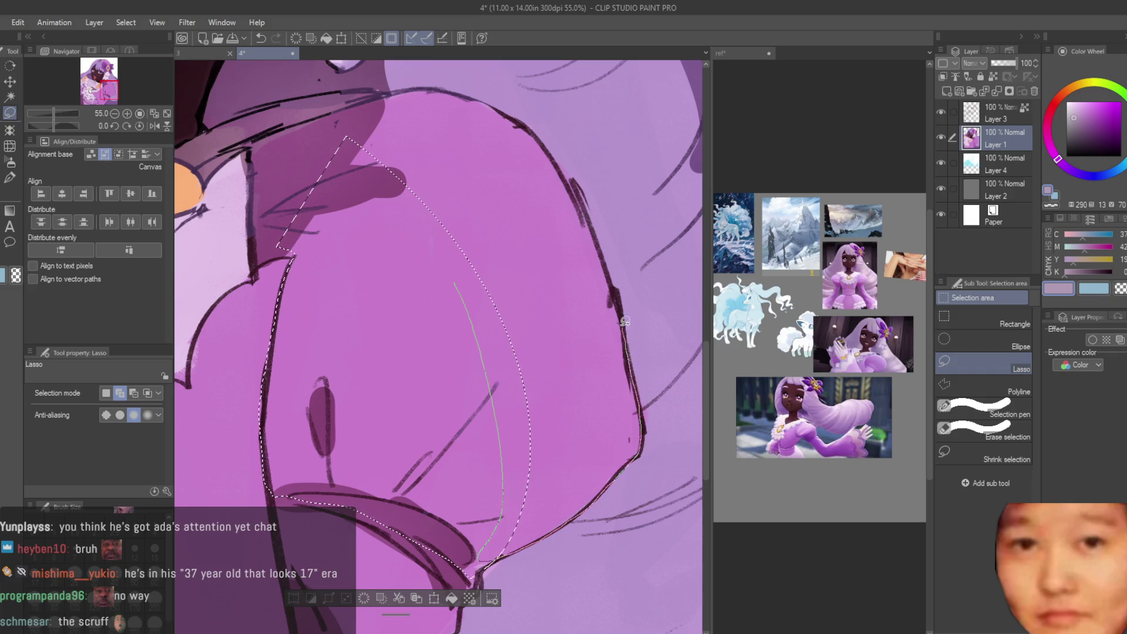
{"action": "mouse_move", "coordinate": [594, 230]}
{"action": "left_mouse_down"}
{"action": "mouse_move", "coordinate": [549, 150]}
{"action": "mouse_move", "coordinate": [310, 219]}
{"action": "left_mouse_up"}
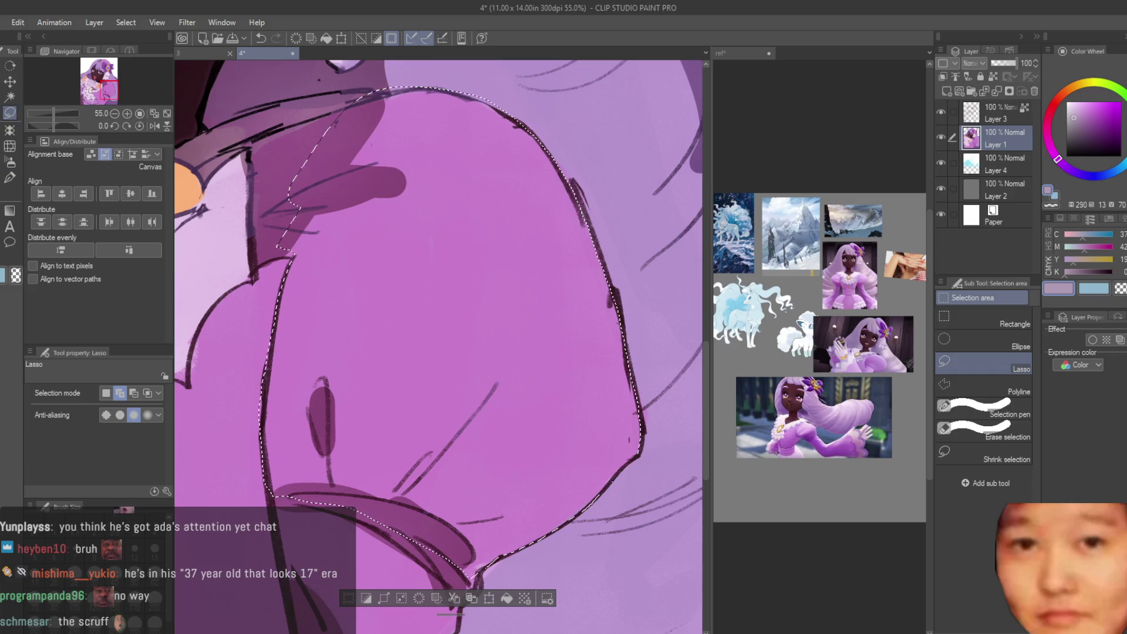
Step: Airbrush dark magenta shading inside the selected sleeve, then deselect
{"action": "key", "text": "b"}
{"action": "scroll", "coordinate": [317, 493], "scroll_direction": "down", "scroll_amount": 2}
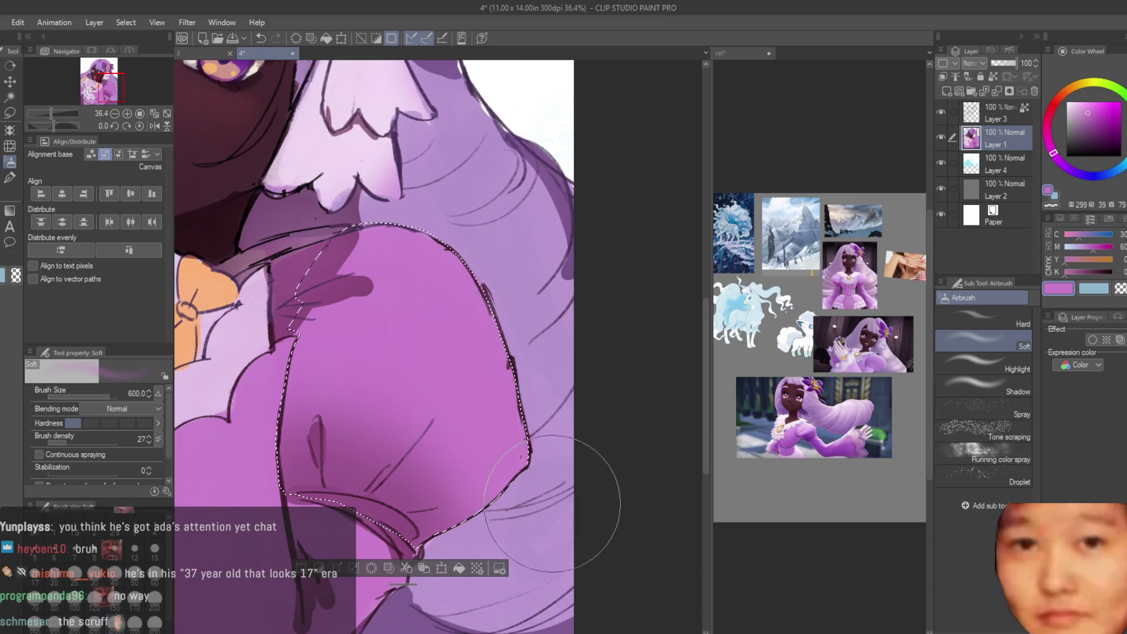
{"action": "left_click", "coordinate": [395, 511], "text": "alt"}
{"action": "left_click_drag", "start_coordinate": [332, 422], "coordinate": [378, 466]}
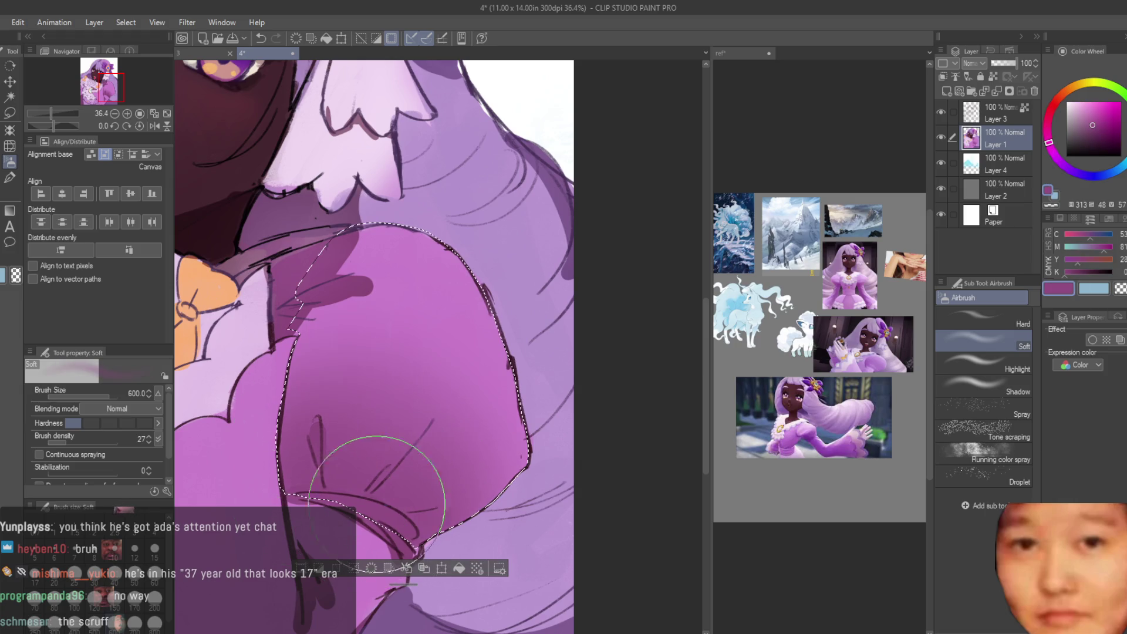
{"action": "scroll", "coordinate": [377, 465], "scroll_direction": "down", "scroll_amount": 3}
{"action": "left_click", "coordinate": [491, 361], "text": "alt"}
{"action": "key", "text": "ctrl+d"}
{"action": "scroll", "coordinate": [610, 400], "scroll_direction": "down", "scroll_amount": 3}
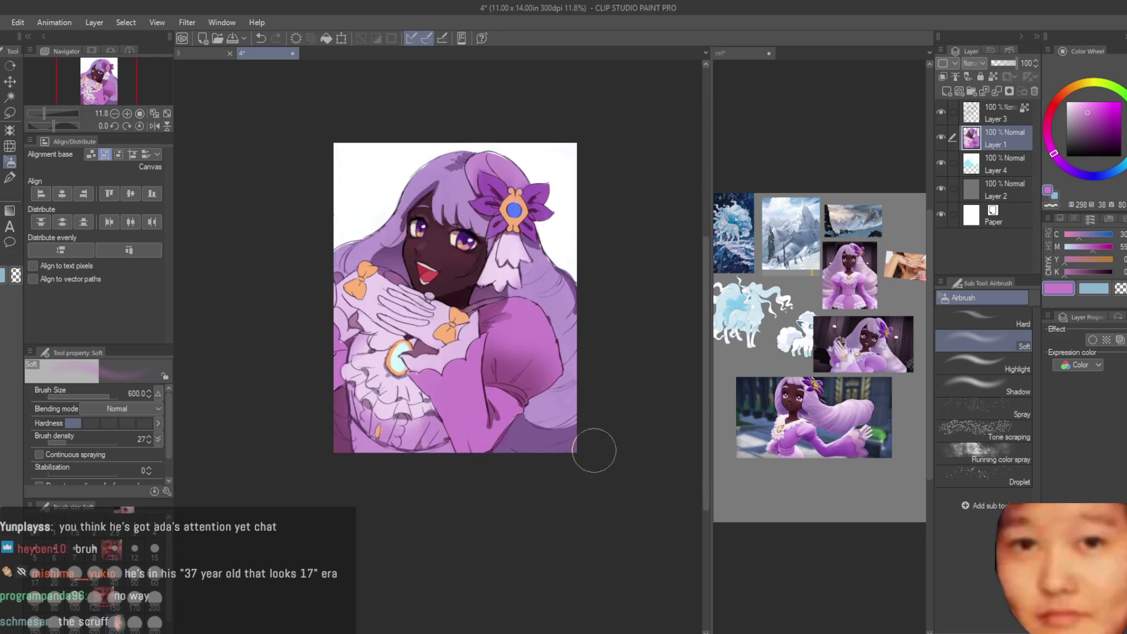
{"action": "scroll", "coordinate": [460, 353], "scroll_direction": "up", "scroll_amount": 1}
Step: Select the lower sleeve area, shade it with a sampled darker magenta, and deselect
{"action": "key", "text": "m"}
{"action": "scroll", "coordinate": [539, 365], "scroll_direction": "up", "scroll_amount": 3}
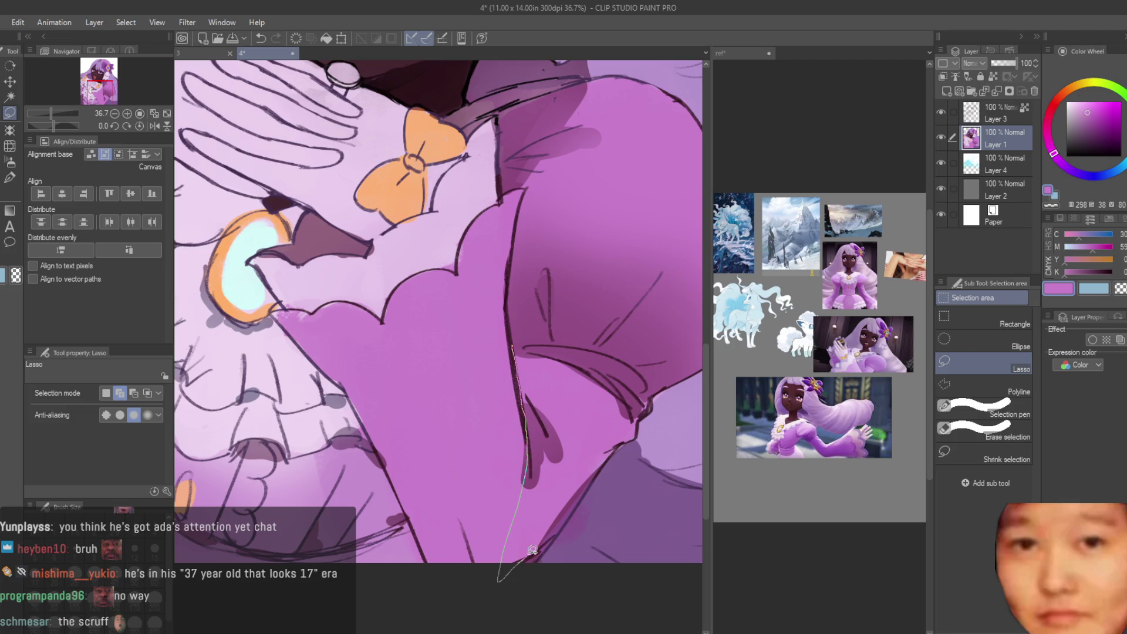
{"action": "left_click_drag", "start_coordinate": [637, 435], "coordinate": [623, 328]}
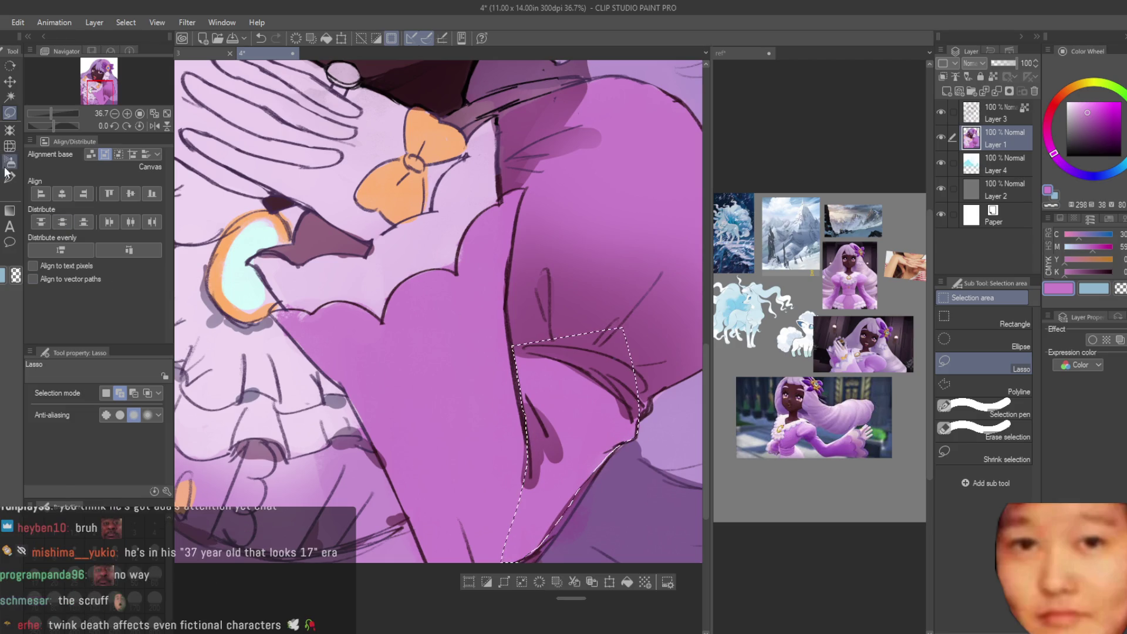
{"action": "key", "text": "b"}
{"action": "left_click", "coordinate": [547, 348], "text": "alt"}
{"action": "left_click", "coordinate": [547, 348], "text": "alt"}
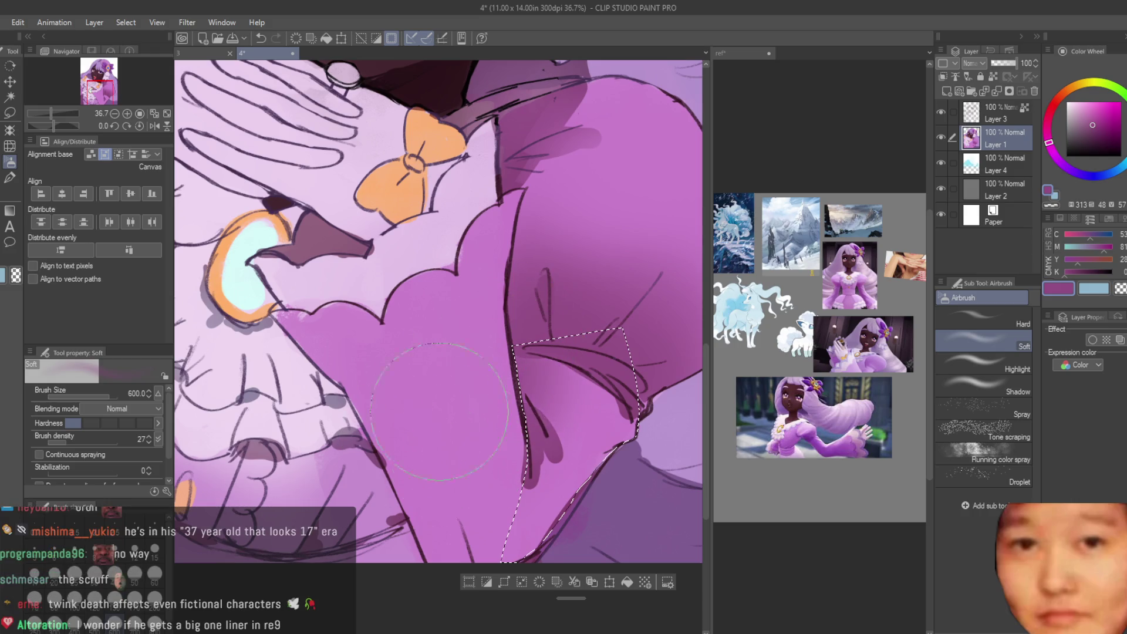
{"action": "scroll", "coordinate": [461, 257], "scroll_direction": "down", "scroll_amount": 5}
{"action": "key", "text": "ctrl+d"}
Step: Flip the view to check, then pick a light lilac from the gloves at a smaller brush size
{"action": "key", "text": "h"}
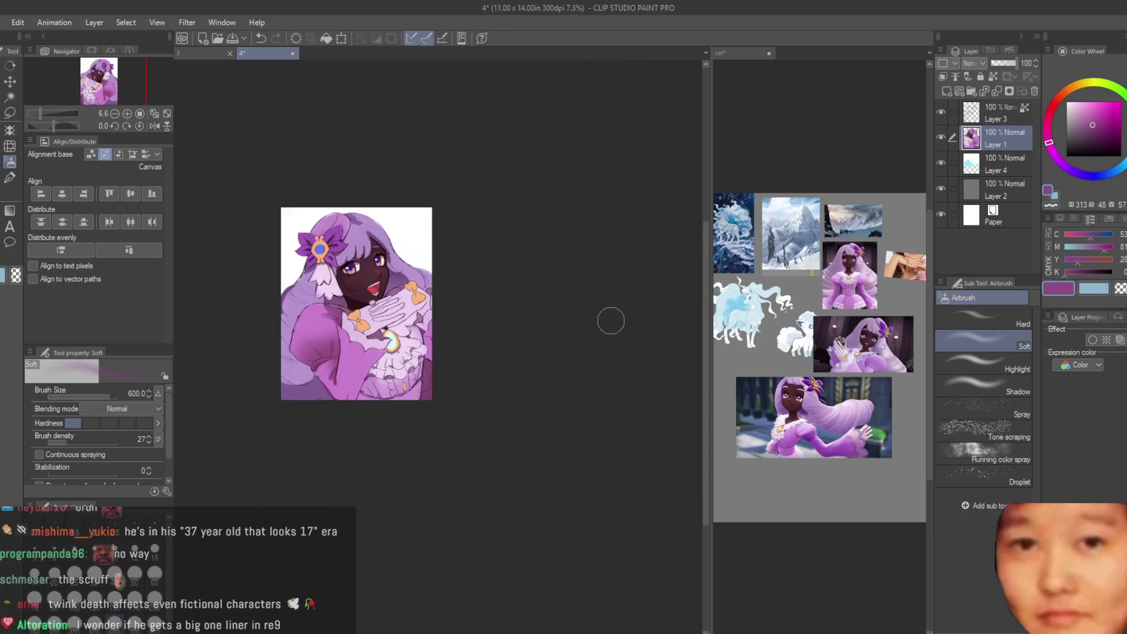
{"action": "key", "text": "h"}
{"action": "scroll", "coordinate": [537, 311], "scroll_direction": "up", "scroll_amount": 2}
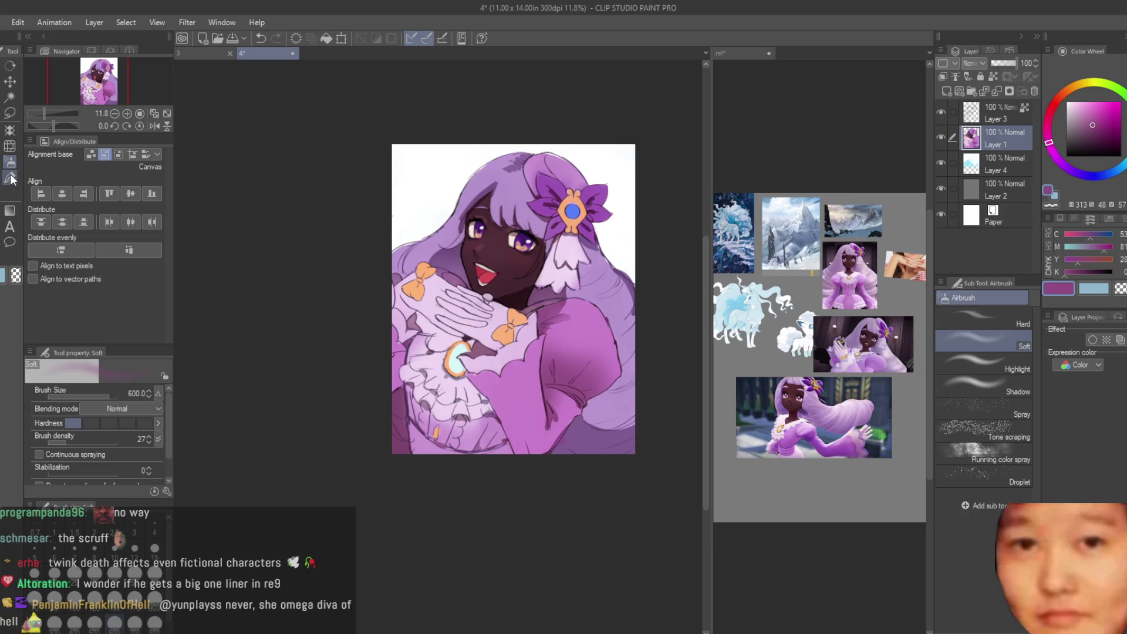
{"action": "scroll", "coordinate": [513, 317], "scroll_direction": "up", "scroll_amount": 3}
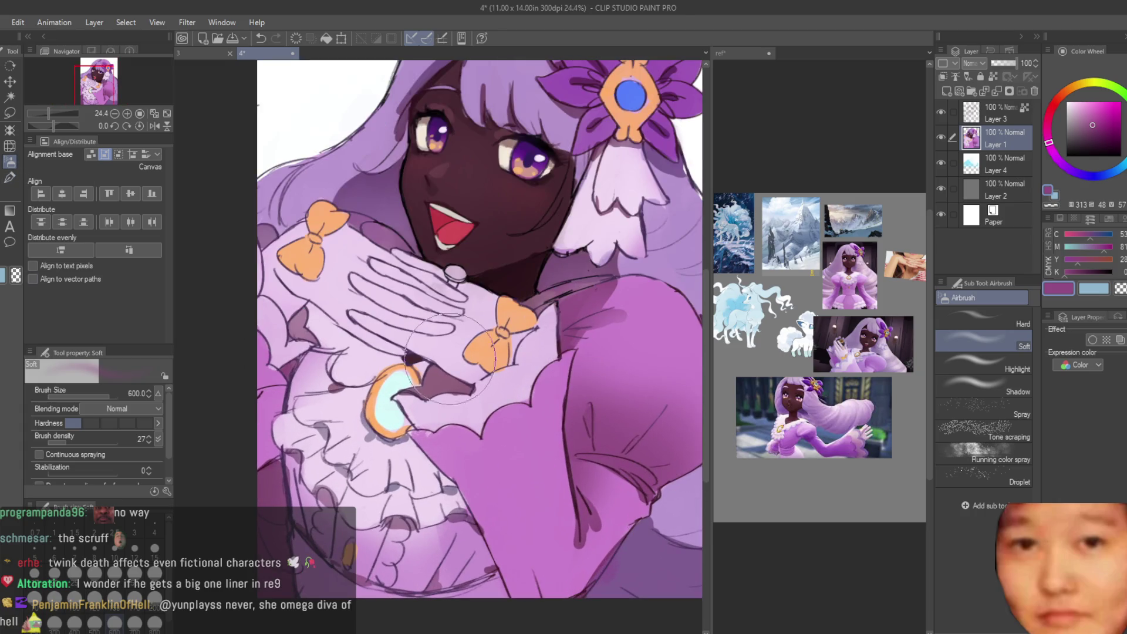
{"action": "scroll", "coordinate": [450, 358], "scroll_direction": "up", "scroll_amount": 3}
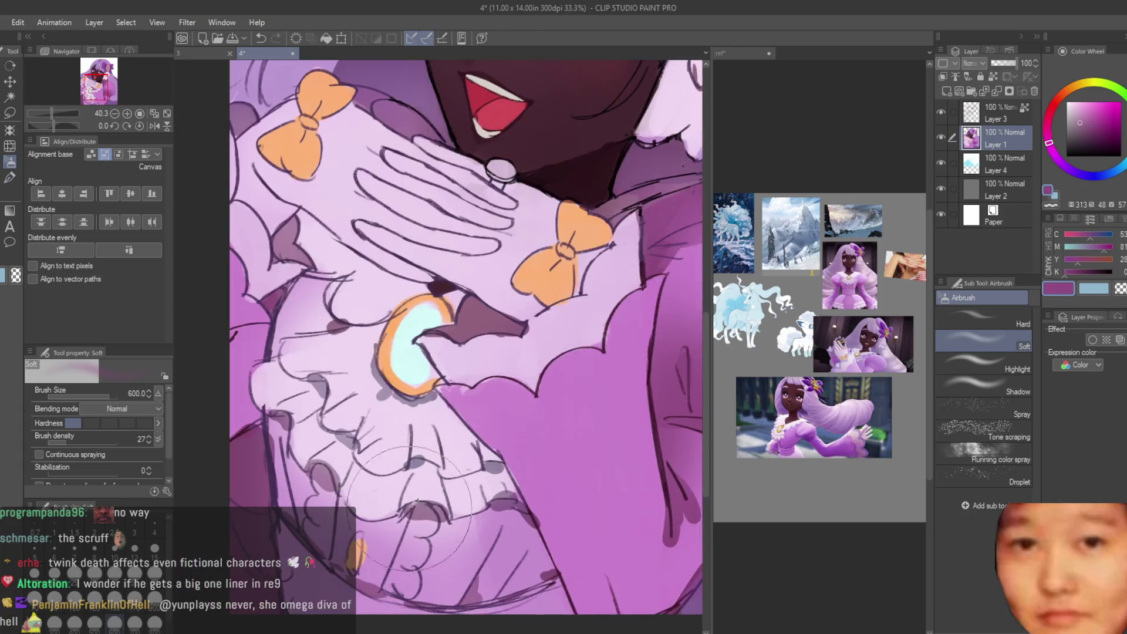
{"action": "left_click", "coordinate": [441, 457], "text": "alt"}
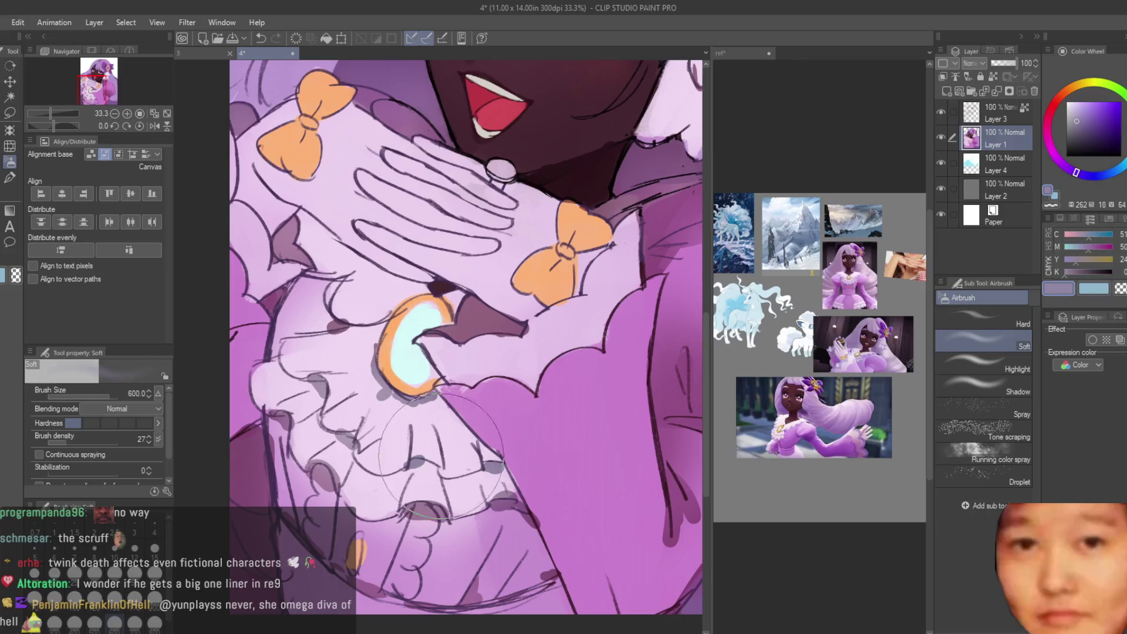
{"action": "scroll", "coordinate": [441, 457], "scroll_direction": "up", "scroll_amount": 2}
{"action": "key", "text": "bracketleft"}
{"action": "key", "text": "b"}
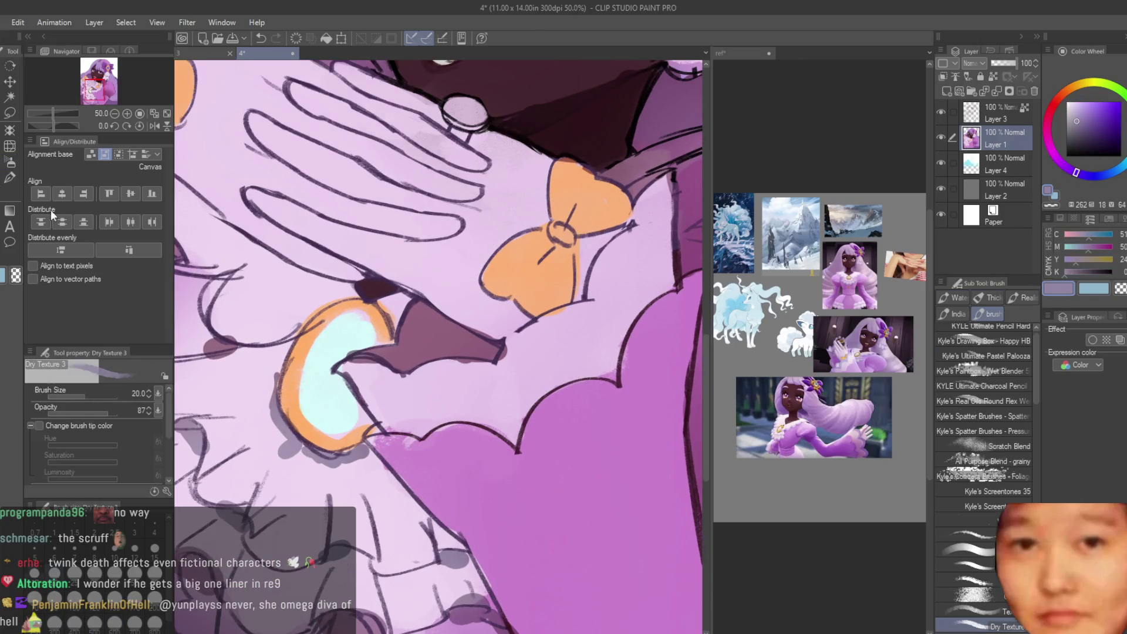
Step: Eyedrop several lavender and pink tones from the gloves and dress
{"action": "left_click", "coordinate": [399, 414], "text": "alt"}
{"action": "scroll", "coordinate": [819, 352], "scroll_direction": "up", "scroll_amount": 3}
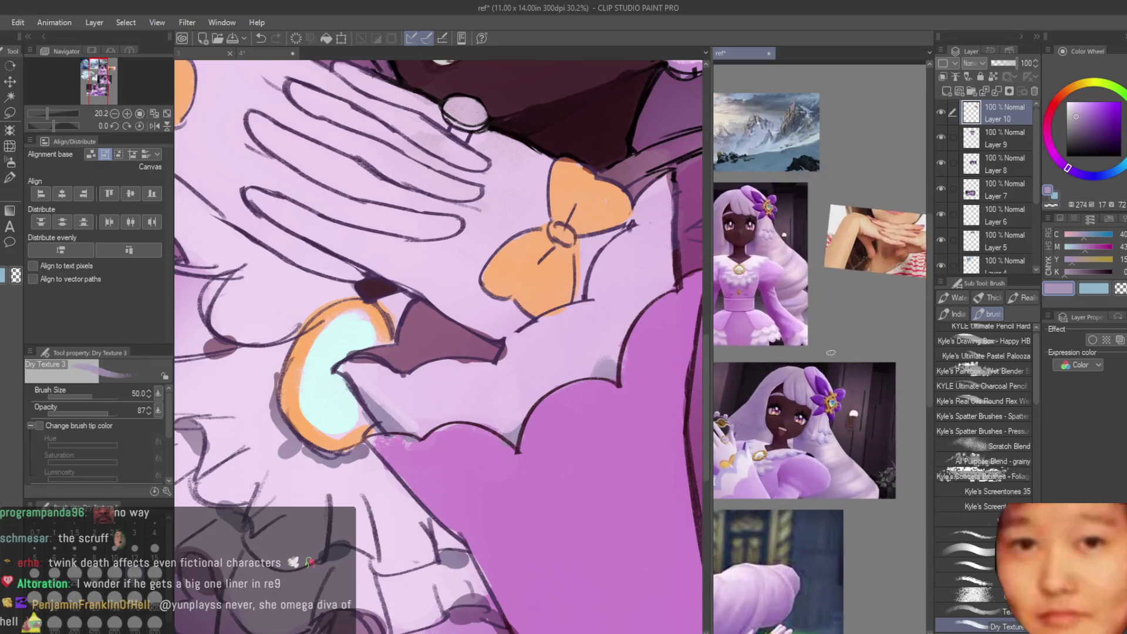
{"action": "scroll", "coordinate": [584, 370], "scroll_direction": "down", "scroll_amount": 1}
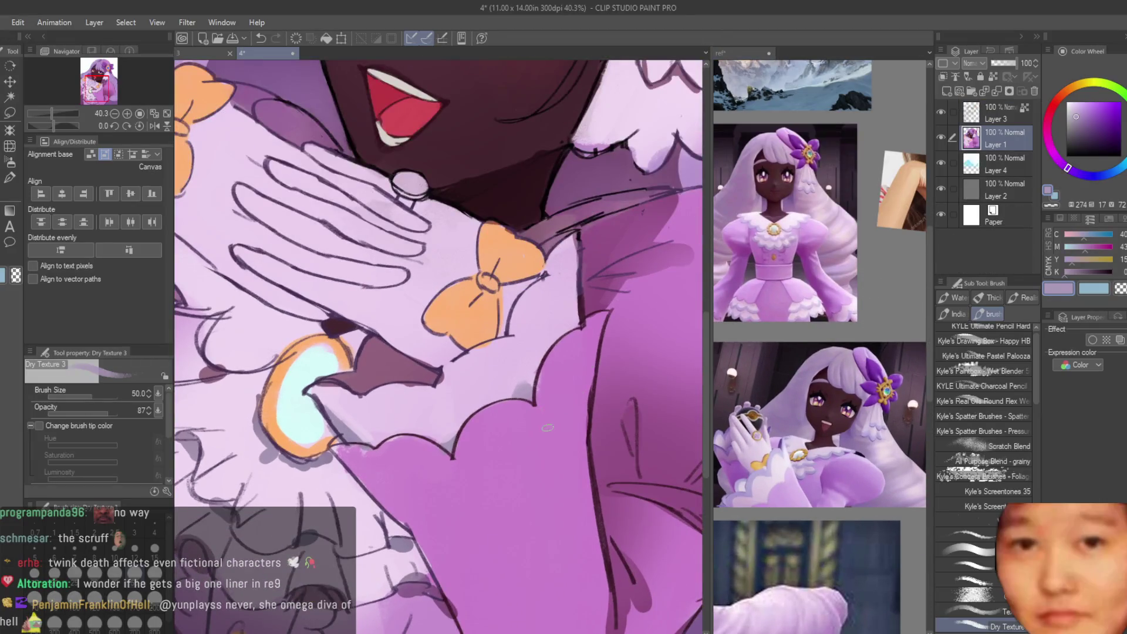
{"action": "scroll", "coordinate": [547, 428], "scroll_direction": "up", "scroll_amount": 2}
{"action": "left_click", "coordinate": [527, 355], "text": "alt"}
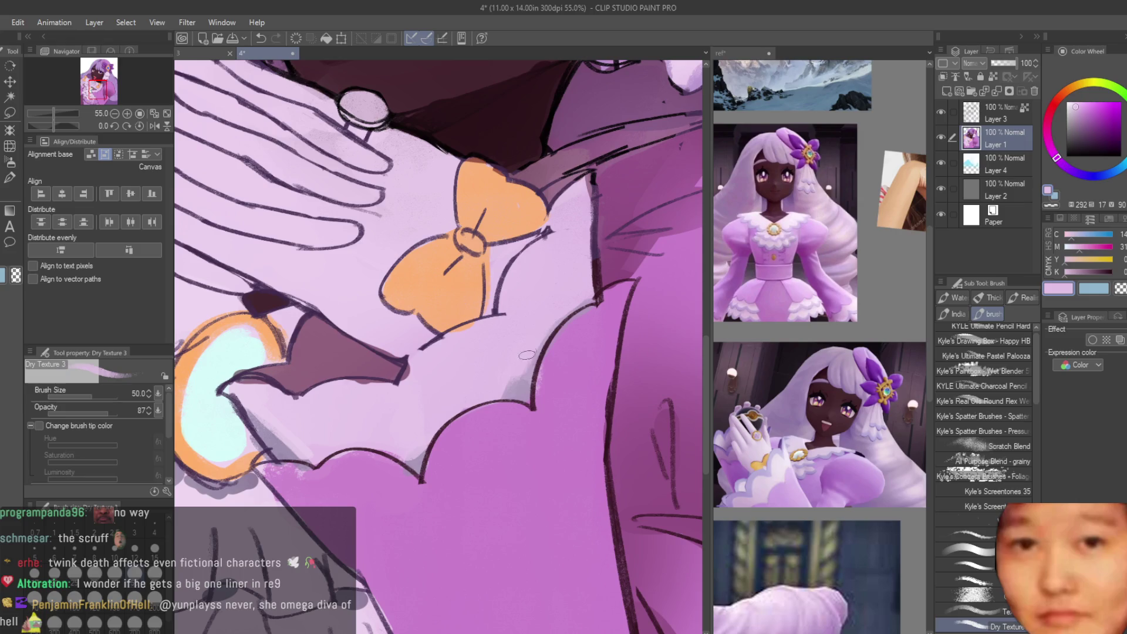
{"action": "scroll", "coordinate": [409, 444], "scroll_direction": "down", "scroll_amount": 3}
{"action": "scroll", "coordinate": [517, 370], "scroll_direction": "up", "scroll_amount": 3}
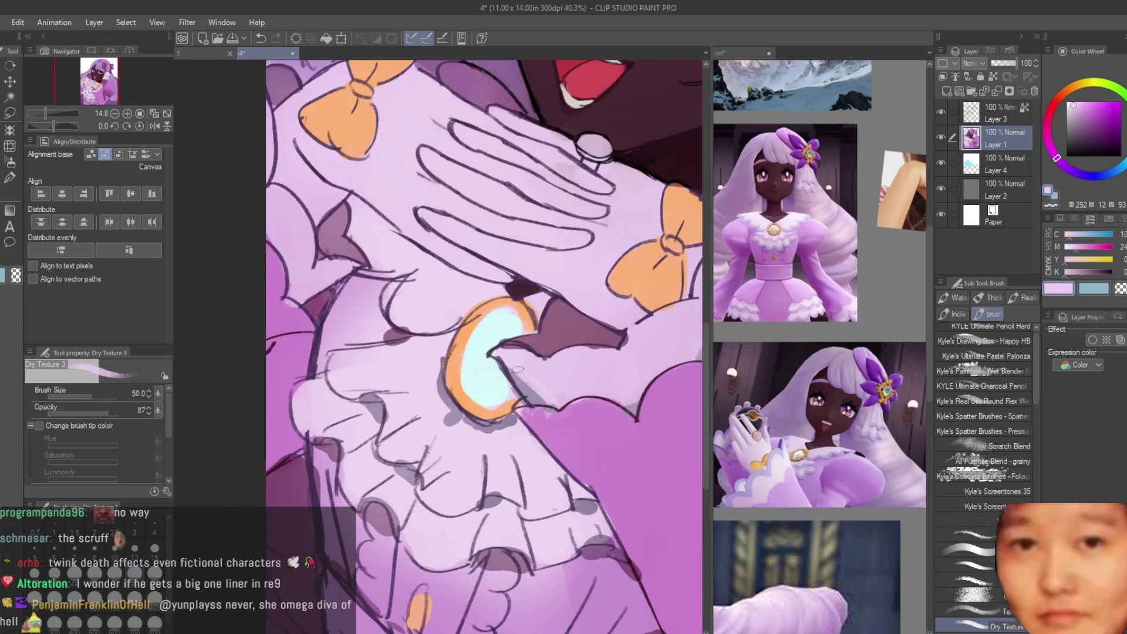
{"action": "left_click", "coordinate": [533, 398], "text": "alt"}
{"action": "scroll", "coordinate": [319, 336], "scroll_direction": "up", "scroll_amount": 1}
{"action": "left_click", "coordinate": [278, 317], "text": "alt"}
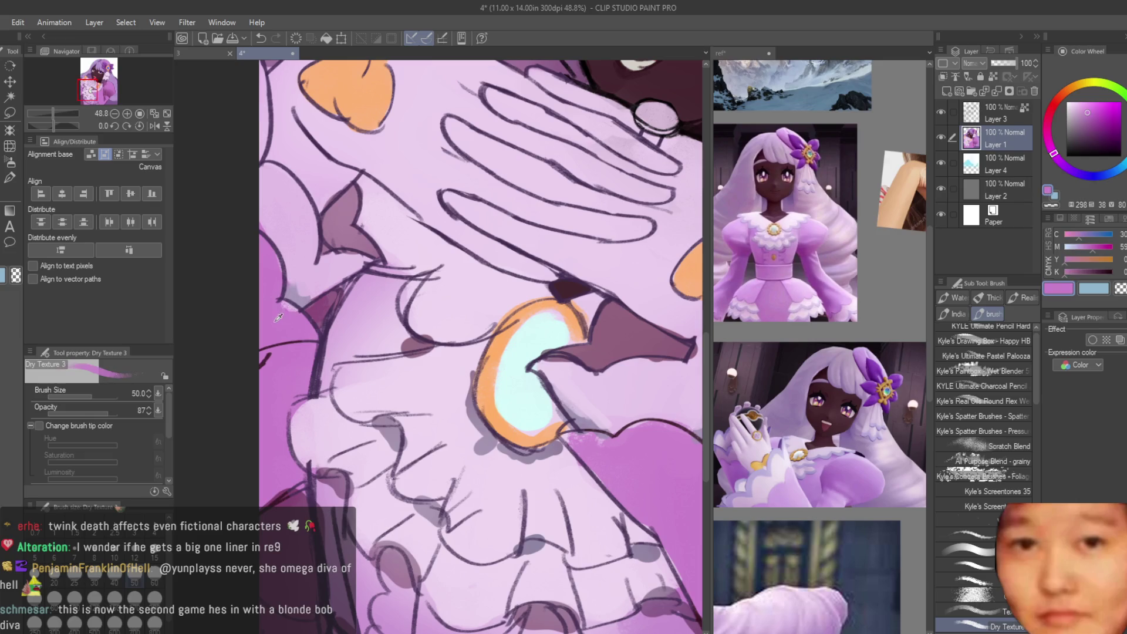
{"action": "scroll", "coordinate": [294, 331], "scroll_direction": "down", "scroll_amount": 2}
{"action": "left_click", "coordinate": [292, 302], "text": "alt"}
{"action": "left_click", "coordinate": [286, 270], "text": "alt"}
{"action": "scroll", "coordinate": [286, 271], "scroll_direction": "down", "scroll_amount": 3}
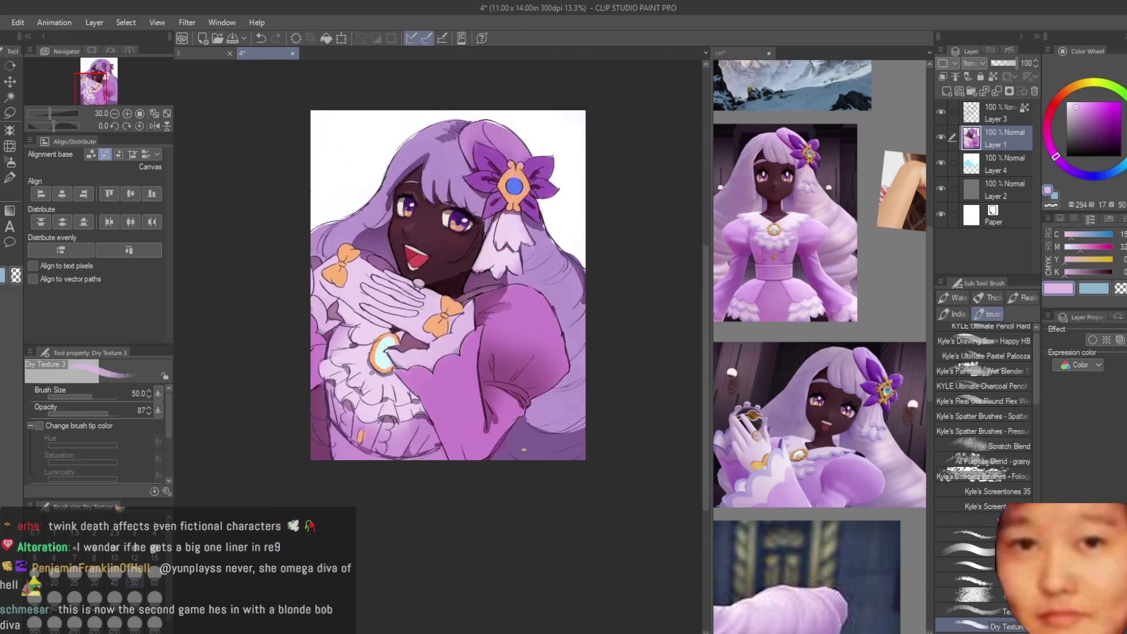
{"action": "scroll", "coordinate": [512, 367], "scroll_direction": "up", "scroll_amount": 2}
{"action": "scroll", "coordinate": [512, 367], "scroll_direction": "down", "scroll_amount": 2}
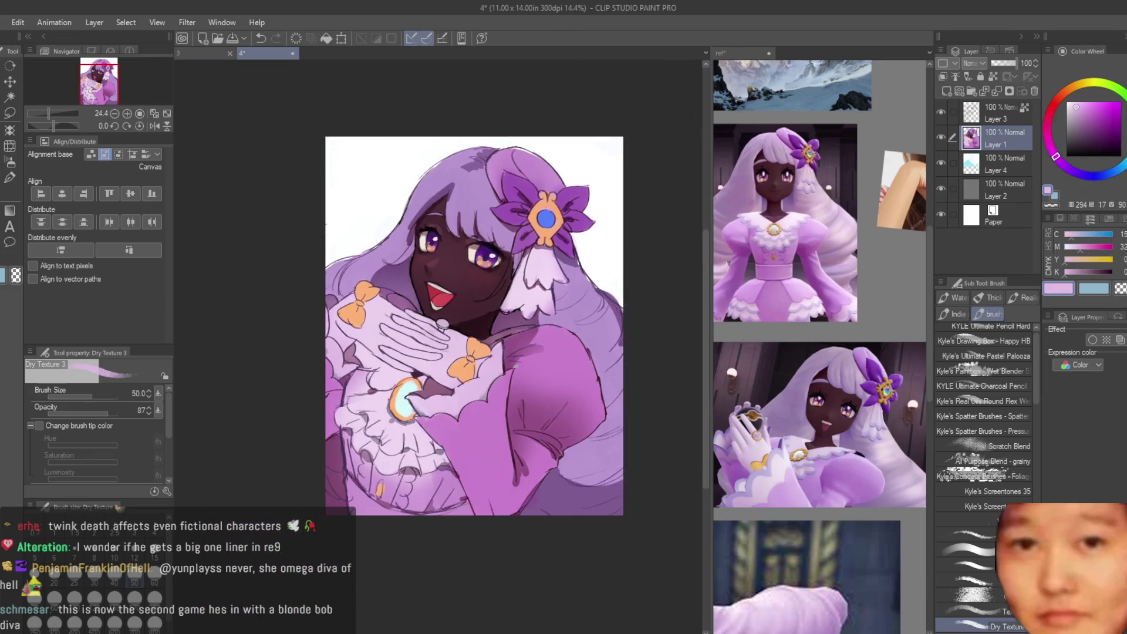
{"action": "scroll", "coordinate": [472, 324], "scroll_direction": "up", "scroll_amount": 3}
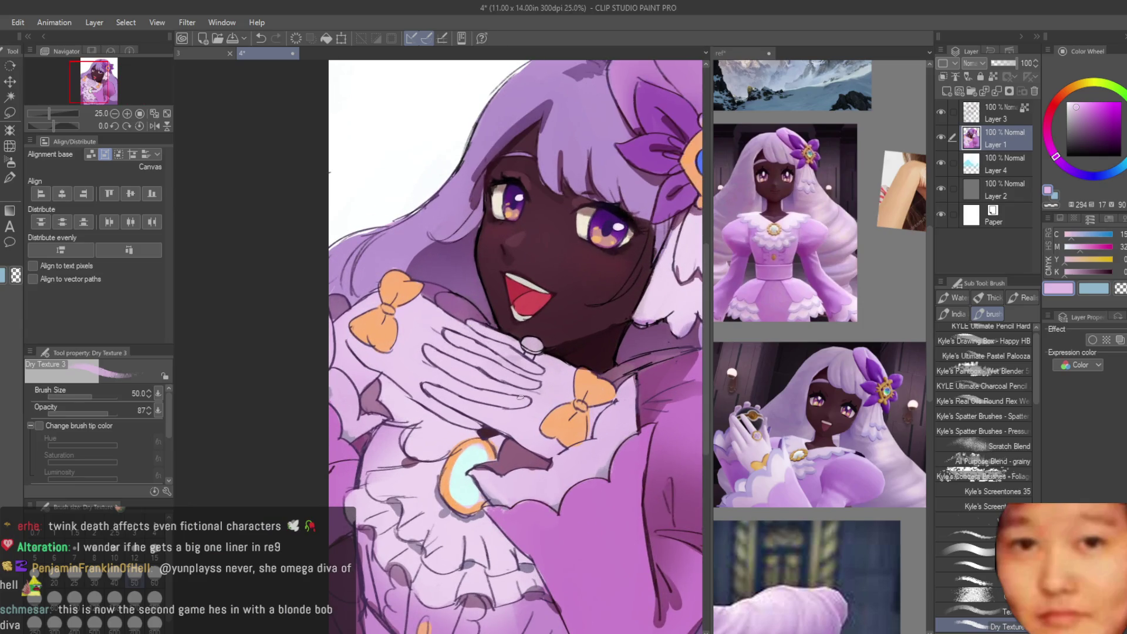
{"action": "scroll", "coordinate": [509, 381], "scroll_direction": "up", "scroll_amount": 1}
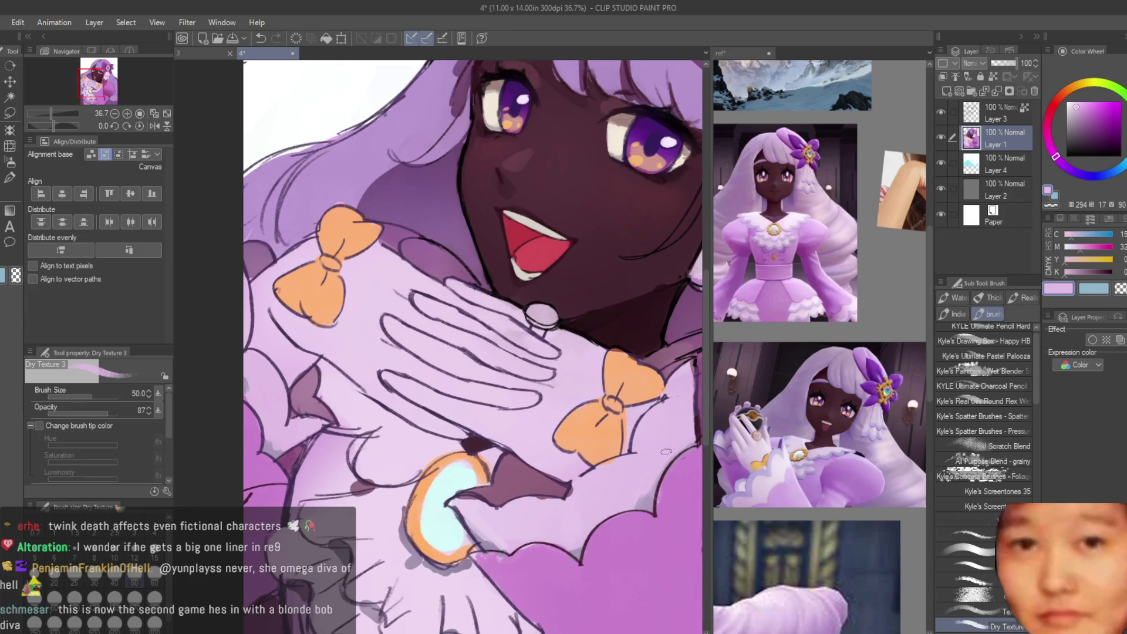
{"action": "scroll", "coordinate": [593, 437], "scroll_direction": "up", "scroll_amount": 1}
Step: Paint grey-purple texture along the glove's left edge and darken a finger's underside
{"action": "left_click", "coordinate": [666, 522], "text": "alt"}
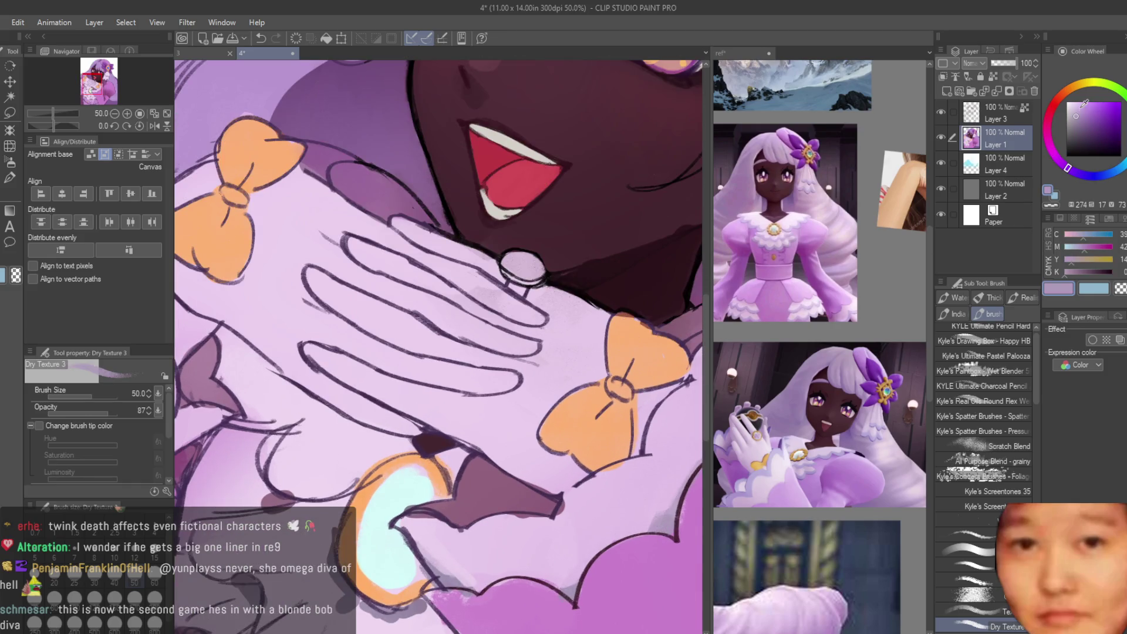
{"action": "scroll", "coordinate": [550, 374], "scroll_direction": "up", "scroll_amount": 1}
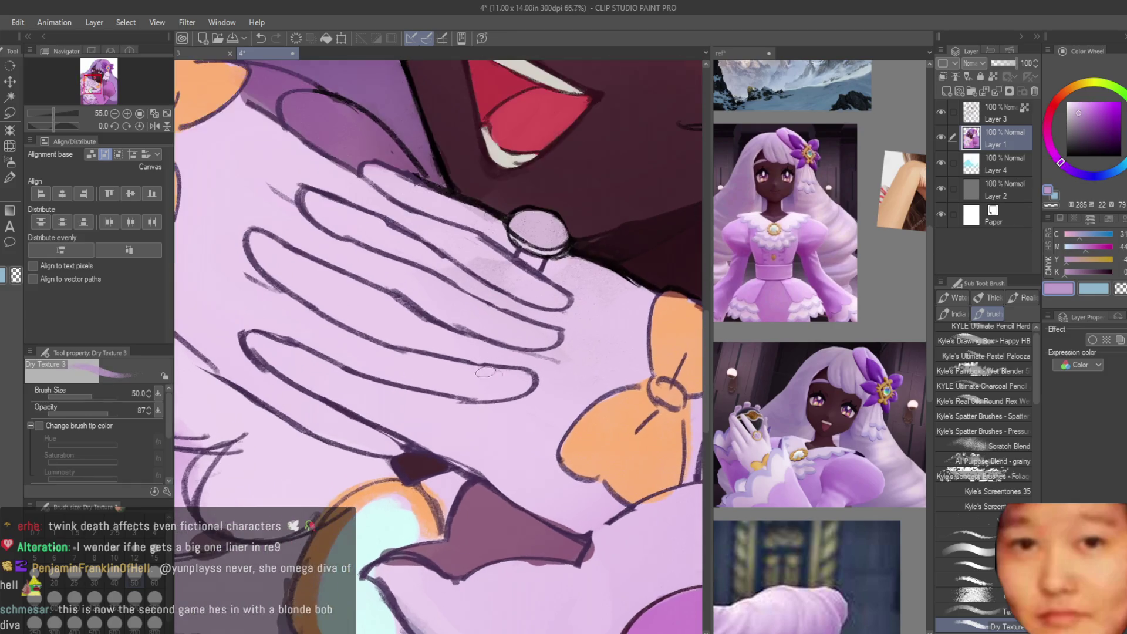
{"action": "scroll", "coordinate": [558, 345], "scroll_direction": "down", "scroll_amount": 2}
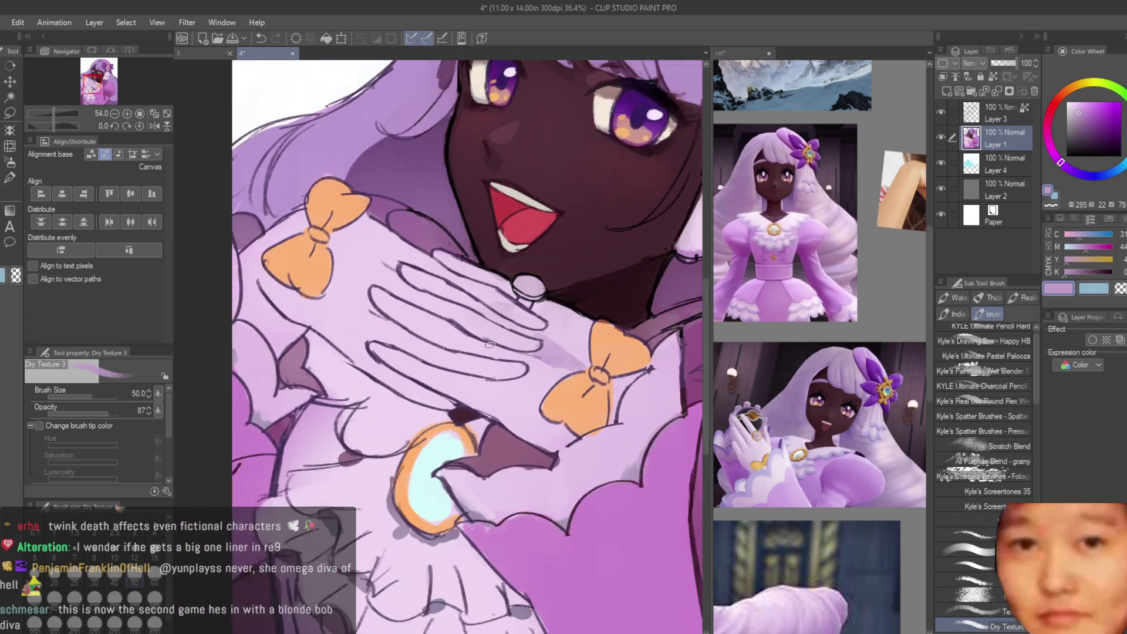
{"action": "scroll", "coordinate": [411, 300], "scroll_direction": "up", "scroll_amount": 2}
{"action": "mouse_move", "coordinate": [267, 214]}
{"action": "left_mouse_down"}
{"action": "mouse_move", "coordinate": [276, 332]}
{"action": "mouse_move", "coordinate": [253, 321]}
{"action": "left_mouse_up"}
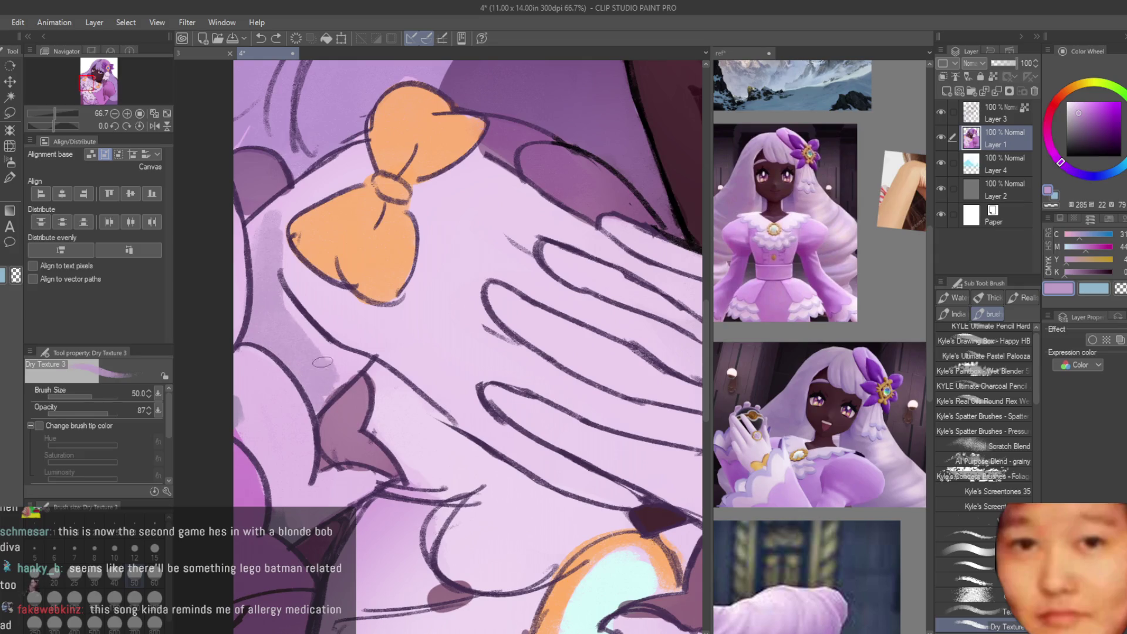
{"action": "scroll", "coordinate": [348, 286], "scroll_direction": "down", "scroll_amount": 2}
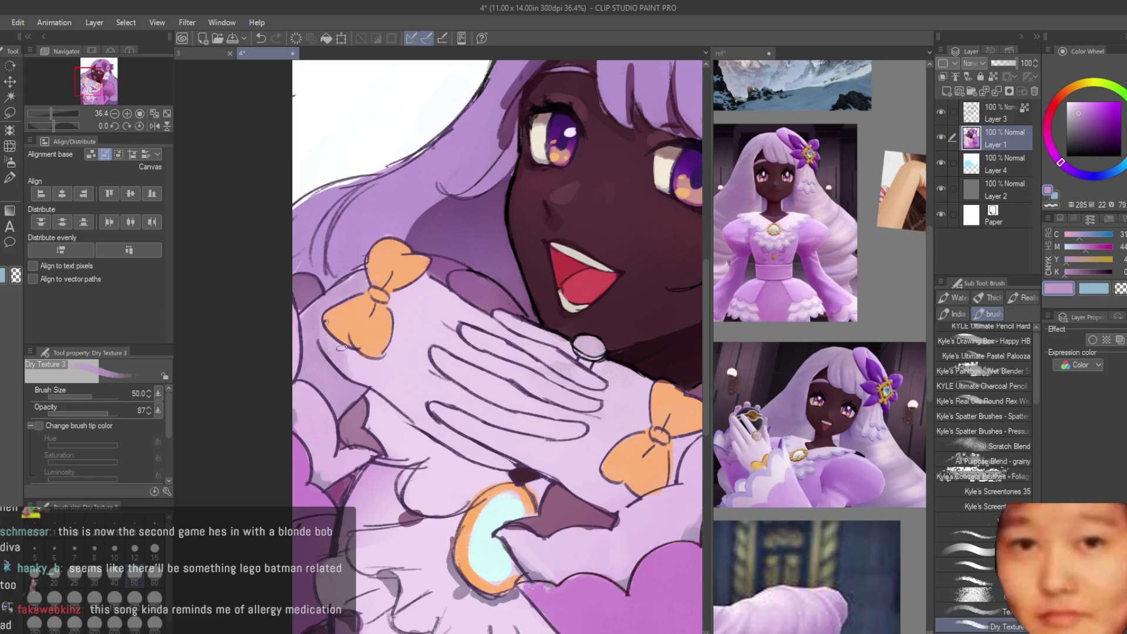
{"action": "scroll", "coordinate": [304, 343], "scroll_direction": "down", "scroll_amount": 2}
{"action": "scroll", "coordinate": [538, 415], "scroll_direction": "up", "scroll_amount": 4}
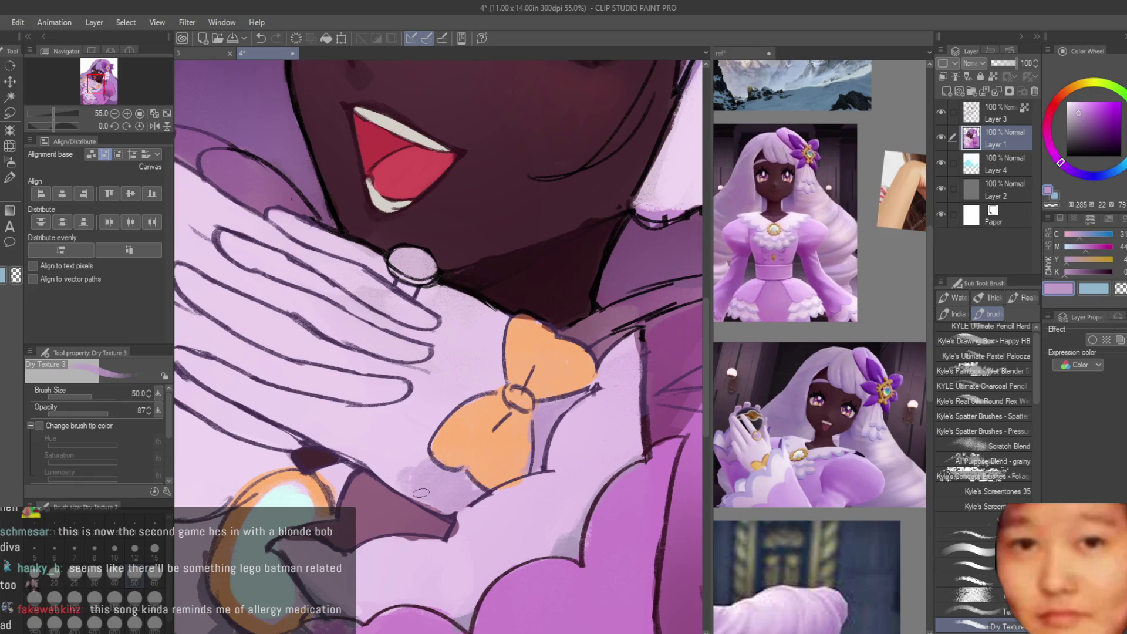
{"action": "scroll", "coordinate": [351, 452], "scroll_direction": "down", "scroll_amount": 2}
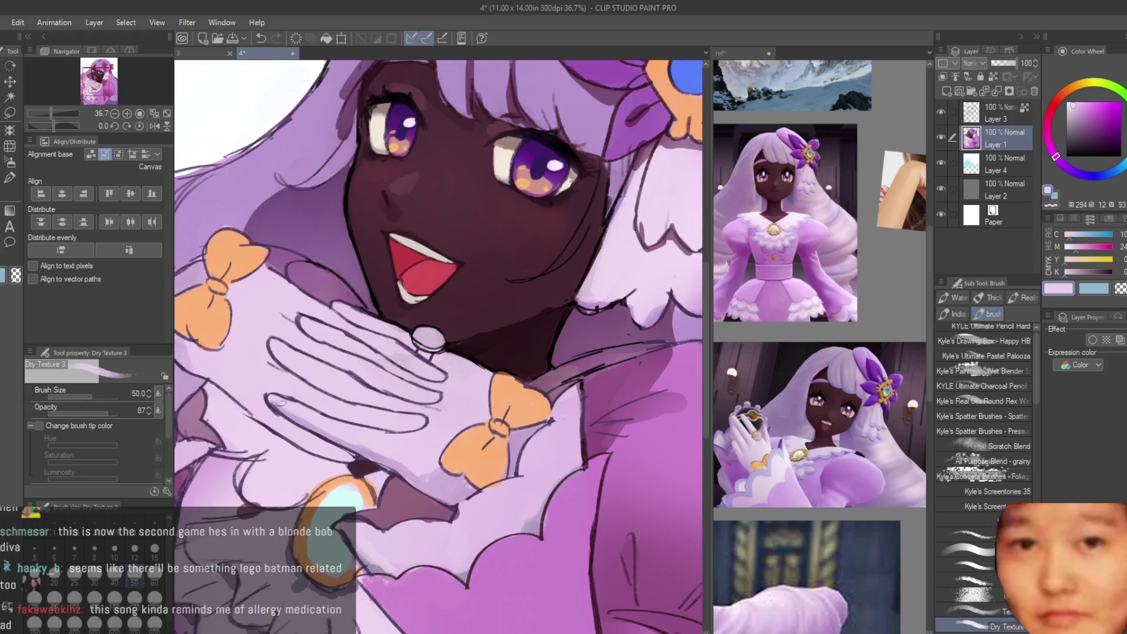
{"action": "scroll", "coordinate": [421, 467], "scroll_direction": "up", "scroll_amount": 2}
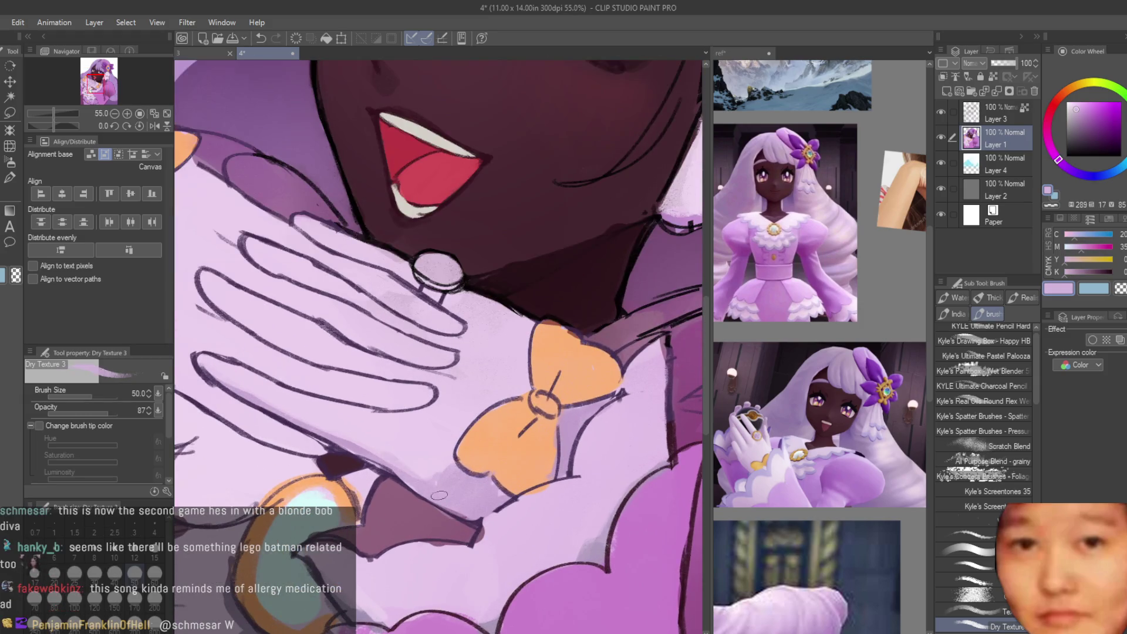
{"action": "scroll", "coordinate": [446, 450], "scroll_direction": "down", "scroll_amount": 2}
{"action": "scroll", "coordinate": [353, 442], "scroll_direction": "up", "scroll_amount": 2}
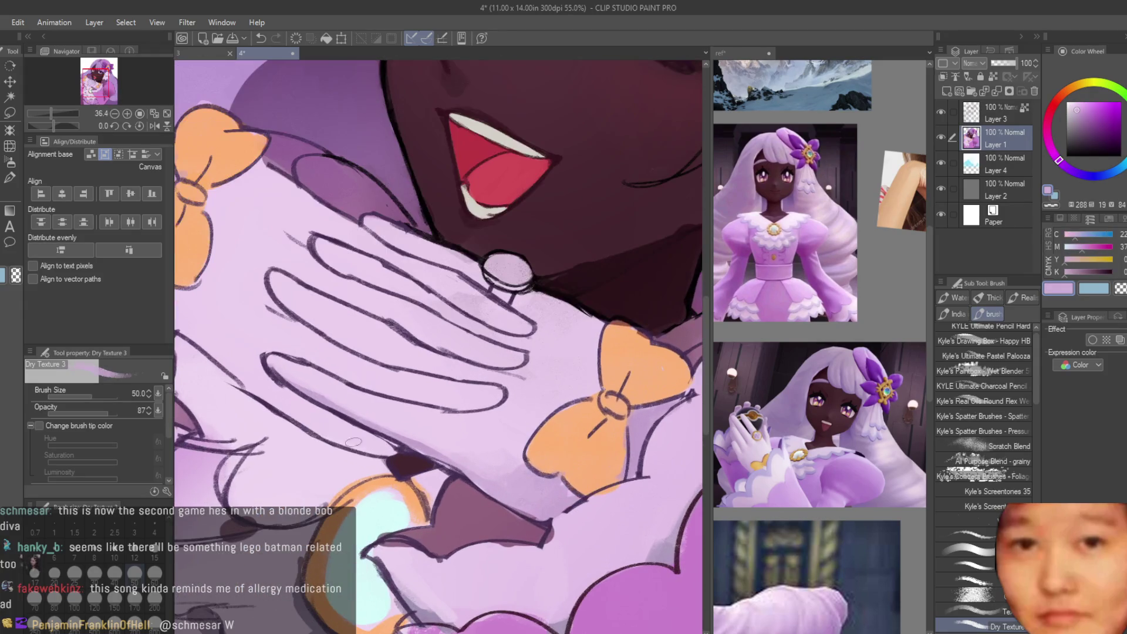
{"action": "left_click_drag", "start_coordinate": [390, 450], "coordinate": [302, 405]}
{"action": "scroll", "coordinate": [395, 454], "scroll_direction": "down", "scroll_amount": 2}
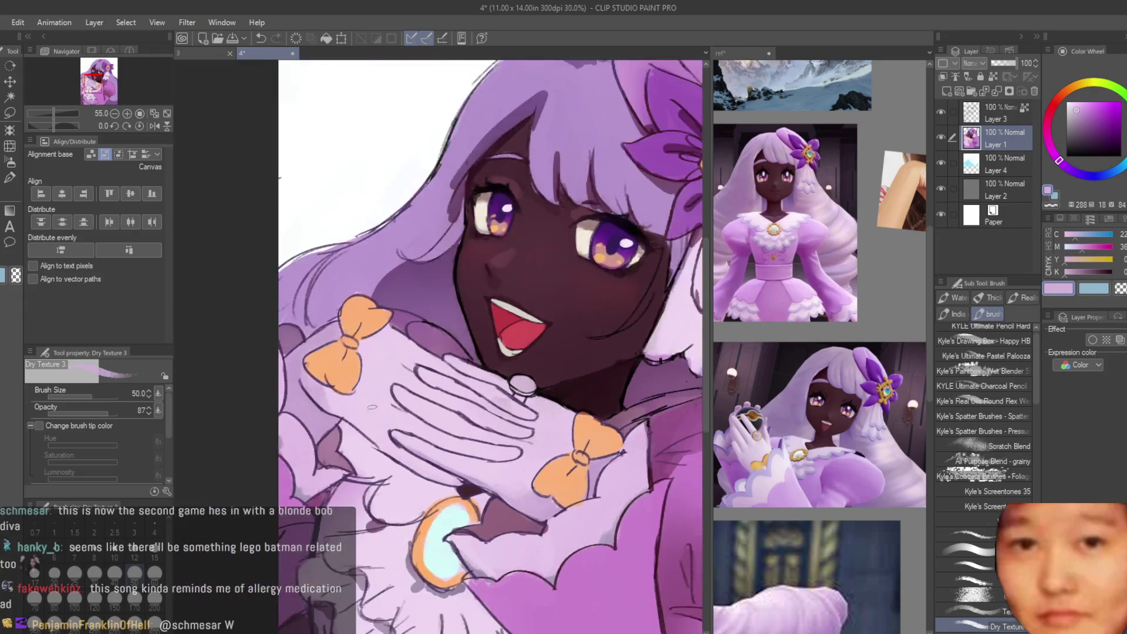
{"action": "scroll", "coordinate": [320, 407], "scroll_direction": "up", "scroll_amount": 1}
Step: Paint darker lavender shading across the hand
{"action": "left_click", "coordinate": [409, 409], "text": "alt"}
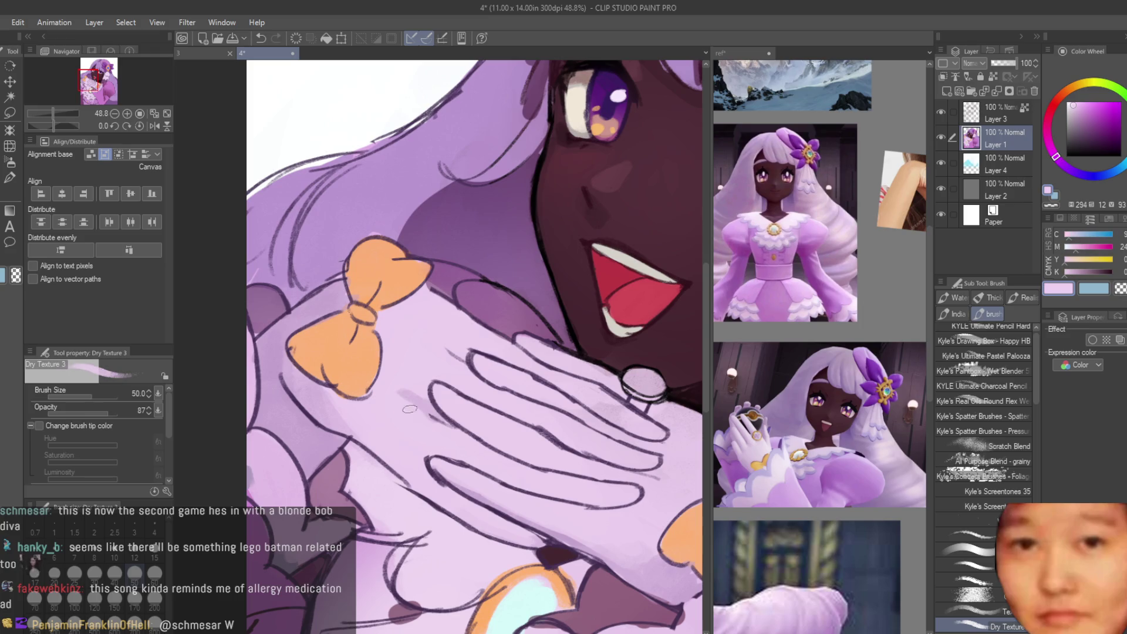
{"action": "scroll", "coordinate": [402, 391], "scroll_direction": "down", "scroll_amount": 2}
{"action": "scroll", "coordinate": [594, 448], "scroll_direction": "up", "scroll_amount": 3}
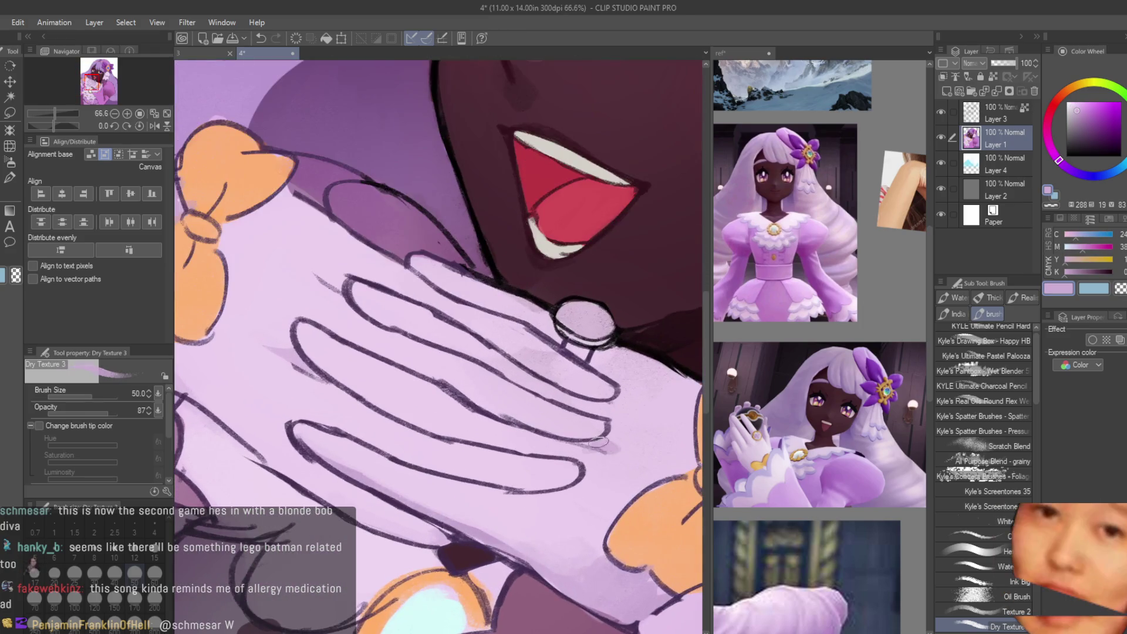
{"action": "left_click", "coordinate": [594, 448], "text": "alt"}
{"action": "scroll", "coordinate": [622, 400], "scroll_direction": "down", "scroll_amount": 1}
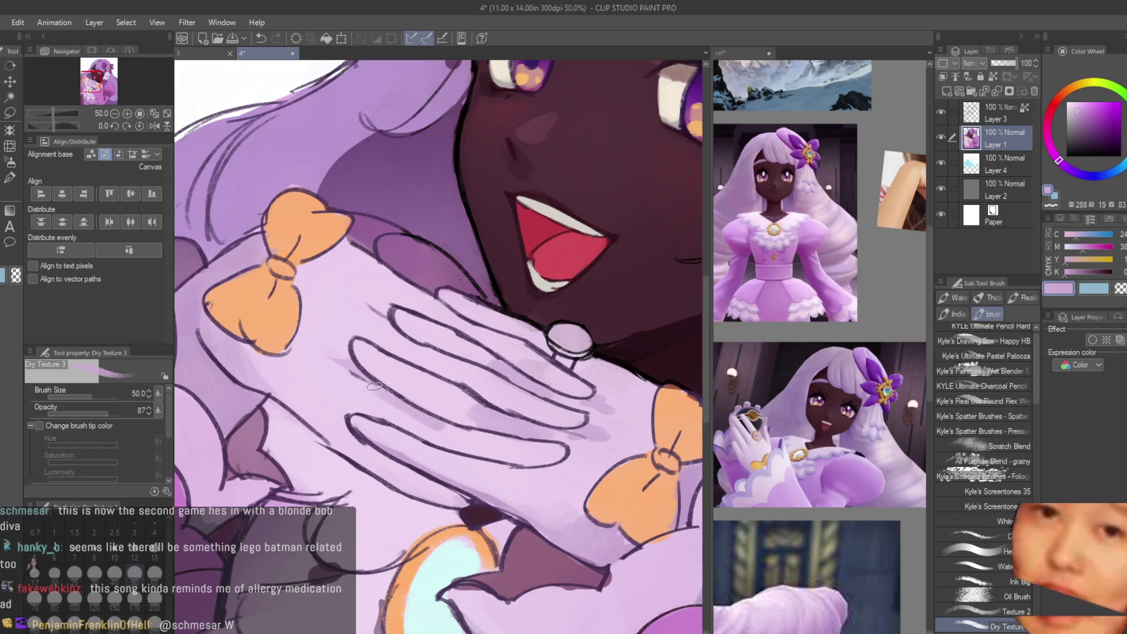
{"action": "left_click_drag", "start_coordinate": [374, 387], "coordinate": [381, 415]}
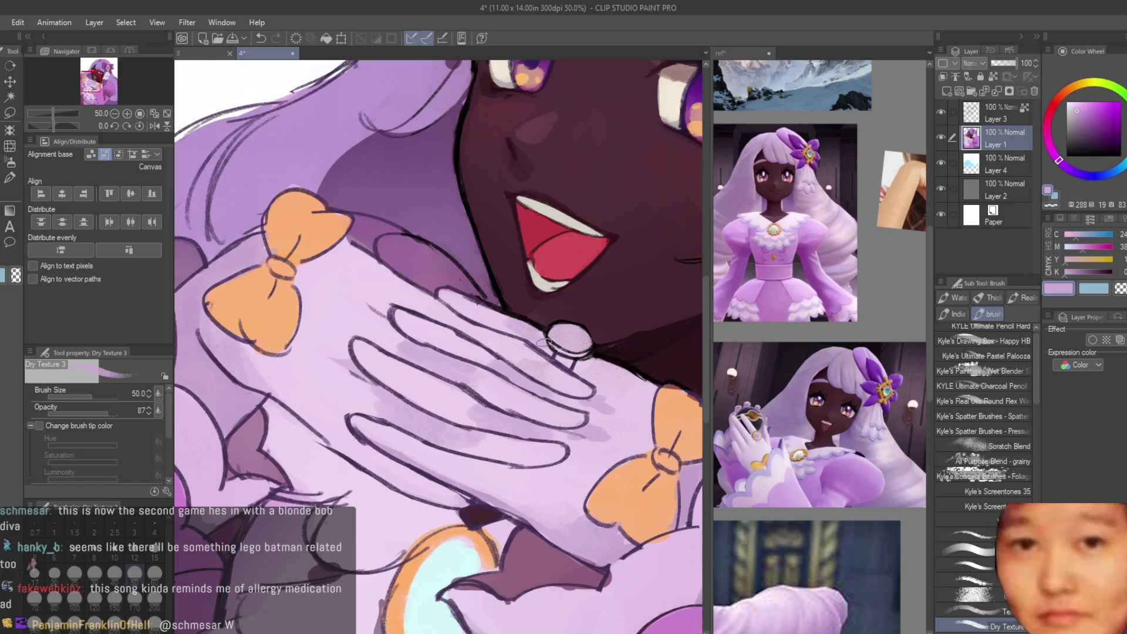
{"action": "scroll", "coordinate": [544, 342], "scroll_direction": "down", "scroll_amount": 4}
{"action": "scroll", "coordinate": [467, 333], "scroll_direction": "up", "scroll_amount": 5}
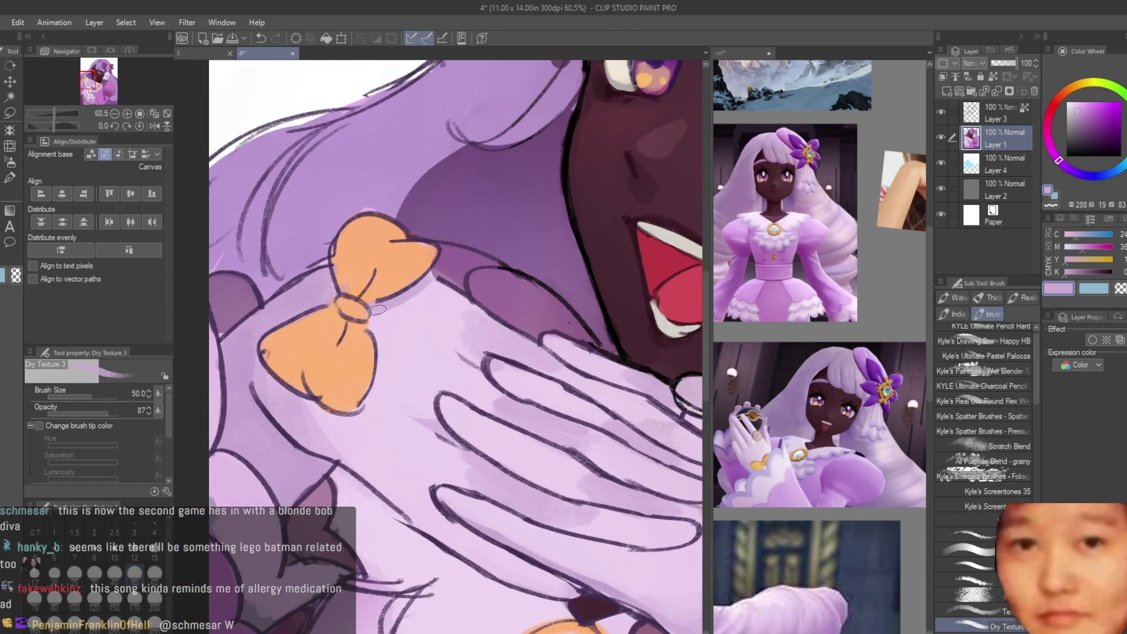
{"action": "scroll", "coordinate": [424, 285], "scroll_direction": "down", "scroll_amount": 3}
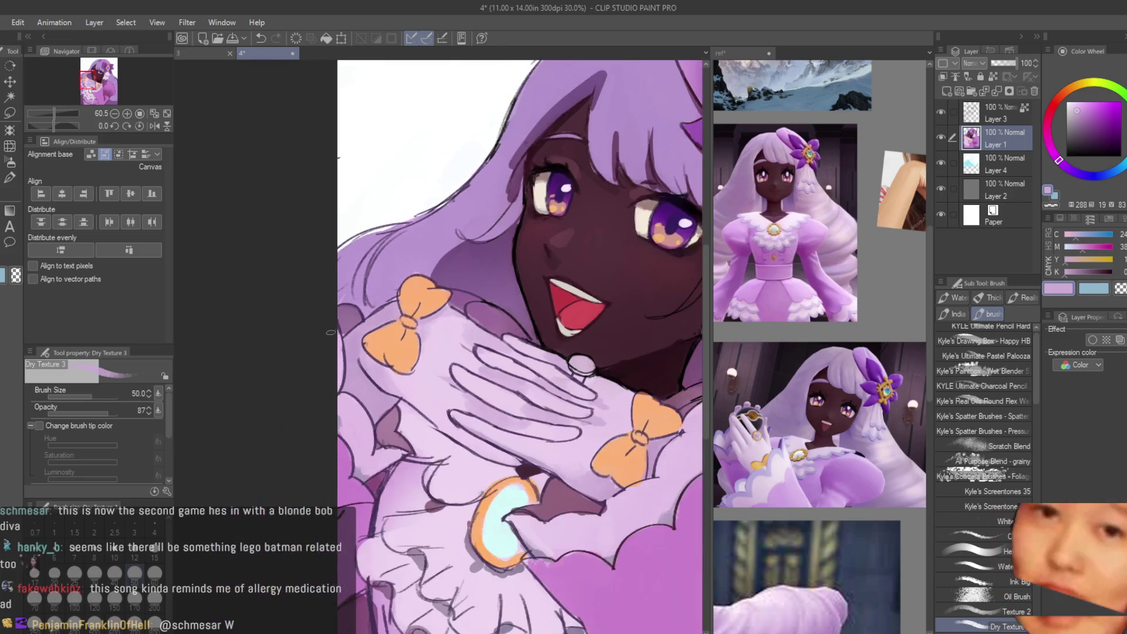
{"action": "scroll", "coordinate": [354, 282], "scroll_direction": "up", "scroll_amount": 4}
Step: Undo the stray light stroke on the hair, sample dark maroon, flip the view, and select Layer 3
{"action": "left_click", "coordinate": [354, 281], "text": "alt"}
{"action": "scroll", "coordinate": [355, 282], "scroll_direction": "down", "scroll_amount": 3}
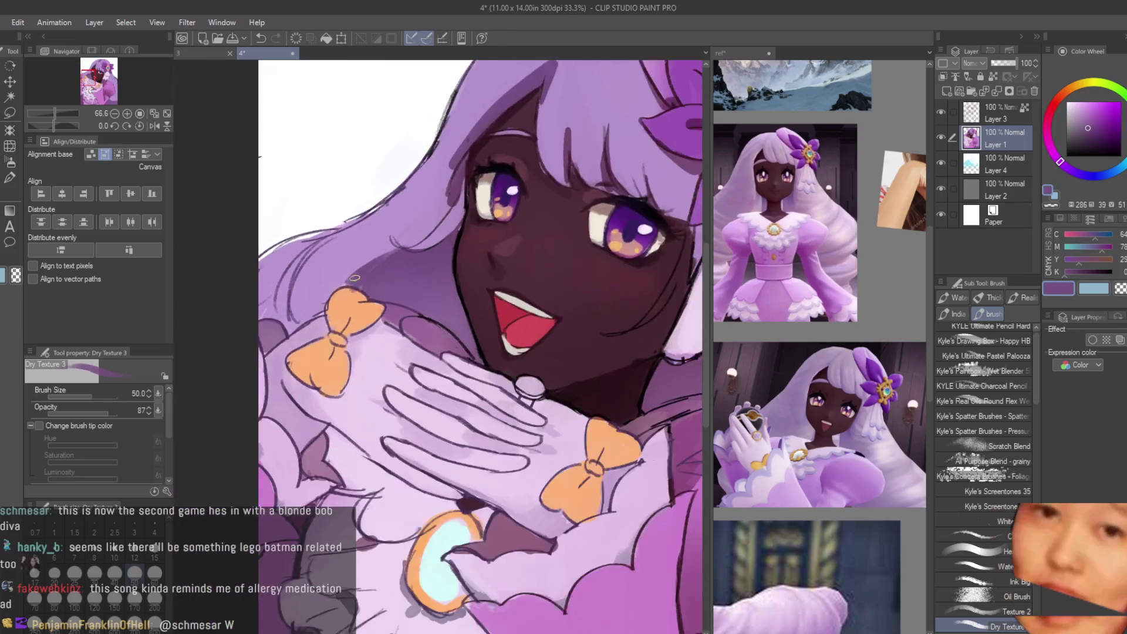
{"action": "scroll", "coordinate": [522, 301], "scroll_direction": "up", "scroll_amount": 3}
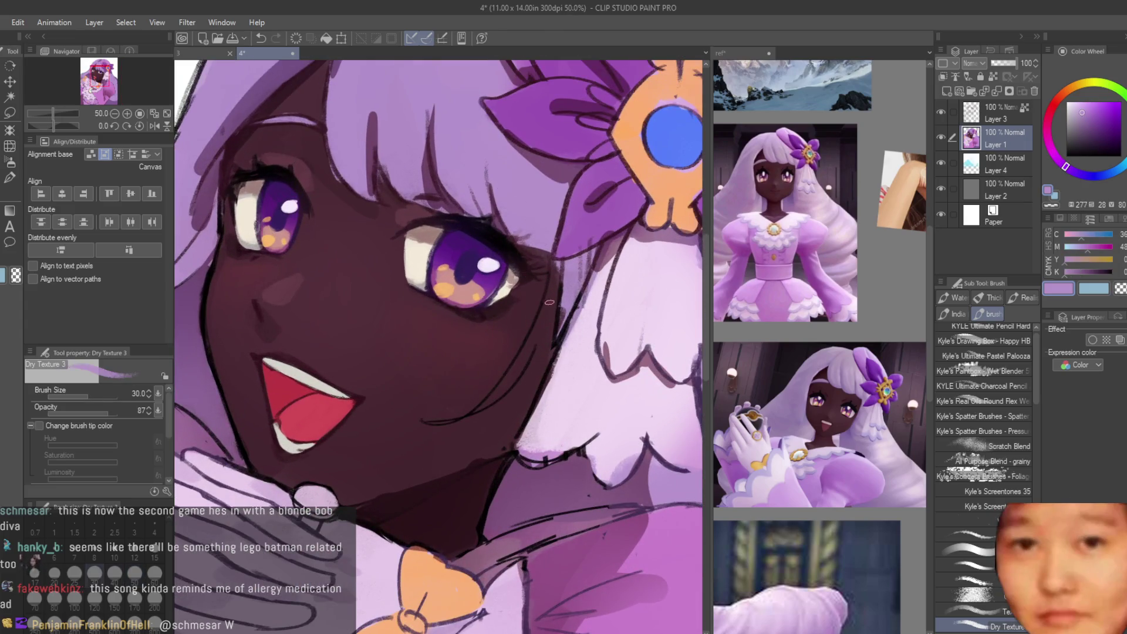
{"action": "key", "text": "ctrl+z"}
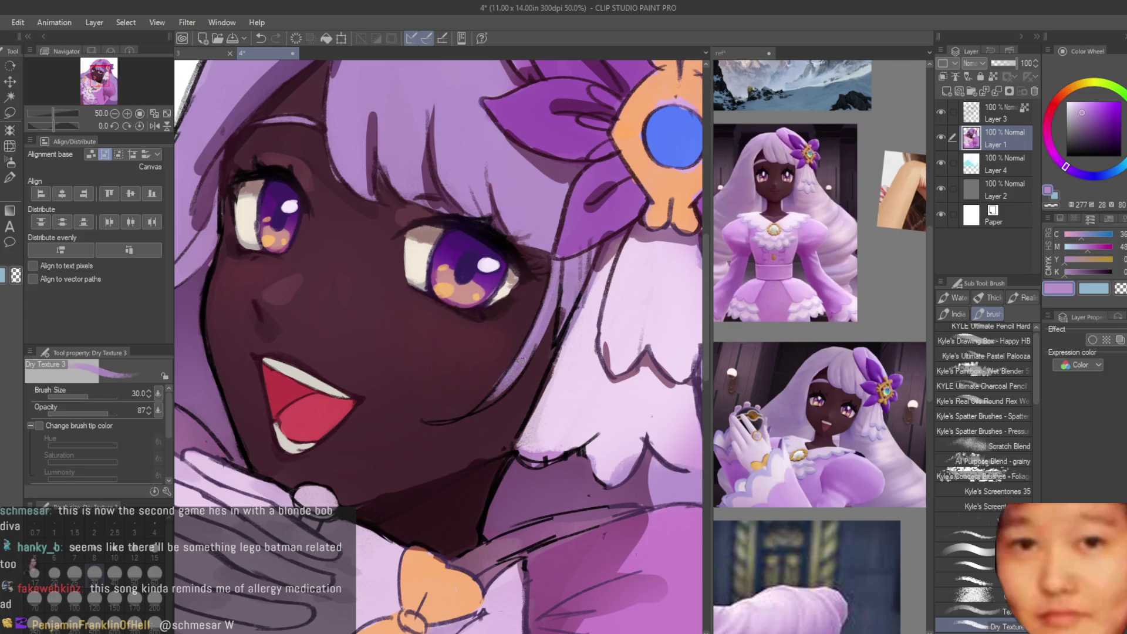
{"action": "left_click", "coordinate": [474, 406], "text": "alt"}
{"action": "scroll", "coordinate": [411, 364], "scroll_direction": "down", "scroll_amount": 6}
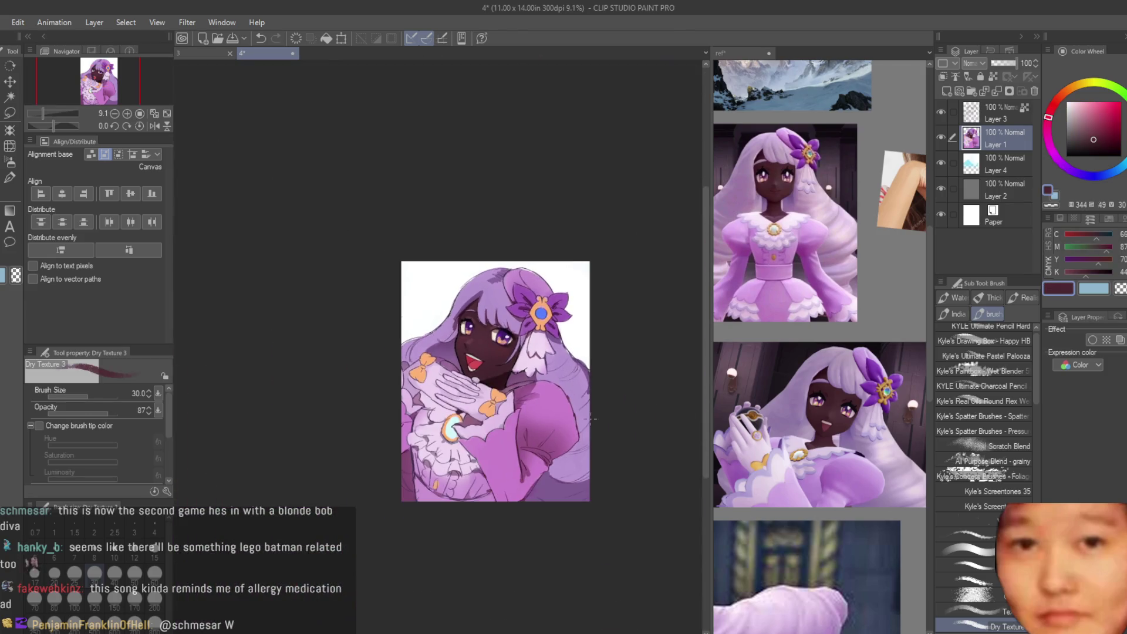
{"action": "key", "text": "h"}
{"action": "scroll", "coordinate": [396, 367], "scroll_direction": "up", "scroll_amount": 6}
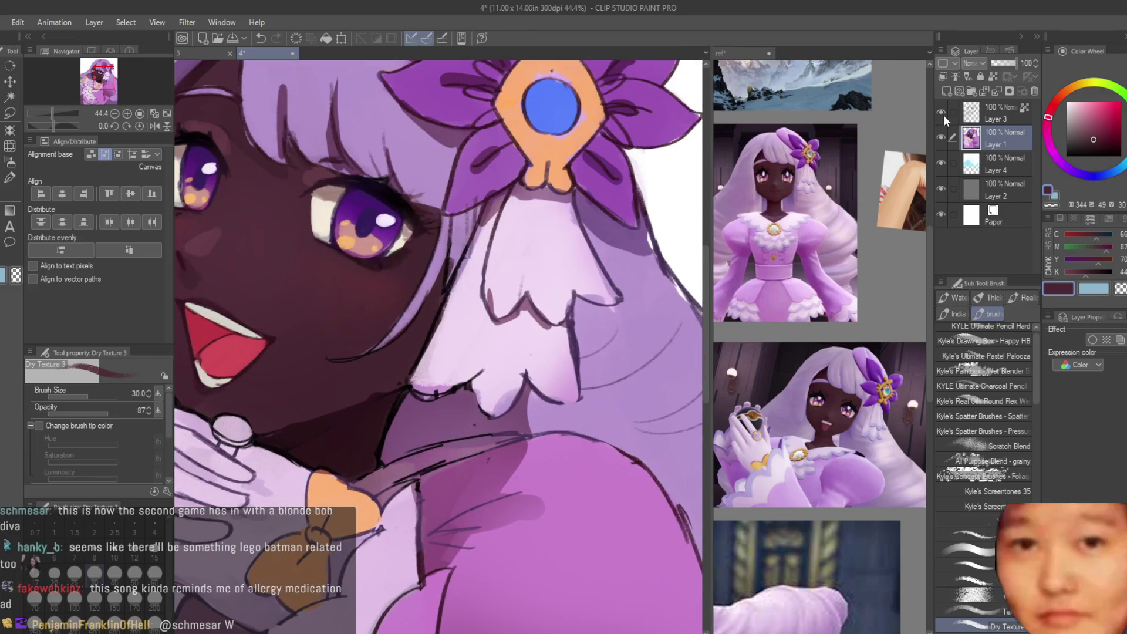
{"action": "left_click", "coordinate": [945, 121]}
{"action": "scroll", "coordinate": [565, 215], "scroll_direction": "down", "scroll_amount": 3}
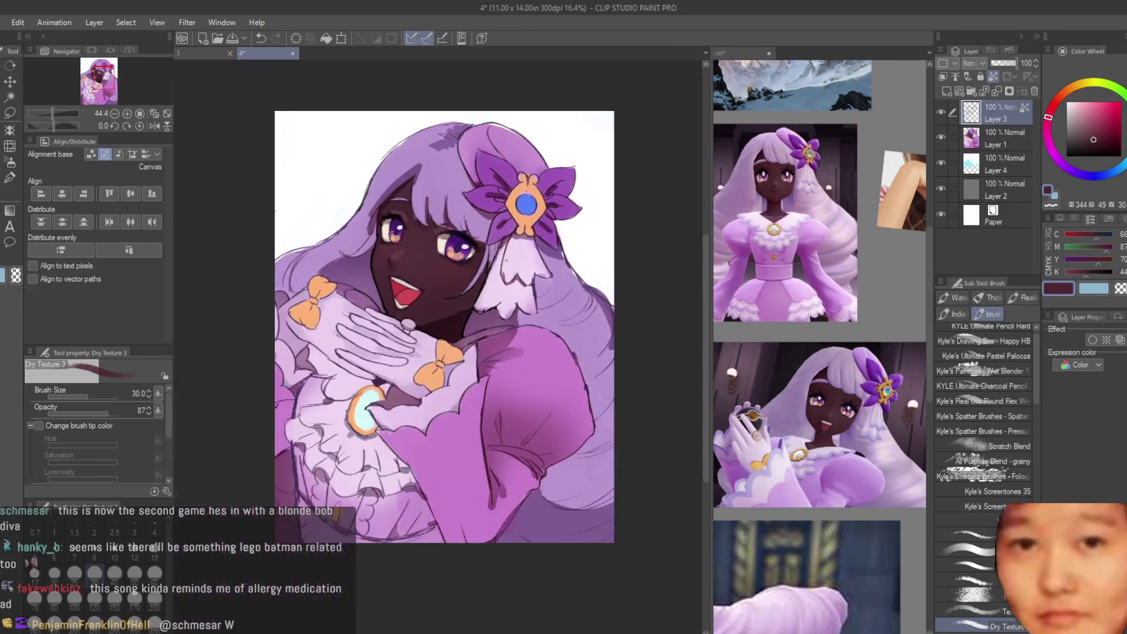
Step: Switch to the Turnip pen and pick a dark purple colour
{"action": "scroll", "coordinate": [565, 215], "scroll_direction": "up", "scroll_amount": 1}
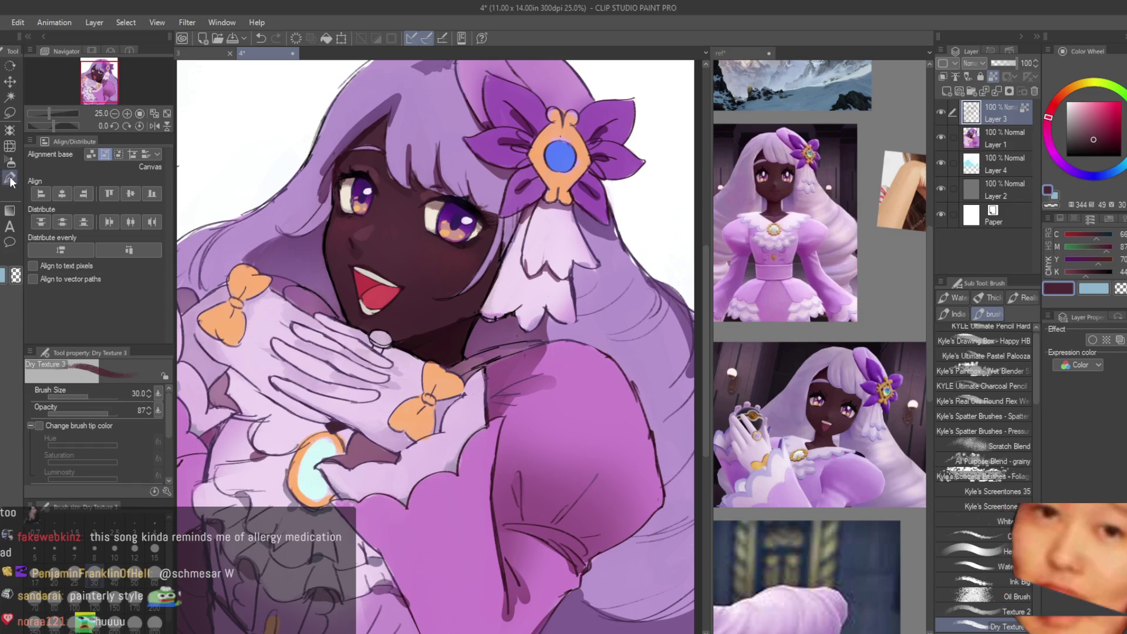
{"action": "left_click", "coordinate": [10, 178]}
{"action": "scroll", "coordinate": [518, 361], "scroll_direction": "up", "scroll_amount": 5}
{"action": "scroll", "coordinate": [518, 361], "scroll_direction": "down", "scroll_amount": 3}
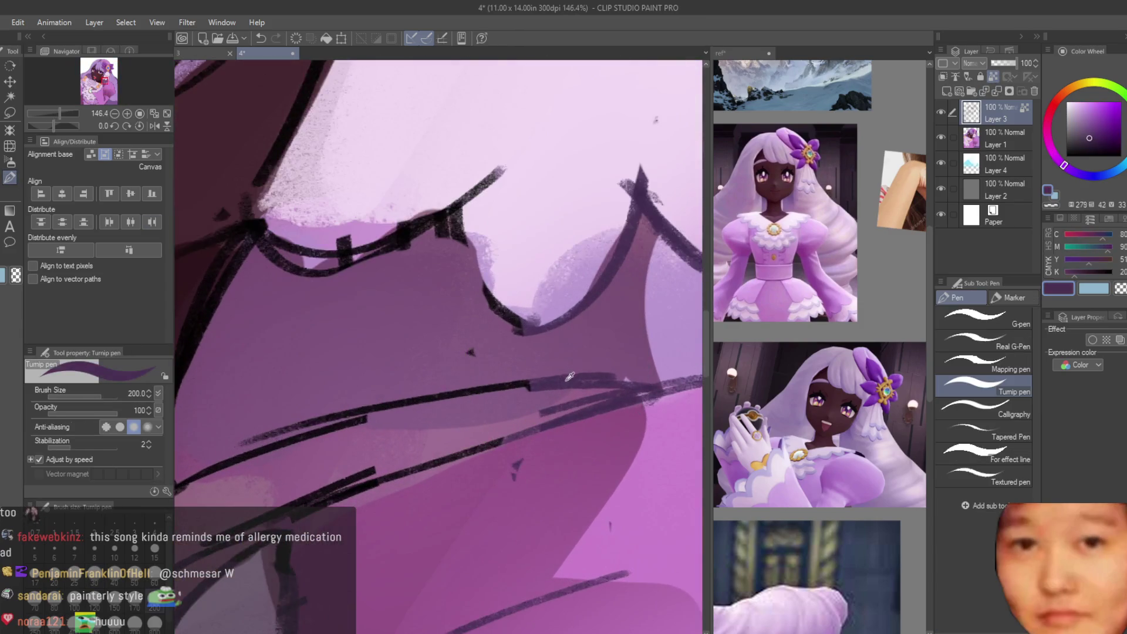
{"action": "left_click", "coordinate": [479, 298], "text": "alt"}
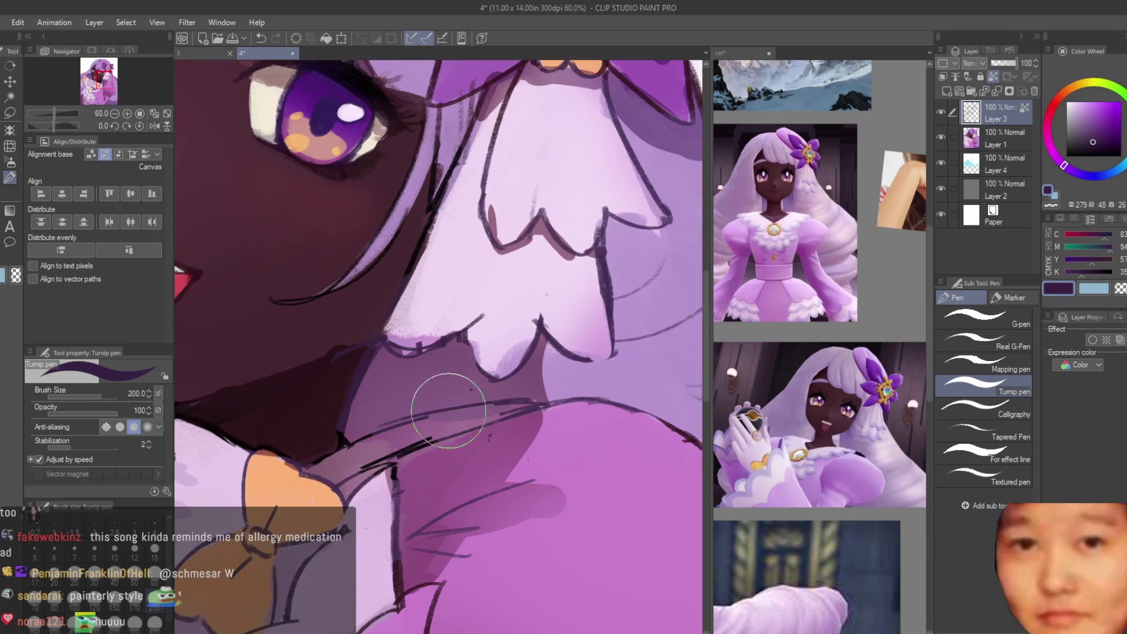
Step: Sample the dark reddish skin tone, darken it slightly, and paint it along the jawline
{"action": "scroll", "coordinate": [407, 353], "scroll_direction": "down", "scroll_amount": 1}
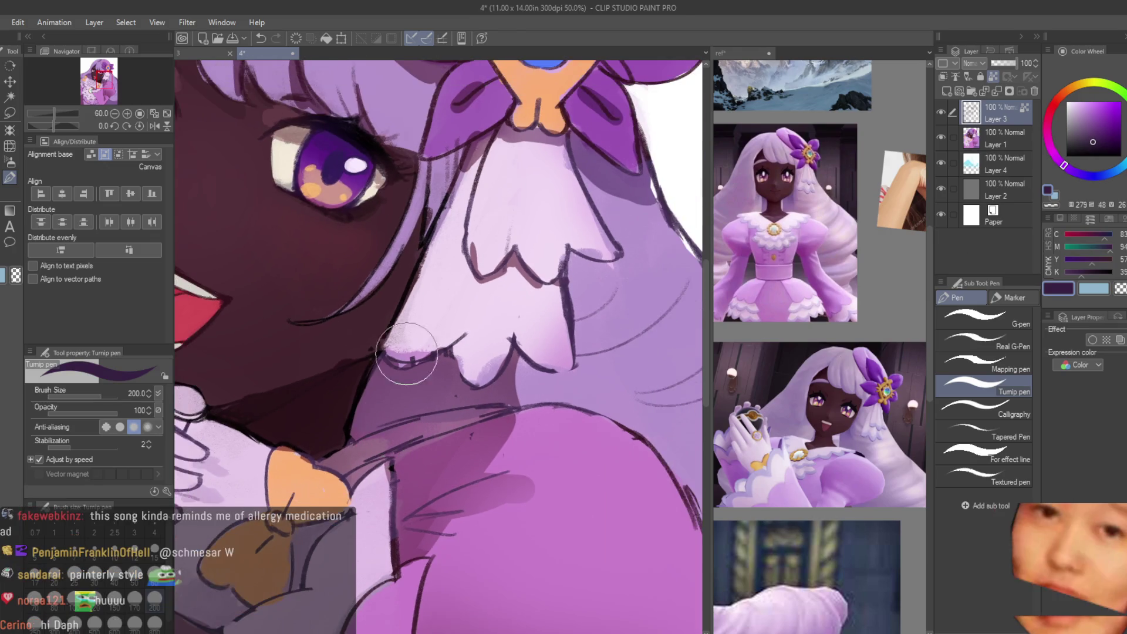
{"action": "scroll", "coordinate": [432, 312], "scroll_direction": "down", "scroll_amount": 3}
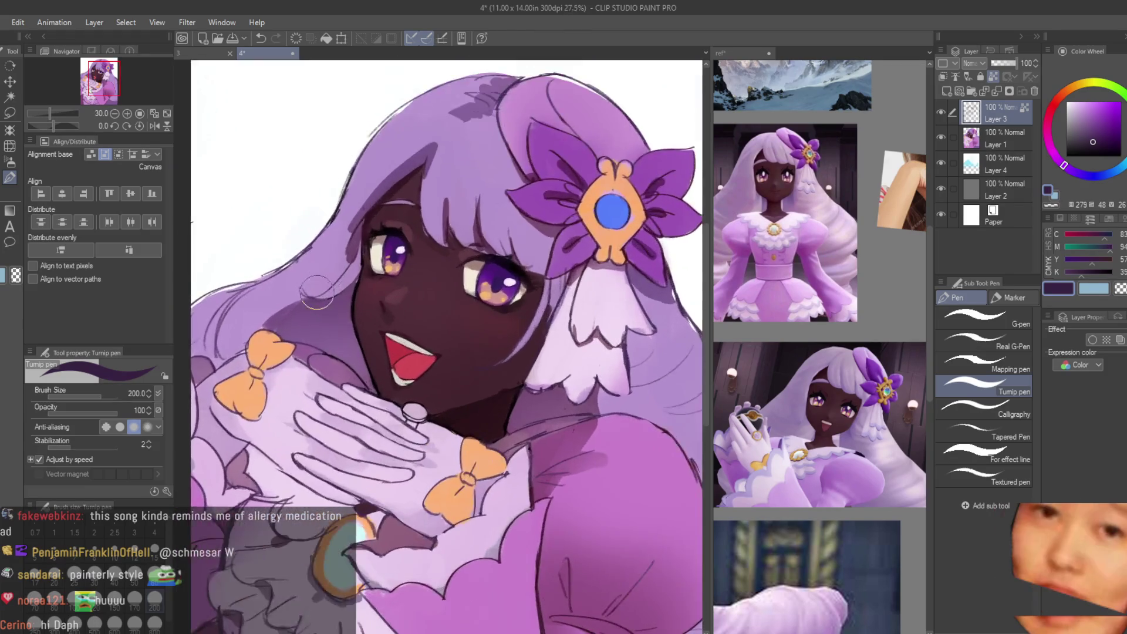
{"action": "scroll", "coordinate": [317, 291], "scroll_direction": "up", "scroll_amount": 2}
{"action": "left_click", "coordinate": [603, 284], "text": "alt"}
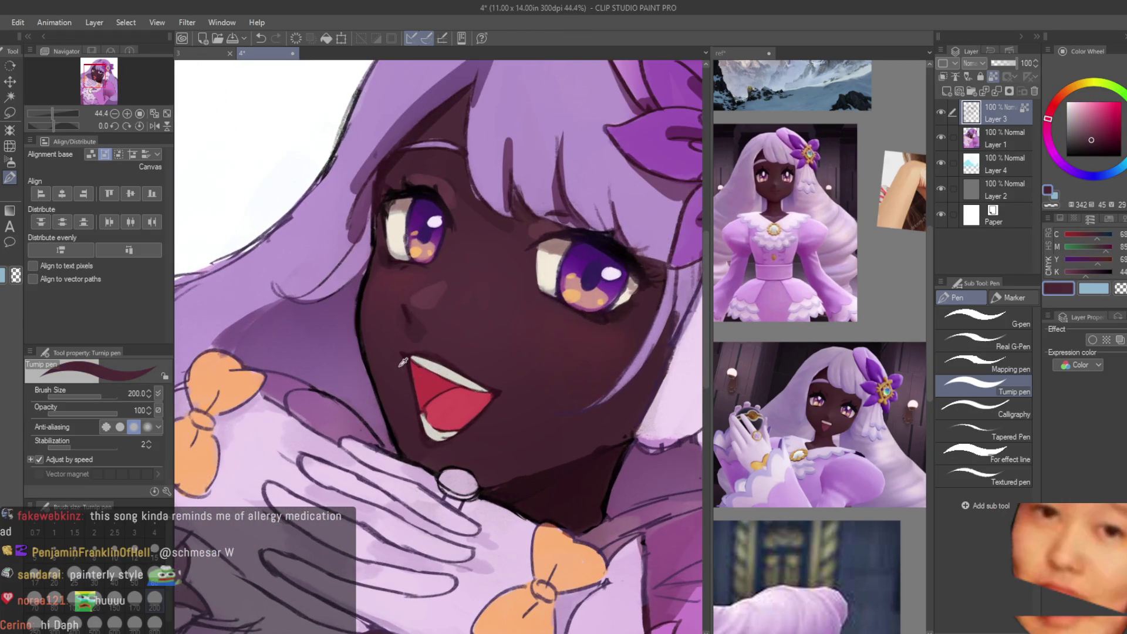
{"action": "left_click", "coordinate": [1092, 146]}
{"action": "scroll", "coordinate": [317, 353], "scroll_direction": "up", "scroll_amount": 2}
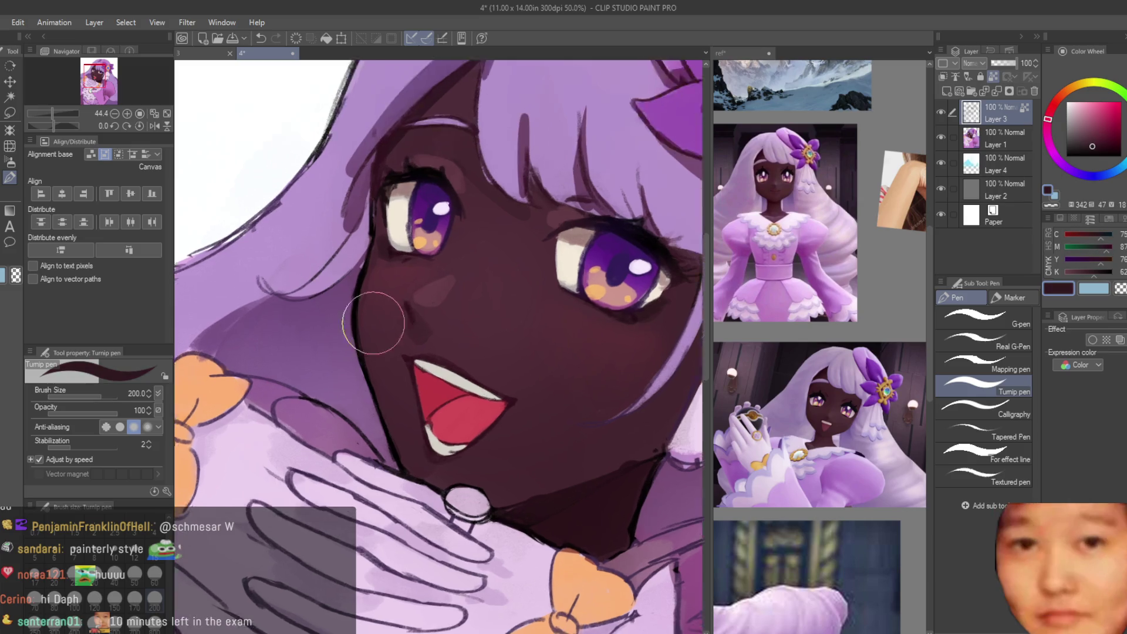
{"action": "left_click_drag", "start_coordinate": [317, 353], "coordinate": [355, 335]}
Step: Pick the near-black line colour from the canvas
{"action": "scroll", "coordinate": [400, 467], "scroll_direction": "down", "scroll_amount": 3}
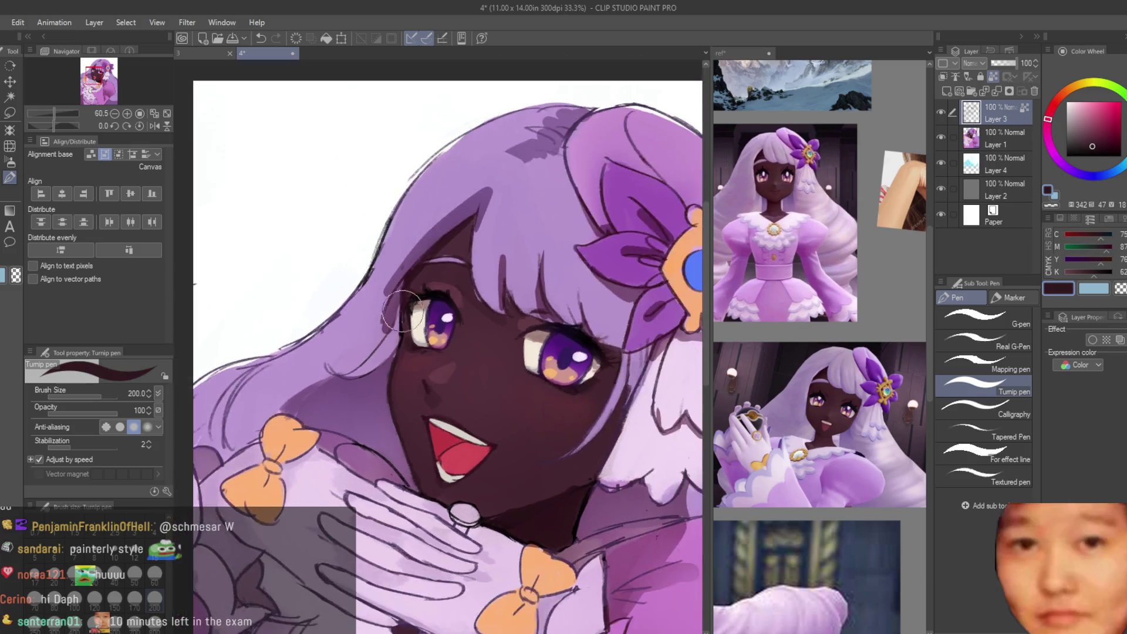
{"action": "scroll", "coordinate": [405, 364], "scroll_direction": "up", "scroll_amount": 2}
{"action": "scroll", "coordinate": [584, 395], "scroll_direction": "down", "scroll_amount": 5}
{"action": "scroll", "coordinate": [584, 395], "scroll_direction": "up", "scroll_amount": 3}
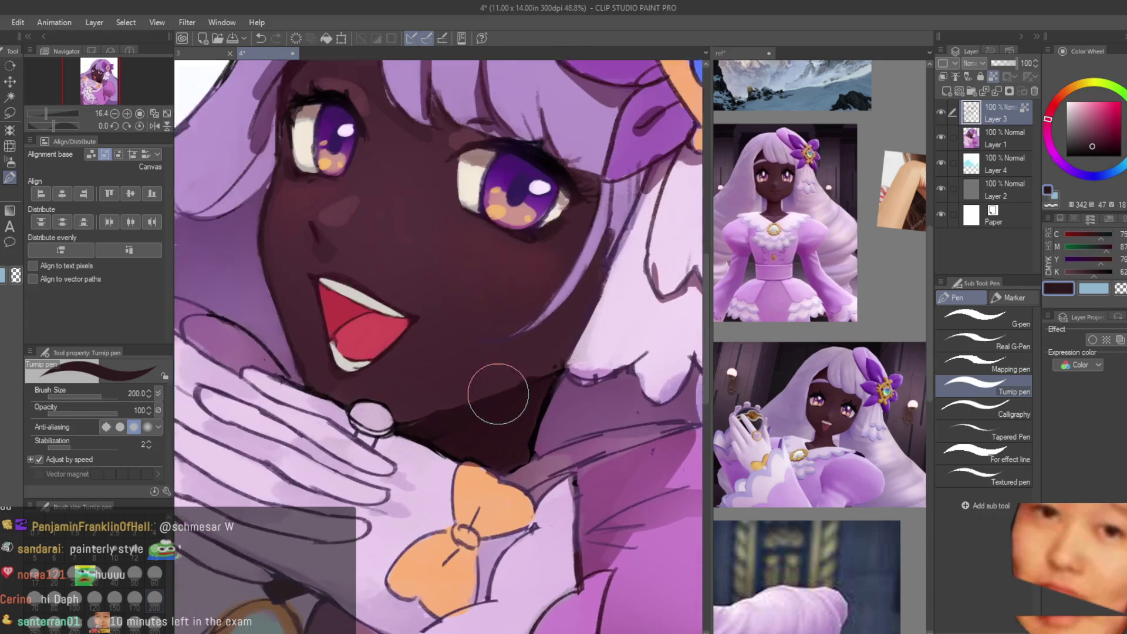
{"action": "left_click", "coordinate": [544, 397], "text": "alt"}
Step: Try the soft airbrush, then return to the Turnip pen
{"action": "key", "text": "b"}
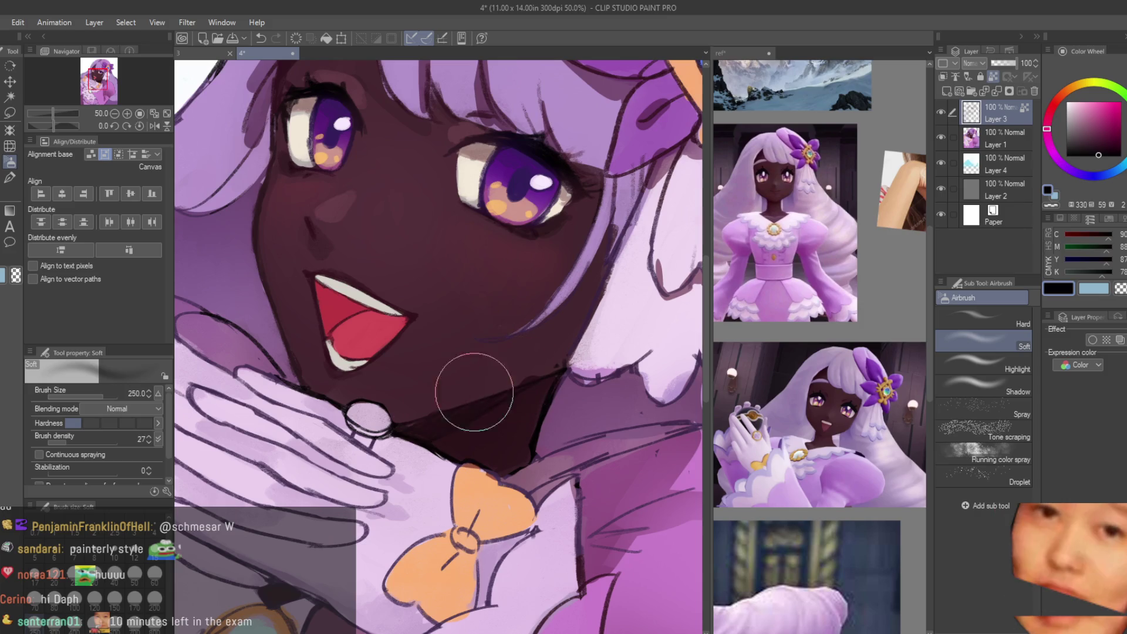
{"action": "scroll", "coordinate": [420, 395], "scroll_direction": "down", "scroll_amount": 3}
{"action": "scroll", "coordinate": [440, 469], "scroll_direction": "up", "scroll_amount": 1}
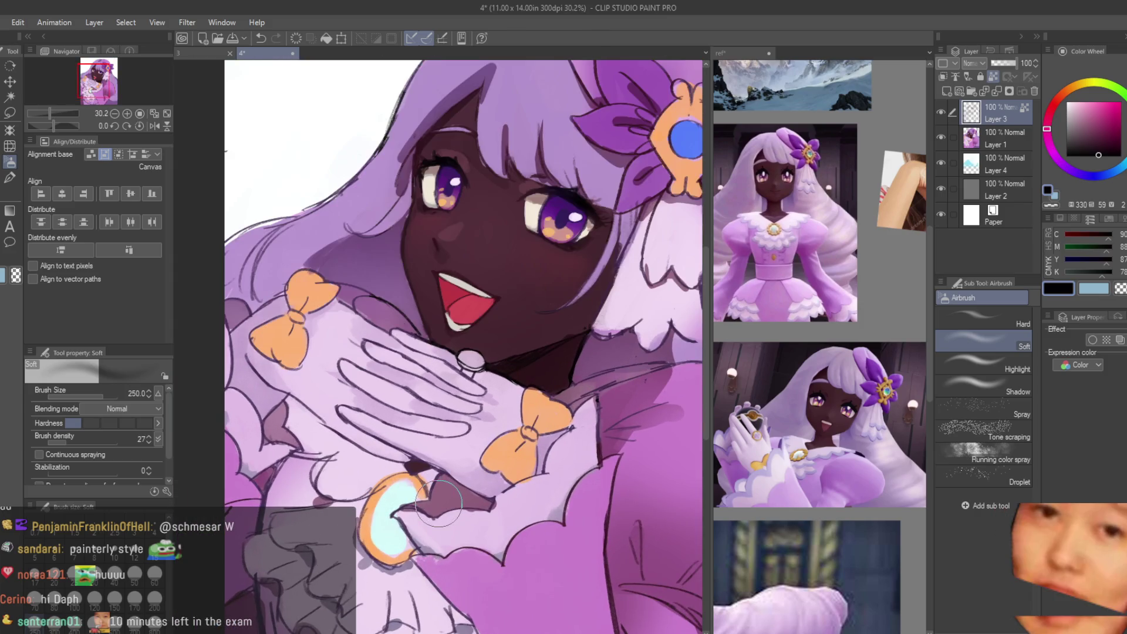
{"action": "left_click", "coordinate": [9, 180]}
{"action": "scroll", "coordinate": [556, 380], "scroll_direction": "down", "scroll_amount": 2}
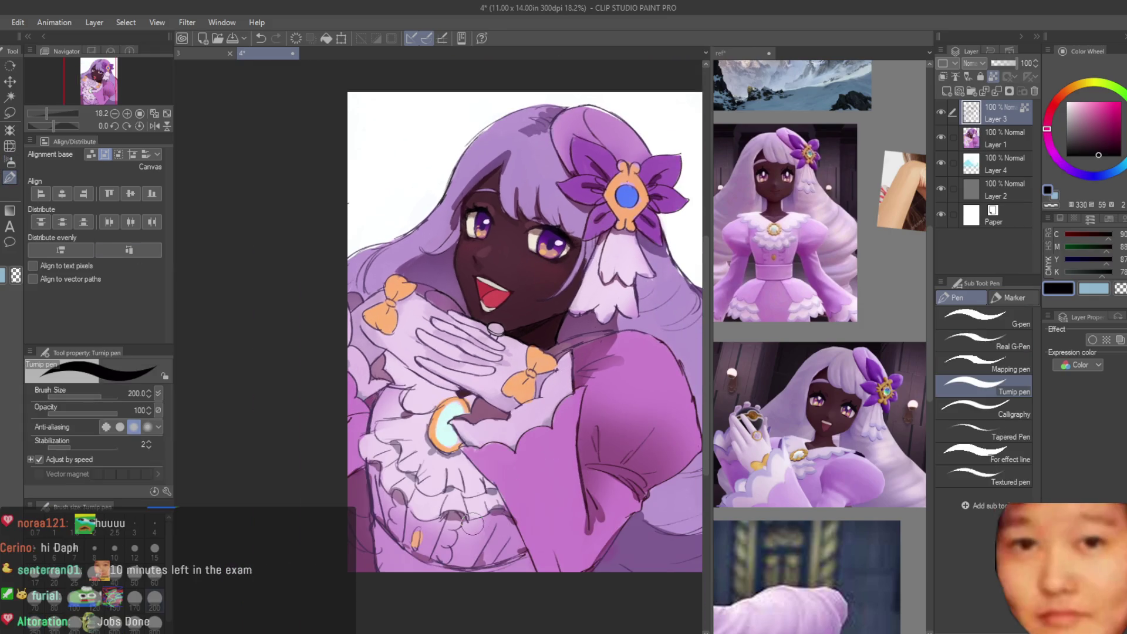
Step: Hide and show Layer 1's colours to check the lineart, then sample the bow's orange
{"action": "left_click", "coordinate": [941, 138]}
{"action": "left_click", "coordinate": [941, 138]}
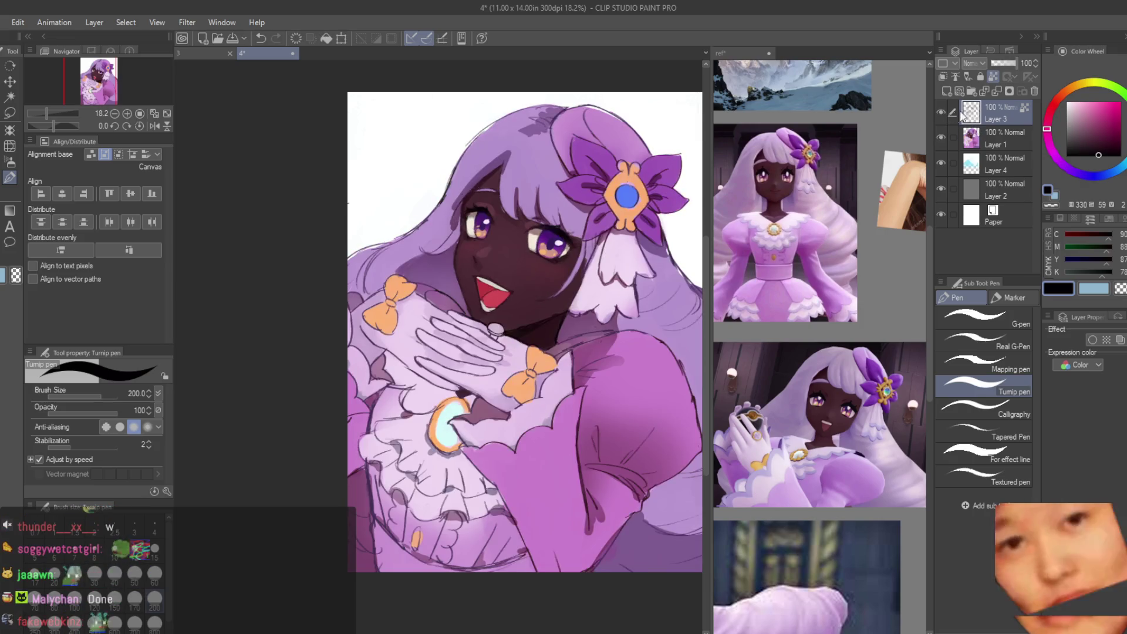
{"action": "scroll", "coordinate": [496, 285], "scroll_direction": "down", "scroll_amount": 2}
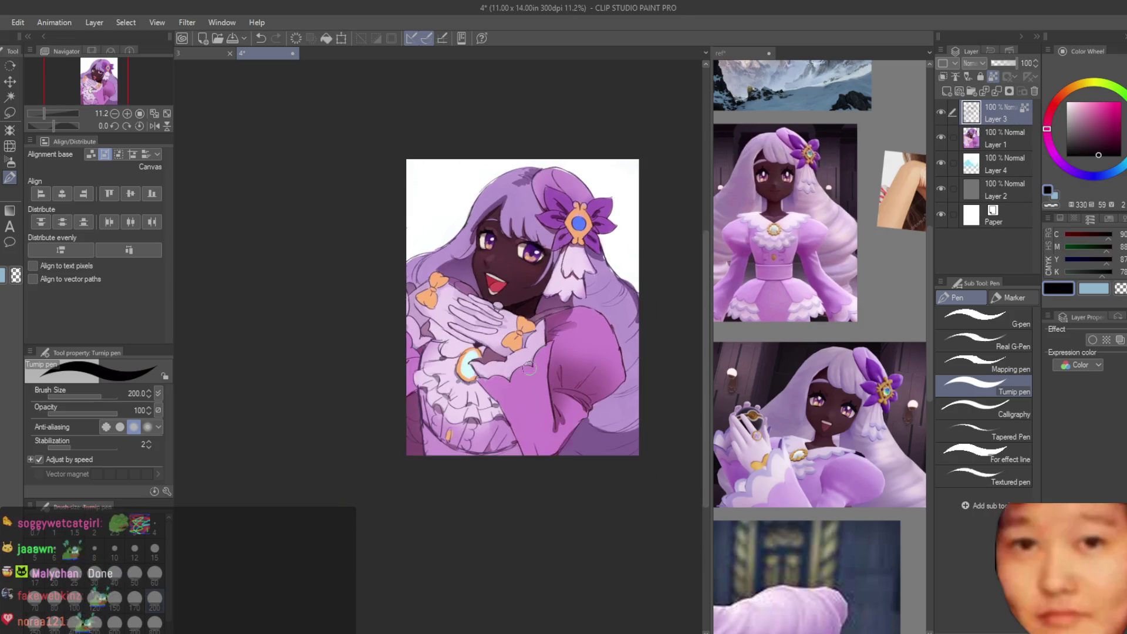
{"action": "scroll", "coordinate": [532, 379], "scroll_direction": "up", "scroll_amount": 6}
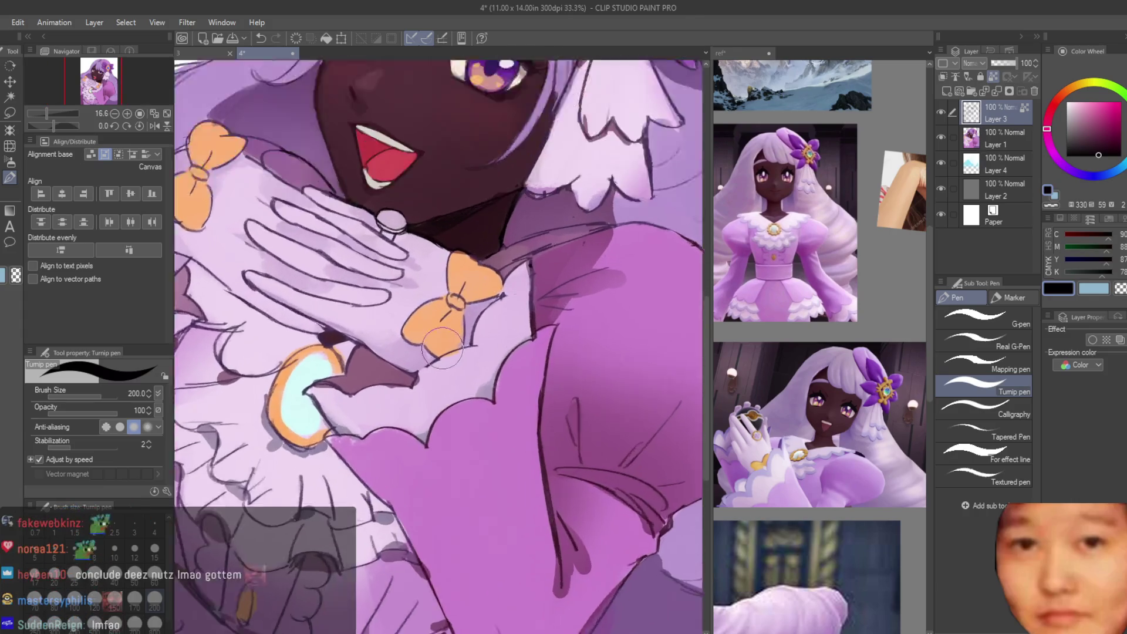
{"action": "left_click", "coordinate": [488, 276], "text": "alt"}
Step: Pick a darker brown-orange and outline the bow's knot, lower-left lobe and upper lobe
{"action": "left_click", "coordinate": [586, 237], "text": "alt"}
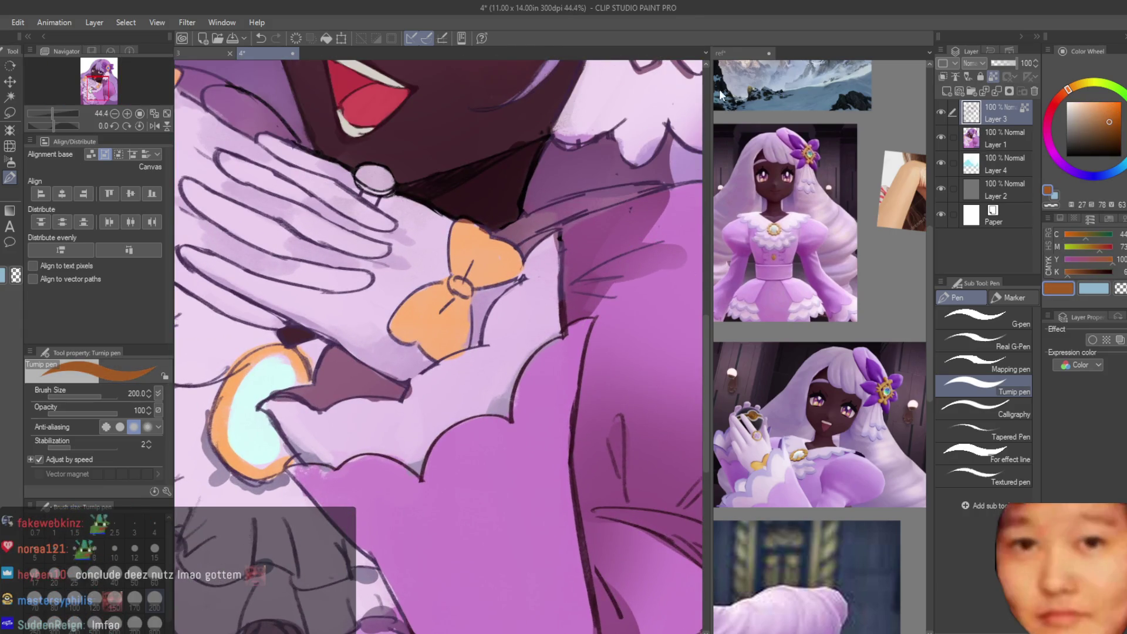
{"action": "scroll", "coordinate": [501, 235], "scroll_direction": "up", "scroll_amount": 2}
{"action": "mouse_move", "coordinate": [417, 311]}
{"action": "left_mouse_down"}
{"action": "mouse_move", "coordinate": [454, 344]}
{"action": "mouse_move", "coordinate": [320, 405]}
{"action": "mouse_move", "coordinate": [423, 443]}
{"action": "left_mouse_up"}
{"action": "mouse_move", "coordinate": [418, 305]}
{"action": "left_mouse_down"}
{"action": "mouse_move", "coordinate": [464, 222]}
{"action": "mouse_move", "coordinate": [537, 303]}
{"action": "left_mouse_up"}
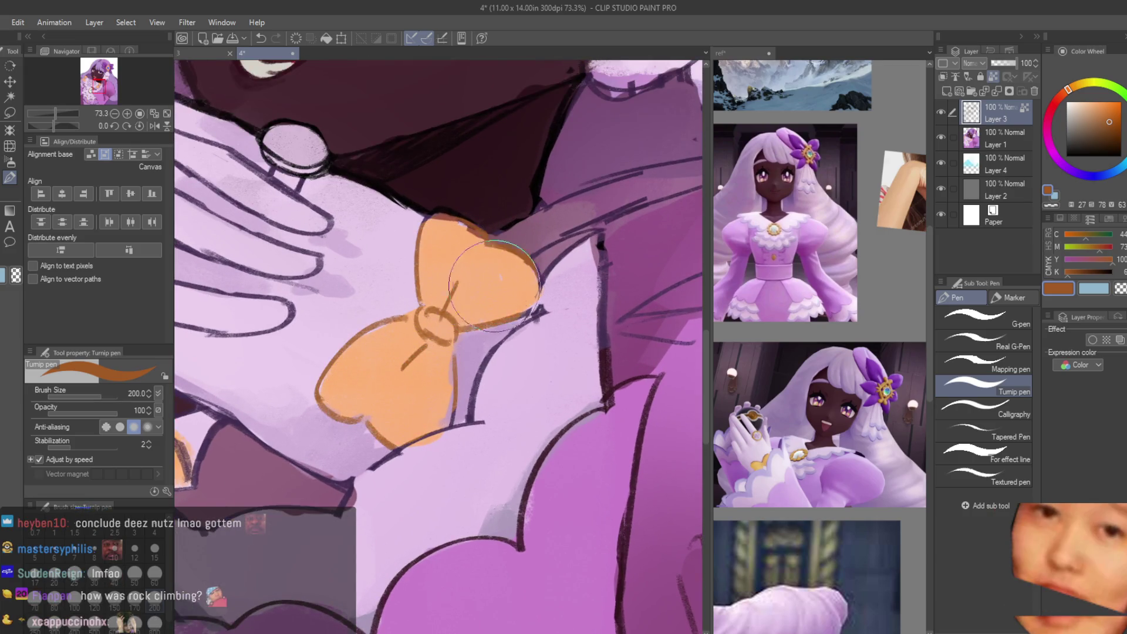
Step: Pan the view to bring the face, hand and both bows into view
{"action": "scroll", "coordinate": [554, 451], "scroll_direction": "down", "scroll_amount": 2}
{"action": "scroll", "coordinate": [553, 450], "scroll_direction": "down", "scroll_amount": 1}
{"action": "left_click_drag", "start_coordinate": [553, 451], "coordinate": [750, 557]}
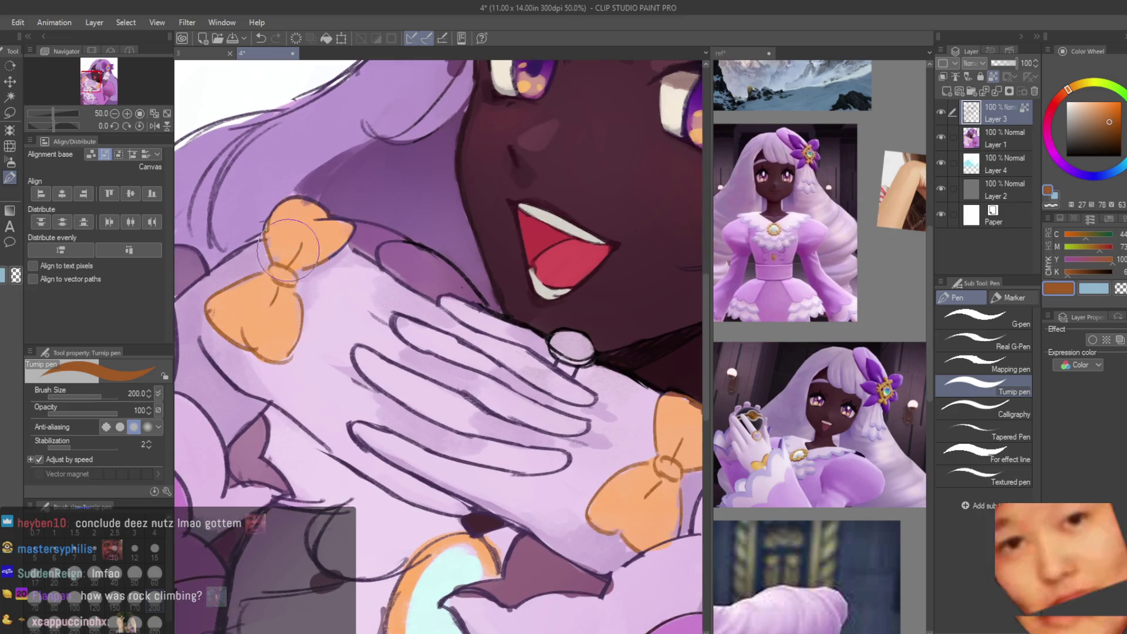
{"action": "scroll", "coordinate": [308, 243], "scroll_direction": "down", "scroll_amount": 5}
{"action": "scroll", "coordinate": [441, 294], "scroll_direction": "up", "scroll_amount": 3}
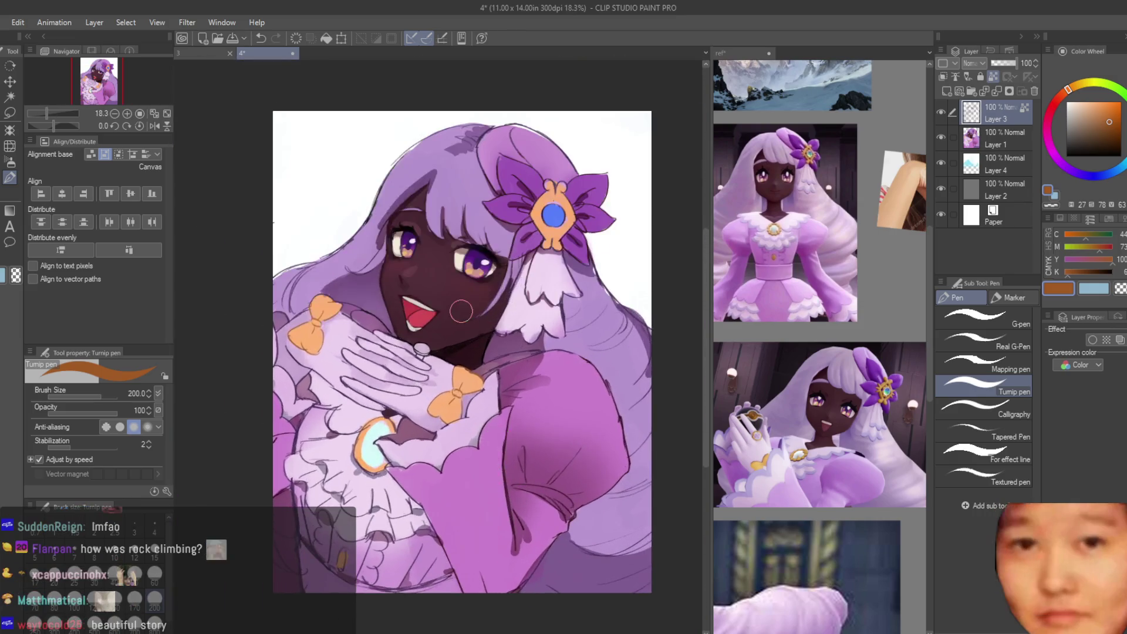
{"action": "scroll", "coordinate": [414, 437], "scroll_direction": "up", "scroll_amount": 4}
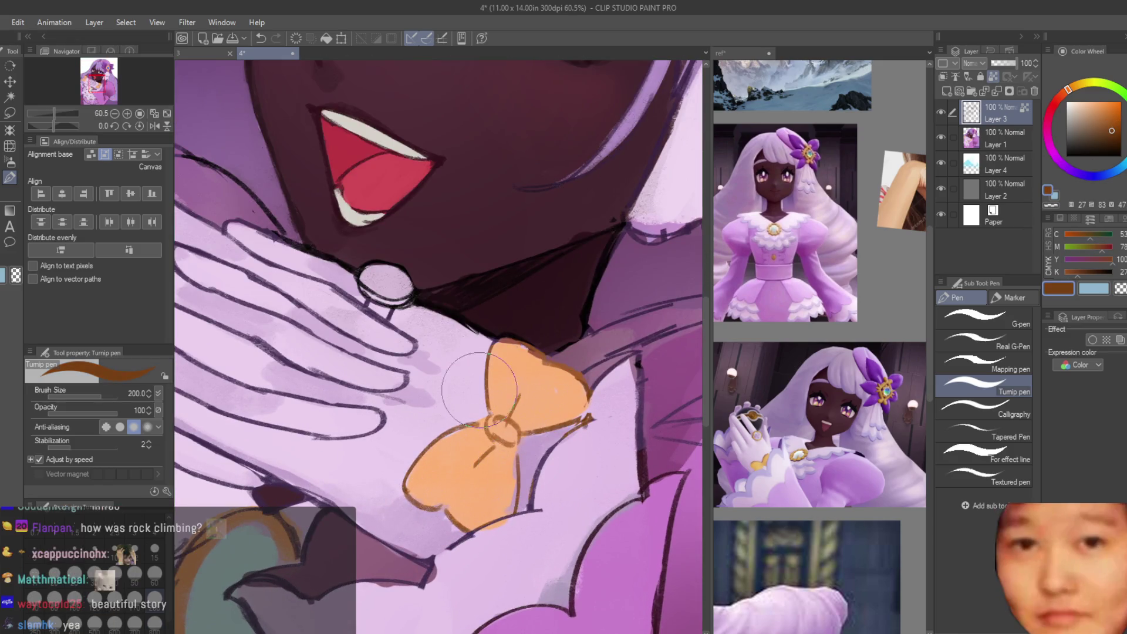
{"action": "scroll", "coordinate": [548, 423], "scroll_direction": "down", "scroll_amount": 2}
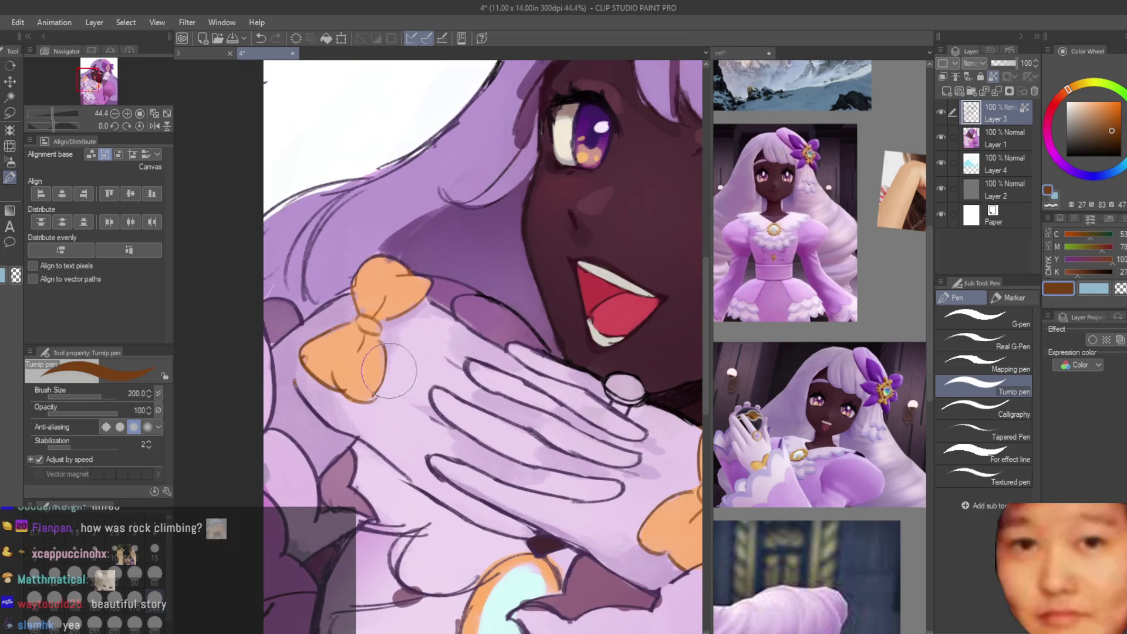
{"action": "scroll", "coordinate": [411, 294], "scroll_direction": "down", "scroll_amount": 2}
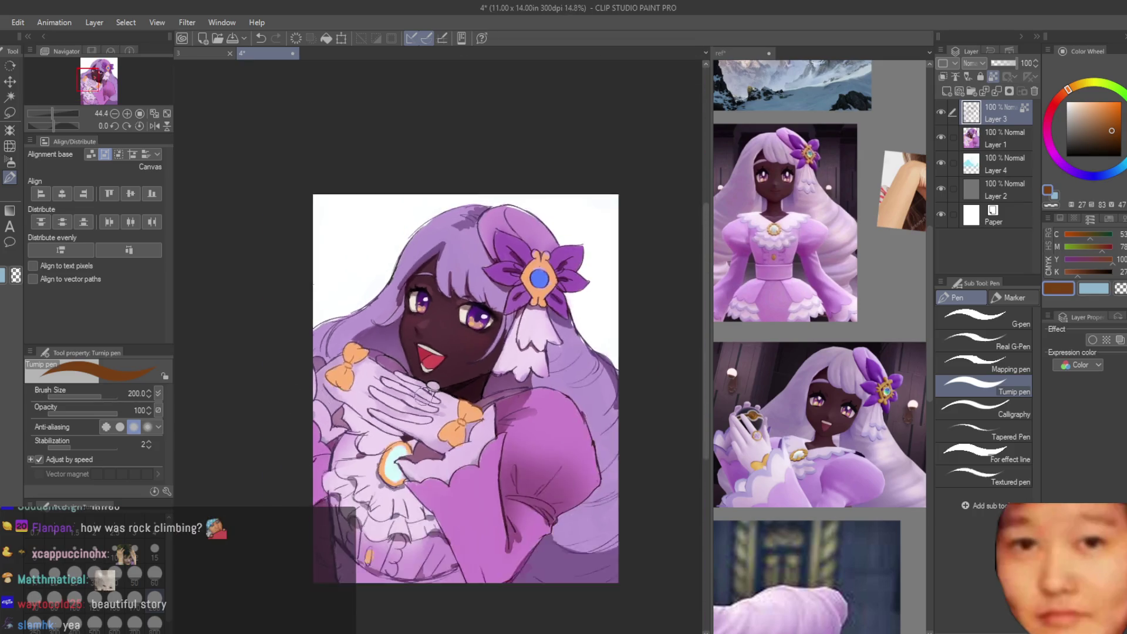
Step: Save the illustration with Ctrl+S
{"action": "scroll", "coordinate": [519, 258], "scroll_direction": "up", "scroll_amount": 2}
{"action": "scroll", "coordinate": [617, 315], "scroll_direction": "down", "scroll_amount": 5}
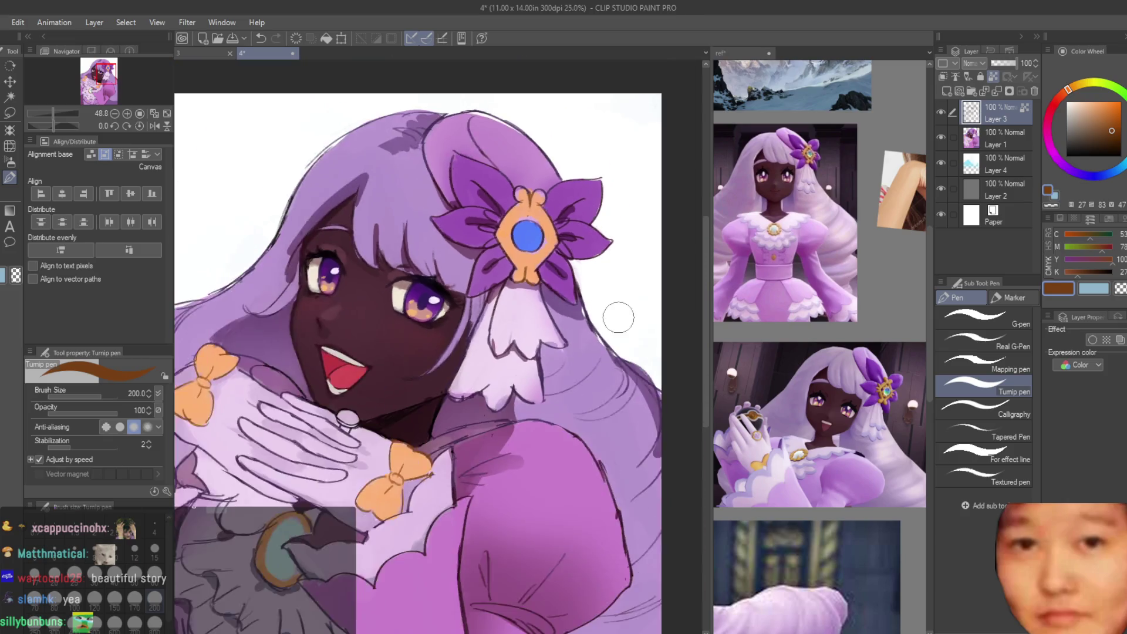
{"action": "key", "text": "ctrl+s"}
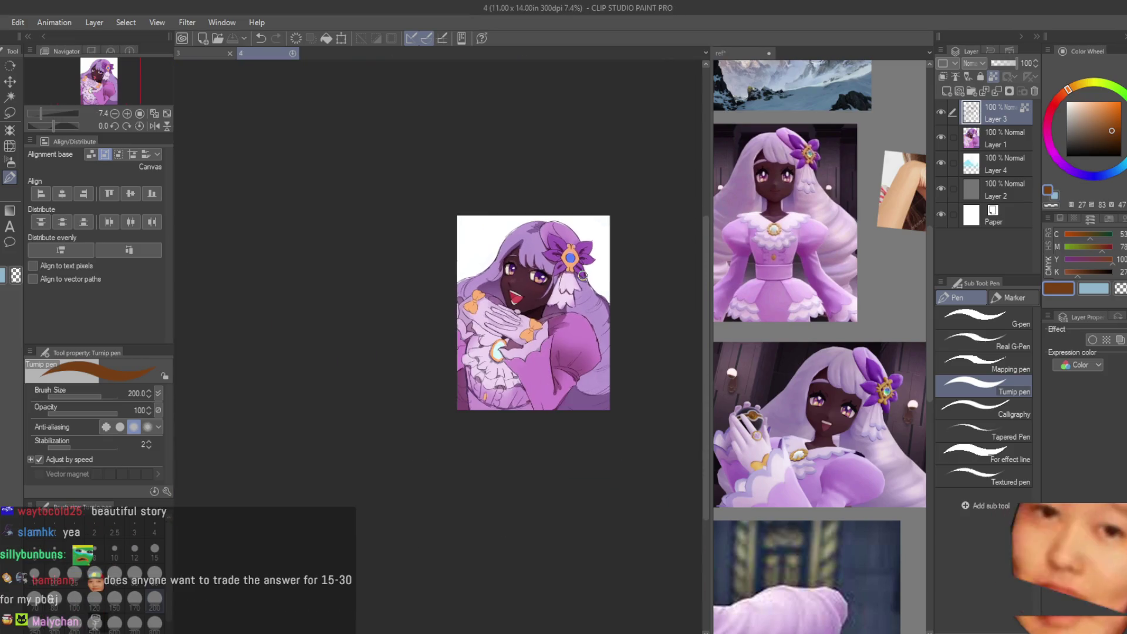
Step: Shade the lower dress with a darker pinkish purple at brush size 250
{"action": "scroll", "coordinate": [617, 243], "scroll_direction": "up", "scroll_amount": 2}
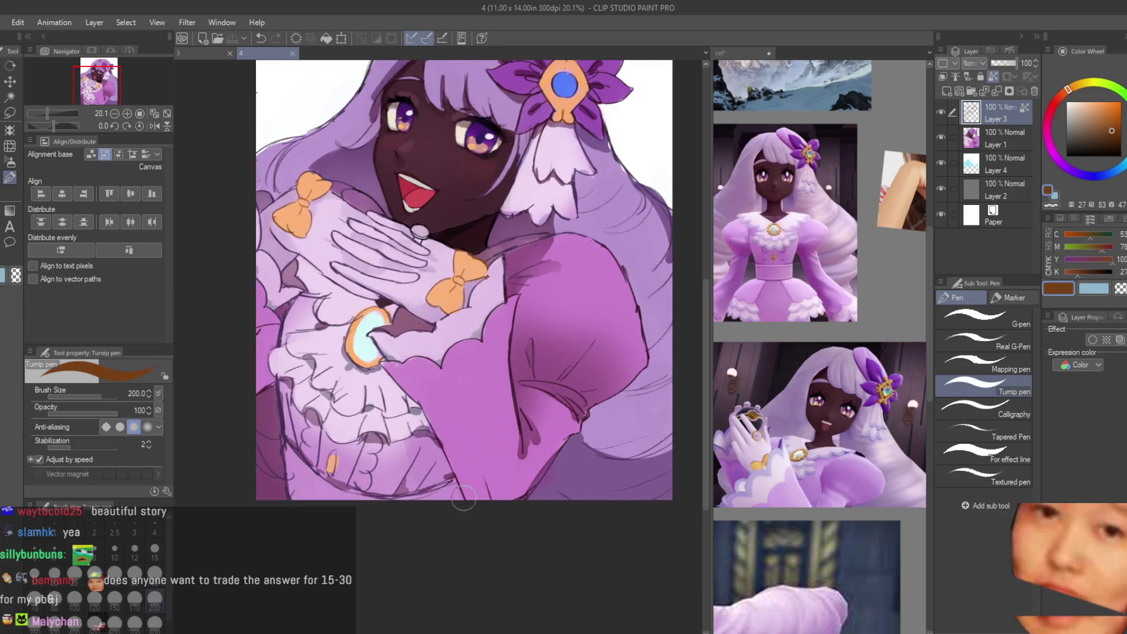
{"action": "scroll", "coordinate": [312, 490], "scroll_direction": "up", "scroll_amount": 4}
{"action": "left_click", "coordinate": [1083, 111]}
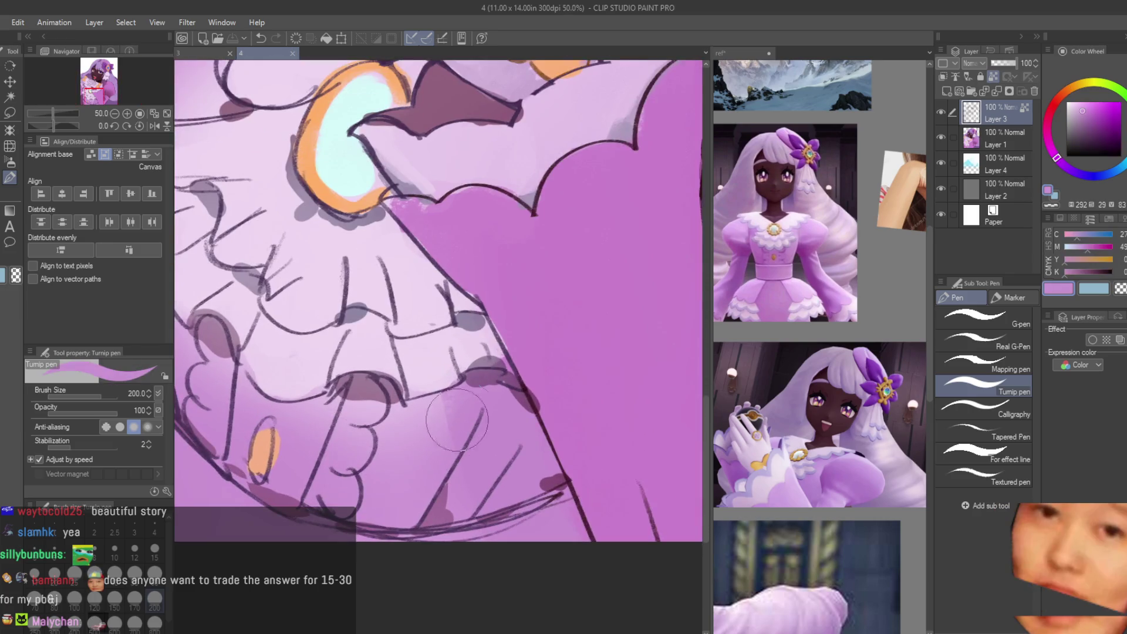
{"action": "left_click", "coordinate": [1085, 119]}
{"action": "key", "text": "bracketright"}
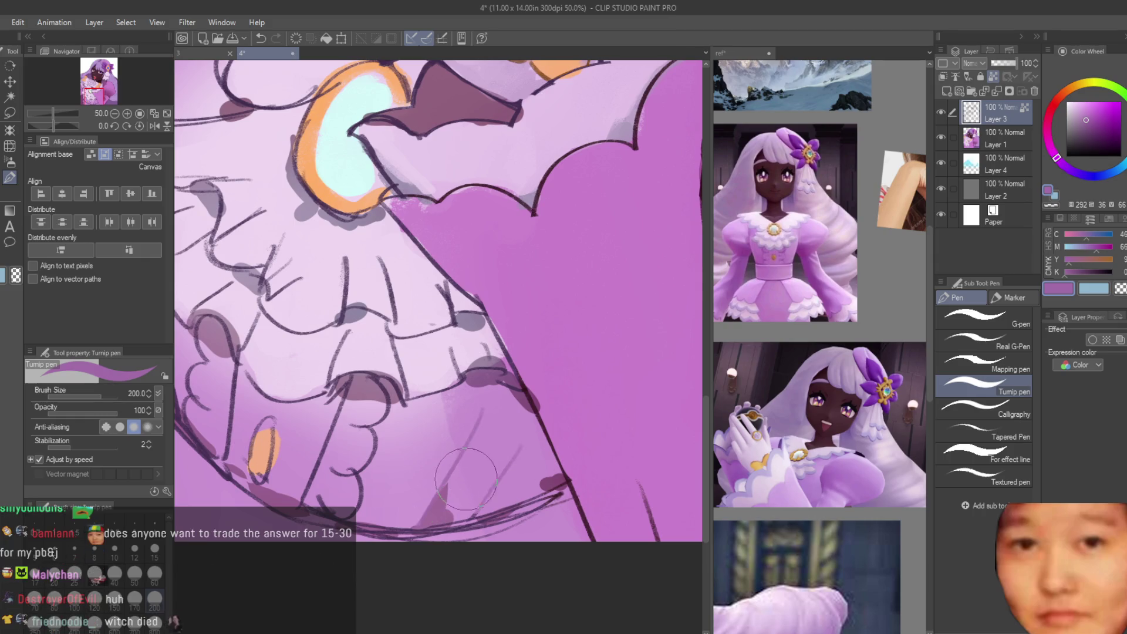
{"action": "left_click", "coordinate": [501, 455], "text": "alt"}
{"action": "mouse_move", "coordinate": [426, 522]}
{"action": "left_mouse_down"}
{"action": "mouse_move", "coordinate": [467, 448]}
{"action": "mouse_move", "coordinate": [458, 434]}
{"action": "mouse_move", "coordinate": [469, 469]}
{"action": "mouse_move", "coordinate": [376, 463]}
{"action": "mouse_move", "coordinate": [356, 415]}
{"action": "left_mouse_up"}
Step: Paint red-orange around the brooch's rim
{"action": "scroll", "coordinate": [356, 415], "scroll_direction": "down", "scroll_amount": 3}
{"action": "scroll", "coordinate": [315, 465], "scroll_direction": "up", "scroll_amount": 5}
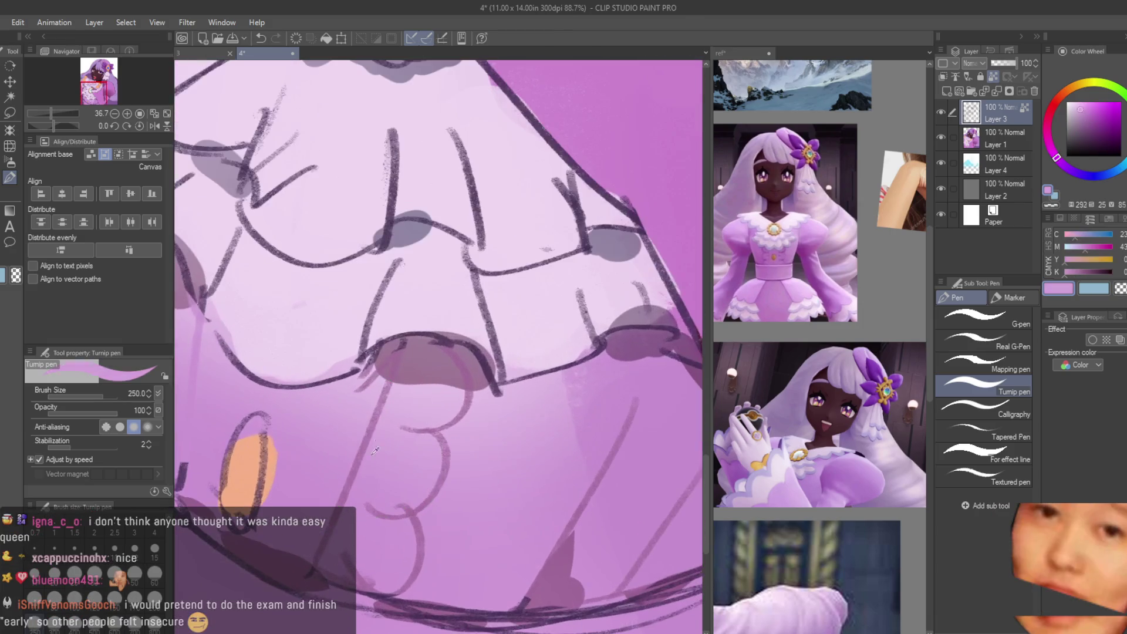
{"action": "scroll", "coordinate": [573, 578], "scroll_direction": "down", "scroll_amount": 3}
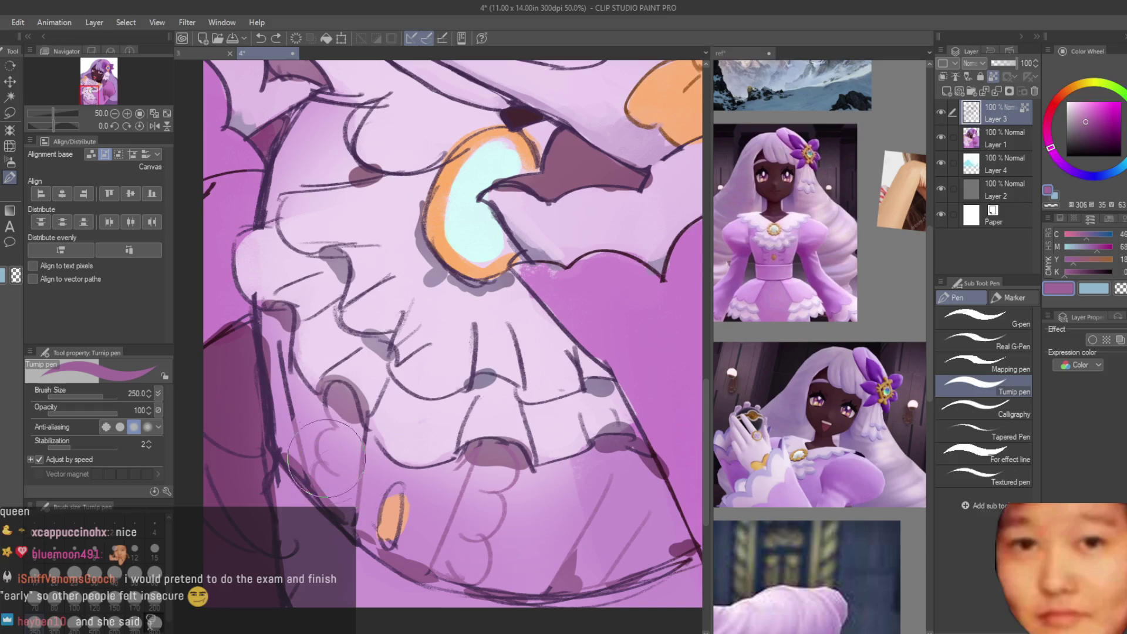
{"action": "scroll", "coordinate": [288, 379], "scroll_direction": "up", "scroll_amount": 1}
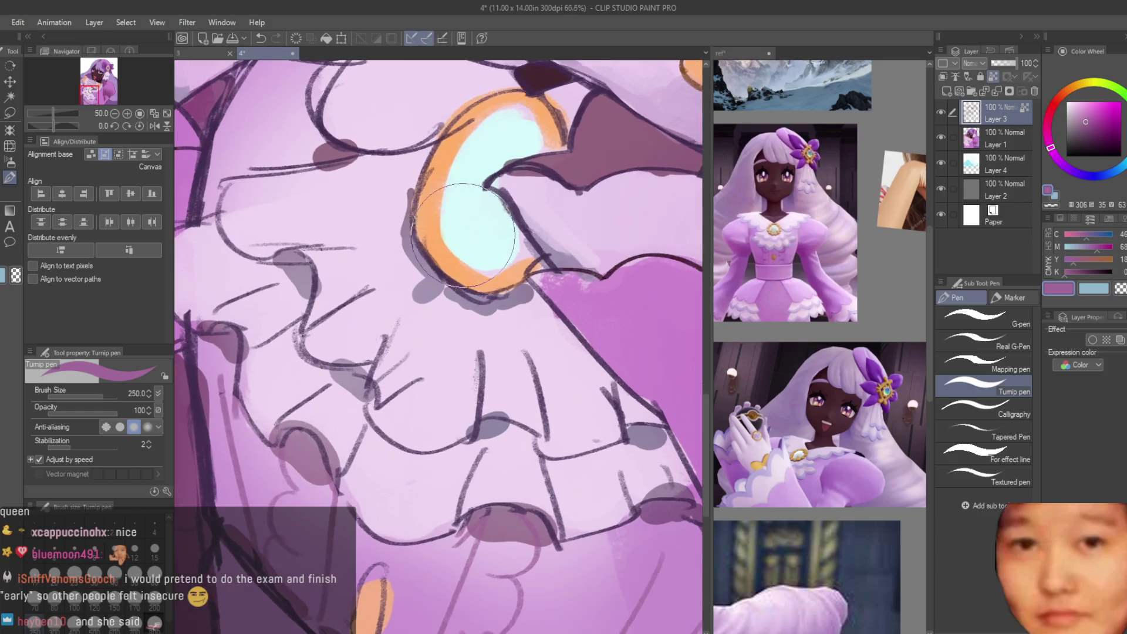
{"action": "left_click", "coordinate": [1061, 96]}
{"action": "mouse_move", "coordinate": [437, 165]}
{"action": "left_mouse_down"}
{"action": "mouse_move", "coordinate": [493, 288]}
{"action": "mouse_move", "coordinate": [470, 276]}
{"action": "left_mouse_up"}
Step: Zoom out to the whole drawing and merge Layer 3 down
{"action": "scroll", "coordinate": [388, 581], "scroll_direction": "down", "scroll_amount": 1}
{"action": "scroll", "coordinate": [388, 581], "scroll_direction": "down", "scroll_amount": 4}
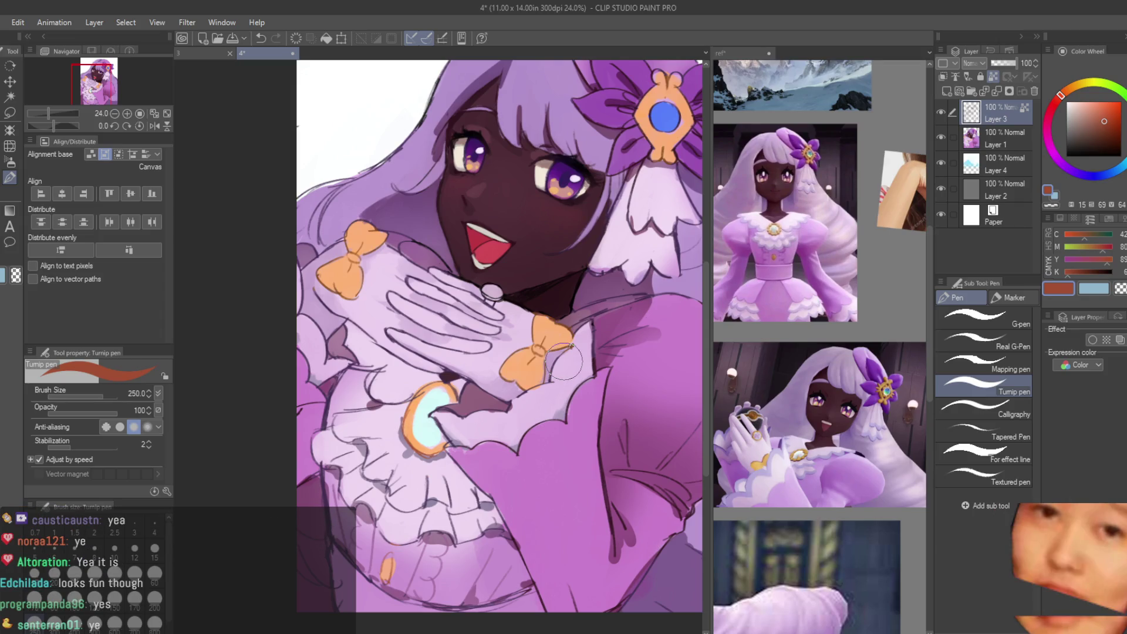
{"action": "key", "text": "ctrl+minus"}
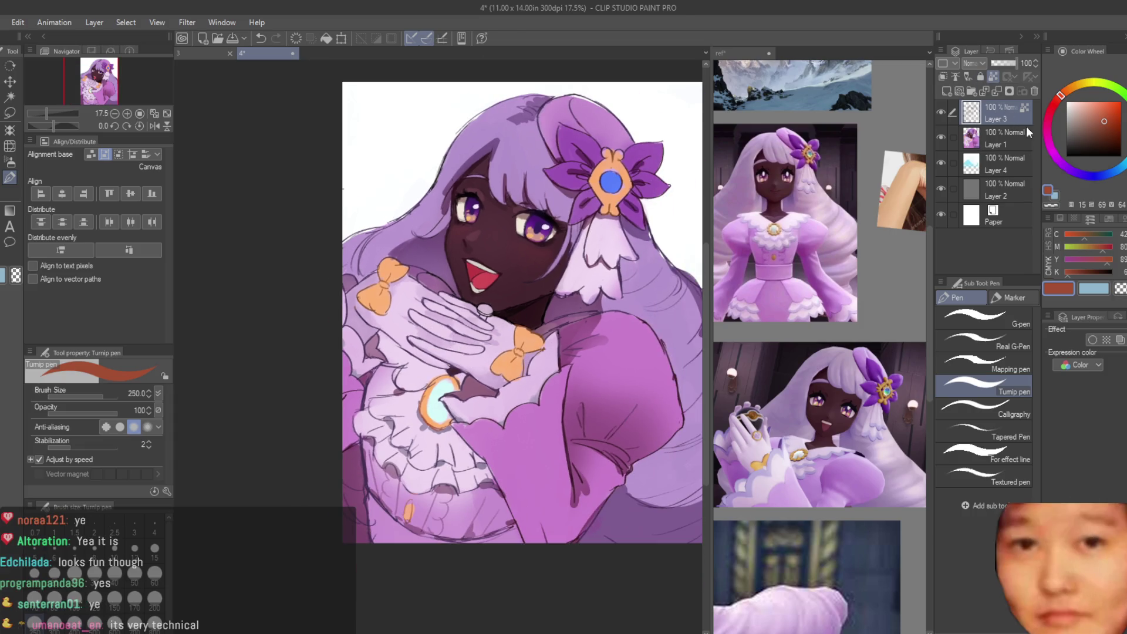
{"action": "key", "text": "ctrl+e"}
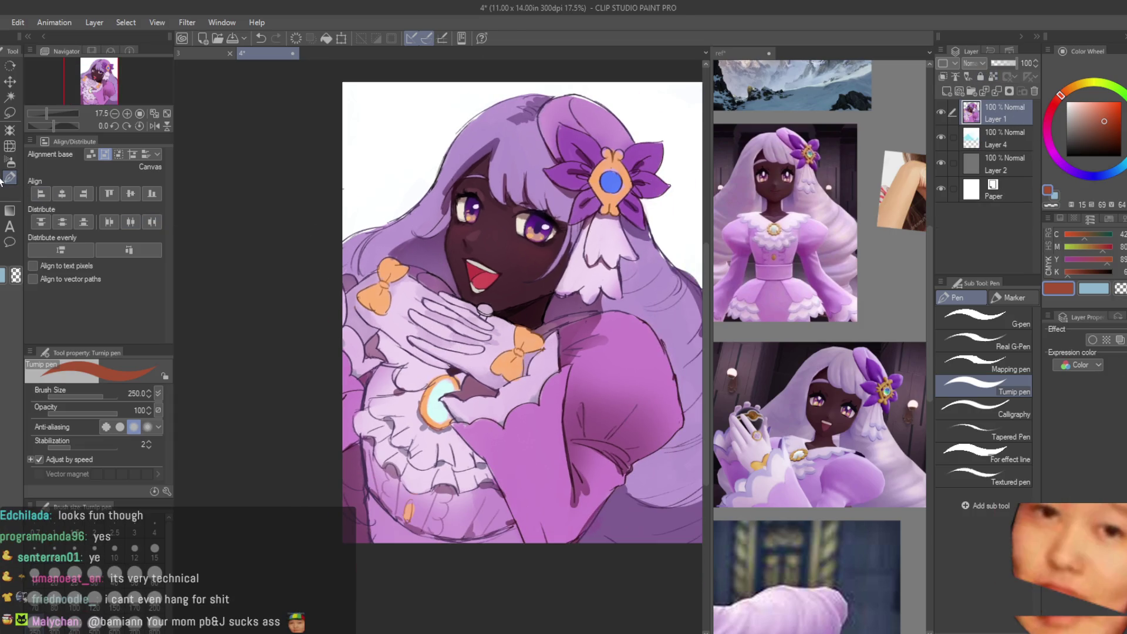
Step: Set the brush size to 20 and sample a darkened maroon from the mouth corner
{"action": "scroll", "coordinate": [593, 150], "scroll_direction": "up", "scroll_amount": 3}
{"action": "key", "text": "BackSpace"}
{"action": "key", "text": "bracketright"}
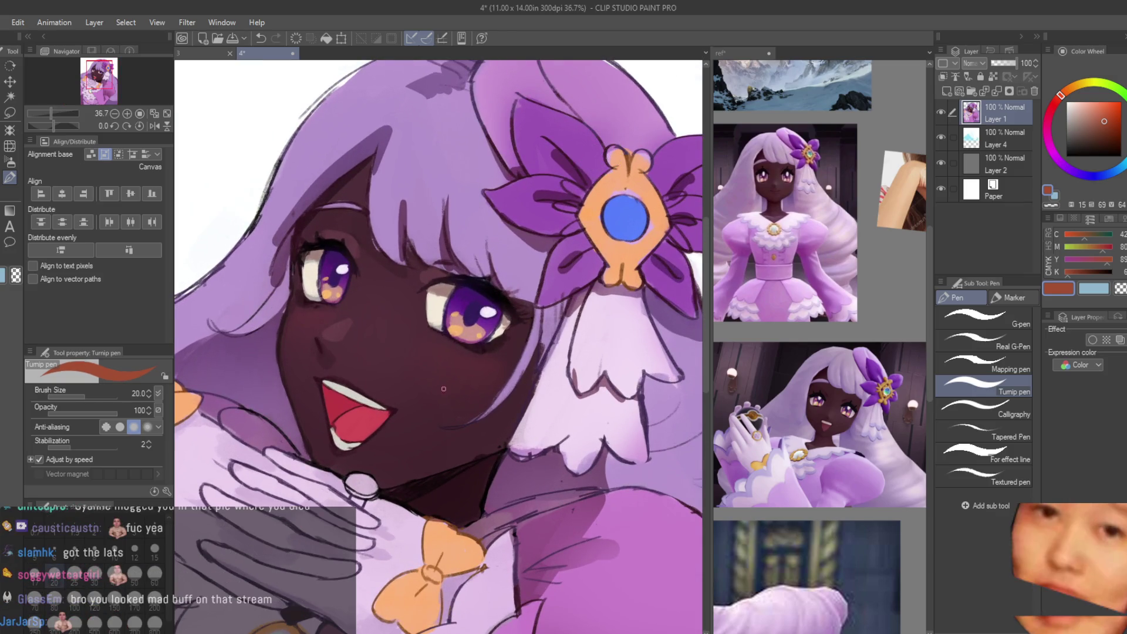
{"action": "scroll", "coordinate": [333, 375], "scroll_direction": "up", "scroll_amount": 1}
{"action": "scroll", "coordinate": [319, 376], "scroll_direction": "up", "scroll_amount": 5}
{"action": "left_click", "coordinate": [319, 371], "text": "alt"}
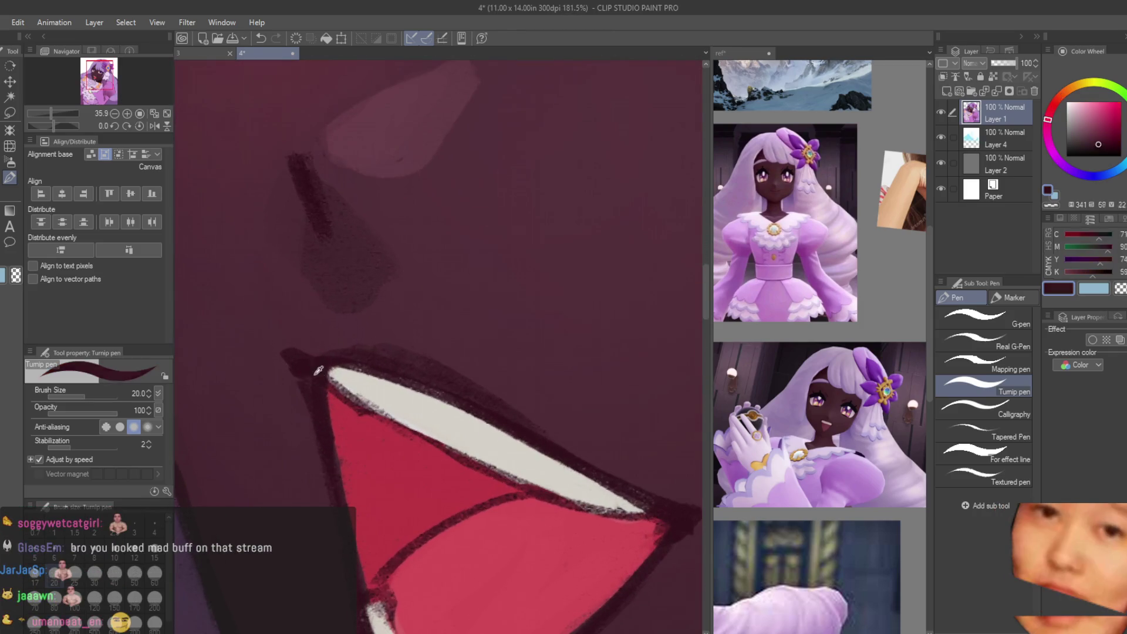
{"action": "left_click", "coordinate": [1102, 150]}
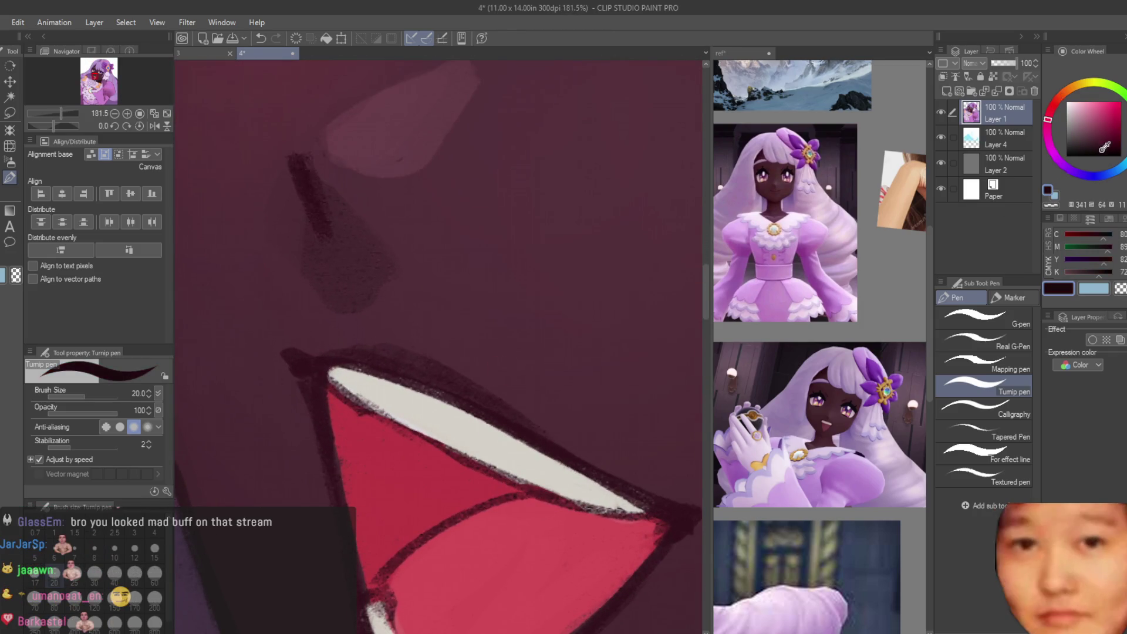
Step: Switch to the Dry Texture brush at size 25 and pick a darker, more saturated maroon
{"action": "key", "text": "b"}
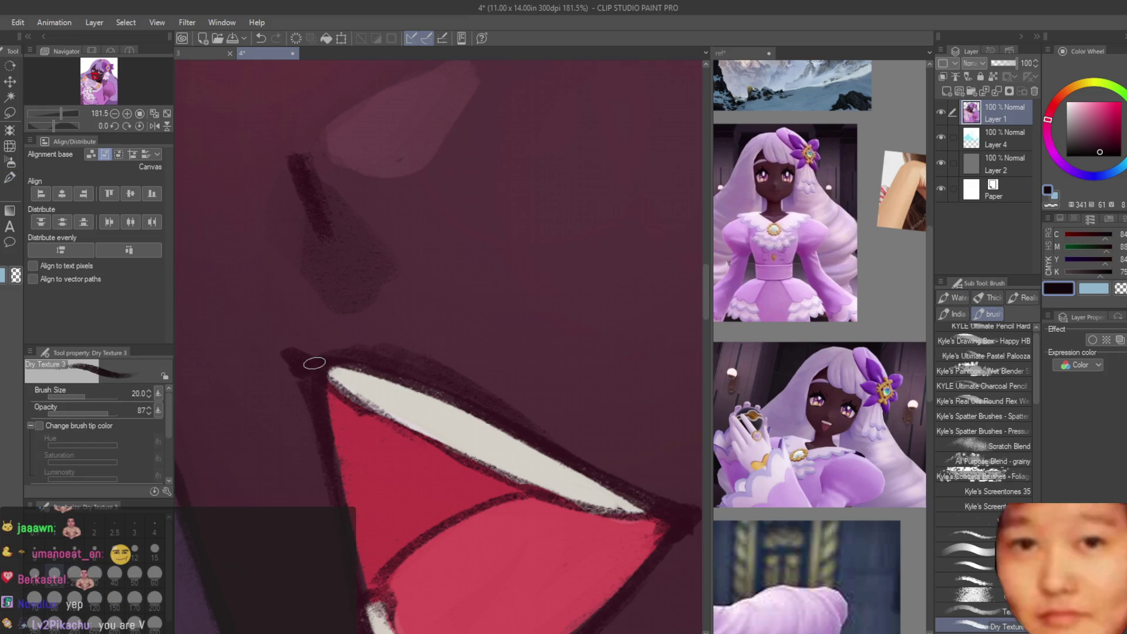
{"action": "scroll", "coordinate": [317, 352], "scroll_direction": "down", "scroll_amount": 2}
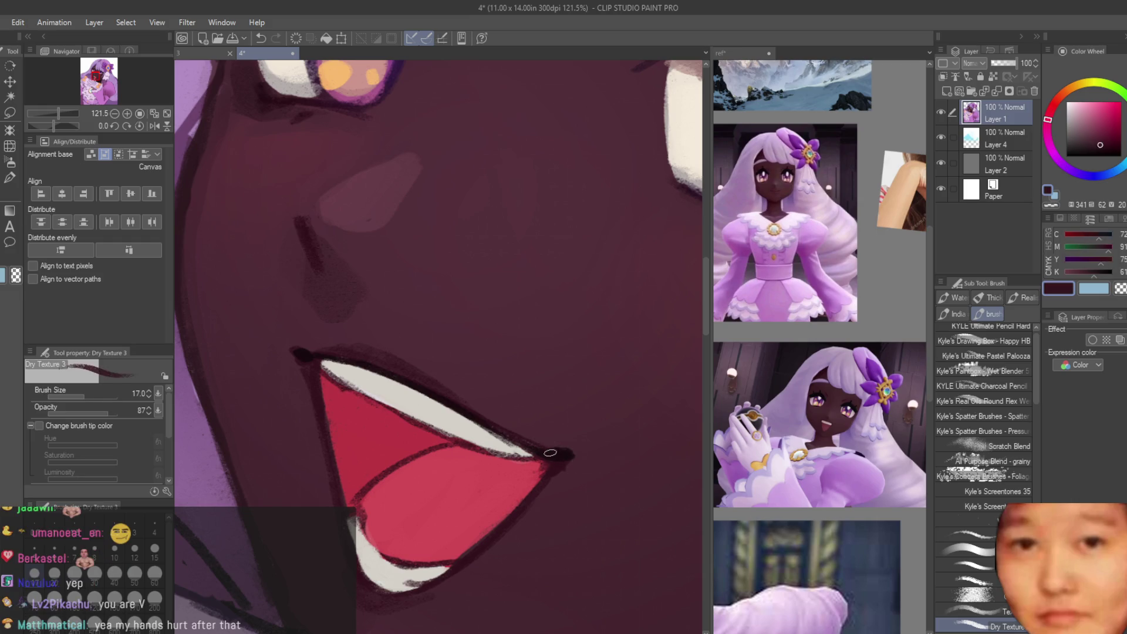
{"action": "left_click", "coordinate": [399, 370], "text": "alt"}
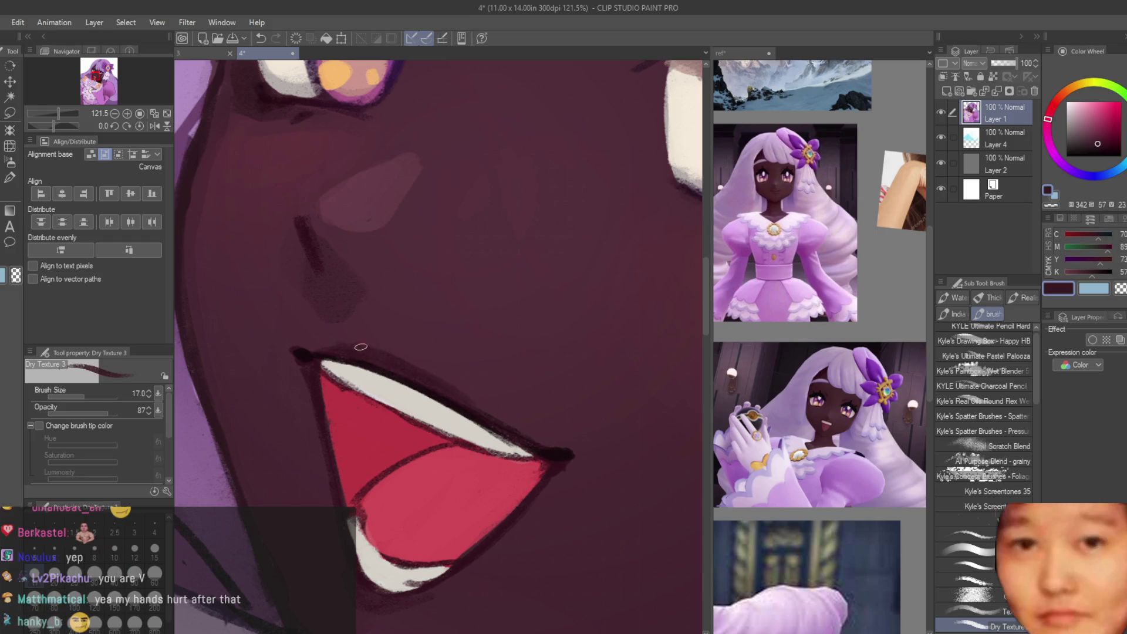
{"action": "key", "text": "bracketright"}
{"action": "key", "text": "bracketright"}
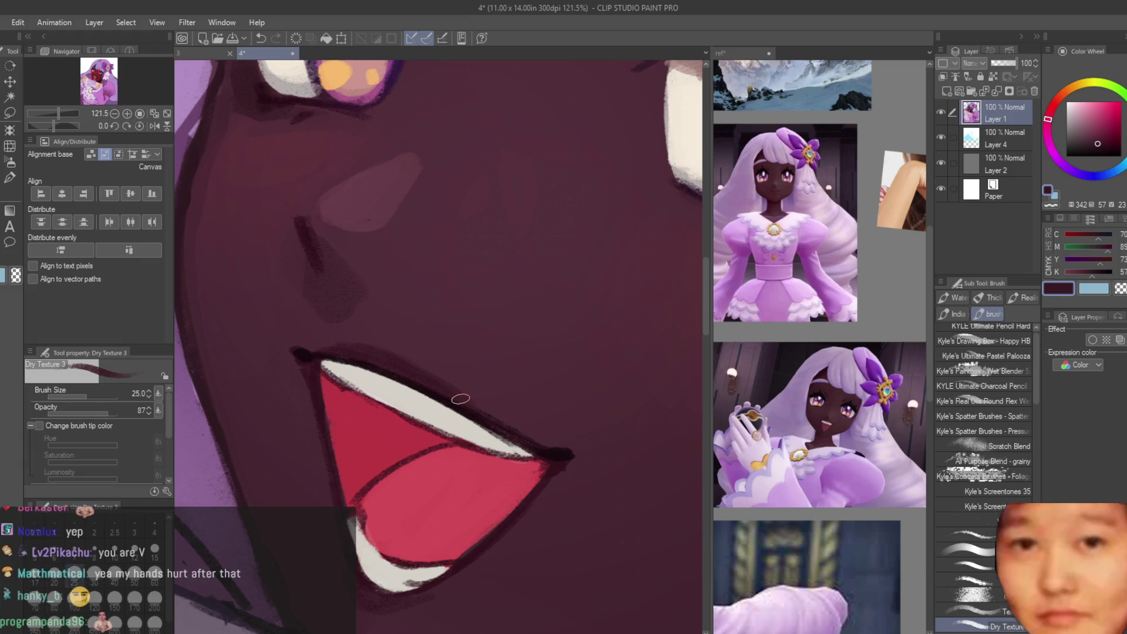
{"action": "scroll", "coordinate": [411, 364], "scroll_direction": "down", "scroll_amount": 5}
{"action": "scroll", "coordinate": [369, 326], "scroll_direction": "up", "scroll_amount": 4}
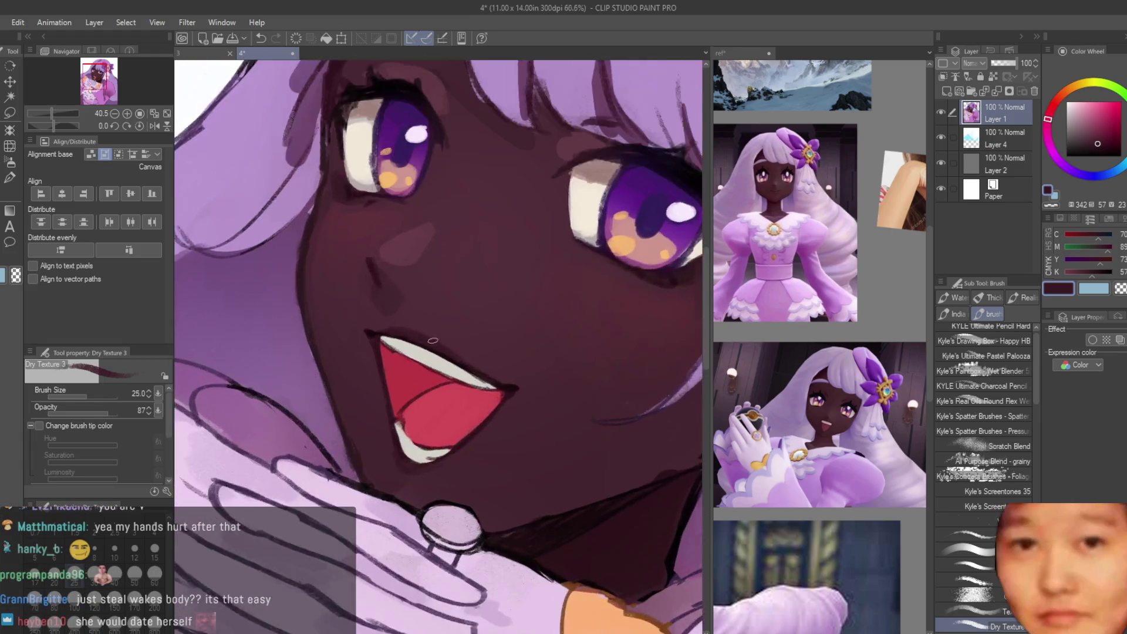
{"action": "left_click", "coordinate": [1099, 146]}
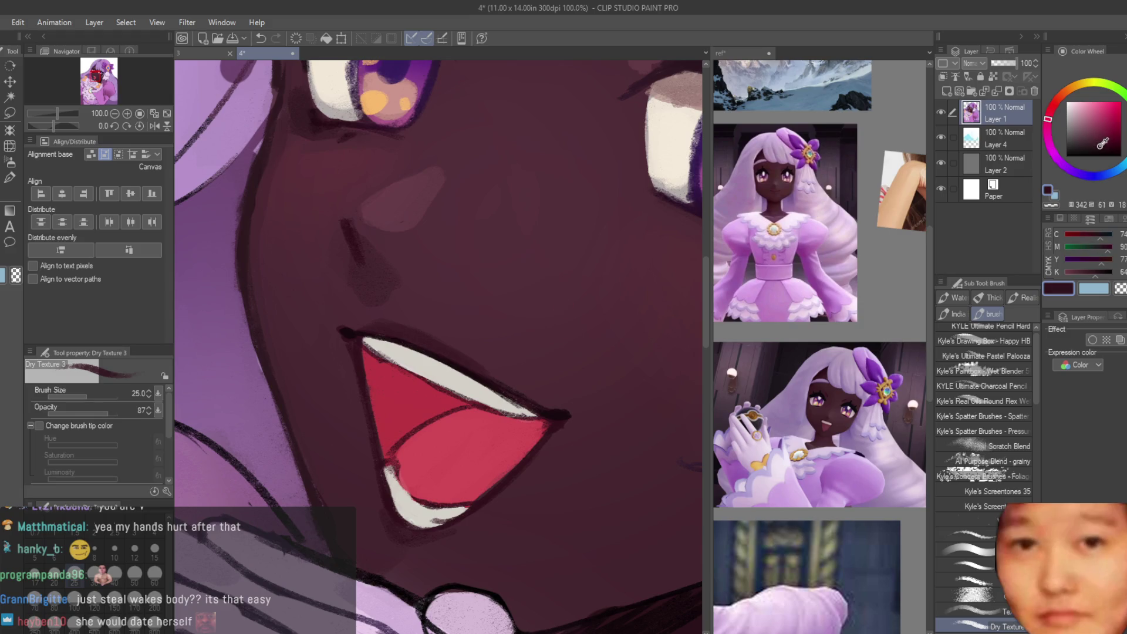
Step: Sample the cream teeth colour and brush it along the lower teeth edge
{"action": "scroll", "coordinate": [394, 330], "scroll_direction": "up", "scroll_amount": 1}
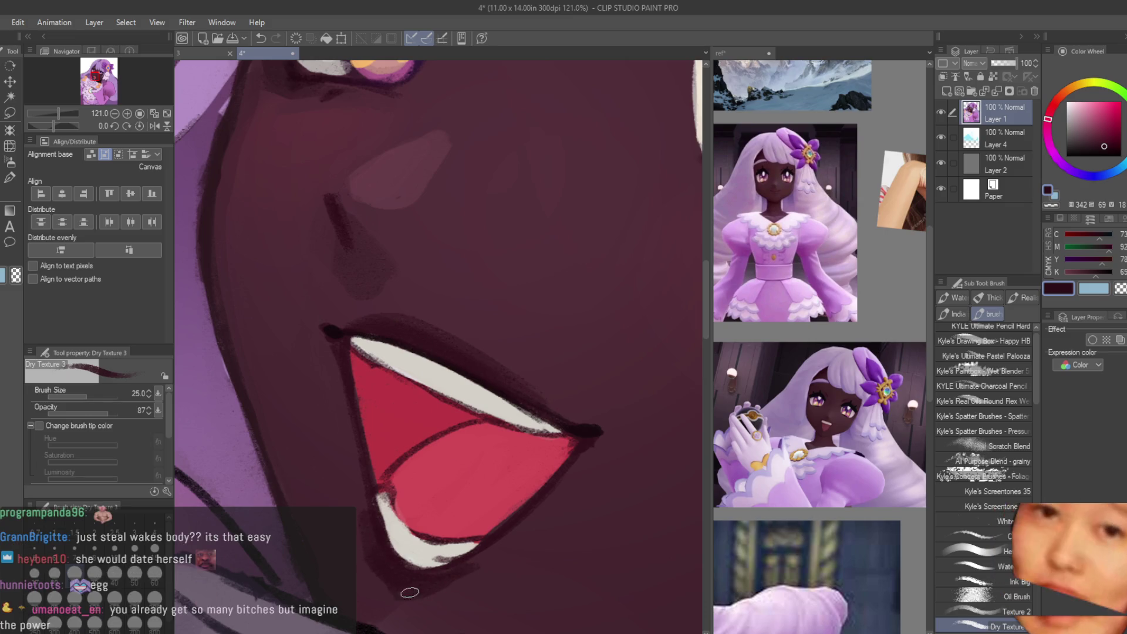
{"action": "left_click", "coordinate": [376, 555], "text": "alt"}
{"action": "scroll", "coordinate": [413, 483], "scroll_direction": "up", "scroll_amount": 1}
{"action": "scroll", "coordinate": [473, 397], "scroll_direction": "down", "scroll_amount": 5}
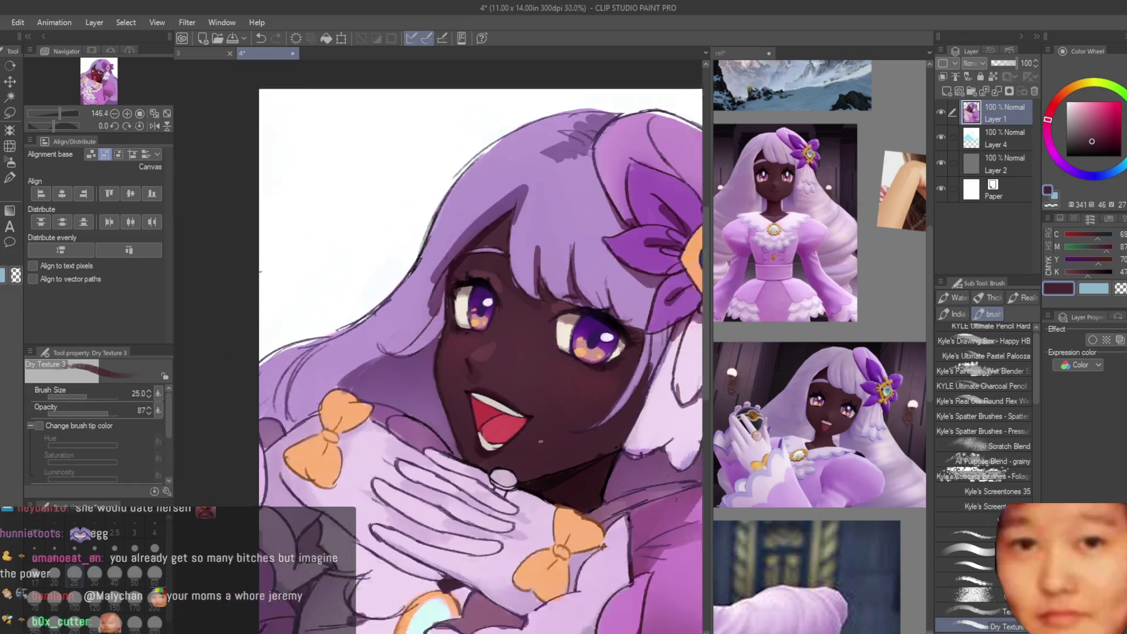
{"action": "scroll", "coordinate": [490, 387], "scroll_direction": "up", "scroll_amount": 2}
{"action": "left_click", "coordinate": [491, 387], "text": "alt"}
{"action": "scroll", "coordinate": [490, 387], "scroll_direction": "up", "scroll_amount": 4}
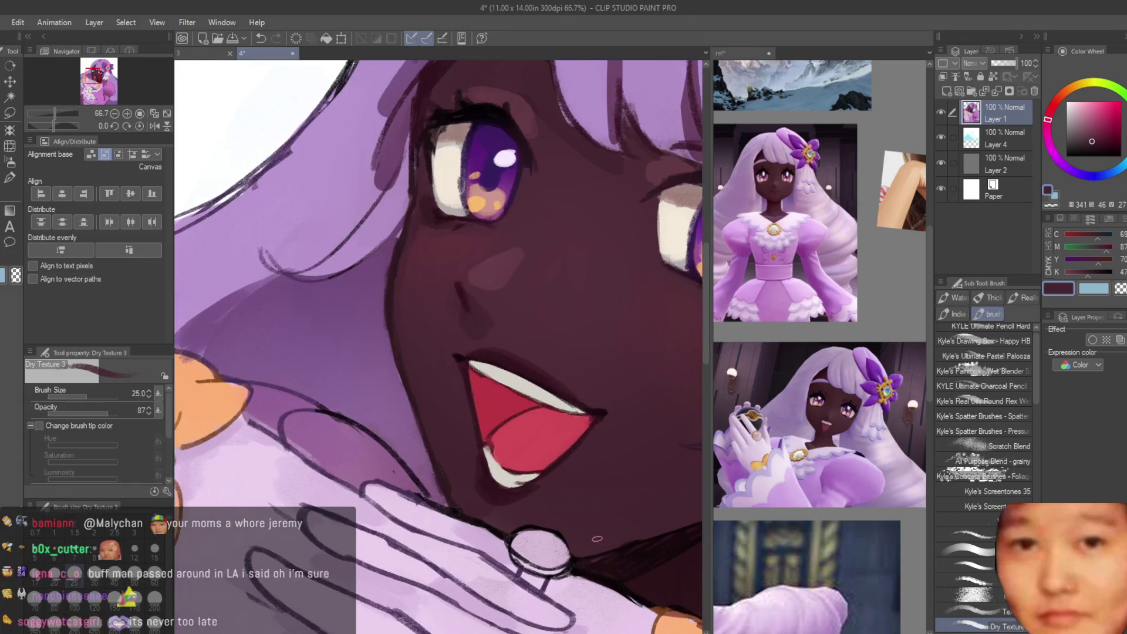
{"action": "scroll", "coordinate": [471, 467], "scroll_direction": "up", "scroll_amount": 2}
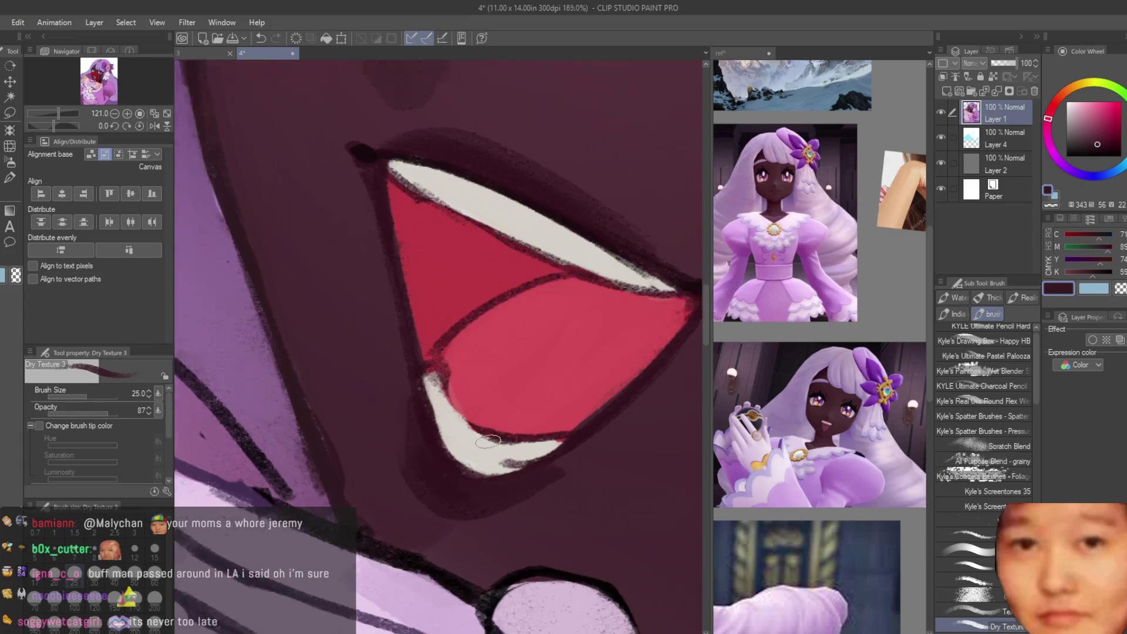
{"action": "left_click", "coordinate": [496, 452], "text": "alt"}
{"action": "left_click_drag", "start_coordinate": [452, 423], "coordinate": [460, 353]}
Step: Paint red over the lower teeth edge and darken the upper-left inside of the mouth
{"action": "left_click", "coordinate": [499, 405], "text": "alt"}
{"action": "scroll", "coordinate": [465, 359], "scroll_direction": "down", "scroll_amount": 2}
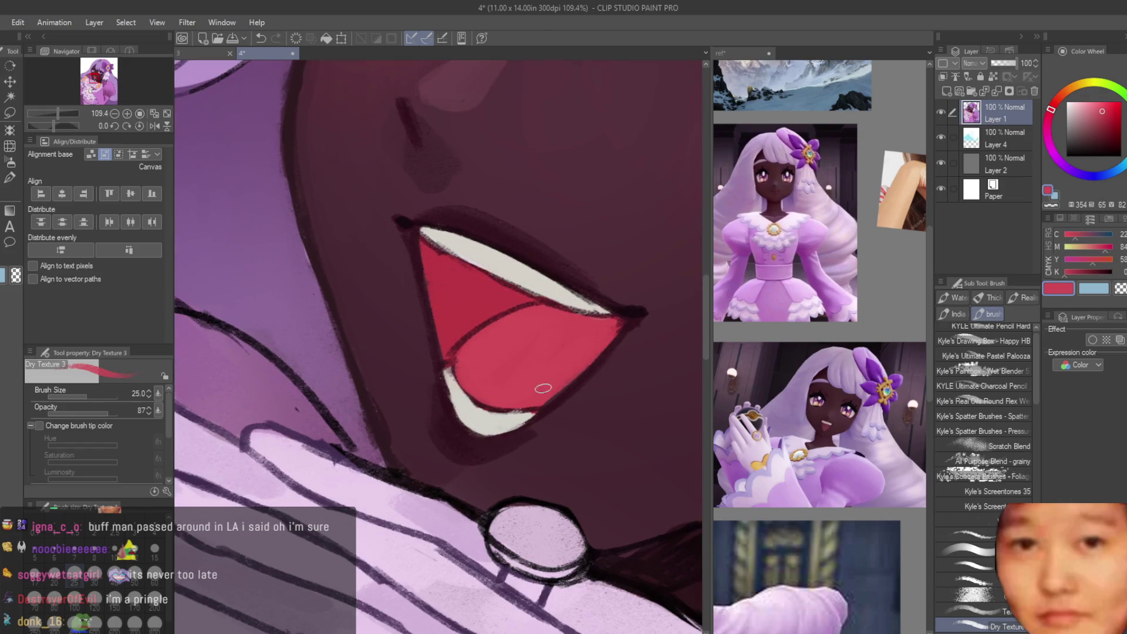
{"action": "scroll", "coordinate": [522, 220], "scroll_direction": "up", "scroll_amount": 2}
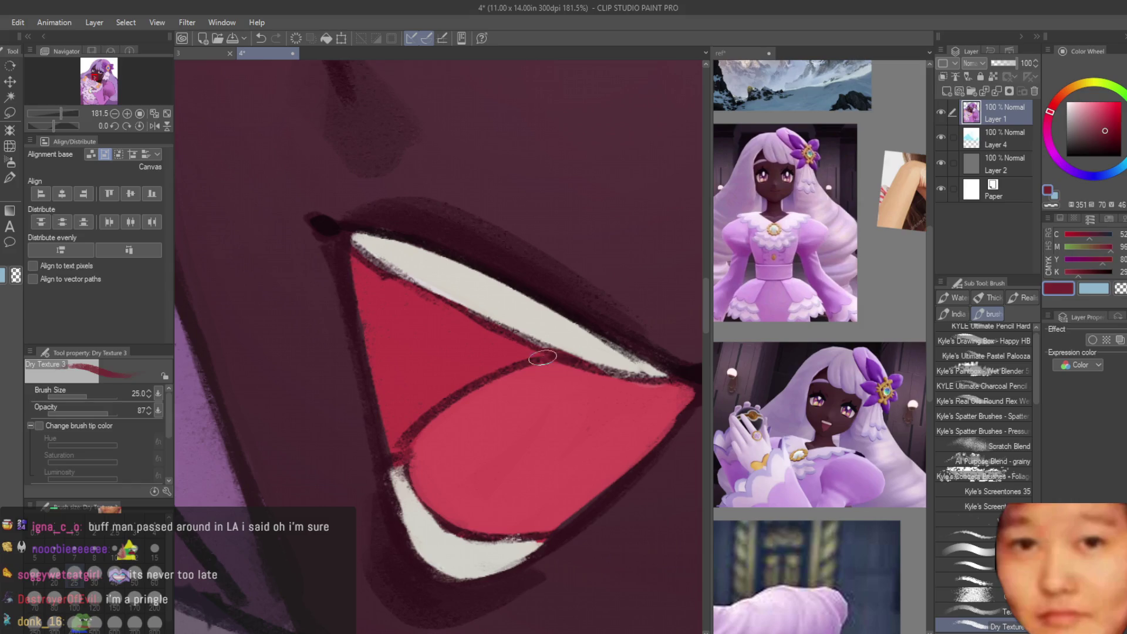
{"action": "left_click", "coordinate": [1108, 125]}
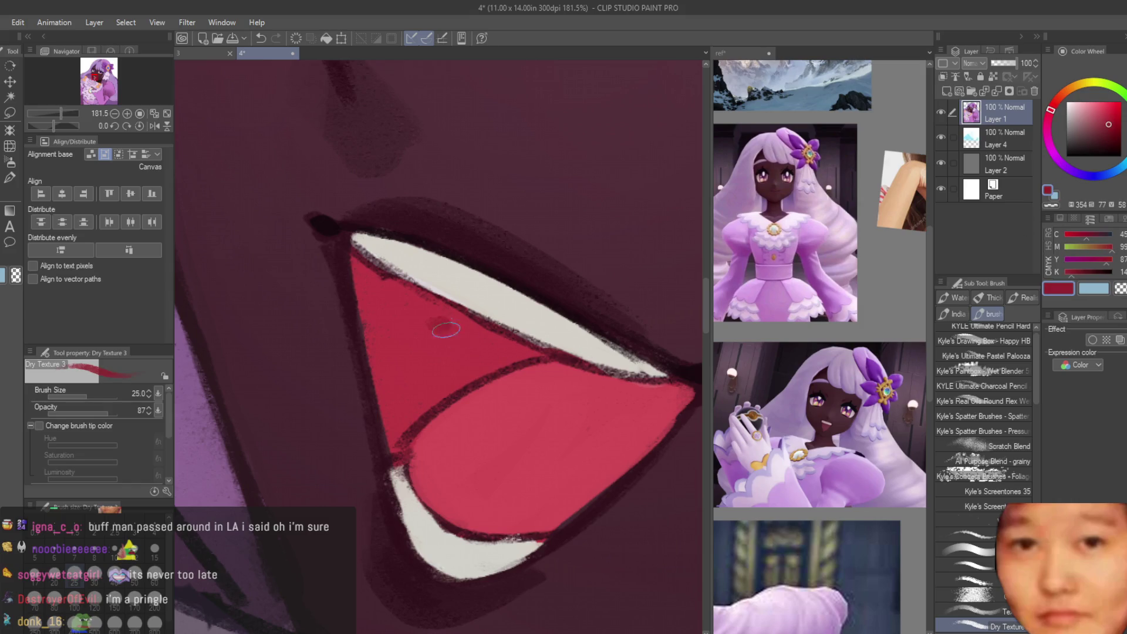
{"action": "left_click_drag", "start_coordinate": [446, 330], "coordinate": [535, 354]}
{"action": "left_click_drag", "start_coordinate": [449, 393], "coordinate": [382, 331]}
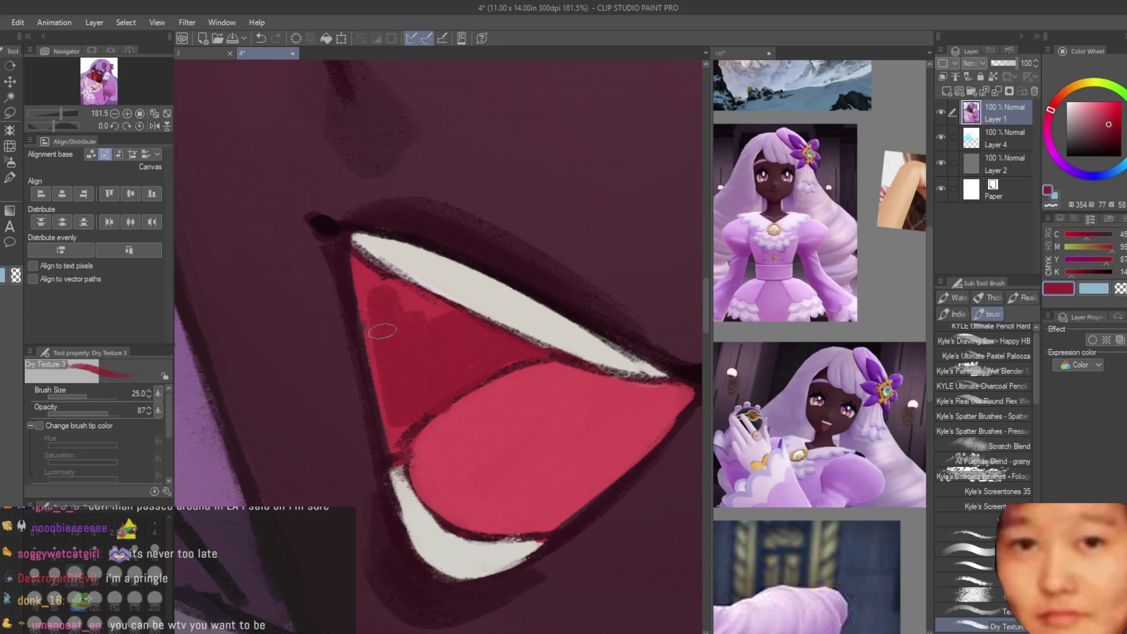
Step: Pick a muted rose and add a small pink dab below the mouth
{"action": "scroll", "coordinate": [476, 333], "scroll_direction": "down", "scroll_amount": 10}
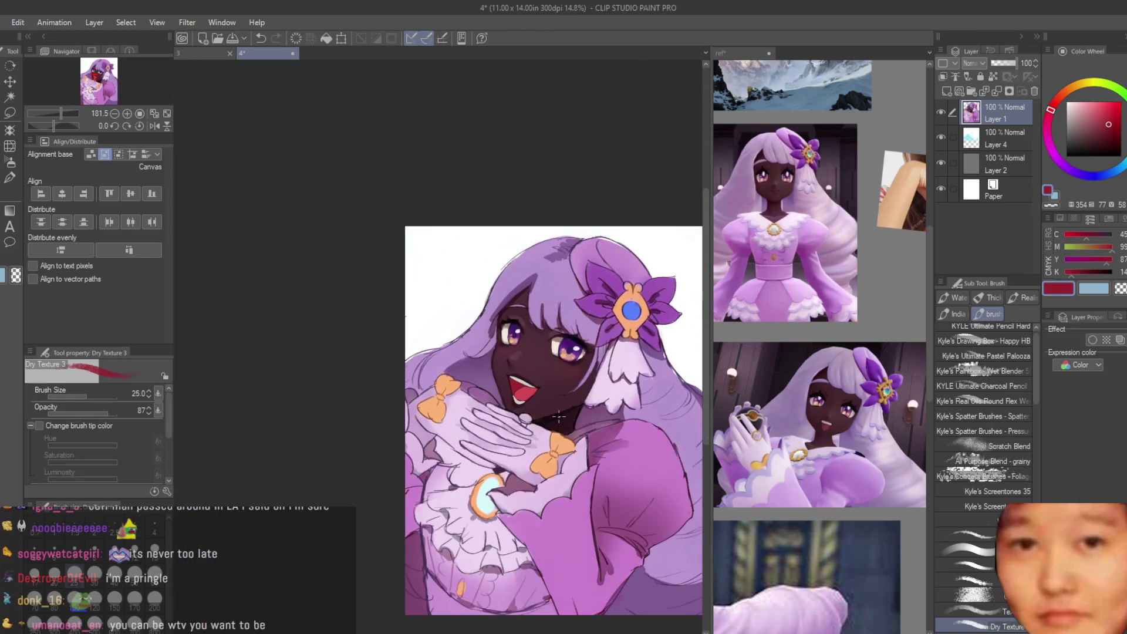
{"action": "scroll", "coordinate": [524, 407], "scroll_direction": "up", "scroll_amount": 9}
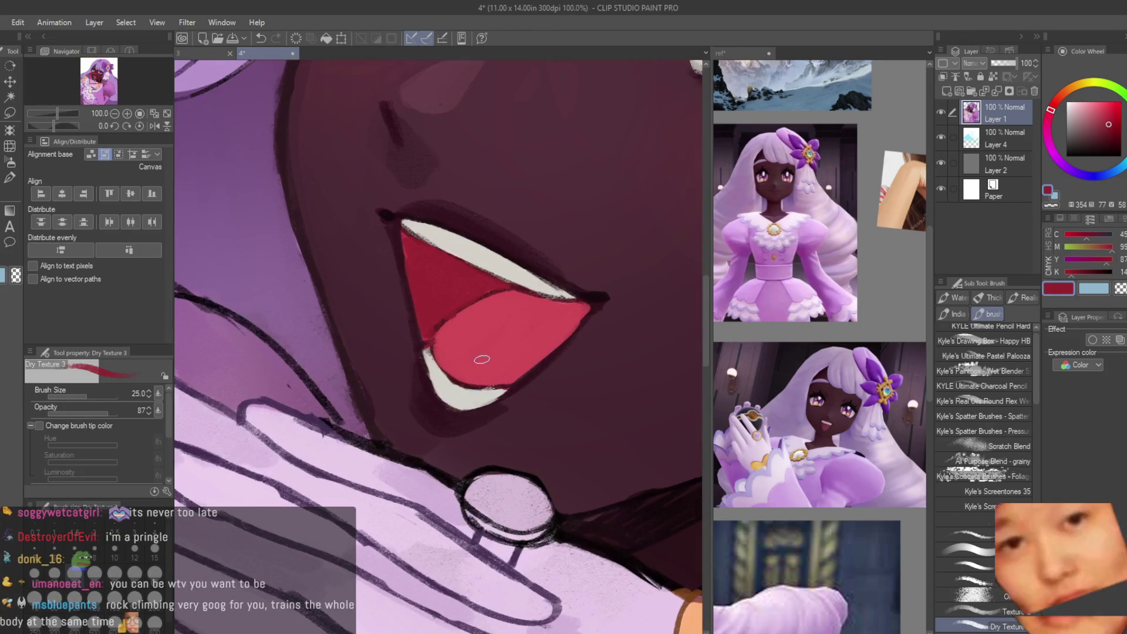
{"action": "scroll", "coordinate": [492, 427], "scroll_direction": "up", "scroll_amount": 2}
{"action": "left_click", "coordinate": [1090, 128]}
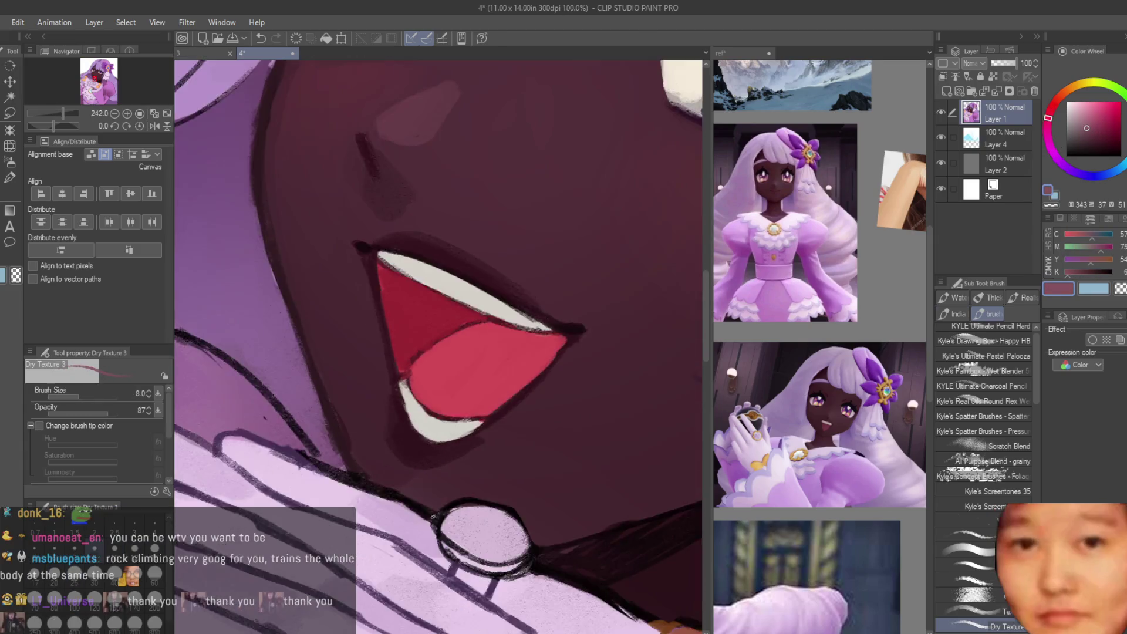
{"action": "scroll", "coordinate": [392, 214], "scroll_direction": "down", "scroll_amount": 5}
{"action": "scroll", "coordinate": [442, 409], "scroll_direction": "up", "scroll_amount": 3}
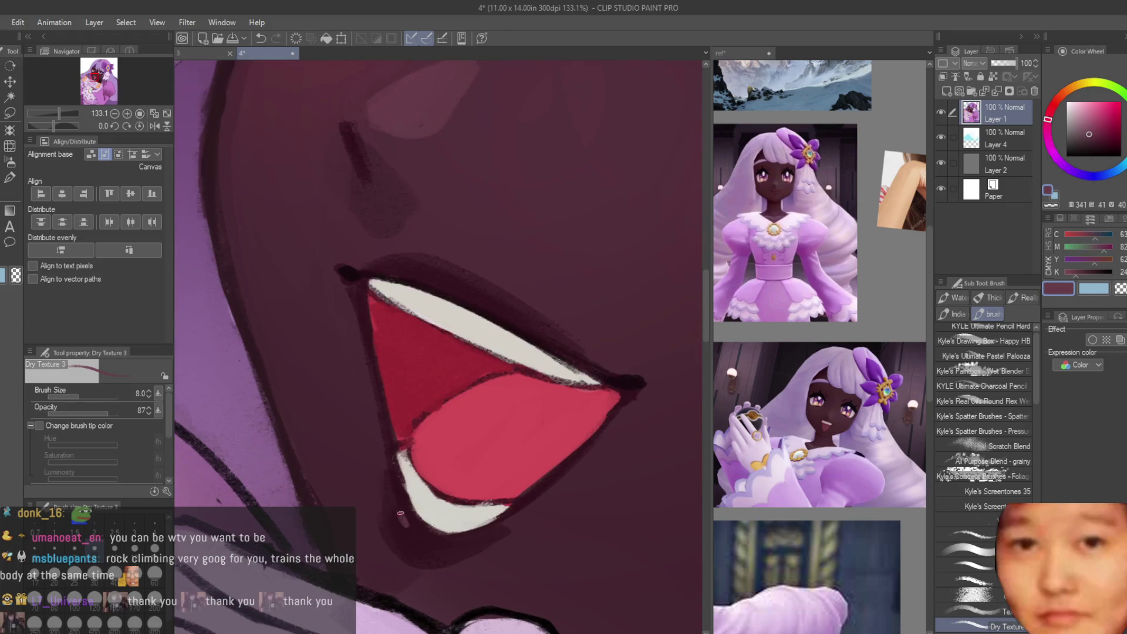
{"action": "scroll", "coordinate": [393, 516], "scroll_direction": "down", "scroll_amount": 4}
{"action": "scroll", "coordinate": [493, 386], "scroll_direction": "up", "scroll_amount": 3}
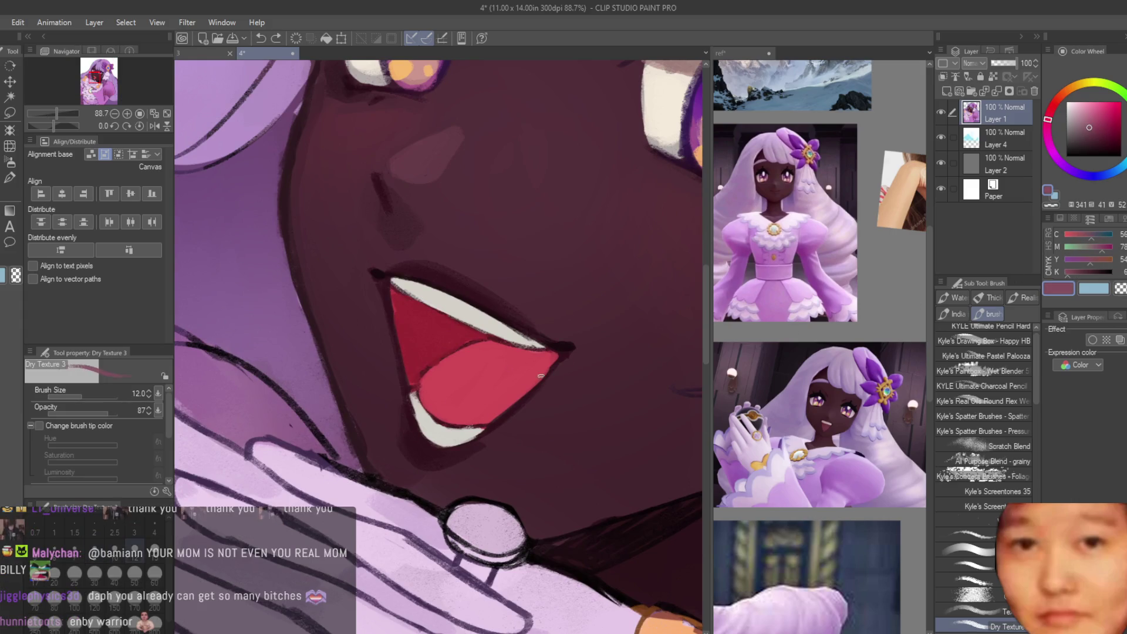
{"action": "scroll", "coordinate": [417, 440], "scroll_direction": "up", "scroll_amount": 2}
{"action": "left_click", "coordinate": [411, 441]}
Step: Sample the dark maroon skin colour and the skin tone near the mouth
{"action": "left_click", "coordinate": [420, 457], "text": "alt"}
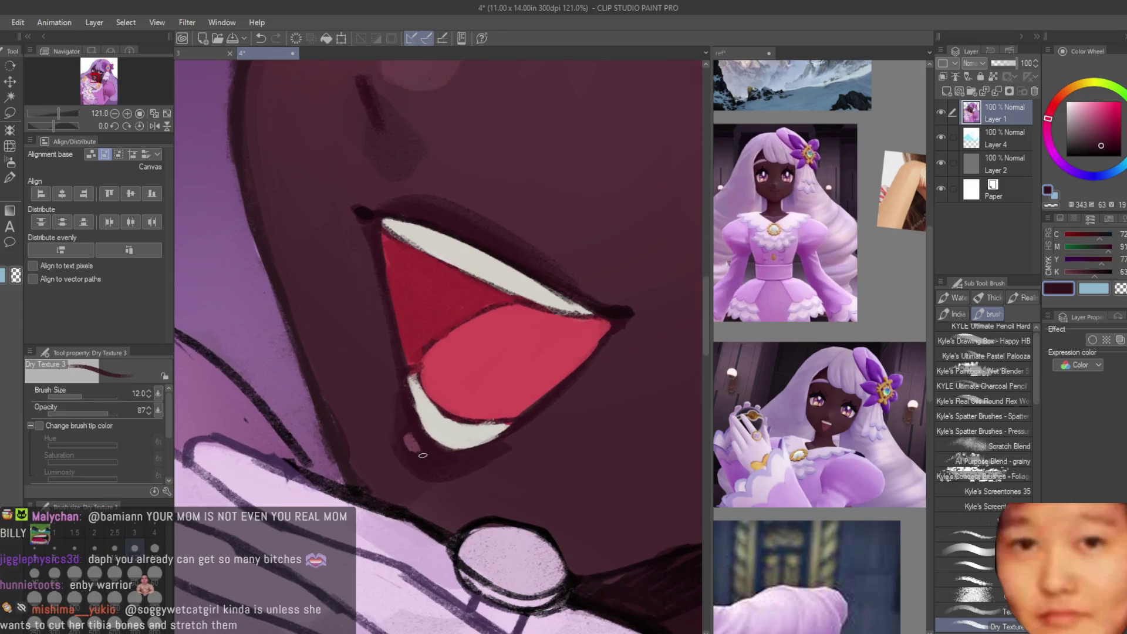
{"action": "scroll", "coordinate": [498, 351], "scroll_direction": "down", "scroll_amount": 3}
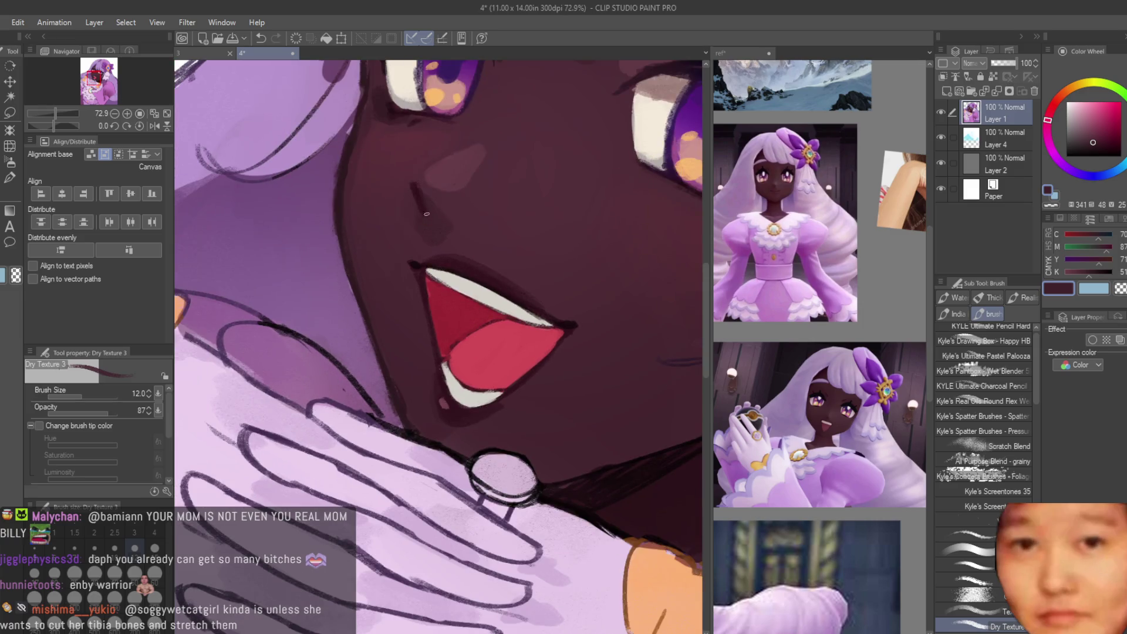
{"action": "left_click", "coordinate": [385, 109], "text": "alt"}
{"action": "scroll", "coordinate": [452, 430], "scroll_direction": "up", "scroll_amount": 2}
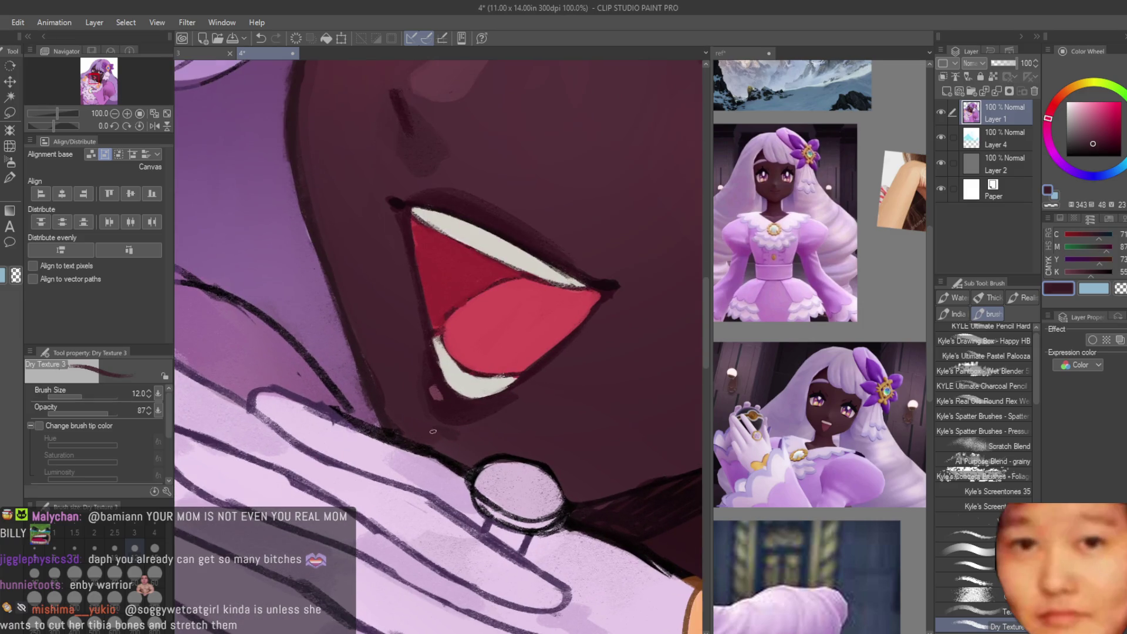
{"action": "scroll", "coordinate": [428, 439], "scroll_direction": "down", "scroll_amount": 5}
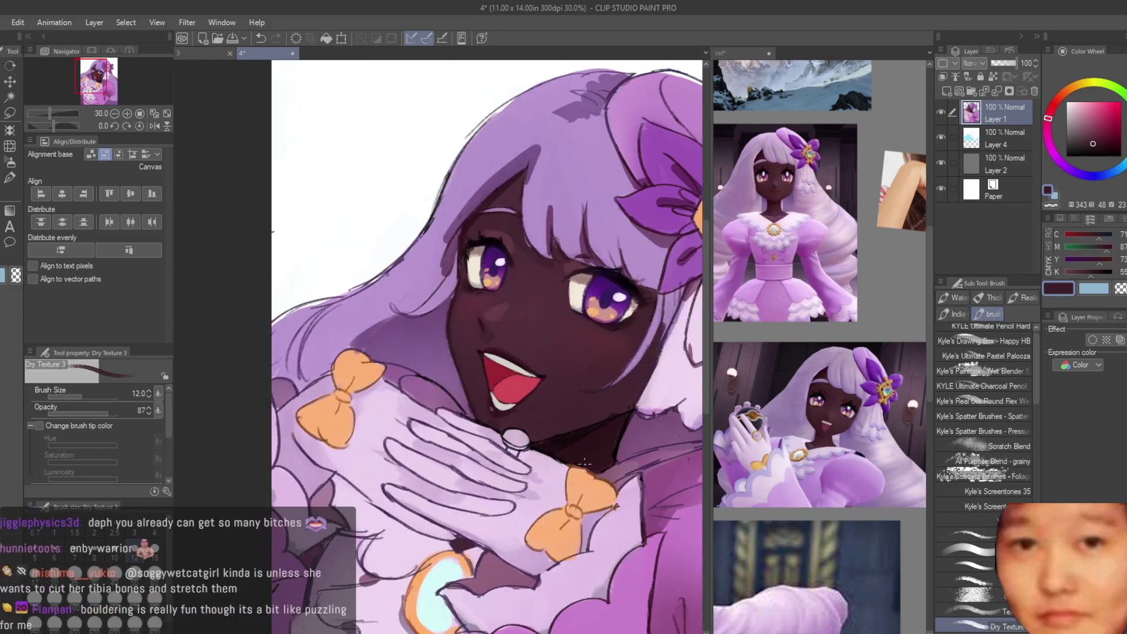
{"action": "scroll", "coordinate": [532, 262], "scroll_direction": "up", "scroll_amount": 5}
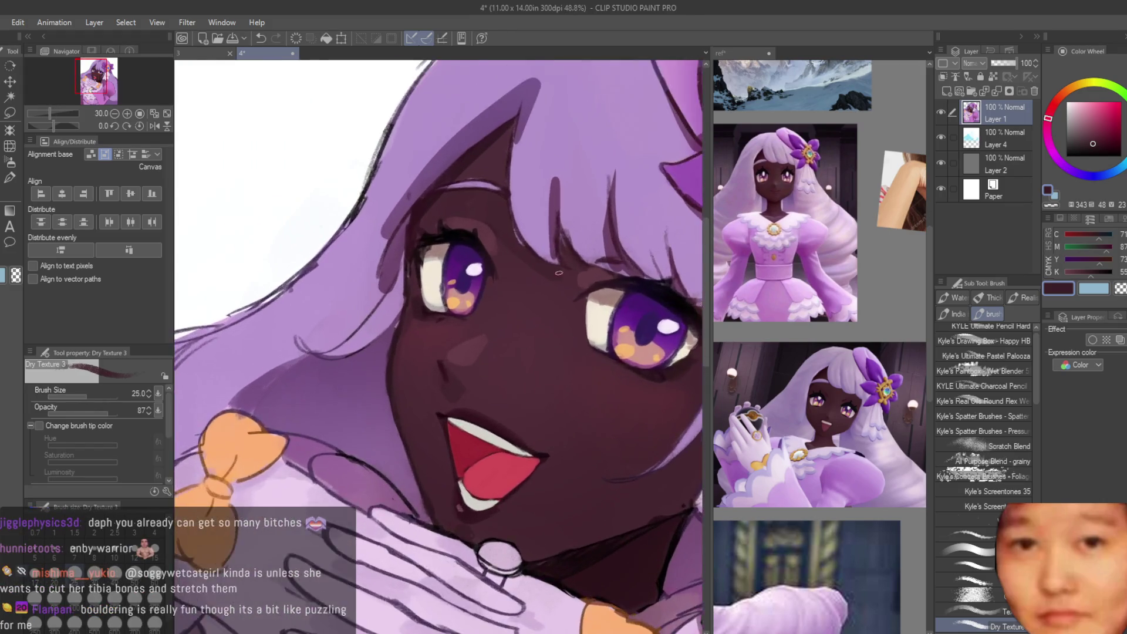
Step: Paint a dark hair strand over the forehead and sample skin tones around the eye
{"action": "scroll", "coordinate": [492, 199], "scroll_direction": "up", "scroll_amount": 1}
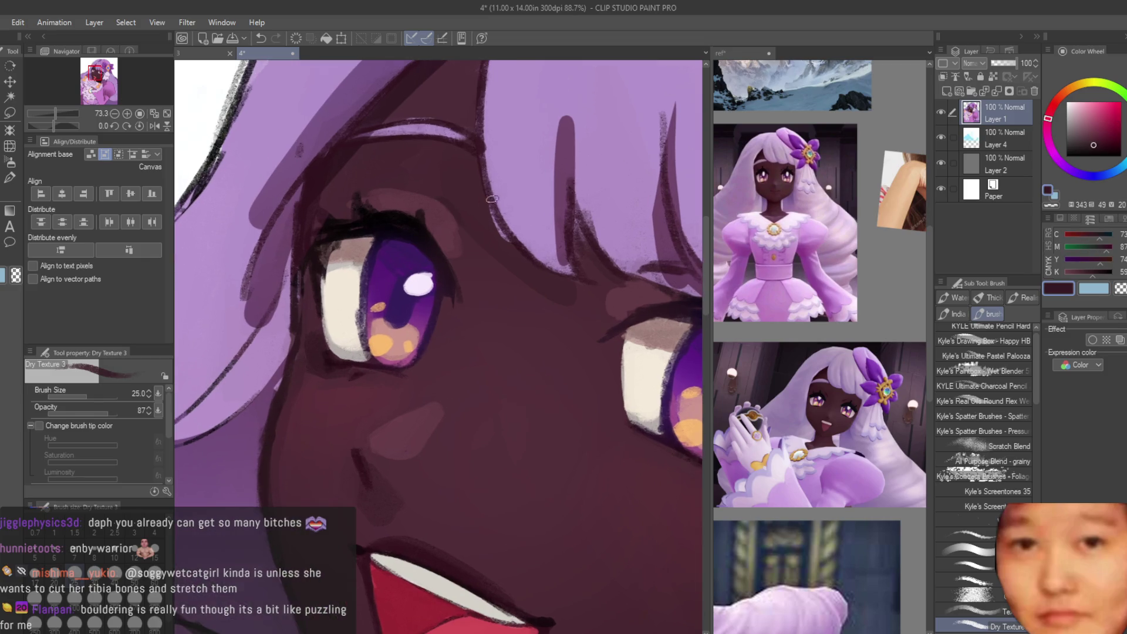
{"action": "left_click_drag", "start_coordinate": [575, 214], "coordinate": [598, 257]}
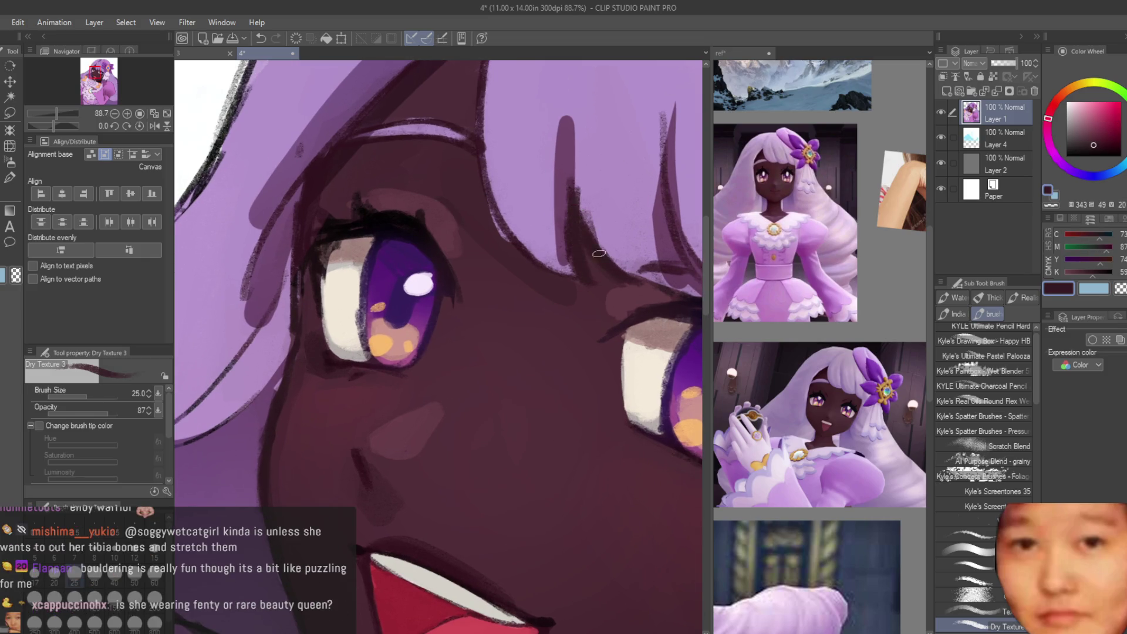
{"action": "left_click", "coordinate": [593, 290], "text": "alt"}
{"action": "left_click", "coordinate": [564, 294], "text": "alt"}
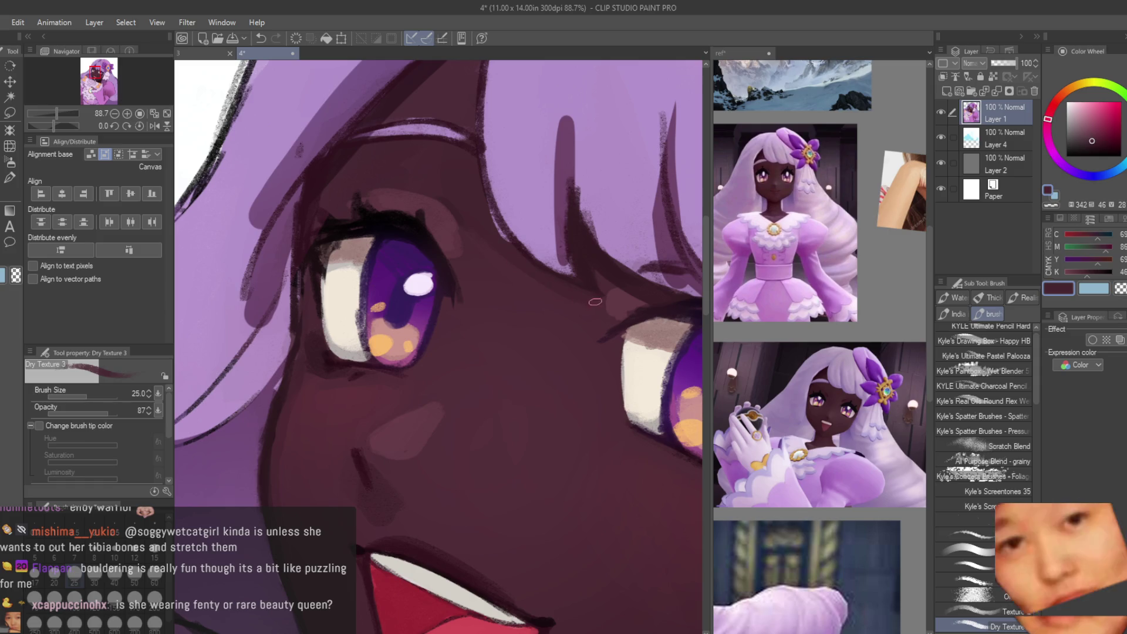
{"action": "left_click", "coordinate": [600, 259], "text": "alt"}
{"action": "left_click", "coordinate": [590, 329], "text": "alt"}
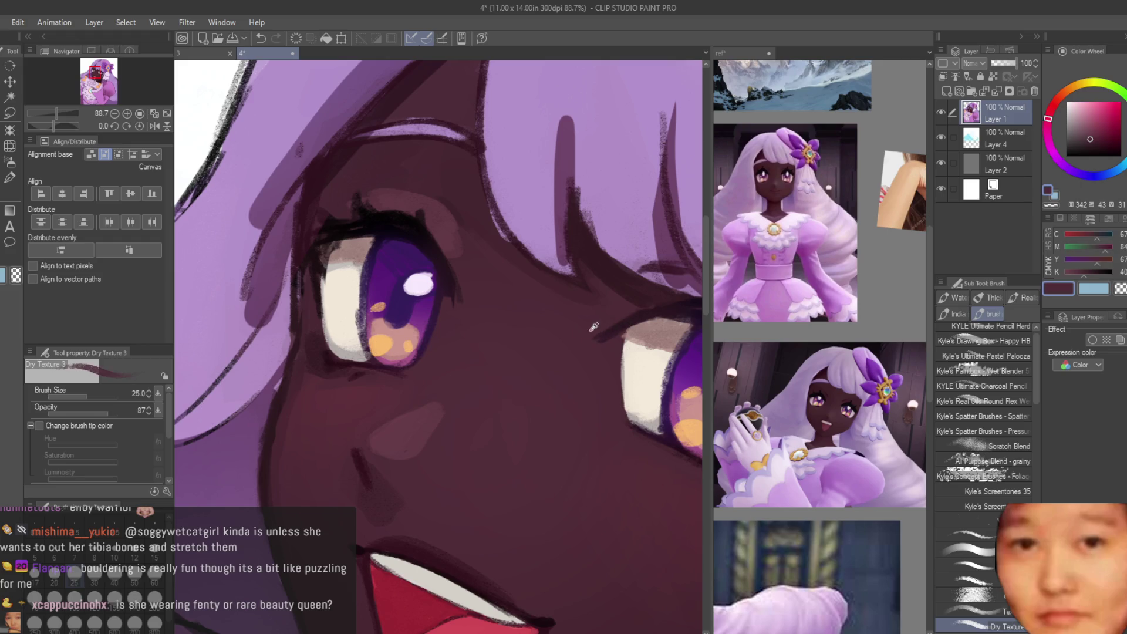
Step: Sample deep shadow and dark brown tones from the eye and chin areas
{"action": "scroll", "coordinate": [614, 317], "scroll_direction": "down", "scroll_amount": 5}
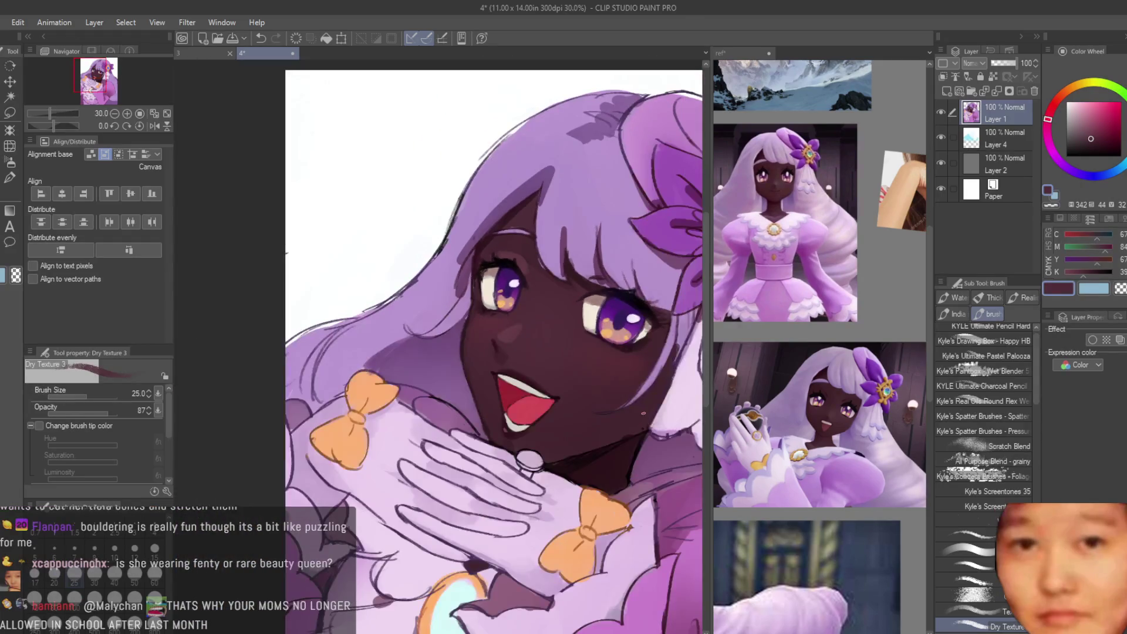
{"action": "scroll", "coordinate": [568, 303], "scroll_direction": "up", "scroll_amount": 5}
{"action": "scroll", "coordinate": [568, 303], "scroll_direction": "up", "scroll_amount": 2}
{"action": "left_click", "coordinate": [543, 306], "text": "alt"}
{"action": "left_click", "coordinate": [496, 307], "text": "alt"}
{"action": "scroll", "coordinate": [564, 277], "scroll_direction": "down", "scroll_amount": 2}
{"action": "scroll", "coordinate": [418, 523], "scroll_direction": "down", "scroll_amount": 3}
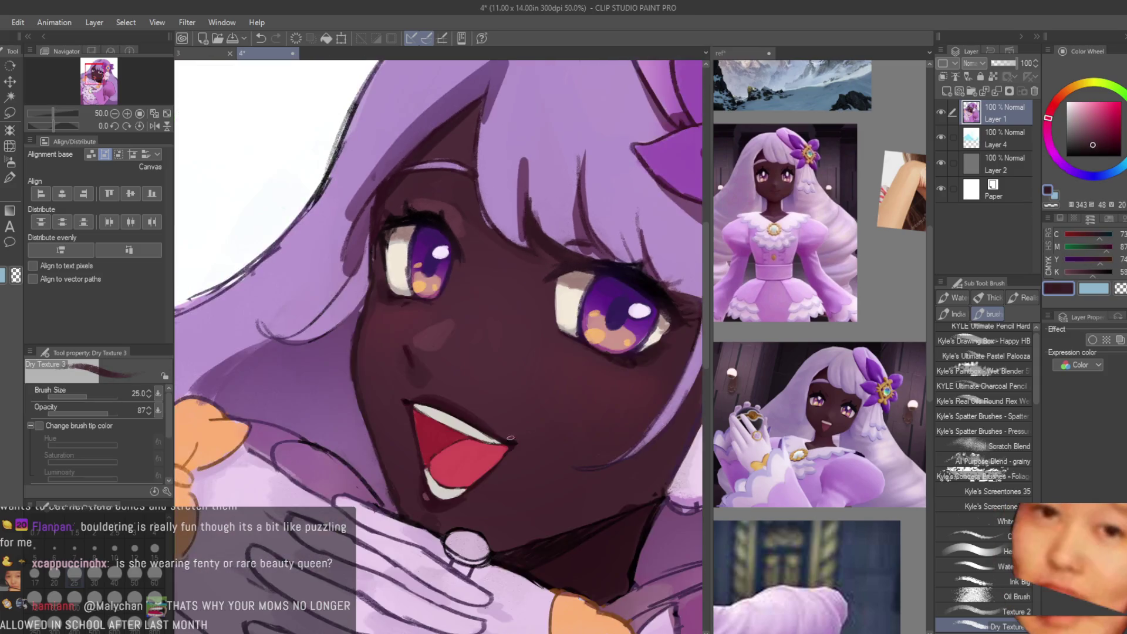
{"action": "scroll", "coordinate": [418, 522], "scroll_direction": "up", "scroll_amount": 4}
{"action": "left_click", "coordinate": [426, 527], "text": "alt"}
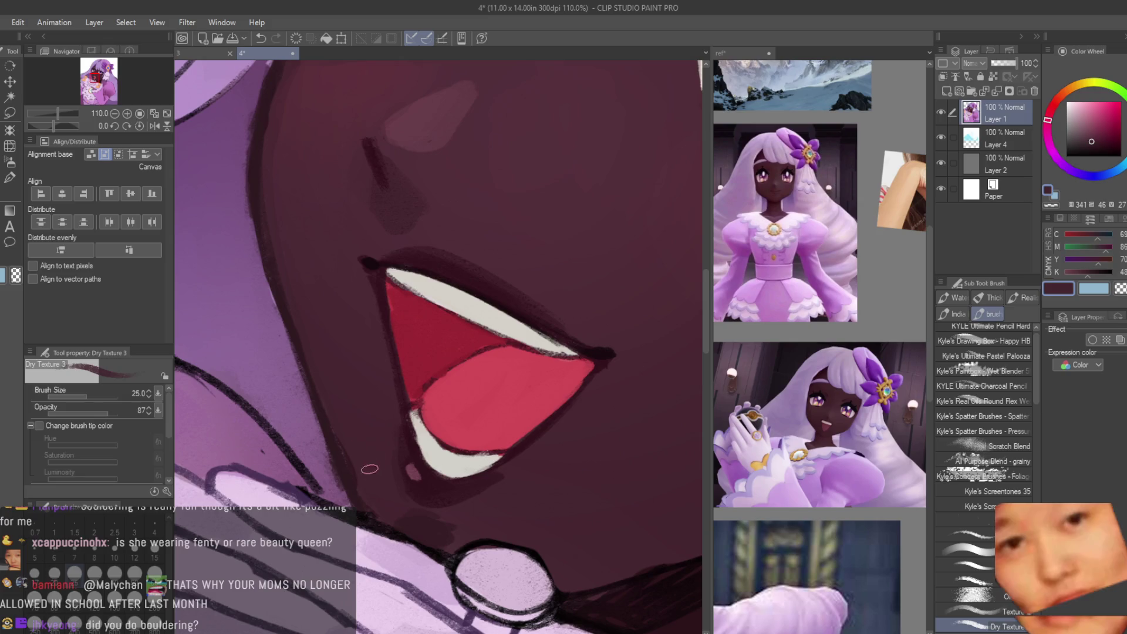
{"action": "left_click", "coordinate": [426, 527], "text": "alt"}
Step: Sample the hair's light purple and darker skin shadow tones across the face
{"action": "scroll", "coordinate": [428, 430], "scroll_direction": "down", "scroll_amount": 3}
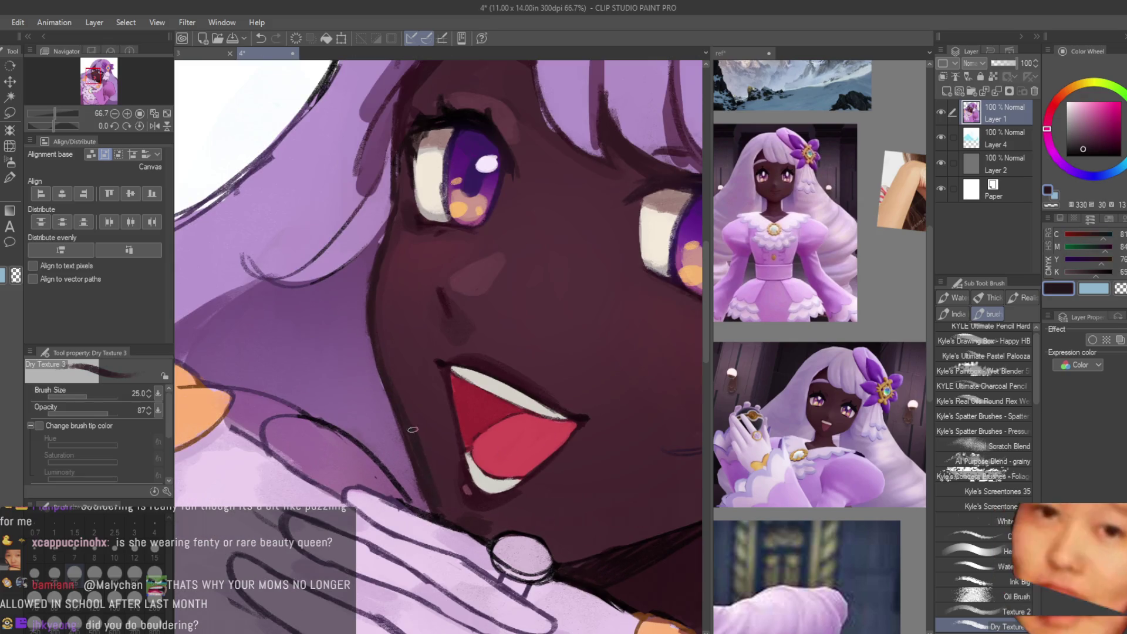
{"action": "scroll", "coordinate": [539, 439], "scroll_direction": "down", "scroll_amount": 4}
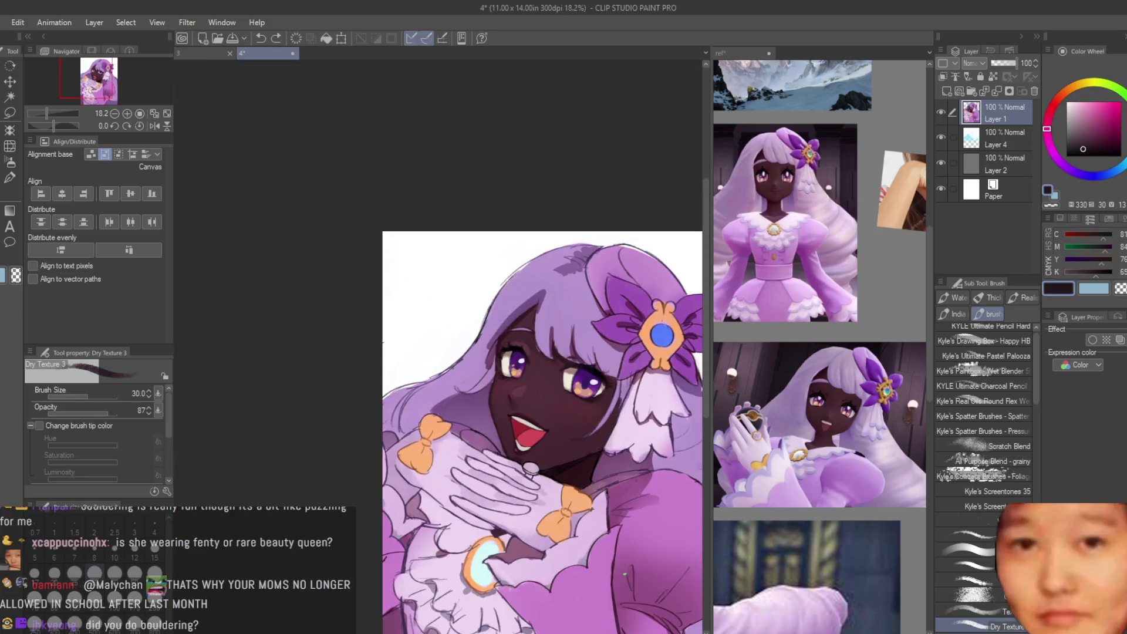
{"action": "scroll", "coordinate": [623, 428], "scroll_direction": "up", "scroll_amount": 5}
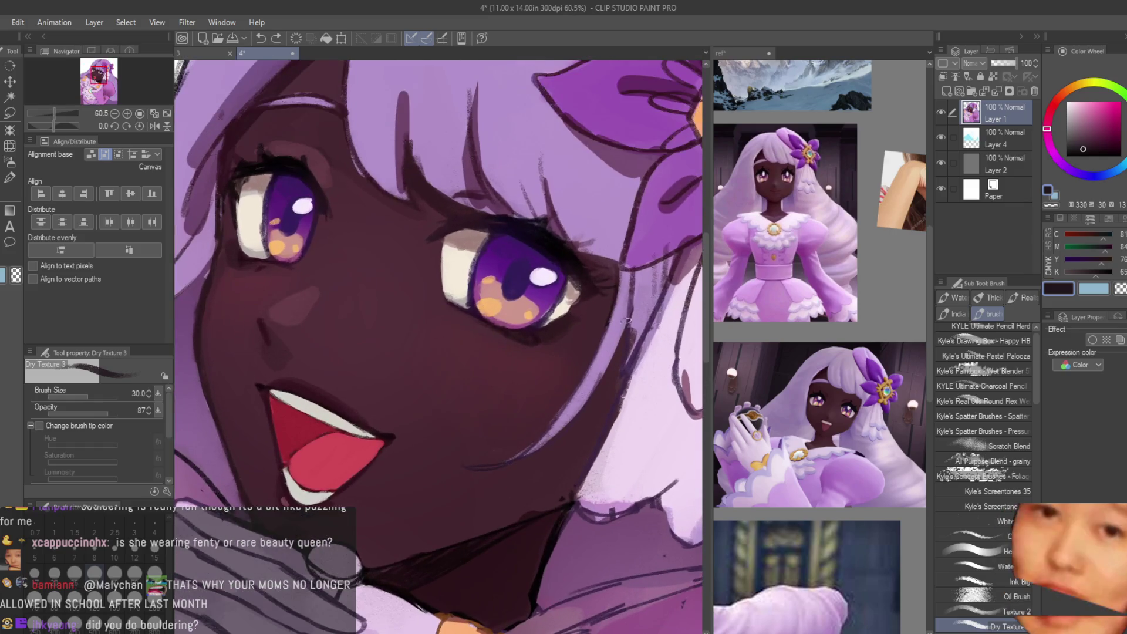
{"action": "left_click", "coordinate": [627, 320], "text": "alt"}
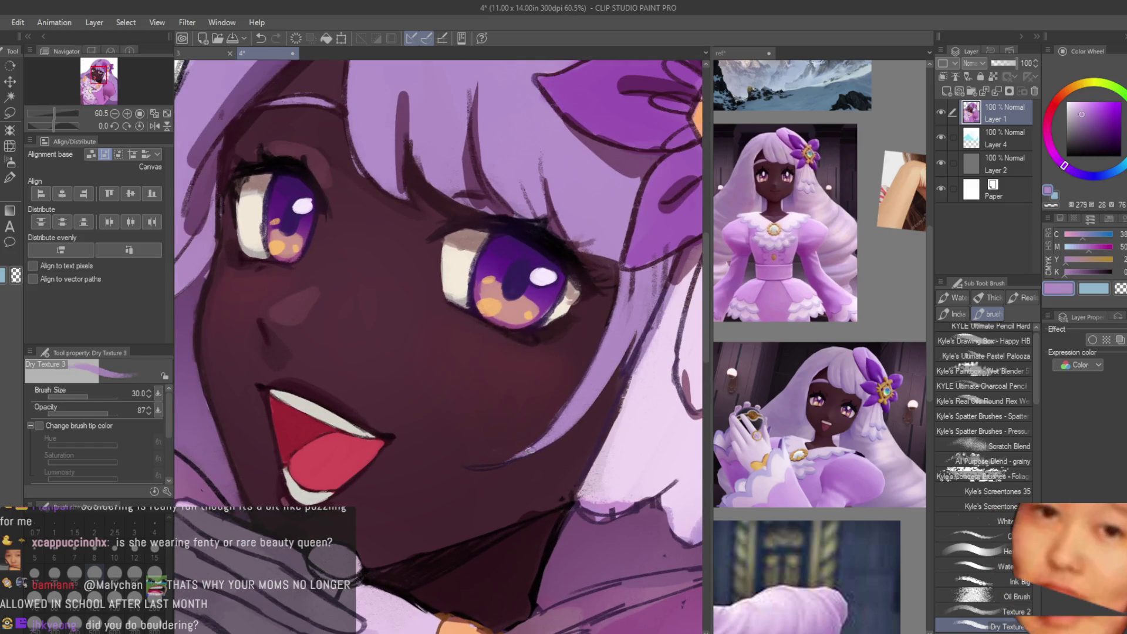
{"action": "left_click", "coordinate": [525, 466], "text": "alt"}
{"action": "left_click", "coordinate": [619, 374], "text": "alt"}
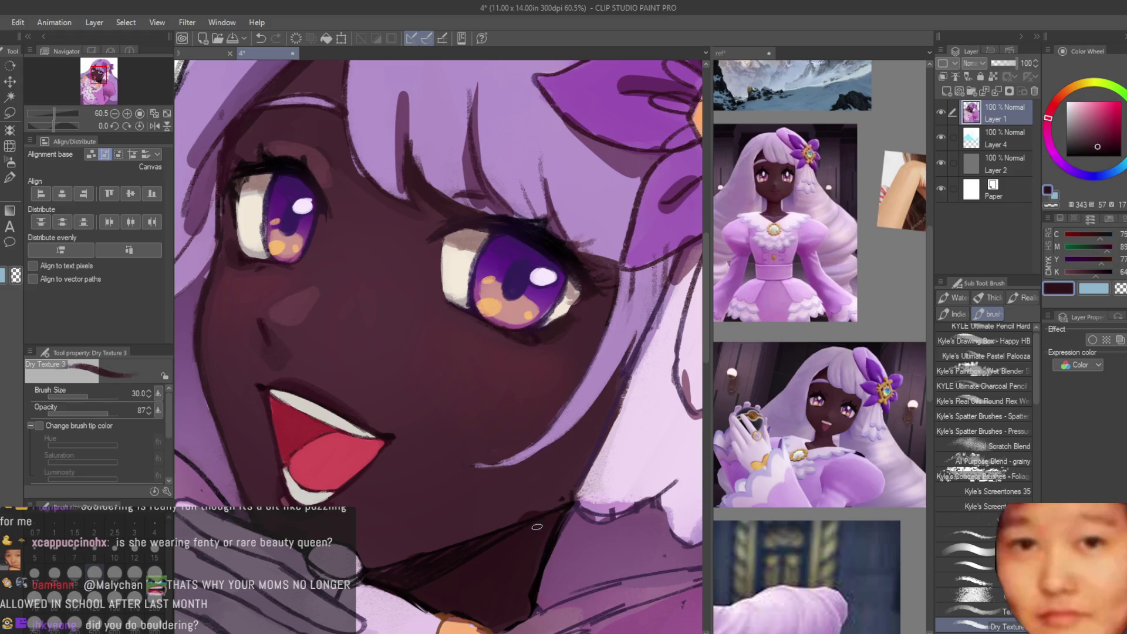
{"action": "left_click", "coordinate": [474, 479], "text": "alt"}
Step: Shade around the mouth and chin using sampled mid, cheek and near-black chin tones
{"action": "scroll", "coordinate": [521, 484], "scroll_direction": "down", "scroll_amount": 5}
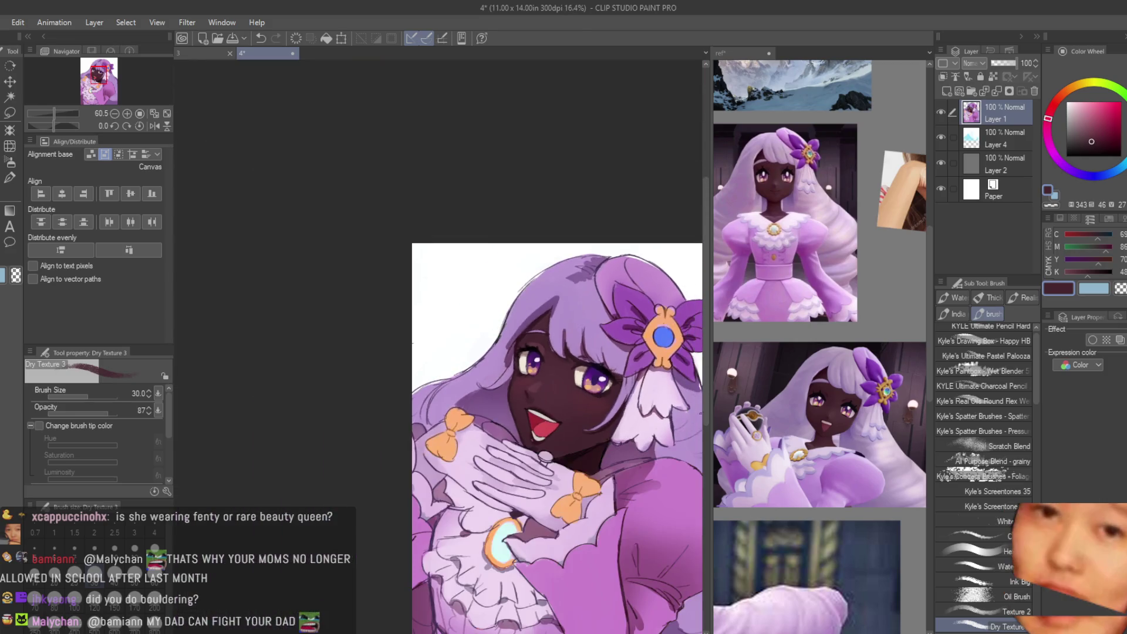
{"action": "scroll", "coordinate": [590, 397], "scroll_direction": "up", "scroll_amount": 4}
{"action": "left_click", "coordinate": [591, 407], "text": "alt"}
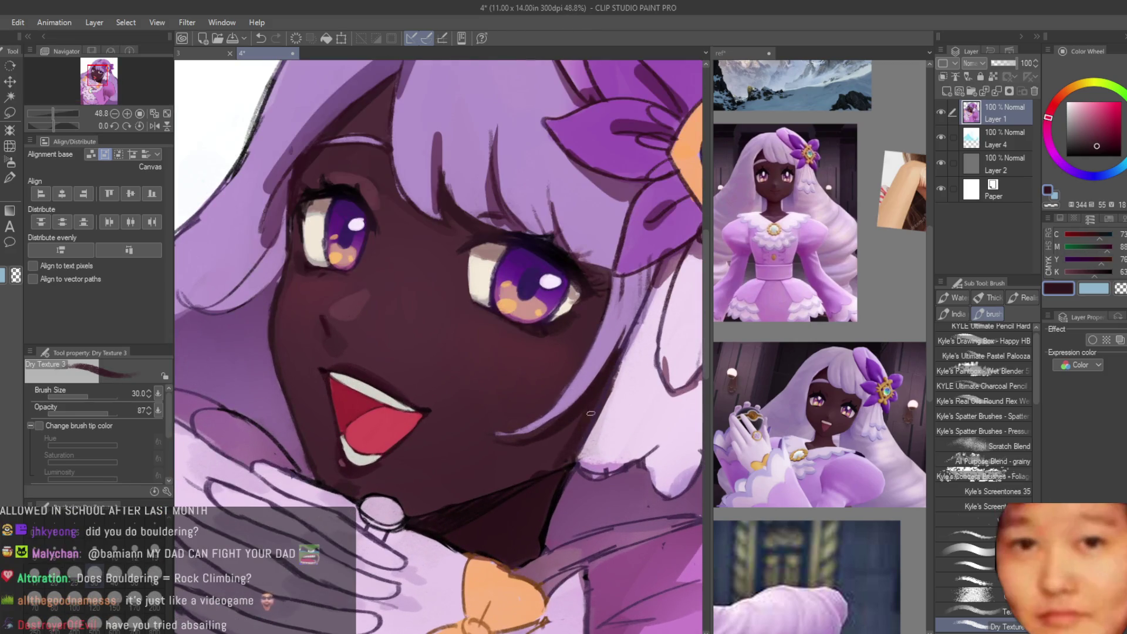
{"action": "left_click", "coordinate": [541, 481], "text": "alt"}
{"action": "scroll", "coordinate": [588, 418], "scroll_direction": "up", "scroll_amount": 2}
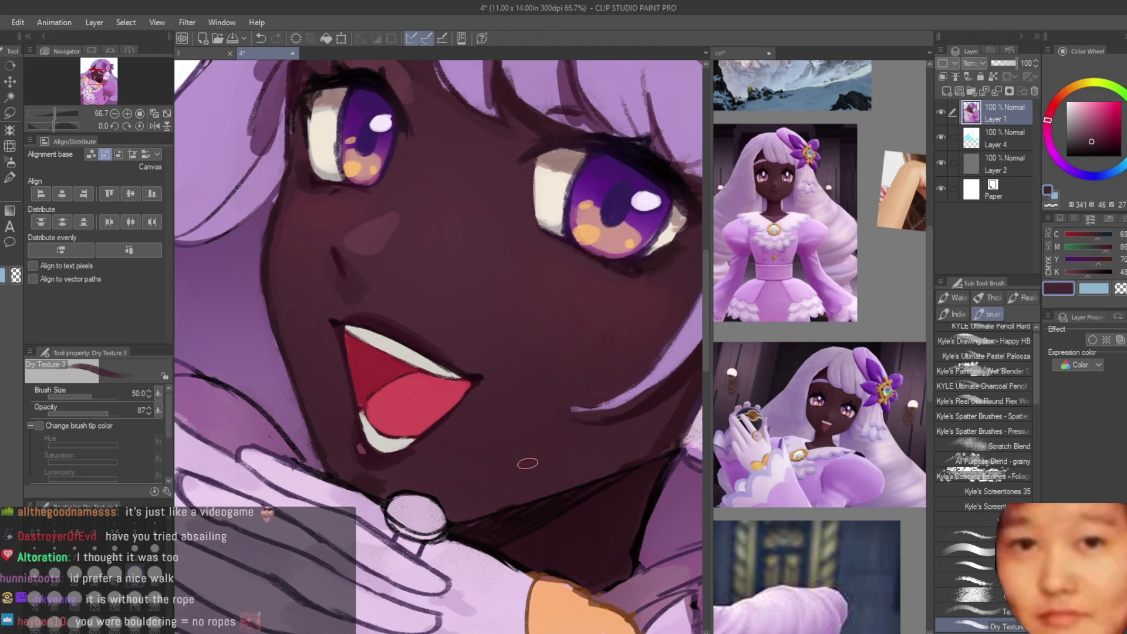
{"action": "scroll", "coordinate": [529, 467], "scroll_direction": "up", "scroll_amount": 1}
{"action": "left_click", "coordinate": [611, 446], "text": "alt"}
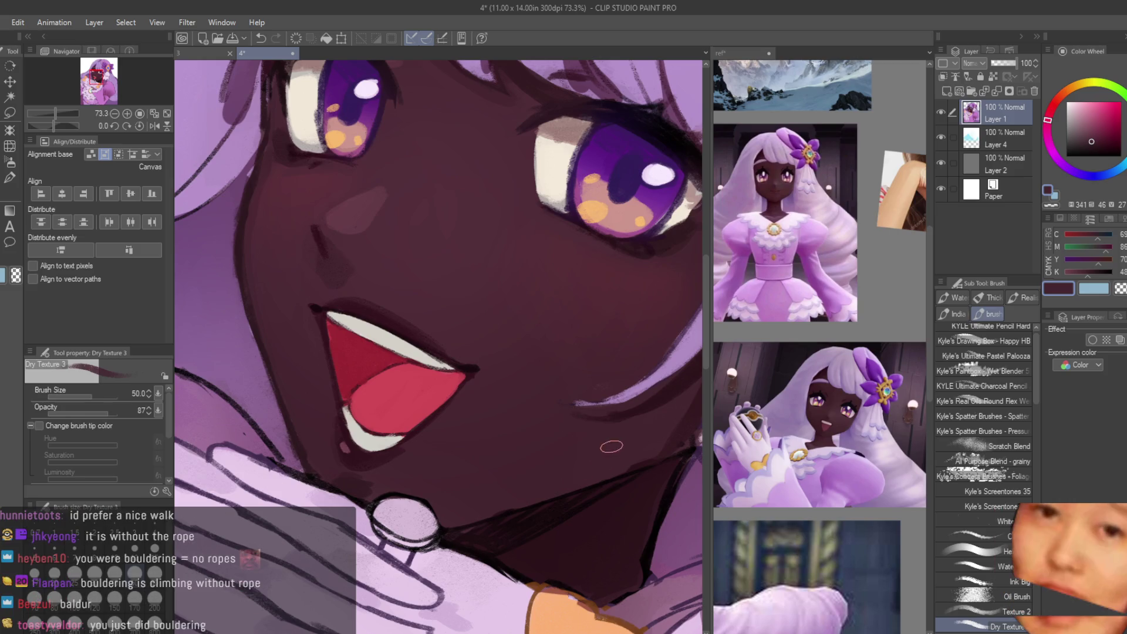
{"action": "left_click", "coordinate": [505, 520], "text": "alt"}
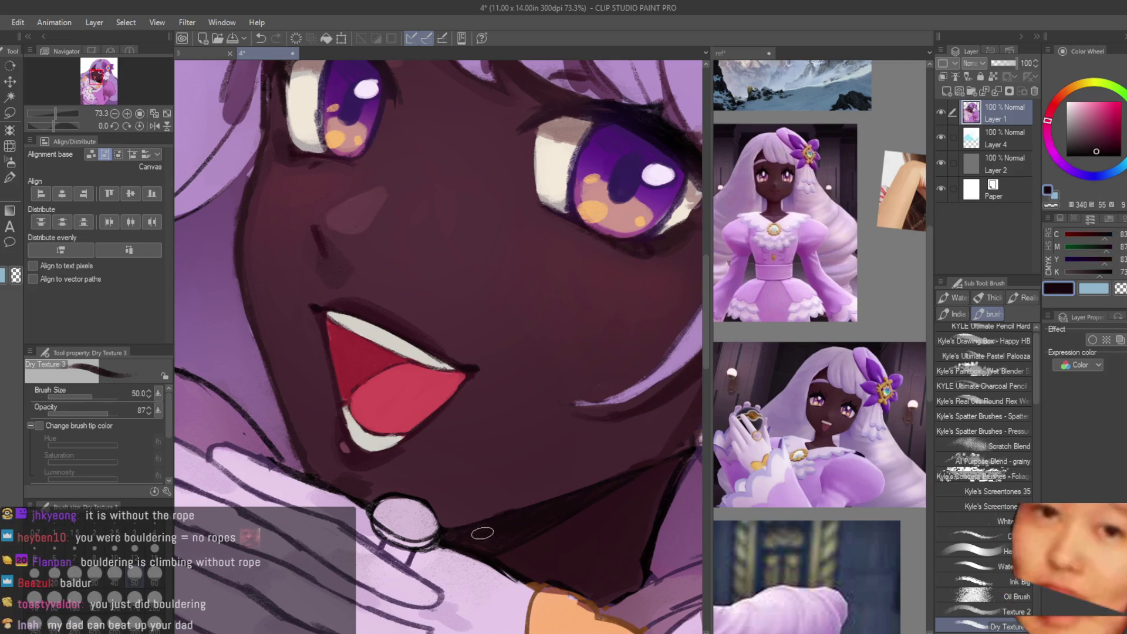
{"action": "left_click", "coordinate": [610, 479], "text": "alt"}
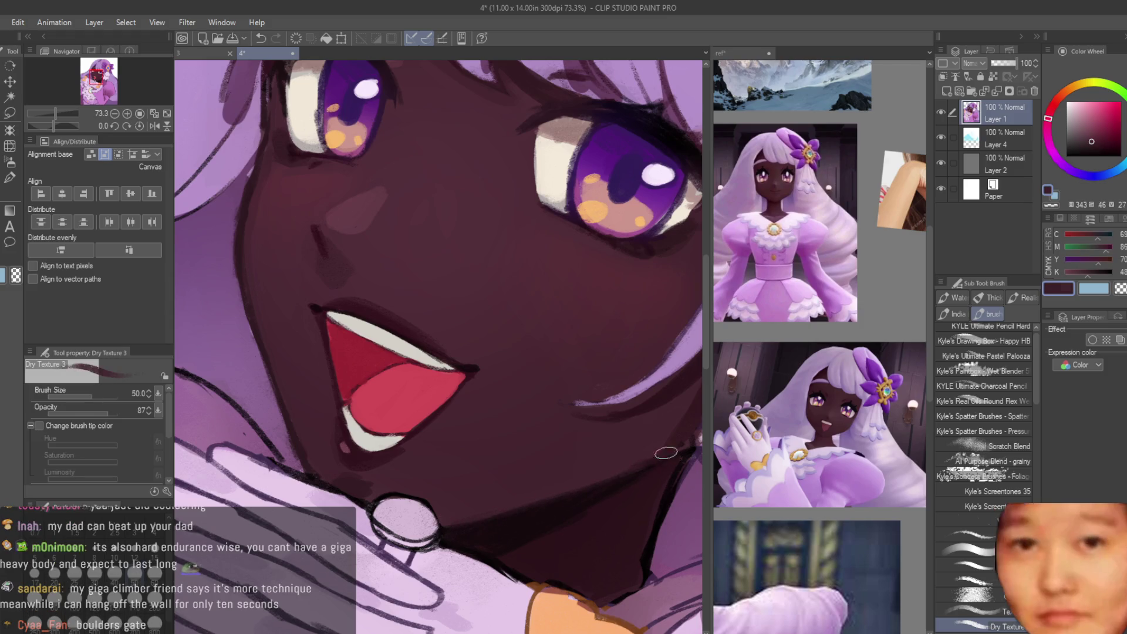
{"action": "scroll", "coordinate": [549, 469], "scroll_direction": "down", "scroll_amount": 4}
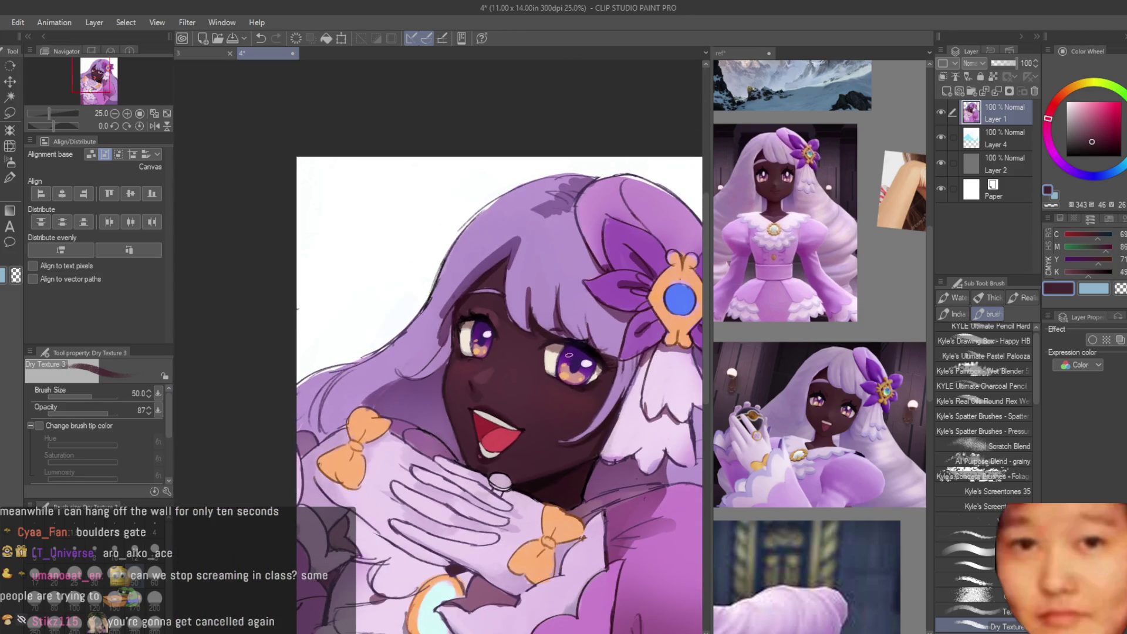
Step: Sample lighter and darker skin tones around the eyes and make the brush smaller
{"action": "scroll", "coordinate": [529, 340], "scroll_direction": "up", "scroll_amount": 2}
{"action": "left_click", "coordinate": [461, 289], "text": "alt"}
{"action": "scroll", "coordinate": [557, 322], "scroll_direction": "up", "scroll_amount": 2}
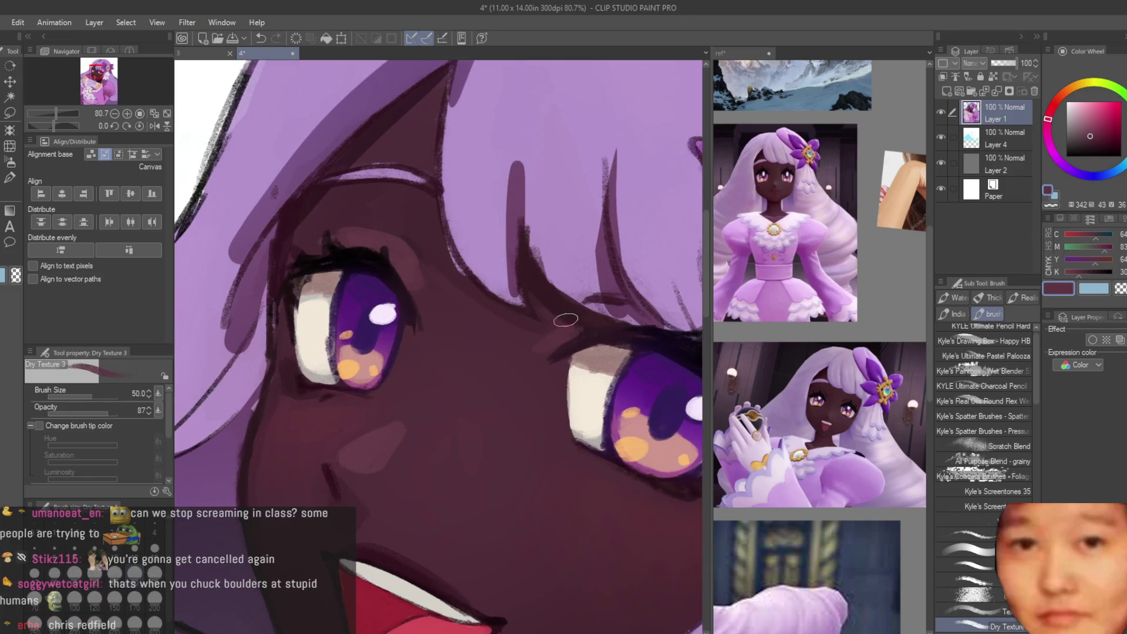
{"action": "left_click", "coordinate": [565, 320], "text": "alt"}
{"action": "scroll", "coordinate": [563, 338], "scroll_direction": "down", "scroll_amount": 4}
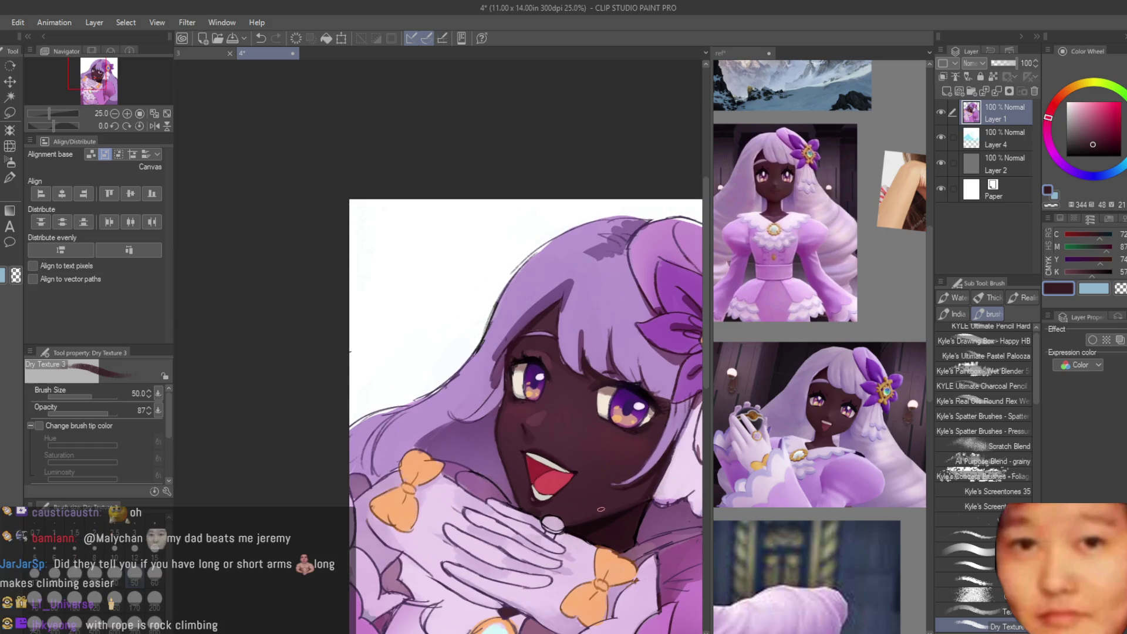
{"action": "scroll", "coordinate": [634, 411], "scroll_direction": "up", "scroll_amount": 2}
{"action": "key", "text": "bracketleft"}
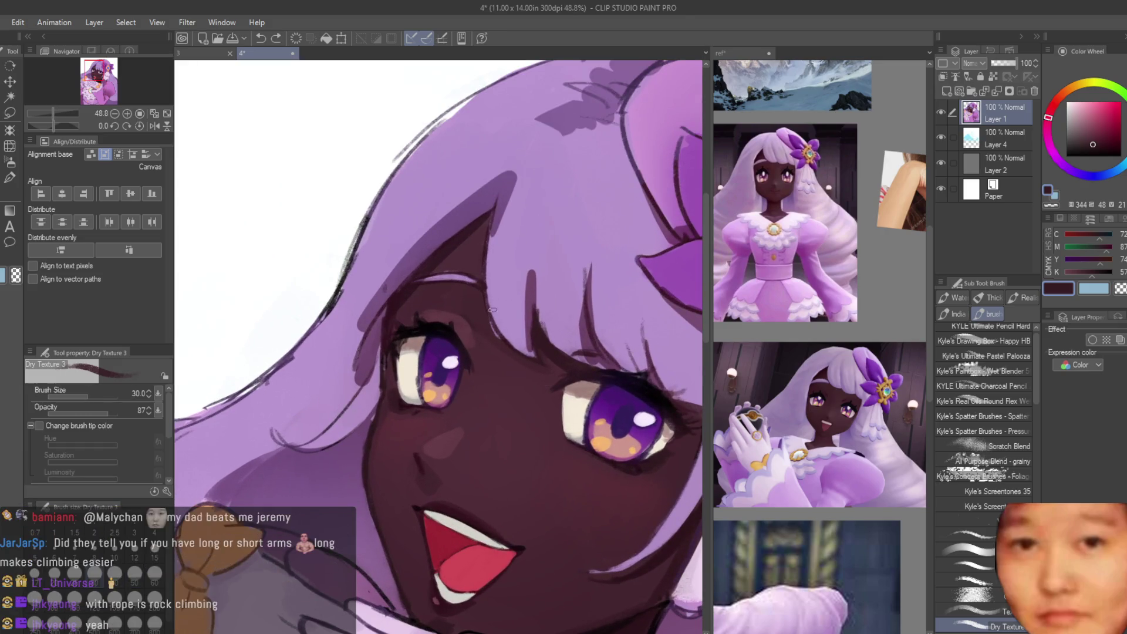
{"action": "scroll", "coordinate": [528, 405], "scroll_direction": "up", "scroll_amount": 3}
{"action": "left_click", "coordinate": [520, 461], "text": "alt"}
{"action": "scroll", "coordinate": [493, 429], "scroll_direction": "down", "scroll_amount": 7}
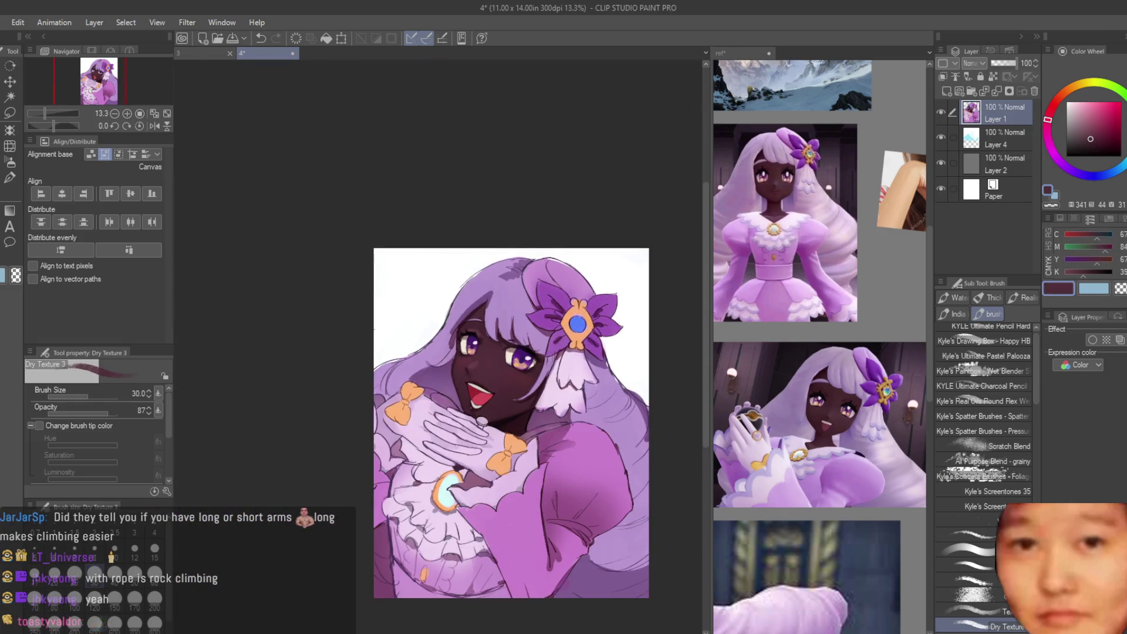
Step: Mirror the canvas horizontally to check the face, then flip it back
{"action": "key", "text": "h"}
{"action": "scroll", "coordinate": [578, 381], "scroll_direction": "up", "scroll_amount": 1}
{"action": "key", "text": "h"}
{"action": "scroll", "coordinate": [316, 294], "scroll_direction": "up", "scroll_amount": 6}
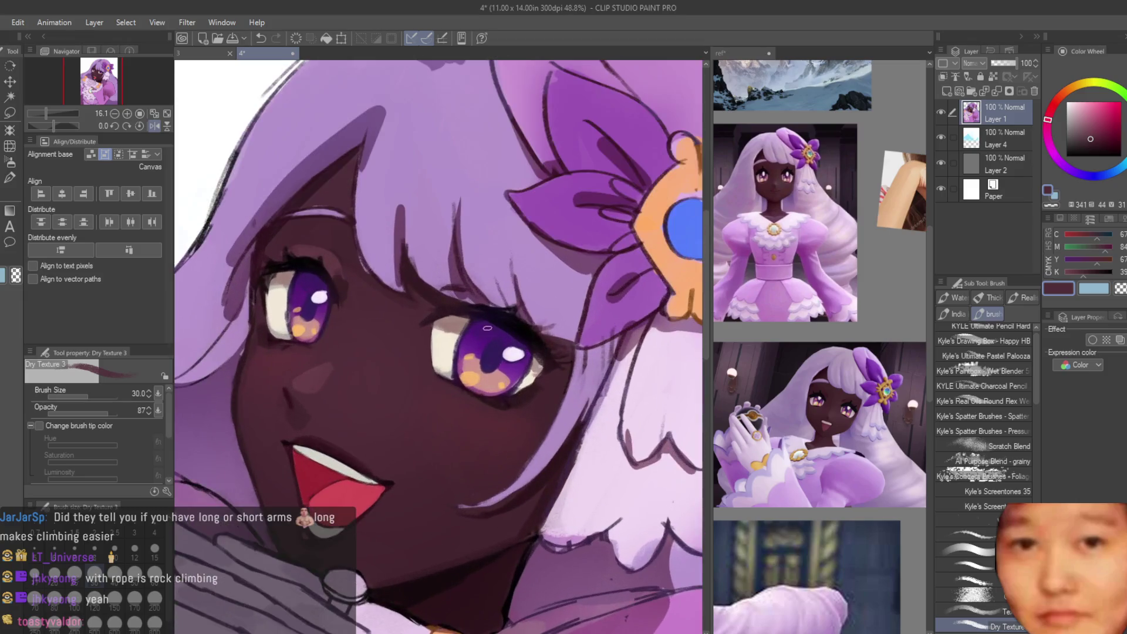
Step: Sample progressively lighter skin shades from above the eye
{"action": "left_click", "coordinate": [315, 293], "text": "alt"}
{"action": "scroll", "coordinate": [315, 294], "scroll_direction": "down", "scroll_amount": 3}
{"action": "scroll", "coordinate": [315, 297], "scroll_direction": "up", "scroll_amount": 2}
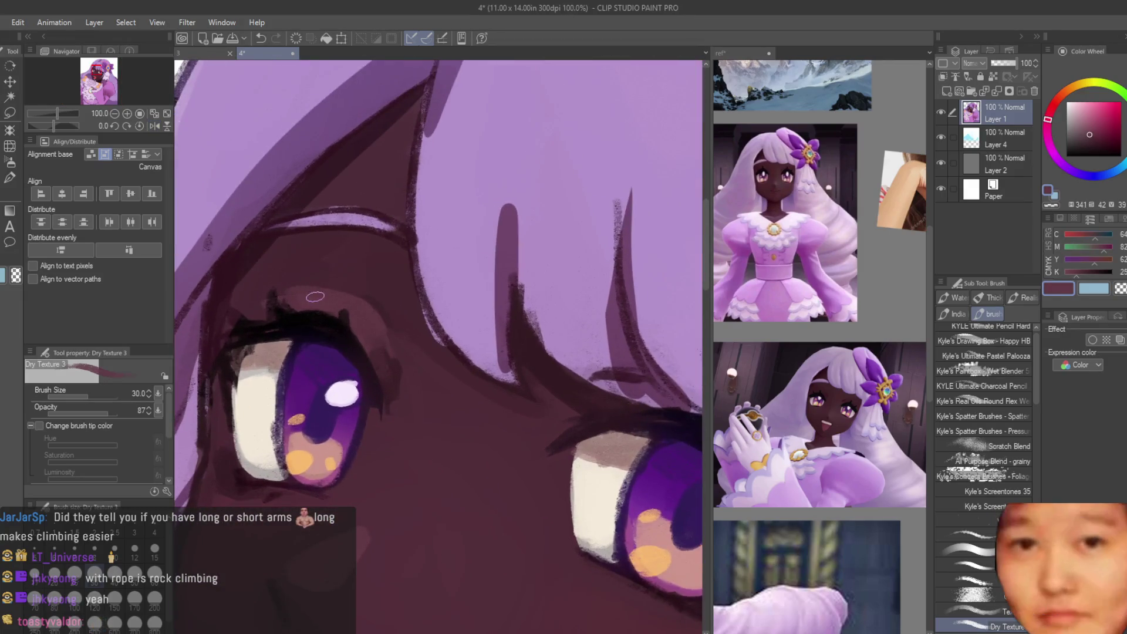
{"action": "left_click", "coordinate": [329, 297], "text": "alt"}
{"action": "scroll", "coordinate": [329, 297], "scroll_direction": "up", "scroll_amount": 1}
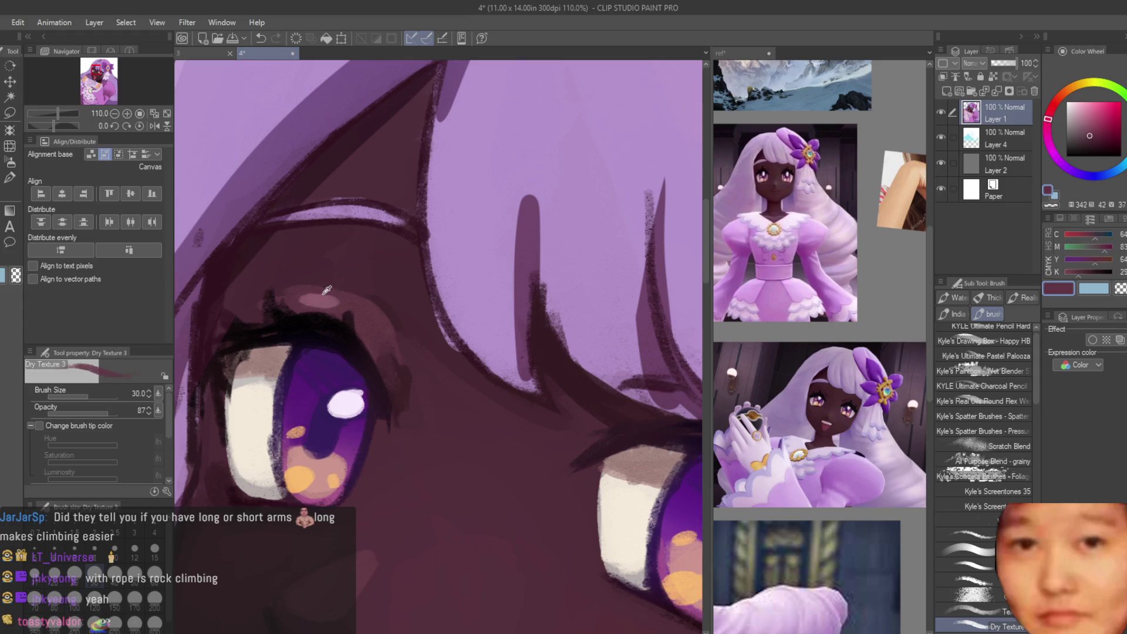
{"action": "left_click", "coordinate": [331, 297], "text": "alt"}
{"action": "scroll", "coordinate": [331, 298], "scroll_direction": "down", "scroll_amount": 2}
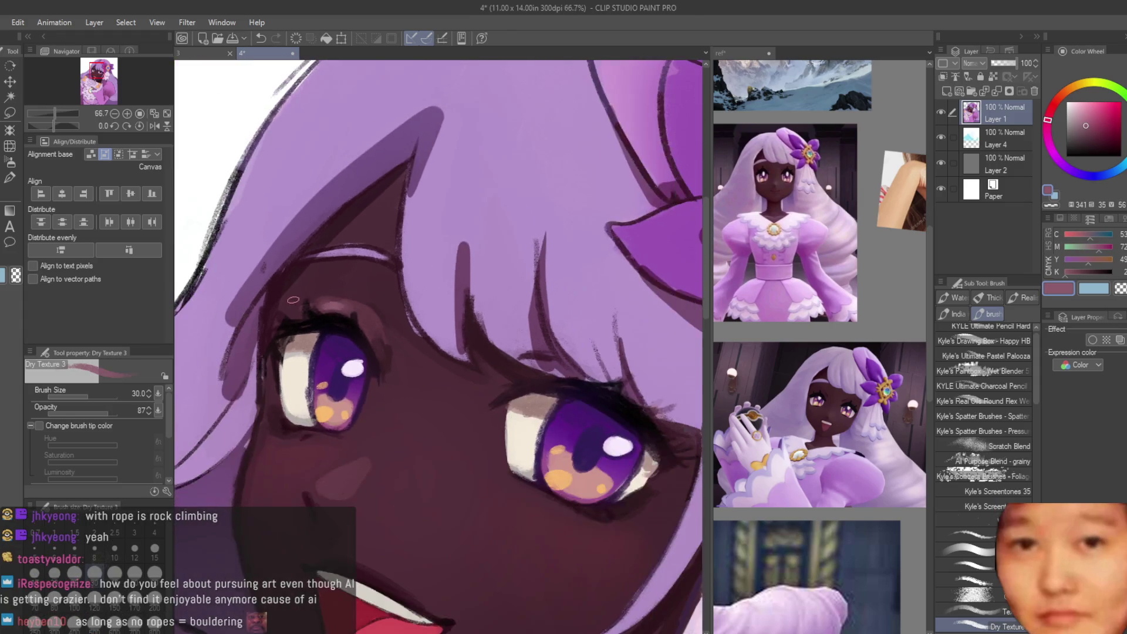
{"action": "scroll", "coordinate": [331, 298], "scroll_direction": "up", "scroll_amount": 1}
{"action": "scroll", "coordinate": [287, 317], "scroll_direction": "down", "scroll_amount": 1}
Step: Sample the lash-line near-black and iris purple, then lighten the purple on the colour wheel
{"action": "left_click", "coordinate": [314, 346], "text": "alt"}
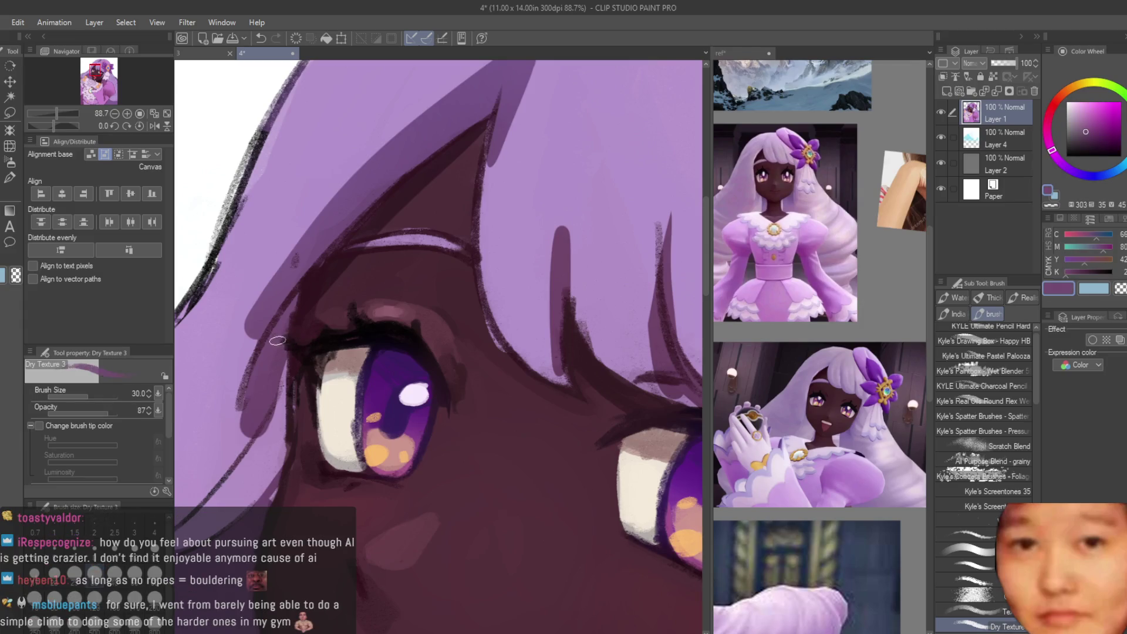
{"action": "left_click", "coordinate": [392, 373], "text": "alt"}
{"action": "left_click", "coordinate": [1099, 118]}
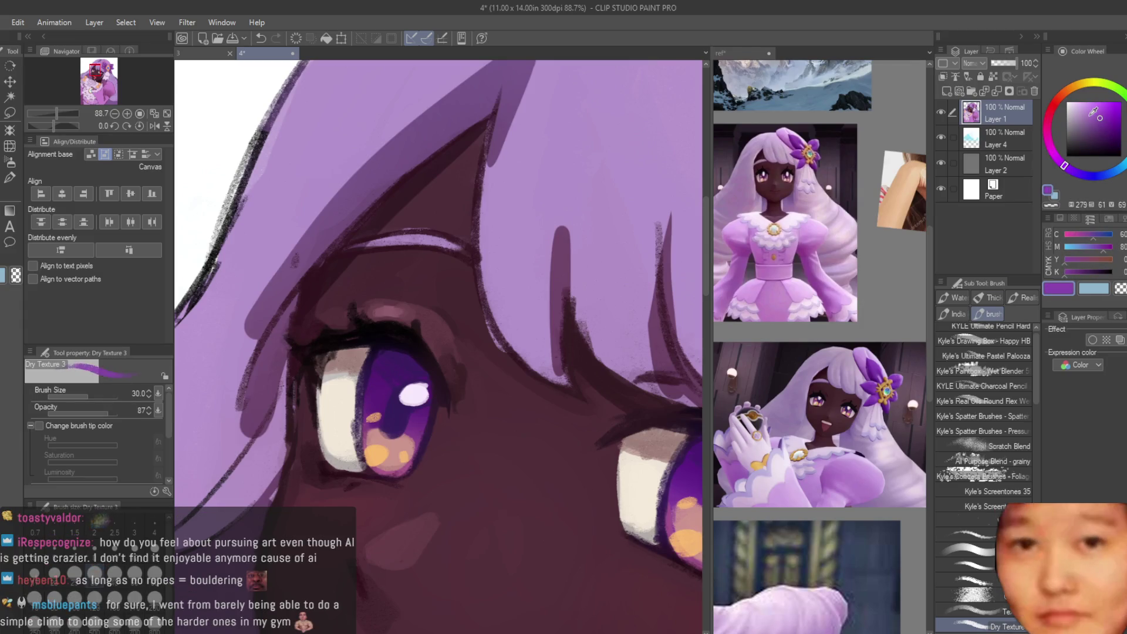
{"action": "scroll", "coordinate": [414, 276], "scroll_direction": "up", "scroll_amount": 2}
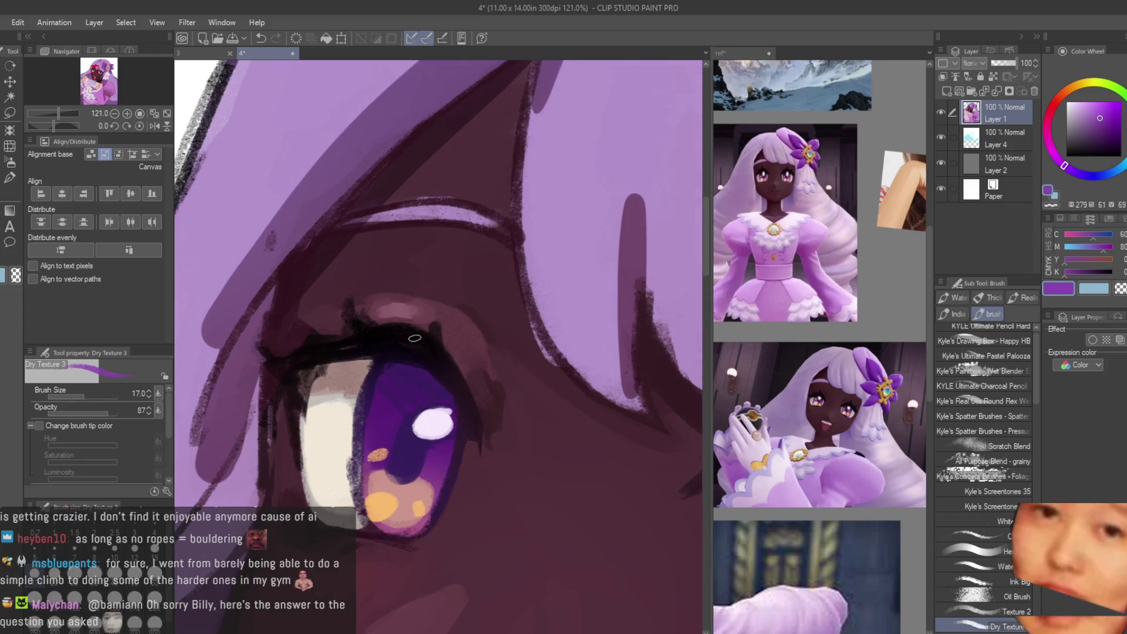
Step: Try a purple stroke along the upper eyelid, then undo it
{"action": "scroll", "coordinate": [414, 327], "scroll_direction": "up", "scroll_amount": 1}
{"action": "left_click_drag", "start_coordinate": [395, 351], "coordinate": [351, 353]}
{"action": "key", "text": "ctrl+z"}
Step: Sample cream and mauve tones, then brush dark purple along the eye white–iris edge
{"action": "left_click", "coordinate": [357, 458], "text": "alt"}
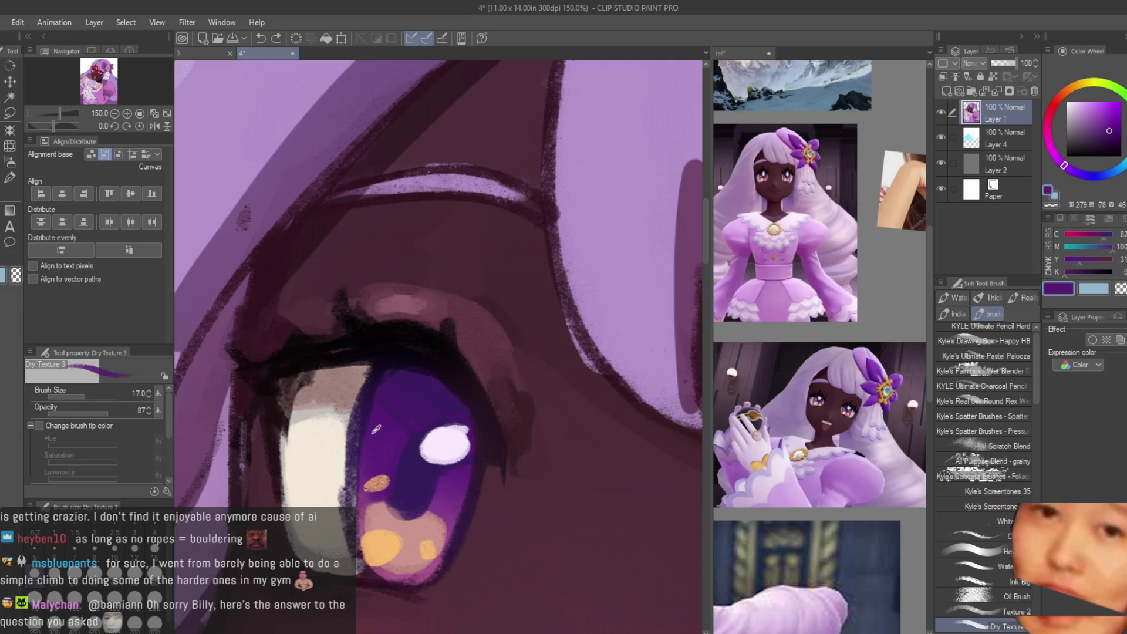
{"action": "left_click", "coordinate": [357, 520], "text": "alt"}
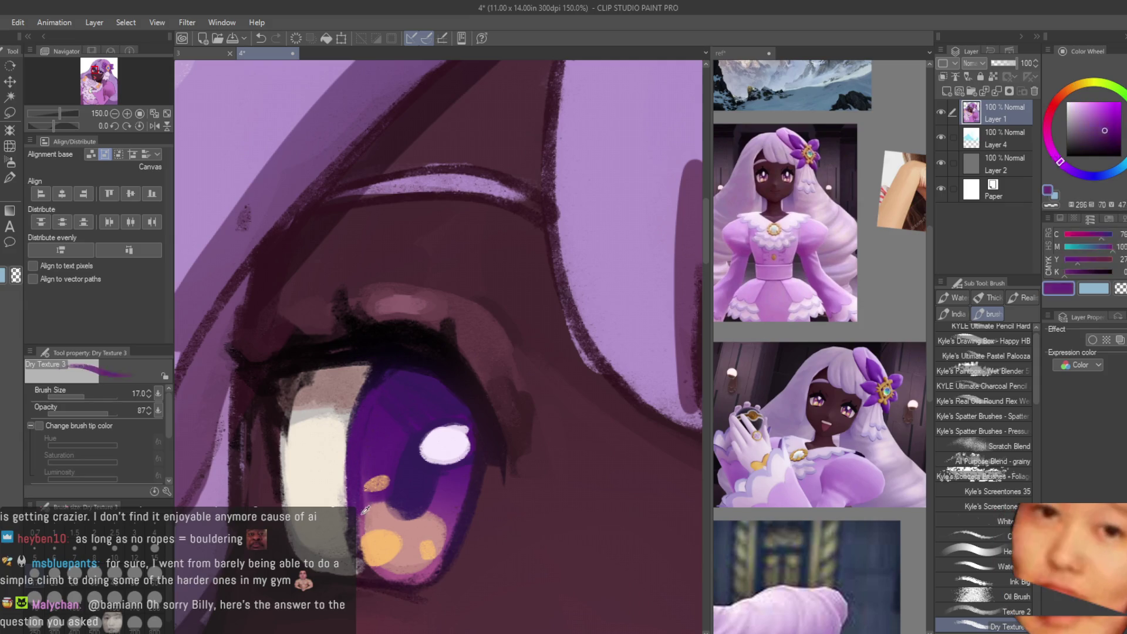
{"action": "left_click", "coordinate": [361, 557], "text": "alt"}
{"action": "left_click", "coordinate": [341, 537], "text": "alt"}
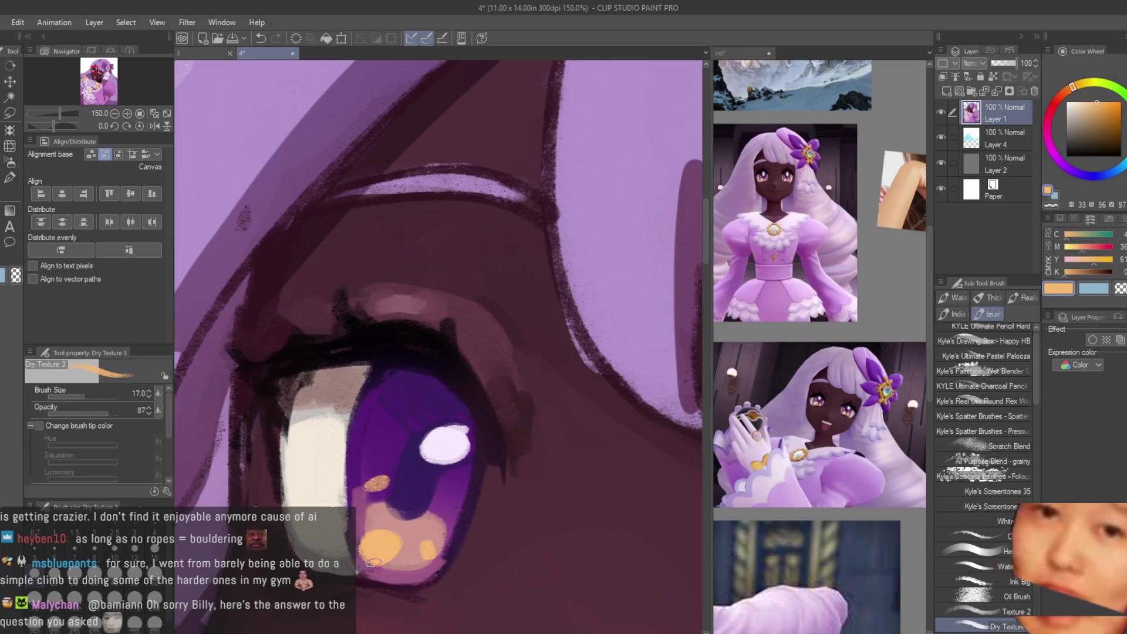
{"action": "left_click", "coordinate": [341, 539], "text": "alt"}
{"action": "left_click", "coordinate": [349, 561], "text": "alt"}
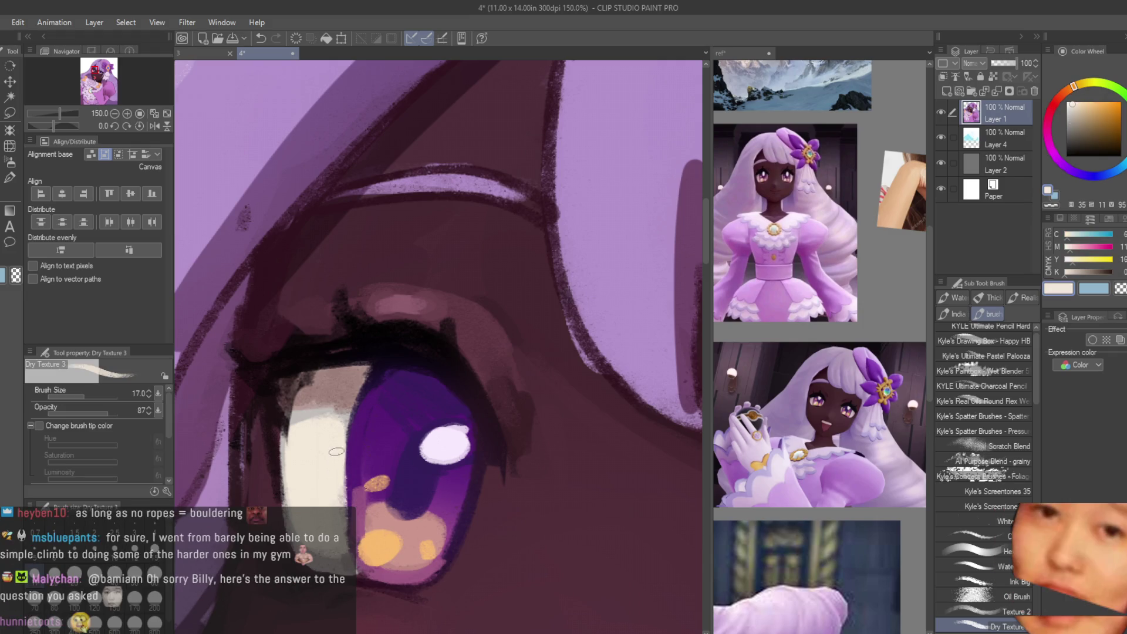
{"action": "left_click", "coordinate": [368, 365], "text": "alt"}
{"action": "left_click_drag", "start_coordinate": [369, 365], "coordinate": [349, 440]}
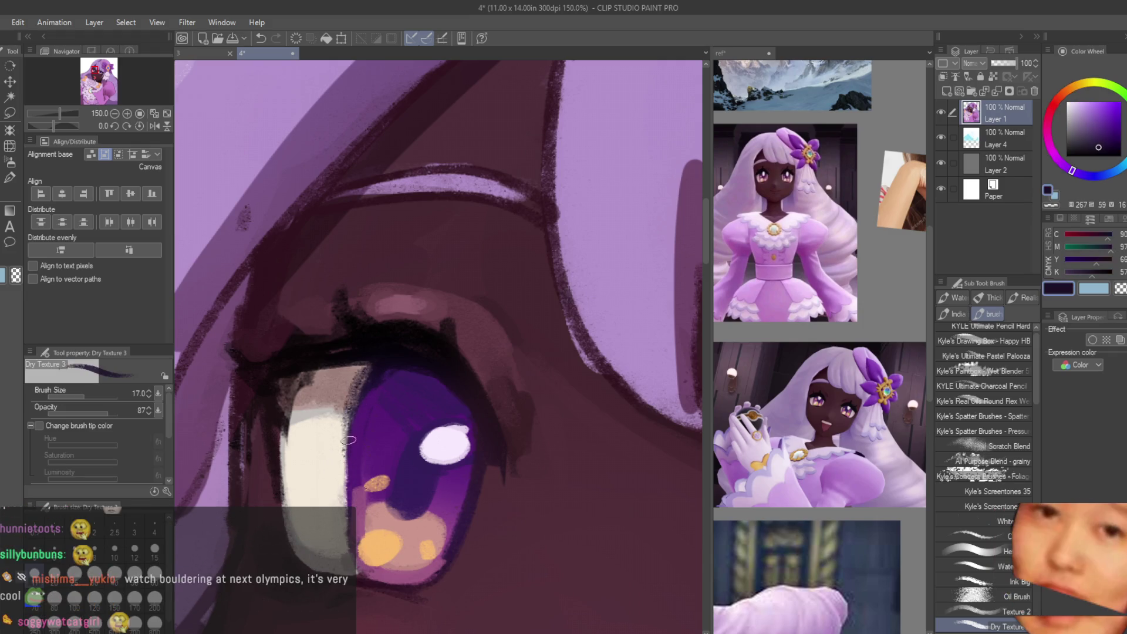
{"action": "left_click", "coordinate": [346, 432], "text": "alt"}
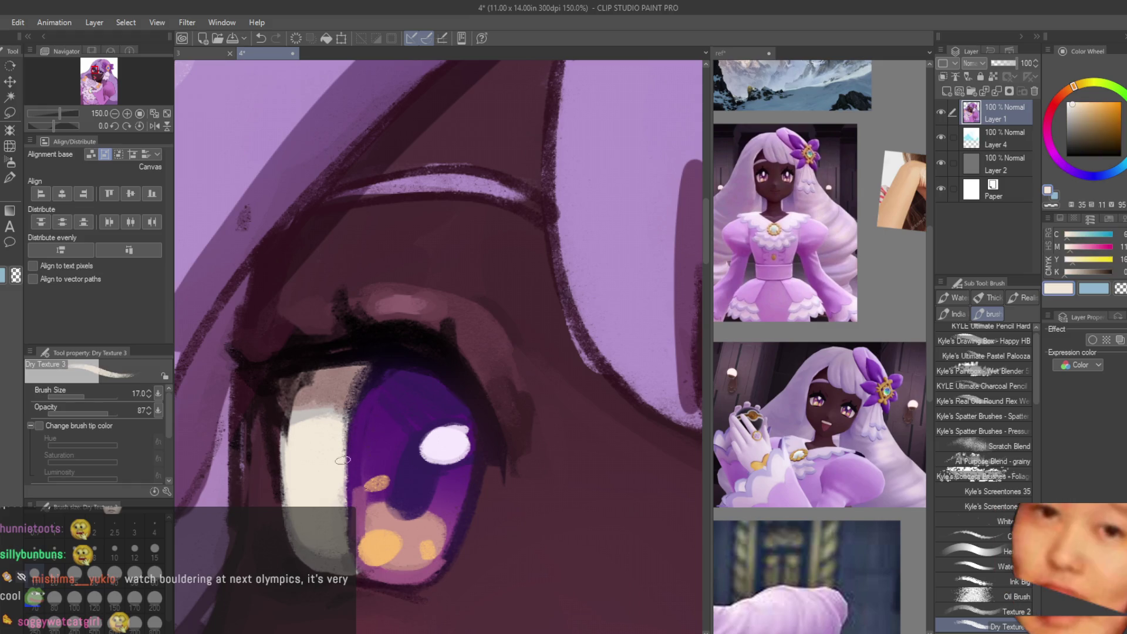
{"action": "scroll", "coordinate": [327, 399], "scroll_direction": "down", "scroll_amount": 5}
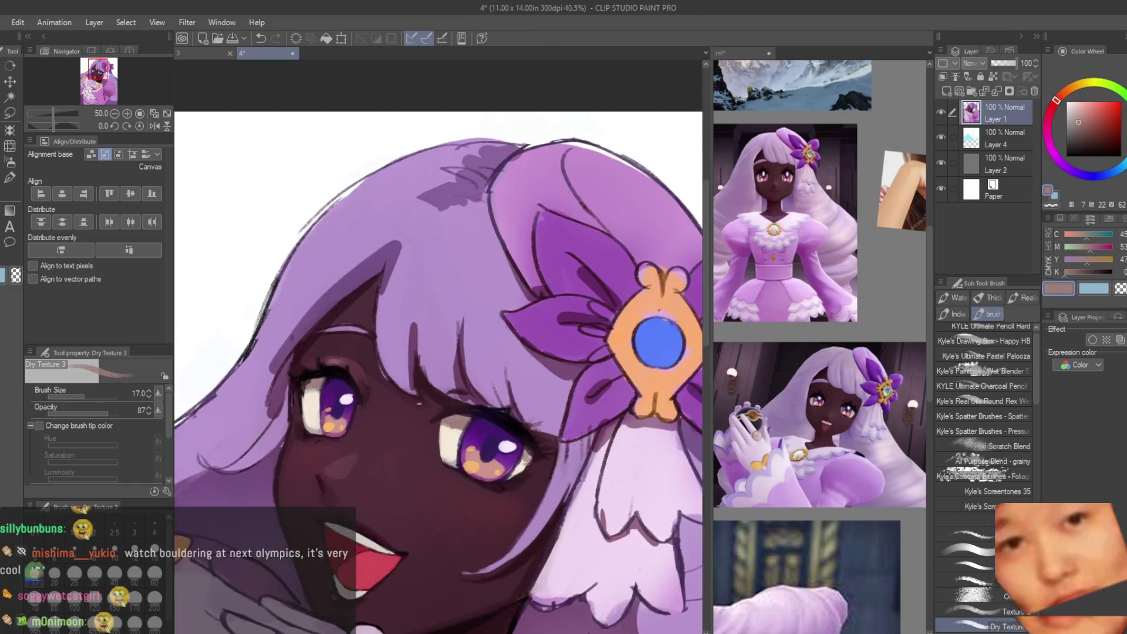
Step: Sample the eye white cream and iris purple, trying lighter, dark and mid purples
{"action": "scroll", "coordinate": [382, 405], "scroll_direction": "up", "scroll_amount": 3}
{"action": "left_click", "coordinate": [410, 407], "text": "alt"}
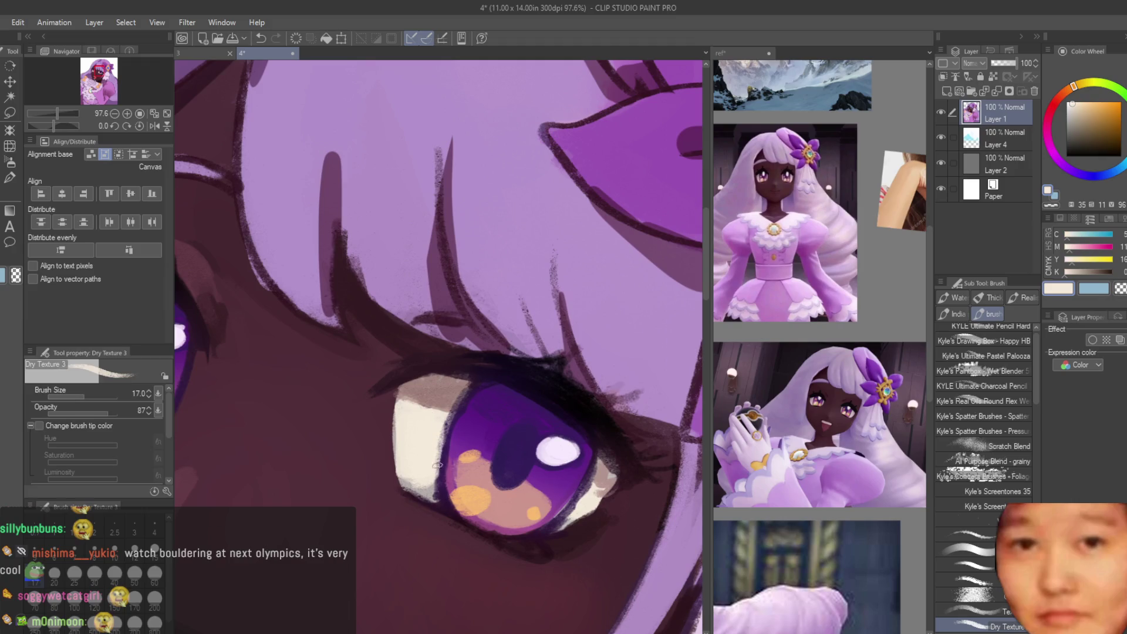
{"action": "left_click", "coordinate": [469, 402], "text": "alt"}
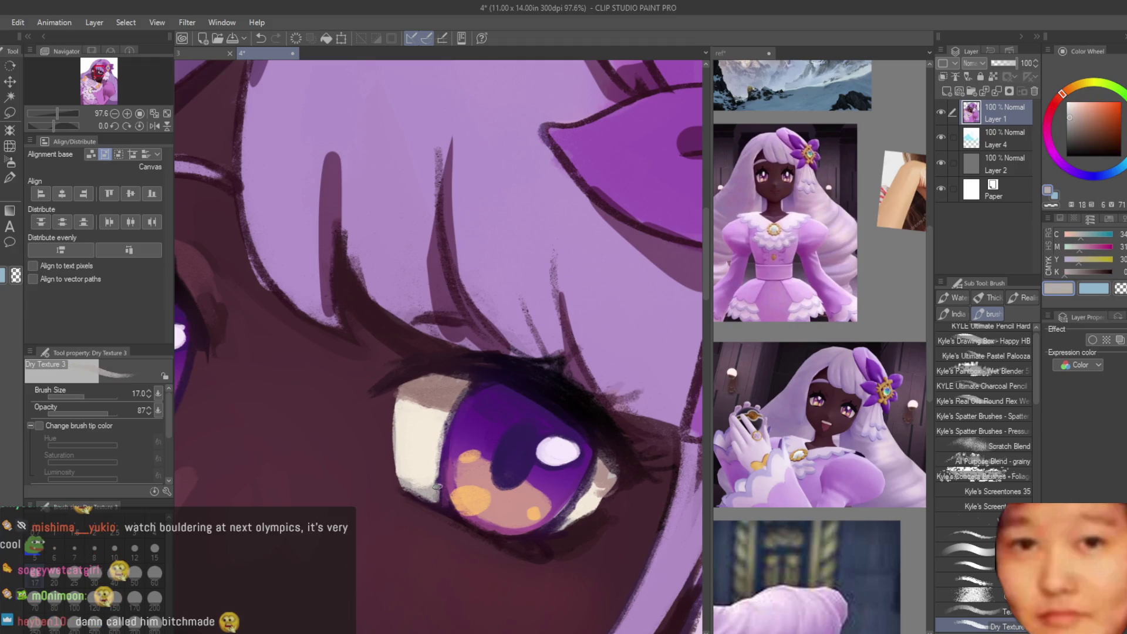
{"action": "left_click", "coordinate": [568, 487], "text": "alt"}
{"action": "left_click", "coordinate": [539, 527], "text": "alt"}
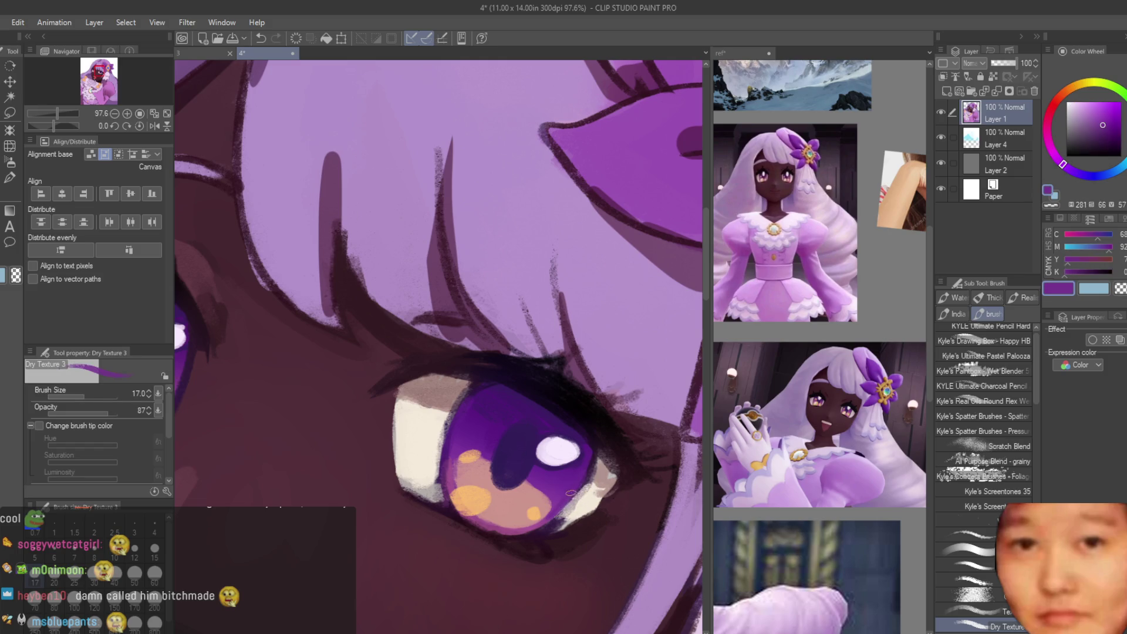
{"action": "left_click", "coordinate": [569, 478], "text": "alt"}
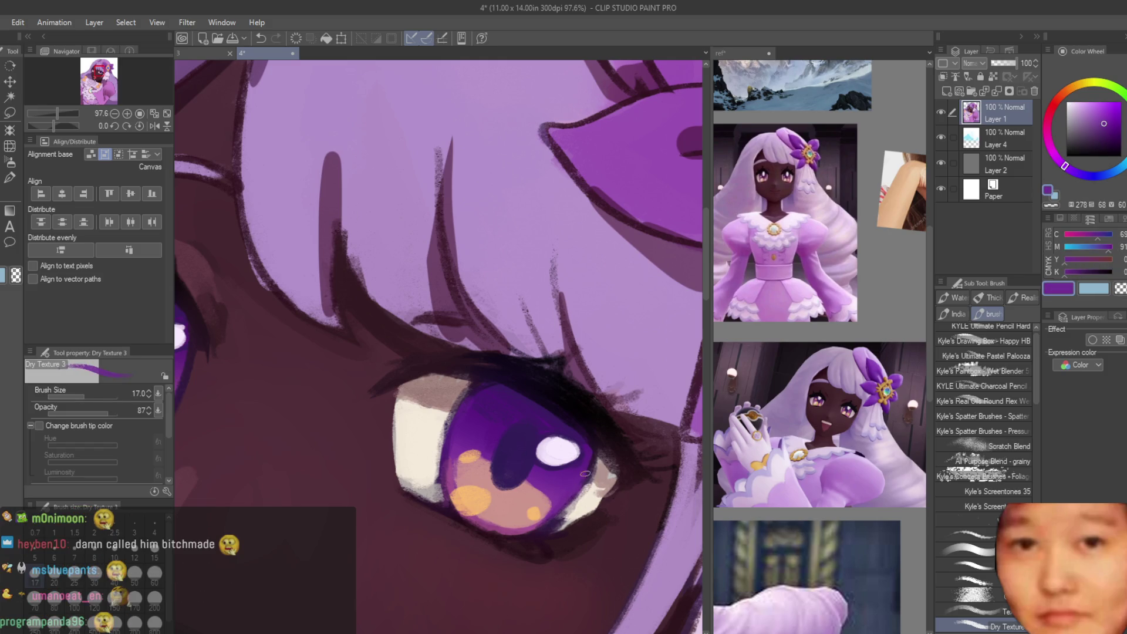
{"action": "left_click", "coordinate": [555, 528], "text": "alt"}
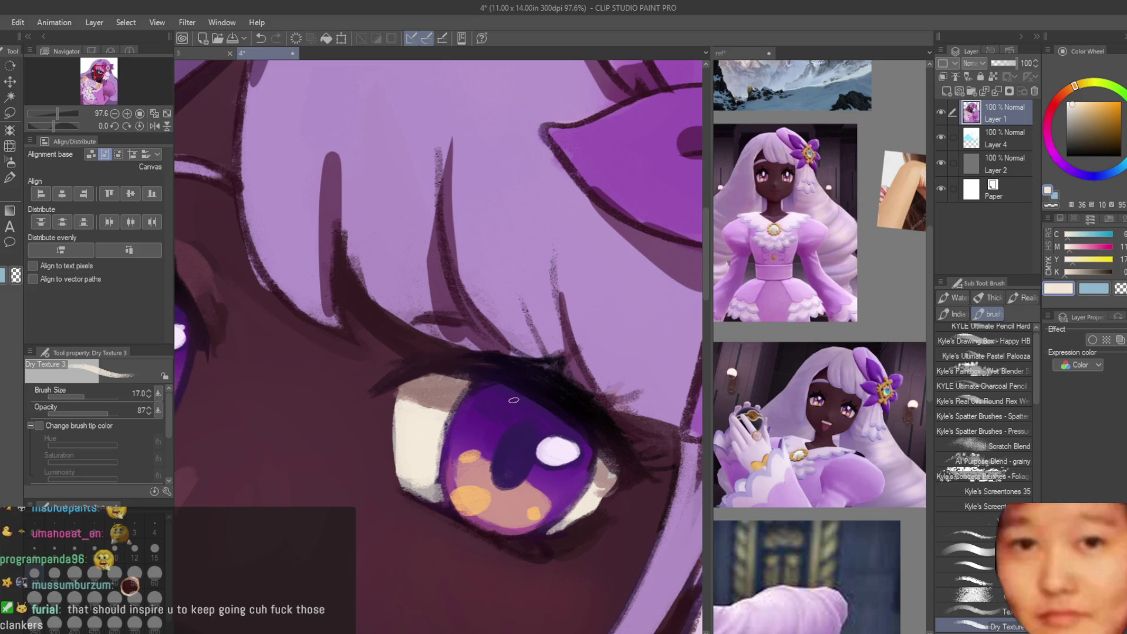
Step: Eyedrop a dusty pink from around the eye and fine-tune it against the cream
{"action": "scroll", "coordinate": [570, 493], "scroll_direction": "up", "scroll_amount": 2}
{"action": "left_click", "coordinate": [516, 557], "text": "alt"}
{"action": "left_click", "coordinate": [574, 533], "text": "alt"}
{"action": "left_click", "coordinate": [634, 469], "text": "alt"}
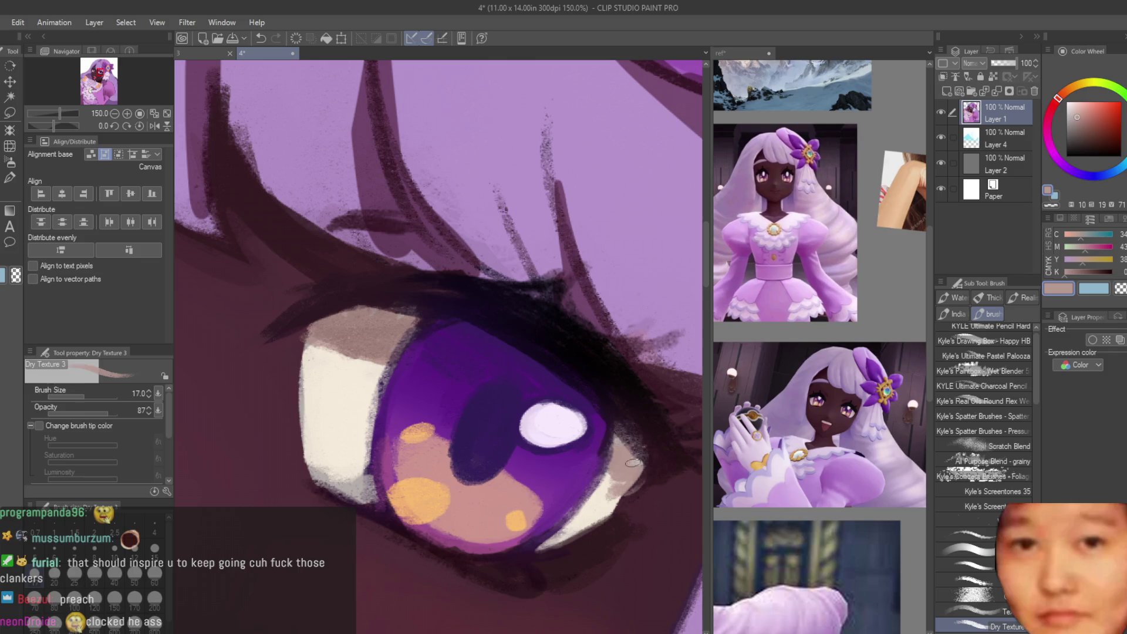
{"action": "left_click", "coordinate": [625, 467], "text": "alt"}
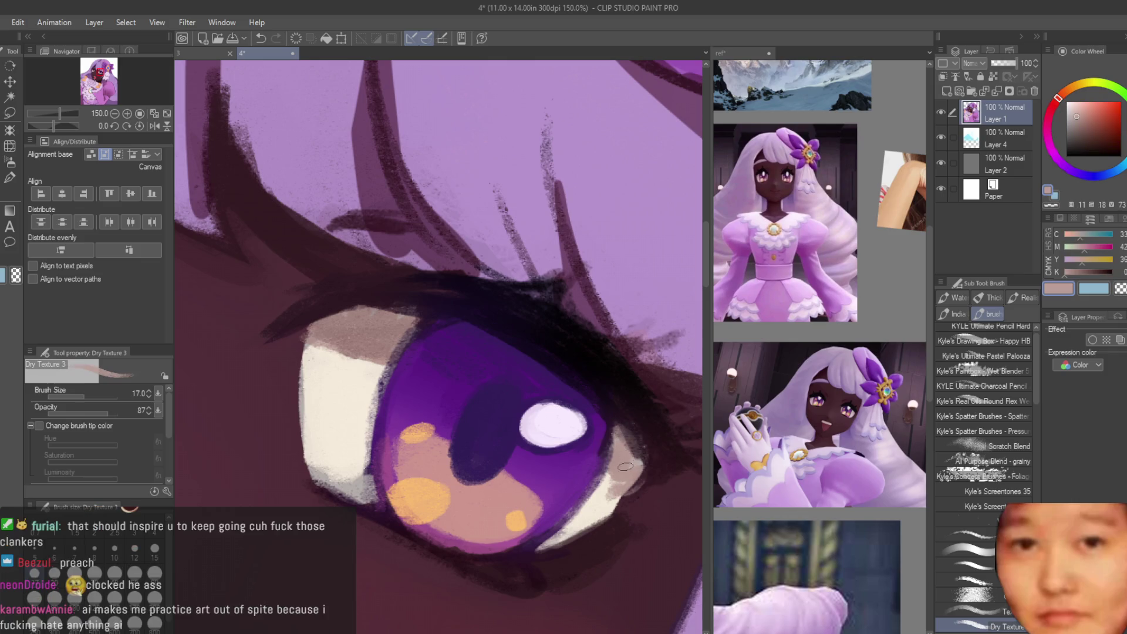
{"action": "left_click", "coordinate": [598, 512], "text": "alt"}
{"action": "scroll", "coordinate": [606, 502], "scroll_direction": "down", "scroll_amount": 2}
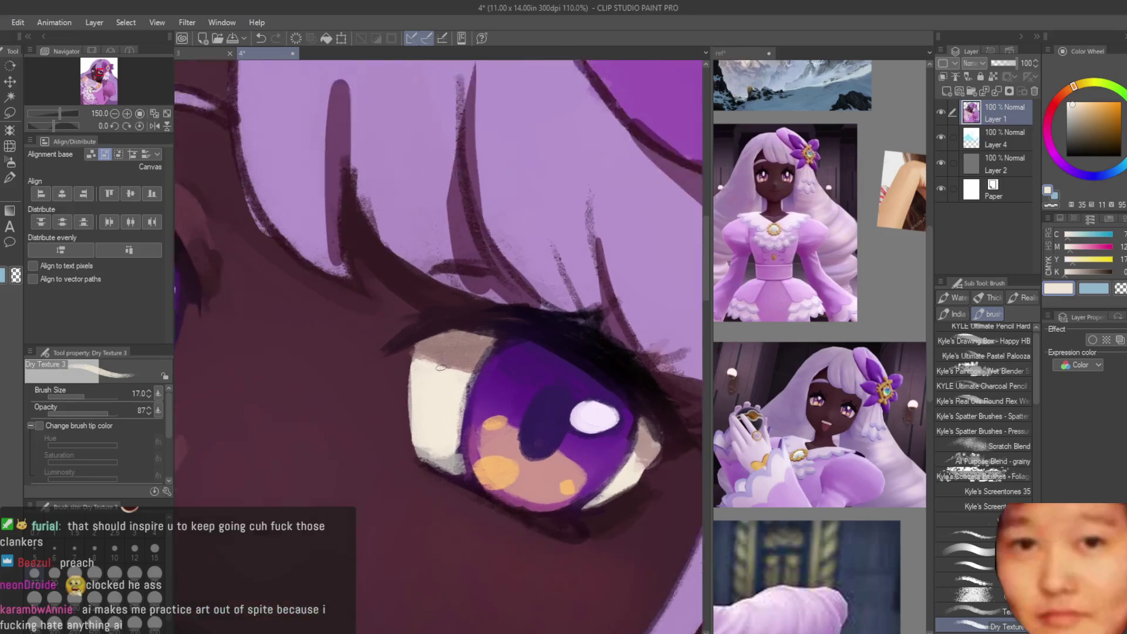
Step: Alternate between the dusty pink-brown shadow and cream, ending on the grey atop the eye white
{"action": "left_click", "coordinate": [474, 379], "text": "alt"}
{"action": "scroll", "coordinate": [451, 386], "scroll_direction": "up", "scroll_amount": 2}
{"action": "left_click", "coordinate": [434, 371], "text": "alt"}
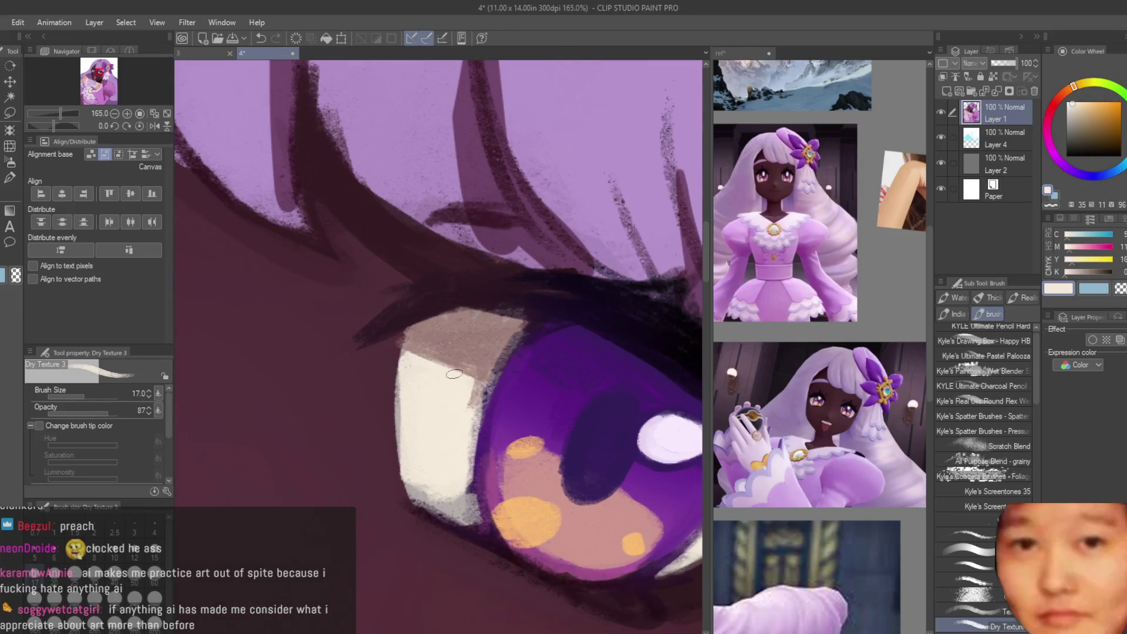
{"action": "left_click", "coordinate": [473, 380], "text": "alt"}
{"action": "scroll", "coordinate": [494, 420], "scroll_direction": "down", "scroll_amount": 3}
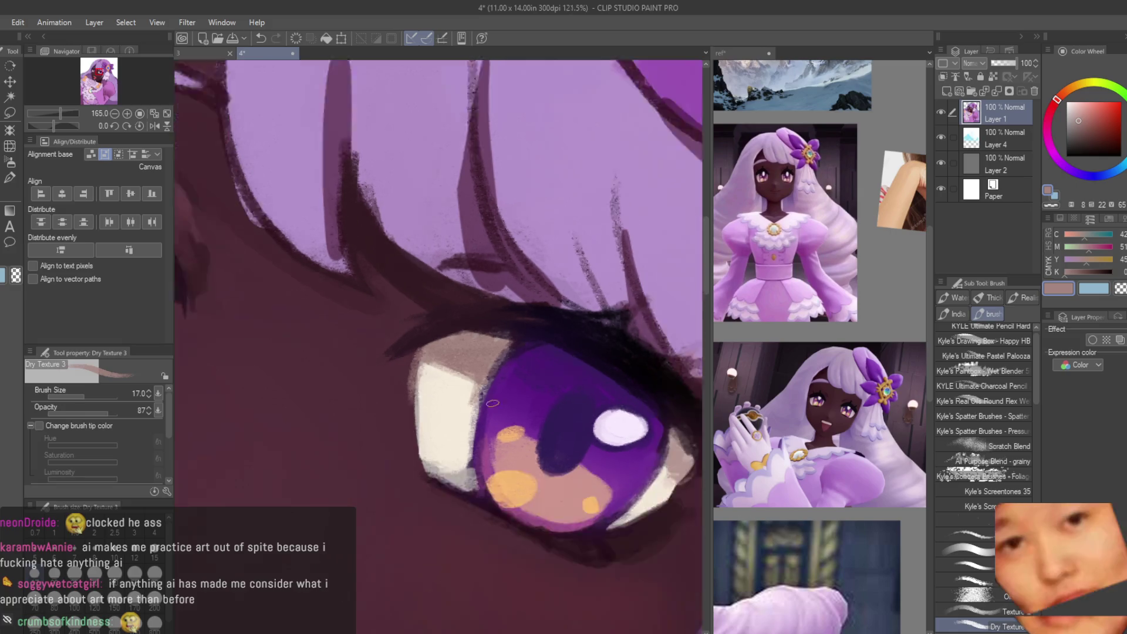
{"action": "scroll", "coordinate": [422, 394], "scroll_direction": "up", "scroll_amount": 4}
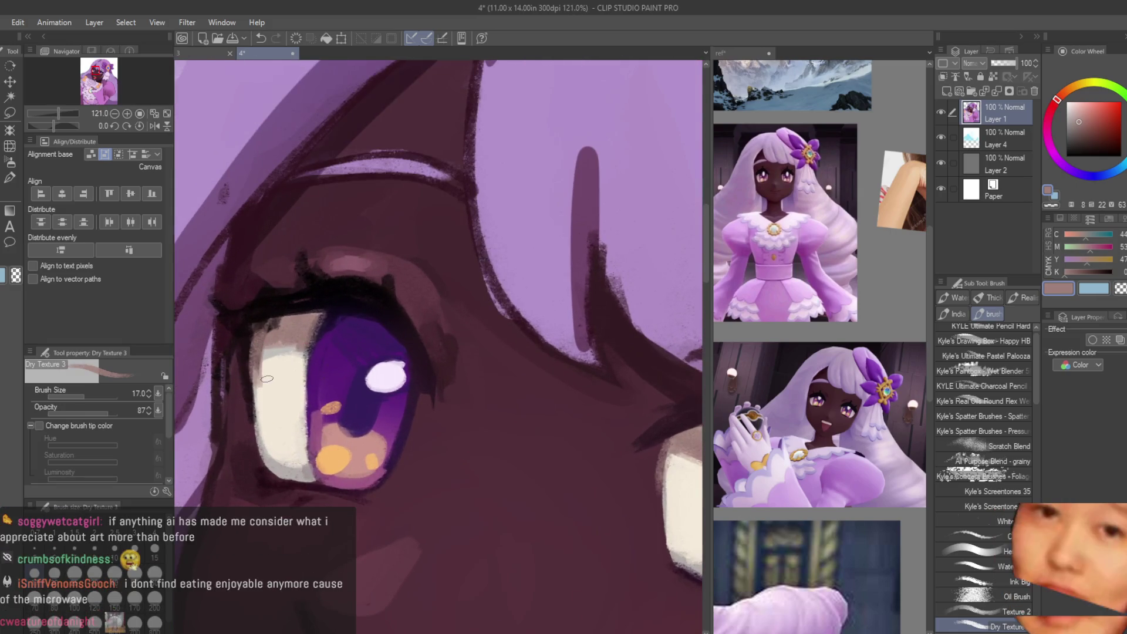
{"action": "left_click", "coordinate": [266, 392], "text": "alt"}
{"action": "scroll", "coordinate": [260, 372], "scroll_direction": "up", "scroll_amount": 1}
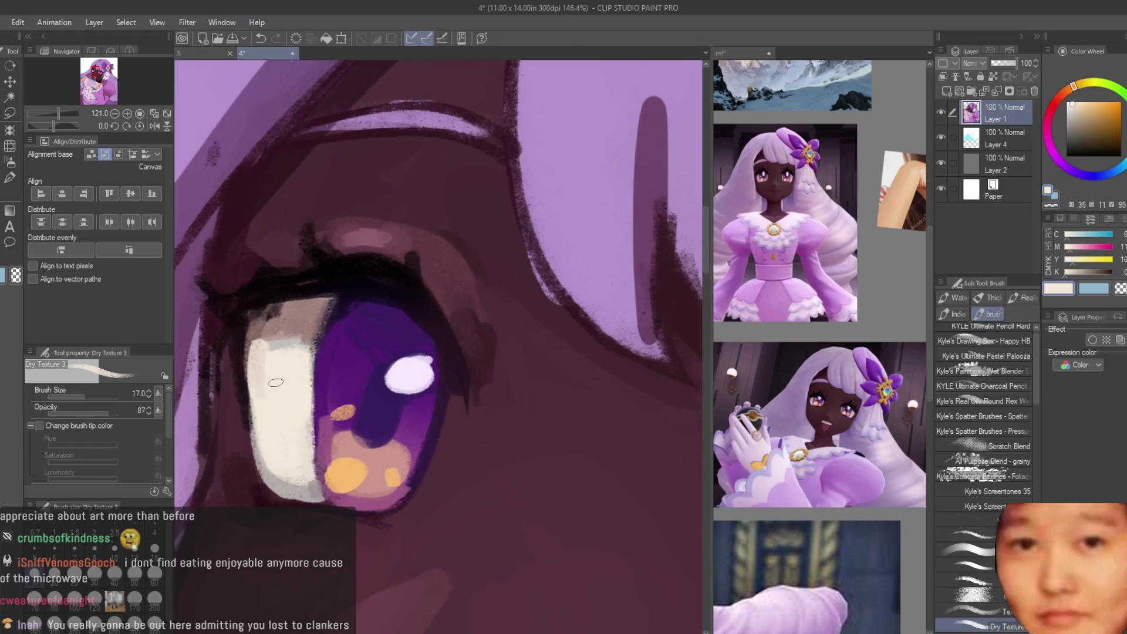
{"action": "left_click", "coordinate": [281, 344], "text": "alt"}
{"action": "scroll", "coordinate": [272, 343], "scroll_direction": "down", "scroll_amount": 5}
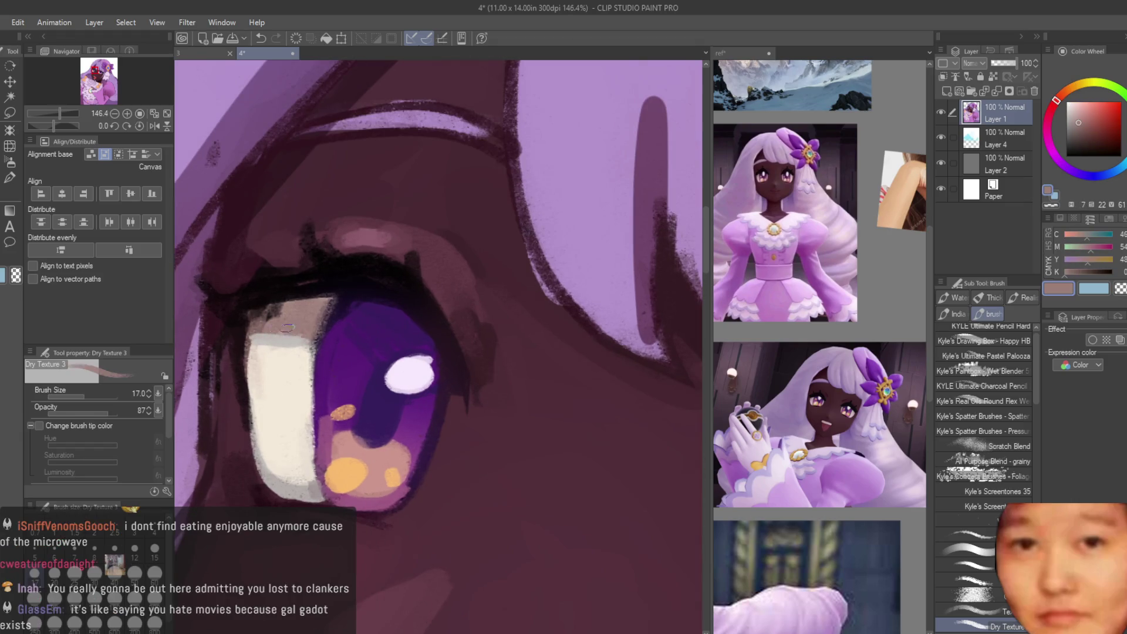
{"action": "scroll", "coordinate": [354, 356], "scroll_direction": "up", "scroll_amount": 4}
{"action": "scroll", "coordinate": [354, 357], "scroll_direction": "down", "scroll_amount": 3}
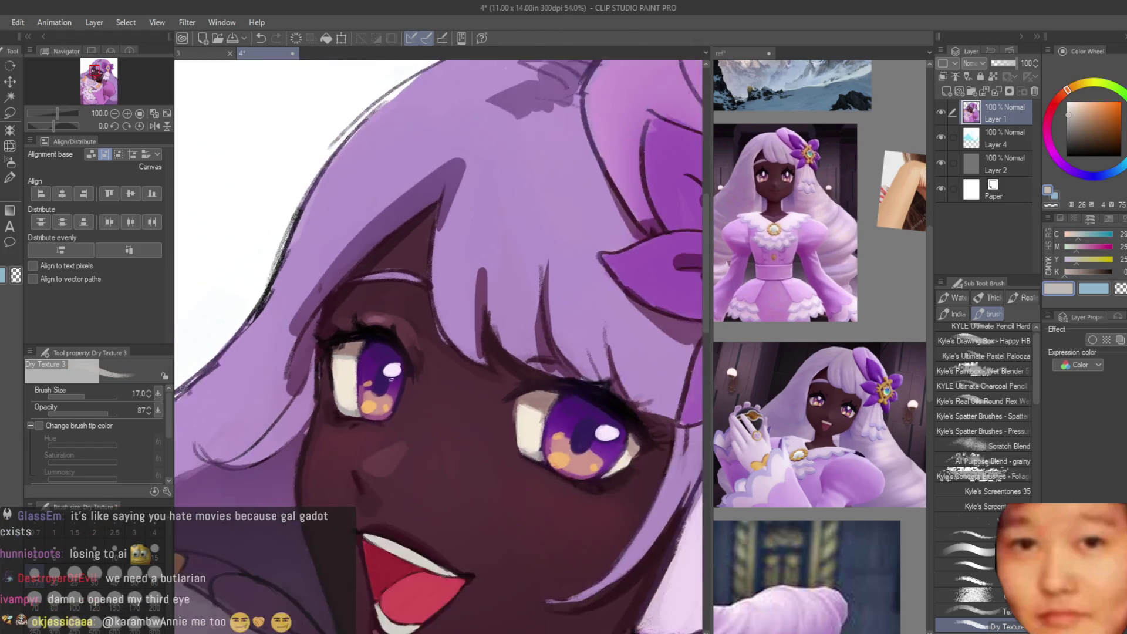
Step: Sample the lash and eye-corner colours, then choose a muted purple on the Color Wheel
{"action": "scroll", "coordinate": [529, 382], "scroll_direction": "up", "scroll_amount": 5}
{"action": "scroll", "coordinate": [607, 403], "scroll_direction": "up", "scroll_amount": 1}
{"action": "scroll", "coordinate": [607, 403], "scroll_direction": "down", "scroll_amount": 5}
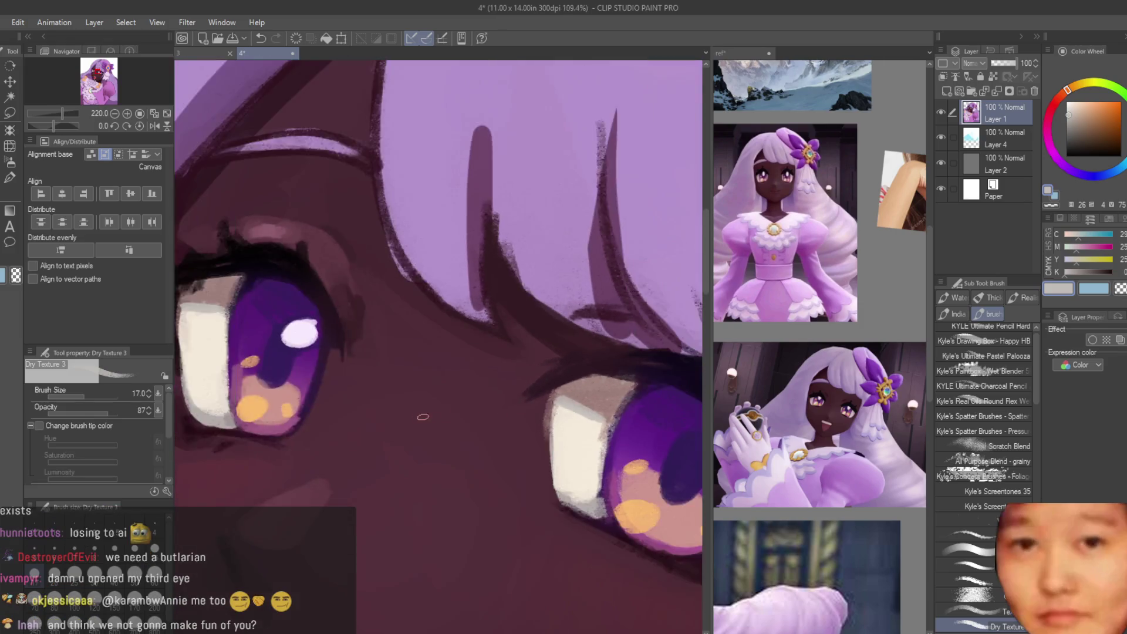
{"action": "scroll", "coordinate": [333, 365], "scroll_direction": "up", "scroll_amount": 4}
{"action": "left_click", "coordinate": [333, 365], "text": "alt"}
{"action": "left_click", "coordinate": [360, 383], "text": "alt"}
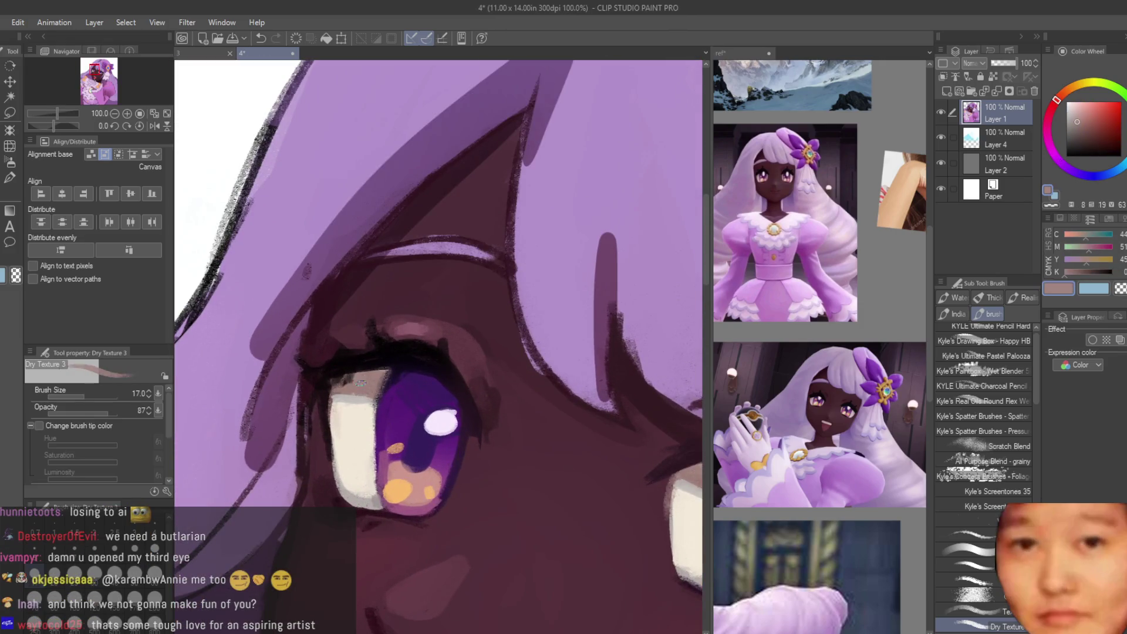
{"action": "left_click", "coordinate": [397, 368], "text": "alt"}
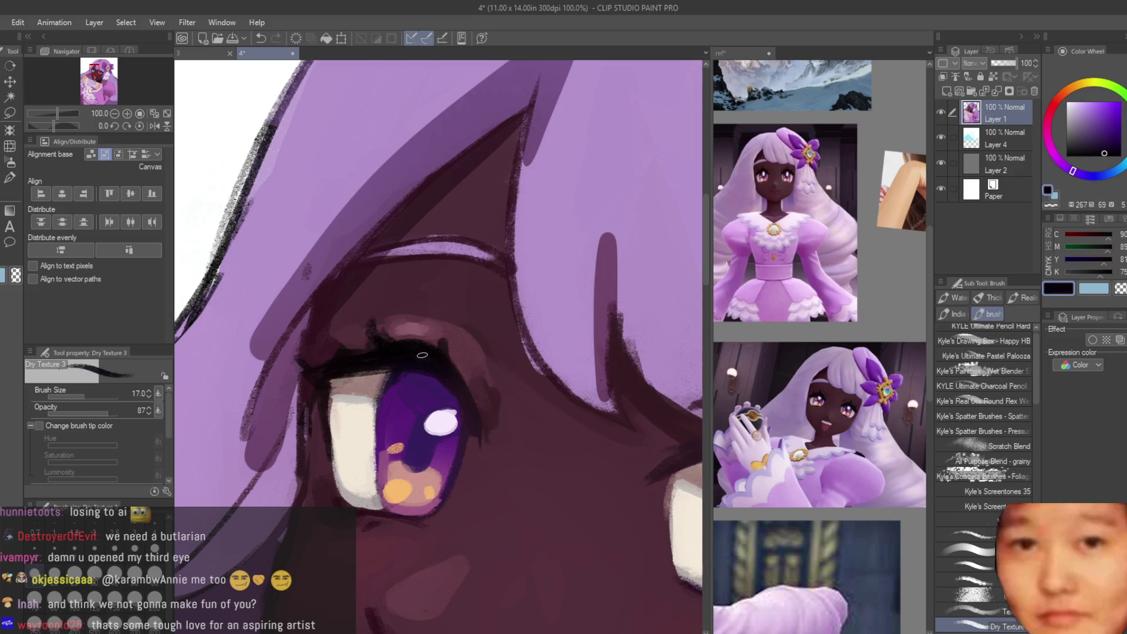
{"action": "left_click_drag", "start_coordinate": [1105, 146], "coordinate": [1083, 129]}
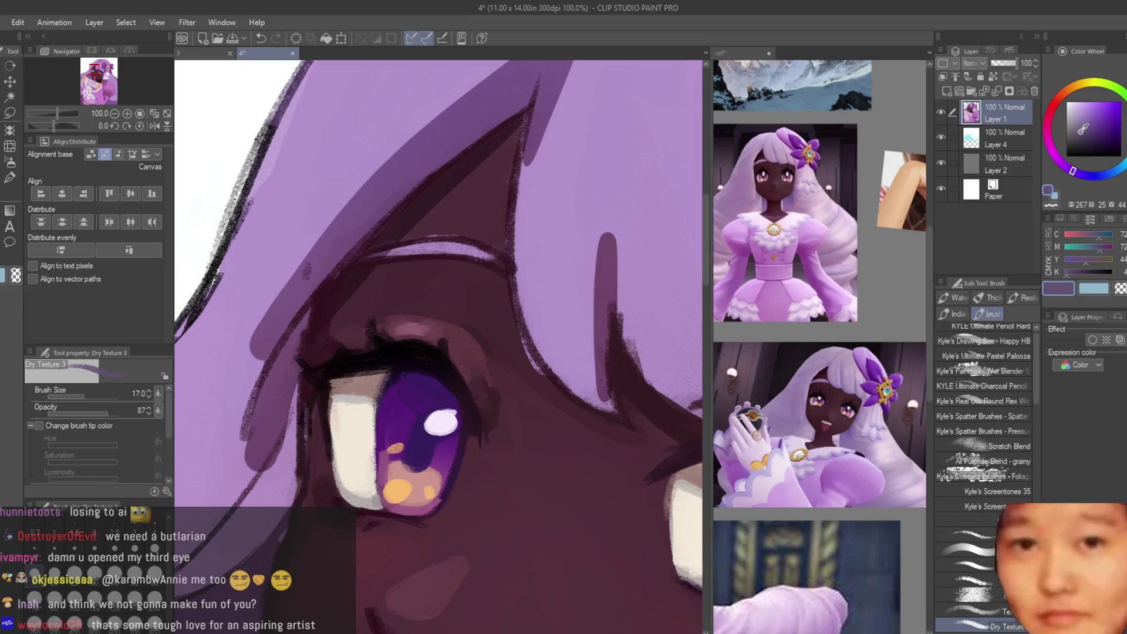
Step: Sample dark mauve skin tones, then stroke near-black along the upper lash line
{"action": "scroll", "coordinate": [410, 370], "scroll_direction": "up", "scroll_amount": 3}
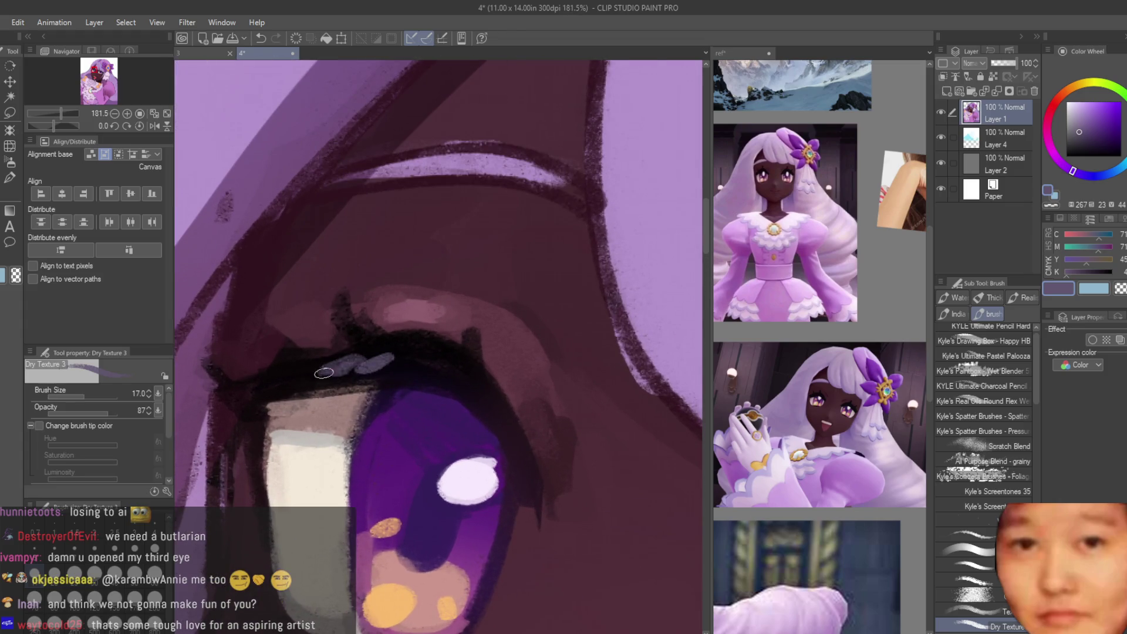
{"action": "scroll", "coordinate": [419, 364], "scroll_direction": "down", "scroll_amount": 5}
{"action": "scroll", "coordinate": [469, 348], "scroll_direction": "up", "scroll_amount": 4}
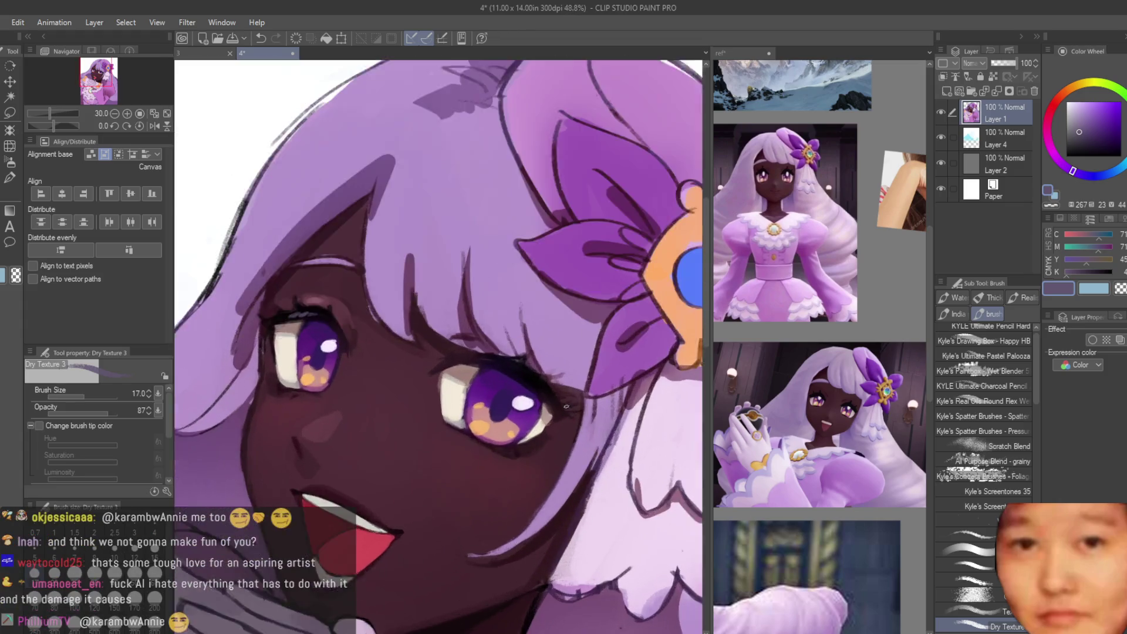
{"action": "scroll", "coordinate": [469, 349], "scroll_direction": "up", "scroll_amount": 2}
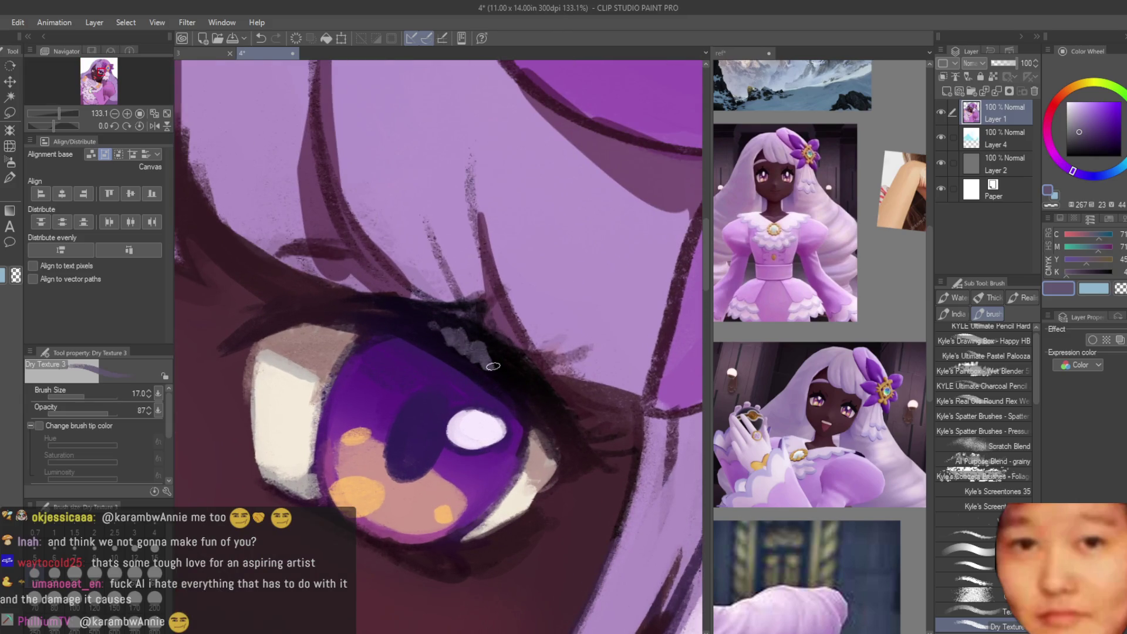
{"action": "scroll", "coordinate": [415, 319], "scroll_direction": "down", "scroll_amount": 5}
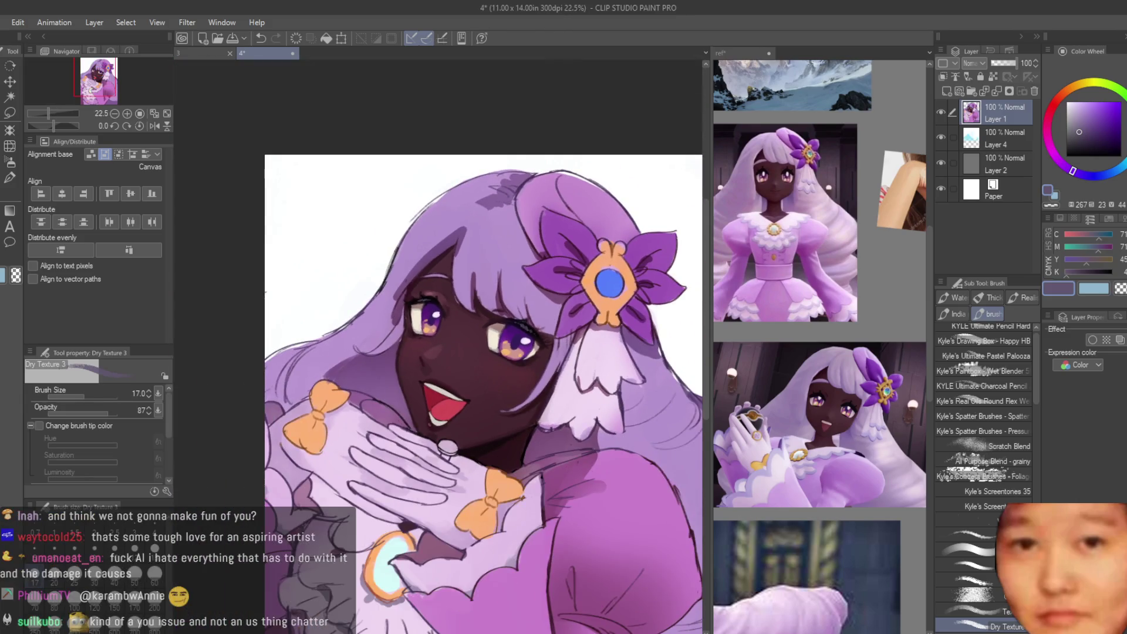
{"action": "scroll", "coordinate": [425, 314], "scroll_direction": "up", "scroll_amount": 5}
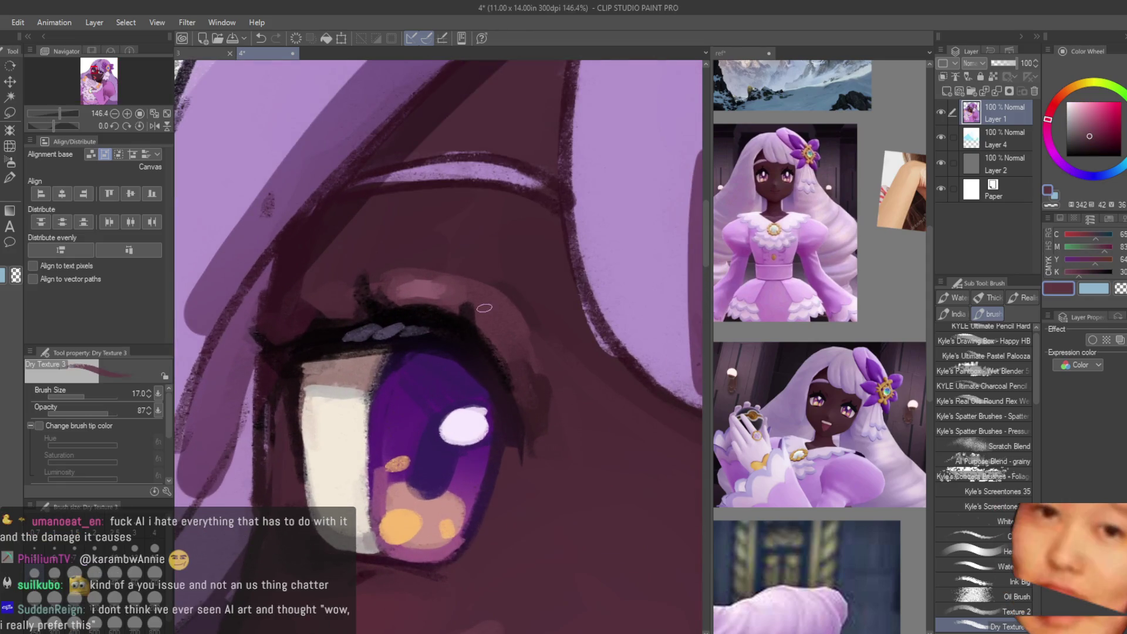
{"action": "left_click", "coordinate": [466, 307], "text": "alt"}
{"action": "left_click", "coordinate": [373, 276], "text": "alt"}
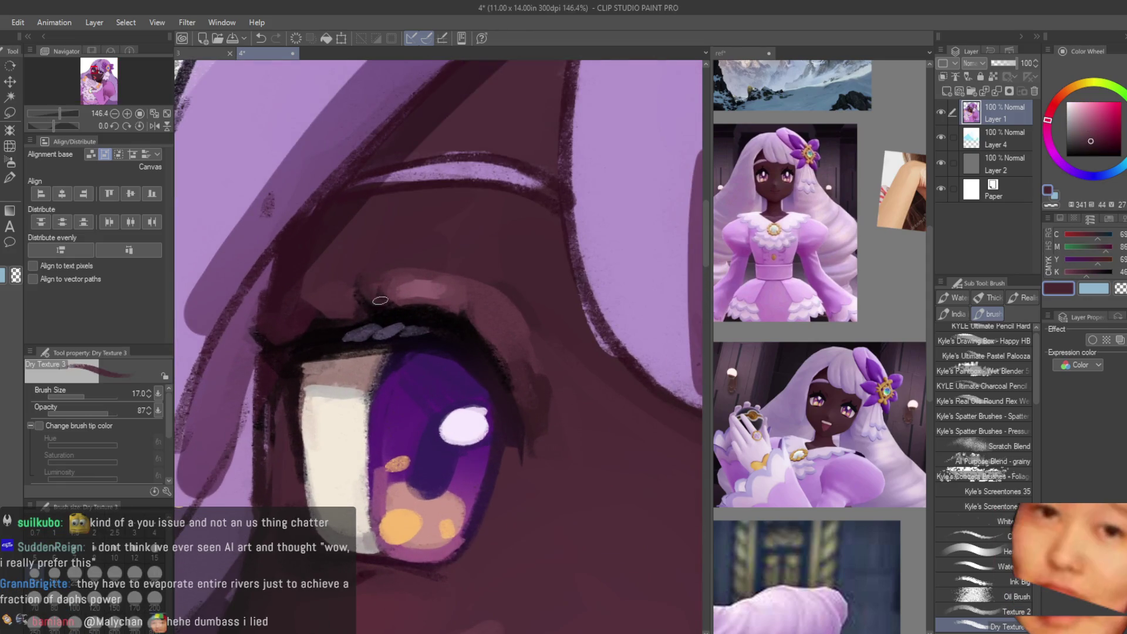
{"action": "left_click", "coordinate": [373, 279], "text": "alt"}
{"action": "left_click", "coordinate": [356, 314], "text": "alt"}
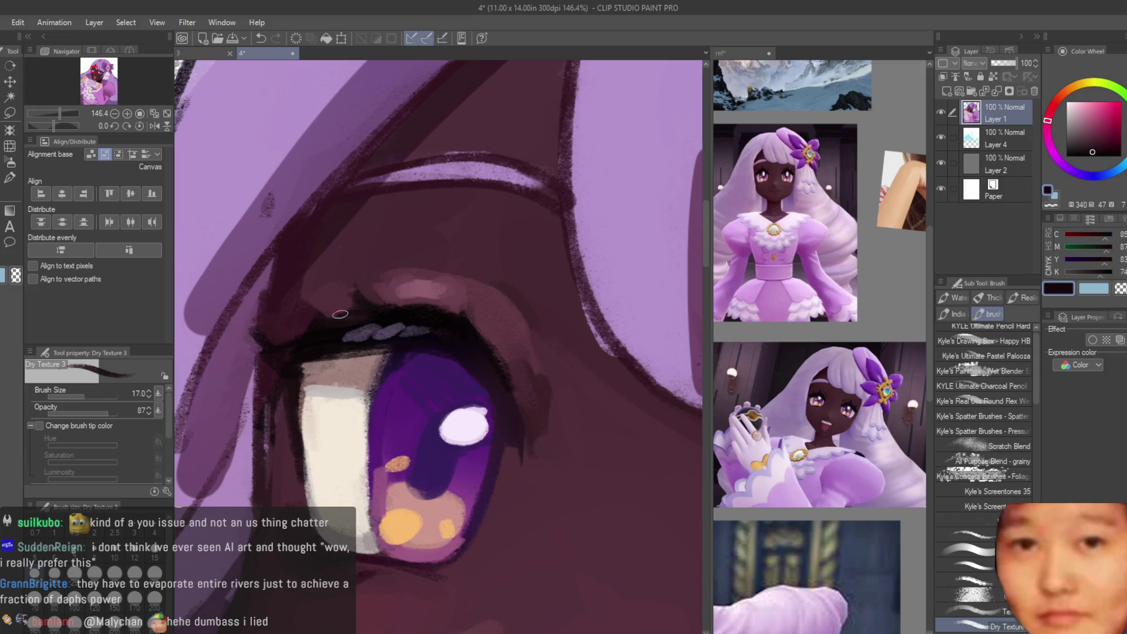
{"action": "left_click", "coordinate": [329, 317], "text": "alt"}
{"action": "left_click_drag", "start_coordinate": [358, 300], "coordinate": [411, 311]}
Step: Sample a lighter mauve-brown and fine-tune a darker skin shadow tone
{"action": "left_click", "coordinate": [455, 309], "text": "alt"}
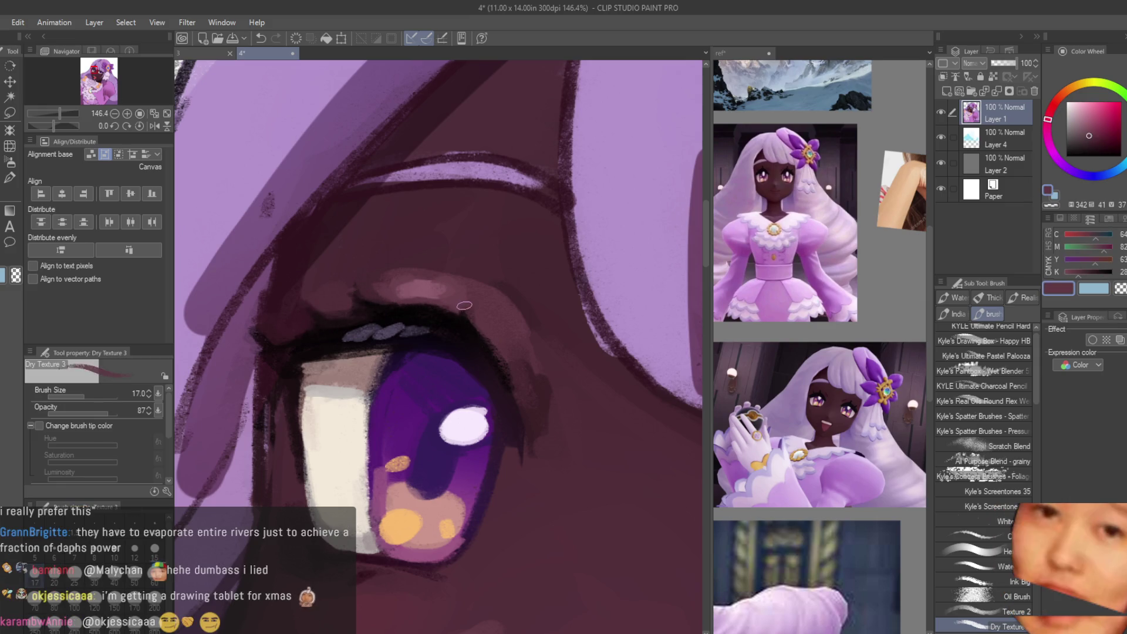
{"action": "left_click", "coordinate": [526, 327], "text": "alt"}
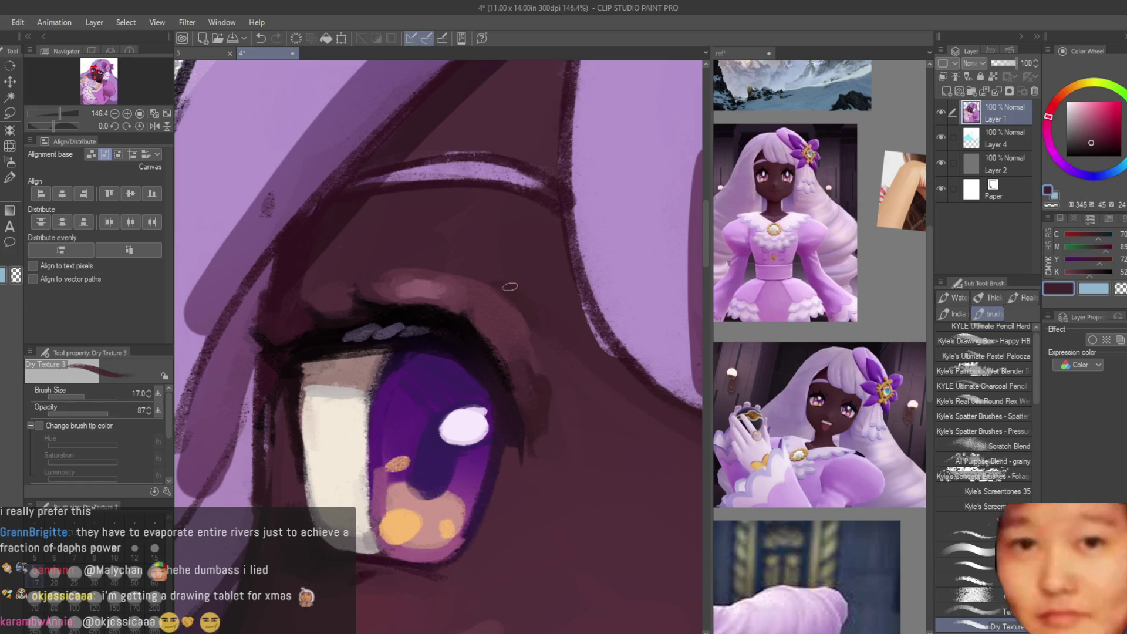
{"action": "left_click", "coordinate": [597, 295], "text": "alt"}
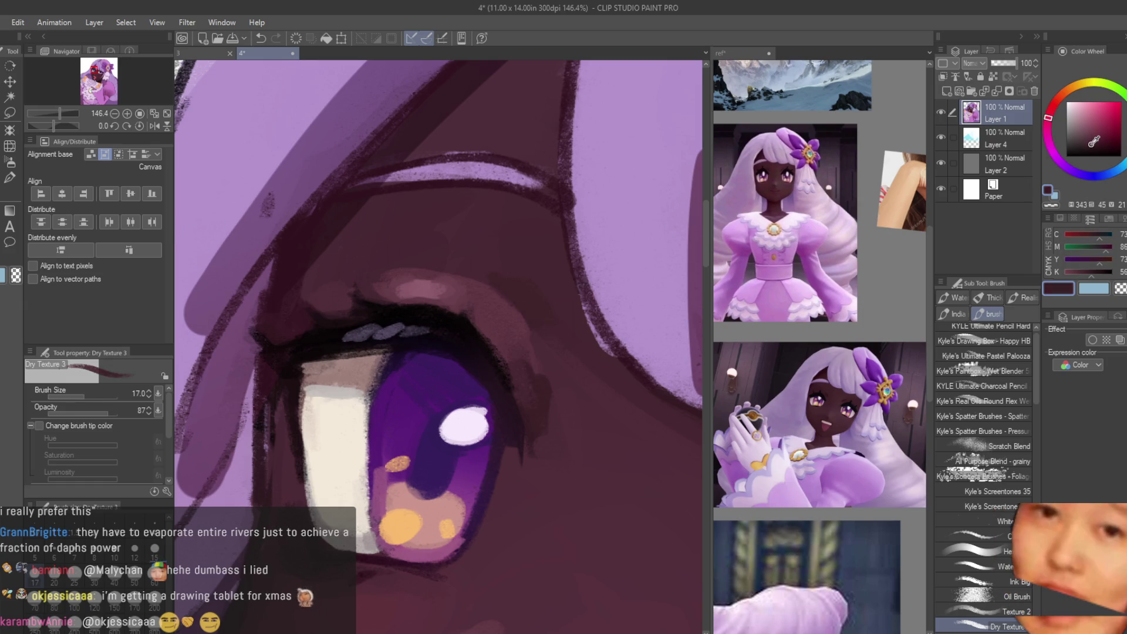
{"action": "scroll", "coordinate": [426, 355], "scroll_direction": "down", "scroll_amount": 5}
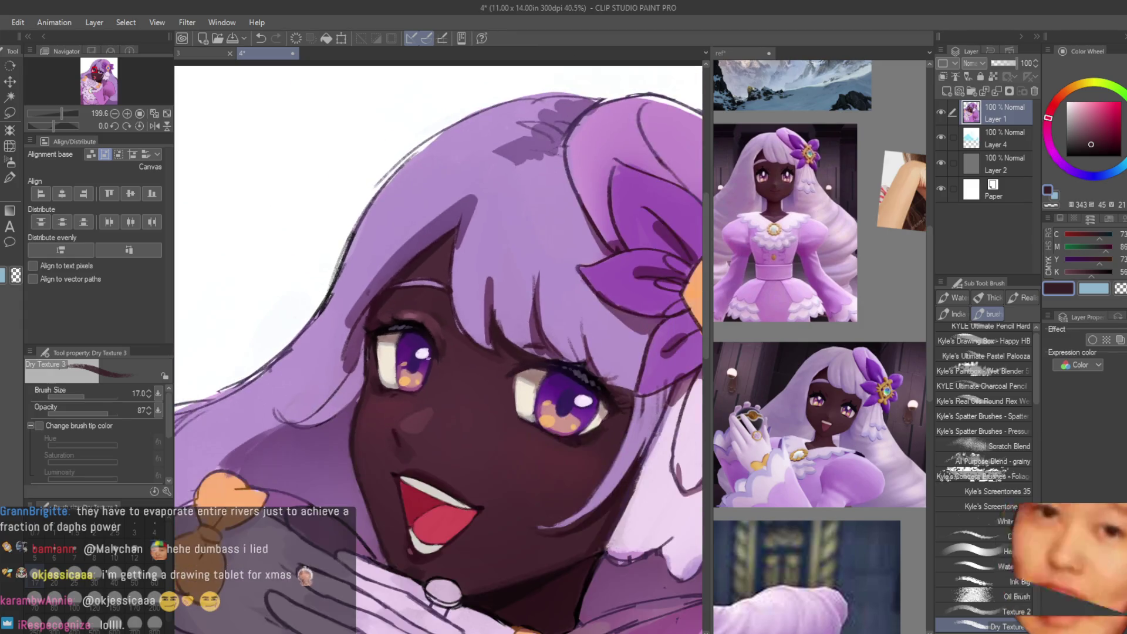
Step: Sample and adjust the hair's light purple and enlarge the brush to size 40
{"action": "scroll", "coordinate": [425, 355], "scroll_direction": "down", "scroll_amount": 3}
{"action": "scroll", "coordinate": [491, 376], "scroll_direction": "up", "scroll_amount": 2}
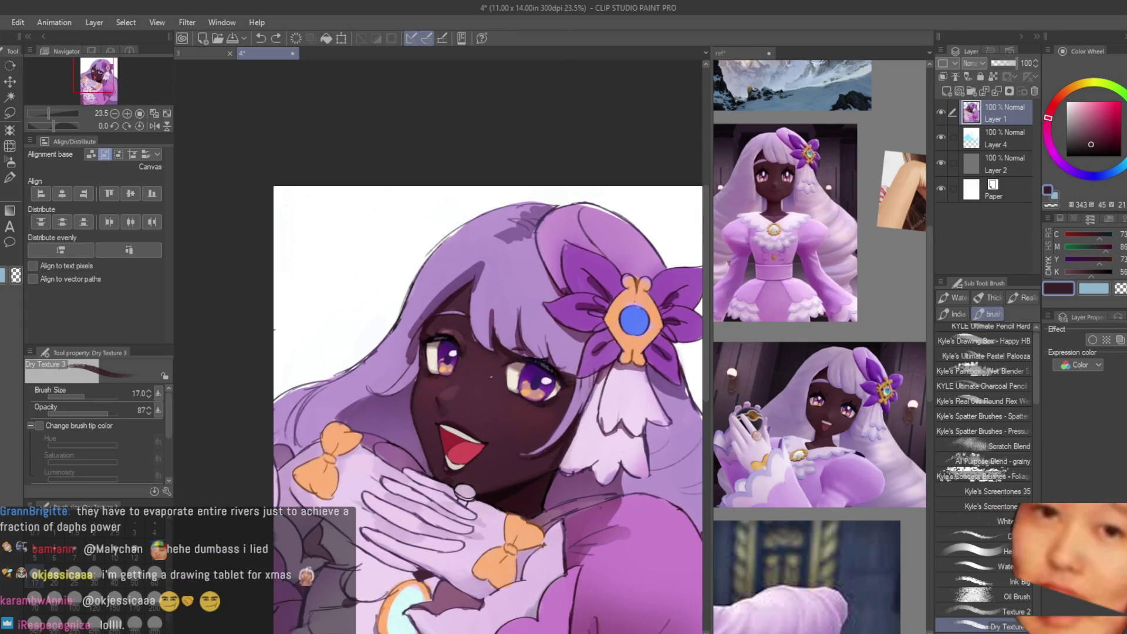
{"action": "scroll", "coordinate": [457, 309], "scroll_direction": "up", "scroll_amount": 3}
{"action": "left_click", "coordinate": [556, 330], "text": "alt"}
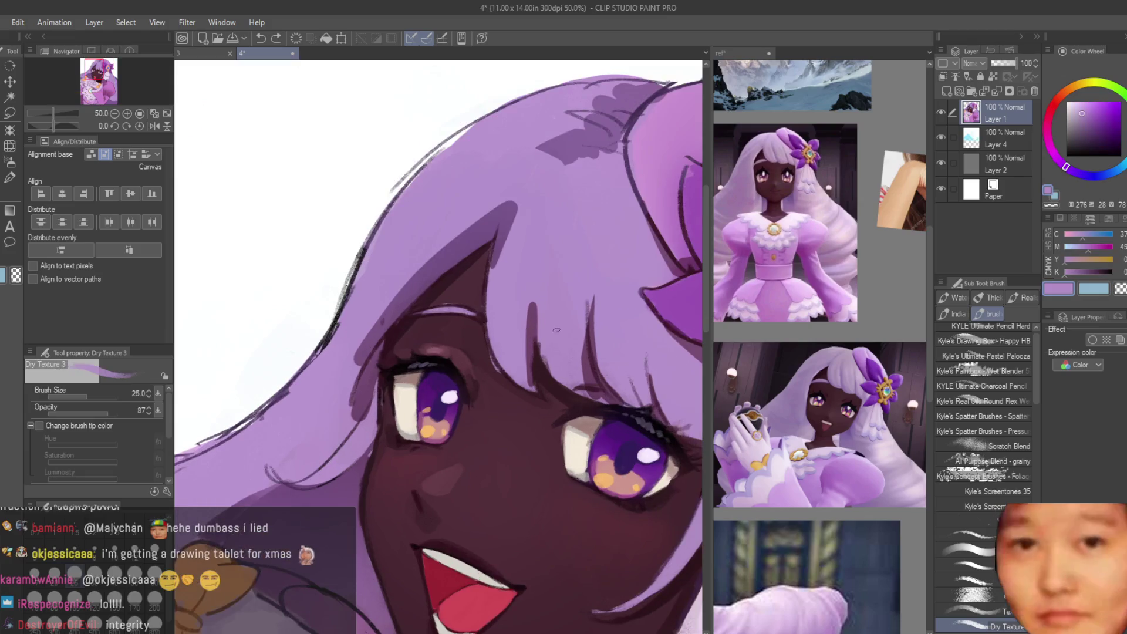
{"action": "scroll", "coordinate": [556, 330], "scroll_direction": "up", "scroll_amount": 1}
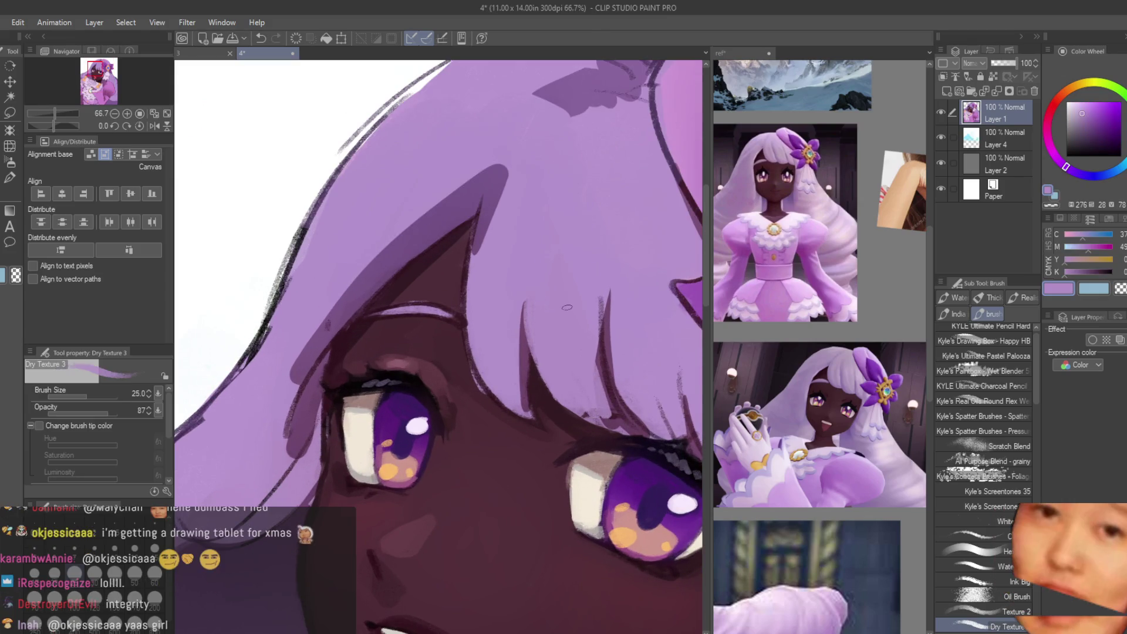
{"action": "left_click", "coordinate": [597, 286], "text": "alt"}
{"action": "key", "text": "bracketright"}
{"action": "key", "text": "bracketright"}
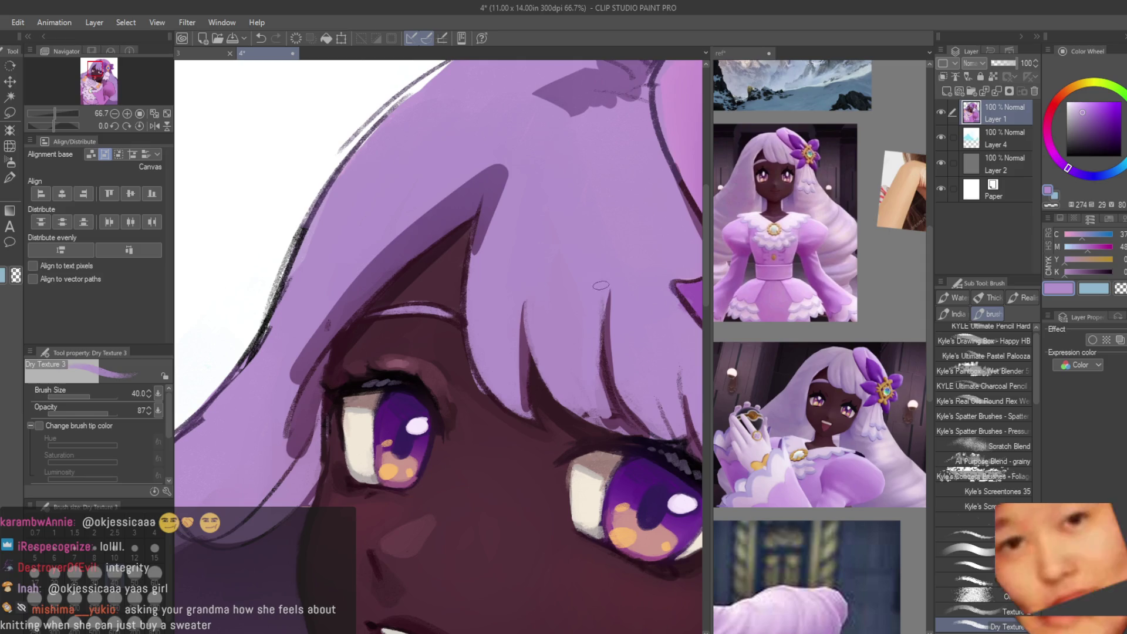
{"action": "scroll", "coordinate": [601, 281], "scroll_direction": "down", "scroll_amount": 2}
{"action": "scroll", "coordinate": [551, 399], "scroll_direction": "up", "scroll_amount": 3}
Step: Paint dark purple-brown tapered strands down the bangs, with a light purple pass between
{"action": "left_click", "coordinate": [550, 399], "text": "alt"}
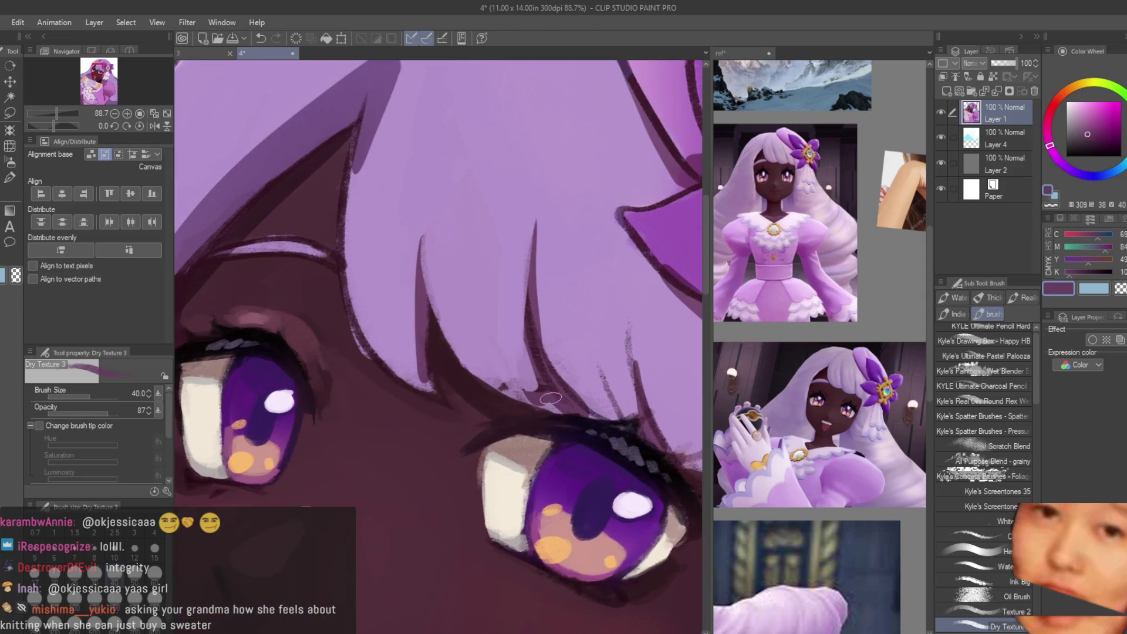
{"action": "left_click_drag", "start_coordinate": [538, 309], "coordinate": [611, 411]}
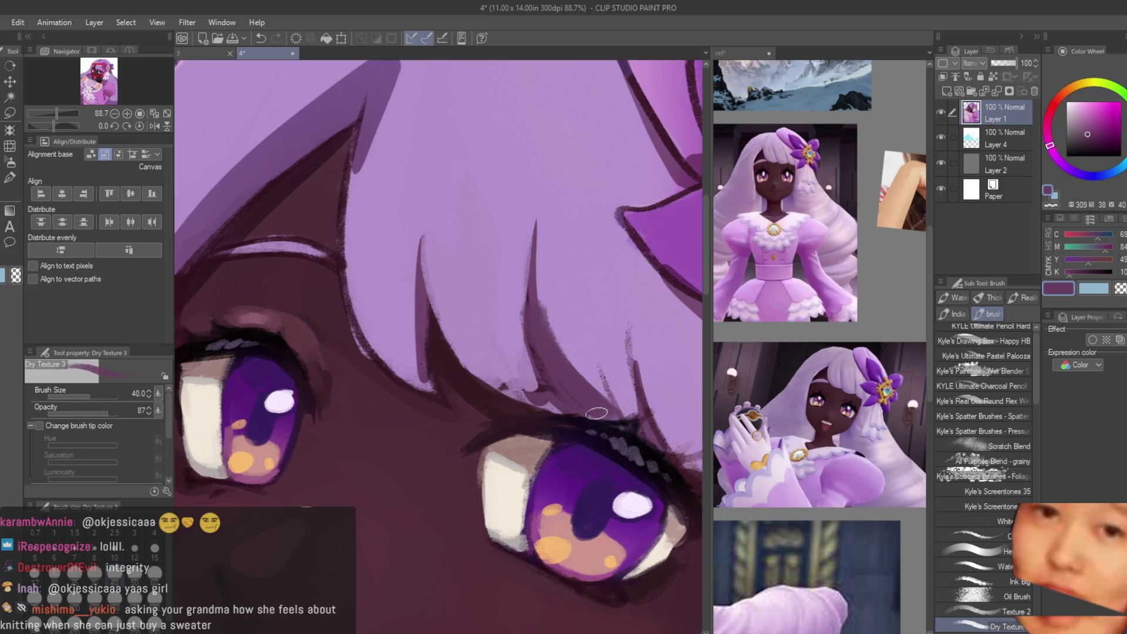
{"action": "left_click", "coordinate": [538, 235], "text": "alt"}
{"action": "mouse_move", "coordinate": [540, 220]}
{"action": "left_mouse_down"}
{"action": "mouse_move", "coordinate": [546, 293]}
{"action": "mouse_move", "coordinate": [509, 335]}
{"action": "mouse_move", "coordinate": [506, 372]}
{"action": "mouse_move", "coordinate": [518, 378]}
{"action": "left_mouse_up"}
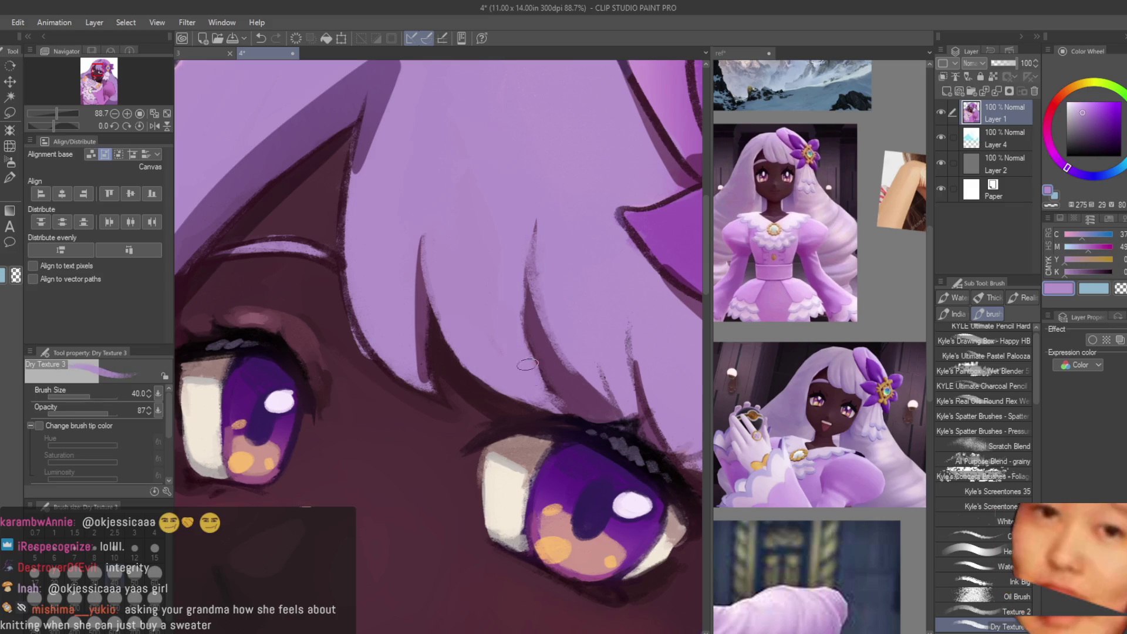
{"action": "left_click", "coordinate": [527, 365], "text": "alt"}
{"action": "left_click_drag", "start_coordinate": [534, 301], "coordinate": [548, 385]}
{"action": "left_click_drag", "start_coordinate": [546, 258], "coordinate": [524, 367]}
{"action": "left_click_drag", "start_coordinate": [535, 226], "coordinate": [526, 349]}
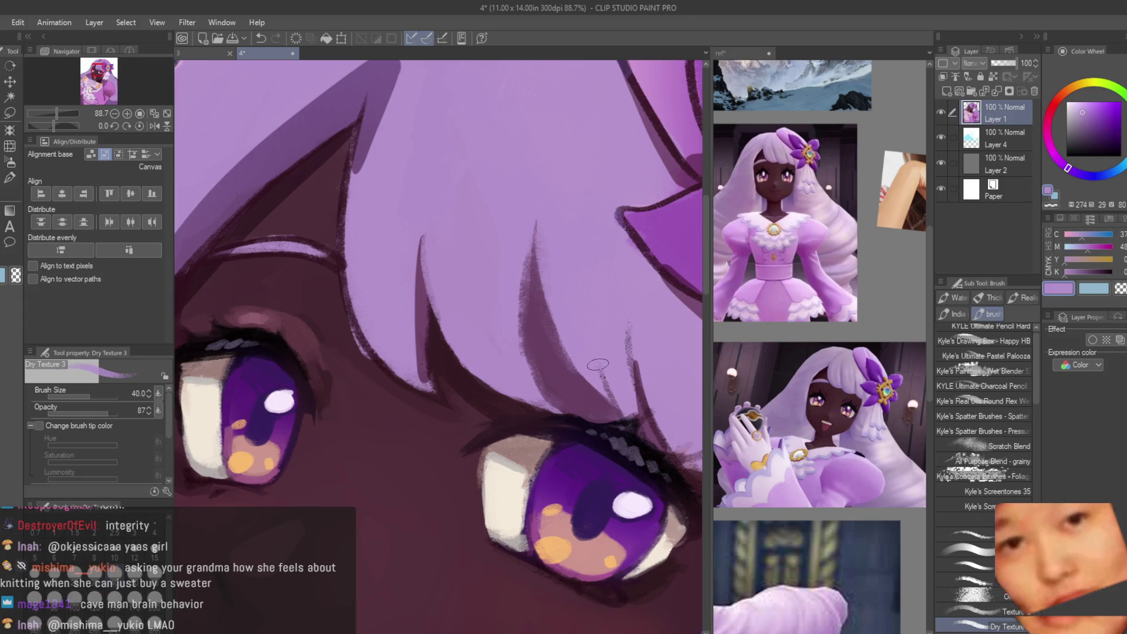
{"action": "key", "text": "ctrl+minus"}
Step: Add another dark strand in the bangs and trim it with light purple
{"action": "left_click_drag", "start_coordinate": [464, 333], "coordinate": [453, 282]}
{"action": "left_click", "coordinate": [446, 300], "text": "alt"}
{"action": "left_click_drag", "start_coordinate": [447, 323], "coordinate": [451, 265]}
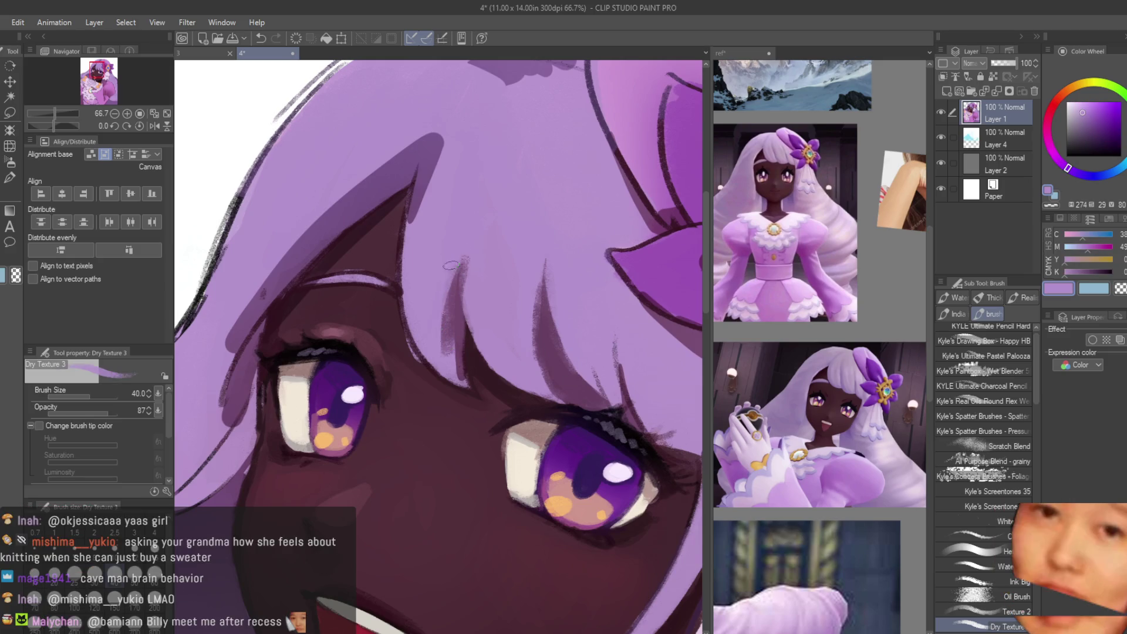
{"action": "left_click_drag", "start_coordinate": [446, 352], "coordinate": [452, 308]}
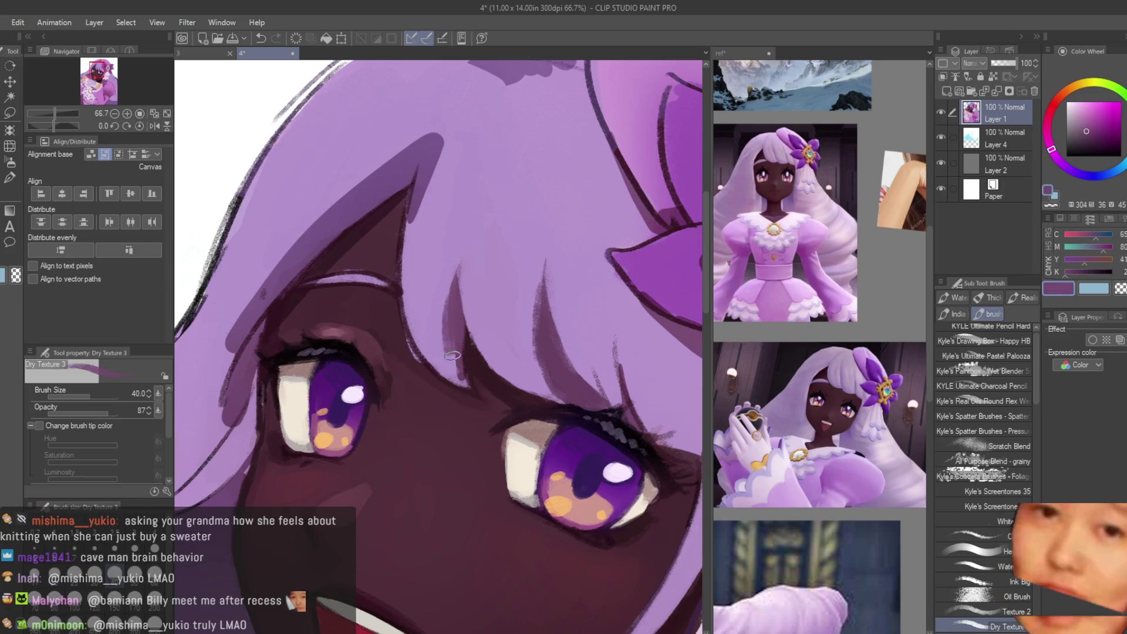
{"action": "left_click", "coordinate": [481, 277], "text": "alt"}
{"action": "left_click", "coordinate": [549, 310], "text": "alt"}
{"action": "key", "text": "ctrl+minus"}
{"action": "key", "text": "ctrl+minus"}
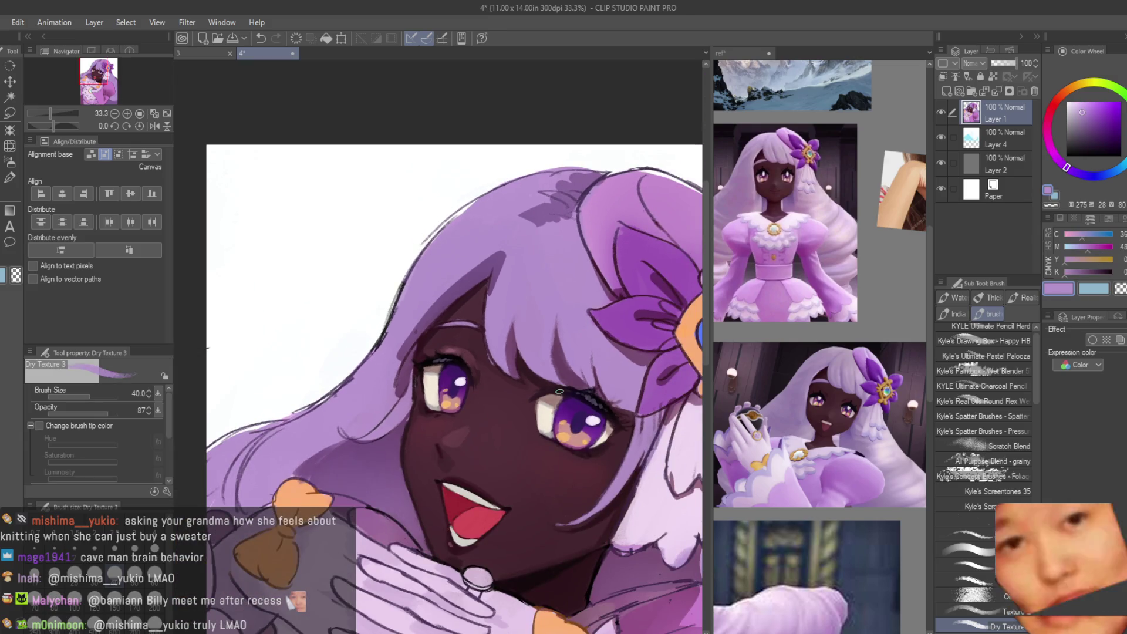
Step: Lighten the dark hair shadow beside the face with lighter purple strokes
{"action": "scroll", "coordinate": [590, 282], "scroll_direction": "up", "scroll_amount": 4}
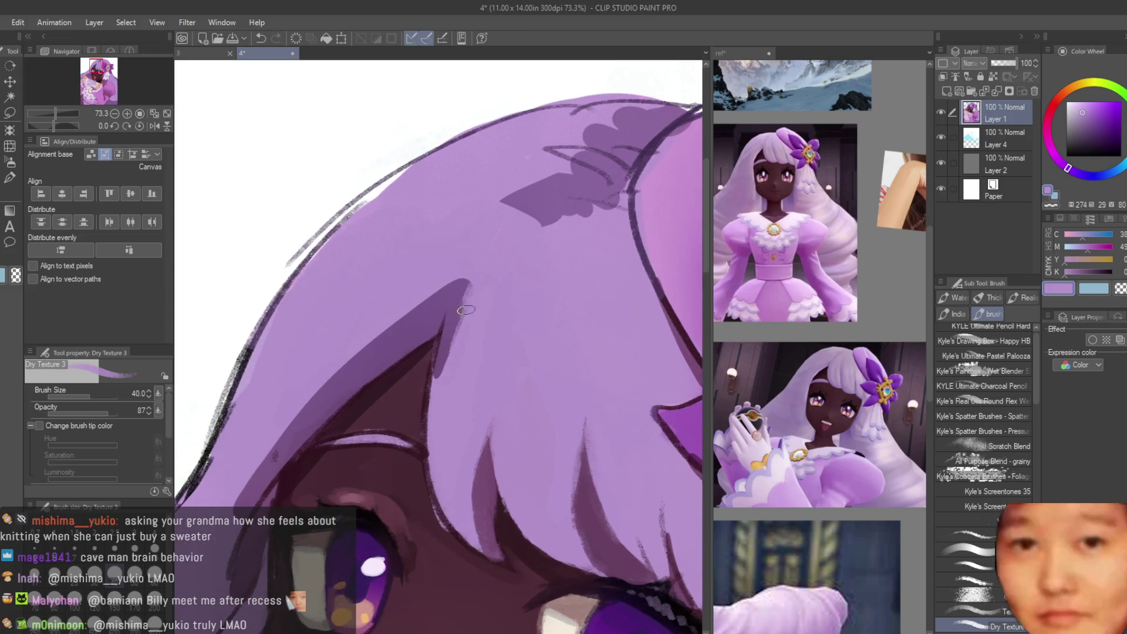
{"action": "left_click_drag", "start_coordinate": [466, 310], "coordinate": [450, 358]}
{"action": "left_click_drag", "start_coordinate": [464, 285], "coordinate": [417, 308]}
{"action": "scroll", "coordinate": [378, 332], "scroll_direction": "down", "scroll_amount": 2}
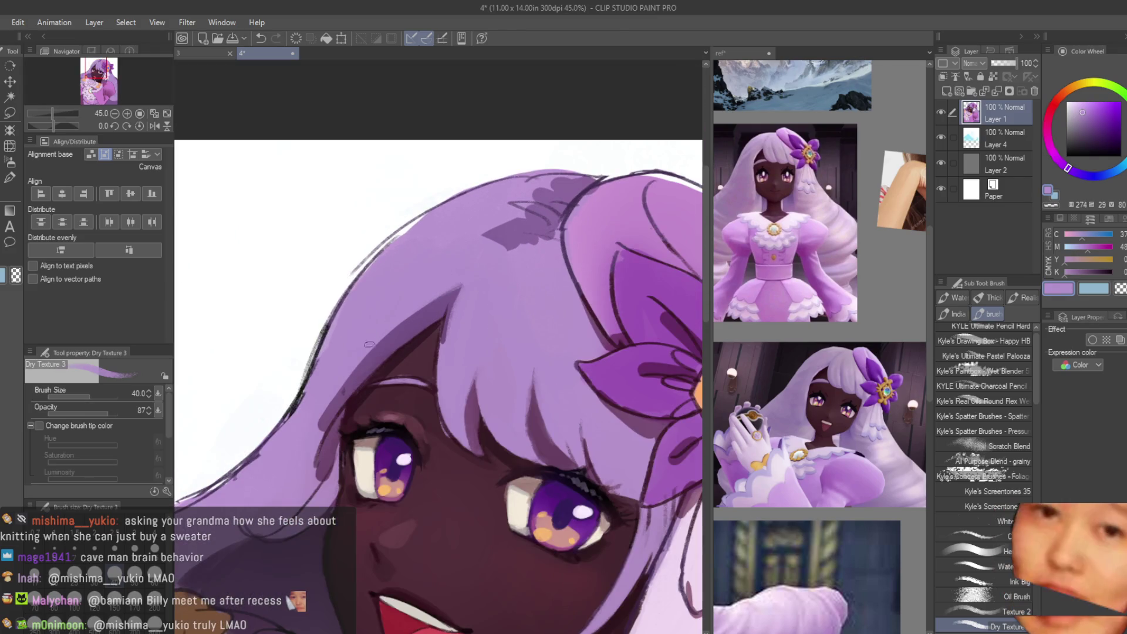
{"action": "scroll", "coordinate": [369, 344], "scroll_direction": "up", "scroll_amount": 3}
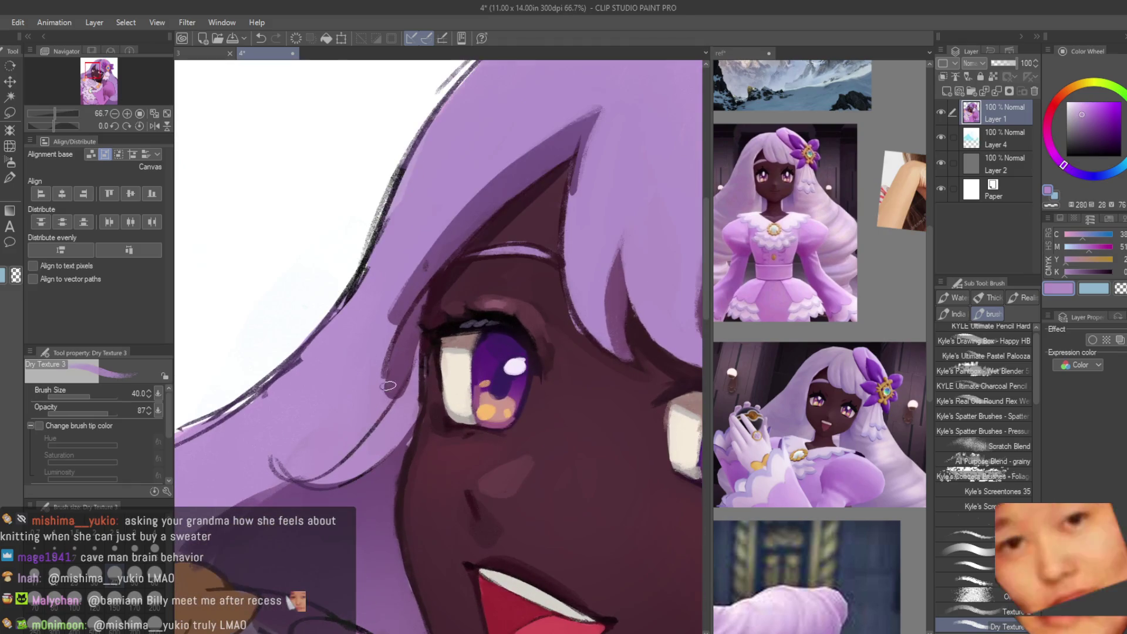
Step: Sample lavender from the hair and cover the dark hair lines with it
{"action": "left_click", "coordinate": [376, 414], "text": "alt"}
{"action": "left_click", "coordinate": [338, 455], "text": "alt"}
{"action": "mouse_move", "coordinate": [342, 467]}
{"action": "left_mouse_down"}
{"action": "mouse_move", "coordinate": [276, 473]}
{"action": "mouse_move", "coordinate": [321, 487]}
{"action": "mouse_move", "coordinate": [244, 438]}
{"action": "mouse_move", "coordinate": [336, 442]}
{"action": "mouse_move", "coordinate": [254, 440]}
{"action": "mouse_move", "coordinate": [299, 469]}
{"action": "left_mouse_up"}
{"action": "left_click", "coordinate": [329, 470], "text": "alt"}
{"action": "left_click", "coordinate": [347, 447], "text": "alt"}
{"action": "left_click", "coordinate": [297, 445], "text": "alt"}
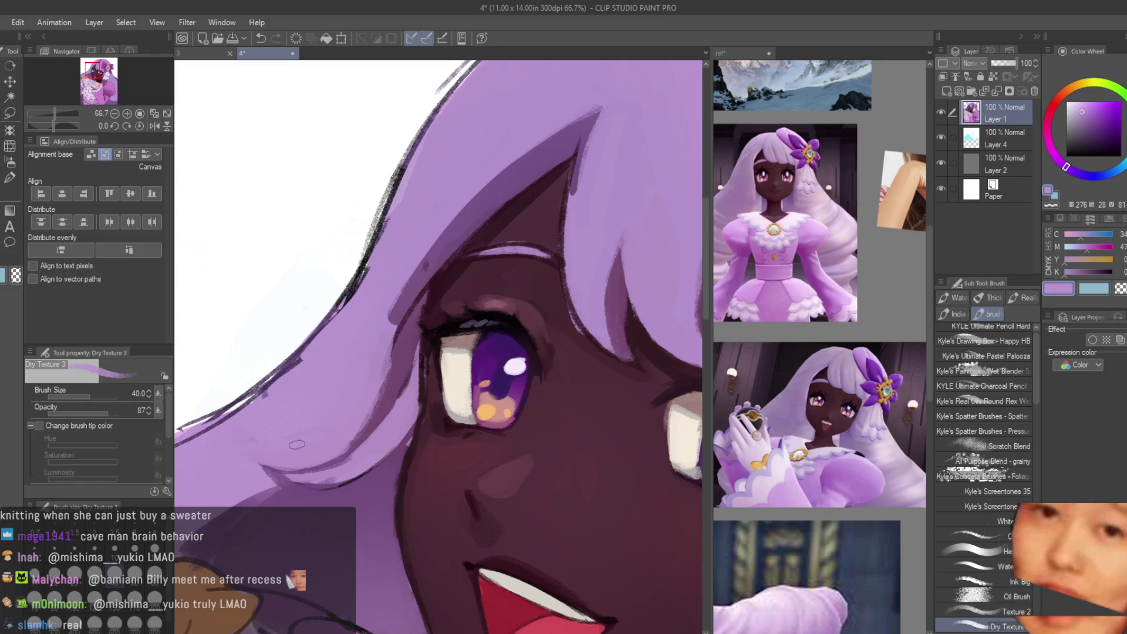
{"action": "scroll", "coordinate": [399, 401], "scroll_direction": "down", "scroll_amount": 2}
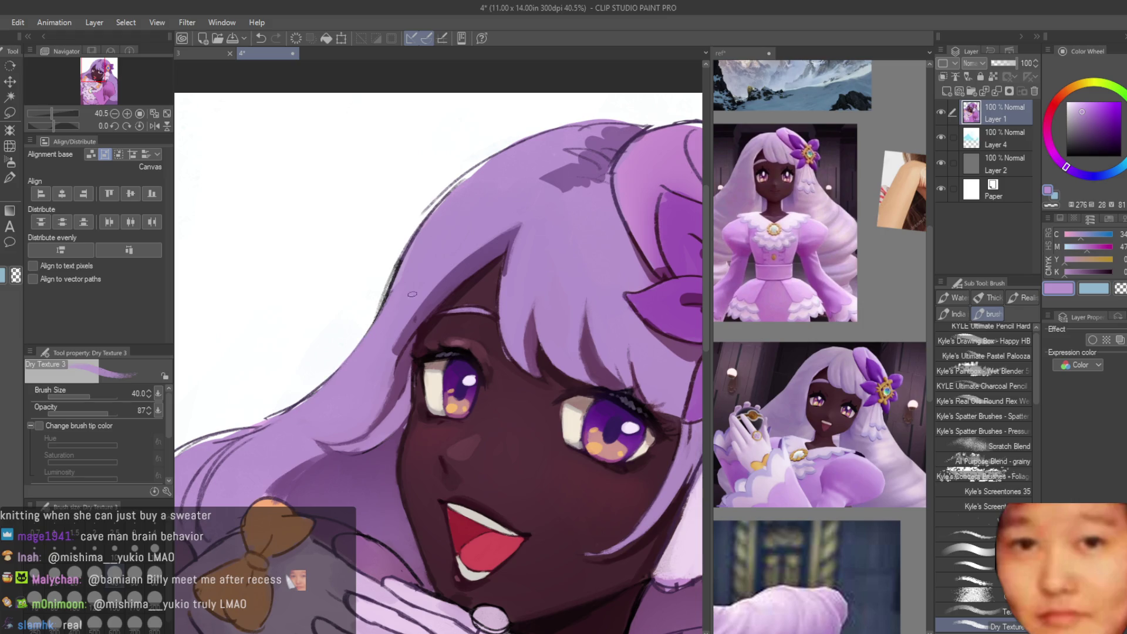
{"action": "scroll", "coordinate": [412, 293], "scroll_direction": "up", "scroll_amount": 1}
Step: Redraw the dark plum strand in the bangs, then return to the light hair purple
{"action": "left_click", "coordinate": [423, 309], "text": "alt"}
{"action": "left_click", "coordinate": [335, 416], "text": "alt"}
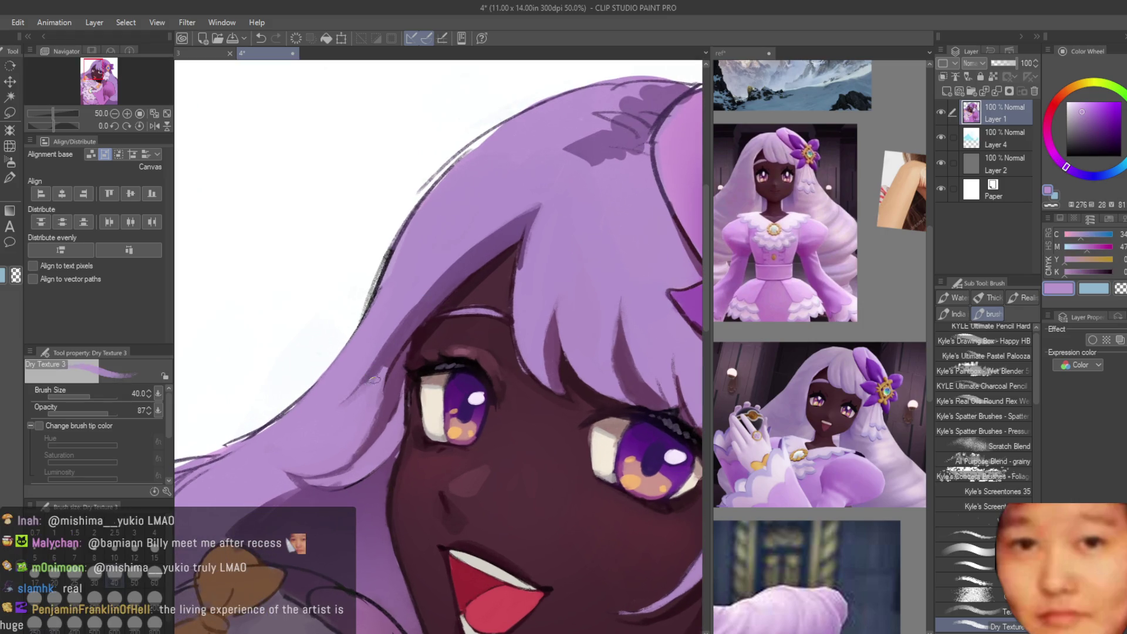
{"action": "scroll", "coordinate": [376, 382], "scroll_direction": "down", "scroll_amount": 4}
{"action": "scroll", "coordinate": [572, 358], "scroll_direction": "up", "scroll_amount": 3}
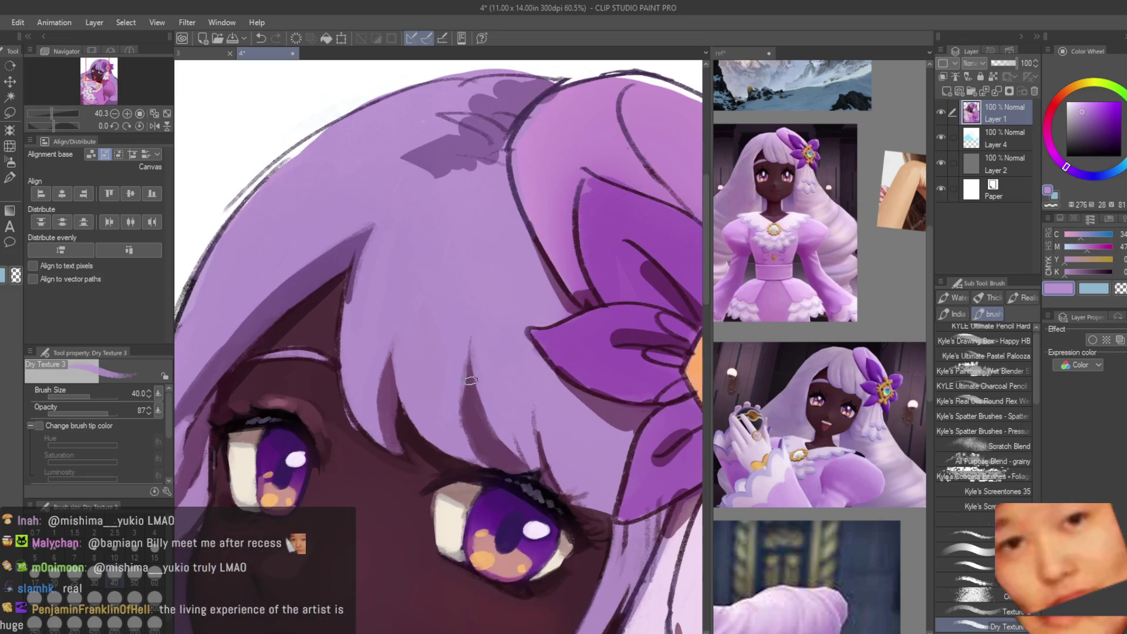
{"action": "scroll", "coordinate": [508, 341], "scroll_direction": "up", "scroll_amount": 2}
{"action": "mouse_move", "coordinate": [474, 309]}
{"action": "left_mouse_down"}
{"action": "mouse_move", "coordinate": [484, 448]}
{"action": "mouse_move", "coordinate": [482, 307]}
{"action": "left_mouse_up"}
{"action": "key", "text": "ctrl+z"}
{"action": "left_click", "coordinate": [482, 321], "text": "alt"}
{"action": "key", "text": "ctrl+z"}
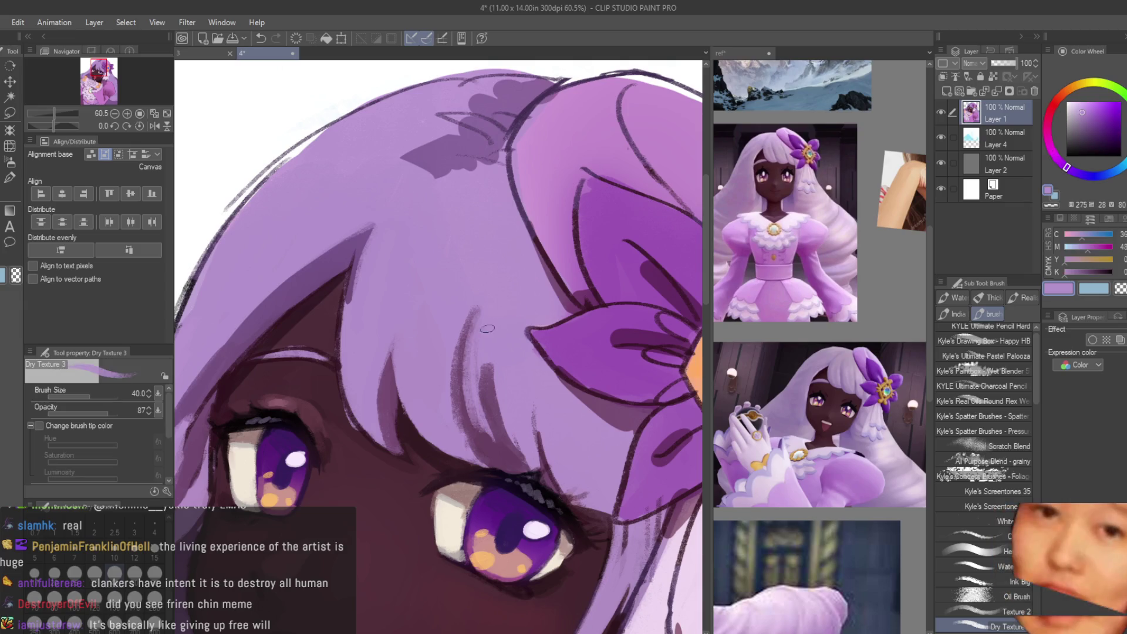
{"action": "left_click_drag", "start_coordinate": [487, 399], "coordinate": [469, 437]}
{"action": "left_click", "coordinate": [504, 370], "text": "alt"}
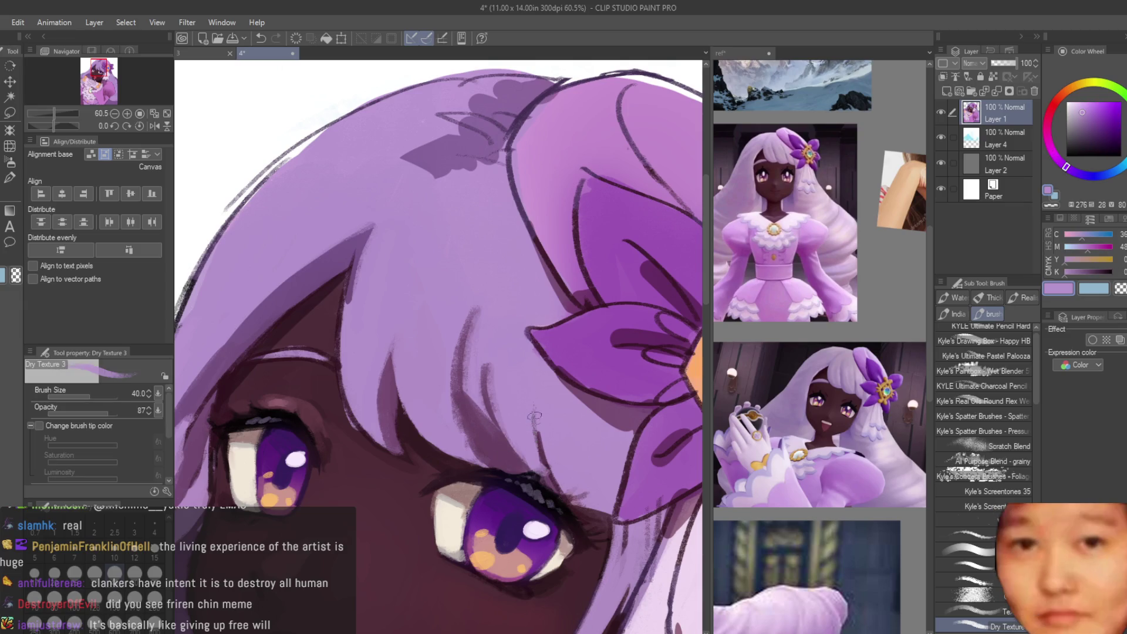
{"action": "scroll", "coordinate": [525, 370], "scroll_direction": "down", "scroll_amount": 2}
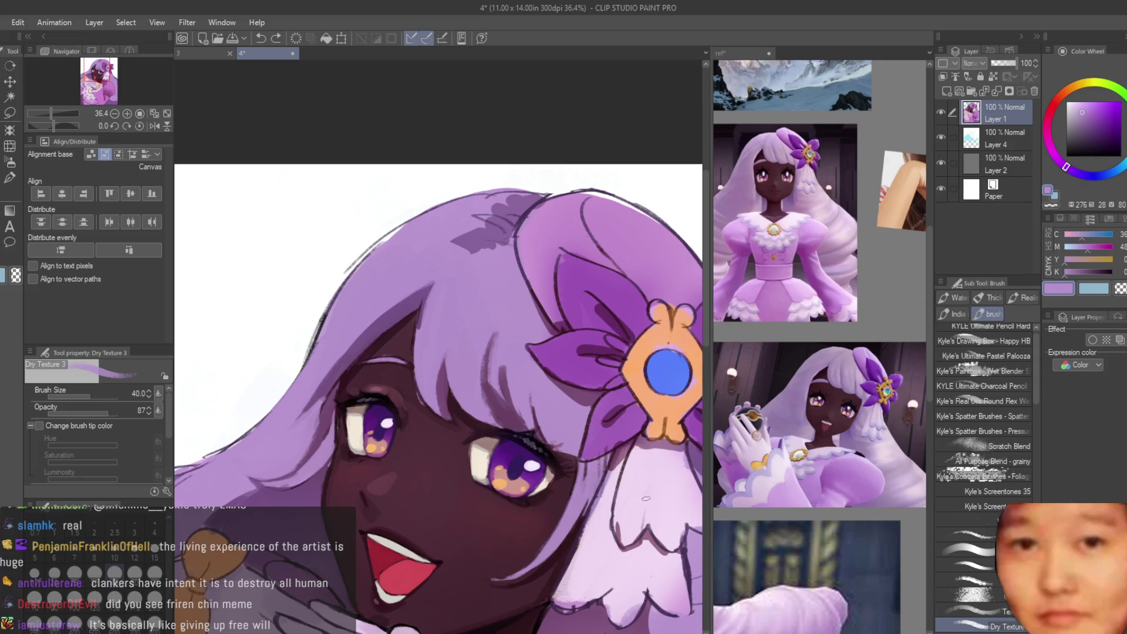
{"action": "scroll", "coordinate": [499, 429], "scroll_direction": "up", "scroll_amount": 3}
{"action": "scroll", "coordinate": [522, 404], "scroll_direction": "down", "scroll_amount": 7}
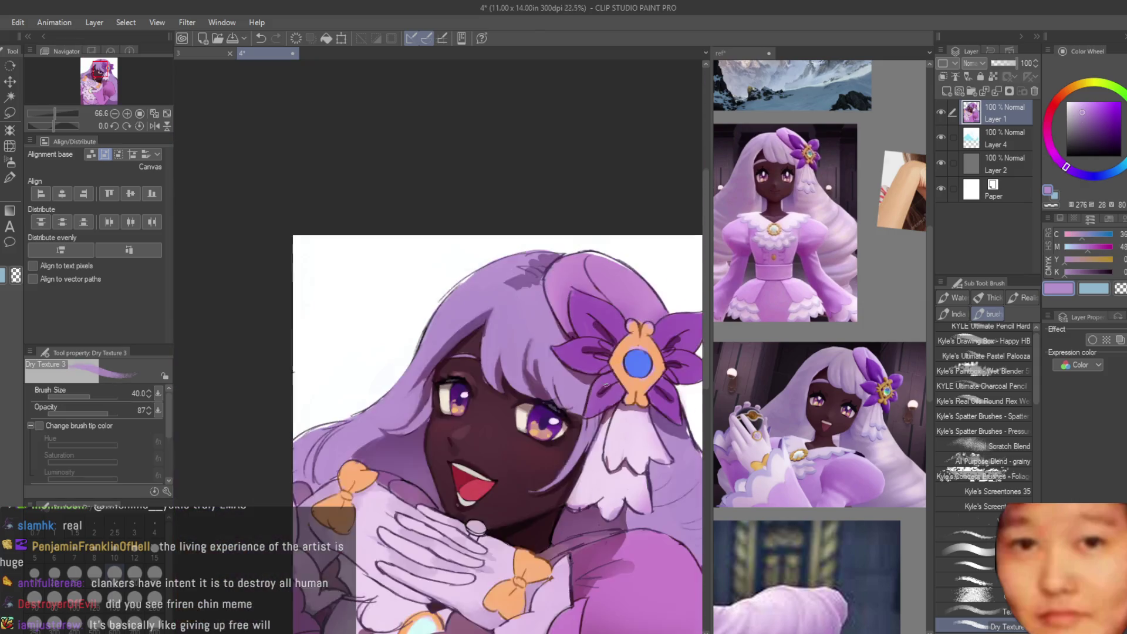
Step: Enlarge the brush to size 70 and sample the light and dark hair purples
{"action": "scroll", "coordinate": [614, 452], "scroll_direction": "up", "scroll_amount": 5}
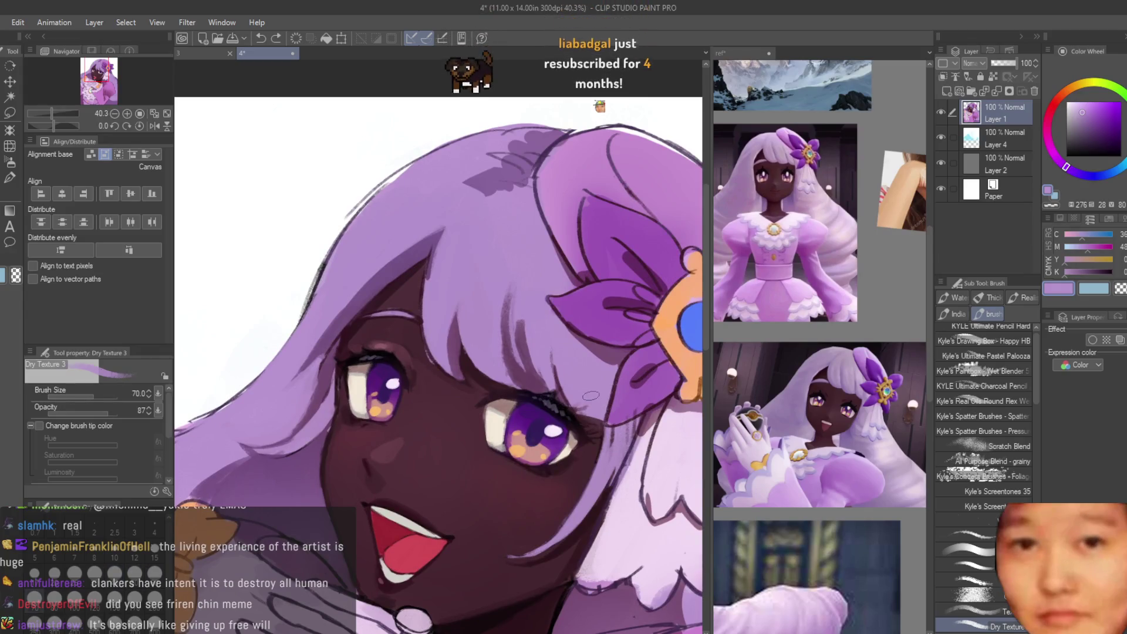
{"action": "scroll", "coordinate": [491, 287], "scroll_direction": "up", "scroll_amount": 1}
{"action": "key", "text": "bracketright"}
{"action": "key", "text": "bracketright"}
{"action": "key", "text": "bracketright"}
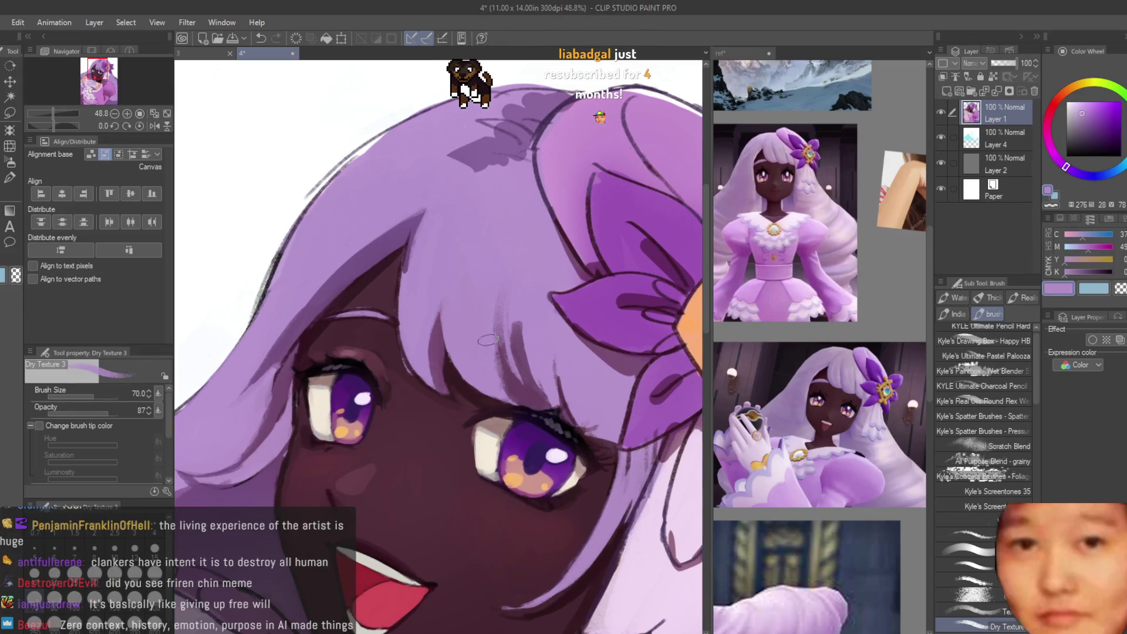
{"action": "left_click", "coordinate": [430, 246], "text": "alt"}
{"action": "scroll", "coordinate": [429, 245], "scroll_direction": "up", "scroll_amount": 1}
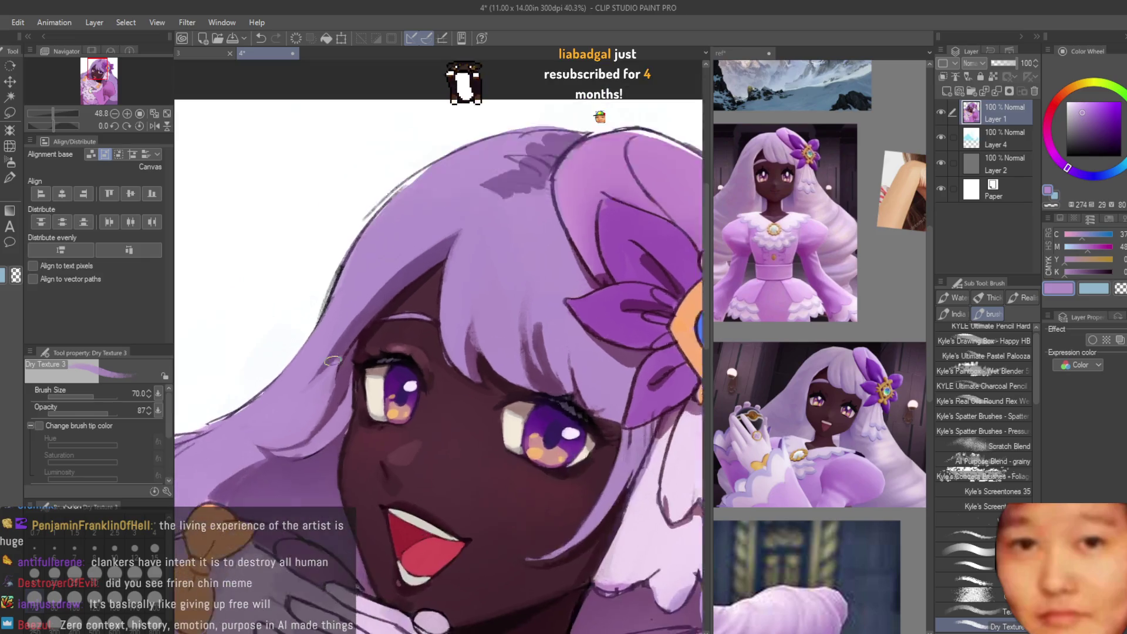
{"action": "left_click", "coordinate": [271, 437], "text": "alt"}
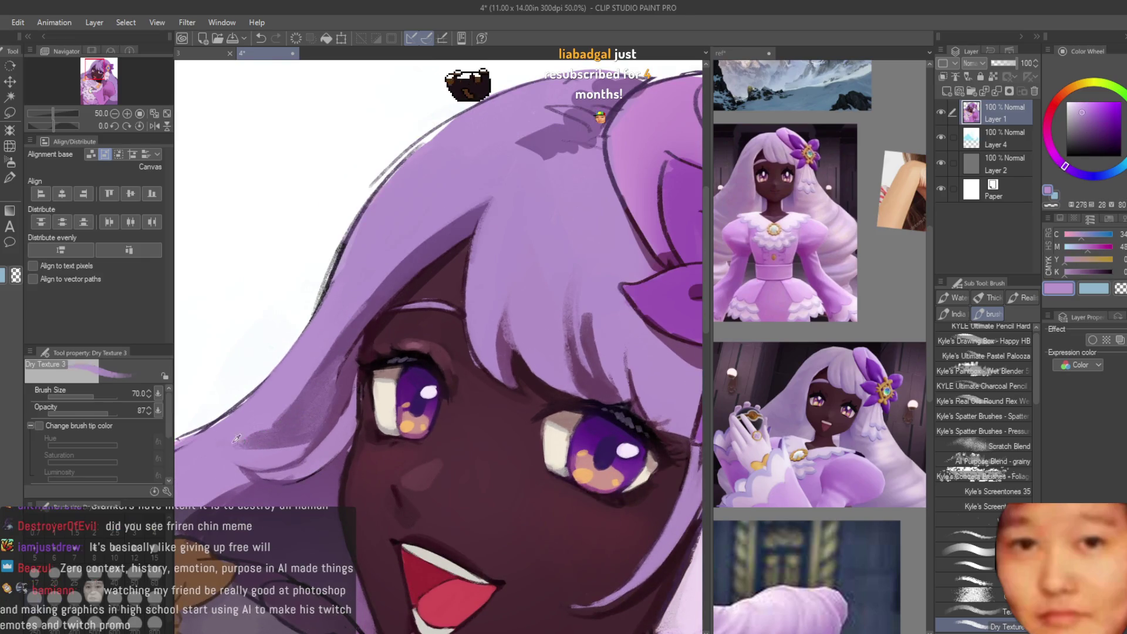
{"action": "left_click", "coordinate": [370, 359], "text": "alt"}
Step: Soften the dark patch on the crown beside the flower with lighter purple strokes
{"action": "scroll", "coordinate": [369, 360], "scroll_direction": "down", "scroll_amount": 5}
{"action": "scroll", "coordinate": [452, 281], "scroll_direction": "up", "scroll_amount": 2}
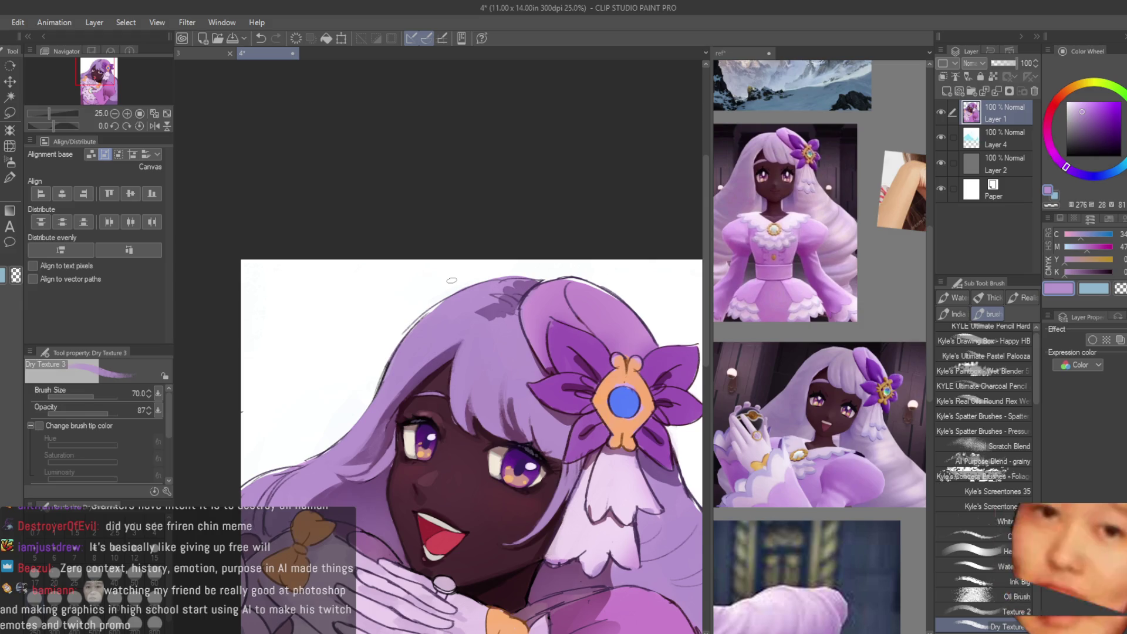
{"action": "scroll", "coordinate": [451, 280], "scroll_direction": "up", "scroll_amount": 2}
{"action": "scroll", "coordinate": [426, 363], "scroll_direction": "up", "scroll_amount": 1}
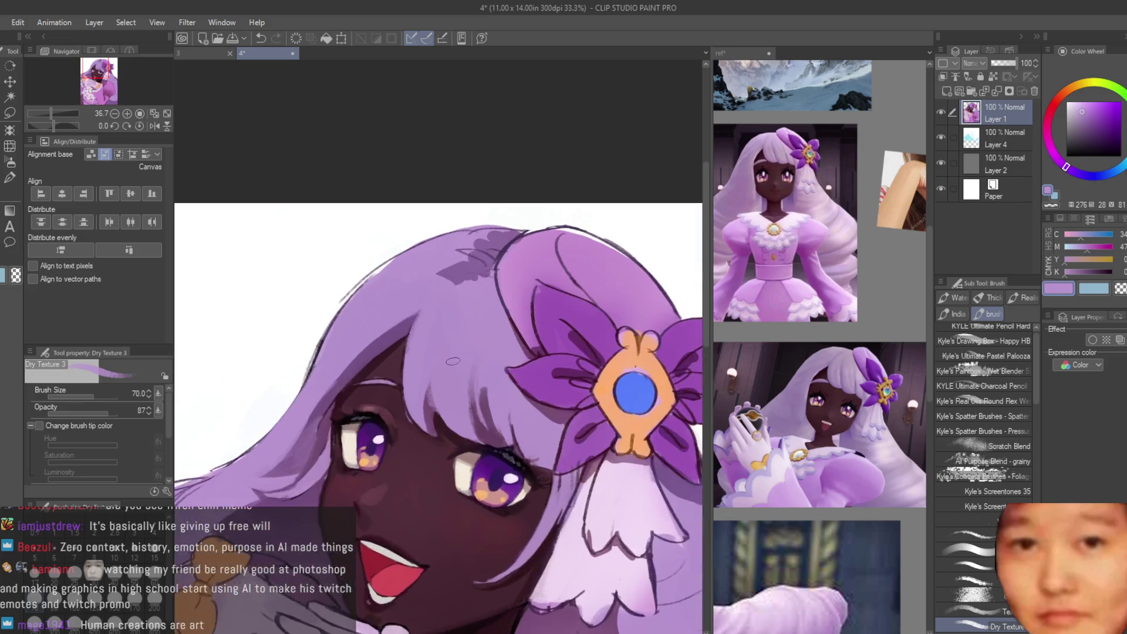
{"action": "scroll", "coordinate": [437, 256], "scroll_direction": "up", "scroll_amount": 1}
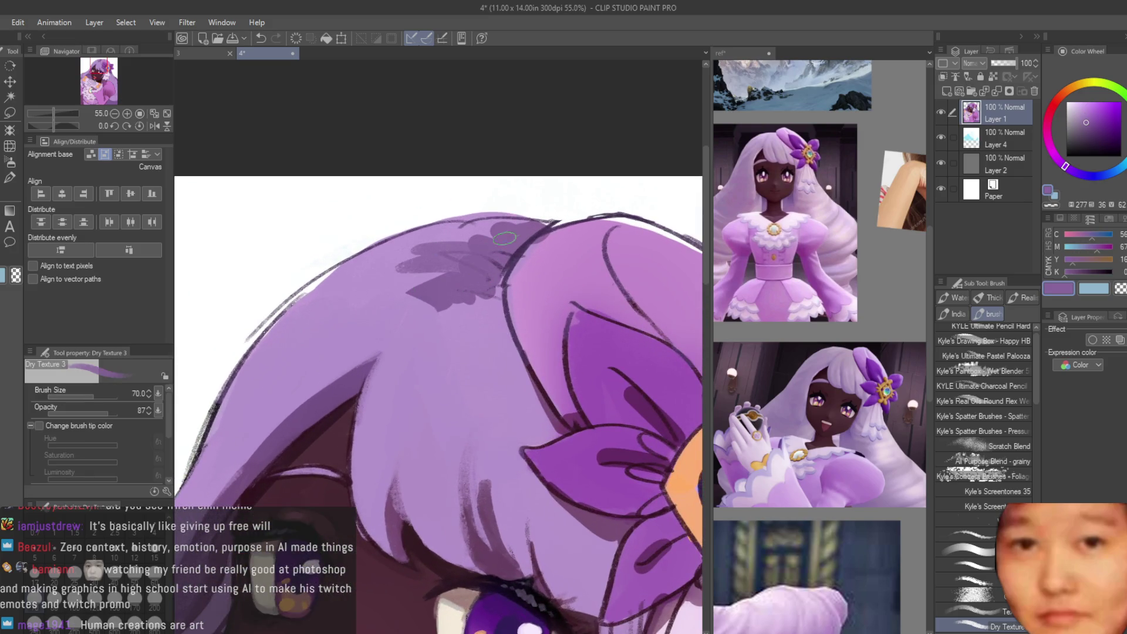
{"action": "left_click", "coordinate": [464, 231], "text": "alt"}
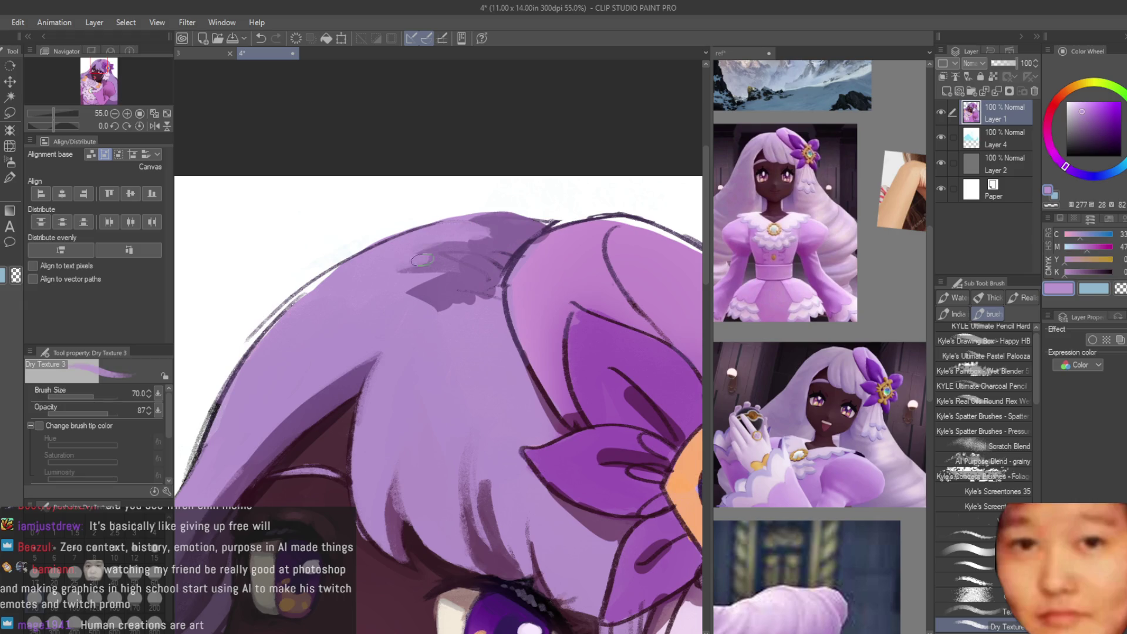
{"action": "left_click", "coordinate": [448, 297], "text": "alt"}
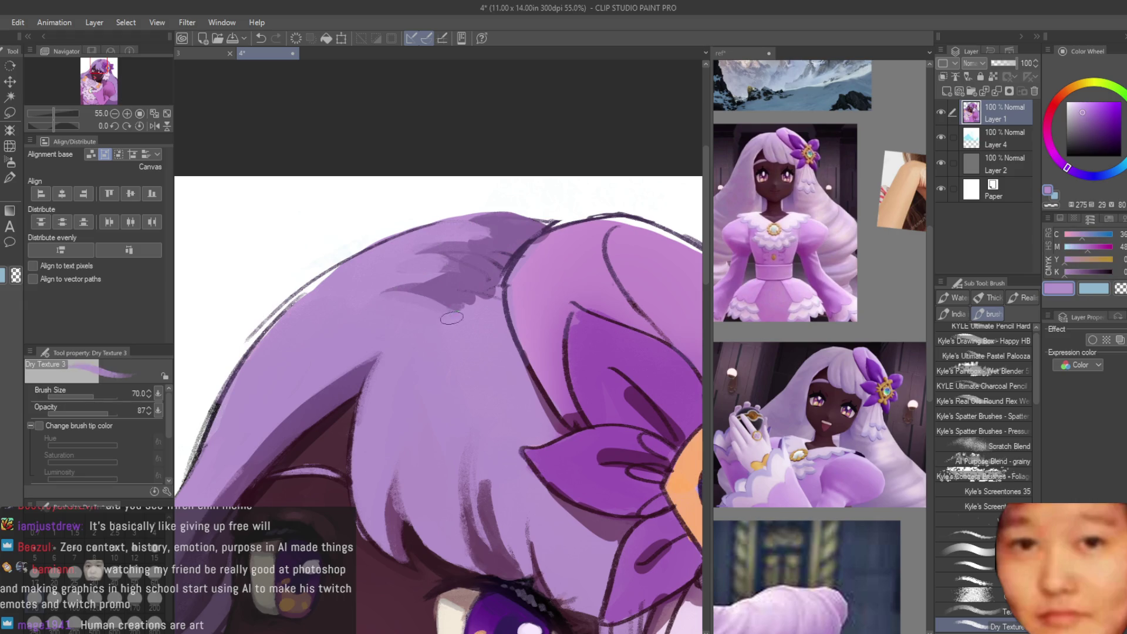
{"action": "left_click", "coordinate": [510, 352], "text": "alt"}
{"action": "left_click_drag", "start_coordinate": [493, 311], "coordinate": [514, 365]}
{"action": "scroll", "coordinate": [515, 366], "scroll_direction": "down", "scroll_amount": 5}
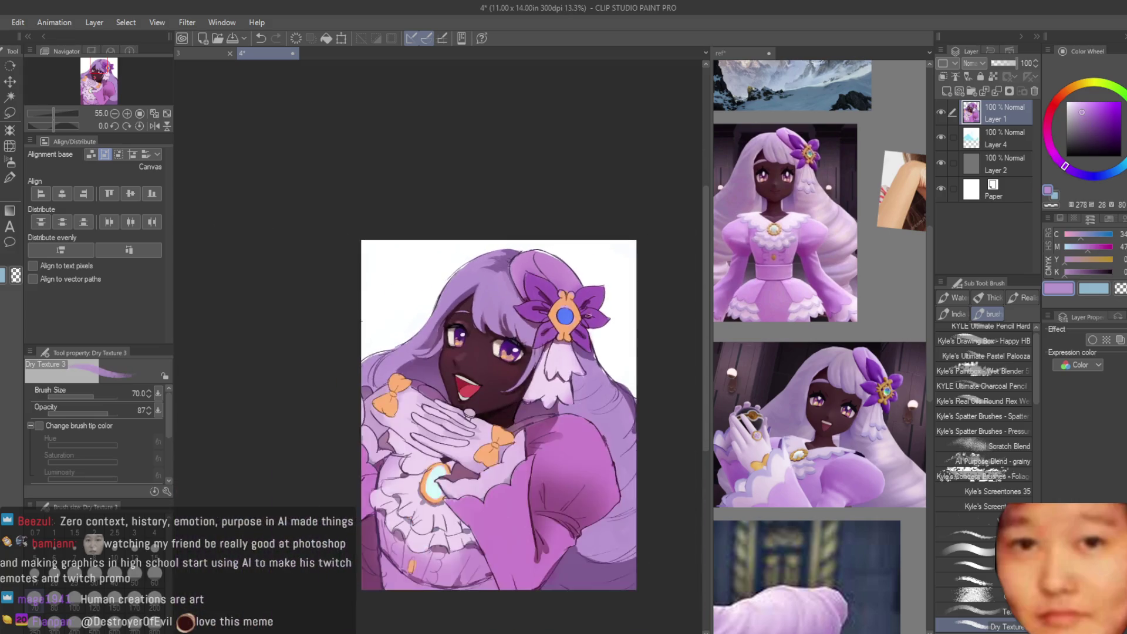
{"action": "scroll", "coordinate": [445, 328], "scroll_direction": "up", "scroll_amount": 3}
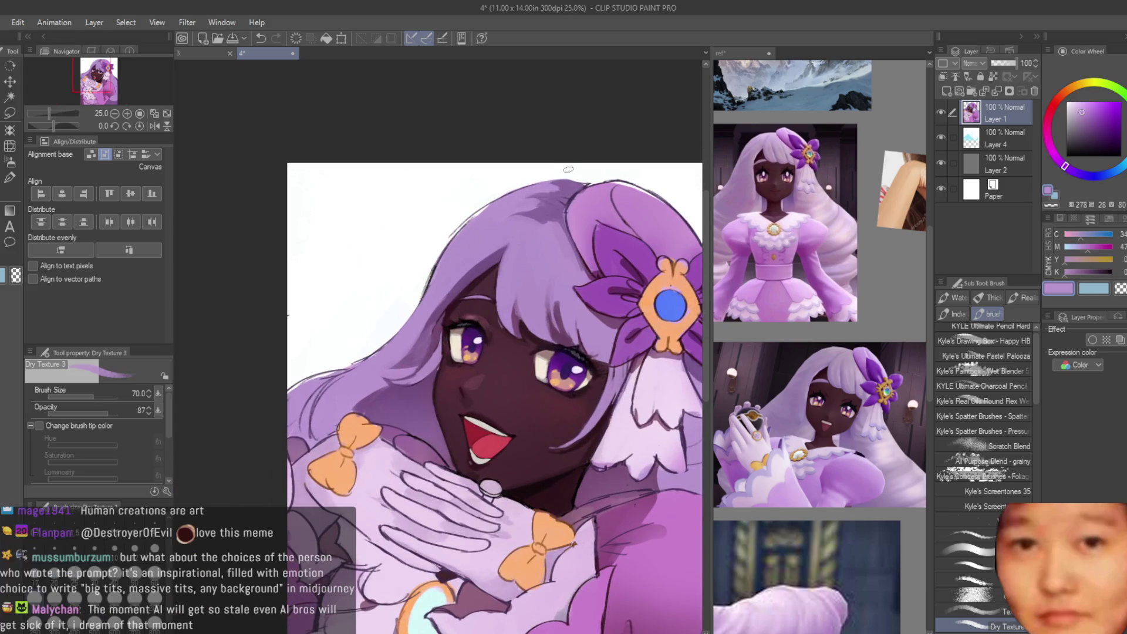
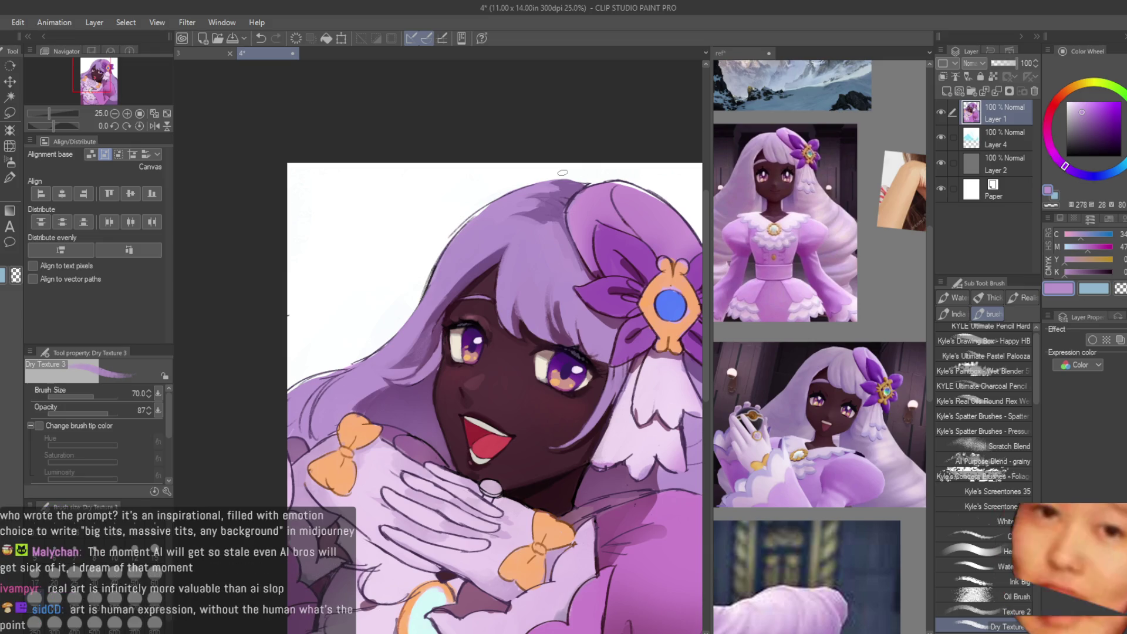
Step: Sample lighter and darker purples from the top of the hair
{"action": "scroll", "coordinate": [509, 275], "scroll_direction": "up", "scroll_amount": 3}
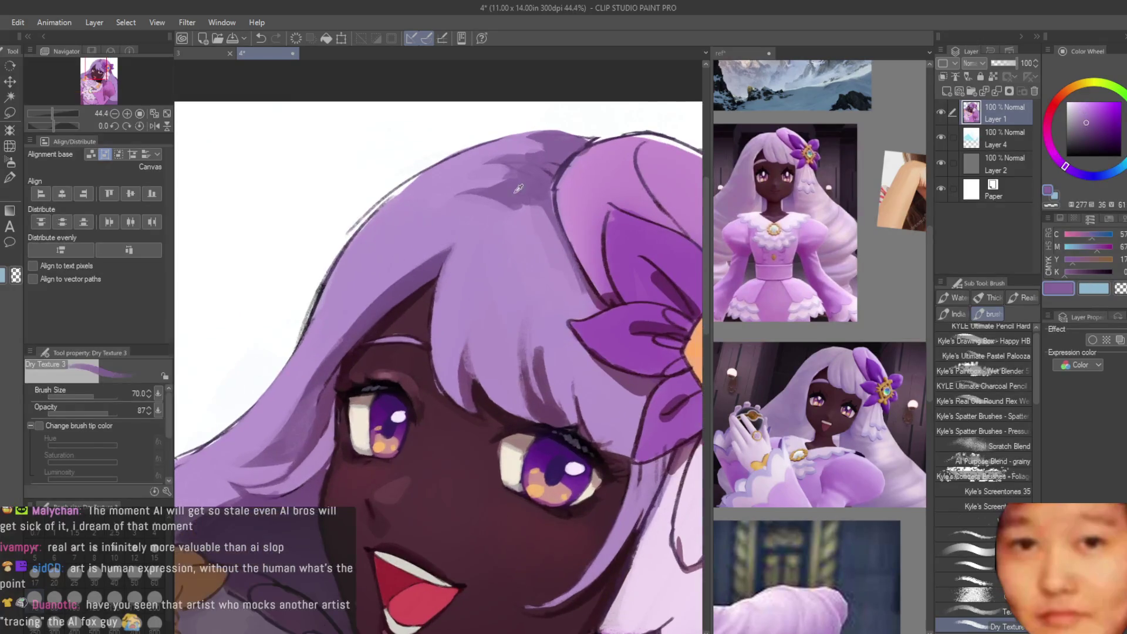
{"action": "left_click", "coordinate": [536, 248], "text": "alt"}
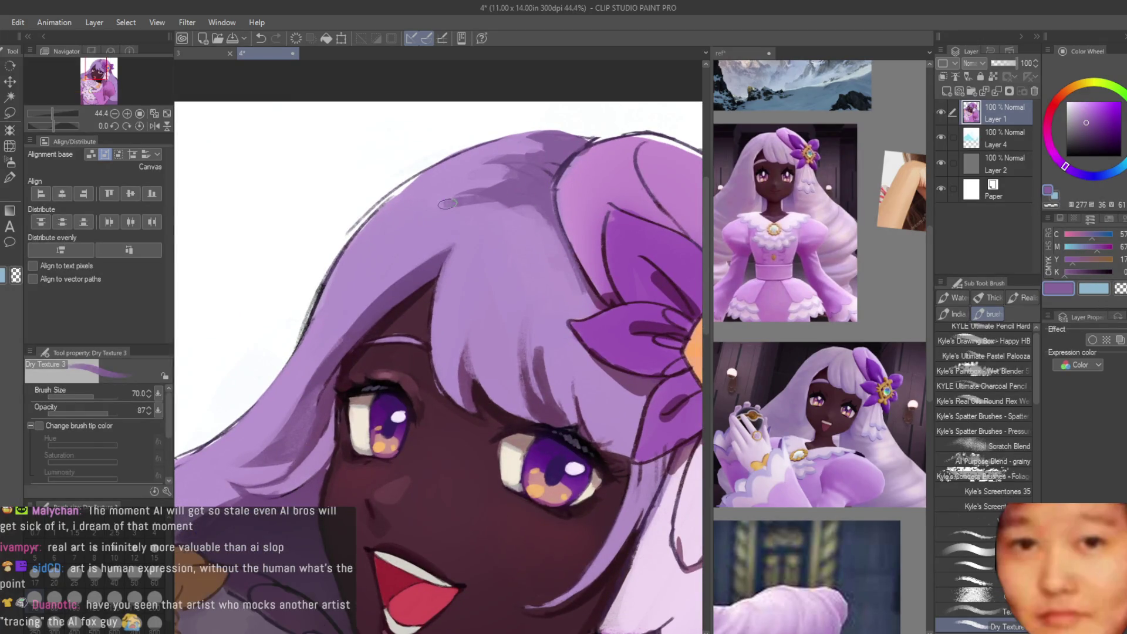
{"action": "left_click", "coordinate": [531, 220], "text": "alt"}
{"action": "scroll", "coordinate": [519, 299], "scroll_direction": "up", "scroll_amount": 1}
{"action": "scroll", "coordinate": [531, 188], "scroll_direction": "up", "scroll_amount": 1}
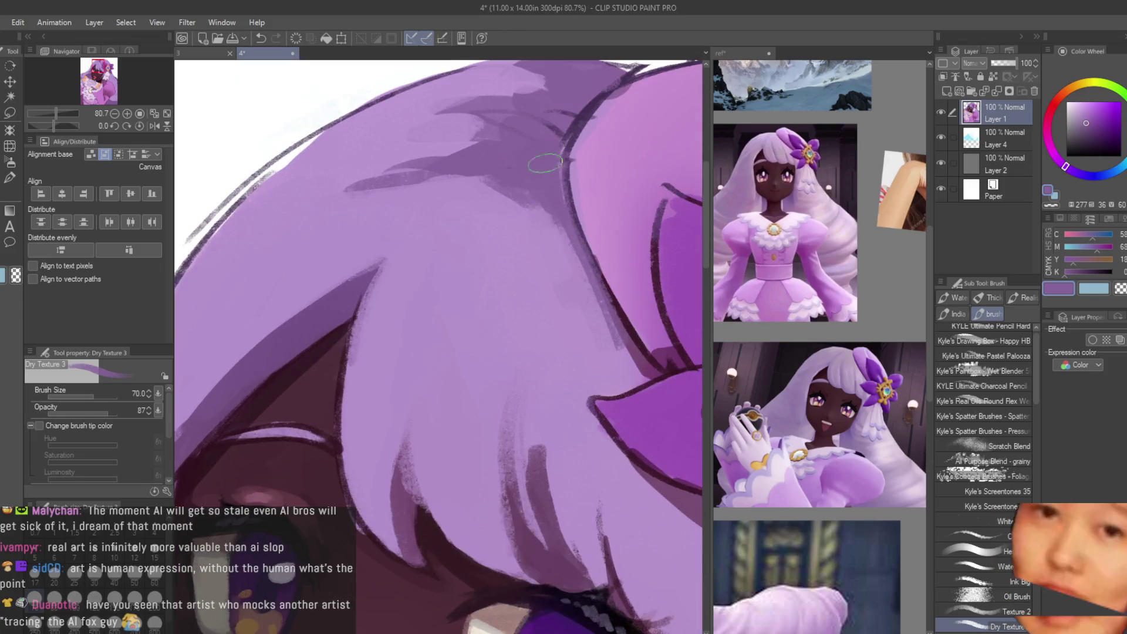
{"action": "left_click", "coordinate": [540, 185], "text": "alt"}
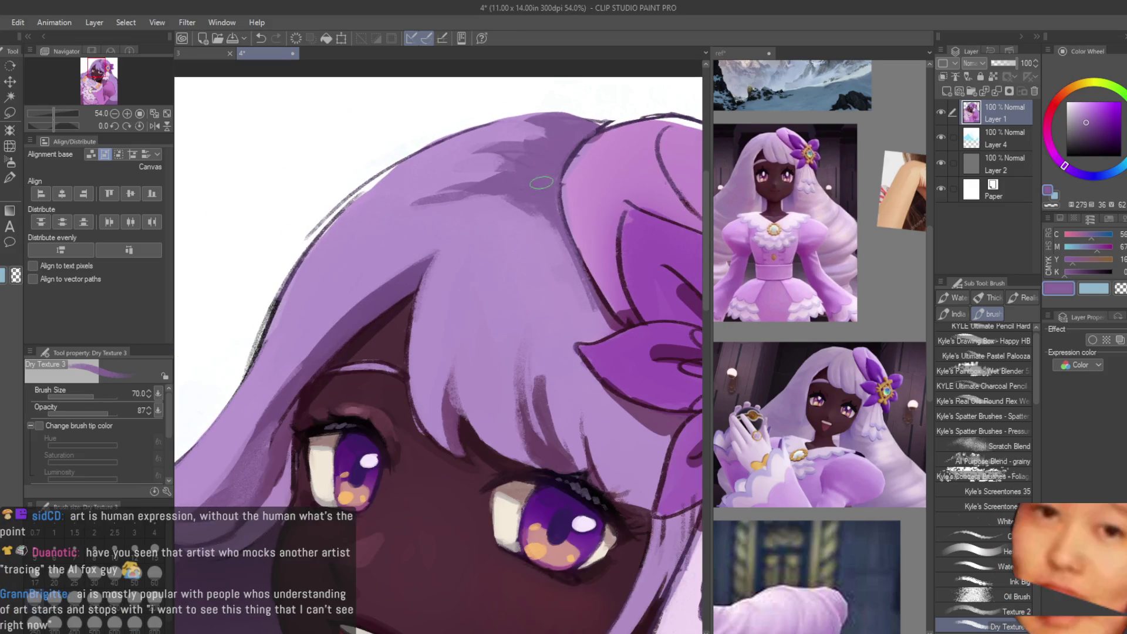
{"action": "scroll", "coordinate": [546, 170], "scroll_direction": "up", "scroll_amount": 2}
Step: Shrink the brush to 30 and settle on a darker hair purple for the crown shading
{"action": "key", "text": "bracketleft"}
{"action": "key", "text": "bracketleft"}
{"action": "key", "text": "bracketleft"}
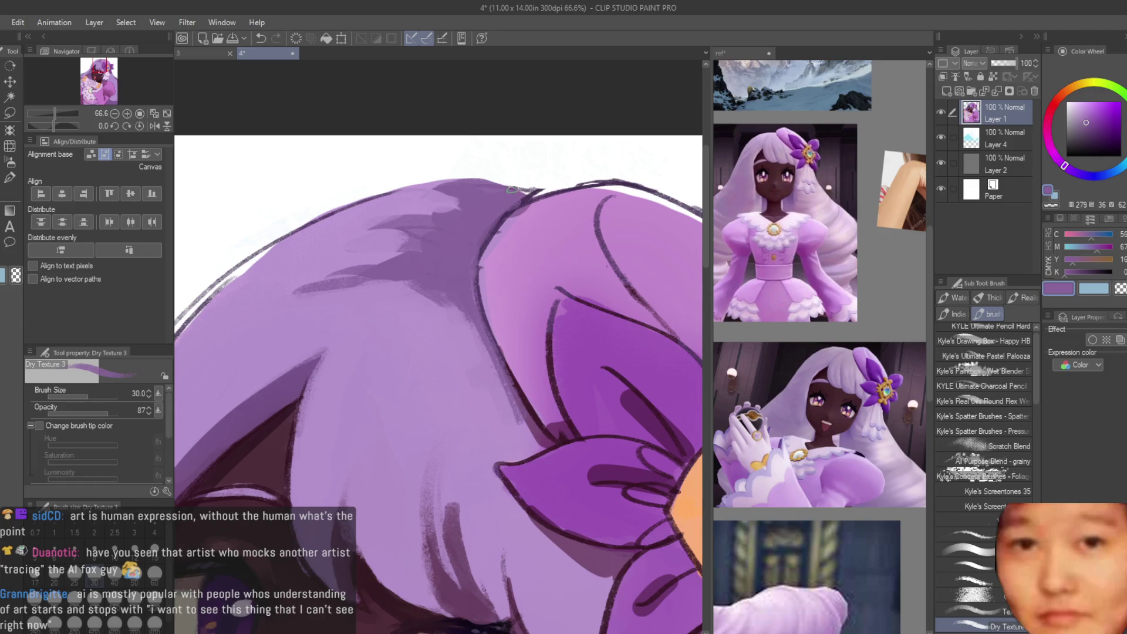
{"action": "scroll", "coordinate": [513, 190], "scroll_direction": "up", "scroll_amount": 3}
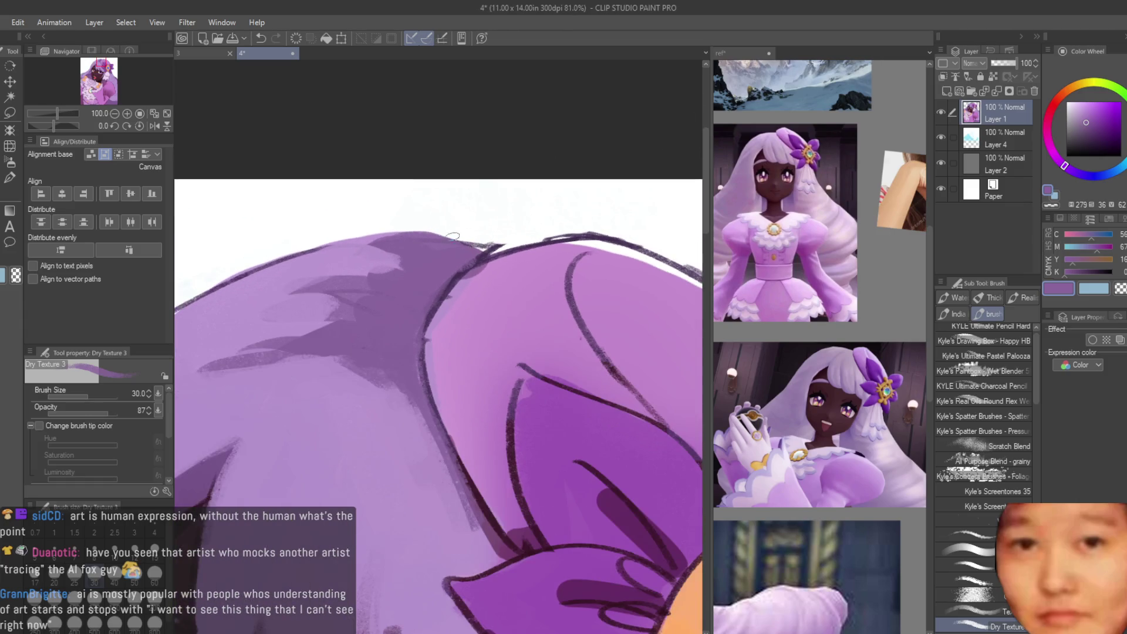
{"action": "scroll", "coordinate": [480, 247], "scroll_direction": "up", "scroll_amount": 1}
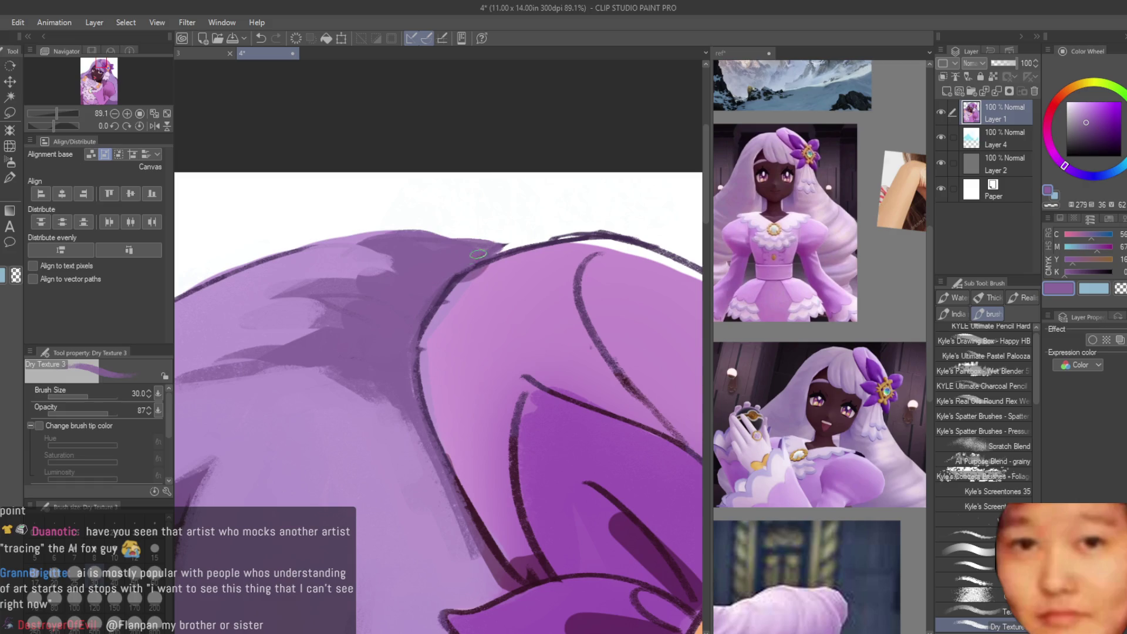
{"action": "left_click", "coordinate": [494, 274], "text": "alt"}
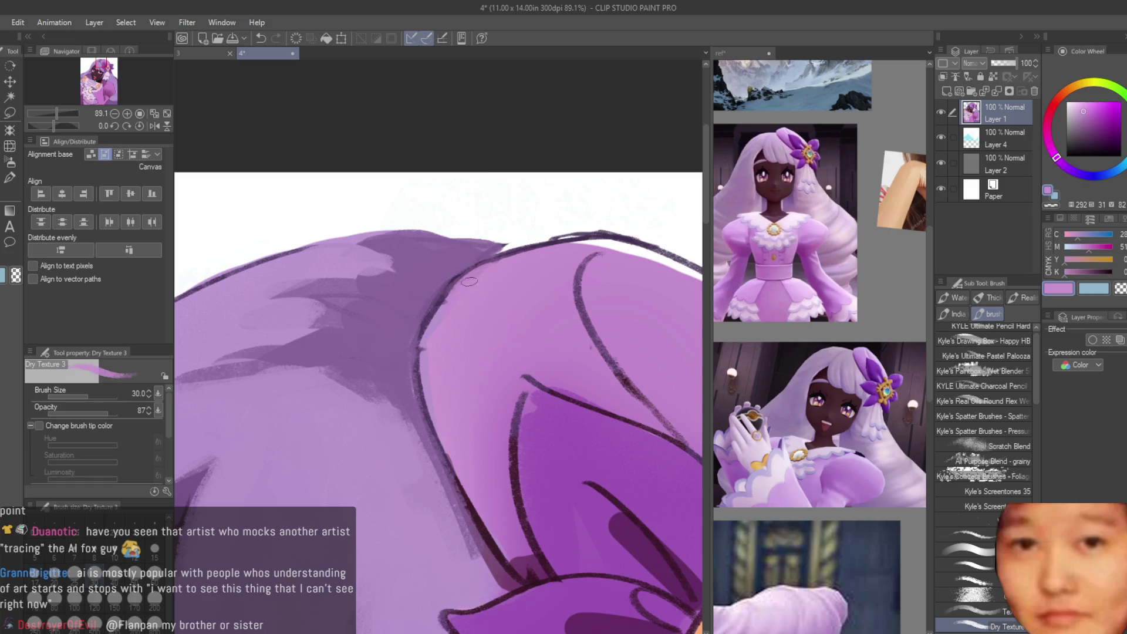
{"action": "scroll", "coordinate": [442, 336], "scroll_direction": "down", "scroll_amount": 2}
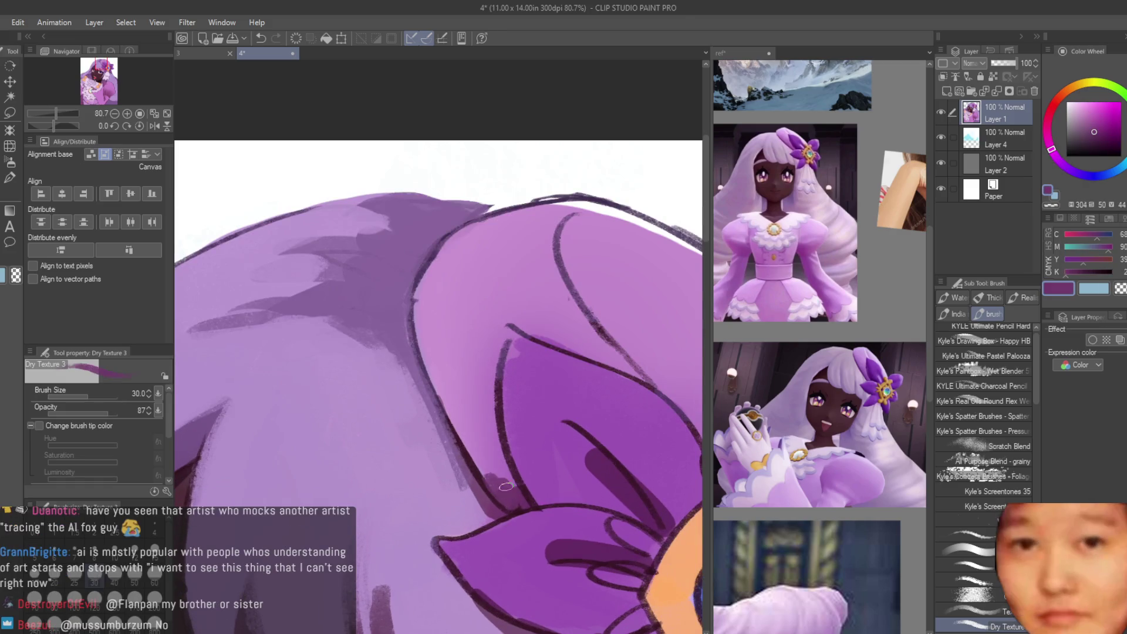
{"action": "left_click", "coordinate": [490, 462], "text": "alt"}
{"action": "scroll", "coordinate": [489, 463], "scroll_direction": "down", "scroll_amount": 10}
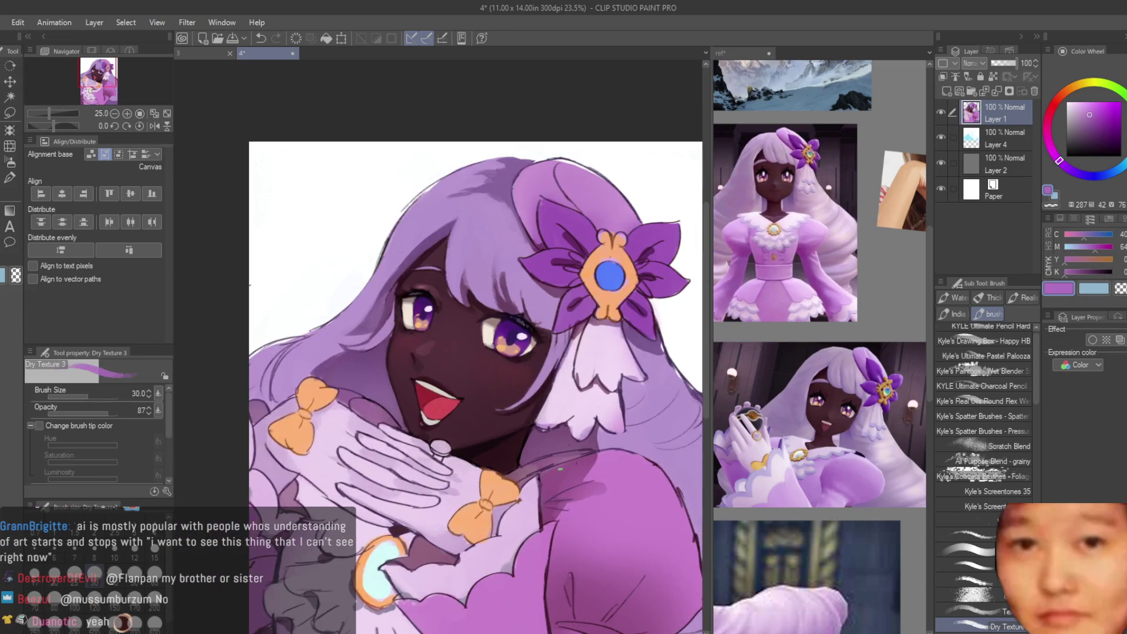
Step: Paint light lavender highlight strokes and dabs across the bangs
{"action": "scroll", "coordinate": [415, 255], "scroll_direction": "up", "scroll_amount": 7}
{"action": "left_click", "coordinate": [415, 254], "text": "alt"}
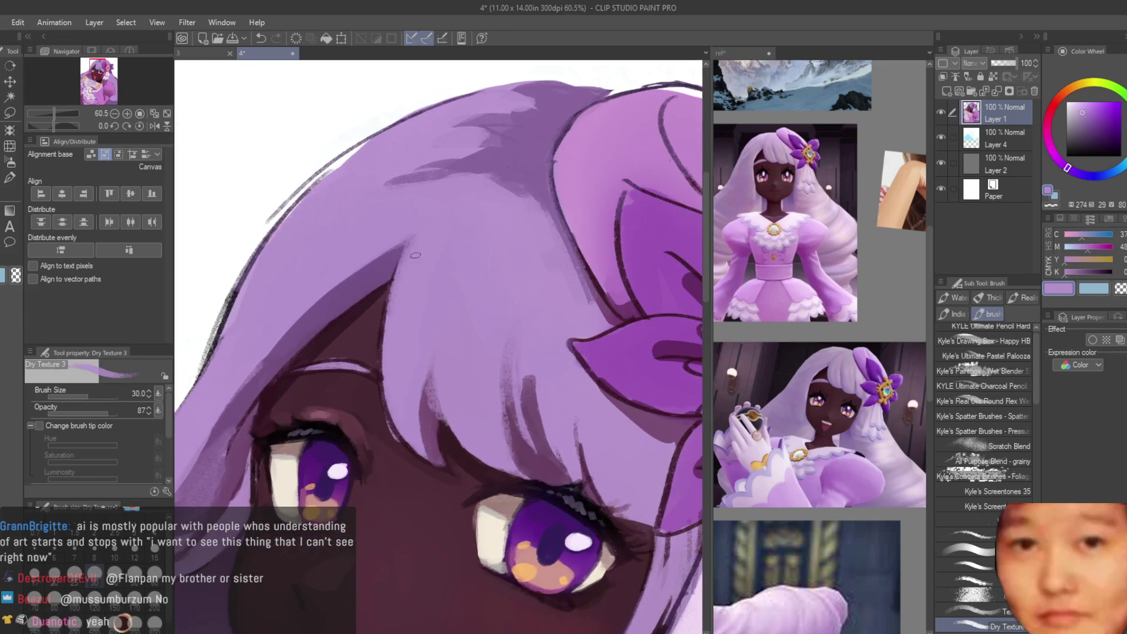
{"action": "left_click_drag", "start_coordinate": [392, 327], "coordinate": [397, 255]}
{"action": "left_click", "coordinate": [1087, 102]}
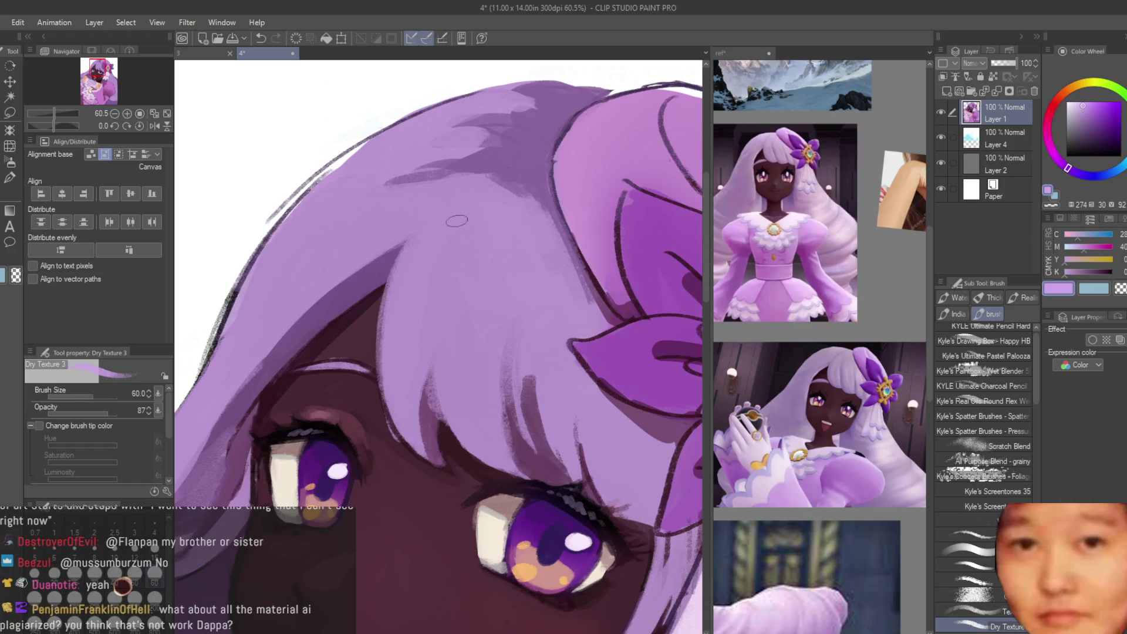
{"action": "left_click_drag", "start_coordinate": [437, 235], "coordinate": [431, 296]}
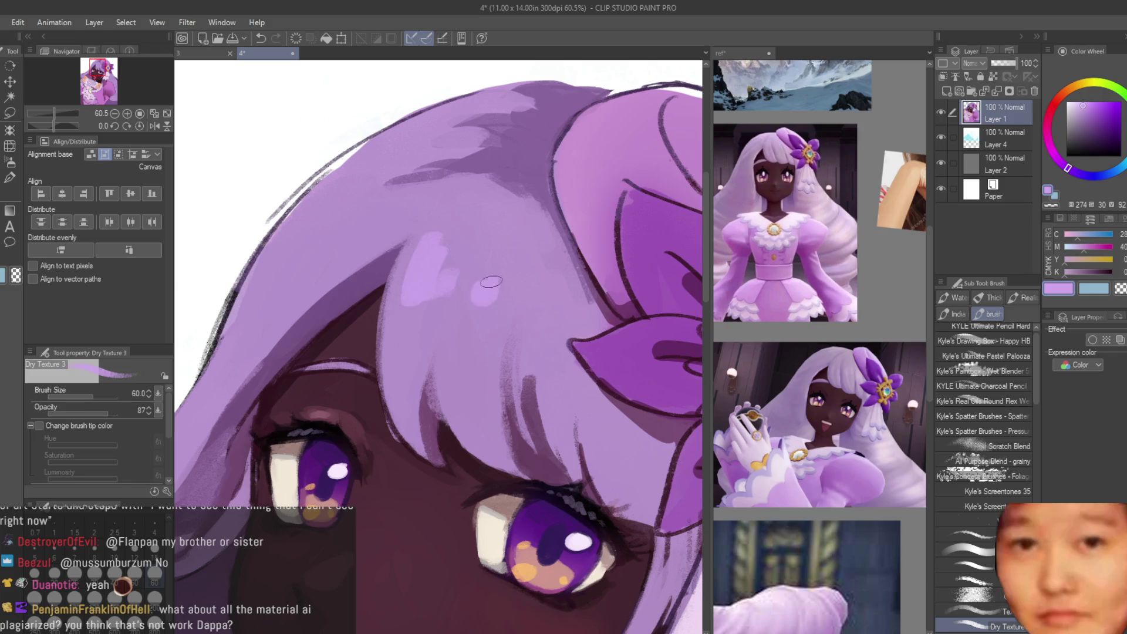
{"action": "left_click_drag", "start_coordinate": [550, 304], "coordinate": [536, 285]}
{"action": "left_click", "coordinate": [534, 266], "text": "alt"}
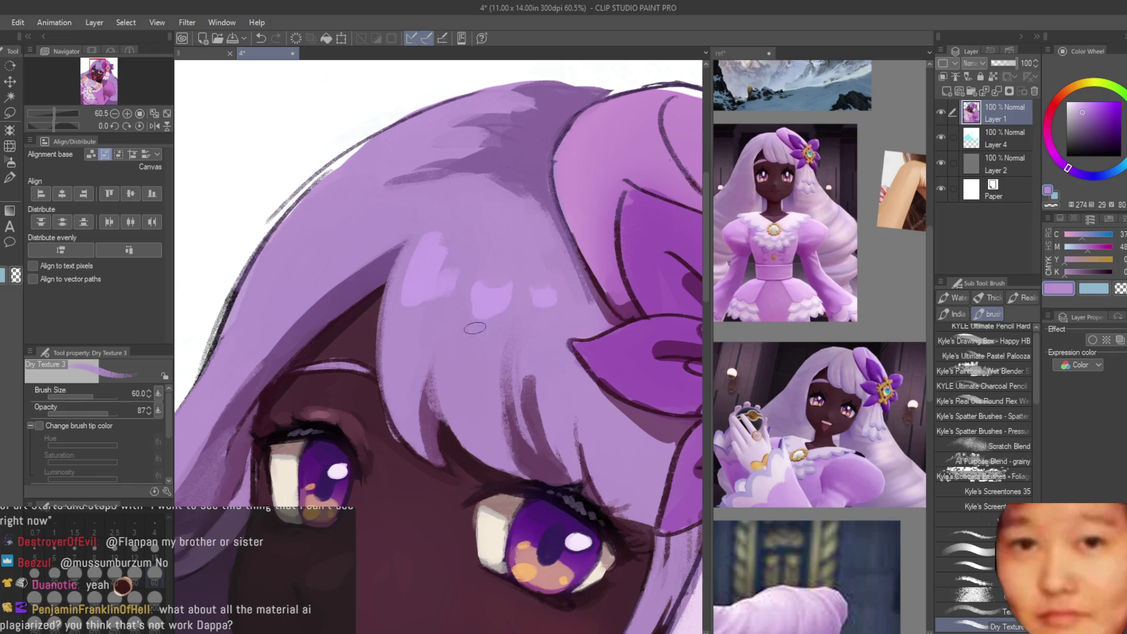
{"action": "left_click_drag", "start_coordinate": [288, 256], "coordinate": [329, 241]}
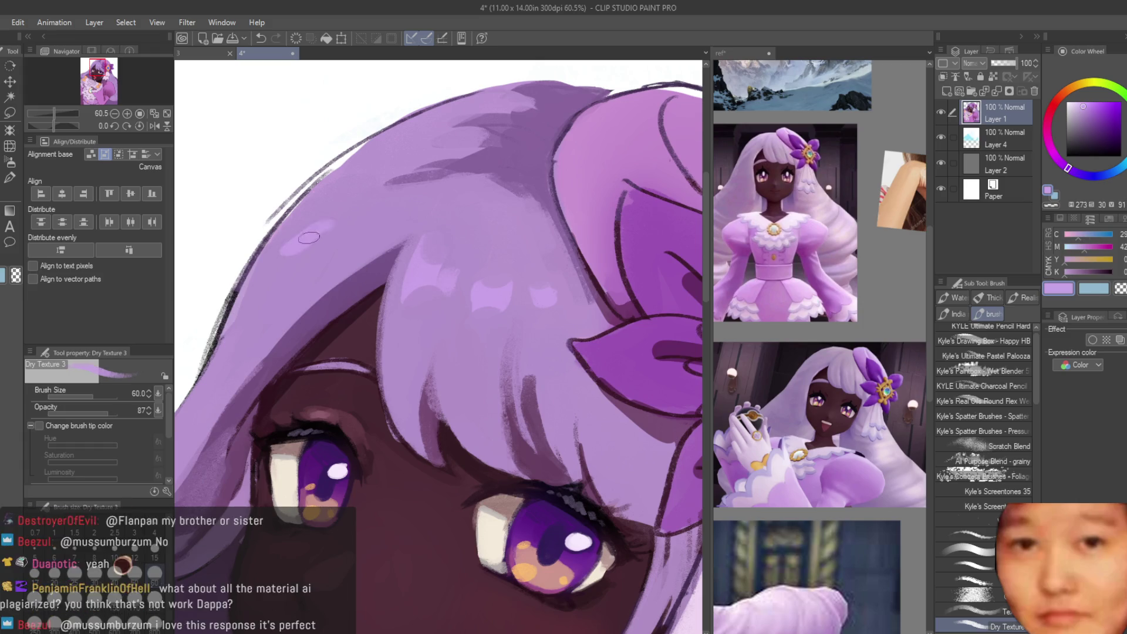
{"action": "left_click", "coordinate": [330, 212], "text": "alt"}
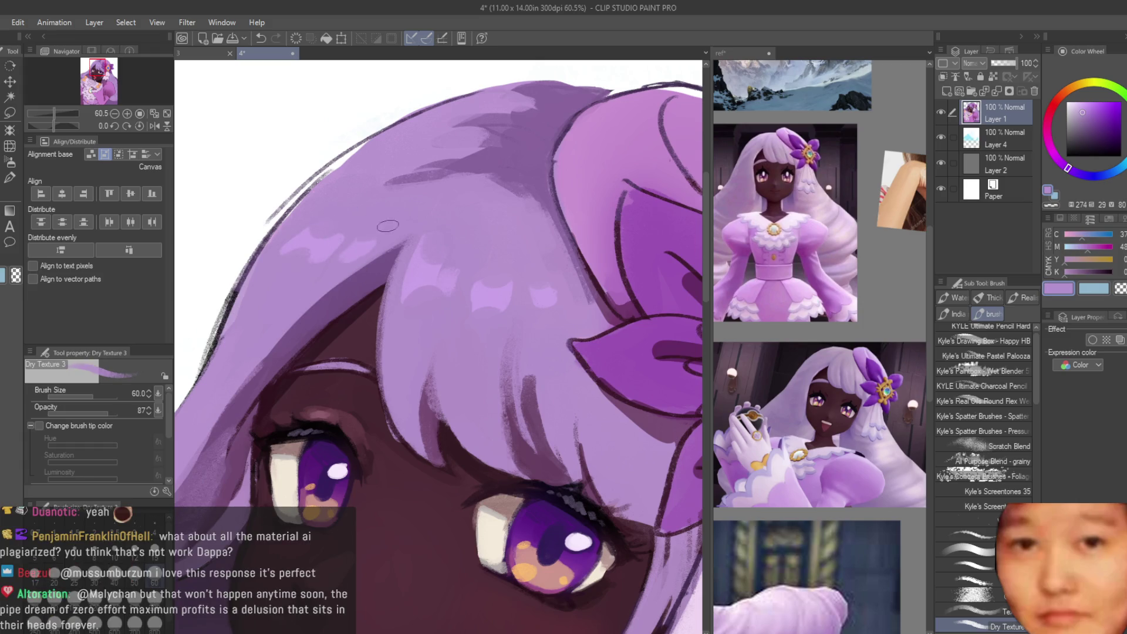
Step: Shade the hair strands beside the face with a darker purple
{"action": "scroll", "coordinate": [387, 226], "scroll_direction": "down", "scroll_amount": 5}
{"action": "scroll", "coordinate": [438, 309], "scroll_direction": "up", "scroll_amount": 5}
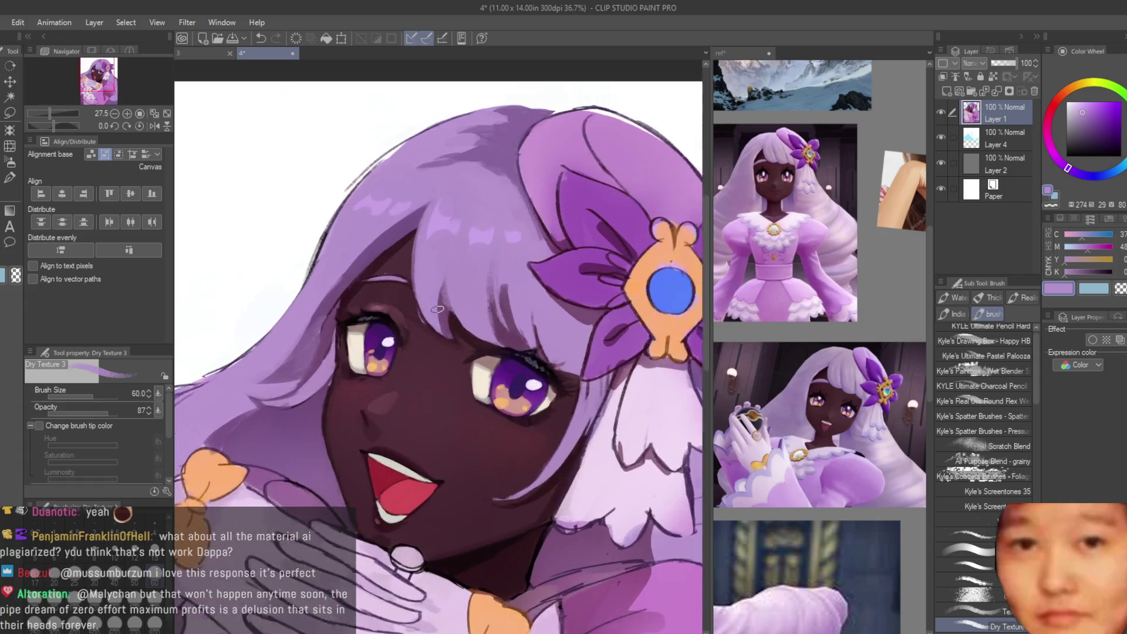
{"action": "scroll", "coordinate": [438, 309], "scroll_direction": "down", "scroll_amount": 2}
{"action": "scroll", "coordinate": [424, 359], "scroll_direction": "up", "scroll_amount": 4}
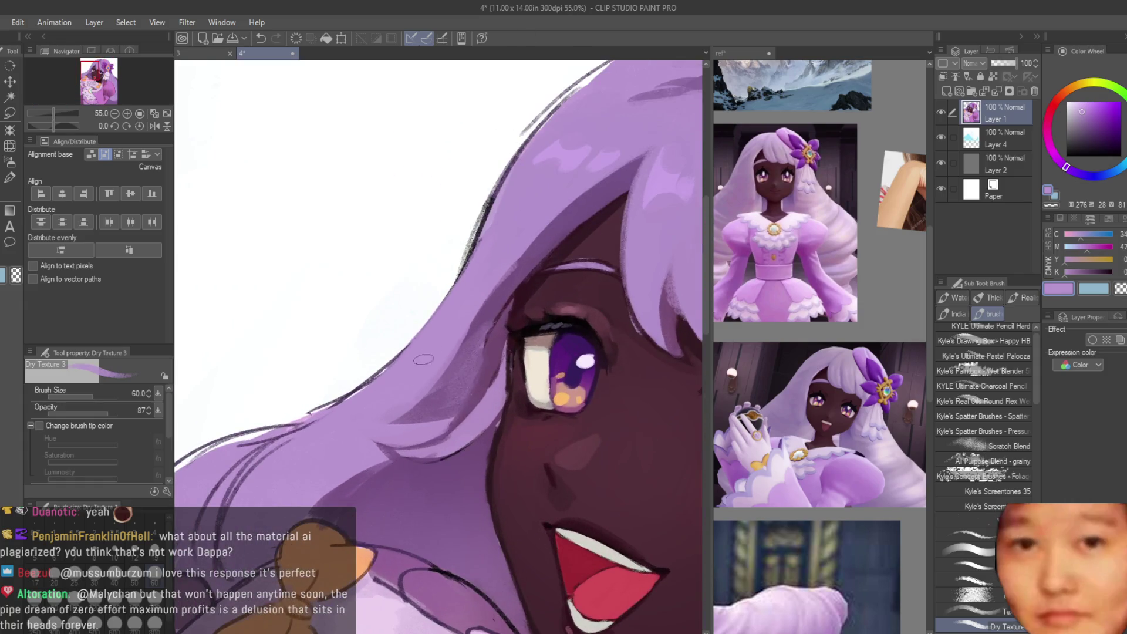
{"action": "left_click", "coordinate": [372, 438], "text": "alt"}
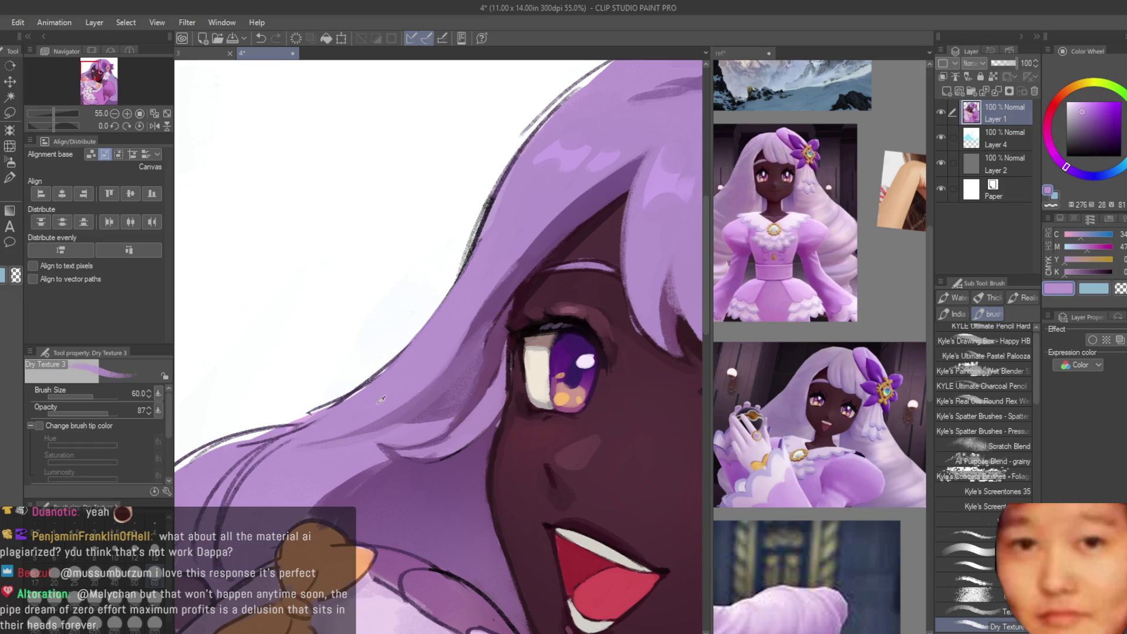
{"action": "left_click", "coordinate": [382, 399], "text": "alt"}
{"action": "scroll", "coordinate": [431, 394], "scroll_direction": "down", "scroll_amount": 1}
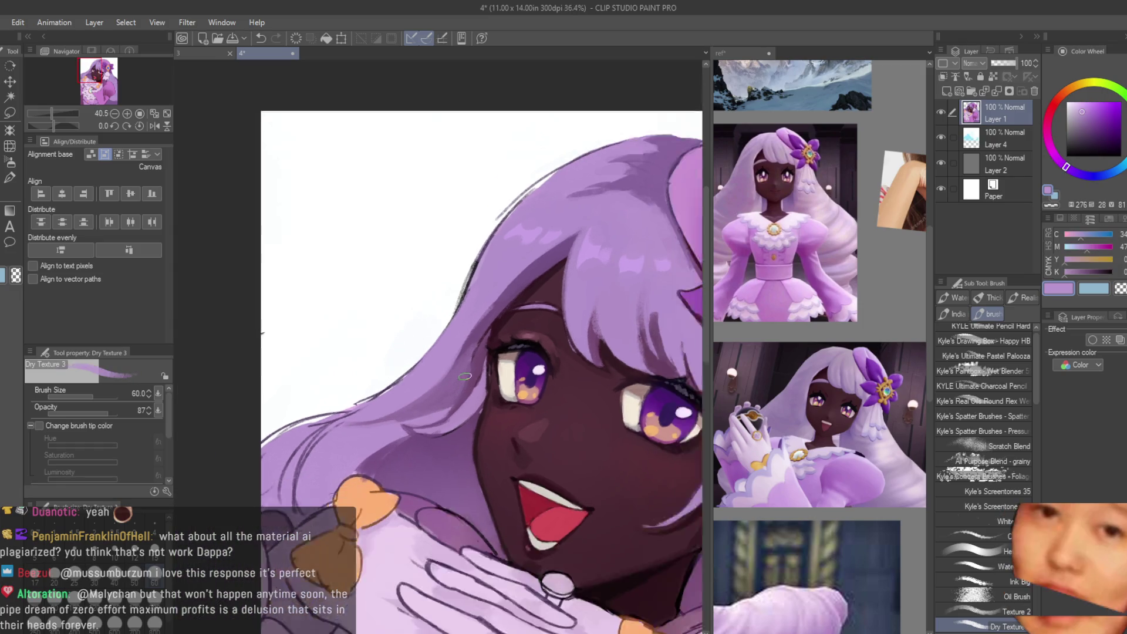
{"action": "scroll", "coordinate": [409, 380], "scroll_direction": "up", "scroll_amount": 1}
{"action": "mouse_move", "coordinate": [409, 379]}
{"action": "left_mouse_down"}
{"action": "mouse_move", "coordinate": [346, 484]}
{"action": "mouse_move", "coordinate": [365, 495]}
{"action": "left_mouse_up"}
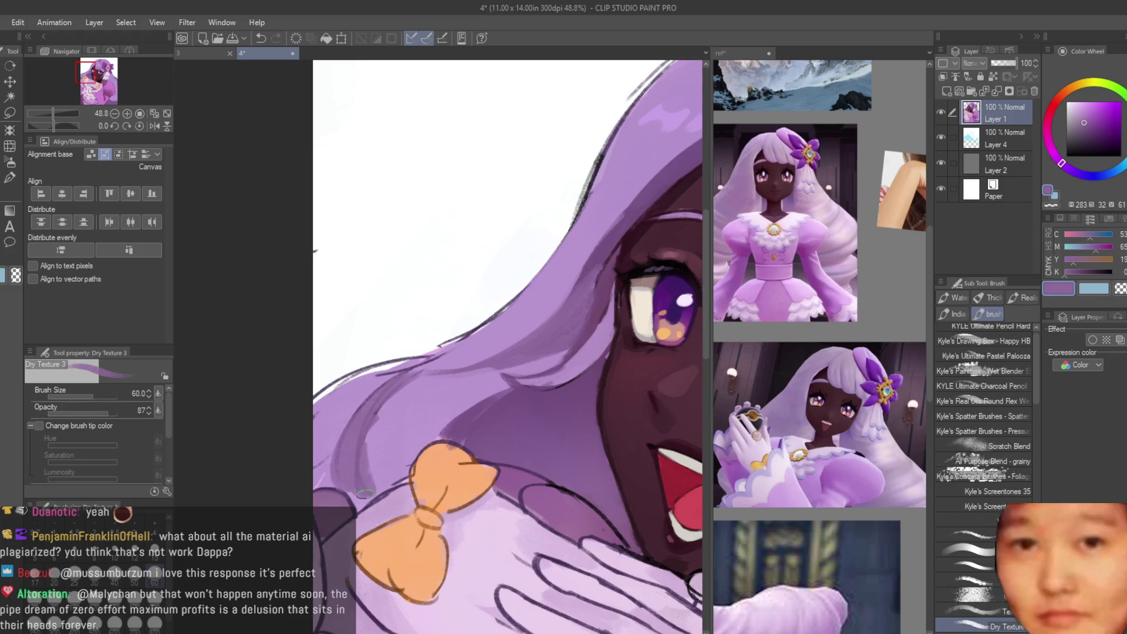
{"action": "left_click_drag", "start_coordinate": [377, 407], "coordinate": [331, 430]}
Step: Re-sample lavender and dark shadow purples from the lower hair above the bow
{"action": "left_click", "coordinate": [312, 450], "text": "alt"}
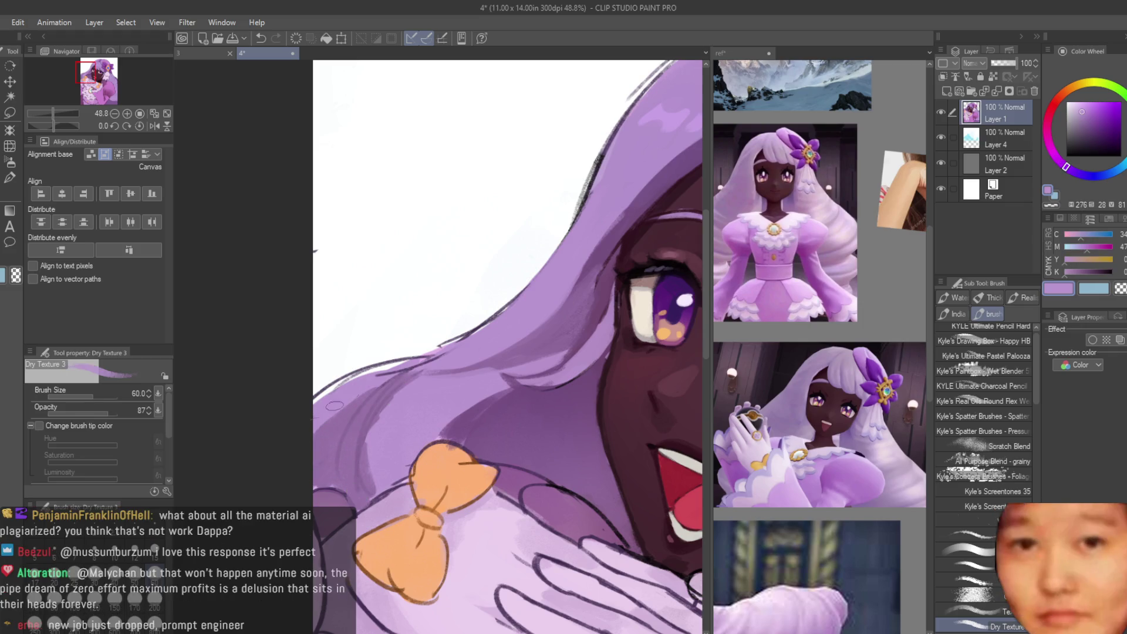
{"action": "left_click", "coordinate": [313, 437], "text": "alt"}
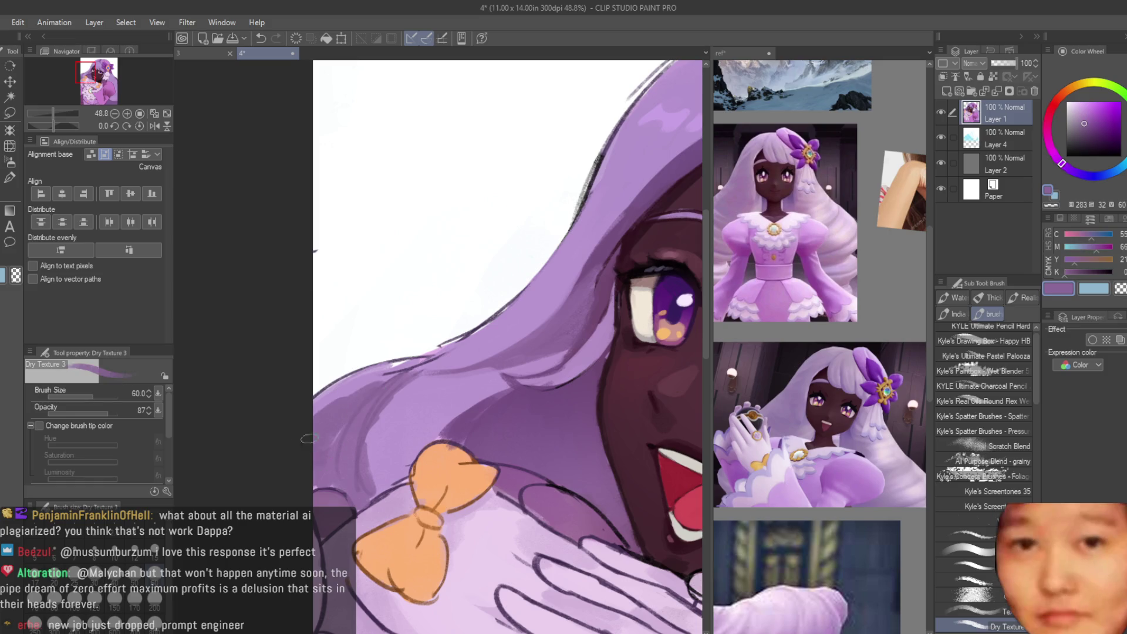
{"action": "left_click", "coordinate": [334, 413], "text": "alt"}
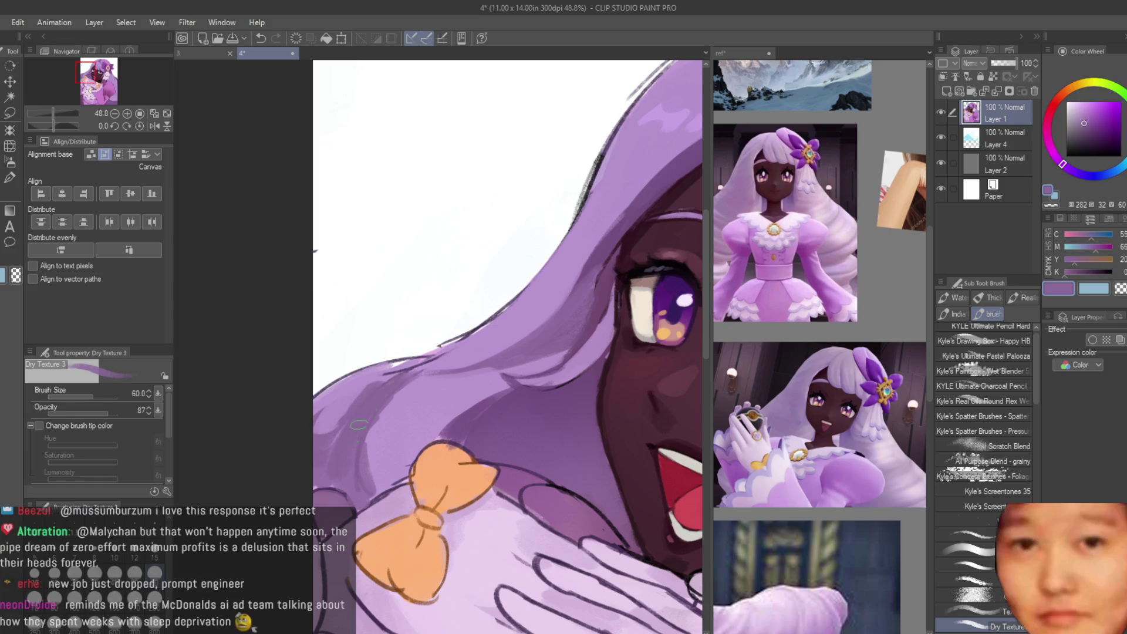
{"action": "scroll", "coordinate": [376, 411], "scroll_direction": "down", "scroll_amount": 2}
{"action": "scroll", "coordinate": [392, 352], "scroll_direction": "down", "scroll_amount": 2}
{"action": "scroll", "coordinate": [299, 473], "scroll_direction": "up", "scroll_amount": 5}
{"action": "scroll", "coordinate": [299, 472], "scroll_direction": "up", "scroll_amount": 1}
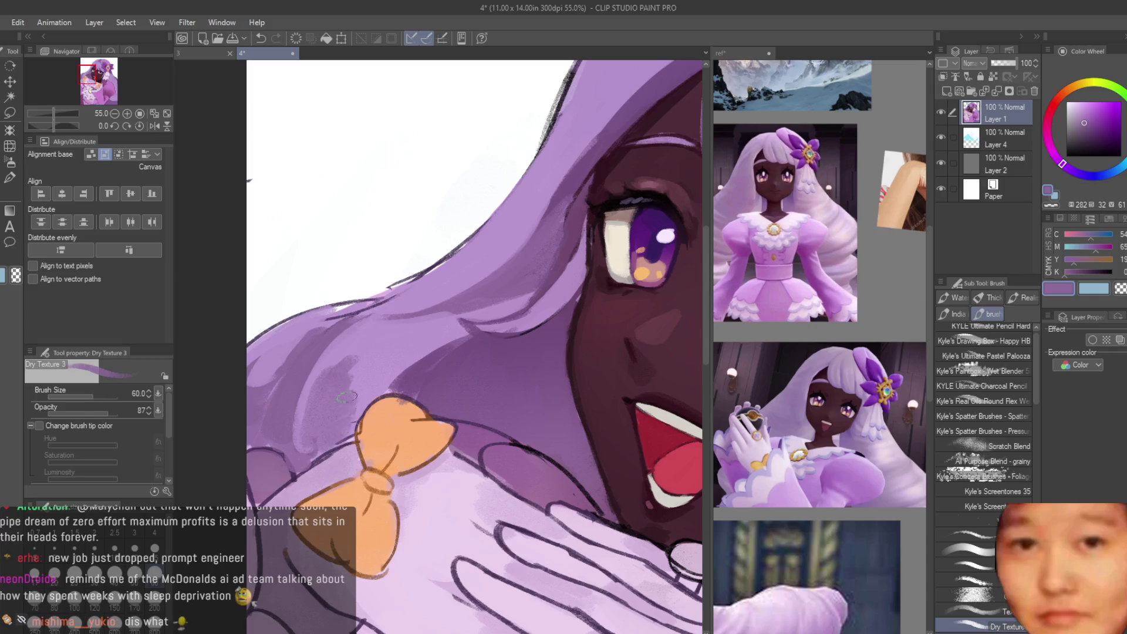
{"action": "left_click", "coordinate": [373, 357], "text": "alt"}
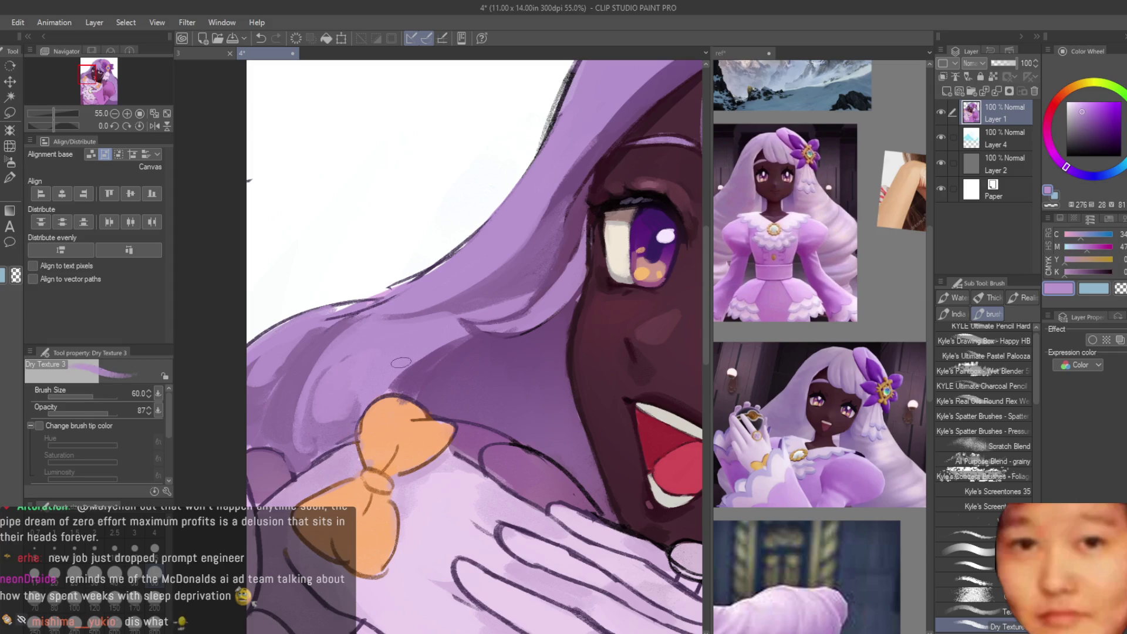
{"action": "scroll", "coordinate": [534, 402], "scroll_direction": "up", "scroll_amount": 1}
{"action": "left_click", "coordinate": [547, 341], "text": "alt"}
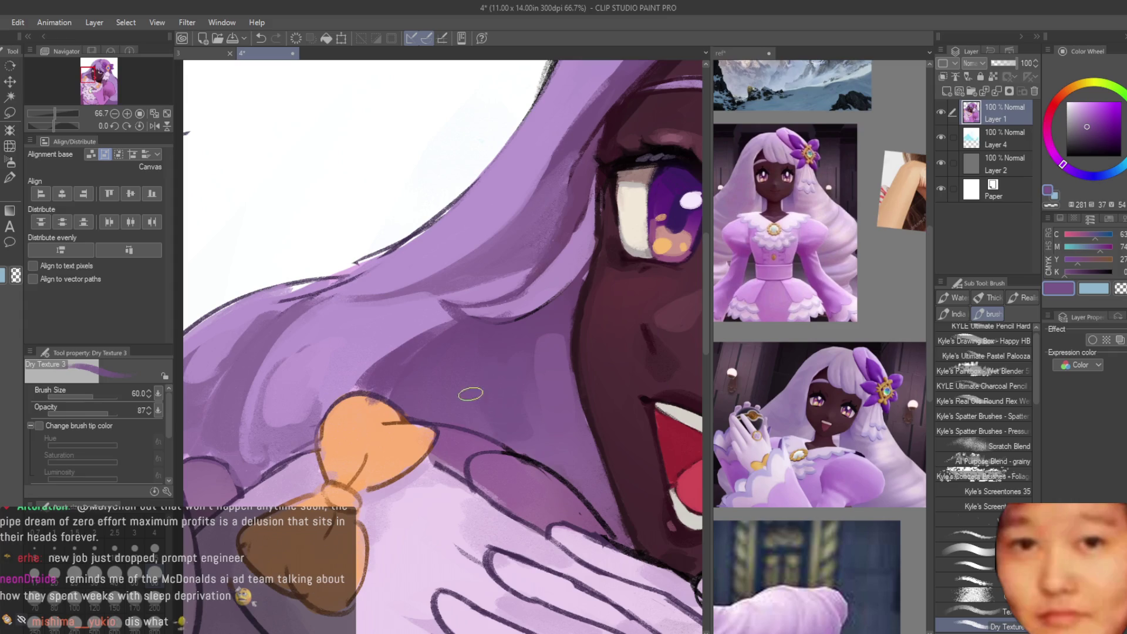
{"action": "scroll", "coordinate": [470, 394], "scroll_direction": "down", "scroll_amount": 4}
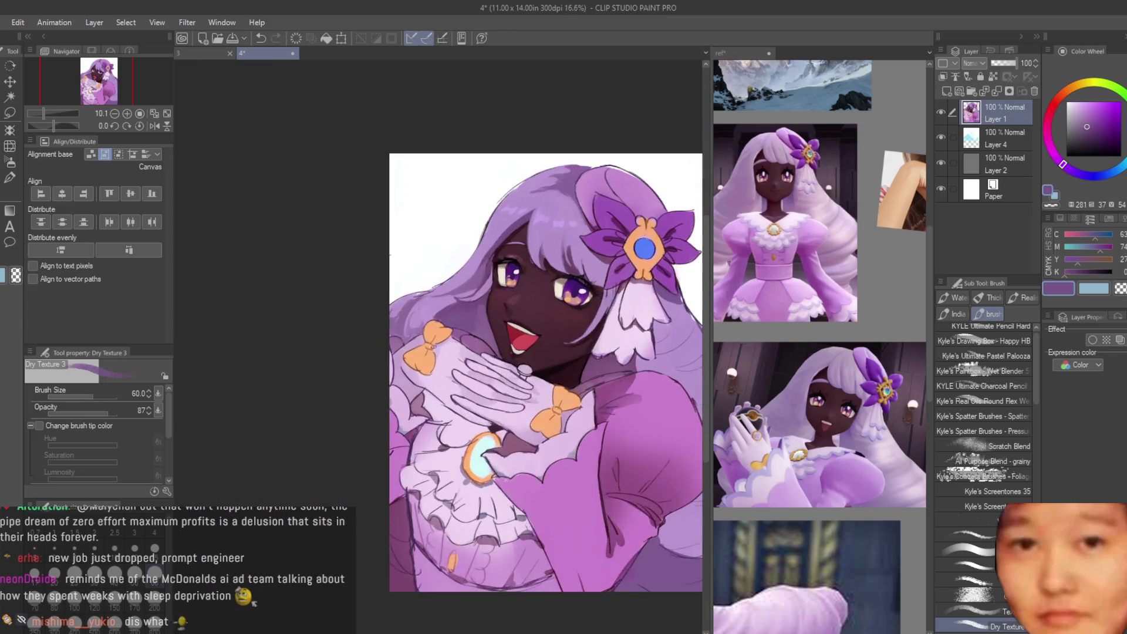
Step: Sample mid, dark and pinker hair purples and shrink the brush for finer shading
{"action": "scroll", "coordinate": [457, 388], "scroll_direction": "up", "scroll_amount": 4}
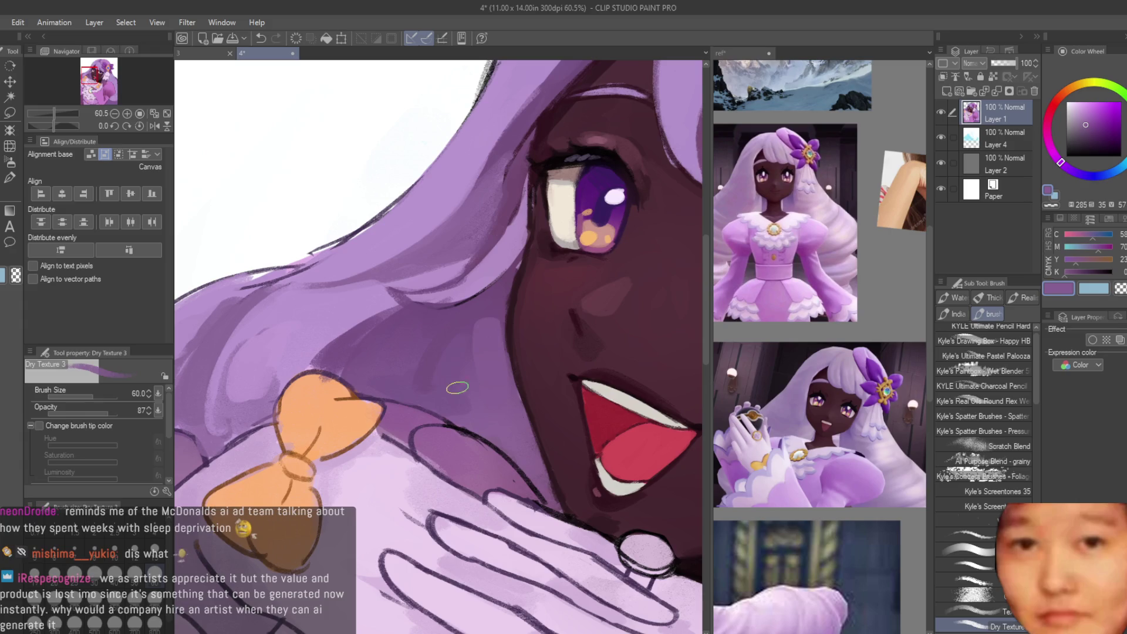
{"action": "left_click", "coordinate": [468, 348], "text": "alt"}
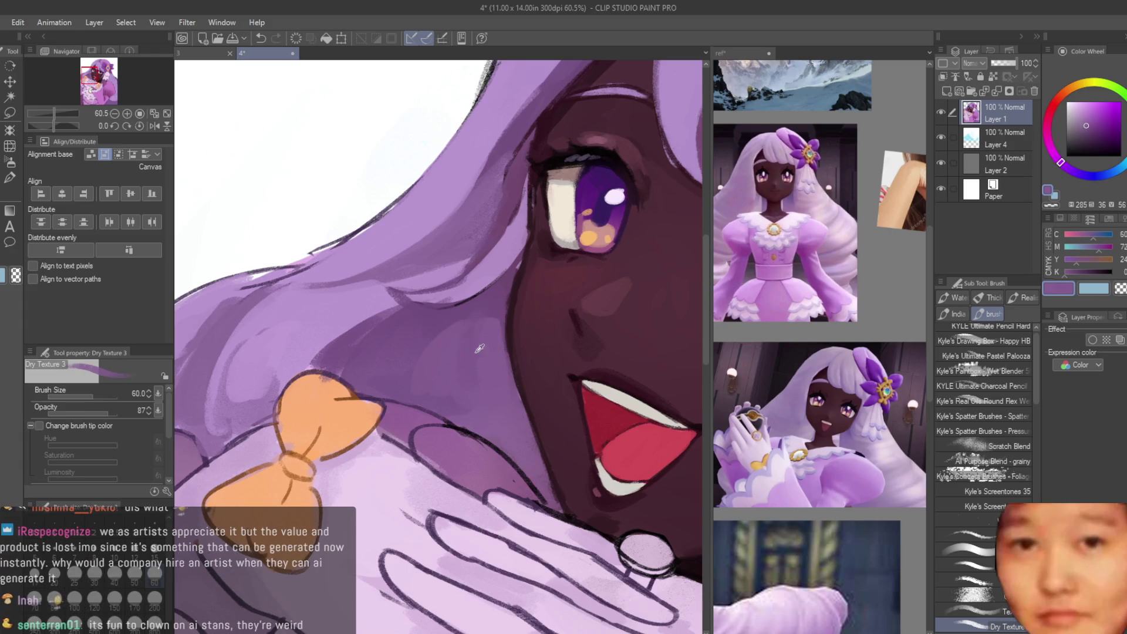
{"action": "left_click", "coordinate": [472, 329], "text": "alt"}
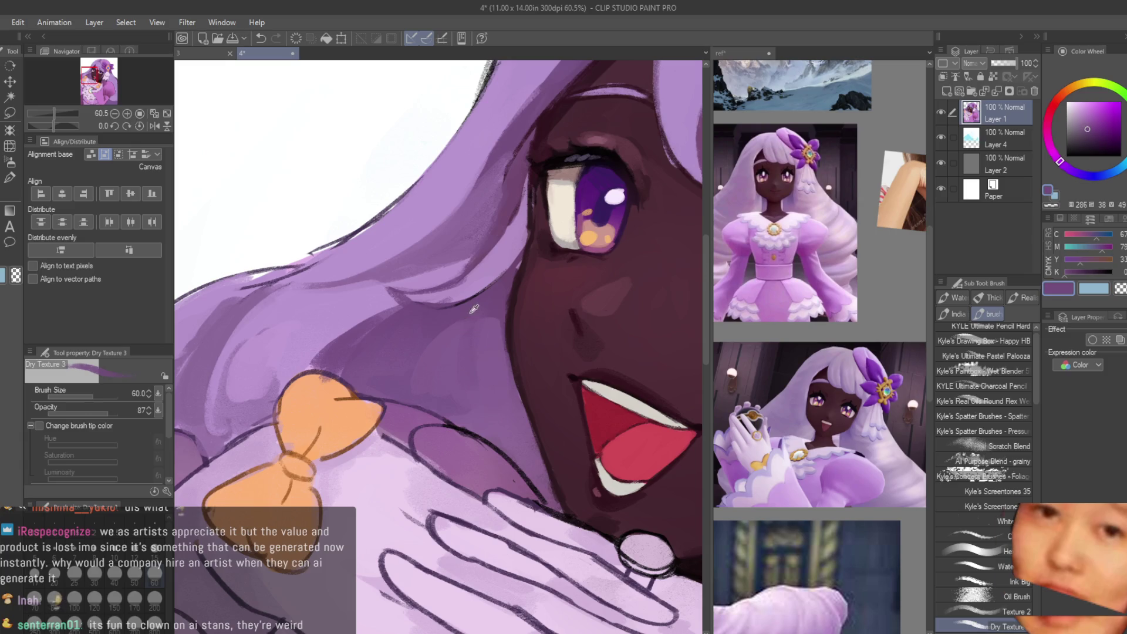
{"action": "left_click", "coordinate": [463, 369], "text": "alt"}
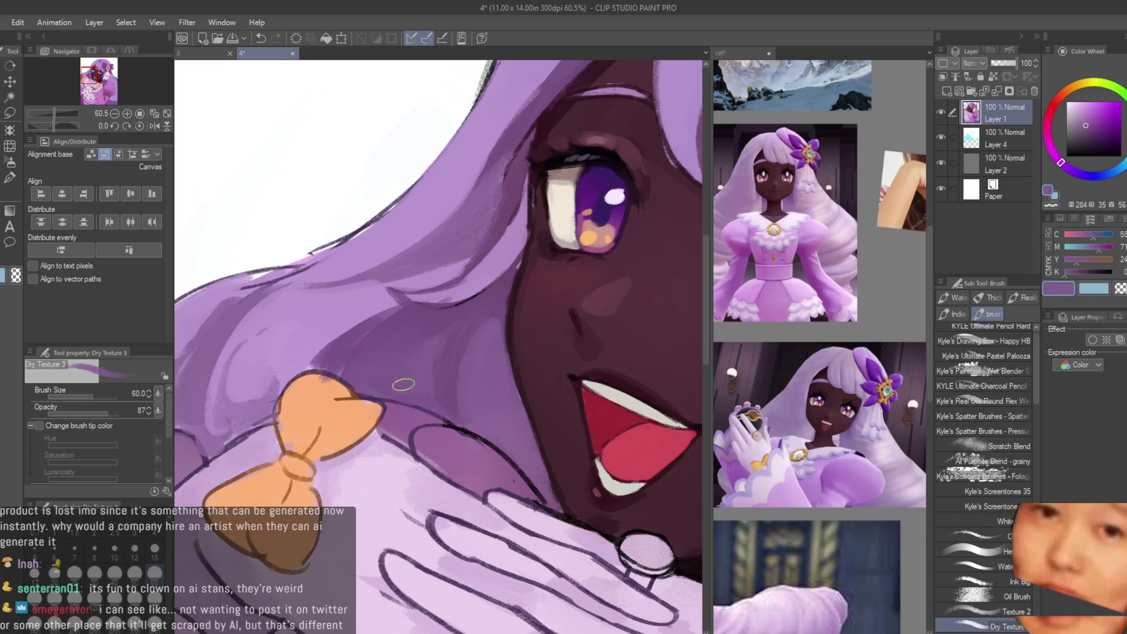
{"action": "left_click", "coordinate": [451, 343], "text": "alt"}
{"action": "left_click", "coordinate": [443, 436], "text": "alt"}
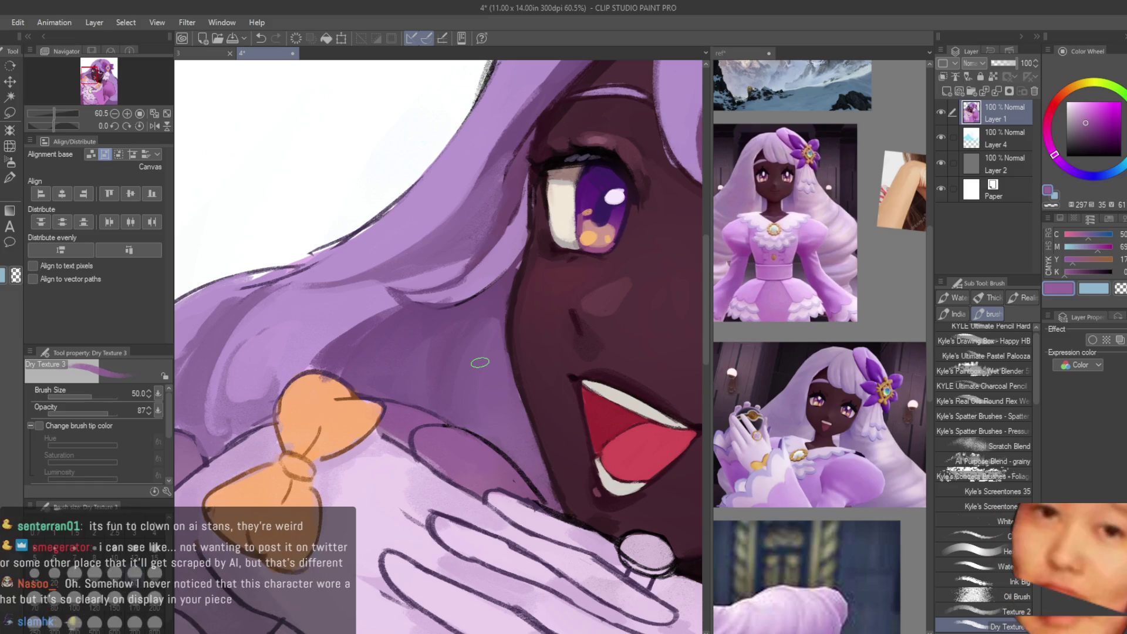
{"action": "key", "text": "bracketleft"}
{"action": "key", "text": "bracketleft"}
{"action": "key", "text": "bracketleft"}
{"action": "scroll", "coordinate": [461, 435], "scroll_direction": "up", "scroll_amount": 2}
{"action": "scroll", "coordinate": [464, 438], "scroll_direction": "up", "scroll_amount": 2}
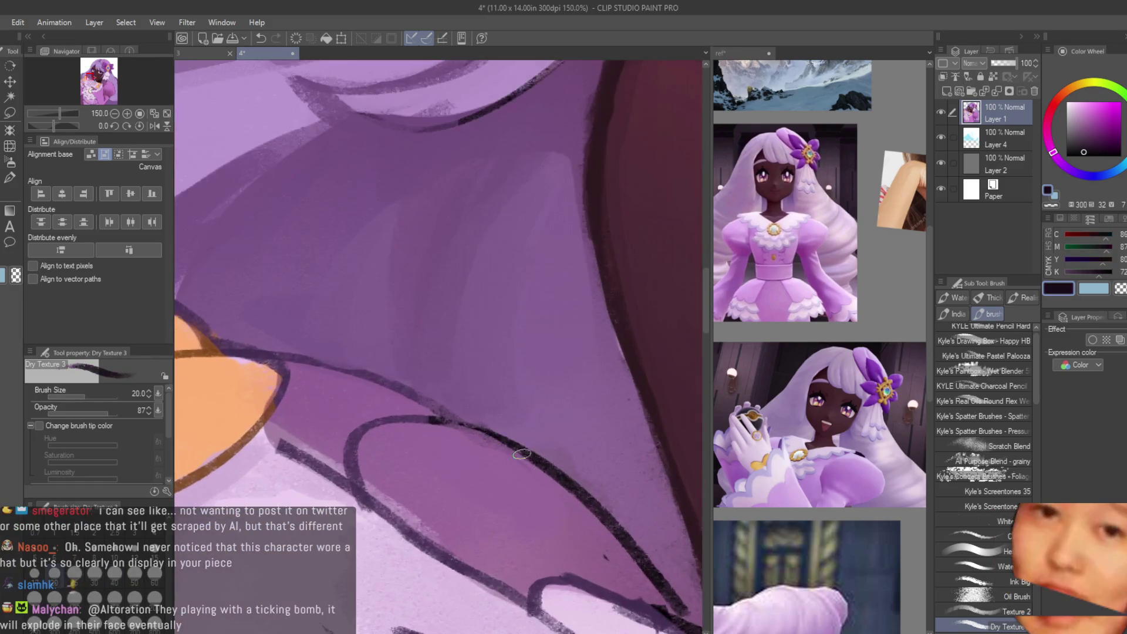
Step: Pick dark shadow and lighter pinkish purples from the hair around the bow
{"action": "left_click", "coordinate": [492, 443], "text": "alt"}
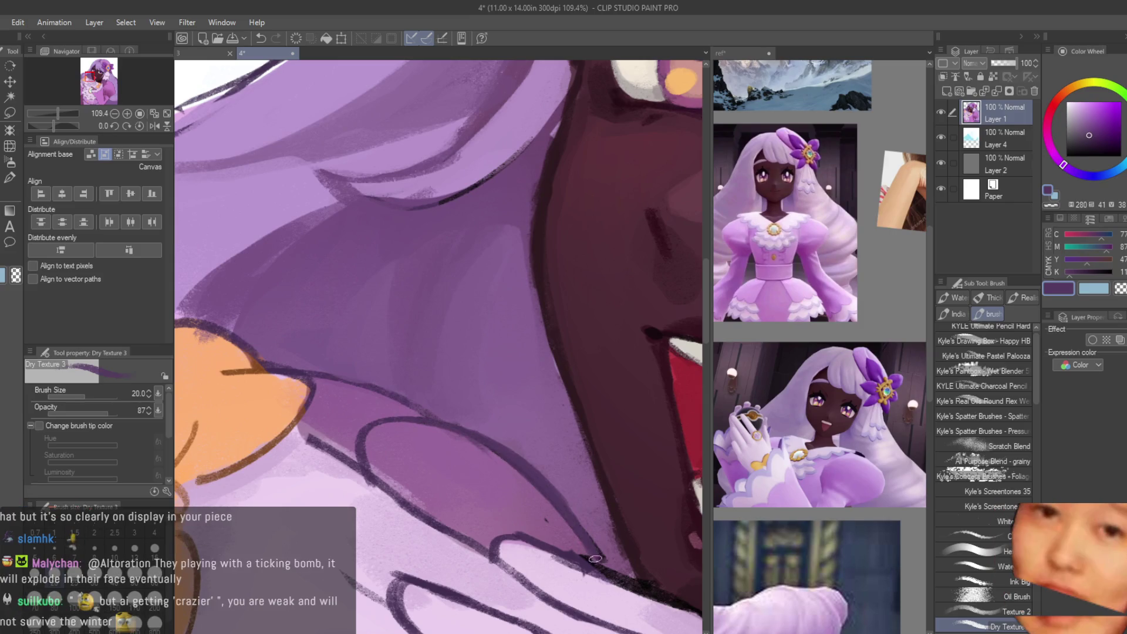
{"action": "left_click", "coordinate": [450, 443], "text": "alt"}
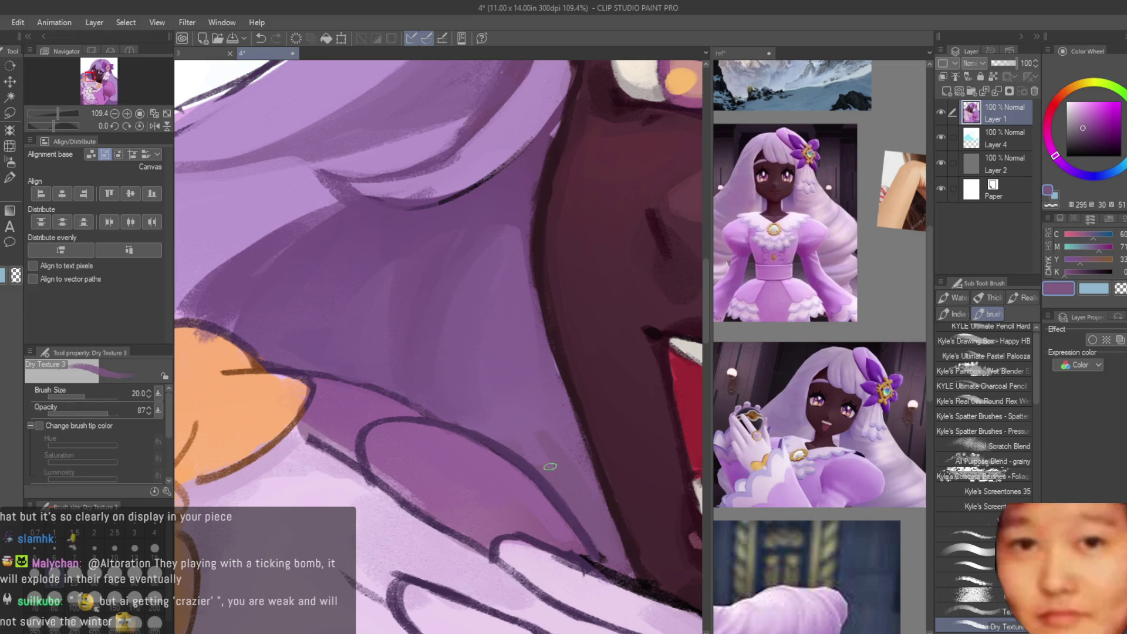
{"action": "left_click", "coordinate": [437, 418], "text": "alt"}
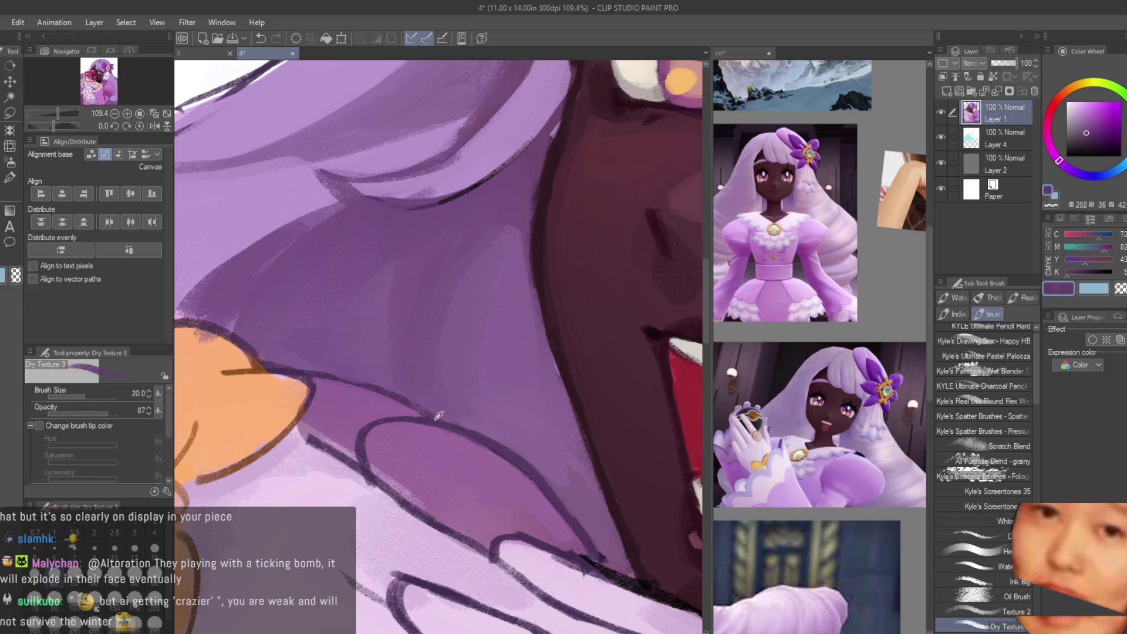
{"action": "scroll", "coordinate": [430, 407], "scroll_direction": "up", "scroll_amount": 2}
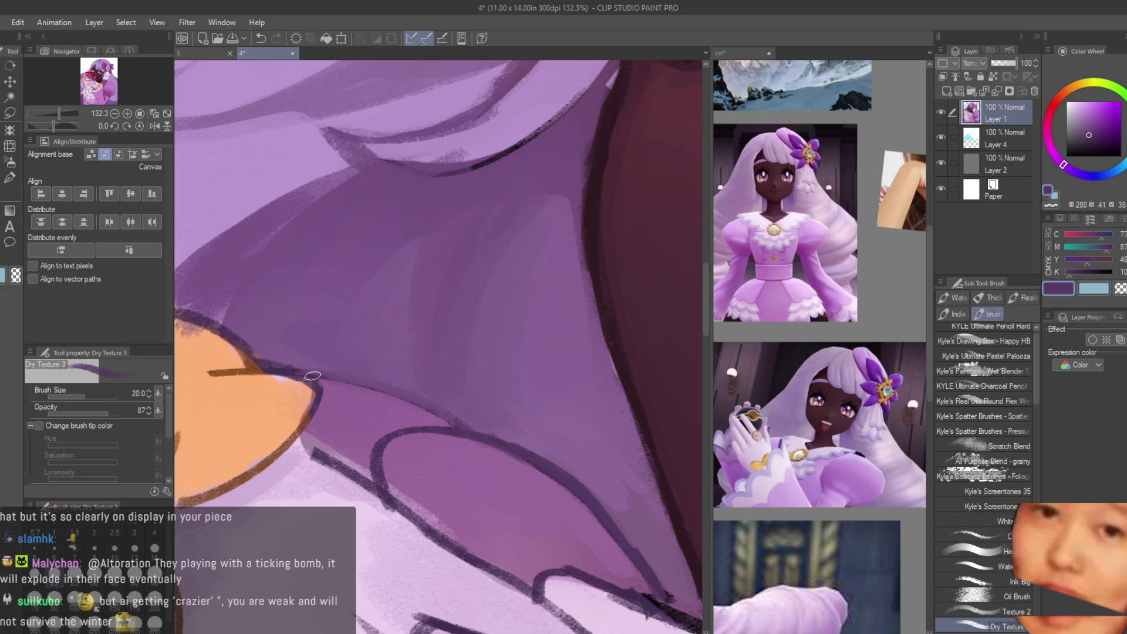
{"action": "left_click", "coordinate": [446, 413], "text": "alt"}
{"action": "scroll", "coordinate": [337, 373], "scroll_direction": "down", "scroll_amount": 1}
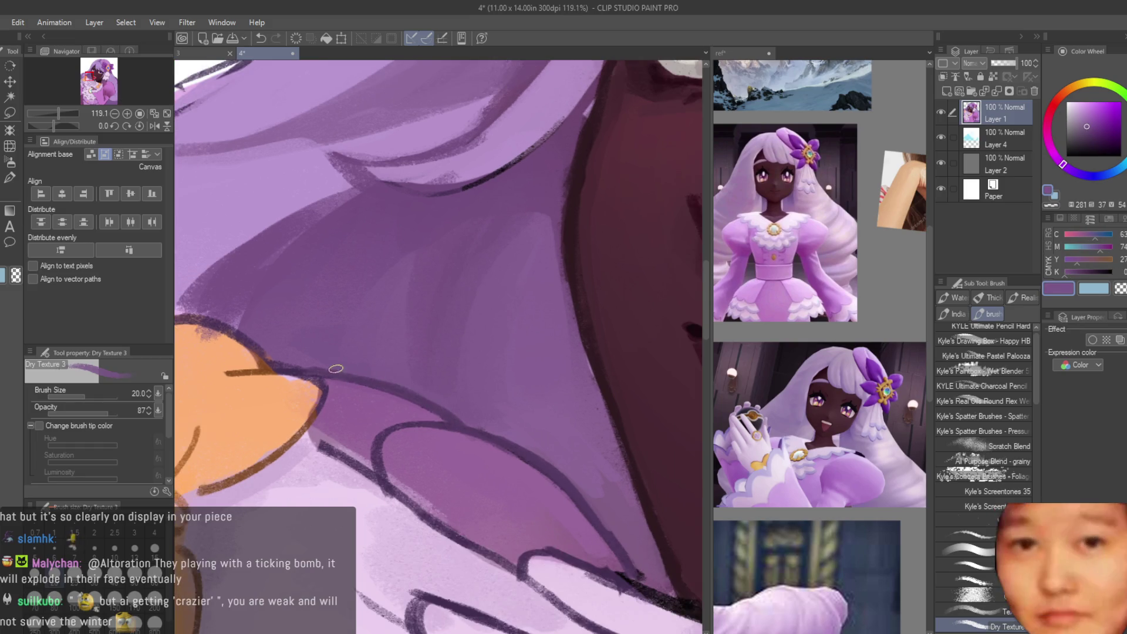
{"action": "scroll", "coordinate": [336, 368], "scroll_direction": "down", "scroll_amount": 1}
Step: Sample the bow's orange, its dark brown line and the dress's pale pink
{"action": "left_click", "coordinate": [324, 395], "text": "alt"}
{"action": "scroll", "coordinate": [352, 406], "scroll_direction": "down", "scroll_amount": 1}
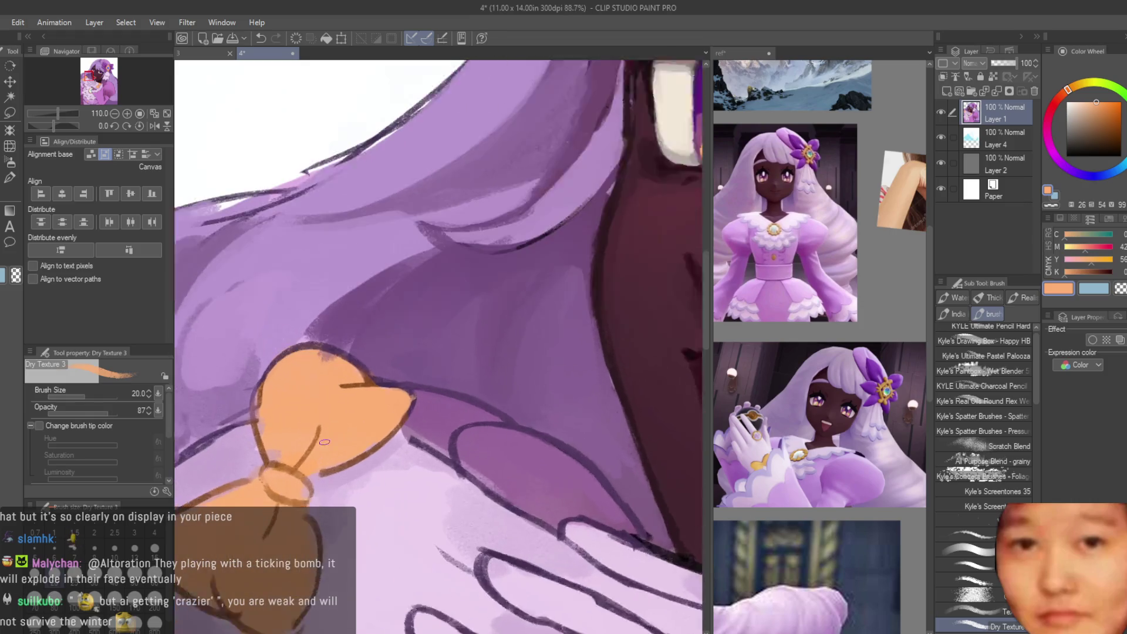
{"action": "left_click", "coordinate": [341, 471], "text": "alt"}
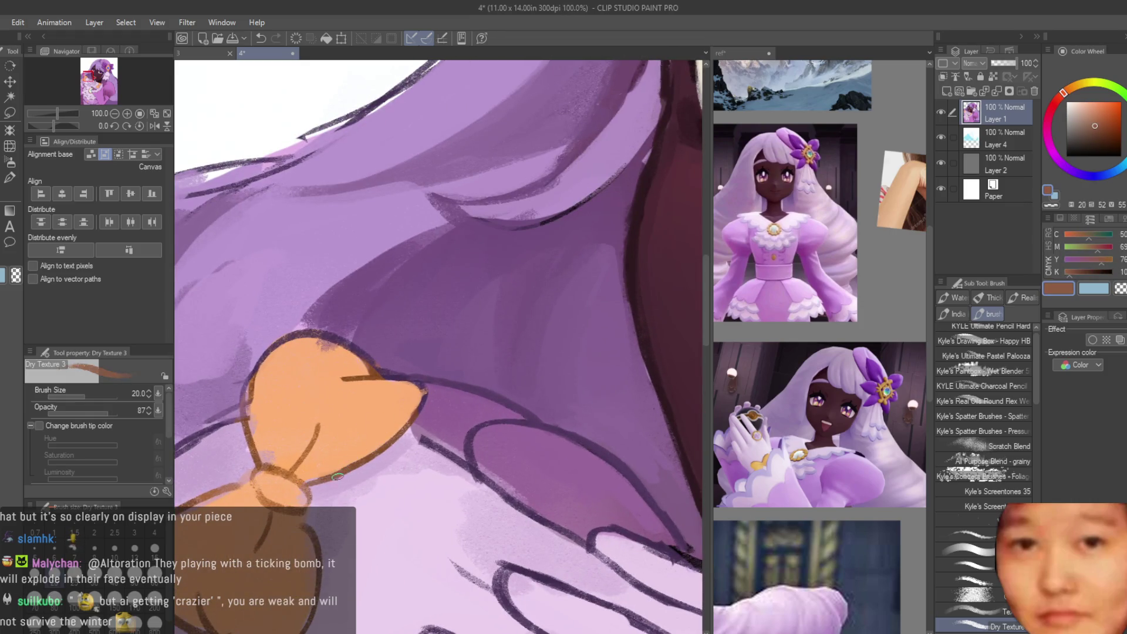
{"action": "left_click_drag", "start_coordinate": [294, 512], "coordinate": [387, 529]}
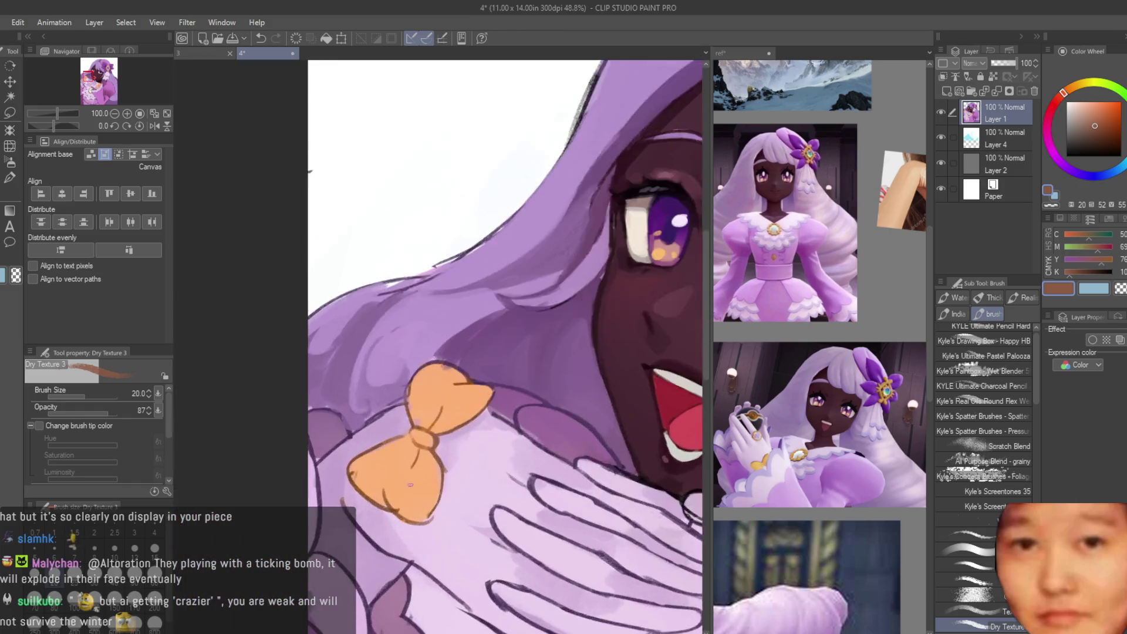
{"action": "scroll", "coordinate": [470, 466], "scroll_direction": "up", "scroll_amount": 3}
{"action": "left_click", "coordinate": [469, 466], "text": "alt"}
{"action": "left_click", "coordinate": [437, 490], "text": "alt"}
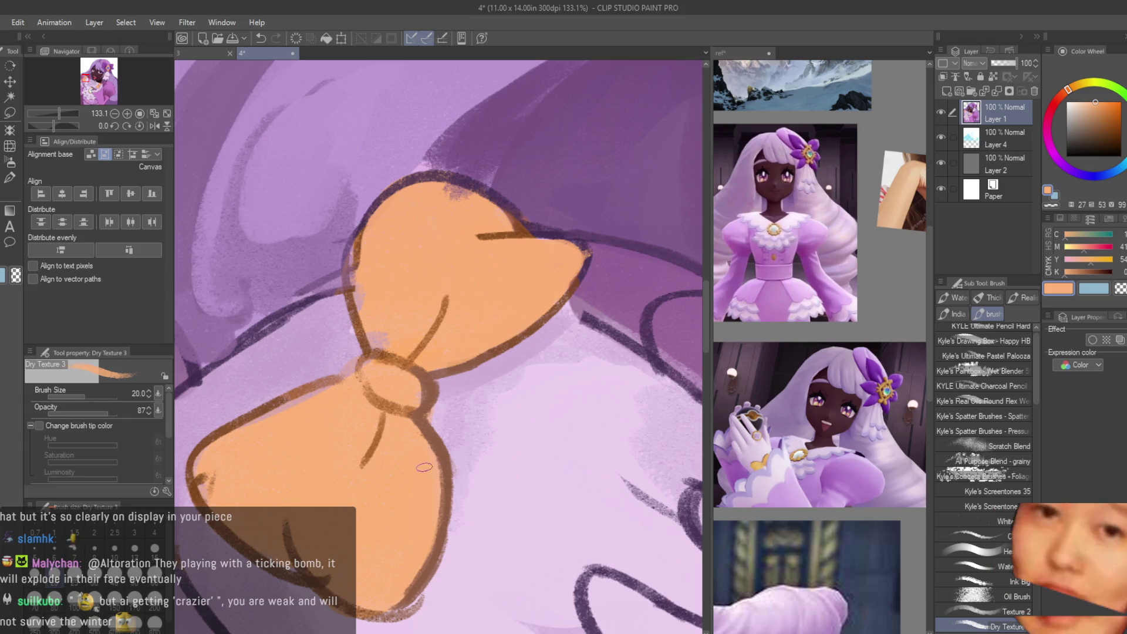
Step: Paint pink over the dark sleeve outline next to the hair
{"action": "scroll", "coordinate": [376, 378], "scroll_direction": "down", "scroll_amount": 5}
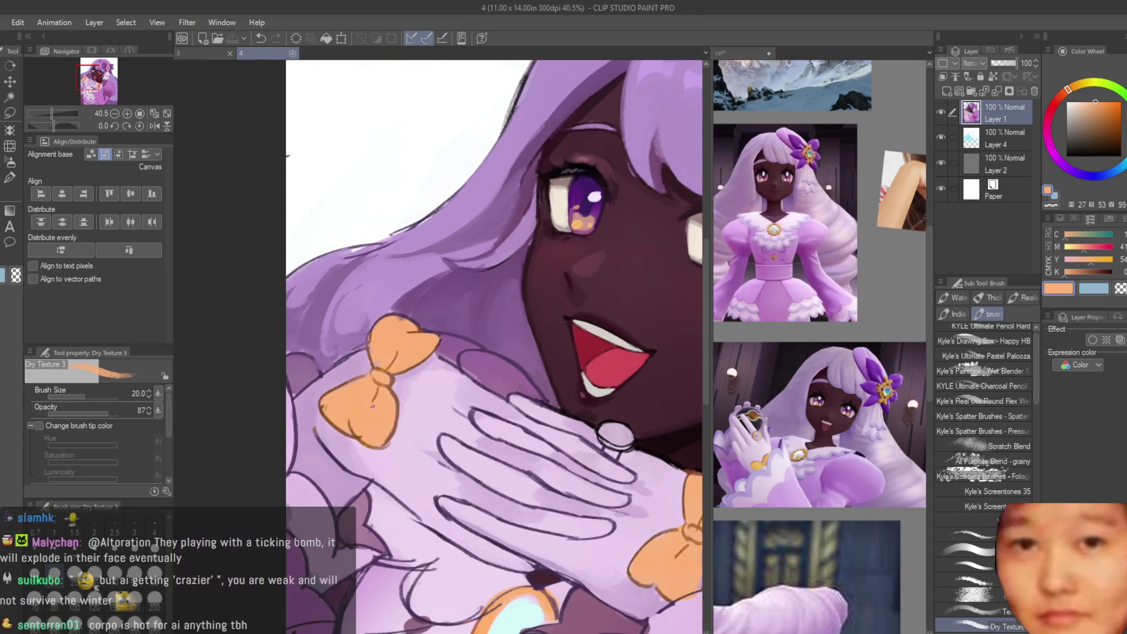
{"action": "scroll", "coordinate": [373, 406], "scroll_direction": "down", "scroll_amount": 5}
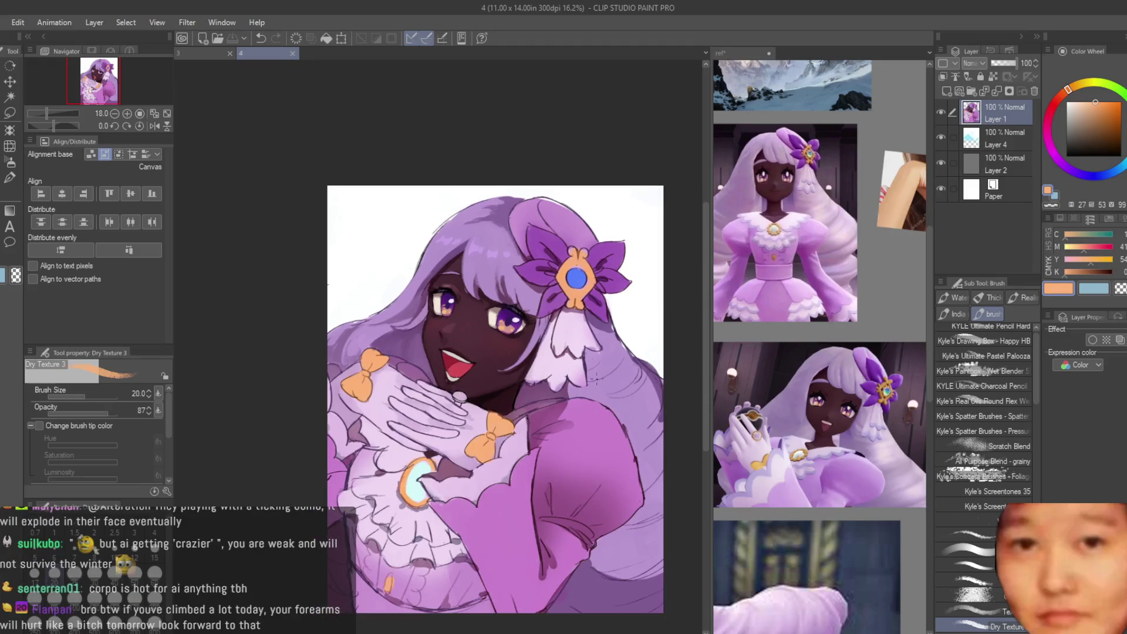
{"action": "scroll", "coordinate": [595, 378], "scroll_direction": "up", "scroll_amount": 2}
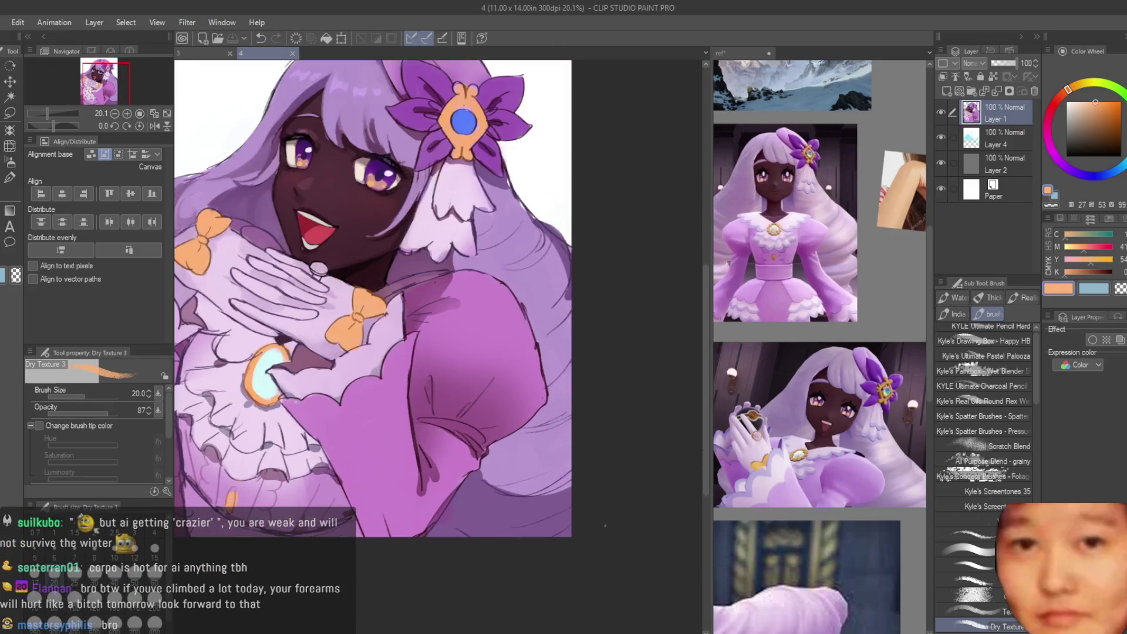
{"action": "scroll", "coordinate": [527, 296], "scroll_direction": "up", "scroll_amount": 5}
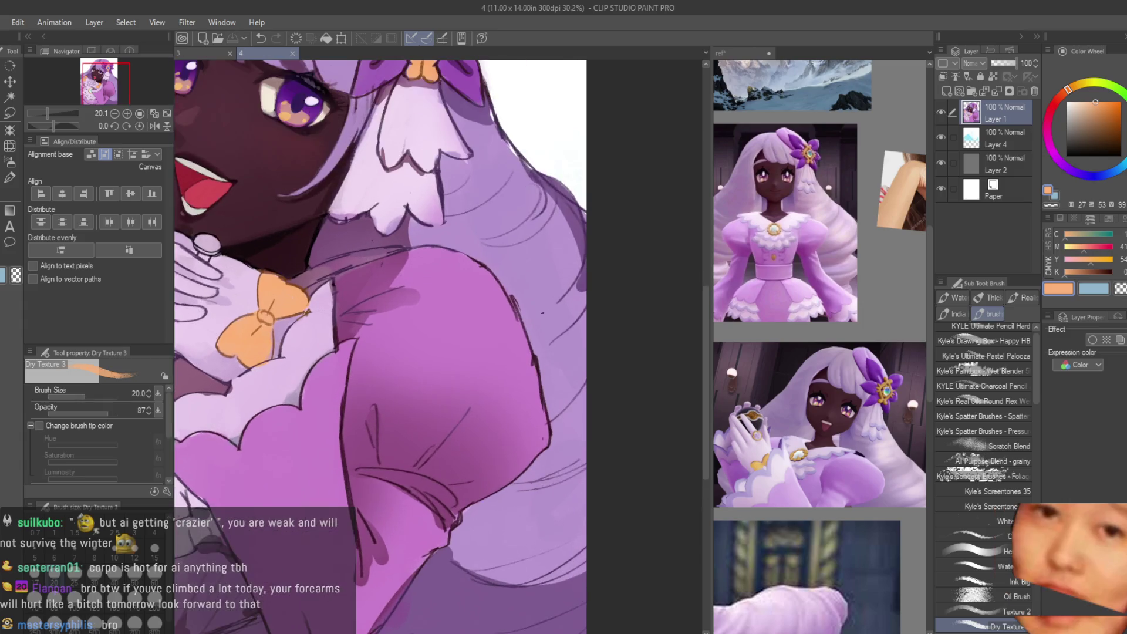
{"action": "left_click", "coordinate": [527, 295], "text": "alt"}
{"action": "left_click_drag", "start_coordinate": [512, 297], "coordinate": [537, 370]}
{"action": "scroll", "coordinate": [470, 276], "scroll_direction": "up", "scroll_amount": 1}
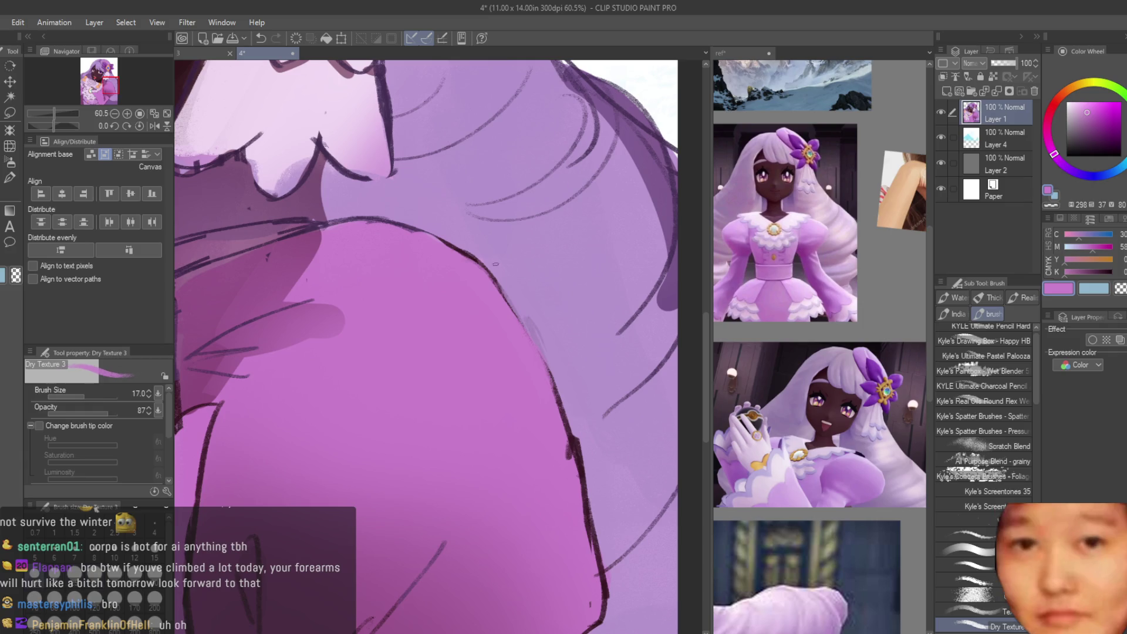
Step: Sample the sleeve's dark outline purple, its pink and the shoulder's light lavender
{"action": "scroll", "coordinate": [455, 251], "scroll_direction": "up", "scroll_amount": 1}
{"action": "scroll", "coordinate": [455, 252], "scroll_direction": "up", "scroll_amount": 1}
{"action": "left_click", "coordinate": [589, 426], "text": "alt"}
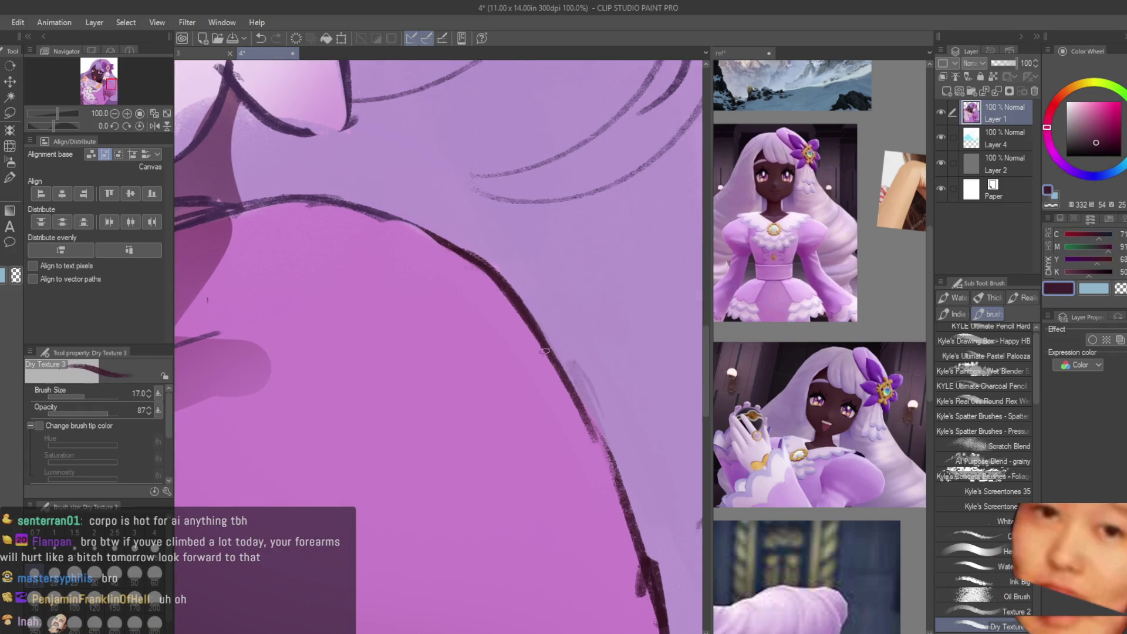
{"action": "scroll", "coordinate": [545, 351], "scroll_direction": "down", "scroll_amount": 1}
{"action": "left_click", "coordinate": [589, 446], "text": "alt"}
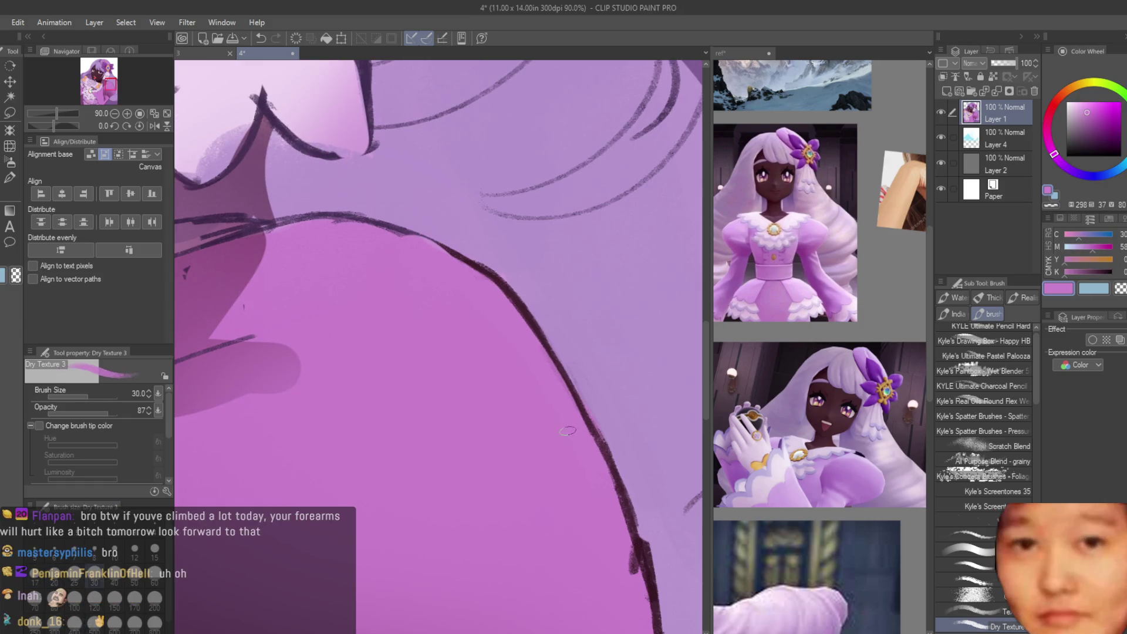
{"action": "scroll", "coordinate": [568, 431], "scroll_direction": "down", "scroll_amount": 1}
{"action": "scroll", "coordinate": [625, 449], "scroll_direction": "down", "scroll_amount": 1}
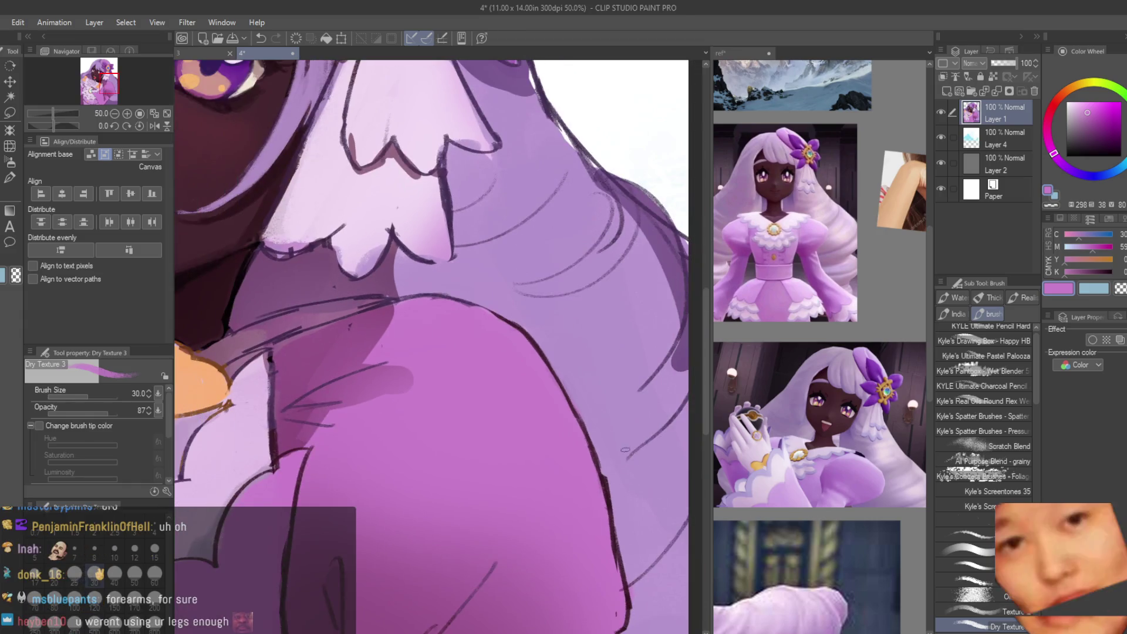
{"action": "left_click", "coordinate": [618, 480], "text": "alt"}
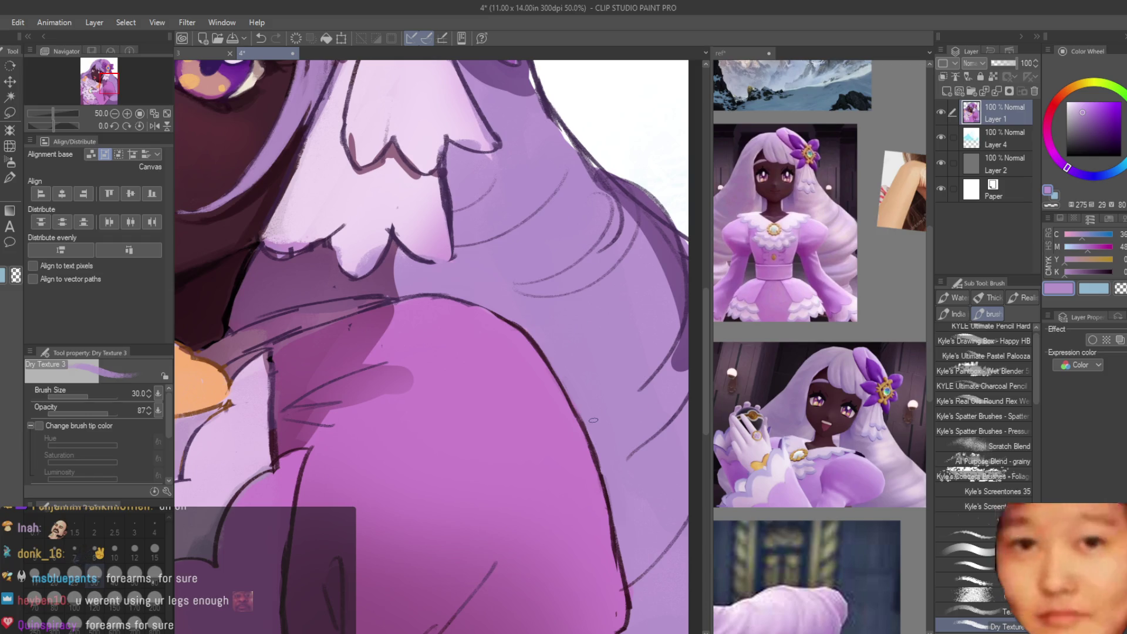
{"action": "left_click", "coordinate": [498, 311], "text": "alt"}
{"action": "scroll", "coordinate": [502, 317], "scroll_direction": "up", "scroll_amount": 4}
{"action": "left_click", "coordinate": [376, 280], "text": "alt"}
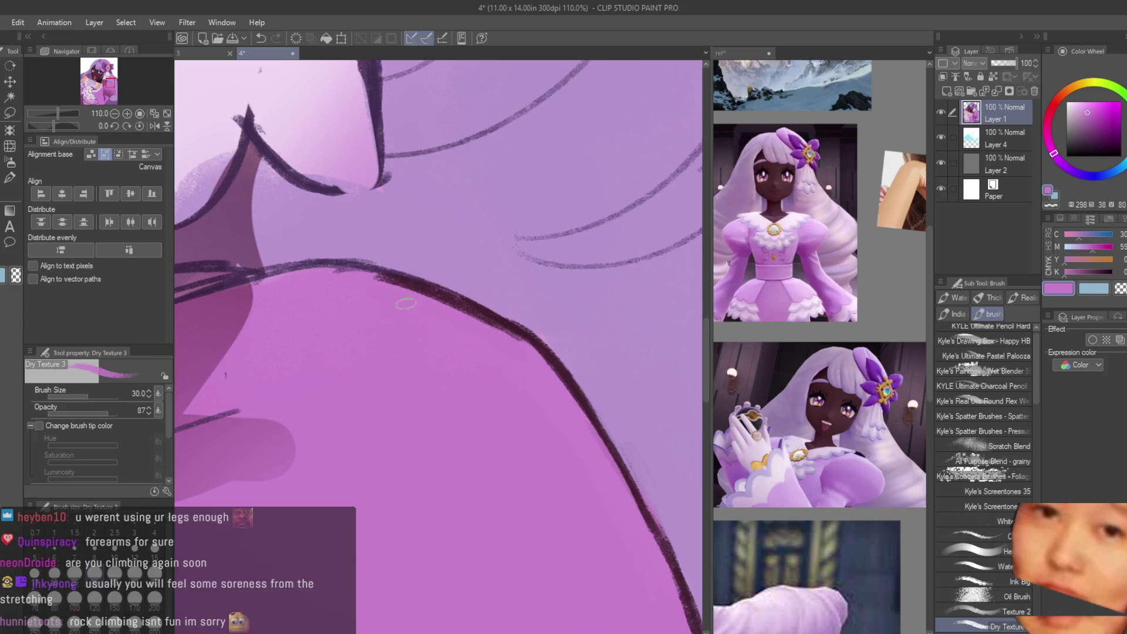
Step: Re-pick outline purple and lavender, ending on a deeper sleeve magenta for fold shading
{"action": "scroll", "coordinate": [382, 282], "scroll_direction": "down", "scroll_amount": 1}
{"action": "left_click", "coordinate": [393, 276], "text": "alt"}
{"action": "left_click", "coordinate": [291, 258], "text": "alt"}
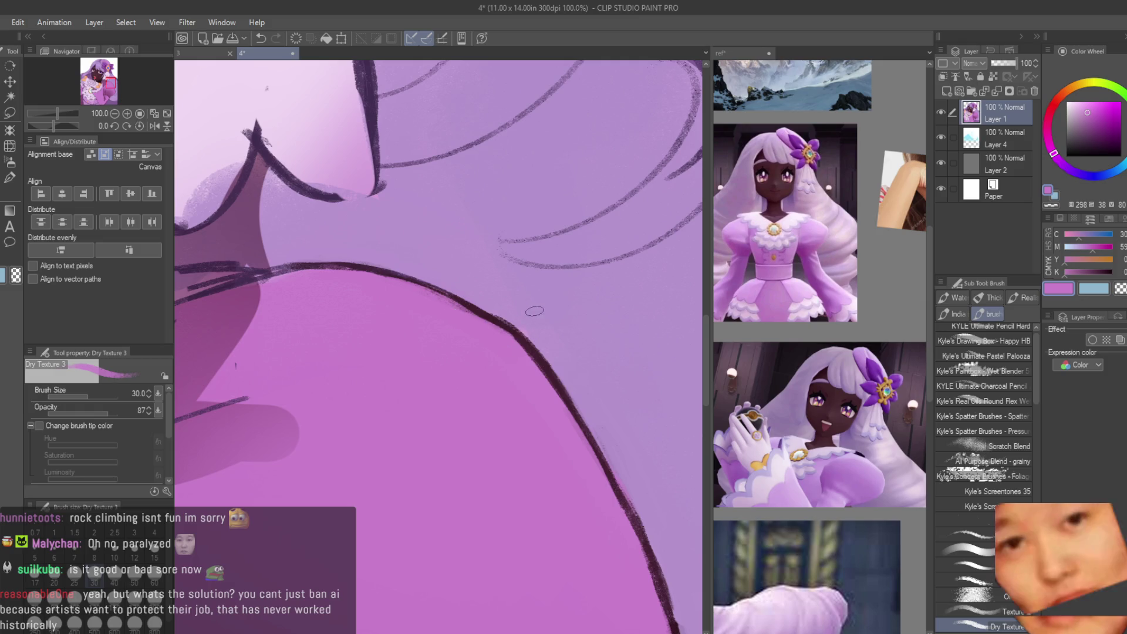
{"action": "scroll", "coordinate": [574, 358], "scroll_direction": "down", "scroll_amount": 5}
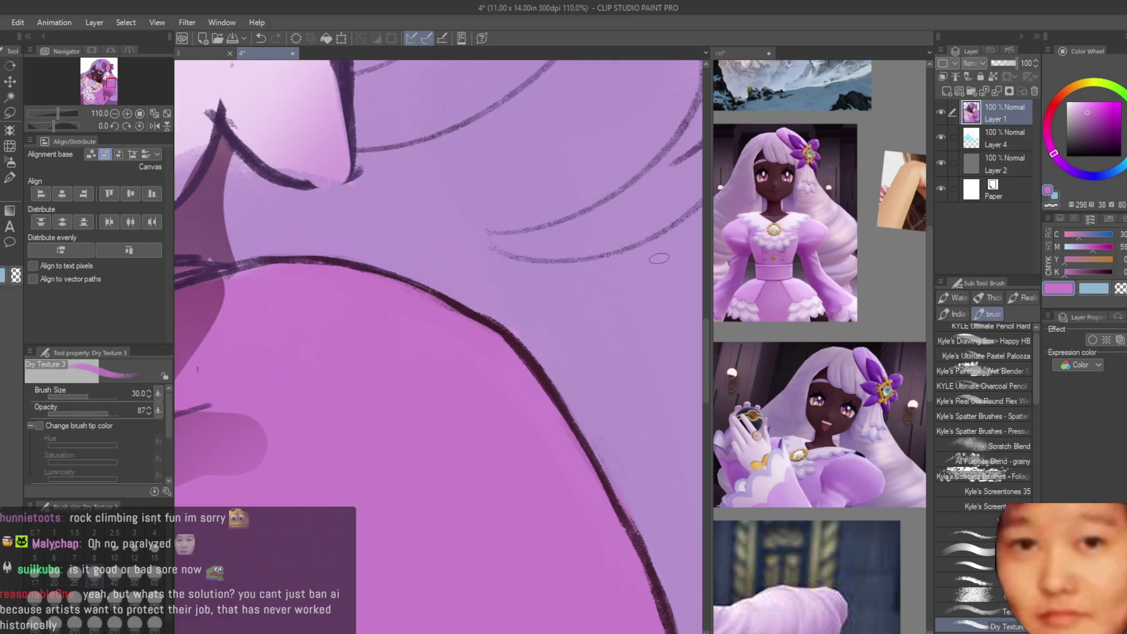
{"action": "scroll", "coordinate": [652, 322], "scroll_direction": "down", "scroll_amount": 1}
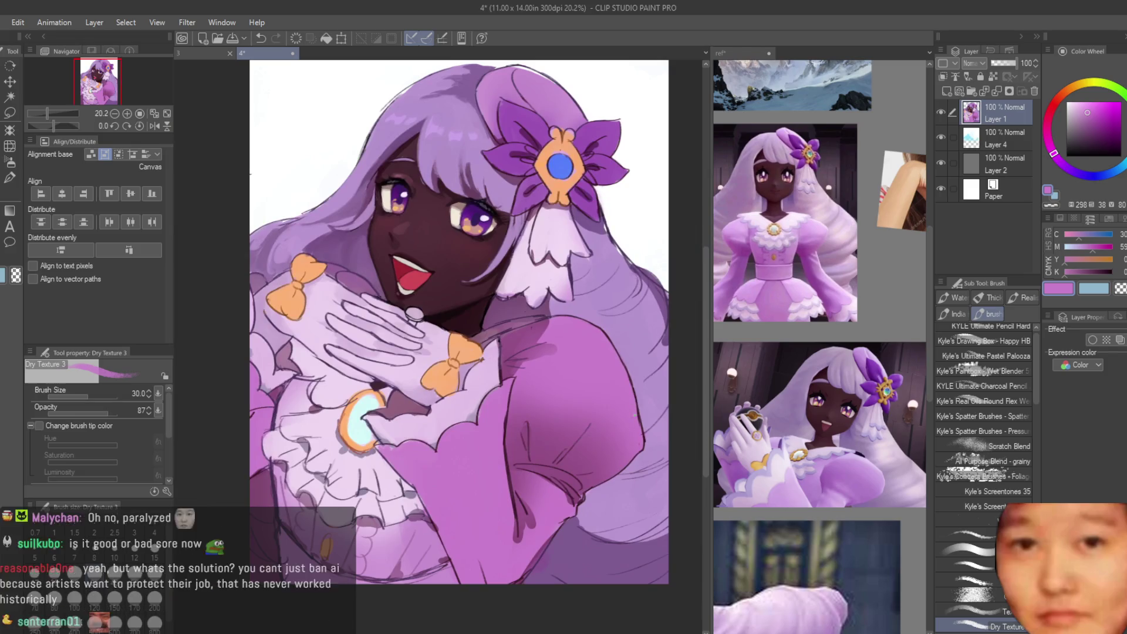
{"action": "scroll", "coordinate": [615, 411], "scroll_direction": "up", "scroll_amount": 4}
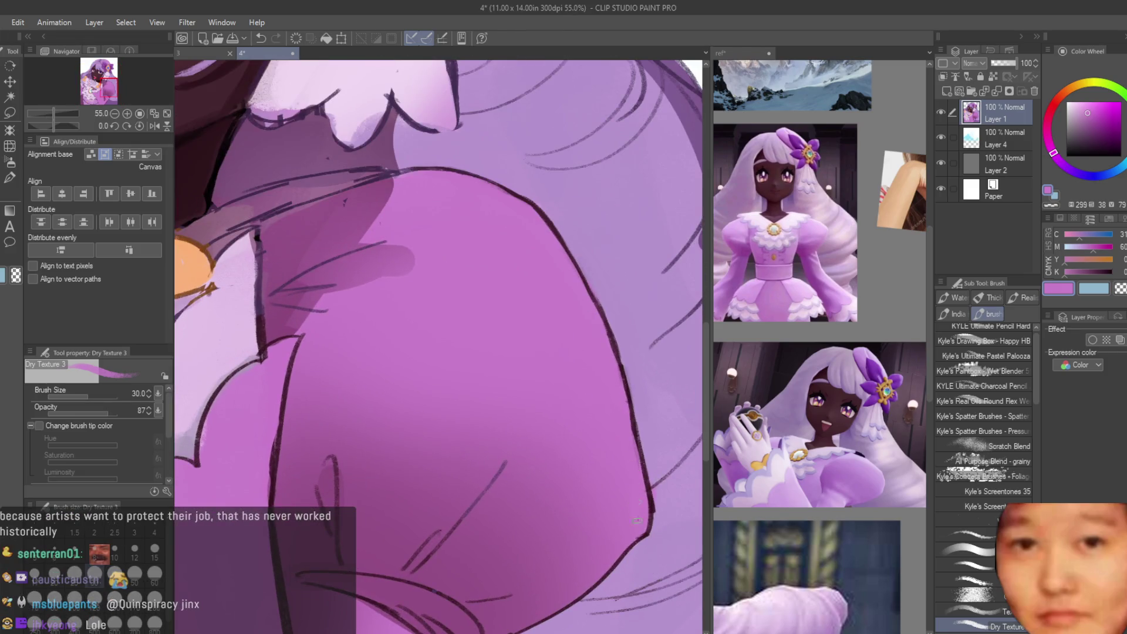
{"action": "left_click", "coordinate": [653, 473], "text": "alt"}
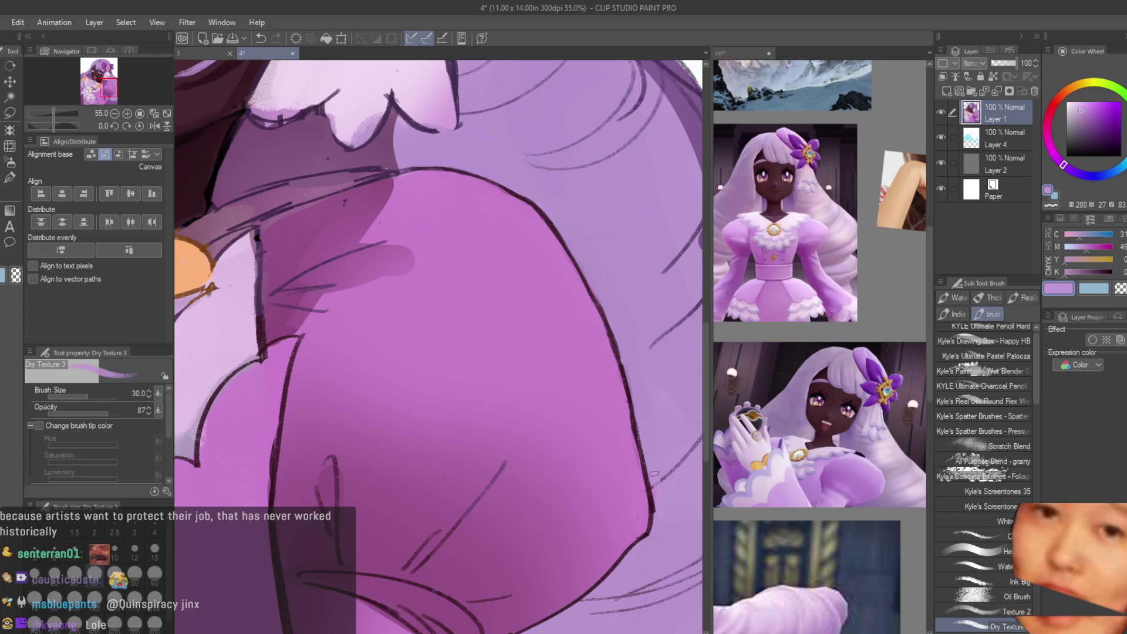
{"action": "scroll", "coordinate": [649, 371], "scroll_direction": "down", "scroll_amount": 2}
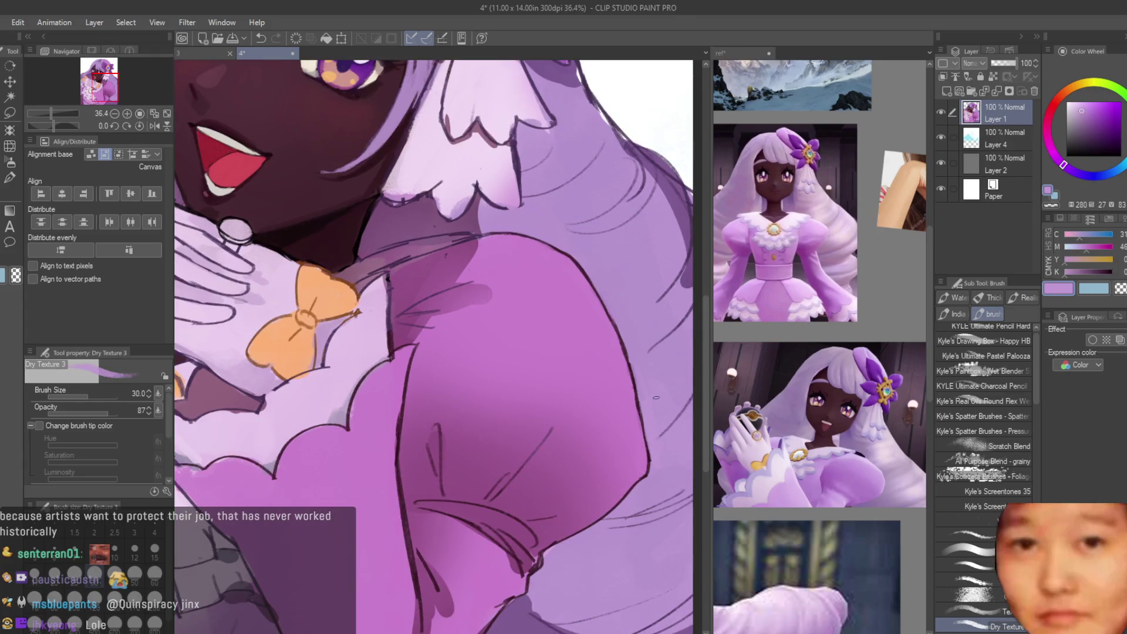
{"action": "scroll", "coordinate": [645, 398], "scroll_direction": "down", "scroll_amount": 2}
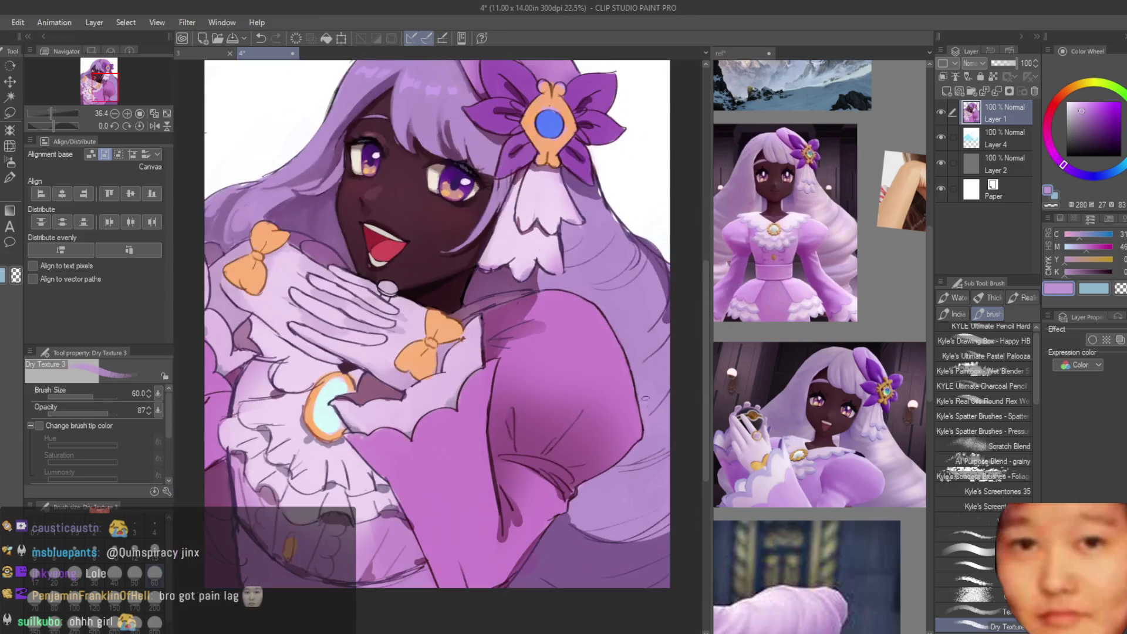
{"action": "scroll", "coordinate": [584, 369], "scroll_direction": "up", "scroll_amount": 1}
{"action": "left_click", "coordinate": [550, 411], "text": "alt"}
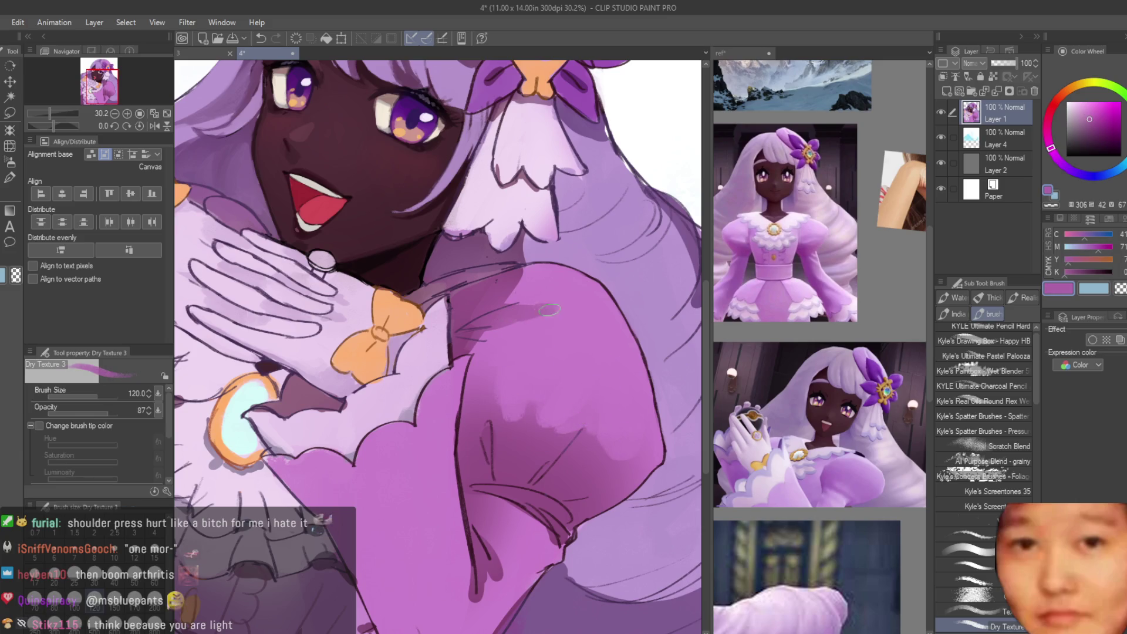
Step: Alternate sampling the light and dark sleeve purples below the shoulder
{"action": "left_click", "coordinate": [506, 334], "text": "alt"}
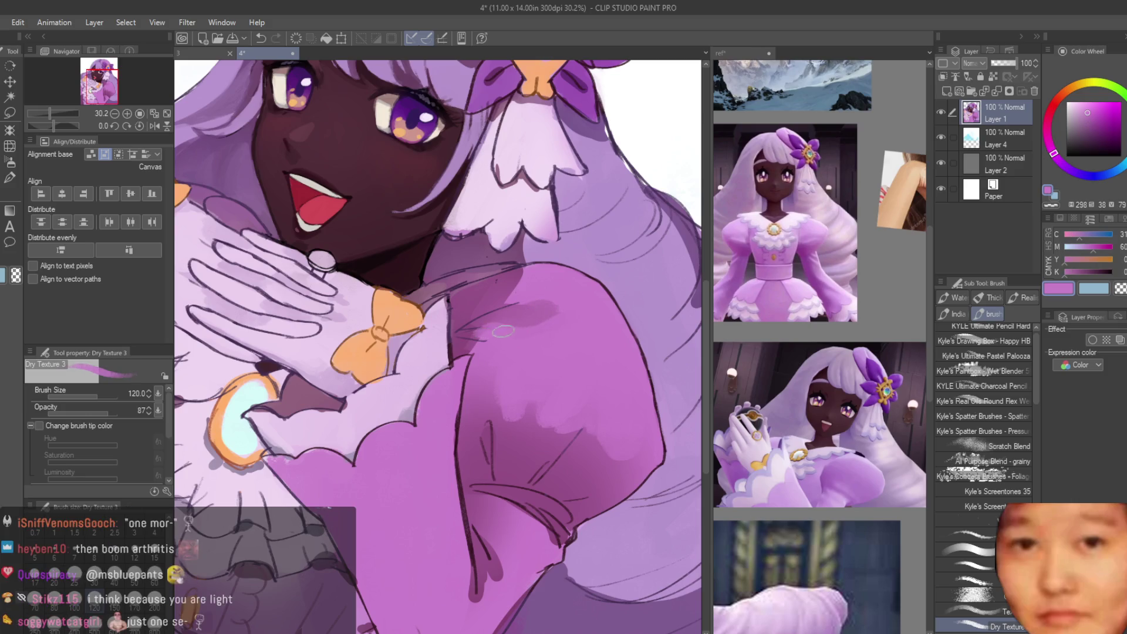
{"action": "left_click", "coordinate": [481, 303], "text": "alt"}
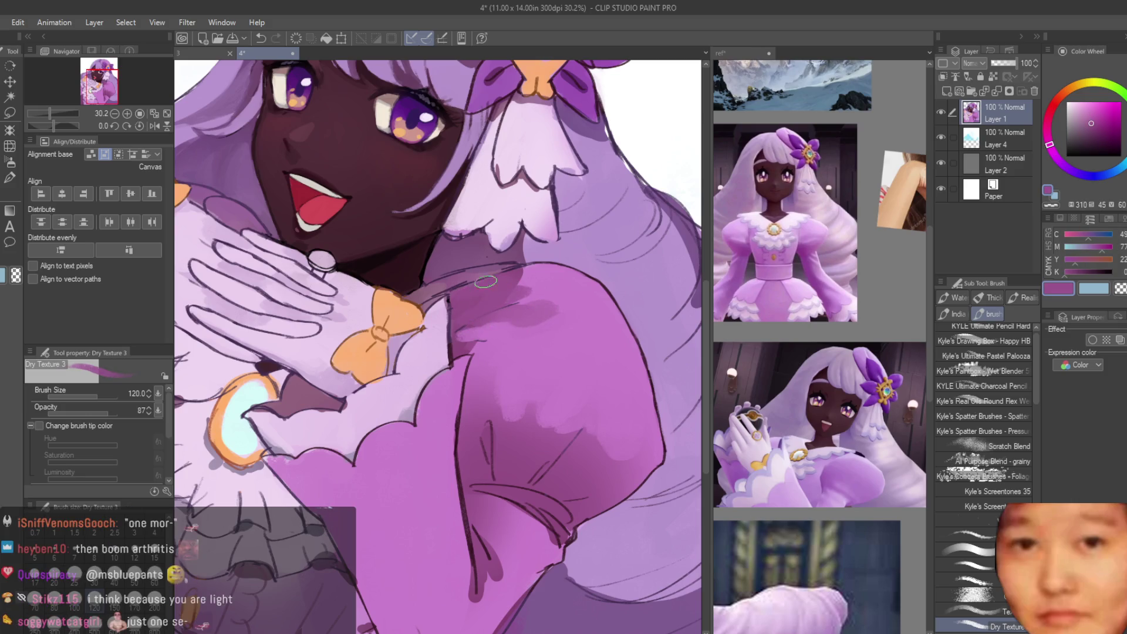
{"action": "left_click", "coordinate": [510, 280], "text": "alt"}
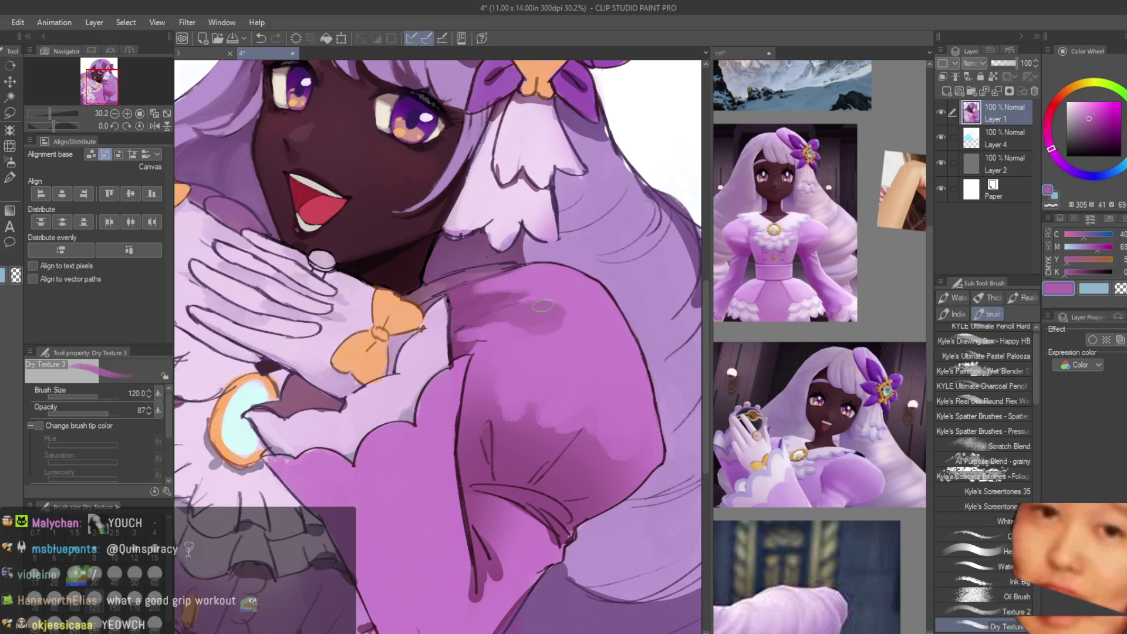
{"action": "left_click", "coordinate": [557, 296], "text": "alt"}
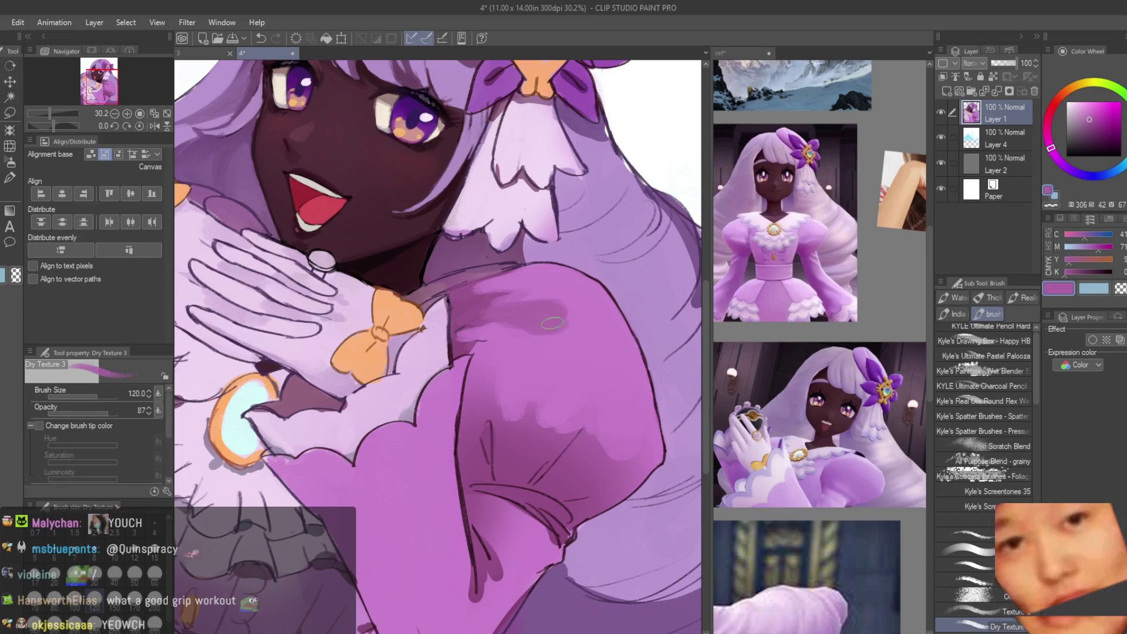
{"action": "left_click", "coordinate": [528, 337], "text": "alt"}
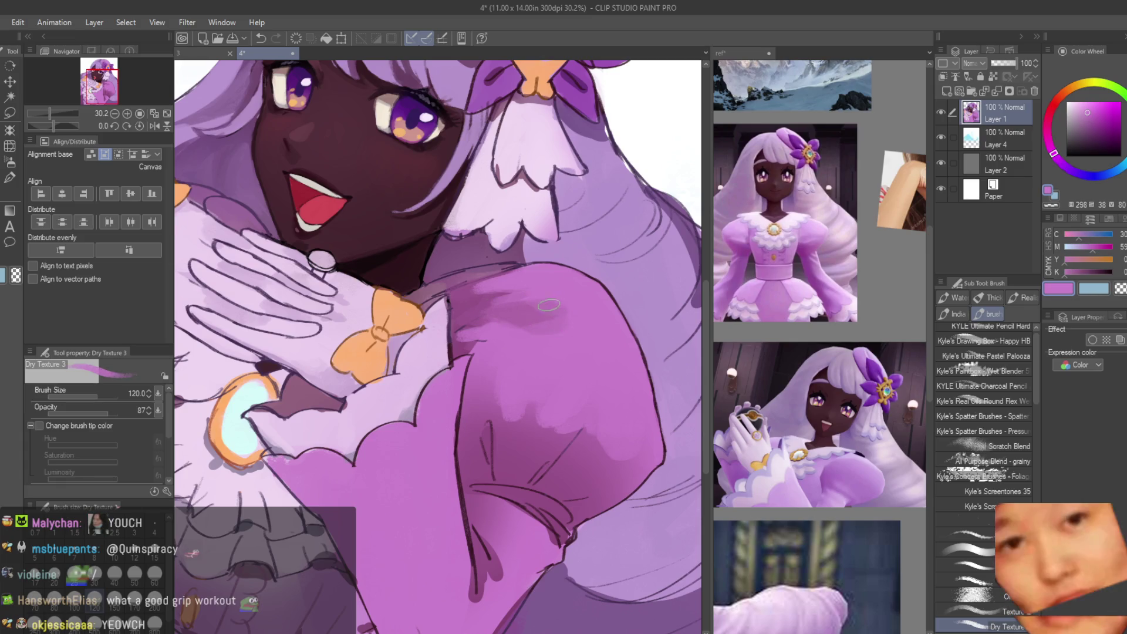
{"action": "left_click", "coordinate": [481, 337], "text": "alt"}
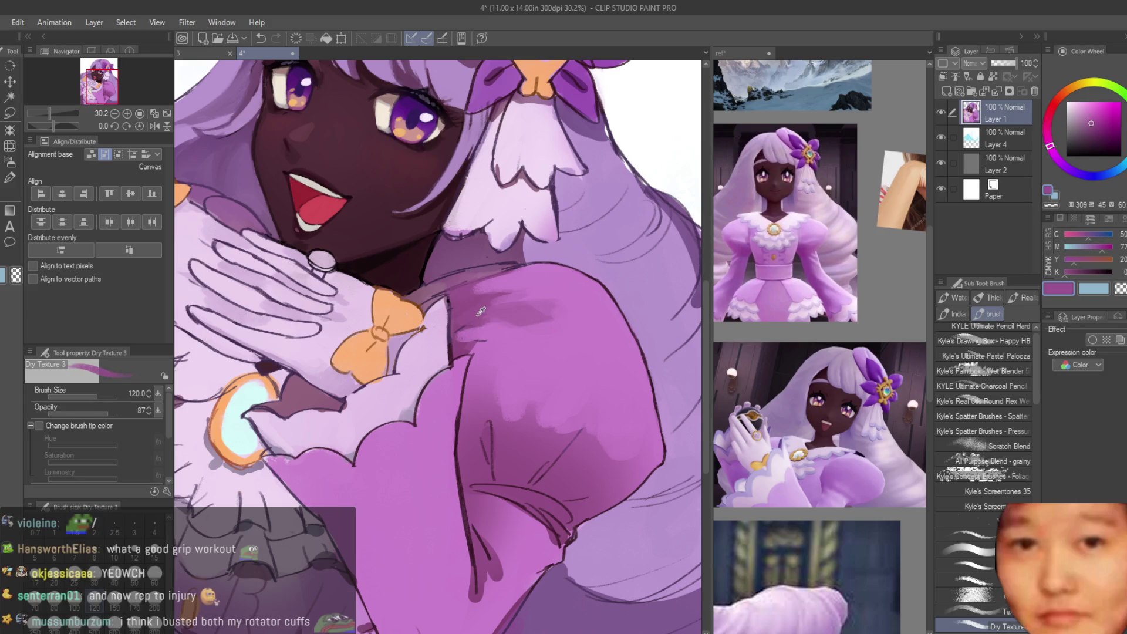
{"action": "left_click", "coordinate": [498, 338], "text": "alt"}
{"action": "scroll", "coordinate": [506, 344], "scroll_direction": "down", "scroll_amount": 4}
{"action": "scroll", "coordinate": [526, 343], "scroll_direction": "up", "scroll_amount": 7}
{"action": "left_click", "coordinate": [481, 363], "text": "alt"}
{"action": "left_click", "coordinate": [560, 330], "text": "alt"}
Step: Paint a small lighter sleeve-tone patch on the upper sleeve and check the shading
{"action": "left_click_drag", "start_coordinate": [473, 351], "coordinate": [453, 344]}
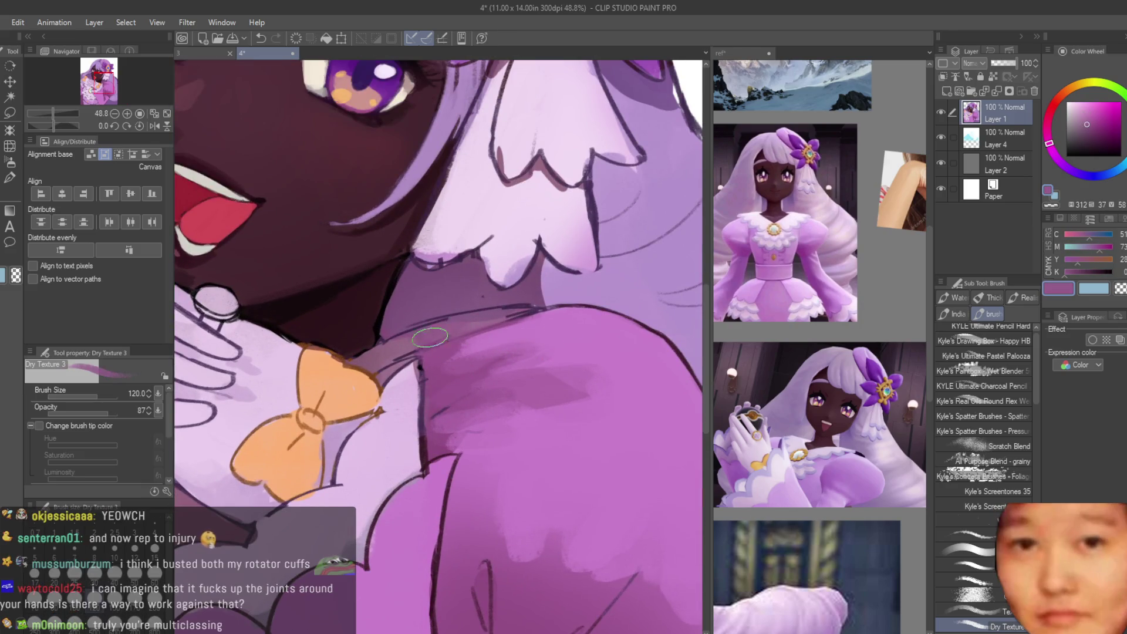
{"action": "scroll", "coordinate": [416, 342], "scroll_direction": "down", "scroll_amount": 4}
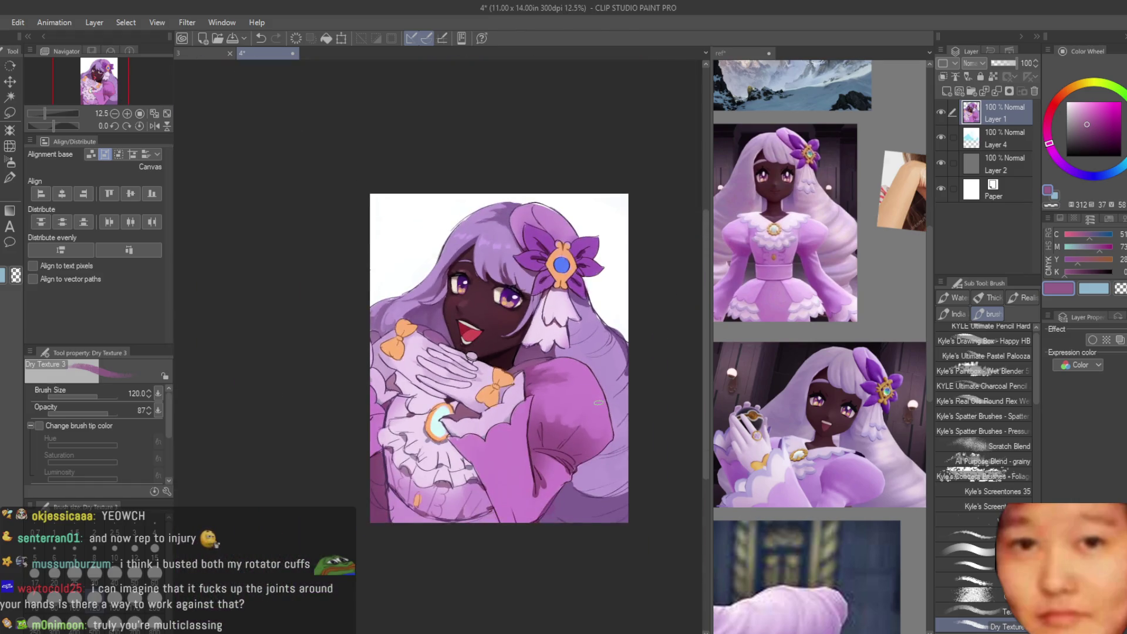
{"action": "scroll", "coordinate": [598, 403], "scroll_direction": "up", "scroll_amount": 2}
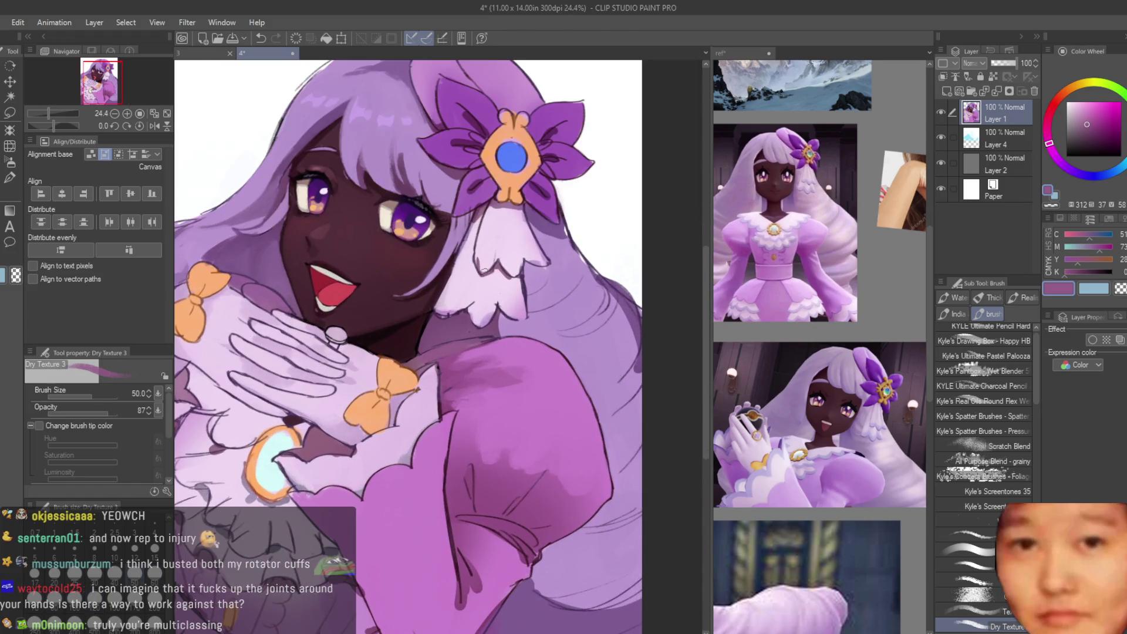
{"action": "scroll", "coordinate": [483, 270], "scroll_direction": "up", "scroll_amount": 2}
{"action": "scroll", "coordinate": [473, 519], "scroll_direction": "up", "scroll_amount": 1}
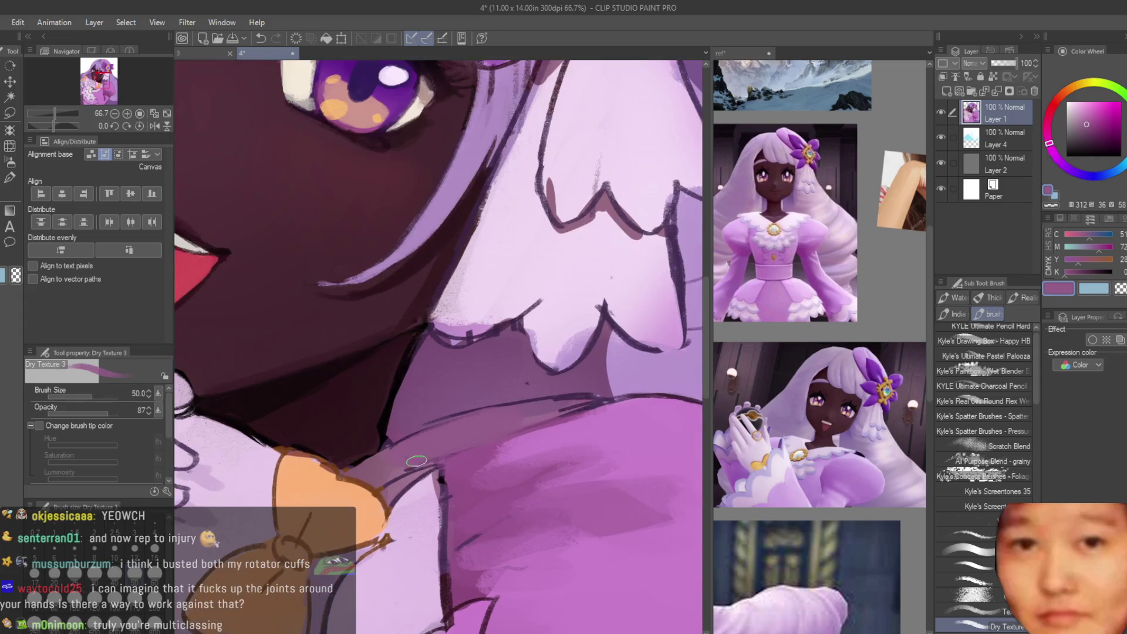
{"action": "scroll", "coordinate": [432, 460], "scroll_direction": "down", "scroll_amount": 4}
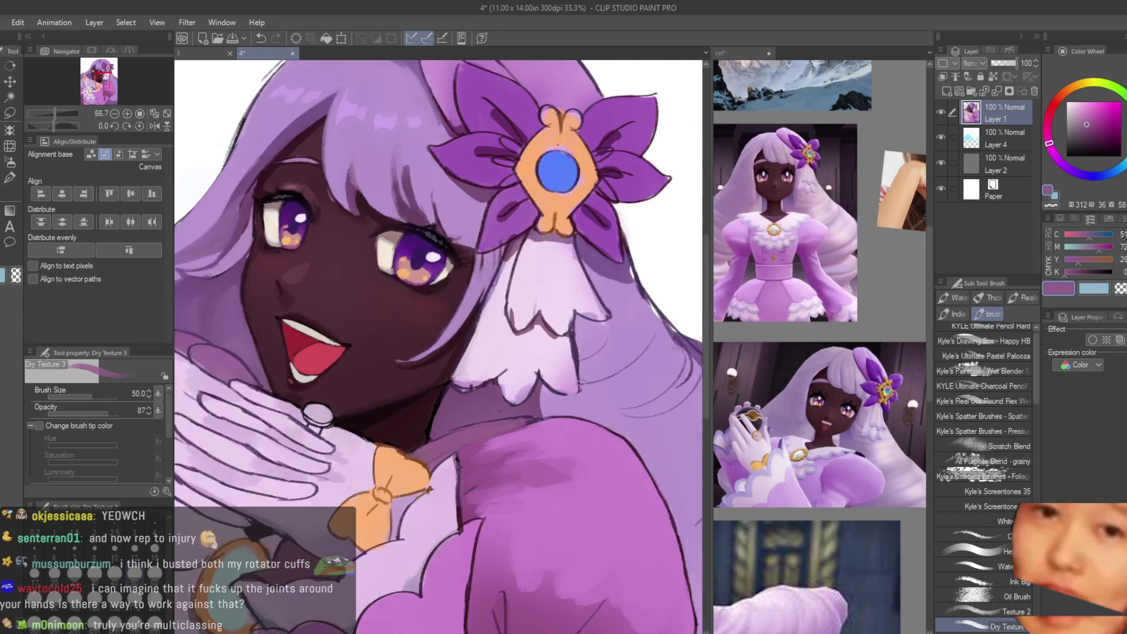
{"action": "scroll", "coordinate": [468, 481], "scroll_direction": "down", "scroll_amount": 1}
{"action": "scroll", "coordinate": [458, 505], "scroll_direction": "up", "scroll_amount": 5}
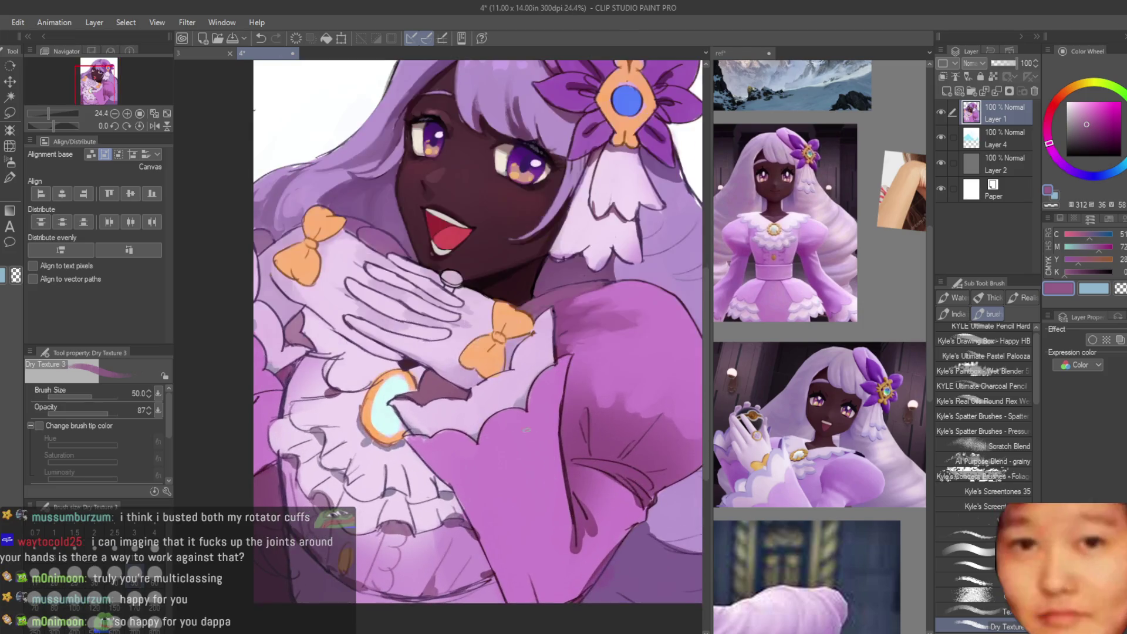
{"action": "scroll", "coordinate": [446, 525], "scroll_direction": "down", "scroll_amount": 3}
{"action": "scroll", "coordinate": [645, 260], "scroll_direction": "up", "scroll_amount": 2}
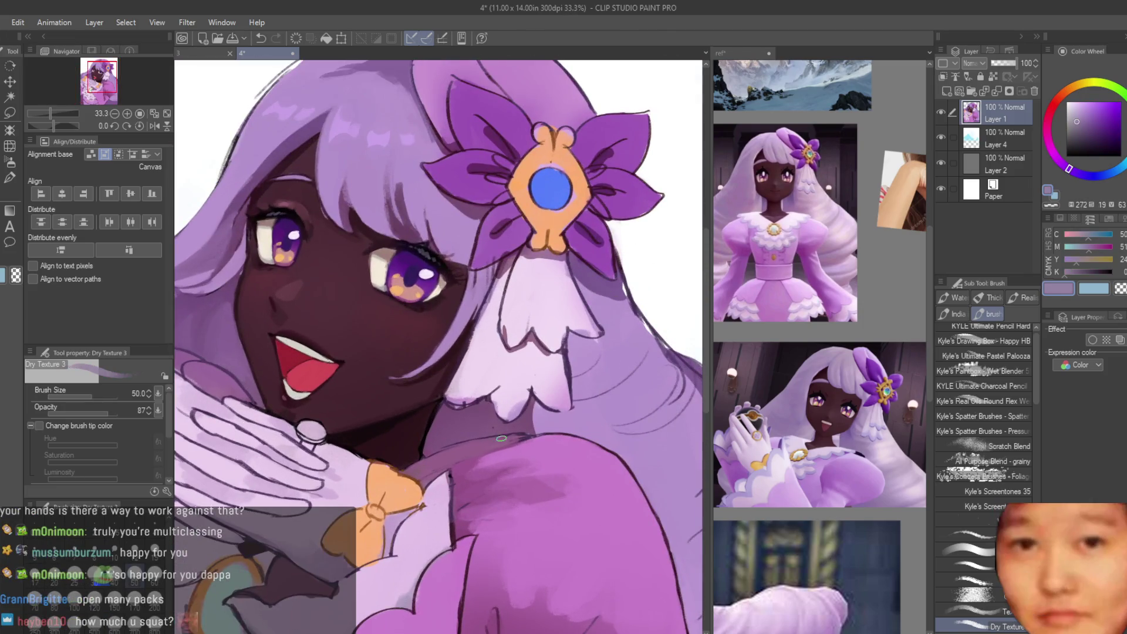
{"action": "scroll", "coordinate": [501, 438], "scroll_direction": "up", "scroll_amount": 2}
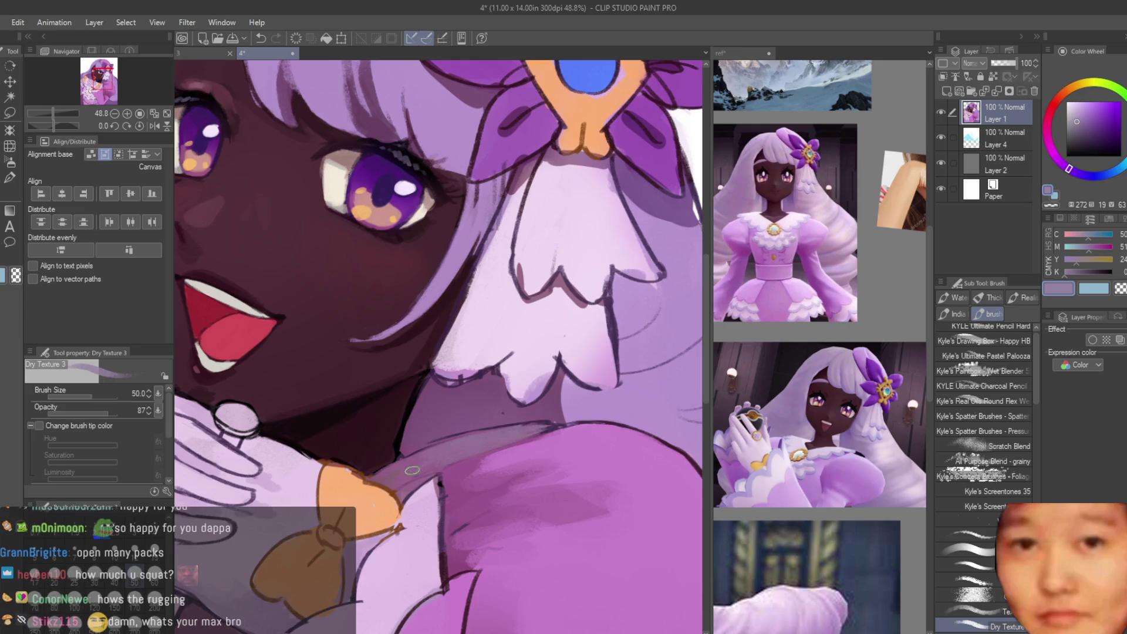
{"action": "scroll", "coordinate": [417, 463], "scroll_direction": "down", "scroll_amount": 5}
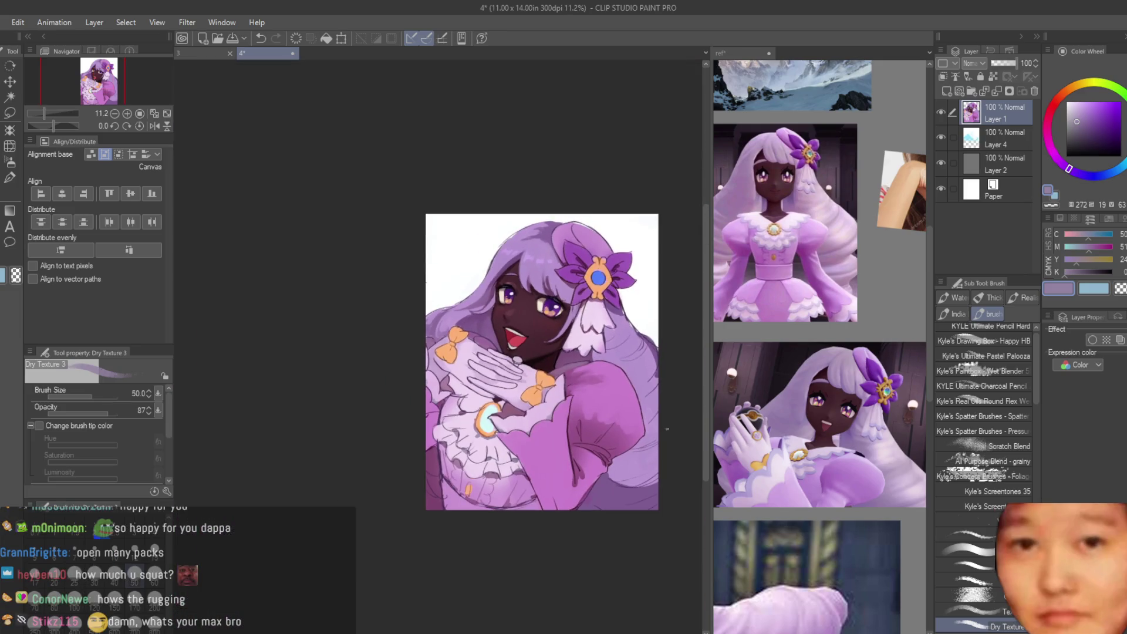
{"action": "scroll", "coordinate": [651, 443], "scroll_direction": "up", "scroll_amount": 2}
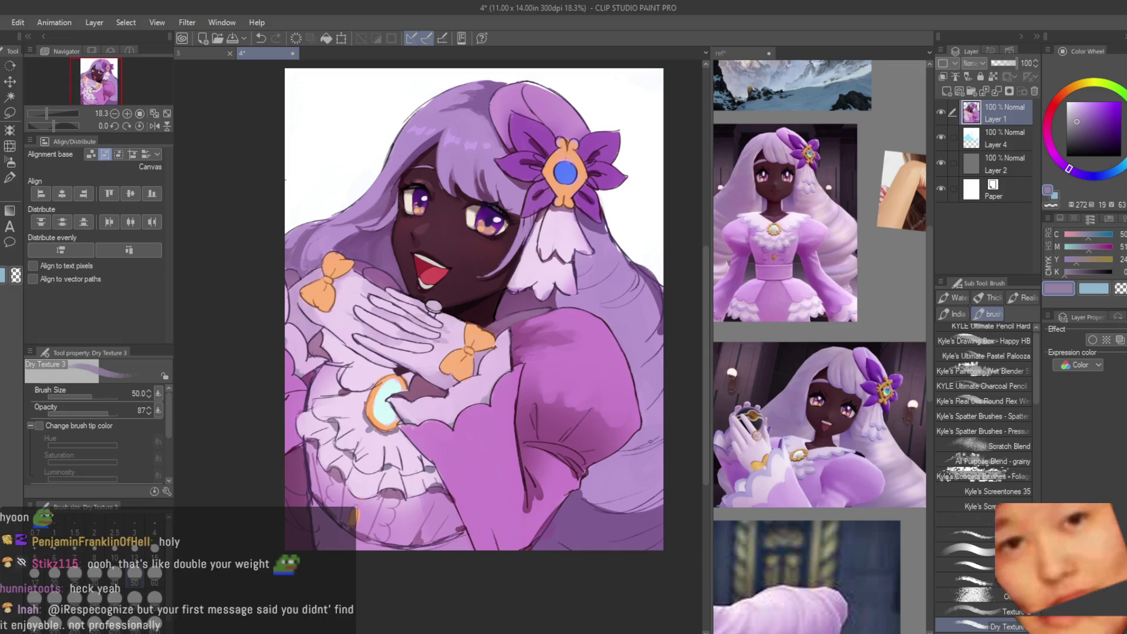
Step: Reduce the brush to size 20 and sample the sleeve's muted mauve and dark outline purple
{"action": "scroll", "coordinate": [594, 324], "scroll_direction": "up", "scroll_amount": 2}
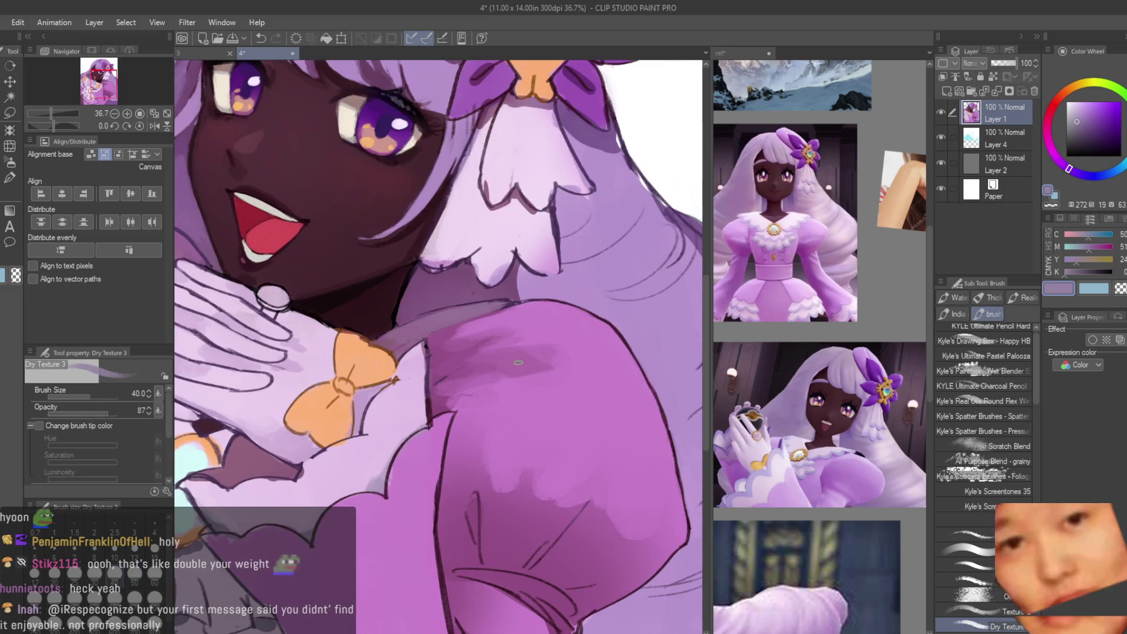
{"action": "key", "text": "bracketleft"}
{"action": "key", "text": "bracketleft"}
{"action": "key", "text": "bracketleft"}
{"action": "scroll", "coordinate": [509, 301], "scroll_direction": "up", "scroll_amount": 2}
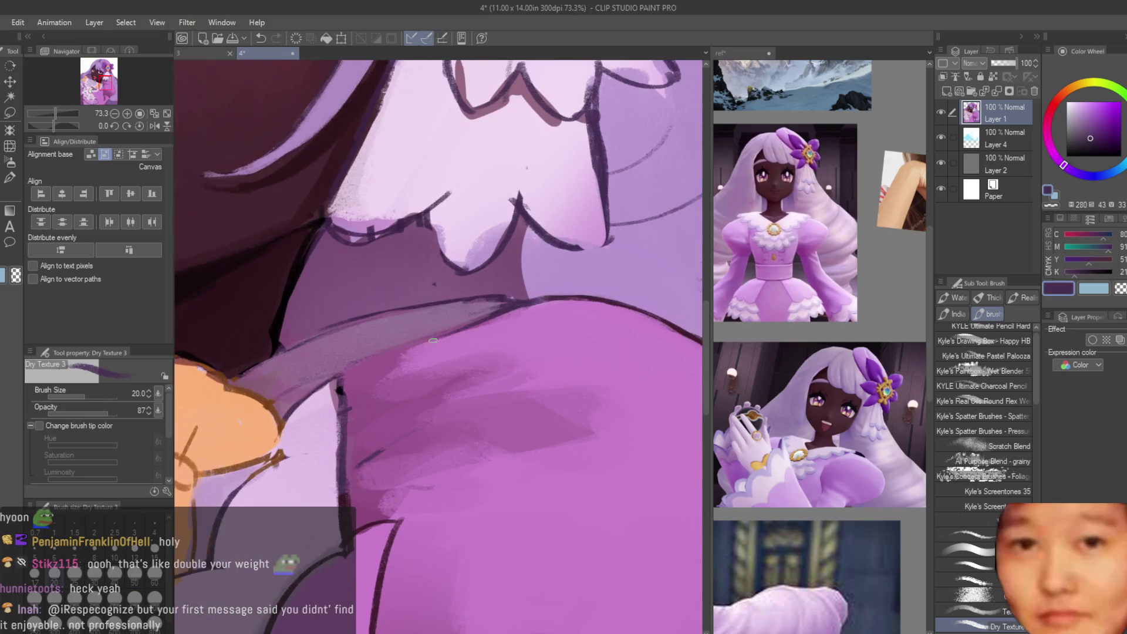
{"action": "left_click", "coordinate": [477, 288], "text": "alt"}
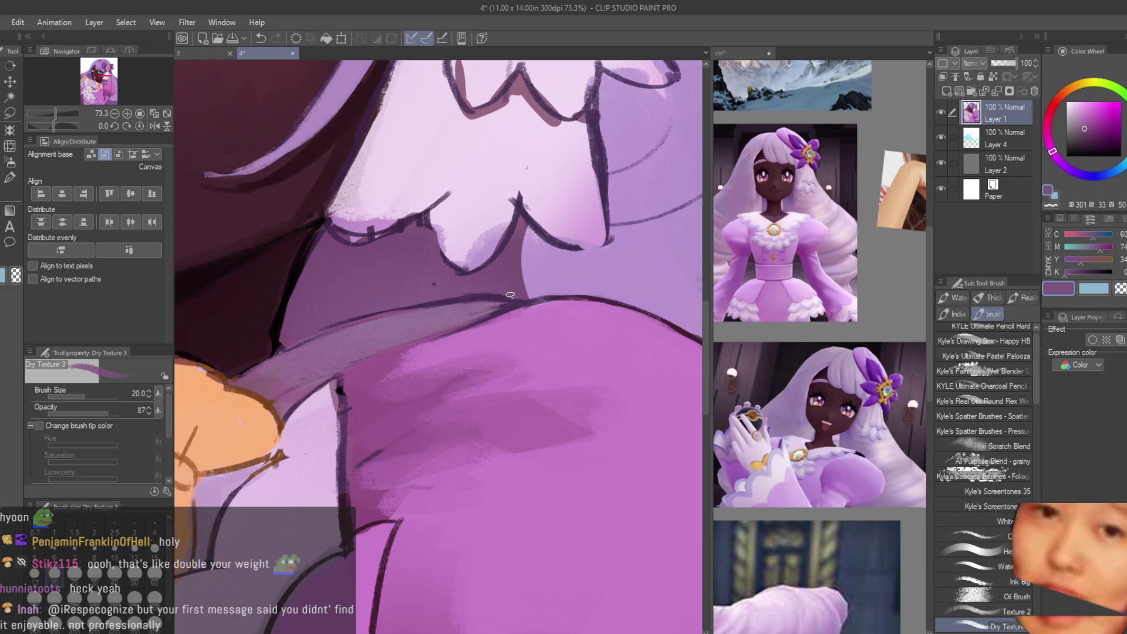
{"action": "left_click", "coordinate": [493, 296], "text": "alt"}
{"action": "scroll", "coordinate": [510, 296], "scroll_direction": "up", "scroll_amount": 2}
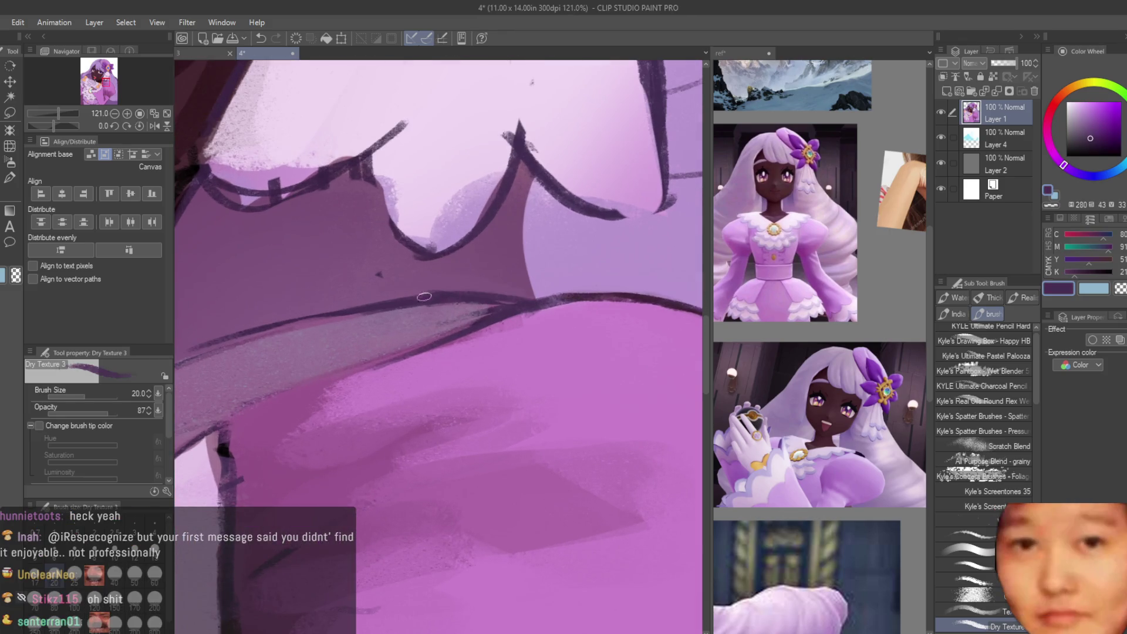
{"action": "scroll", "coordinate": [486, 294], "scroll_direction": "down", "scroll_amount": 2}
{"action": "left_click", "coordinate": [487, 292], "text": "alt"}
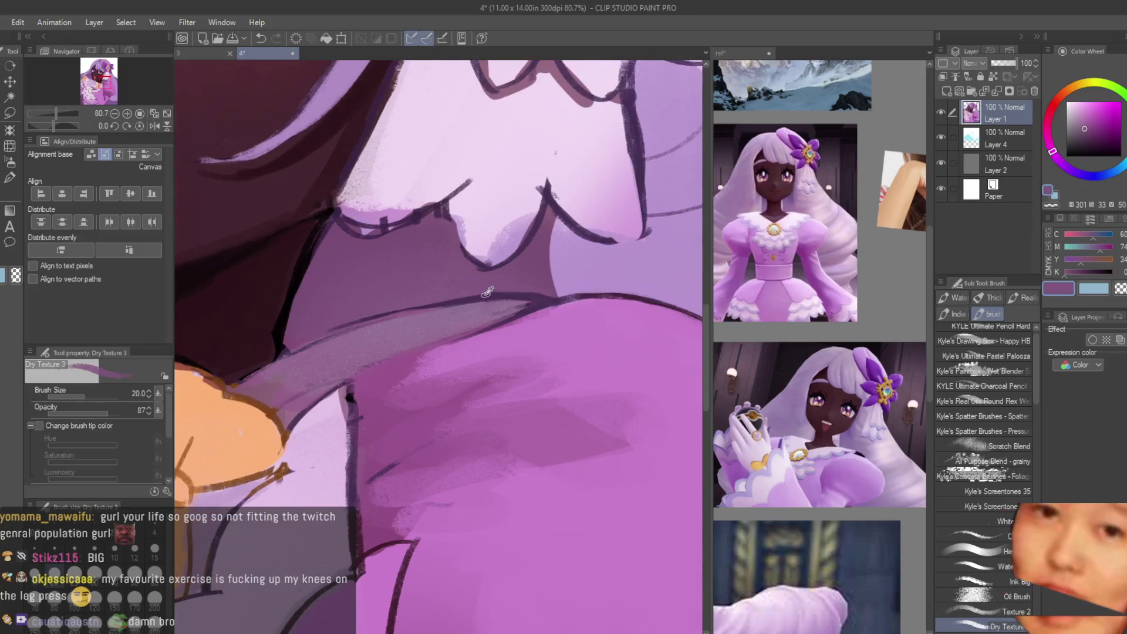
{"action": "left_click", "coordinate": [366, 318], "text": "alt"}
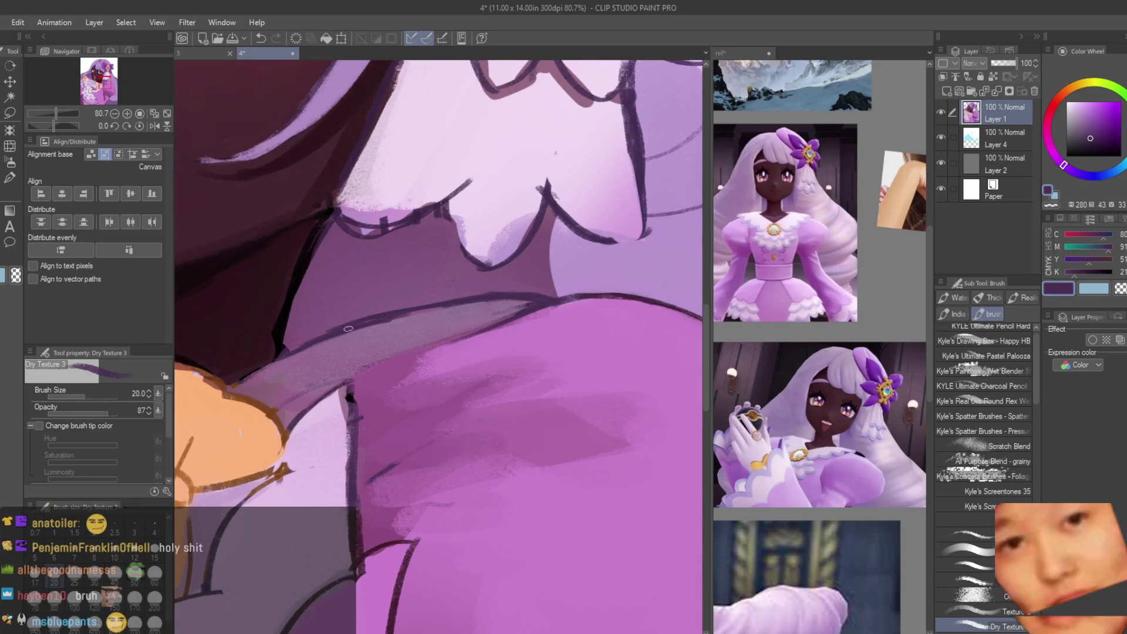
Step: Sample a lighter mauve, a dark maroon from the hair edge, and a light sleeve purple
{"action": "left_click", "coordinate": [352, 340], "text": "alt"}
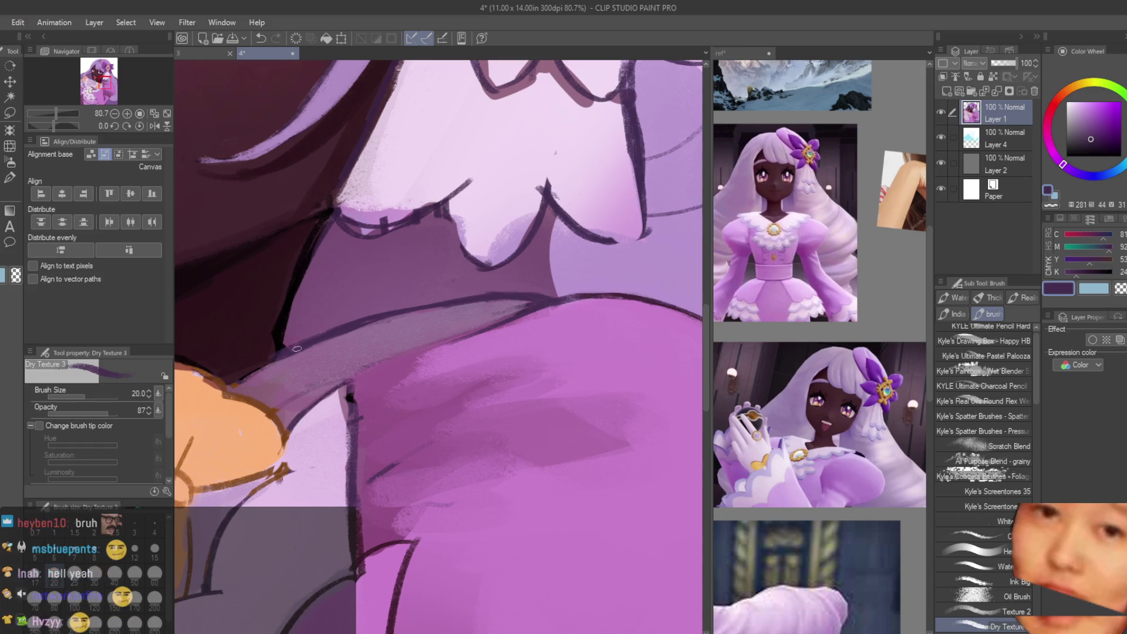
{"action": "left_click", "coordinate": [258, 360], "text": "alt"}
{"action": "scroll", "coordinate": [258, 360], "scroll_direction": "down", "scroll_amount": 6}
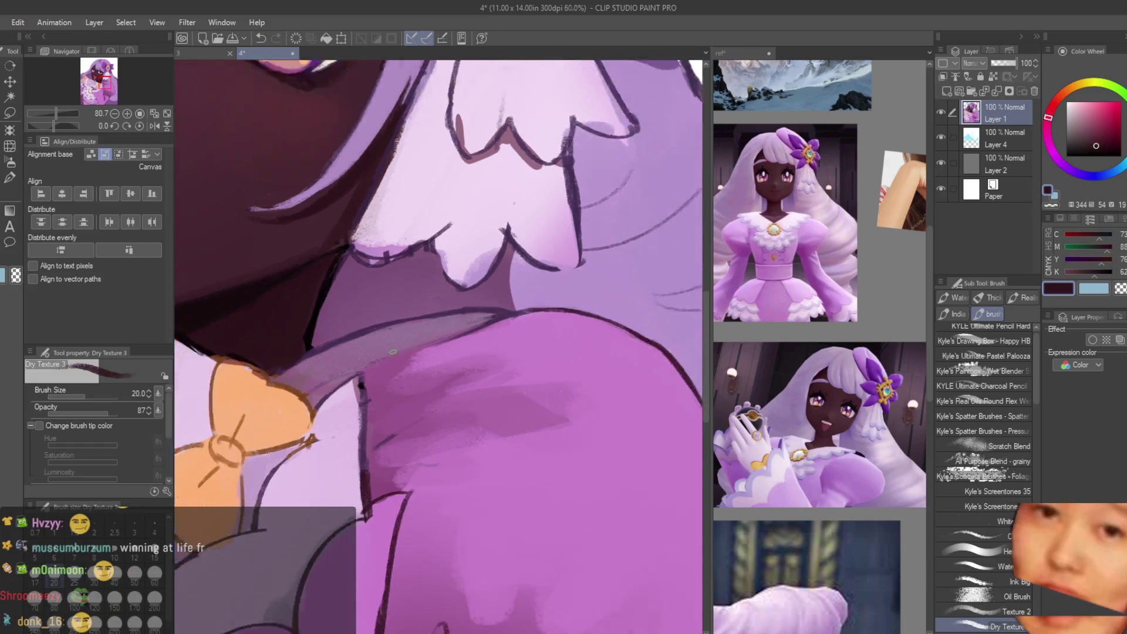
{"action": "scroll", "coordinate": [257, 361], "scroll_direction": "up", "scroll_amount": 1}
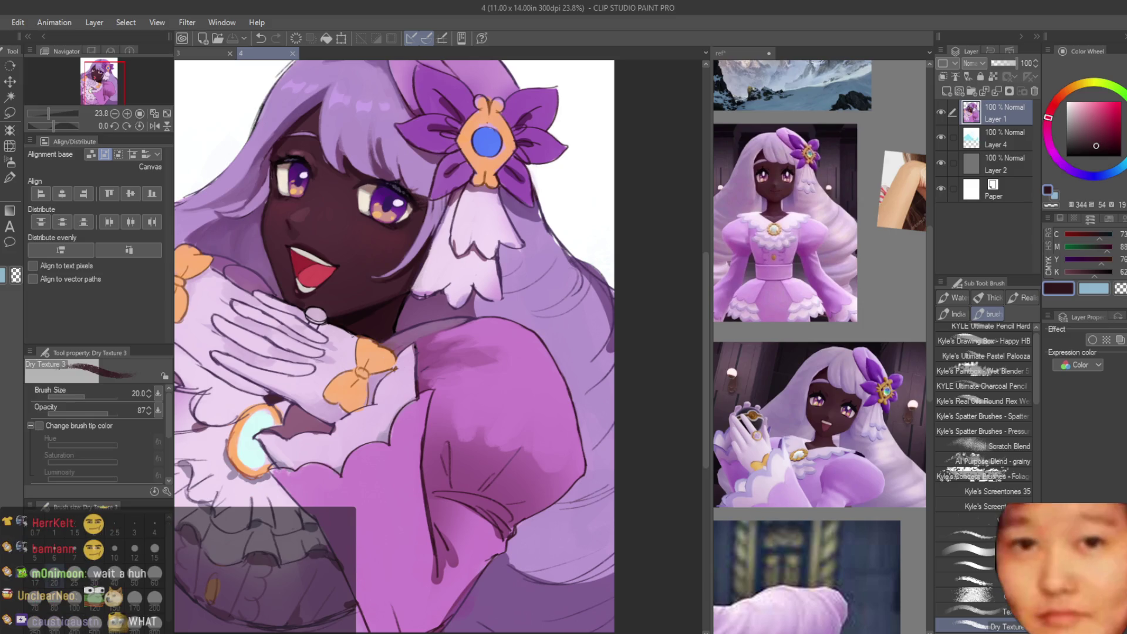
{"action": "scroll", "coordinate": [523, 271], "scroll_direction": "up", "scroll_amount": 3}
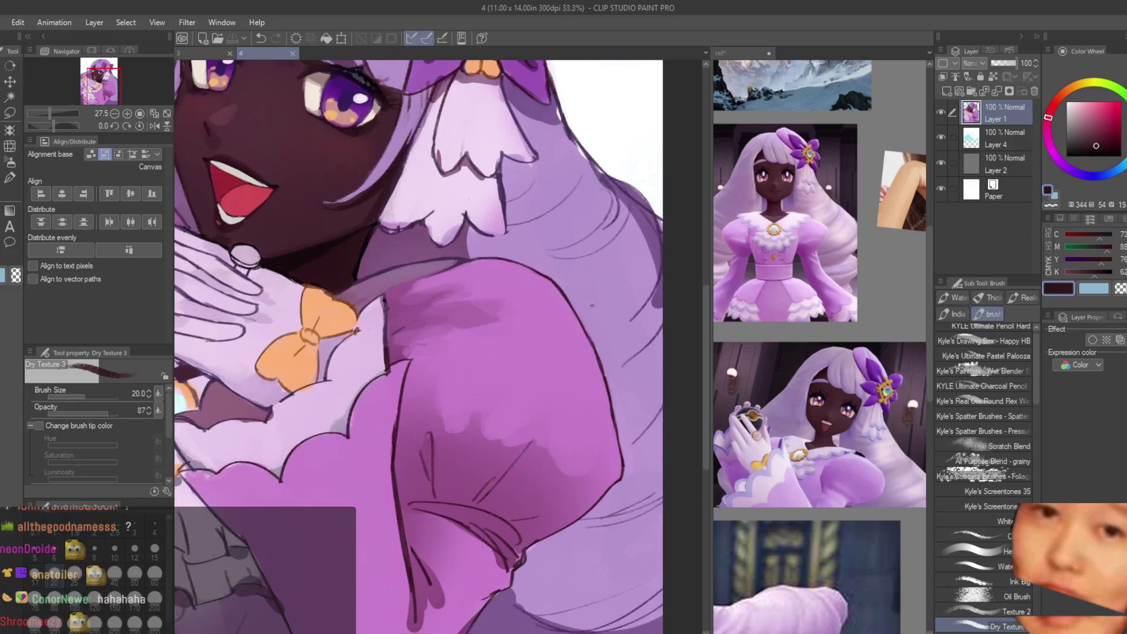
{"action": "left_click", "coordinate": [523, 271], "text": "alt"}
Step: Thicken the dark purple outline along the sleeve edge with a size-15 brush
{"action": "key", "text": "bracketright"}
{"action": "key", "text": "bracketright"}
{"action": "key", "text": "bracketright"}
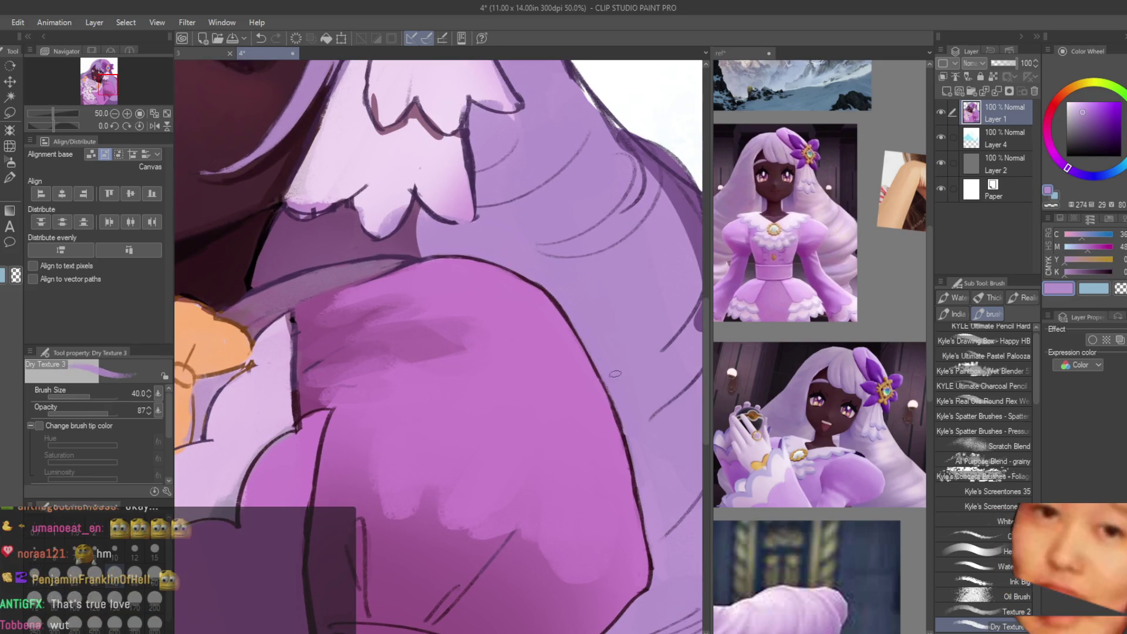
{"action": "scroll", "coordinate": [605, 381], "scroll_direction": "down", "scroll_amount": 2}
{"action": "key", "text": "bracketleft"}
{"action": "key", "text": "bracketleft"}
{"action": "key", "text": "bracketleft"}
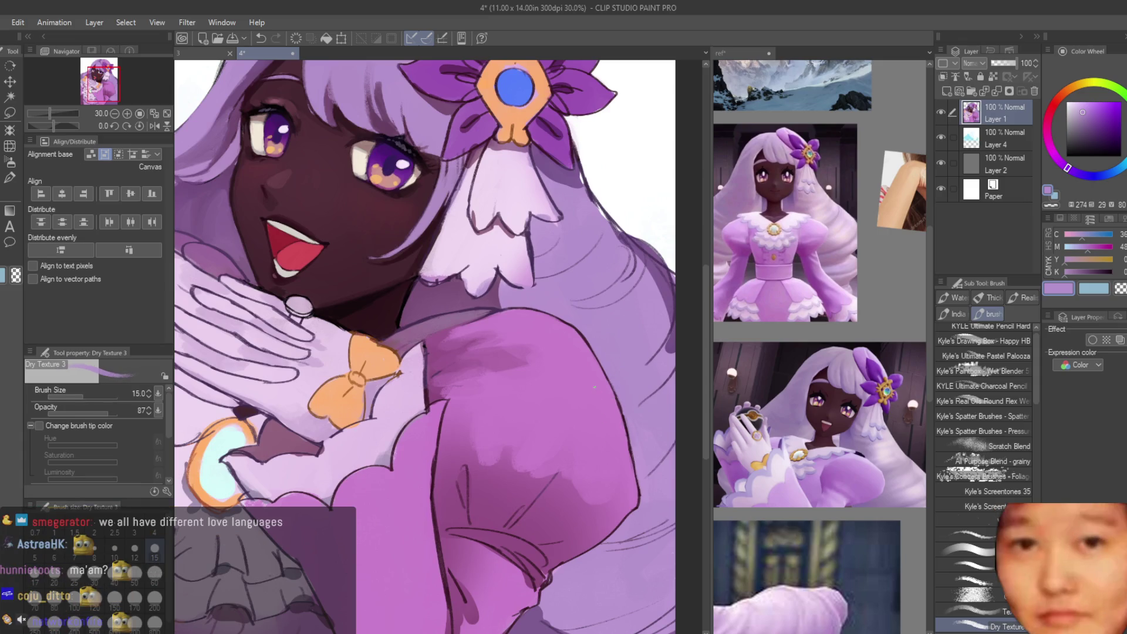
{"action": "scroll", "coordinate": [572, 333], "scroll_direction": "up", "scroll_amount": 5}
{"action": "left_click", "coordinate": [572, 333], "text": "alt"}
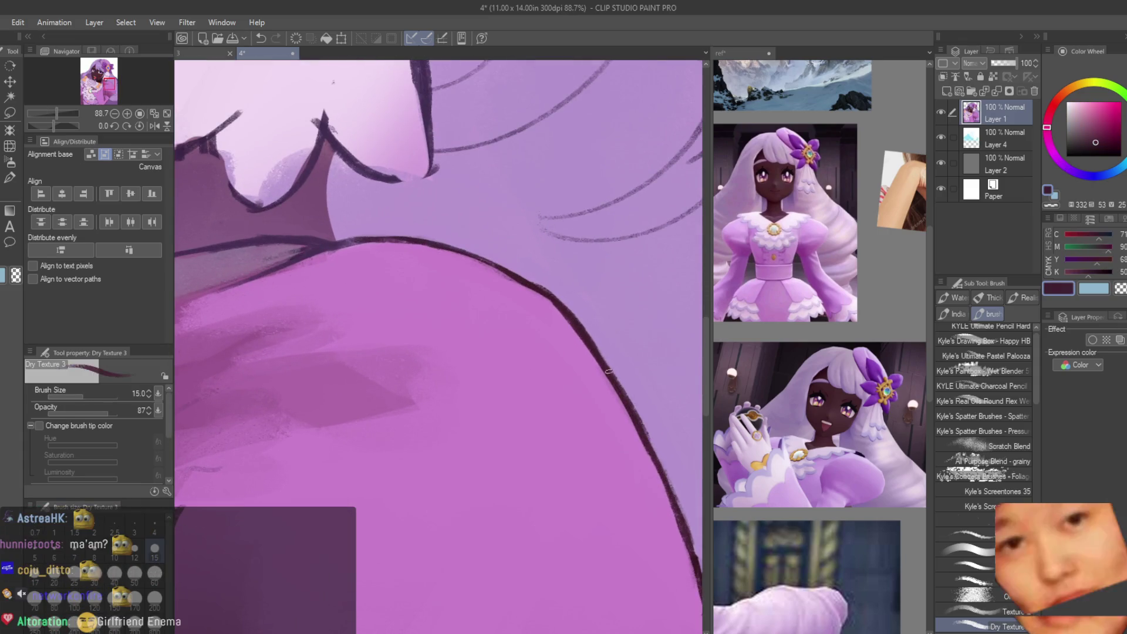
{"action": "left_click_drag", "start_coordinate": [428, 247], "coordinate": [552, 297]}
{"action": "left_click_drag", "start_coordinate": [376, 240], "coordinate": [511, 276]}
Step: Pick a light grey painting colour
{"action": "scroll", "coordinate": [533, 298], "scroll_direction": "down", "scroll_amount": 10}
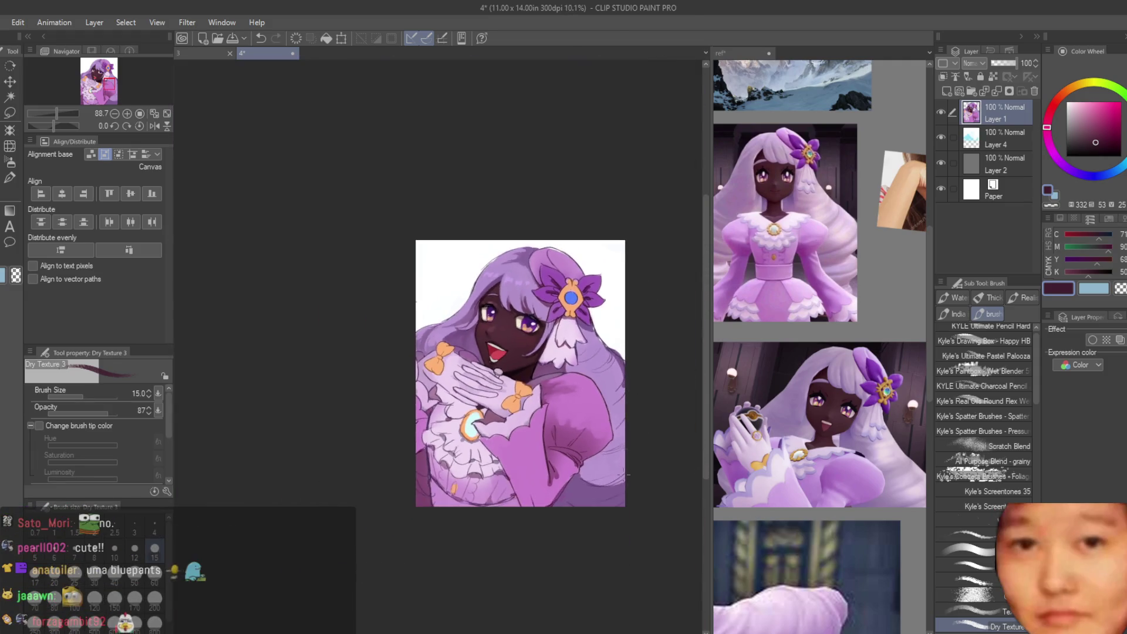
{"action": "scroll", "coordinate": [585, 336], "scroll_direction": "up", "scroll_amount": 3}
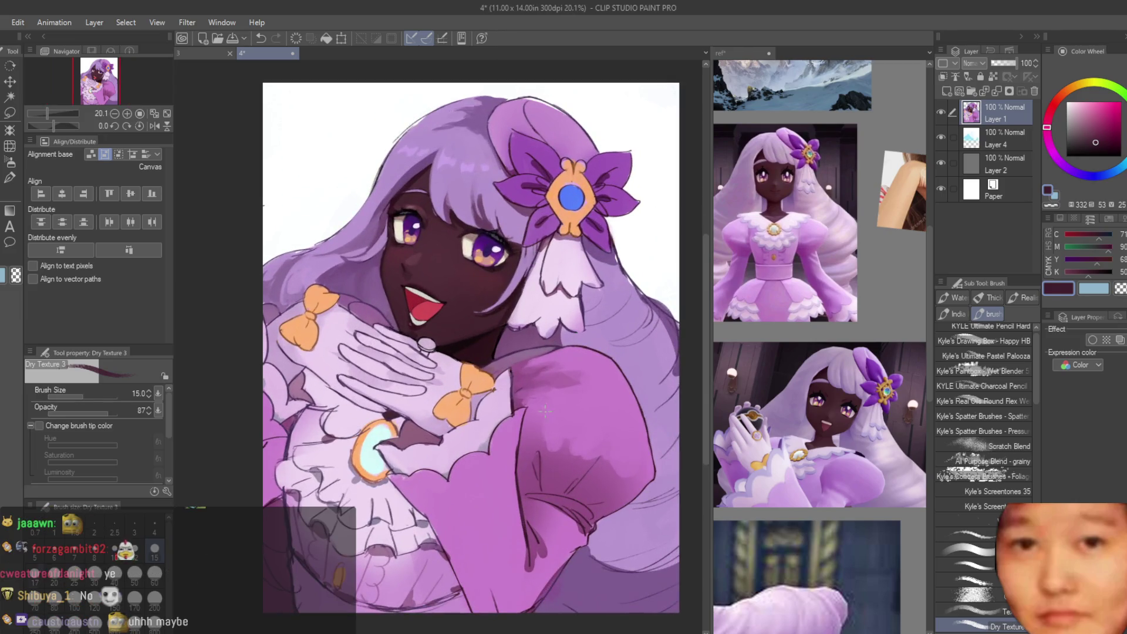
{"action": "scroll", "coordinate": [420, 284], "scroll_direction": "up", "scroll_amount": 5}
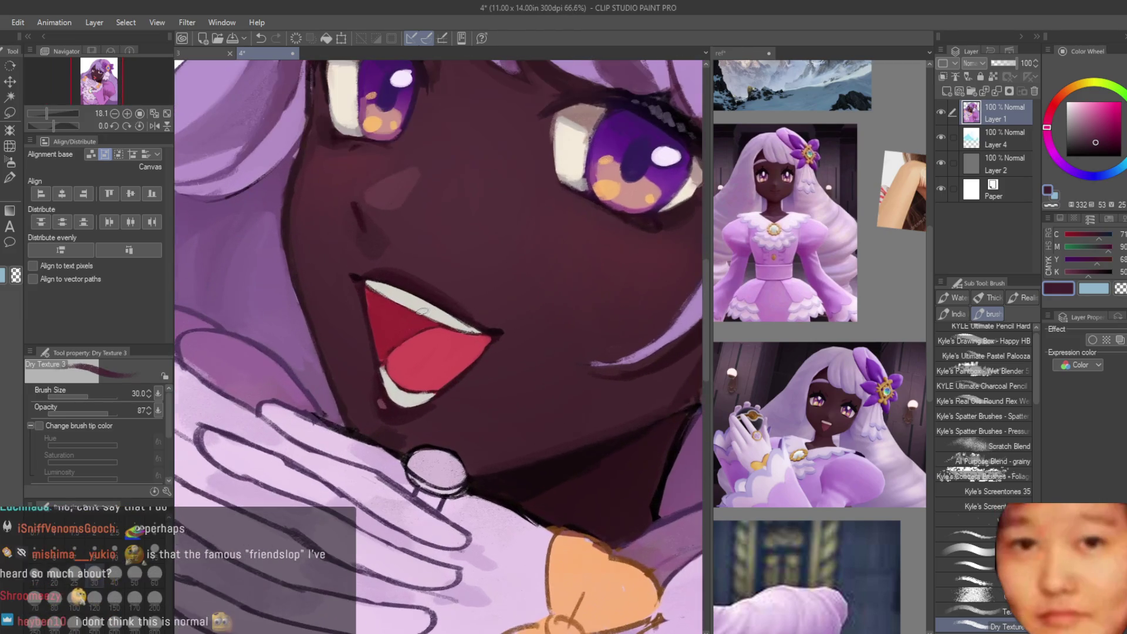
{"action": "left_click", "coordinate": [411, 405], "text": "alt"}
Step: Add a Multiply layer and brush light pinkish-beige shading over the upper teeth and tongue
{"action": "left_click", "coordinate": [955, 96]}
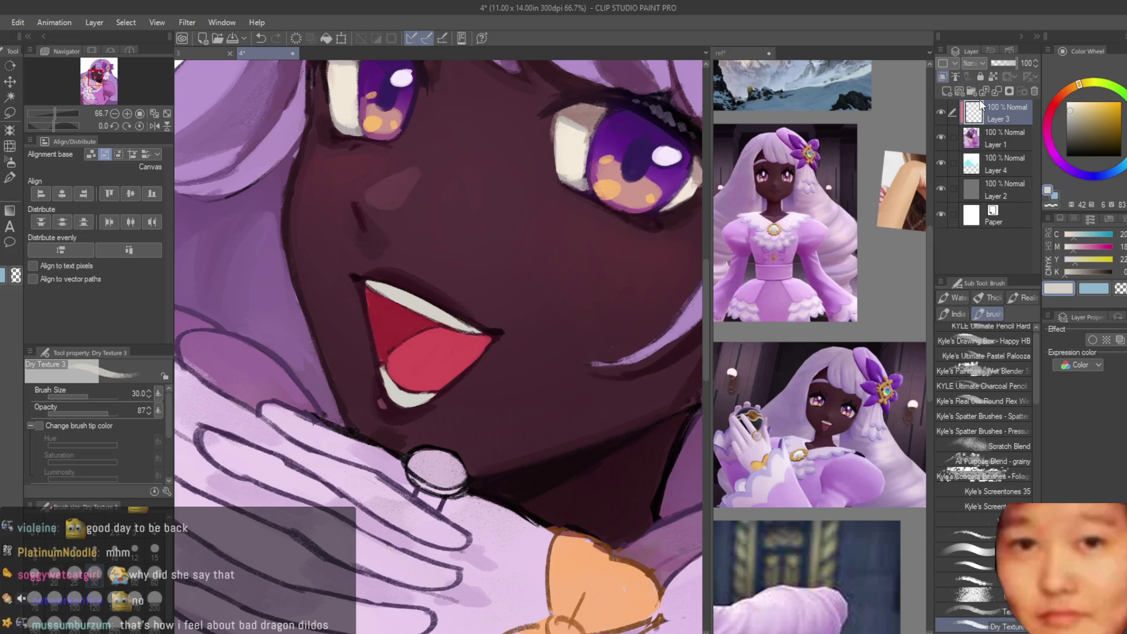
{"action": "left_click", "coordinate": [1047, 137]}
{"action": "left_click_drag", "start_coordinate": [1044, 171], "coordinate": [1038, 92]}
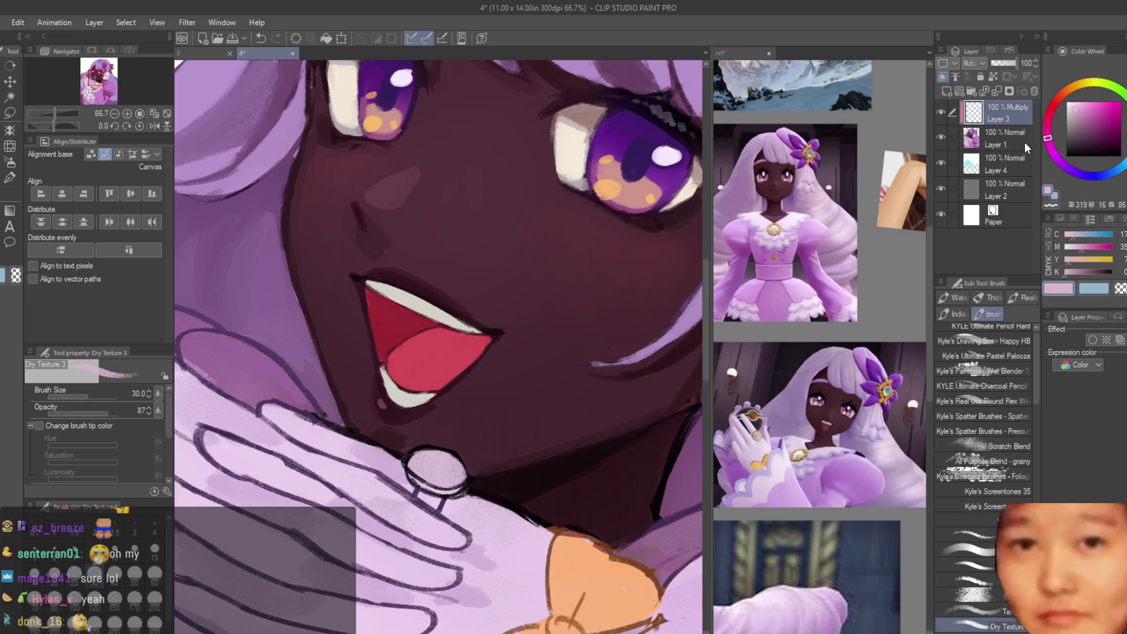
{"action": "scroll", "coordinate": [492, 334], "scroll_direction": "up", "scroll_amount": 3}
{"action": "left_click_drag", "start_coordinate": [449, 309], "coordinate": [473, 317]}
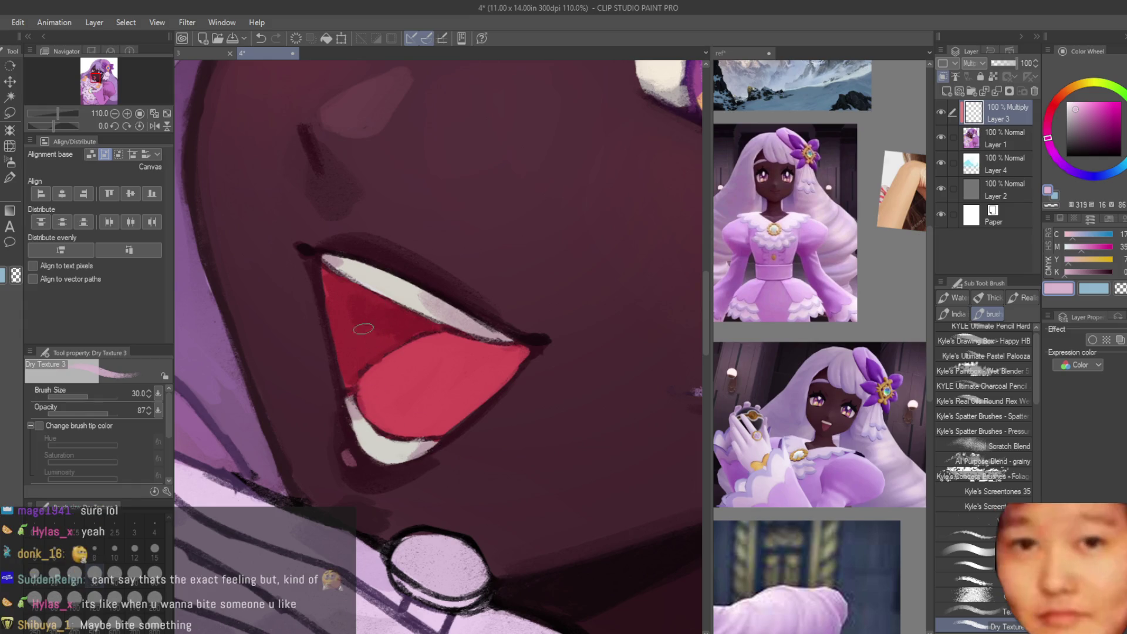
{"action": "mouse_move", "coordinate": [459, 344]}
{"action": "left_mouse_down"}
{"action": "mouse_move", "coordinate": [446, 381]}
{"action": "mouse_move", "coordinate": [499, 358]}
{"action": "mouse_move", "coordinate": [383, 339]}
{"action": "mouse_move", "coordinate": [470, 393]}
{"action": "mouse_move", "coordinate": [405, 361]}
{"action": "left_mouse_up"}
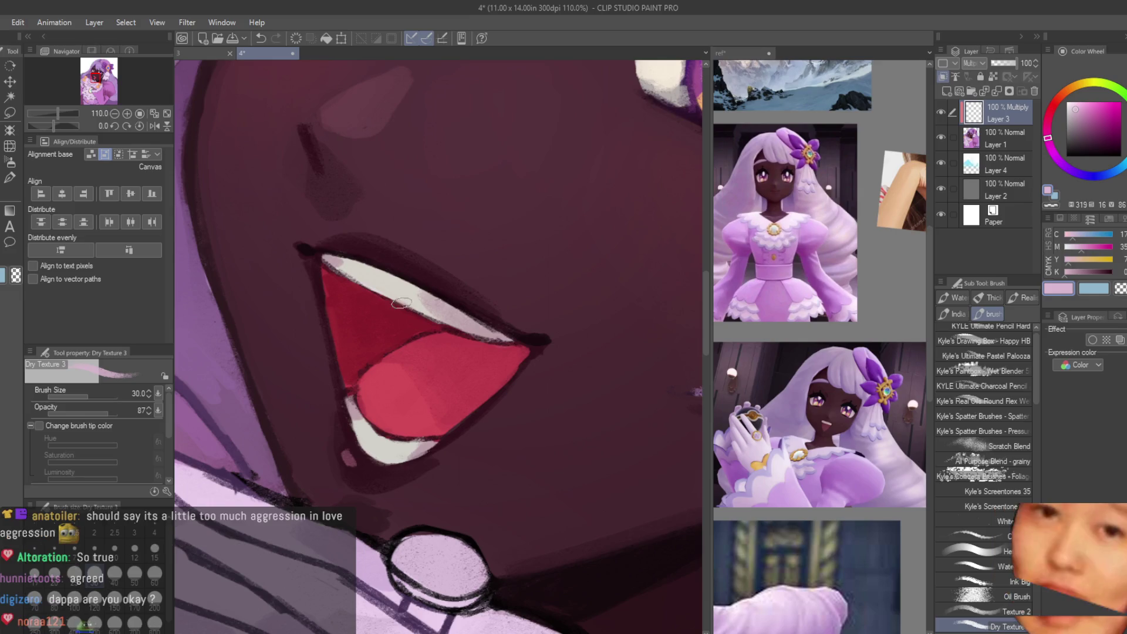
Step: Delete the trial shading layer, save the portrait, and dab a small touch-up on the mouth
{"action": "left_click", "coordinate": [1034, 91]}
{"action": "scroll", "coordinate": [504, 368], "scroll_direction": "down", "scroll_amount": 5}
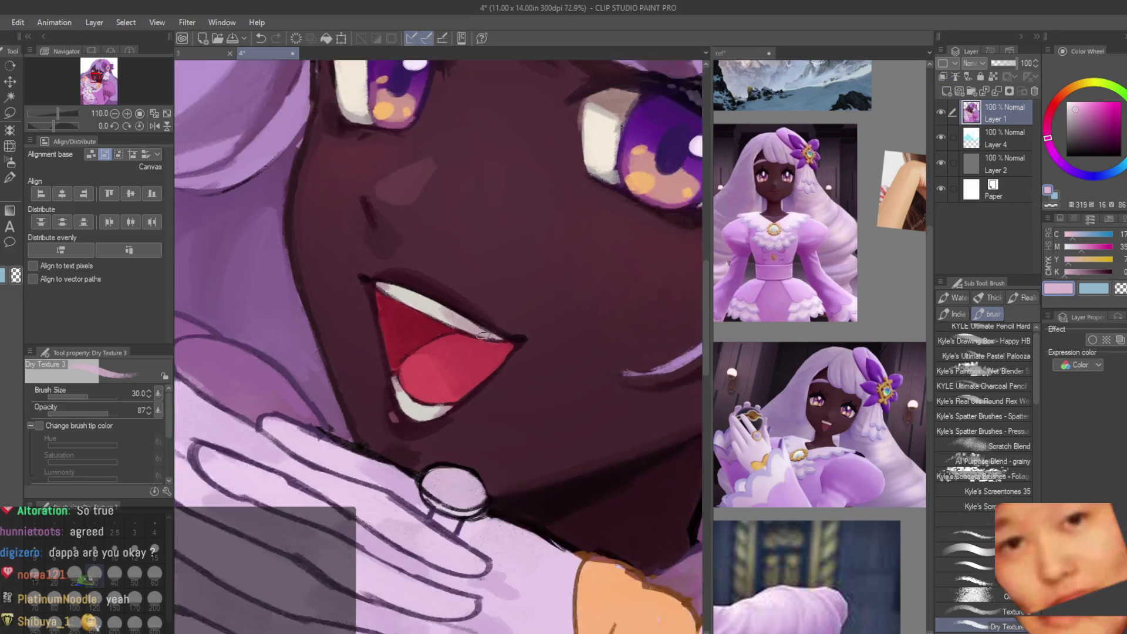
{"action": "key", "text": "ctrl+s"}
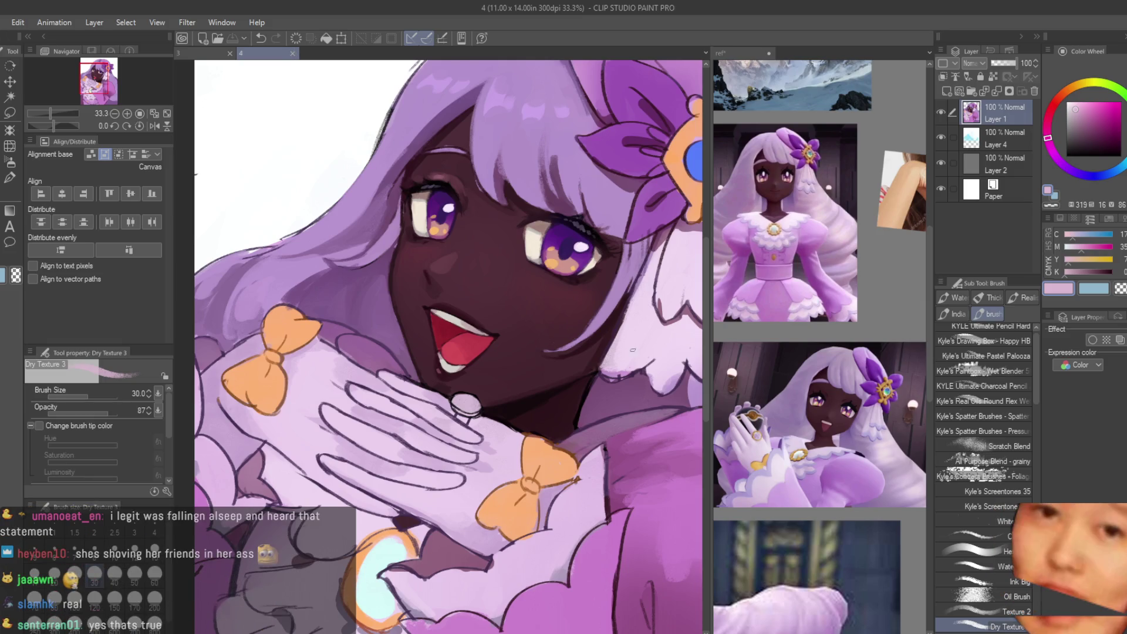
{"action": "scroll", "coordinate": [475, 320], "scroll_direction": "up", "scroll_amount": 5}
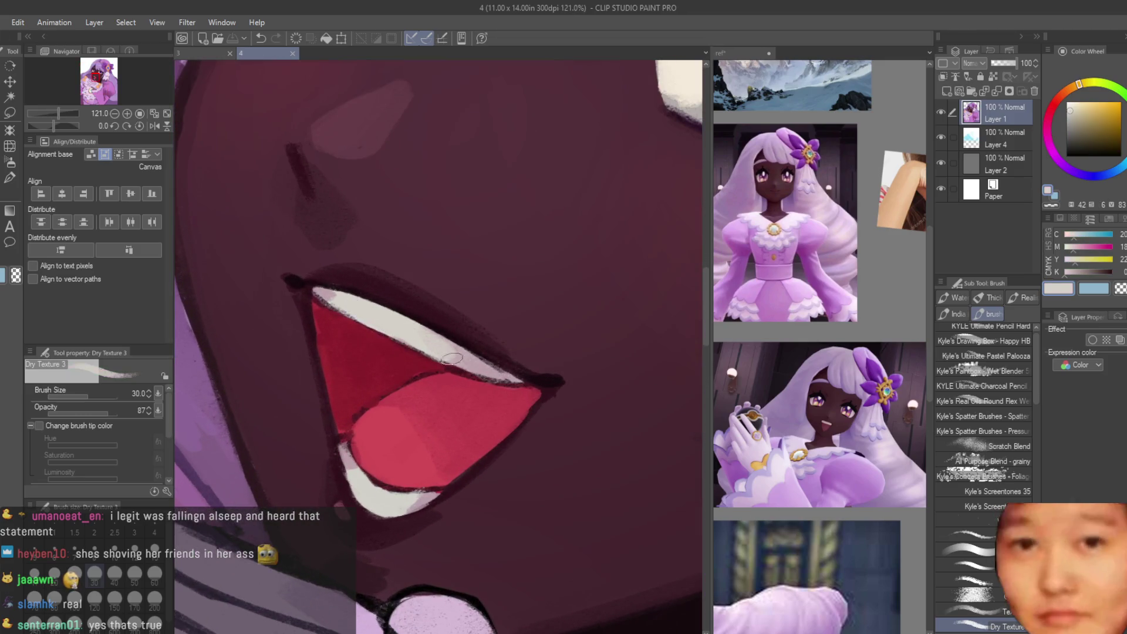
{"action": "left_click", "coordinate": [452, 358]}
{"action": "scroll", "coordinate": [463, 356], "scroll_direction": "down", "scroll_amount": 5}
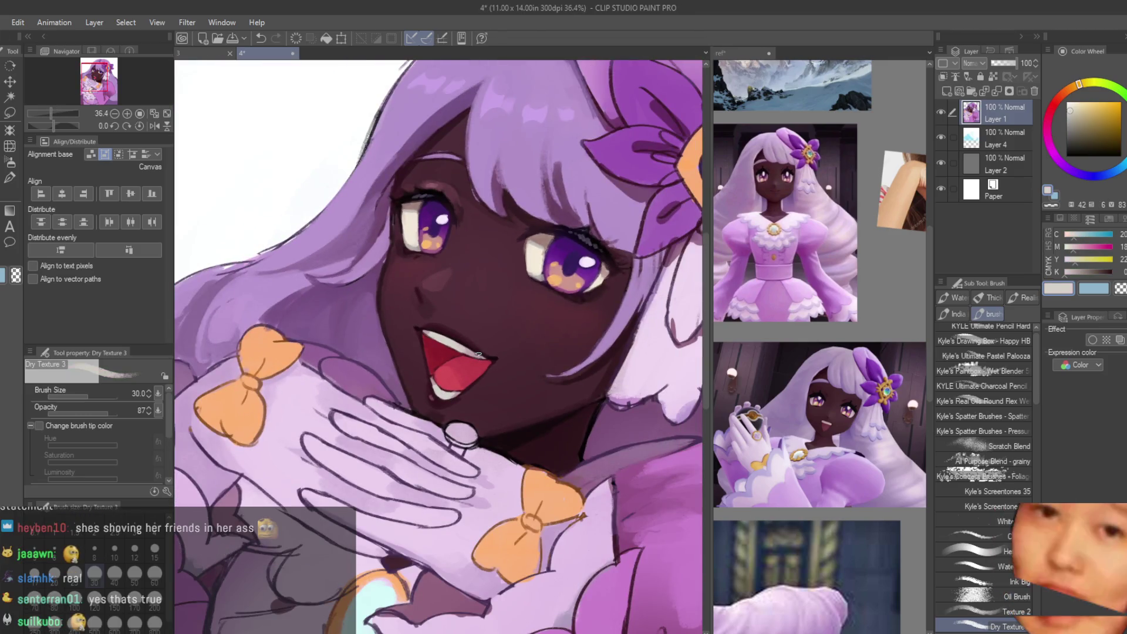
{"action": "scroll", "coordinate": [562, 367], "scroll_direction": "down", "scroll_amount": 3}
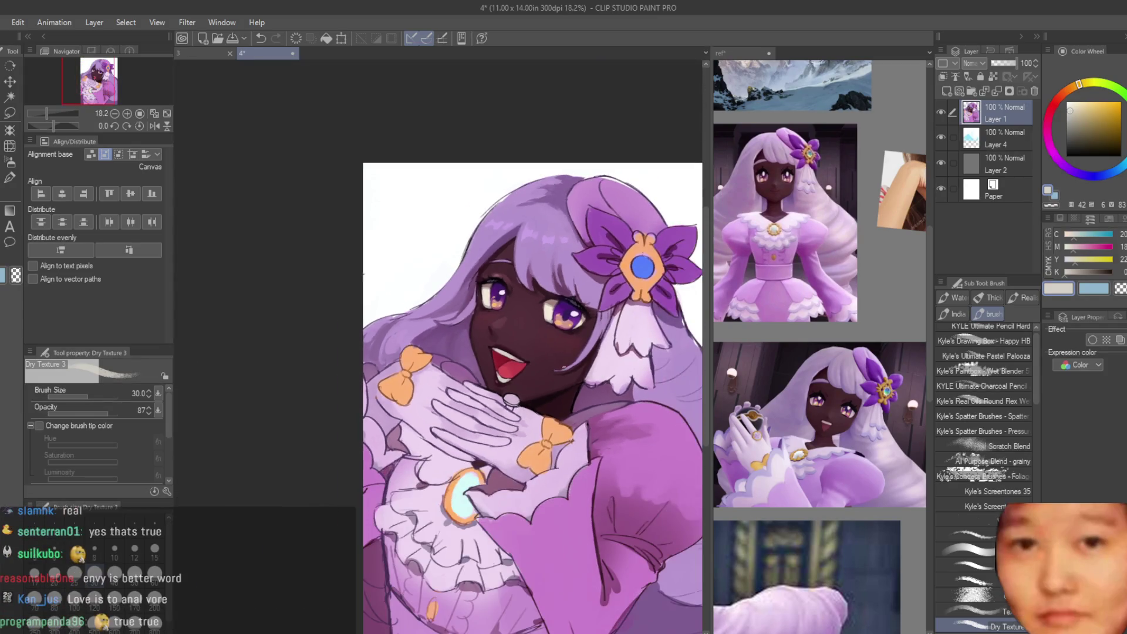
Step: Enlarge the brush to size 40 and brush faint purple shading onto the sleeve
{"action": "scroll", "coordinate": [533, 398], "scroll_direction": "down", "scroll_amount": 3}
{"action": "scroll", "coordinate": [558, 346], "scroll_direction": "up", "scroll_amount": 3}
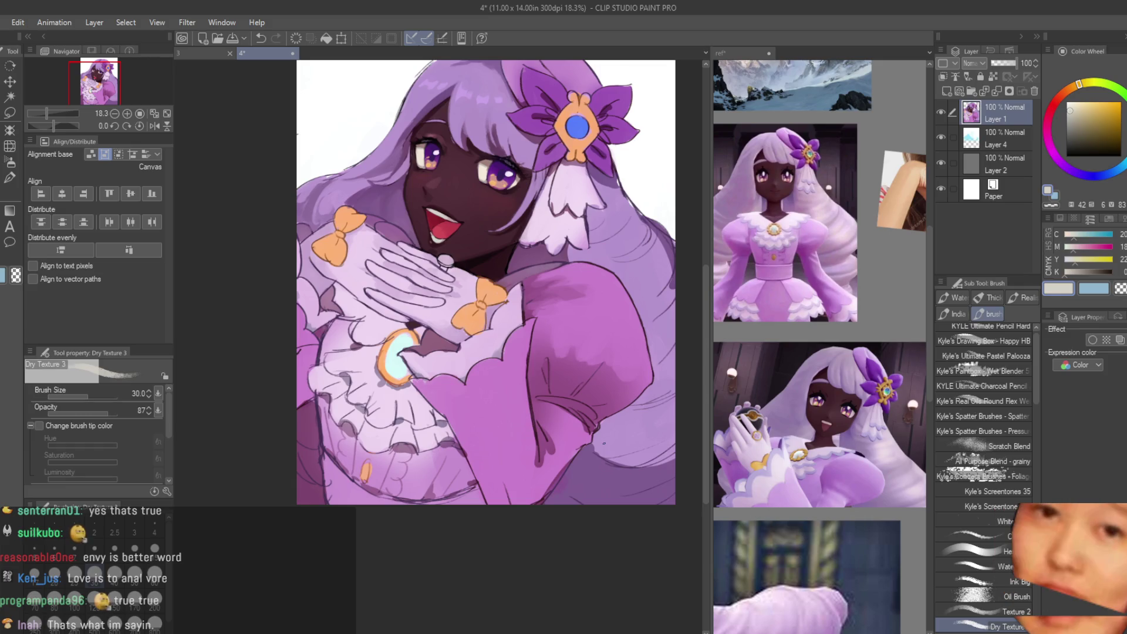
{"action": "key", "text": "bracketright"}
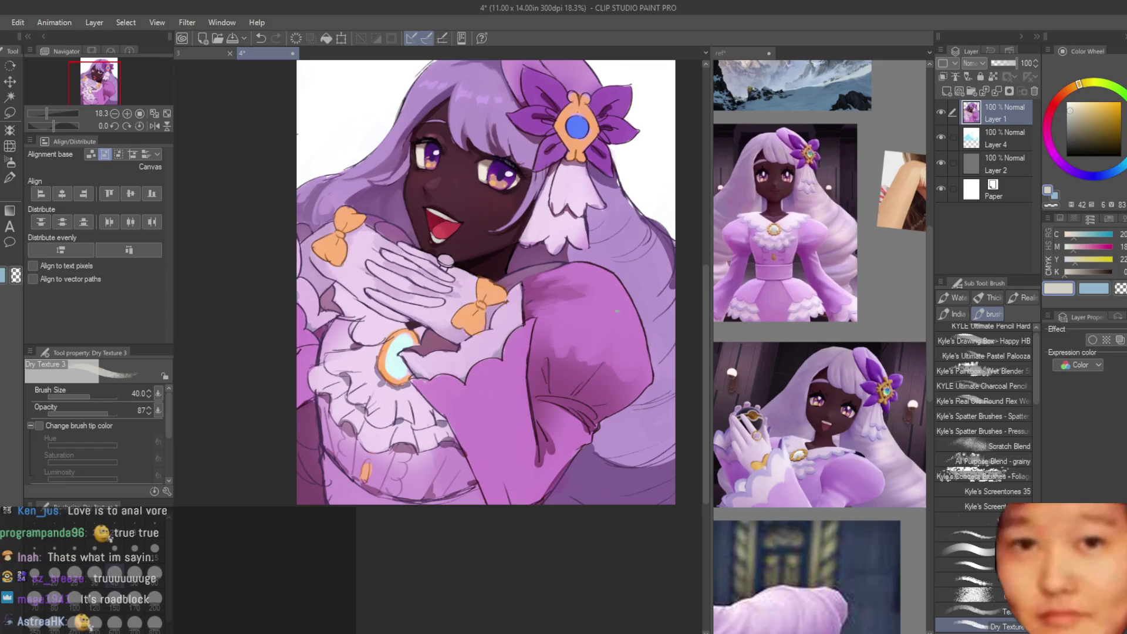
{"action": "scroll", "coordinate": [617, 311], "scroll_direction": "up", "scroll_amount": 4}
{"action": "left_click", "coordinate": [481, 428], "text": "alt"}
{"action": "left_click_drag", "start_coordinate": [487, 434], "coordinate": [486, 467]}
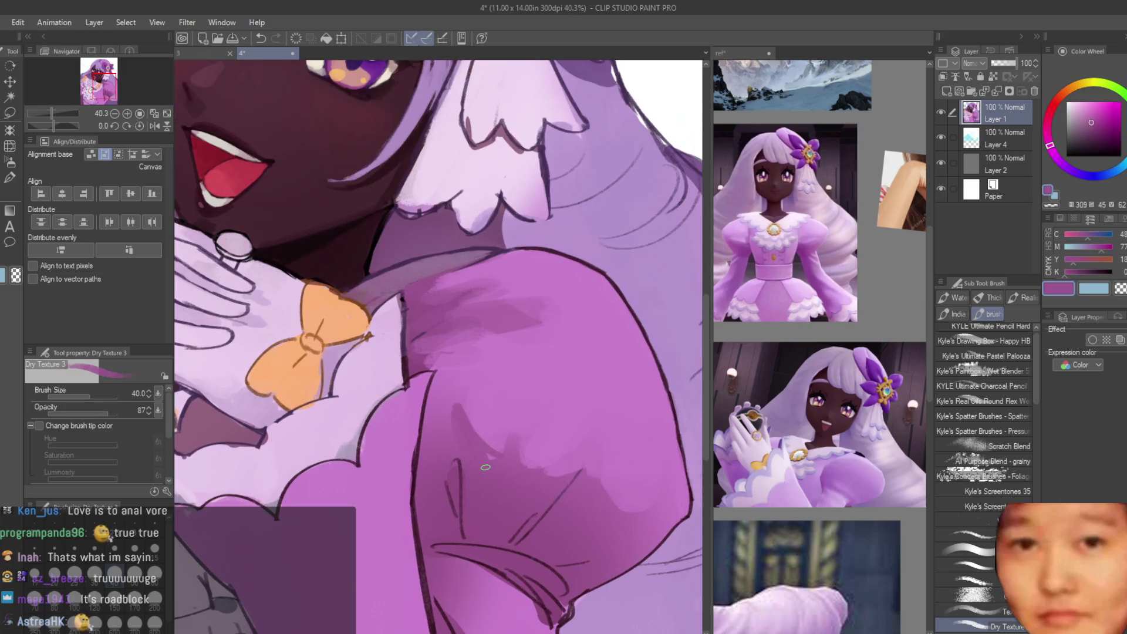
Step: At brush size 60, paint a dark fold shadow on the sleeve and resample its purples
{"action": "key", "text": "bracketright"}
{"action": "key", "text": "bracketright"}
{"action": "left_click", "coordinate": [452, 493], "text": "alt"}
{"action": "left_click_drag", "start_coordinate": [458, 514], "coordinate": [441, 452]}
{"action": "left_click", "coordinate": [466, 455], "text": "alt"}
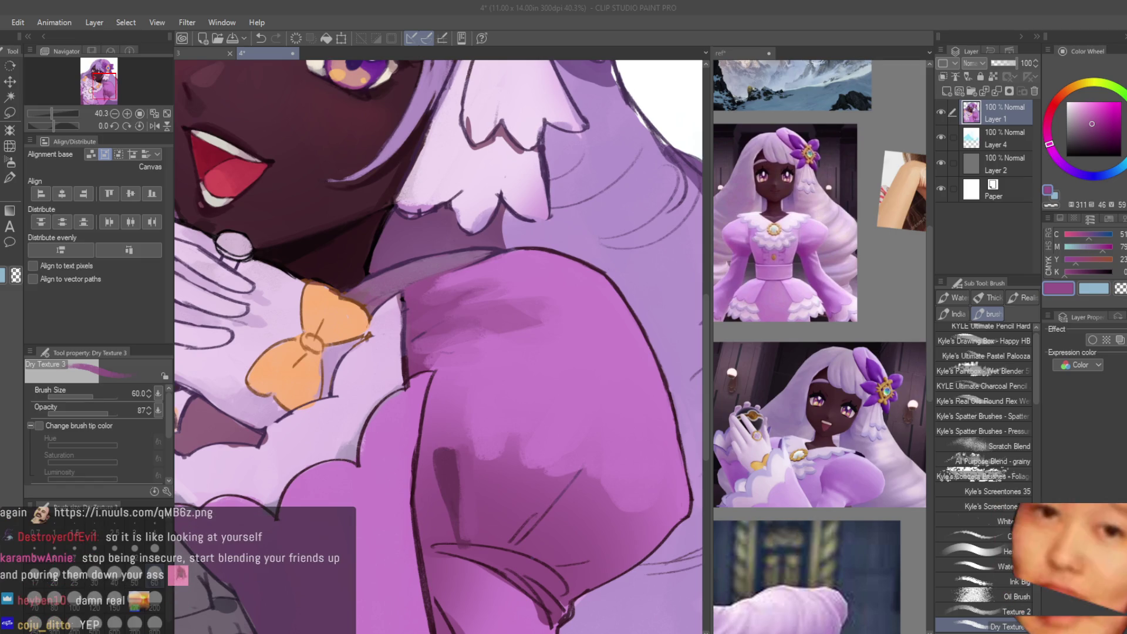
{"action": "scroll", "coordinate": [468, 472], "scroll_direction": "up", "scroll_amount": 2}
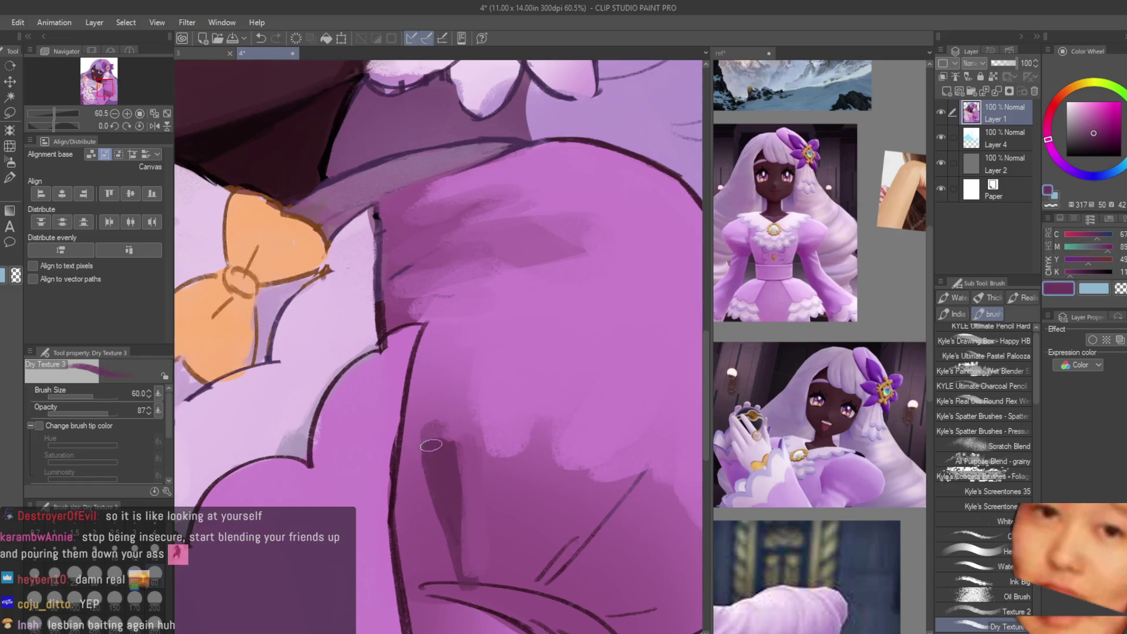
{"action": "left_click", "coordinate": [445, 440], "text": "alt"}
{"action": "left_click", "coordinate": [478, 511], "text": "alt"}
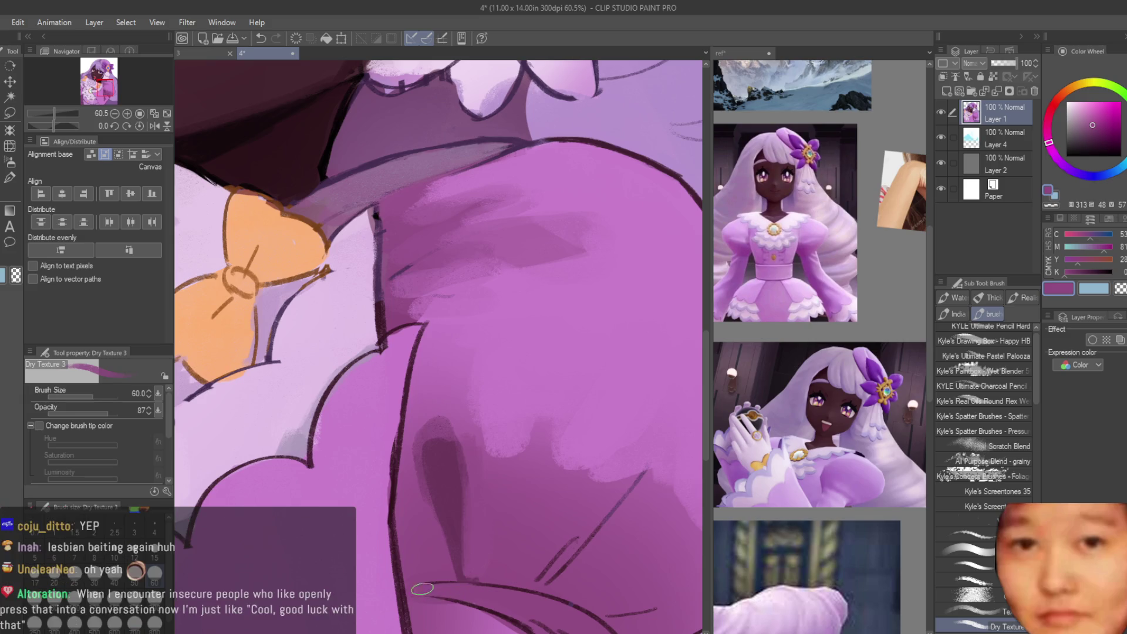
{"action": "scroll", "coordinate": [573, 394], "scroll_direction": "down", "scroll_amount": 2}
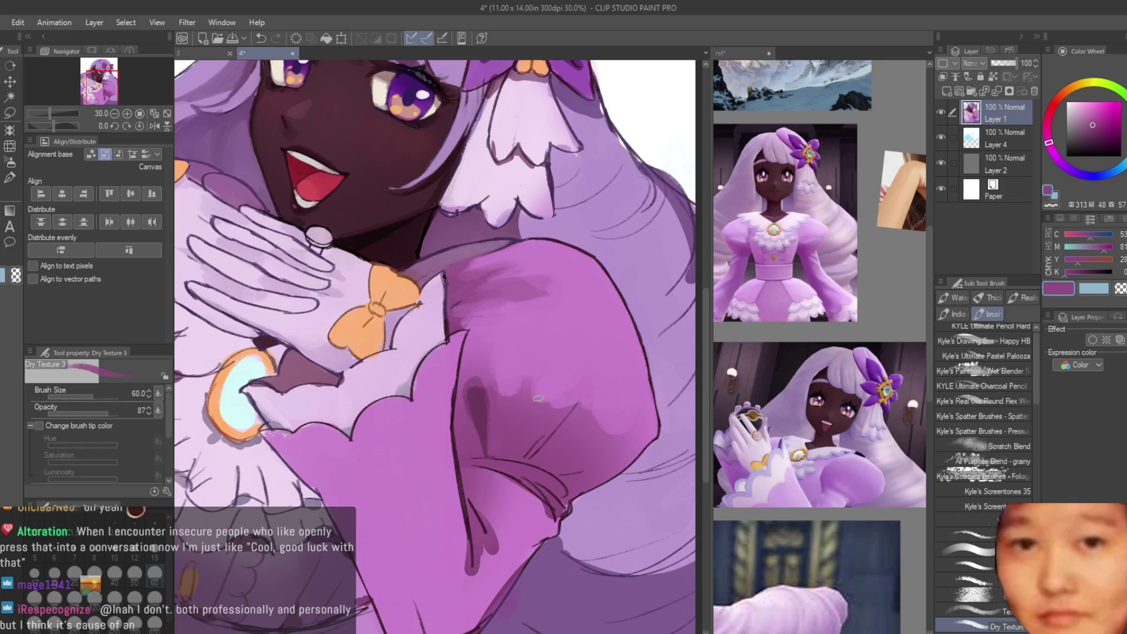
{"action": "scroll", "coordinate": [540, 407], "scroll_direction": "up", "scroll_amount": 3}
Step: Paint dark fold strokes on the upper sleeve and fold lines near the sleeve bottom
{"action": "left_click", "coordinate": [423, 388], "text": "alt"}
{"action": "mouse_move", "coordinate": [559, 354]}
{"action": "left_mouse_down"}
{"action": "mouse_move", "coordinate": [565, 340]}
{"action": "mouse_move", "coordinate": [528, 376]}
{"action": "left_mouse_up"}
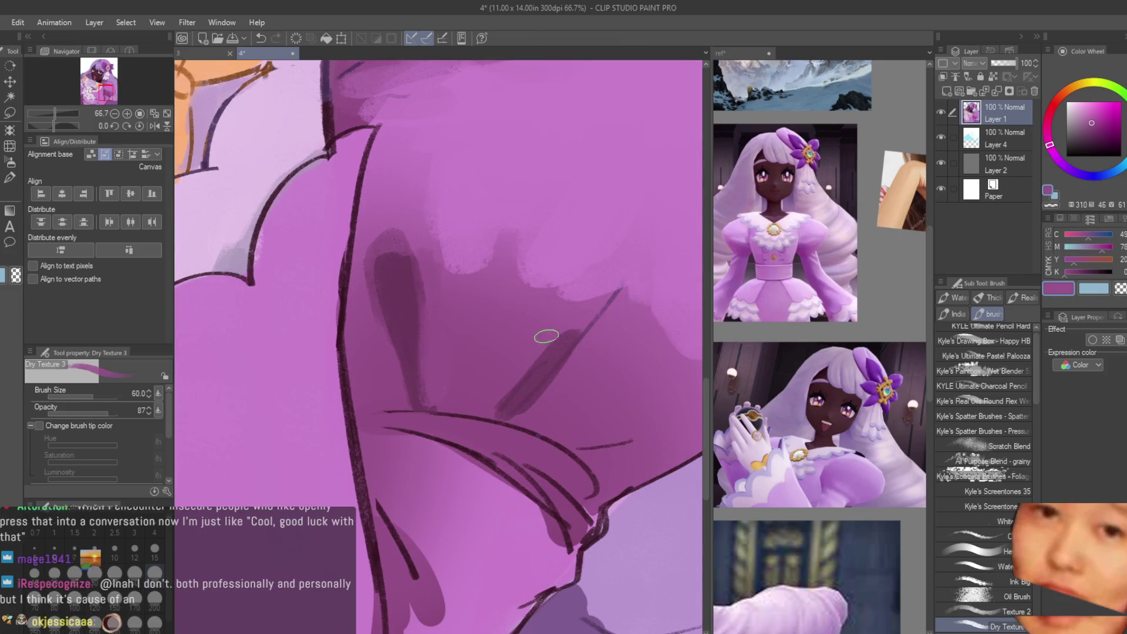
{"action": "left_click", "coordinate": [546, 336], "text": "alt"}
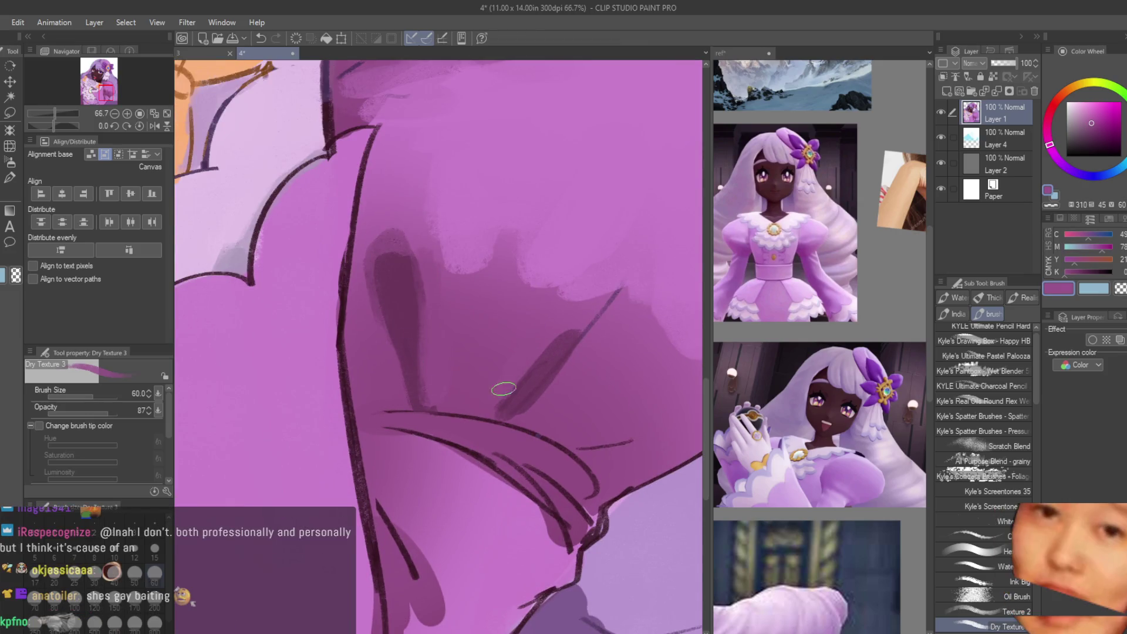
{"action": "left_click", "coordinate": [568, 376], "text": "alt"}
{"action": "left_click_drag", "start_coordinate": [574, 433], "coordinate": [672, 414]}
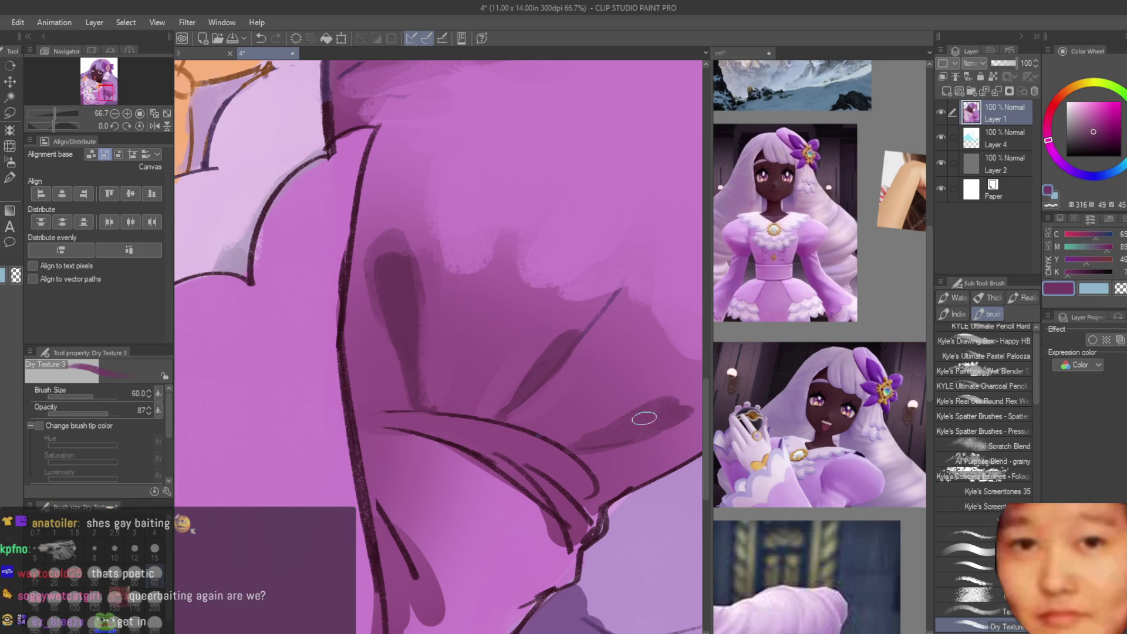
{"action": "left_click", "coordinate": [644, 418], "text": "alt"}
{"action": "left_click", "coordinate": [634, 425], "text": "alt"}
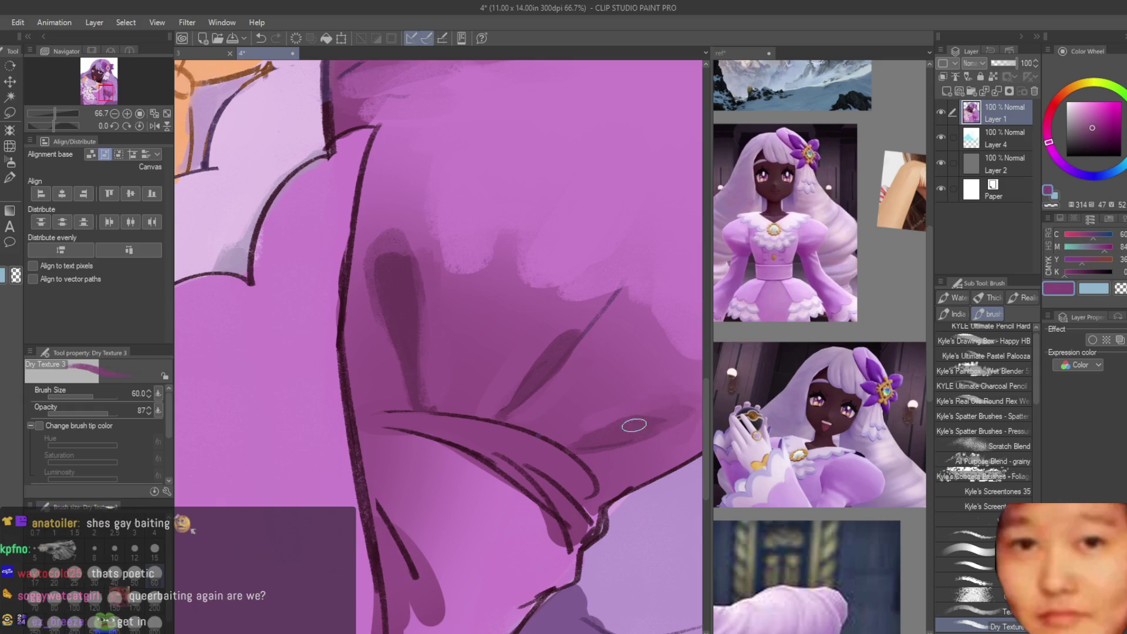
{"action": "left_click", "coordinate": [609, 428], "text": "alt"}
{"action": "scroll", "coordinate": [528, 434], "scroll_direction": "down", "scroll_amount": 2}
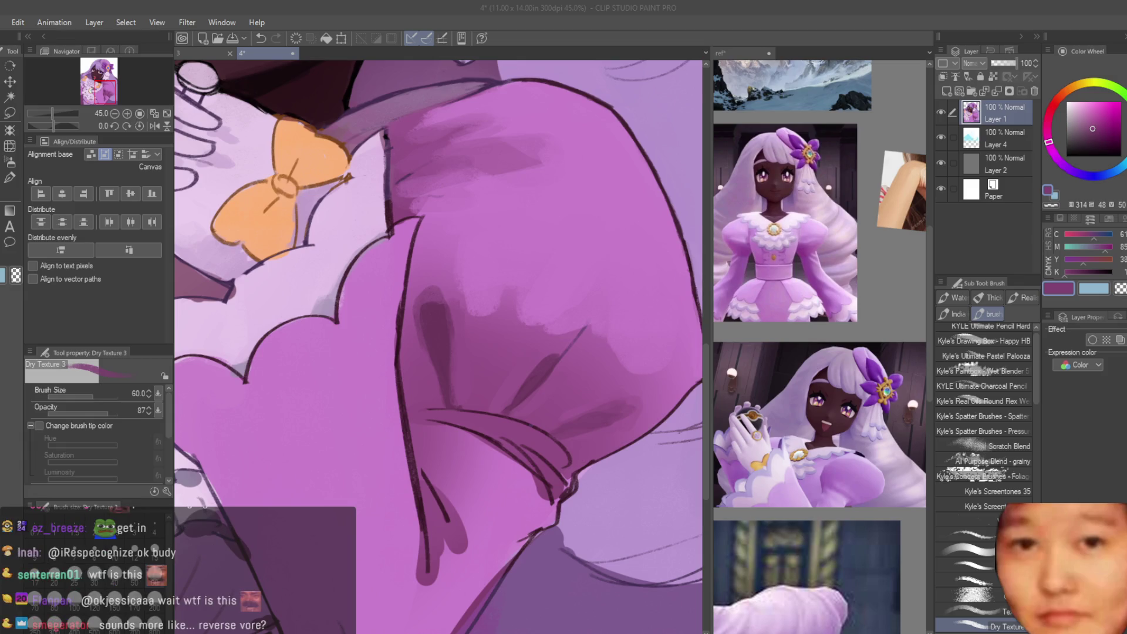
{"action": "scroll", "coordinate": [409, 325], "scroll_direction": "up", "scroll_amount": 1}
Step: Deepen the shadow inside the sleeve fold and blend the dark patch lighter
{"action": "left_click", "coordinate": [409, 324], "text": "alt"}
{"action": "left_click_drag", "start_coordinate": [410, 270], "coordinate": [409, 324]}
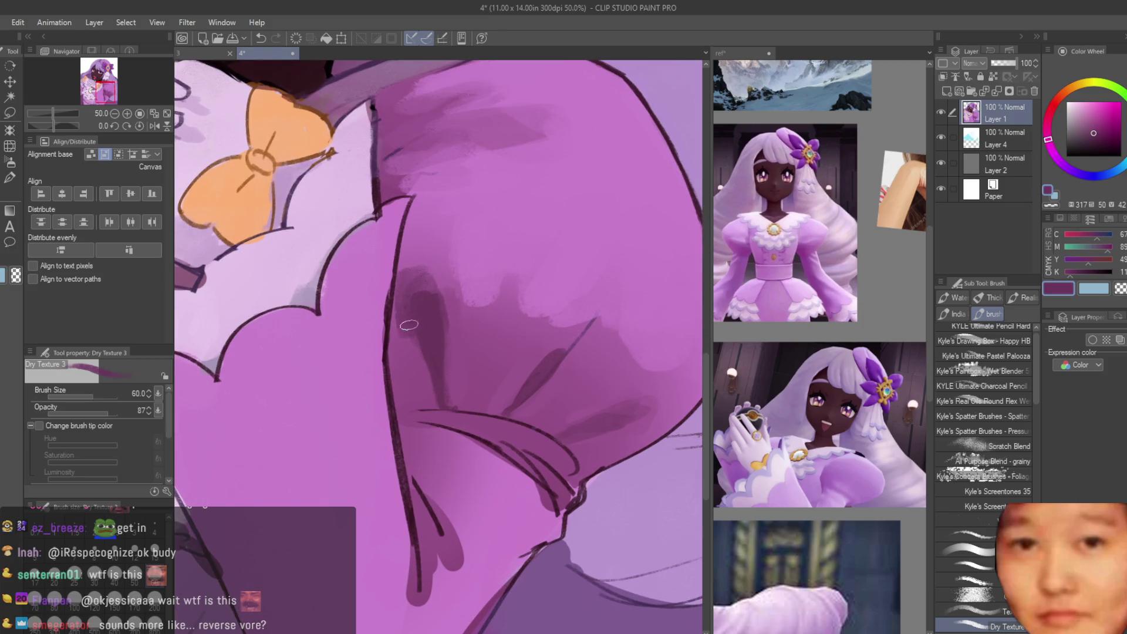
{"action": "left_click", "coordinate": [419, 256], "text": "alt"}
{"action": "mouse_move", "coordinate": [410, 264]}
{"action": "left_mouse_down"}
{"action": "mouse_move", "coordinate": [410, 317]}
{"action": "mouse_move", "coordinate": [423, 311]}
{"action": "left_mouse_up"}
{"action": "left_click", "coordinate": [431, 324], "text": "alt"}
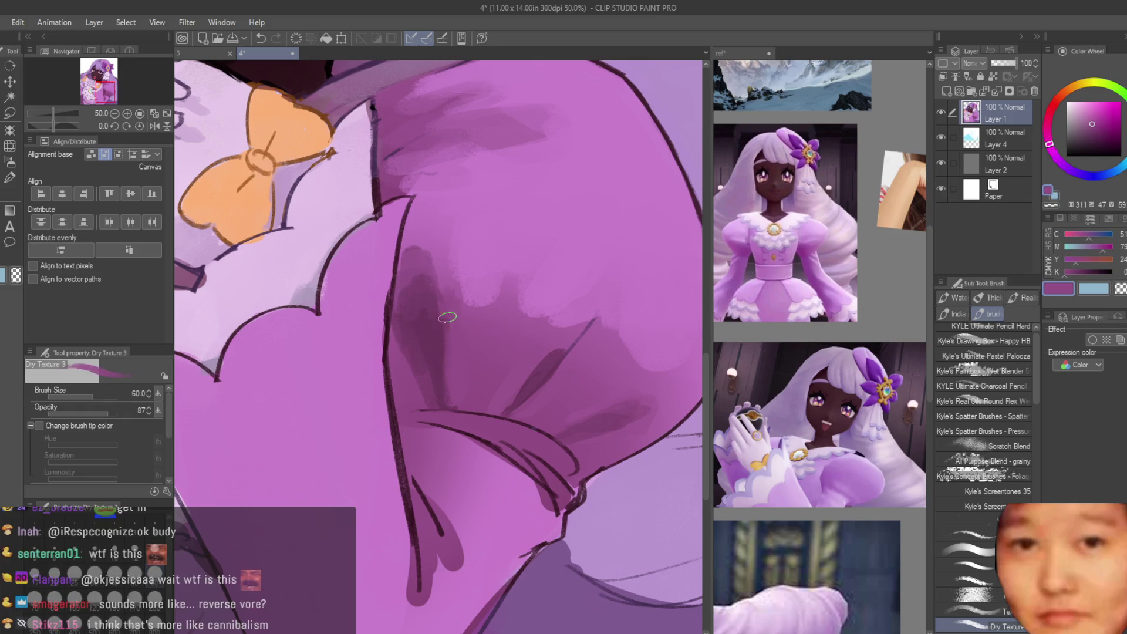
{"action": "scroll", "coordinate": [446, 317], "scroll_direction": "down", "scroll_amount": 5}
{"action": "scroll", "coordinate": [668, 322], "scroll_direction": "up", "scroll_amount": 5}
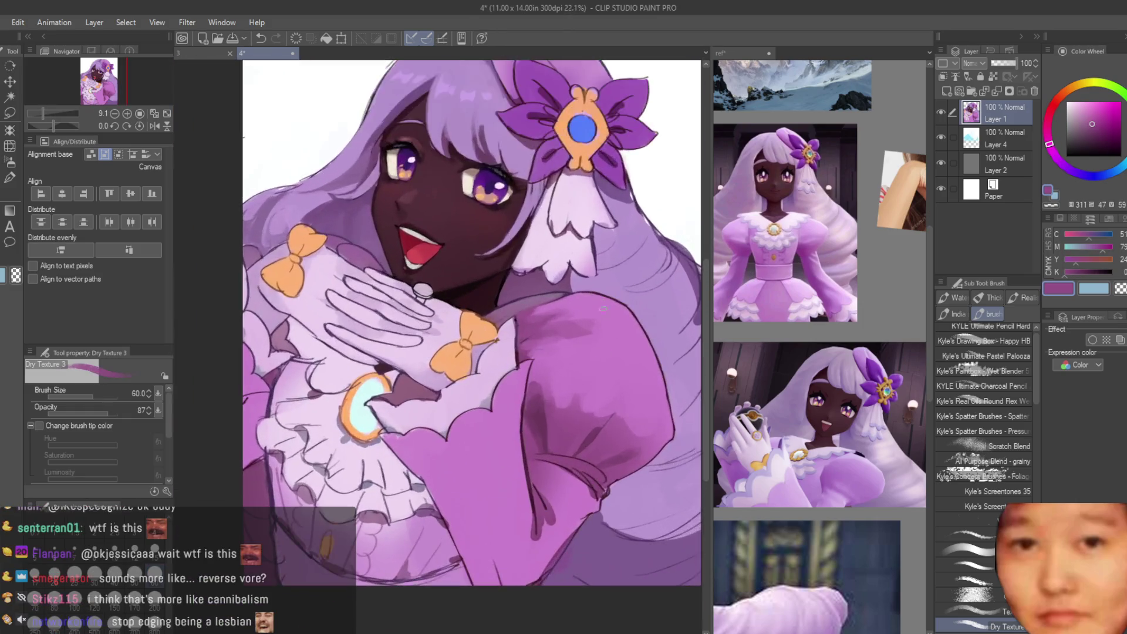
Step: Sample a range of sleeve purples, from the darker shadow to the pale highlight
{"action": "left_click", "coordinate": [479, 388], "text": "alt"}
{"action": "left_click", "coordinate": [475, 336], "text": "alt"}
{"action": "left_click", "coordinate": [466, 341], "text": "alt"}
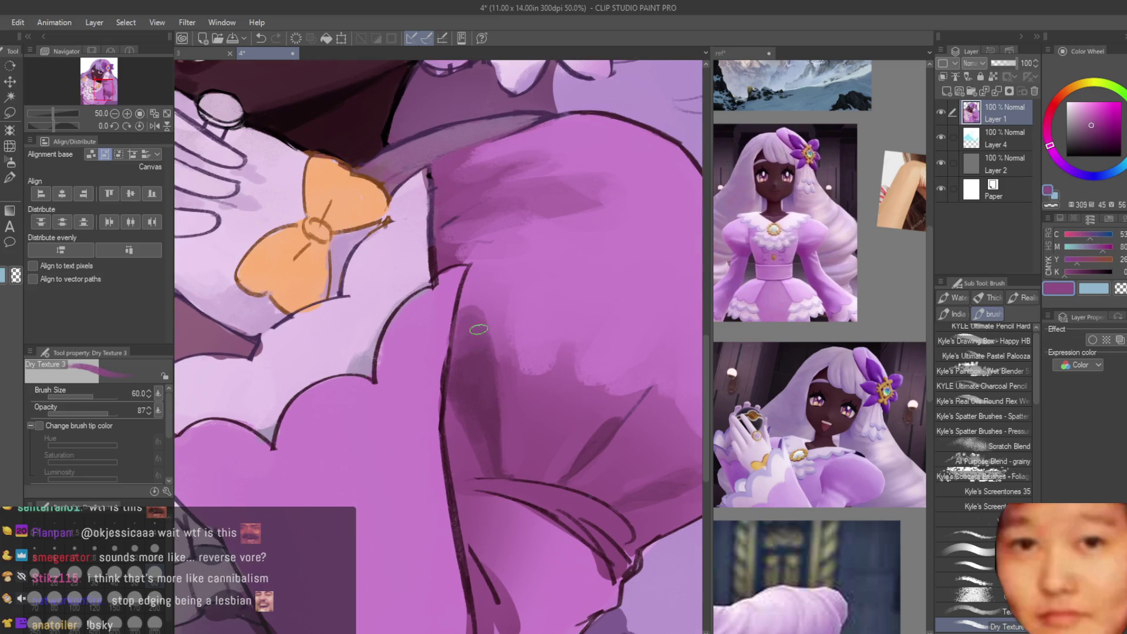
{"action": "left_click", "coordinate": [483, 309], "text": "alt"}
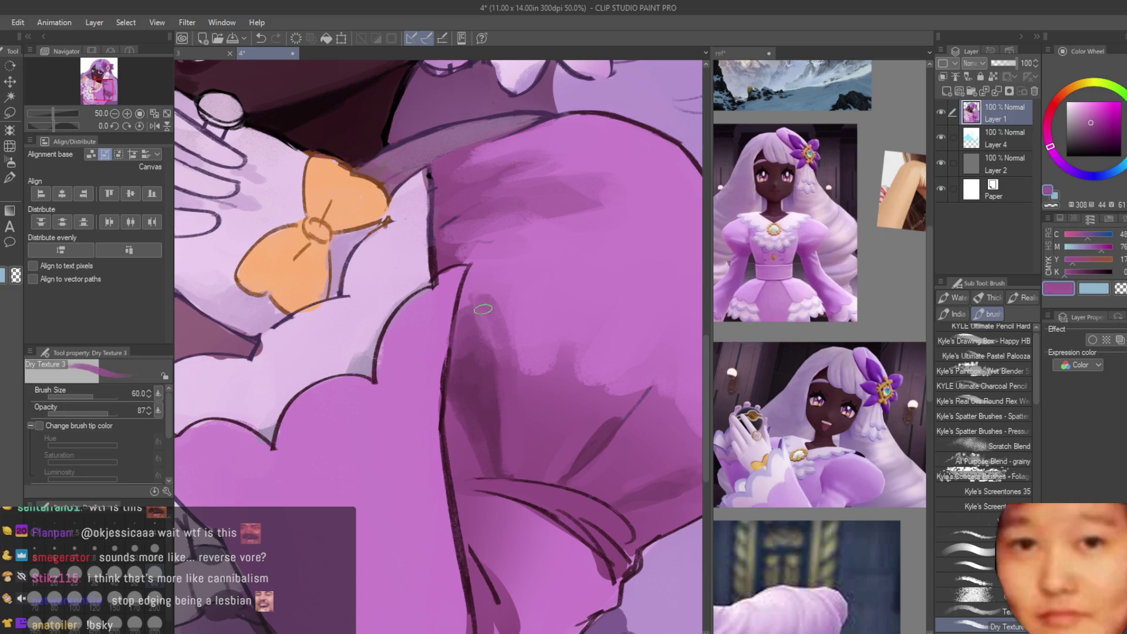
{"action": "left_click", "coordinate": [500, 289], "text": "alt"}
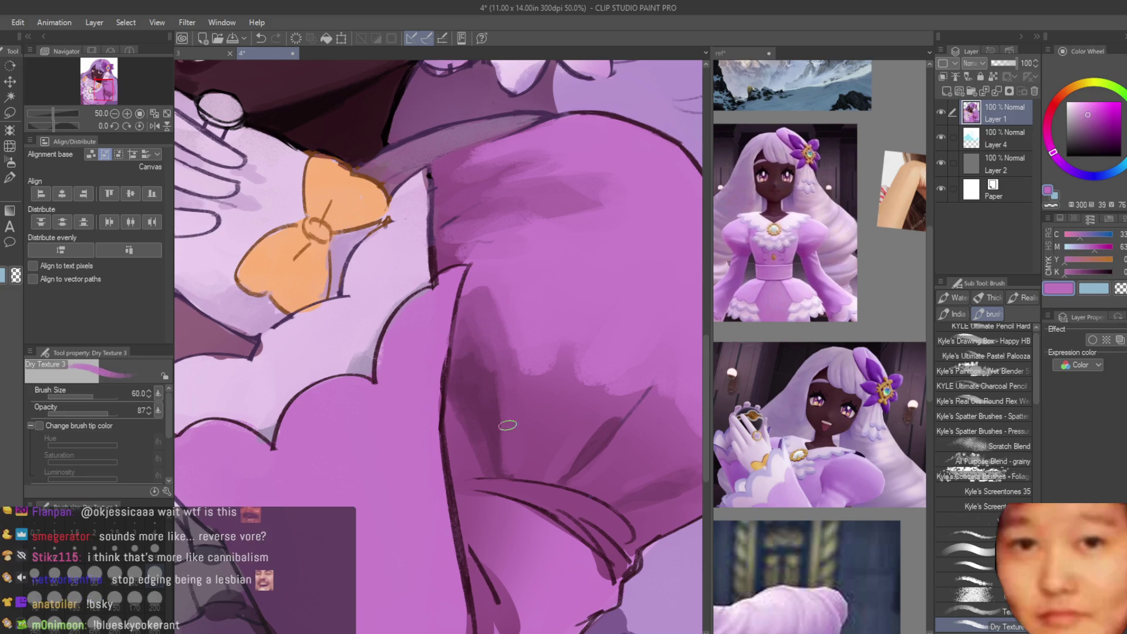
{"action": "scroll", "coordinate": [508, 425], "scroll_direction": "up", "scroll_amount": 1}
{"action": "left_click", "coordinate": [448, 371], "text": "alt"}
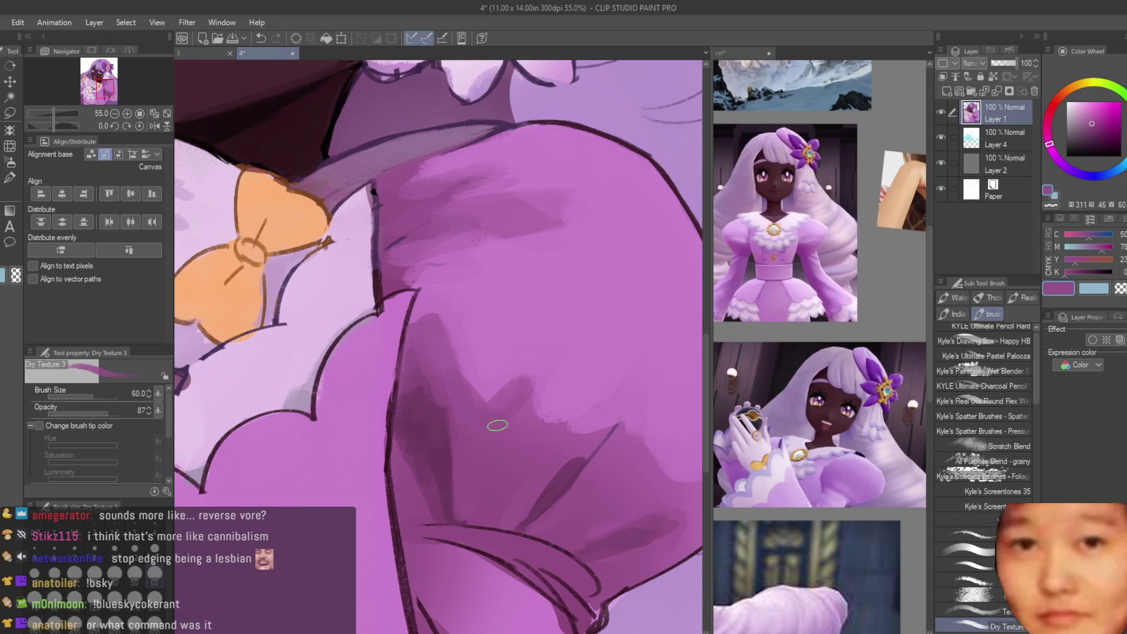
{"action": "left_click", "coordinate": [522, 405], "text": "alt"}
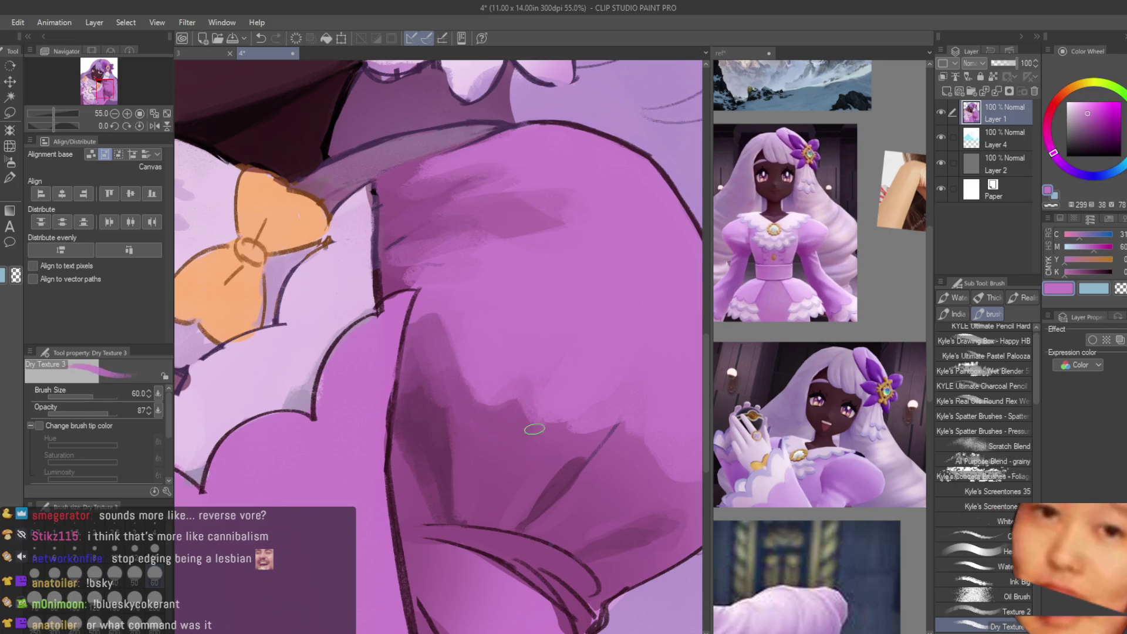